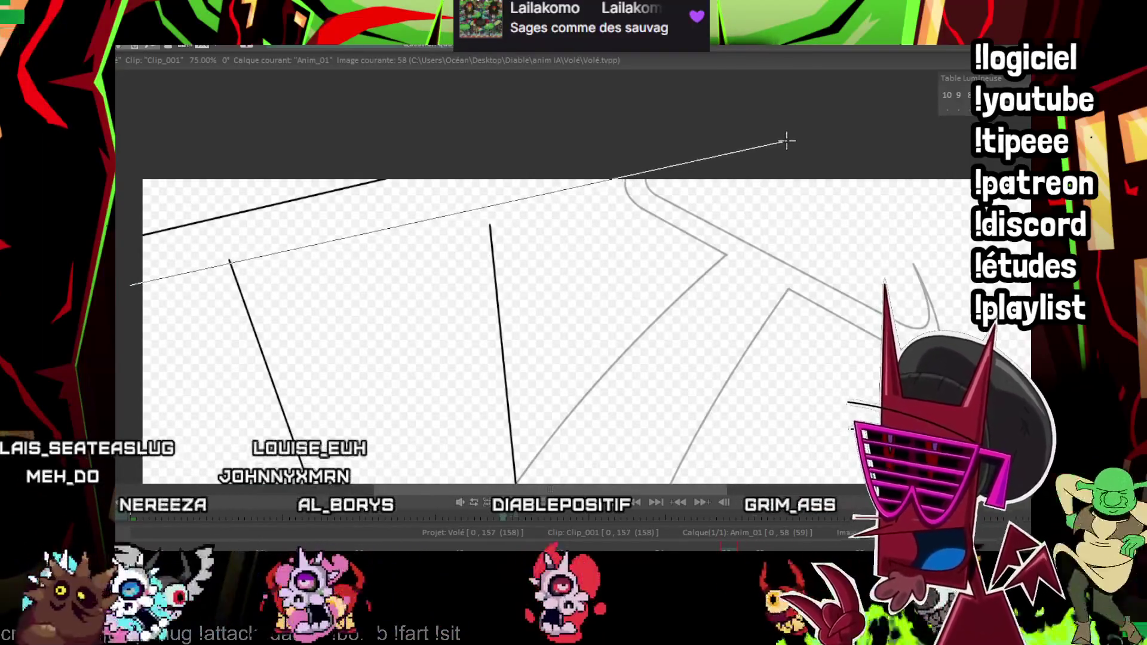
{"action": "scroll", "coordinate": [438, 246], "scroll_direction": "up", "scroll_amount": 3}
{"action": "scroll", "coordinate": [437, 246], "scroll_direction": "down", "scroll_amount": 1}
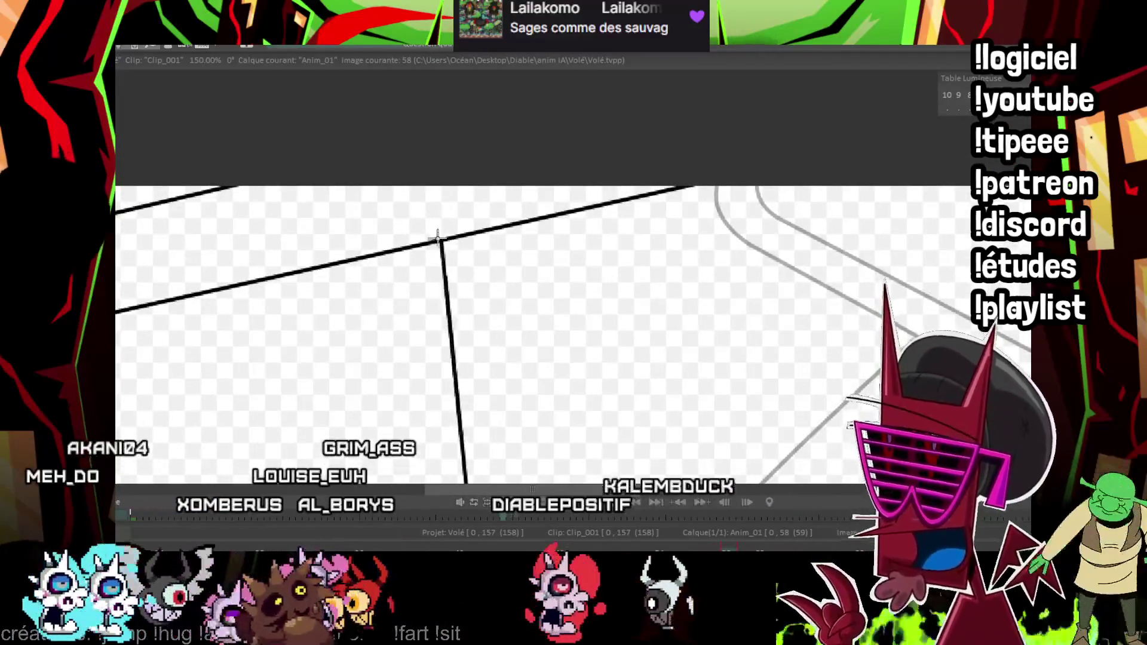
{"action": "scroll", "coordinate": [437, 236], "scroll_direction": "down", "scroll_amount": 2}
{"action": "scroll", "coordinate": [215, 319], "scroll_direction": "up", "scroll_amount": 2}
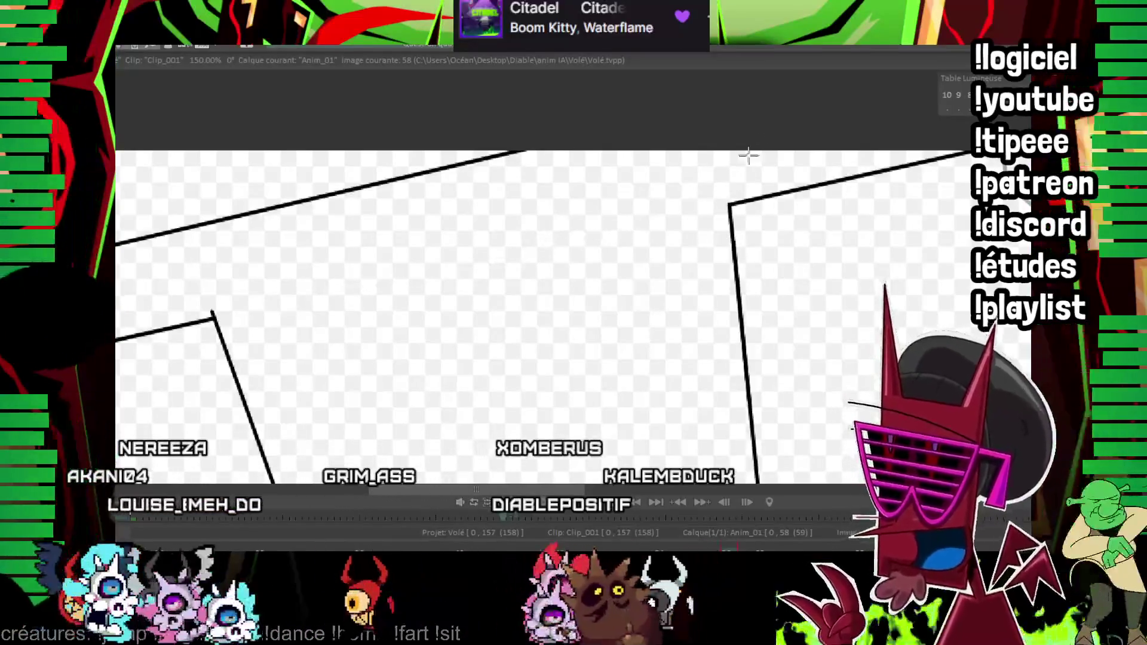
{"action": "scroll", "coordinate": [651, 341], "scroll_direction": "down", "scroll_amount": 1}
{"action": "scroll", "coordinate": [688, 181], "scroll_direction": "up", "scroll_amount": 1}
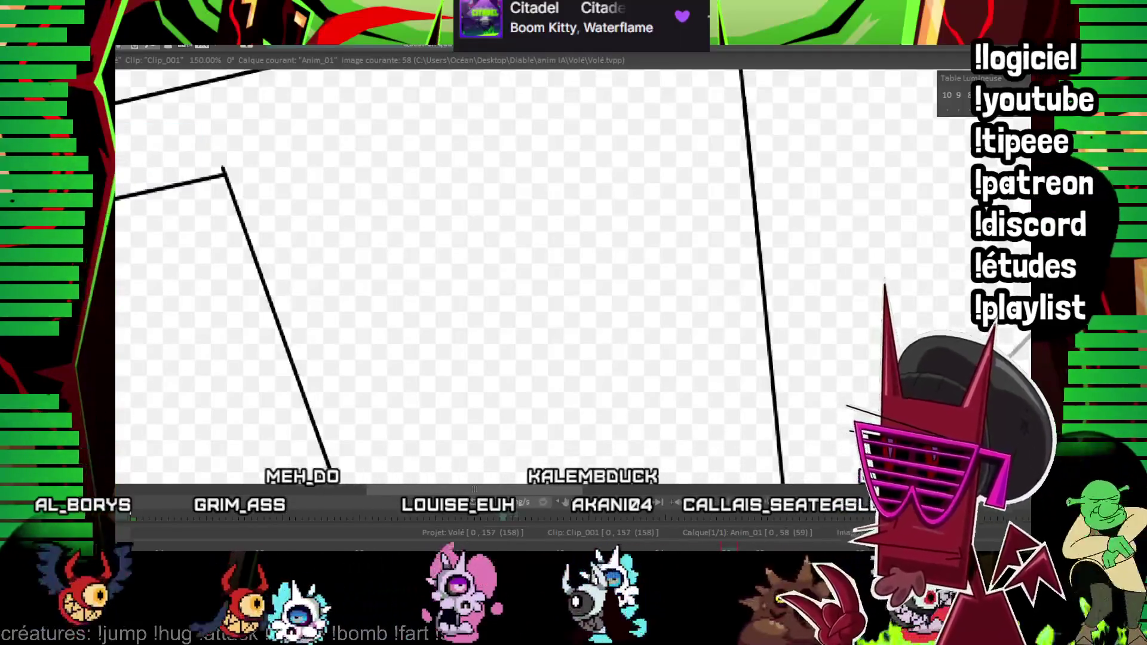
{"action": "scroll", "coordinate": [628, 291], "scroll_direction": "down", "scroll_amount": 2}
{"action": "scroll", "coordinate": [628, 292], "scroll_direction": "down", "scroll_amount": 2}
{"action": "scroll", "coordinate": [628, 292], "scroll_direction": "down", "scroll_amount": 1}
{"action": "scroll", "coordinate": [897, 251], "scroll_direction": "up", "scroll_amount": 1}
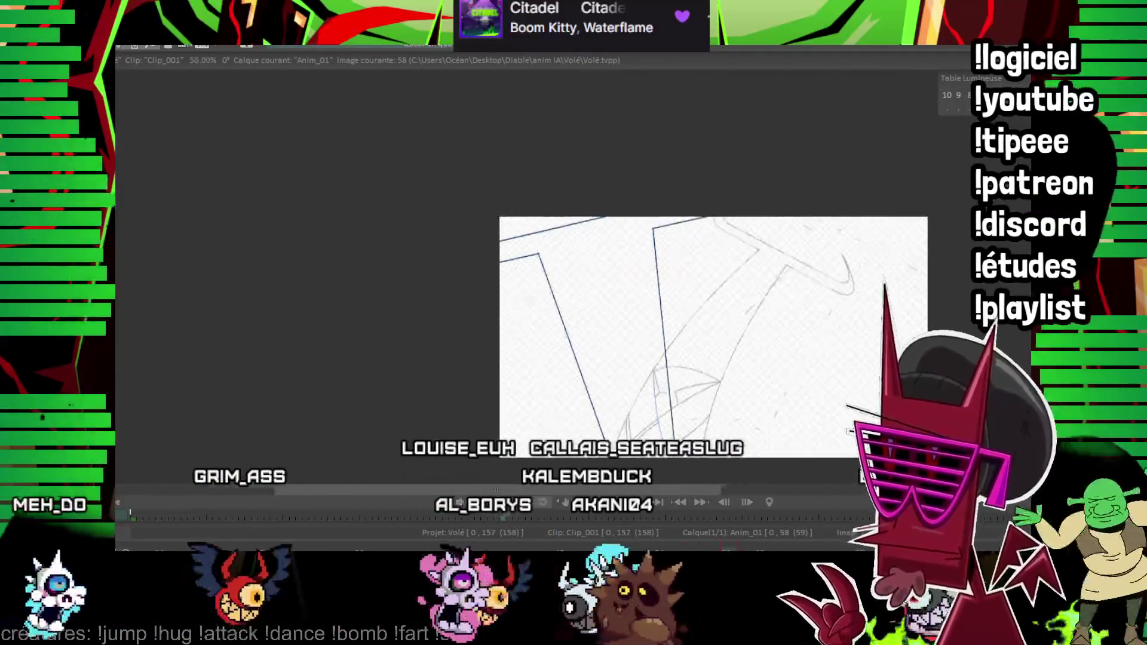
{"action": "scroll", "coordinate": [897, 251], "scroll_direction": "up", "scroll_amount": 1}
{"action": "scroll", "coordinate": [915, 281], "scroll_direction": "up", "scroll_amount": 1}
{"action": "scroll", "coordinate": [586, 242], "scroll_direction": "up", "scroll_amount": 1}
{"action": "scroll", "coordinate": [587, 242], "scroll_direction": "right", "scroll_amount": 1}
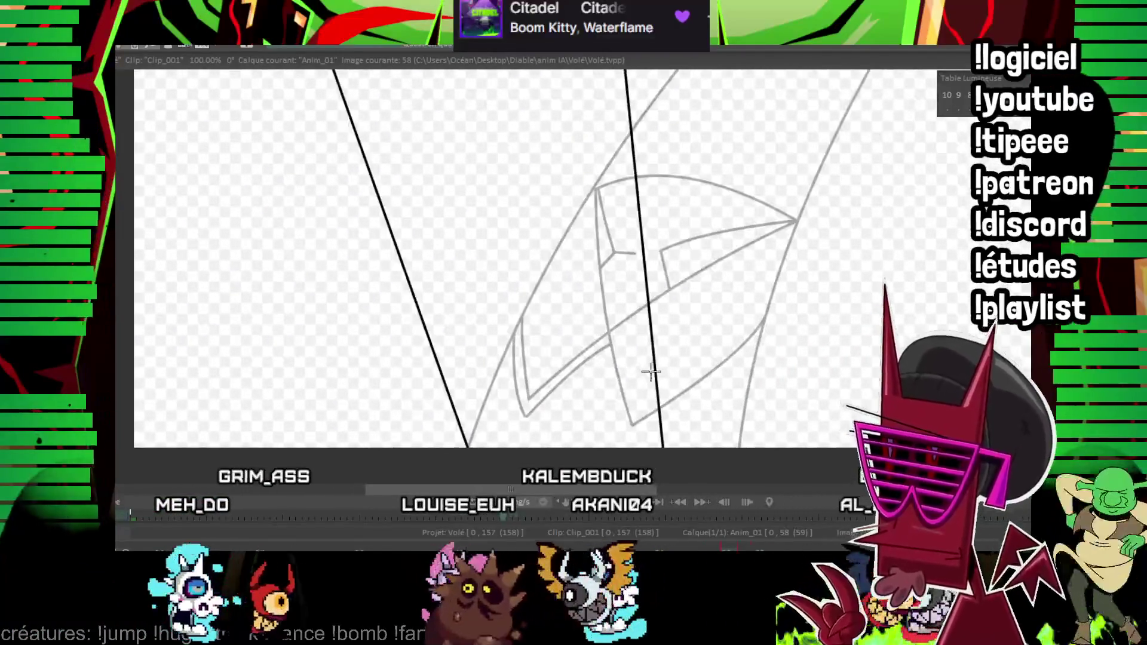
- Commit the curved base stroke at frame 58's lower tip, compare, then advance to frame 60
{"action": "left_click", "coordinate": [578, 417]}
{"action": "scroll", "coordinate": [456, 354], "scroll_direction": "right", "scroll_amount": 1}
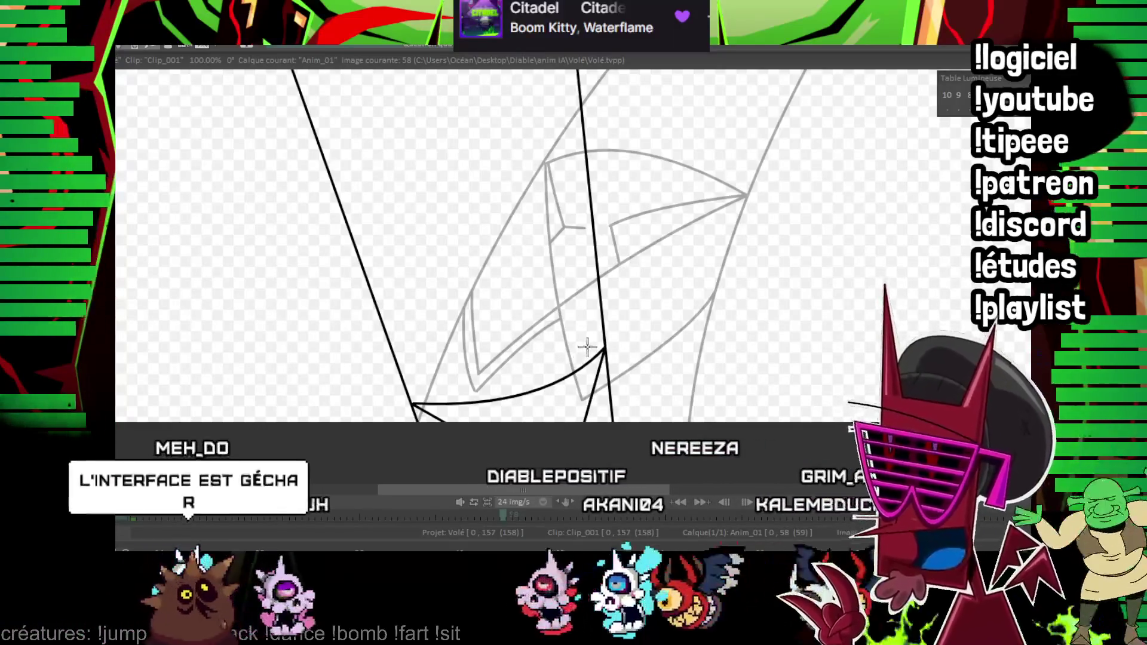
{"action": "scroll", "coordinate": [628, 225], "scroll_direction": "up", "scroll_amount": 2}
{"action": "key", "text": "Left"}
{"action": "key", "text": "Left"}
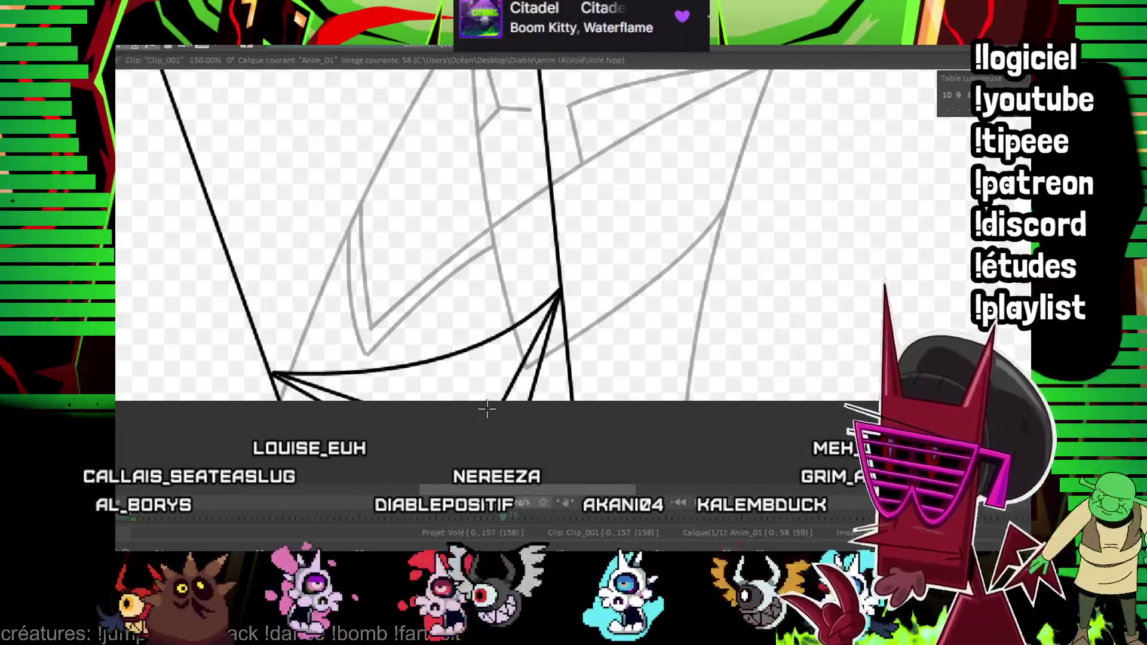
{"action": "scroll", "coordinate": [583, 303], "scroll_direction": "down", "scroll_amount": 2}
{"action": "scroll", "coordinate": [515, 321], "scroll_direction": "down", "scroll_amount": 2}
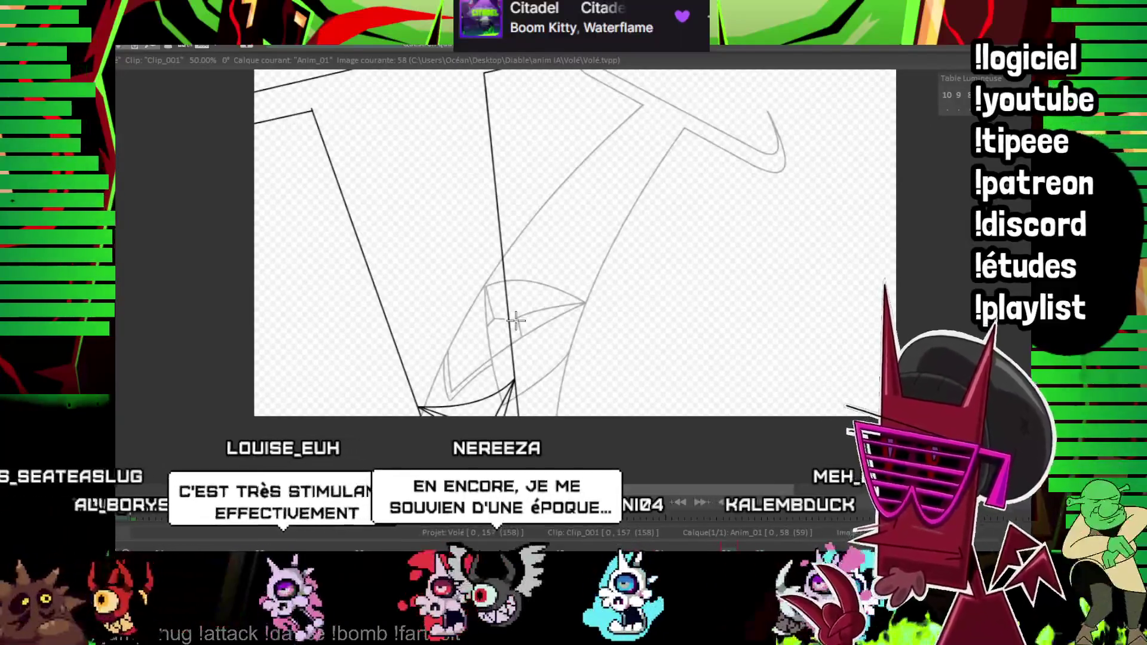
{"action": "key", "text": "Right"}
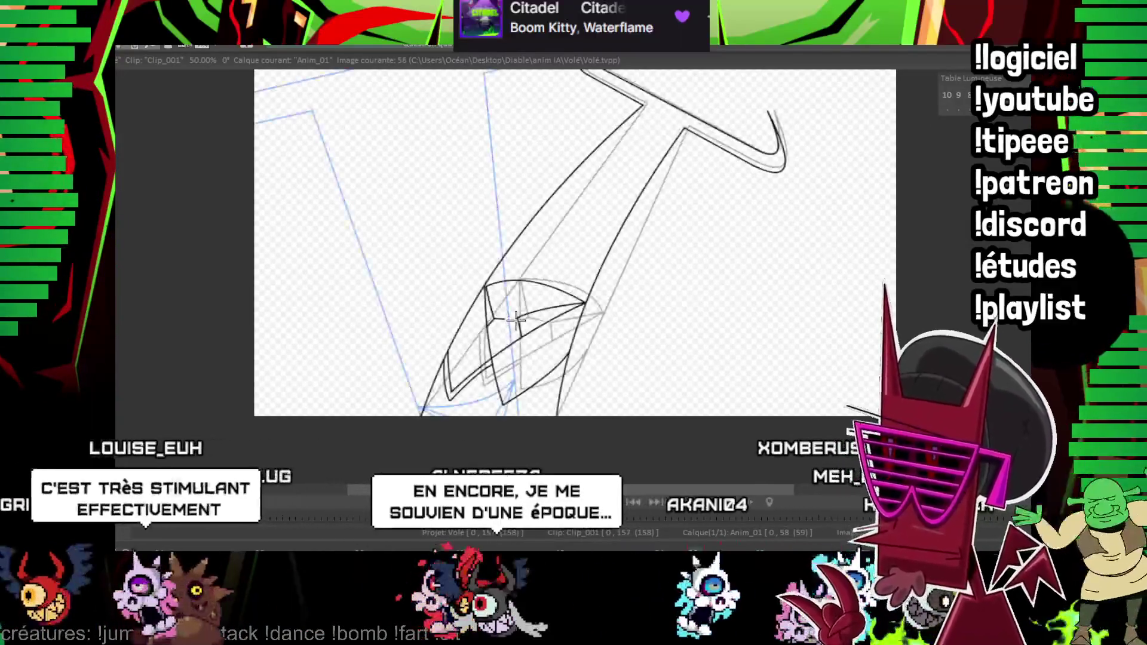
{"action": "key", "text": "Right"}
{"action": "key", "text": "Right"}
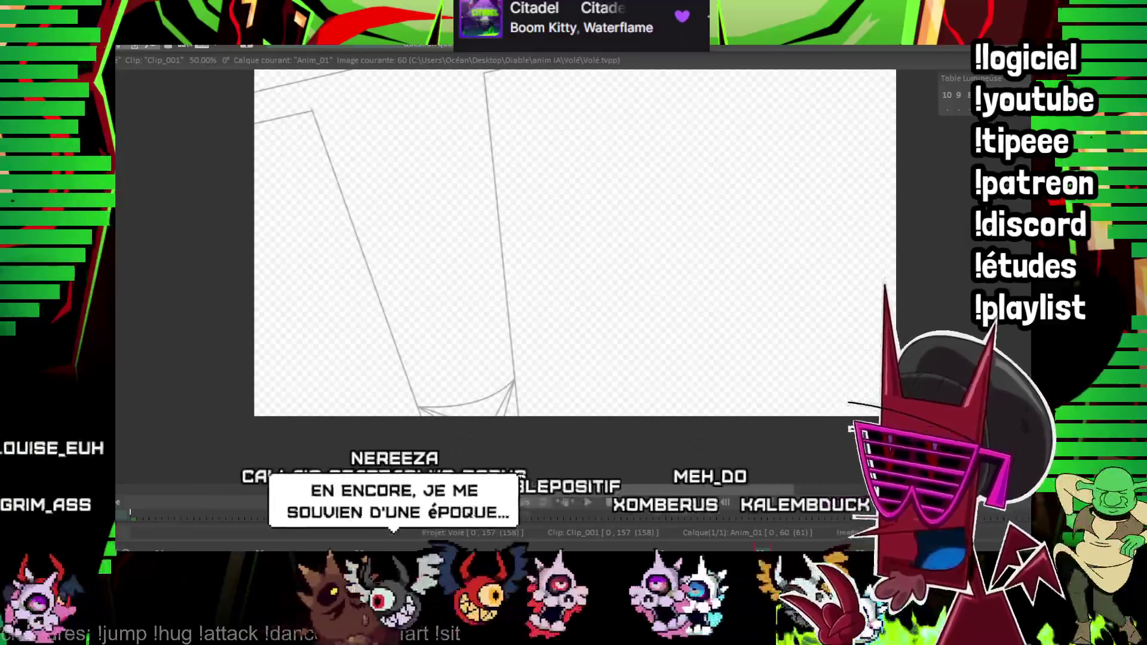
{"action": "key", "text": "Right"}
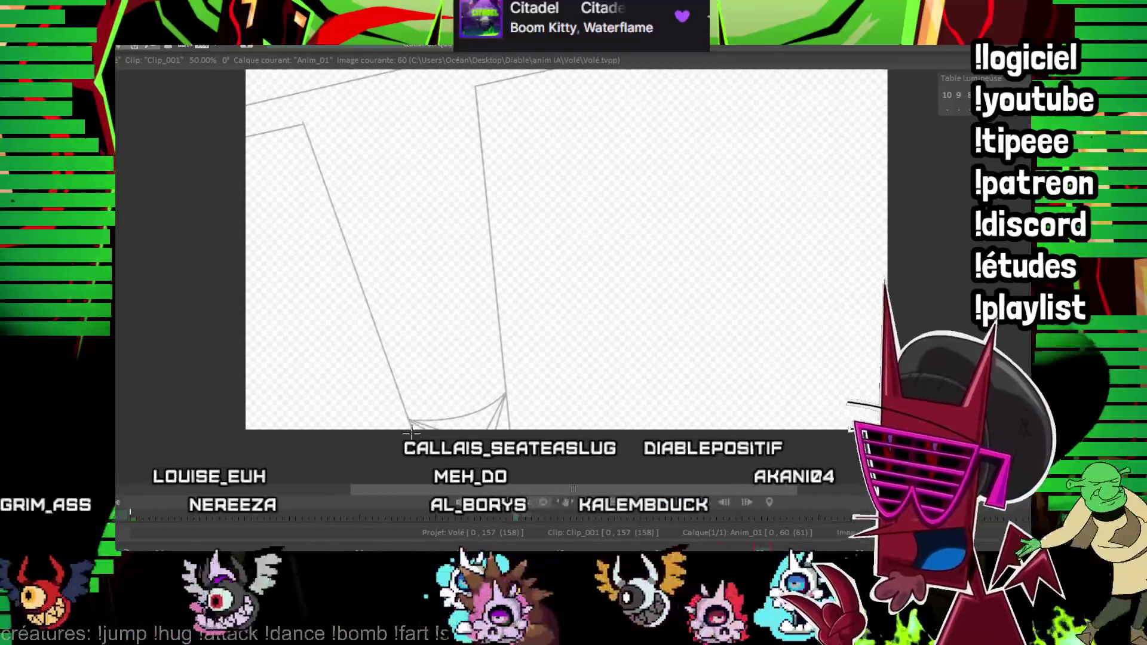
- Ink the left edge of the shape on frame 60, checking against the earlier drawing
{"action": "left_click_drag", "start_coordinate": [411, 430], "coordinate": [301, 126]}
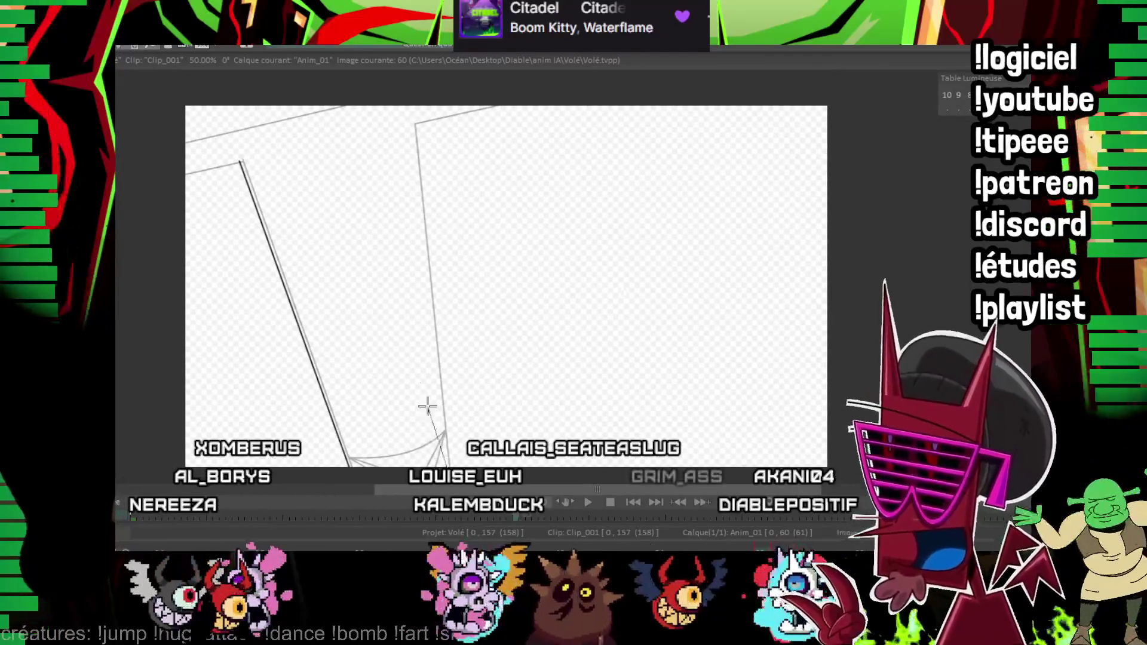
{"action": "key", "text": "Left"}
{"action": "key", "text": "Left"}
{"action": "key", "text": "Left"}
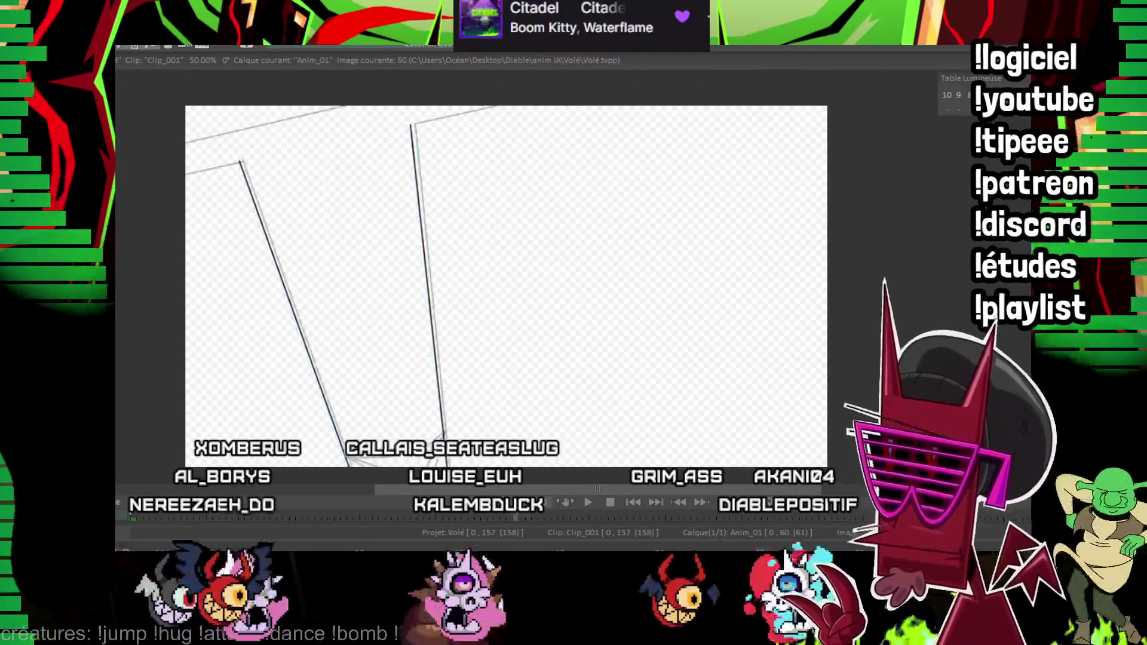
{"action": "scroll", "coordinate": [386, 205], "scroll_direction": "up", "scroll_amount": 1}
{"action": "key", "text": "Right"}
{"action": "key", "text": "Right"}
{"action": "key", "text": "Right"}
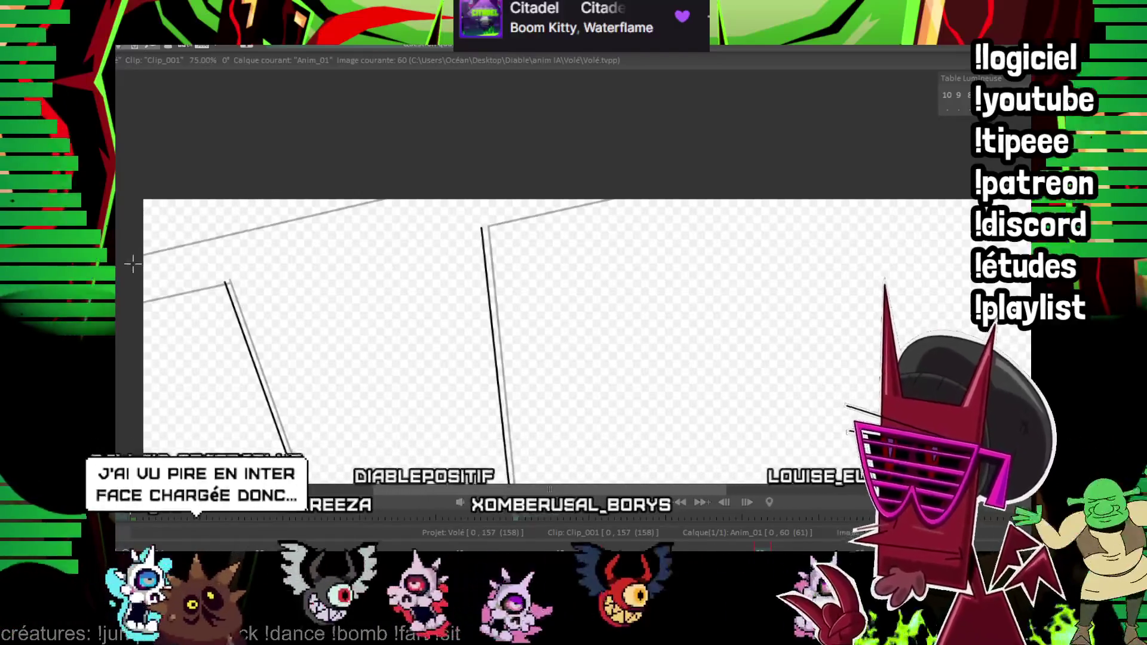
- Trace the top-left guide line in black and bring the top edges into closer view
{"action": "left_click_drag", "start_coordinate": [132, 263], "coordinate": [384, 200]}
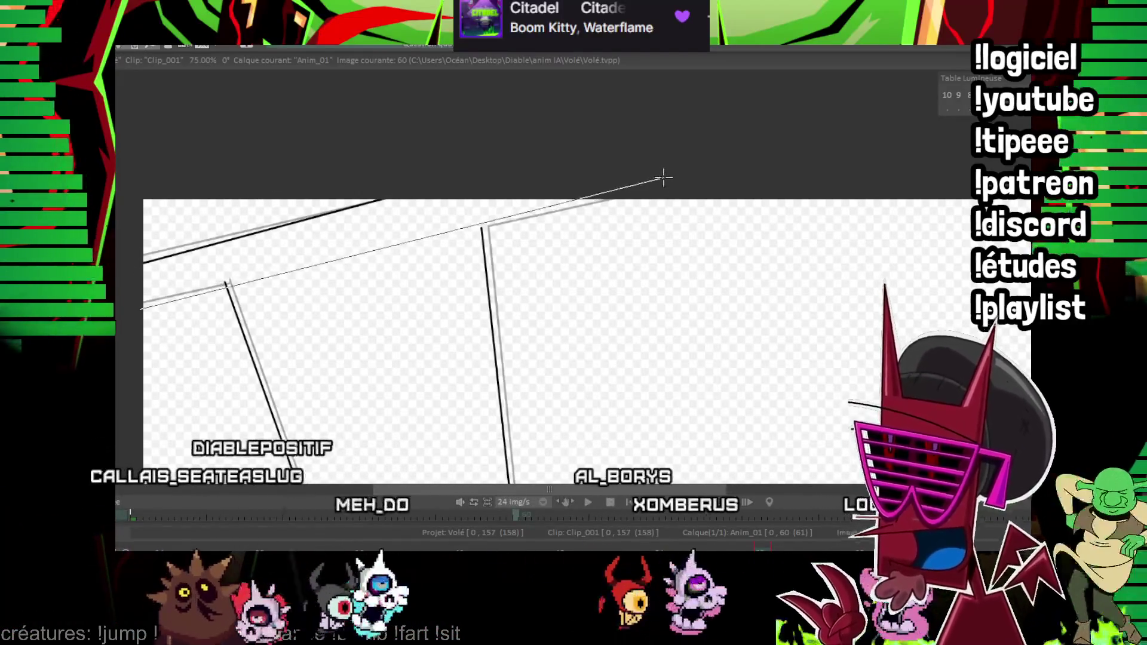
{"action": "key", "text": "Left"}
{"action": "key", "text": "Left"}
{"action": "key", "text": "Right"}
{"action": "key", "text": "Right"}
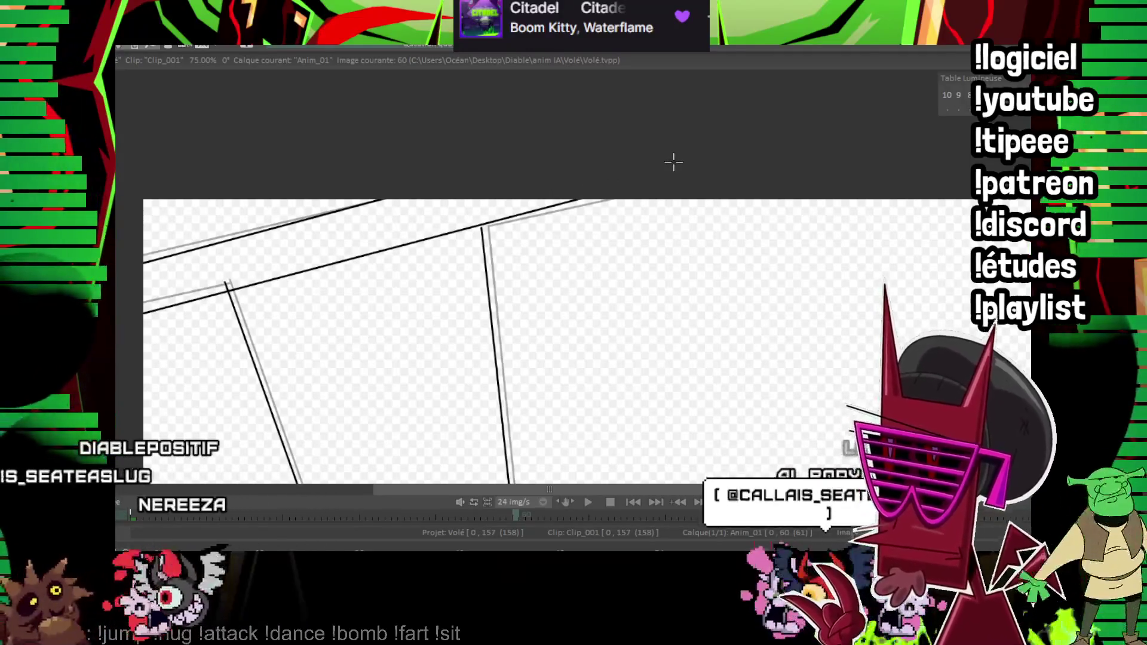
{"action": "key", "text": "plus"}
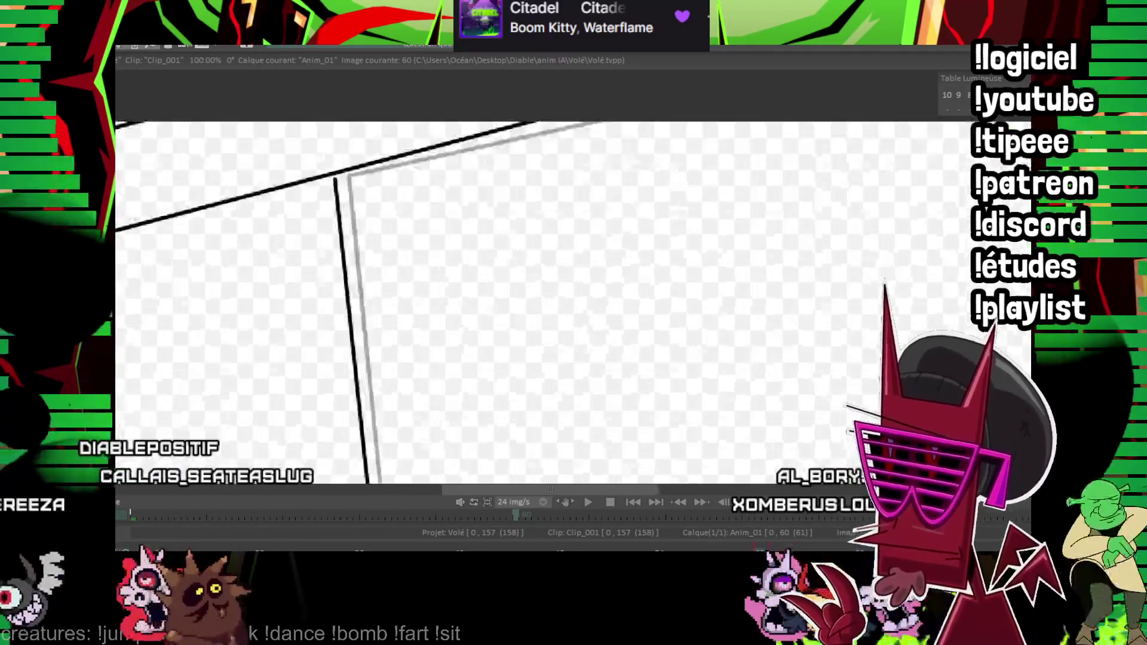
{"action": "left_click_drag", "start_coordinate": [421, 265], "coordinate": [584, 247]}
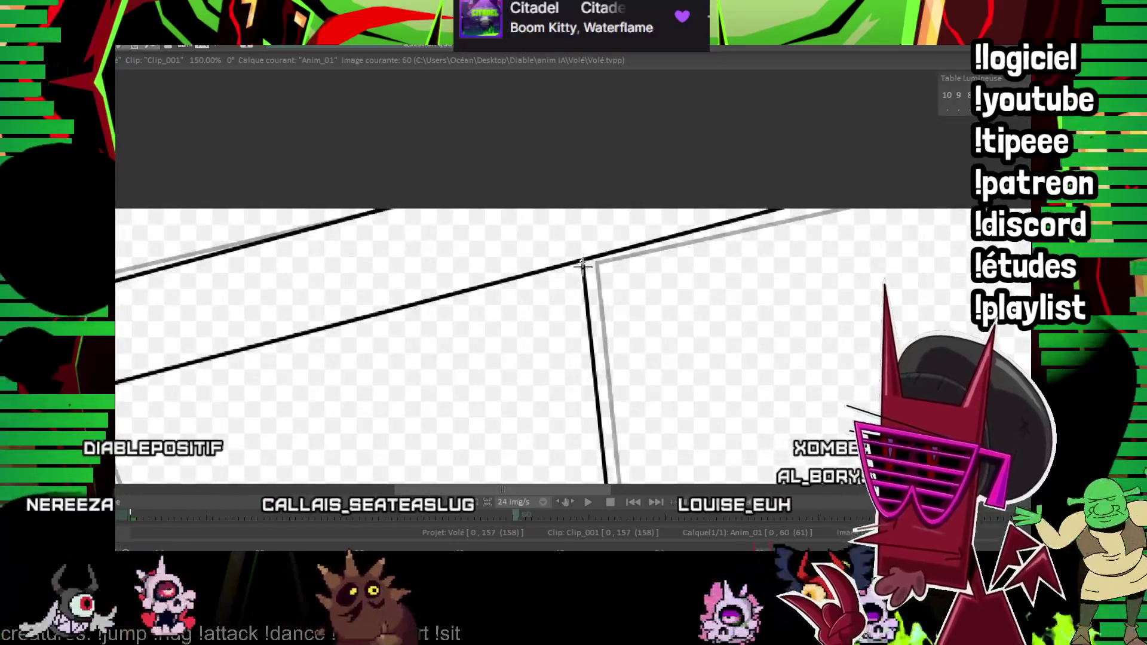
{"action": "left_click_drag", "start_coordinate": [376, 287], "coordinate": [470, 262]}
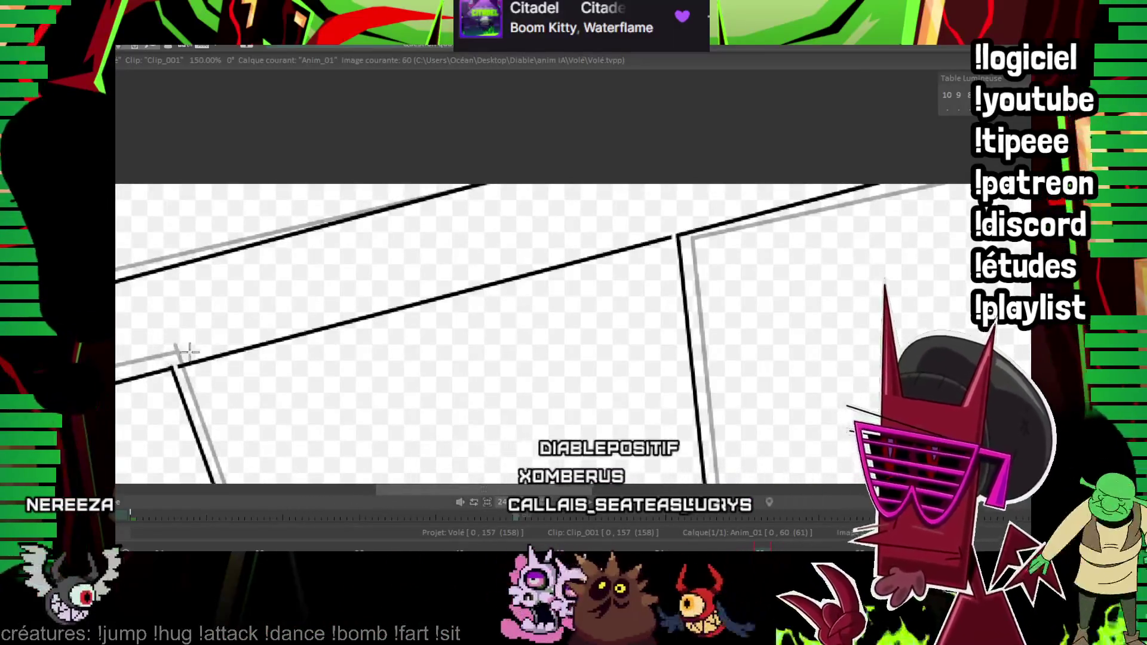
{"action": "scroll", "coordinate": [633, 277], "scroll_direction": "down", "scroll_amount": 10}
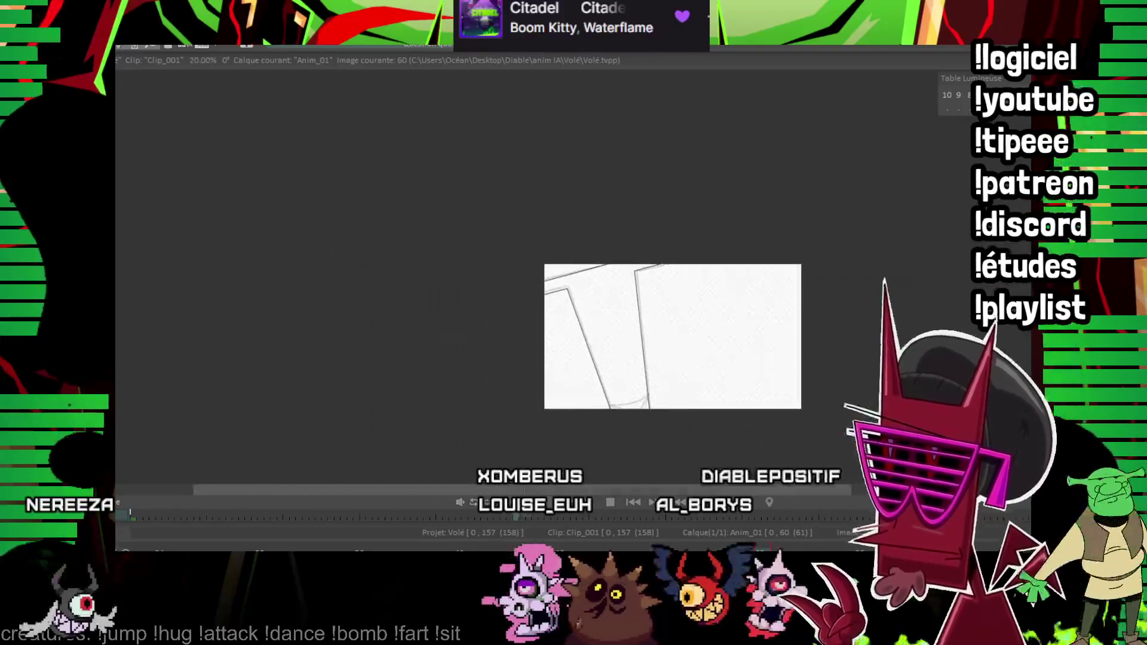
{"action": "scroll", "coordinate": [686, 175], "scroll_direction": "up", "scroll_amount": 2}
{"action": "scroll", "coordinate": [687, 174], "scroll_direction": "up", "scroll_amount": 3}
{"action": "scroll", "coordinate": [687, 174], "scroll_direction": "up", "scroll_amount": 3}
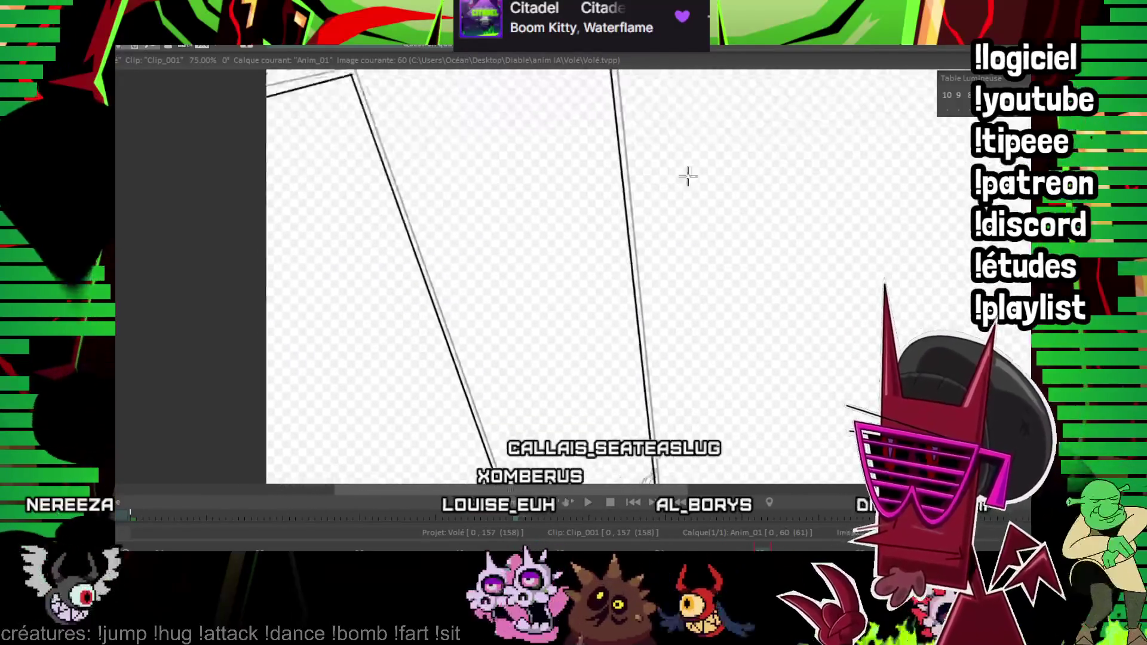
{"action": "scroll", "coordinate": [687, 174], "scroll_direction": "down", "scroll_amount": 1}
{"action": "scroll", "coordinate": [792, 295], "scroll_direction": "up", "scroll_amount": 1}
{"action": "scroll", "coordinate": [579, 254], "scroll_direction": "up", "scroll_amount": 1}
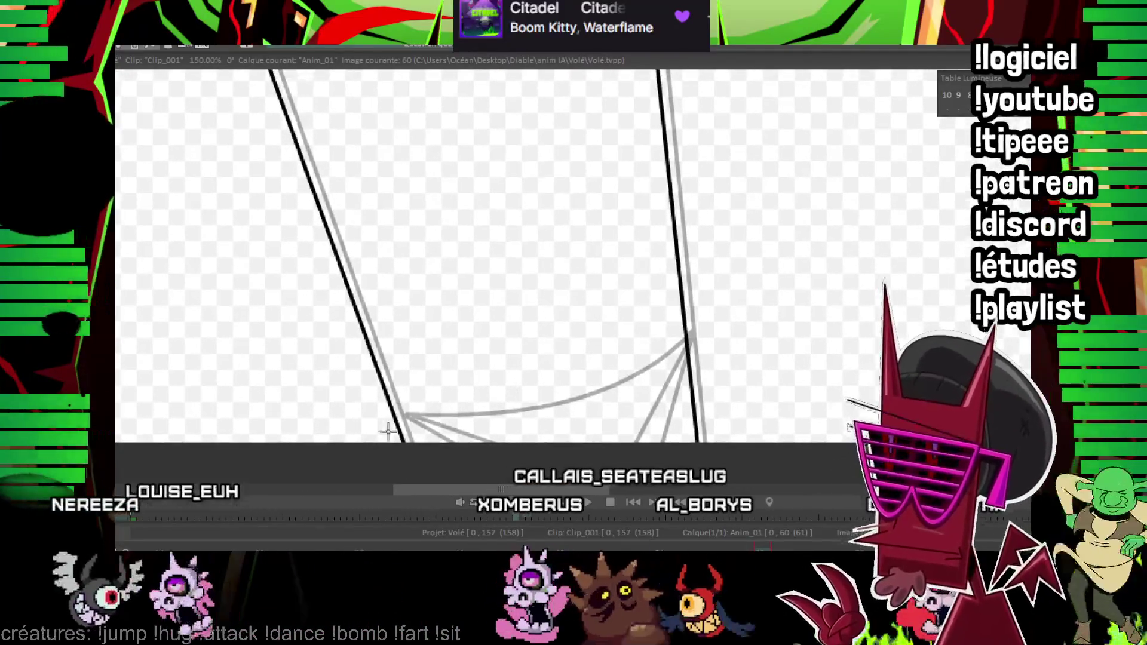
- Draw and bend the black curve across the shape's bottom on frame 60
{"action": "left_click_drag", "start_coordinate": [401, 417], "coordinate": [679, 355]}
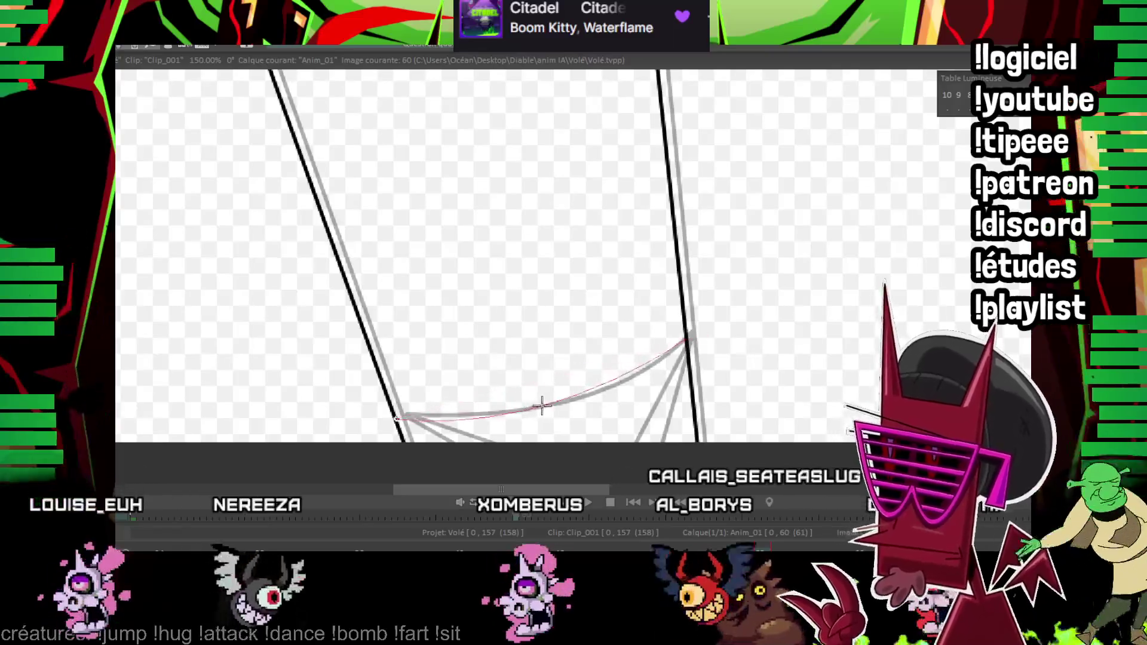
{"action": "left_click", "coordinate": [581, 399]}
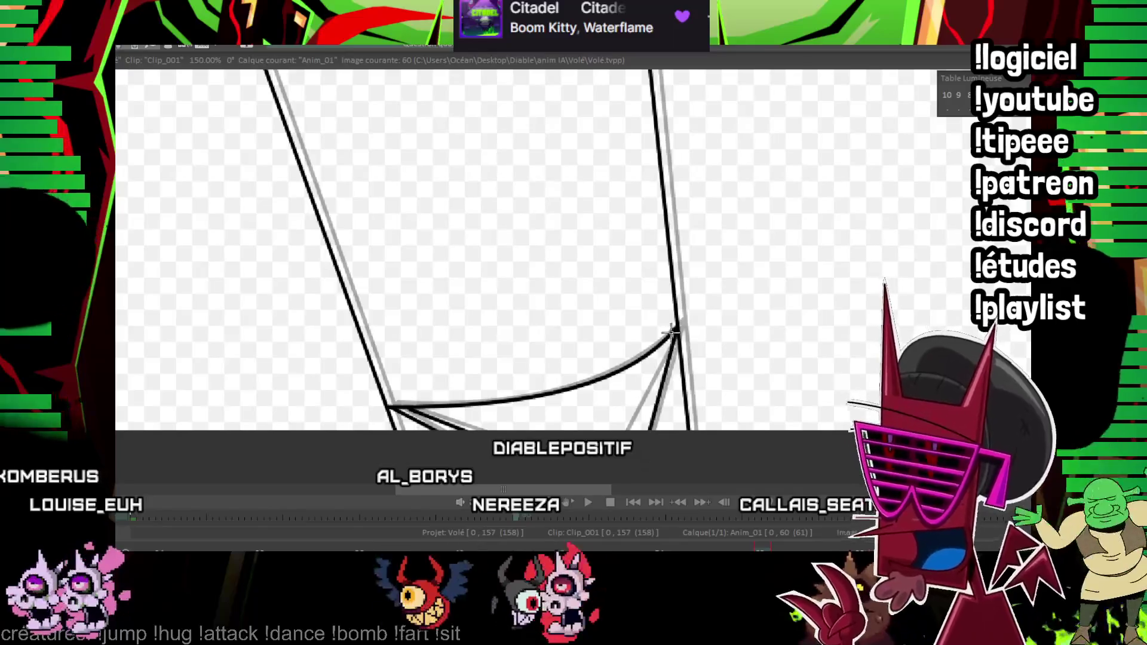
{"action": "scroll", "coordinate": [663, 269], "scroll_direction": "down", "scroll_amount": 2}
{"action": "scroll", "coordinate": [660, 254], "scroll_direction": "down", "scroll_amount": 1}
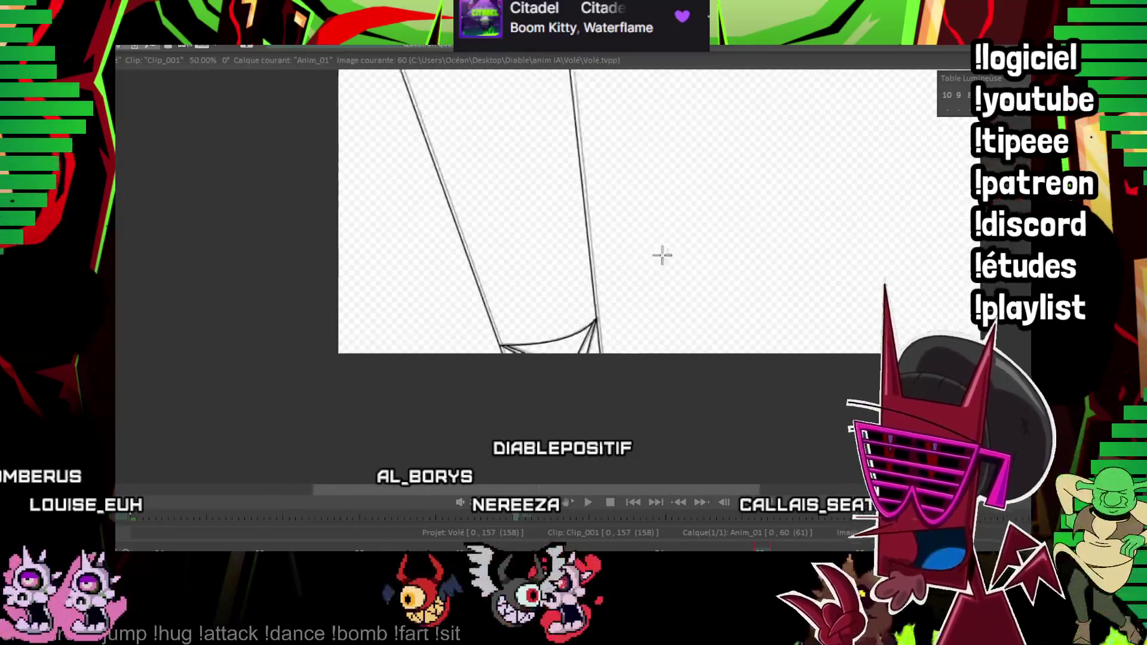
{"action": "scroll", "coordinate": [547, 417], "scroll_direction": "down", "scroll_amount": 1}
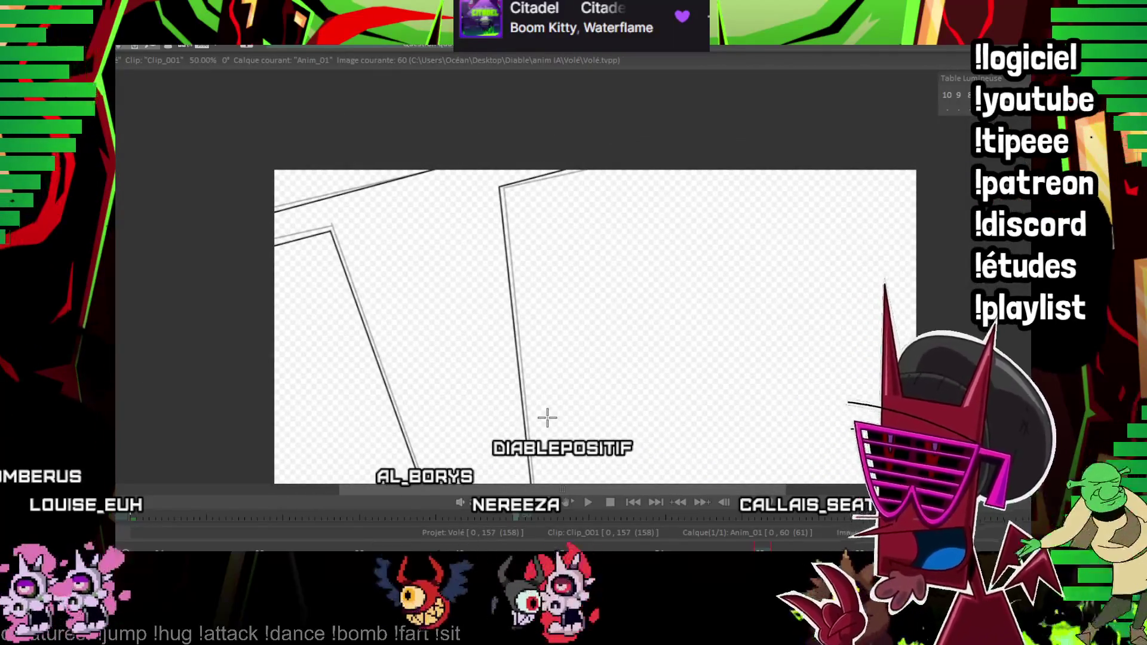
{"action": "scroll", "coordinate": [679, 330], "scroll_direction": "up", "scroll_amount": 1}
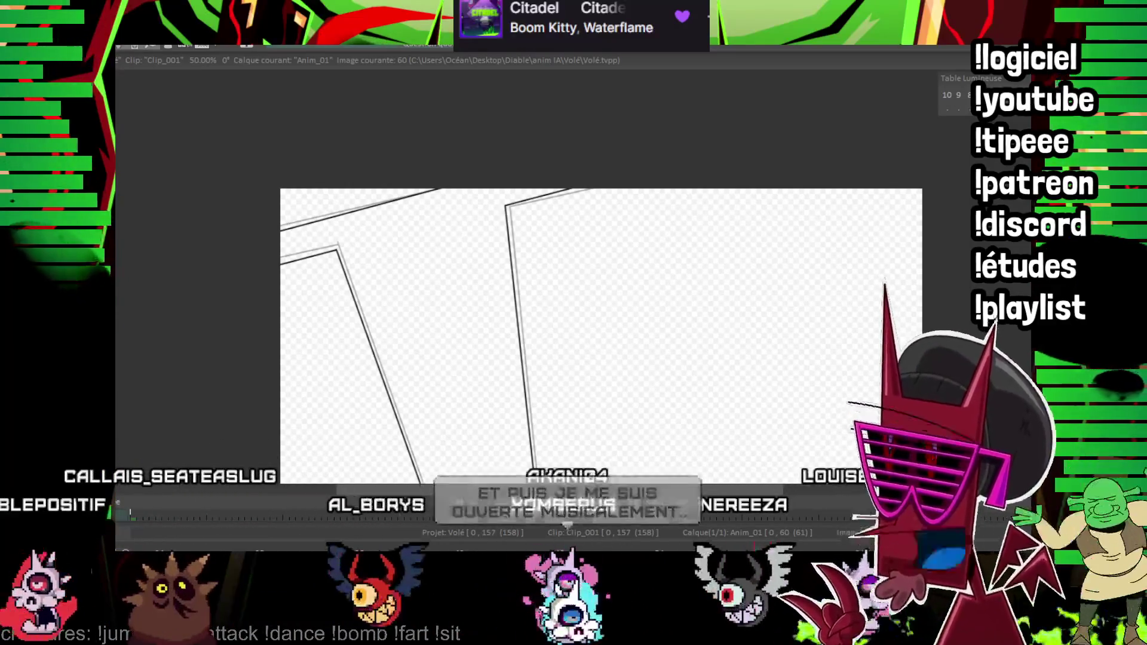
- Advance to frame 63 and ink the shape's left edge in black
{"action": "mouse_move", "coordinate": [564, 230]}
{"action": "left_mouse_down"}
{"action": "mouse_move", "coordinate": [541, 289]}
{"action": "mouse_move", "coordinate": [536, 188]}
{"action": "left_mouse_up"}
{"action": "key", "text": "Left"}
{"action": "key", "text": "Left"}
{"action": "key", "text": "Left"}
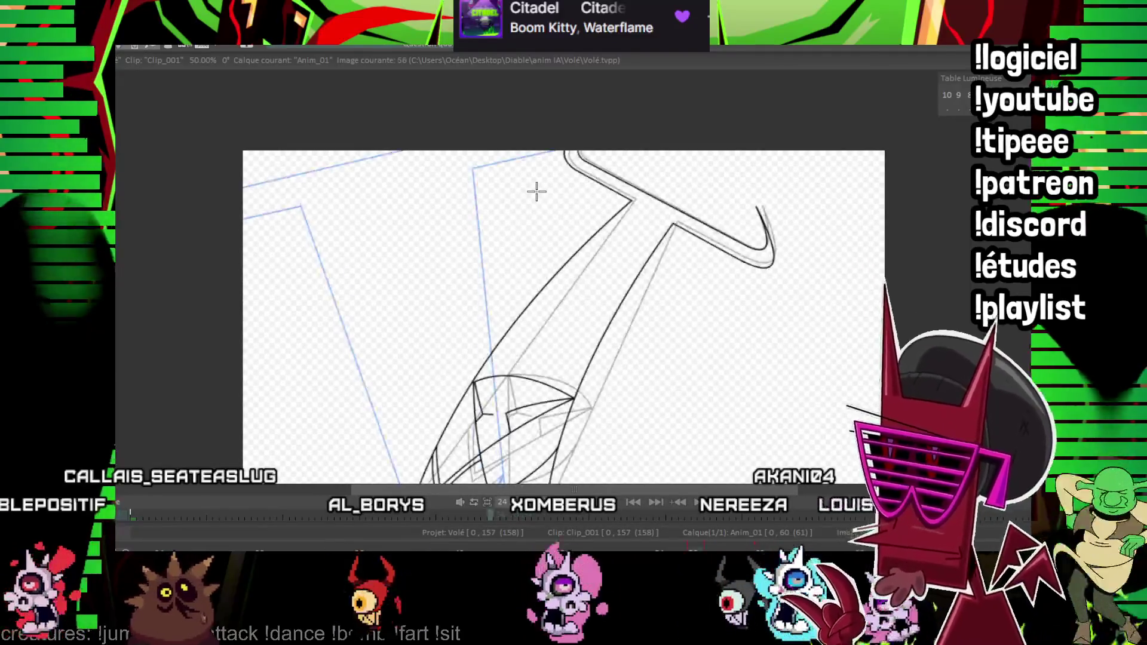
{"action": "key", "text": "Right"}
{"action": "key", "text": "Right"}
{"action": "key", "text": "Right"}
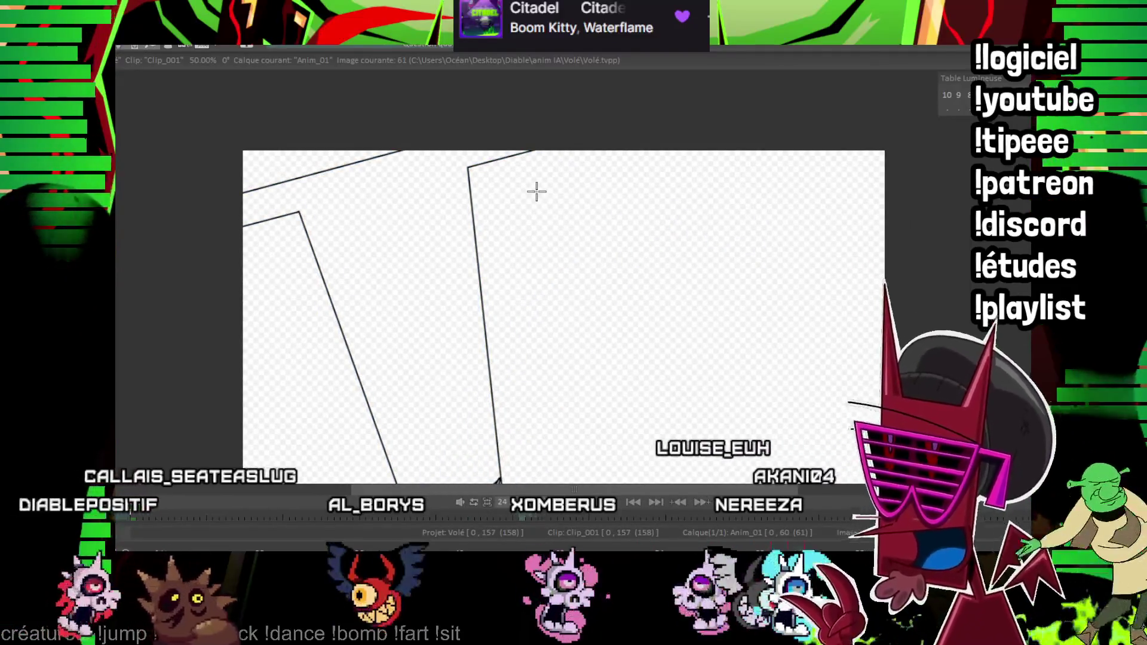
{"action": "key", "text": "Right"}
{"action": "key", "text": "Right"}
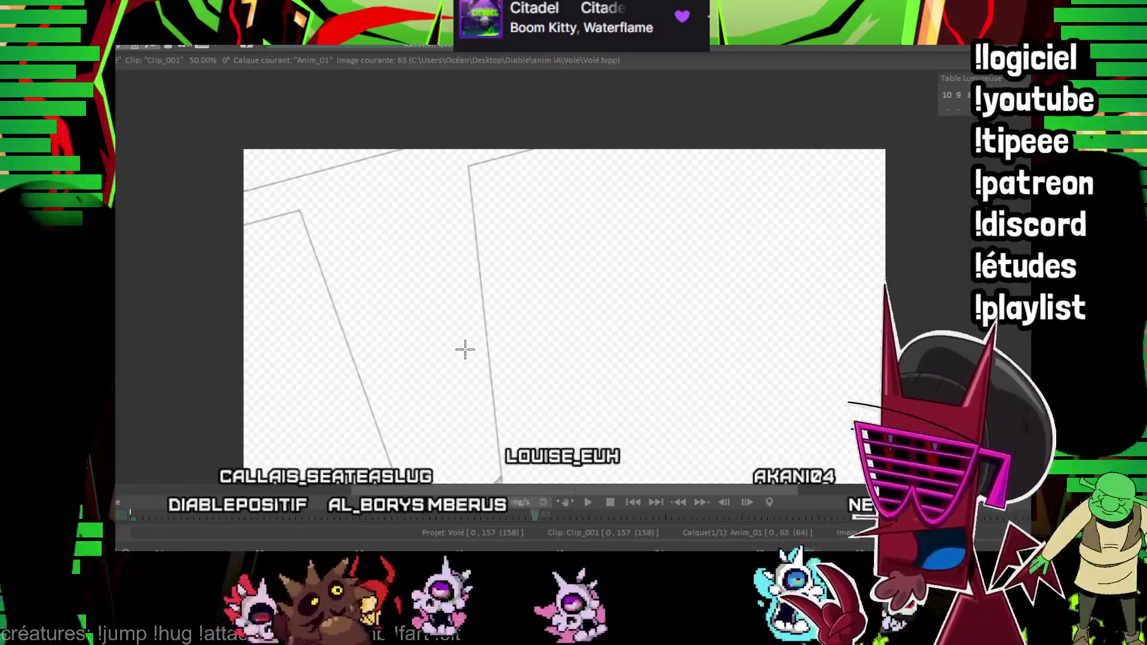
{"action": "left_click_drag", "start_coordinate": [465, 351], "coordinate": [489, 294]}
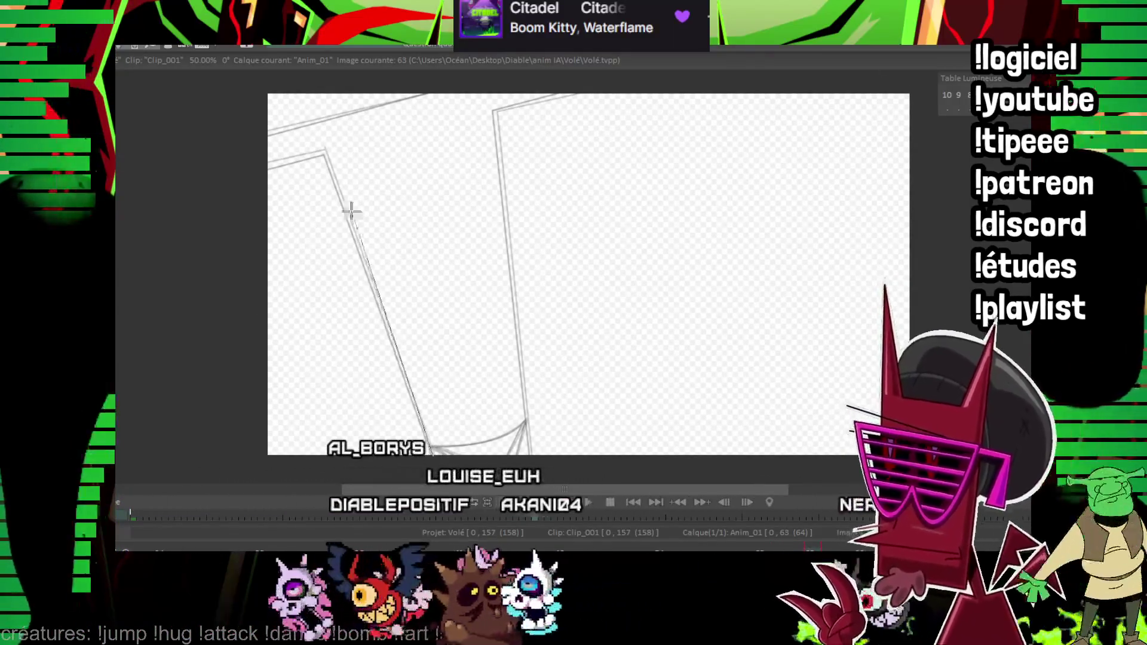
{"action": "left_click_drag", "start_coordinate": [324, 154], "coordinate": [429, 451]}
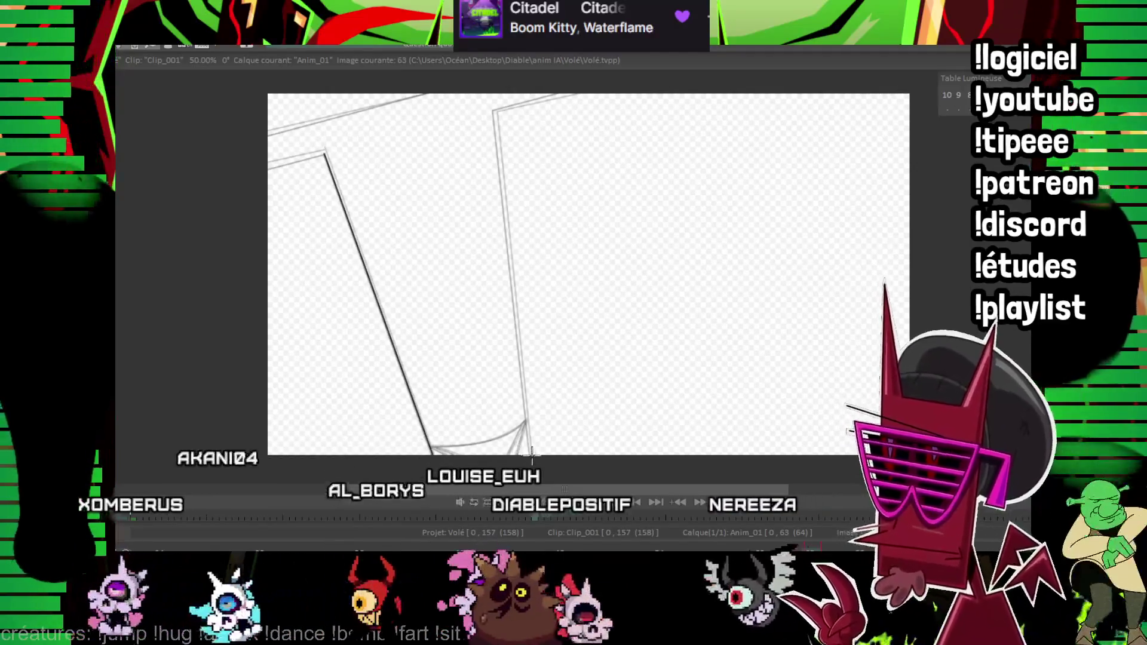
- Draw the long straight black line along the sketch's top edge and inspect its corner
{"action": "left_click_drag", "start_coordinate": [495, 110], "coordinate": [555, 212]}
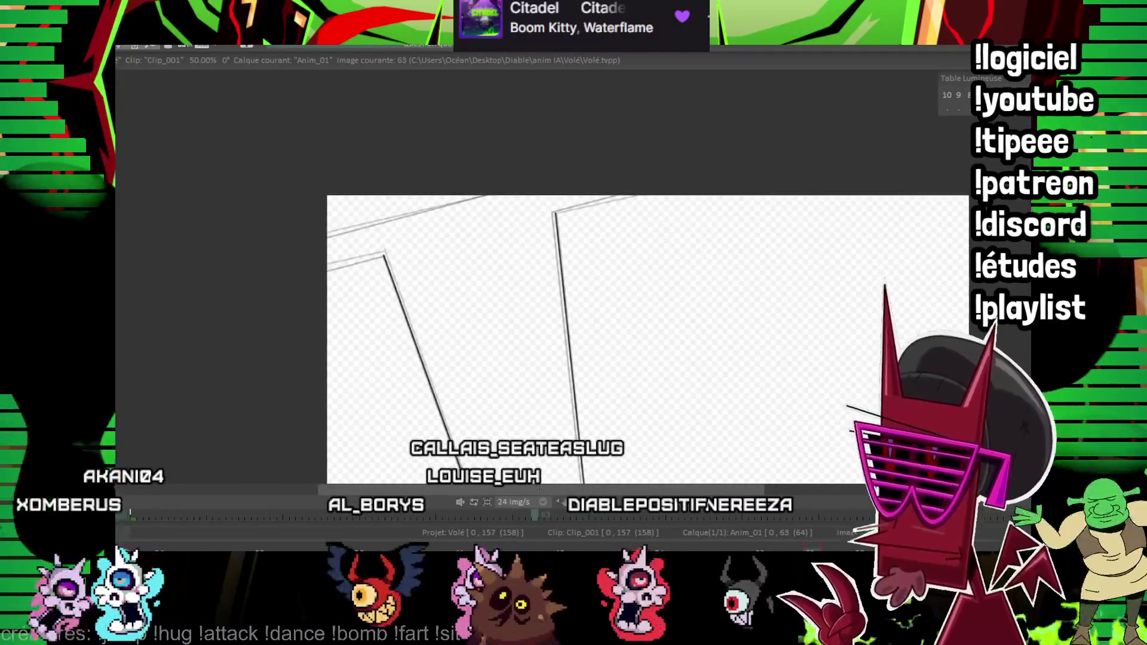
{"action": "scroll", "coordinate": [635, 228], "scroll_direction": "up", "scroll_amount": 2}
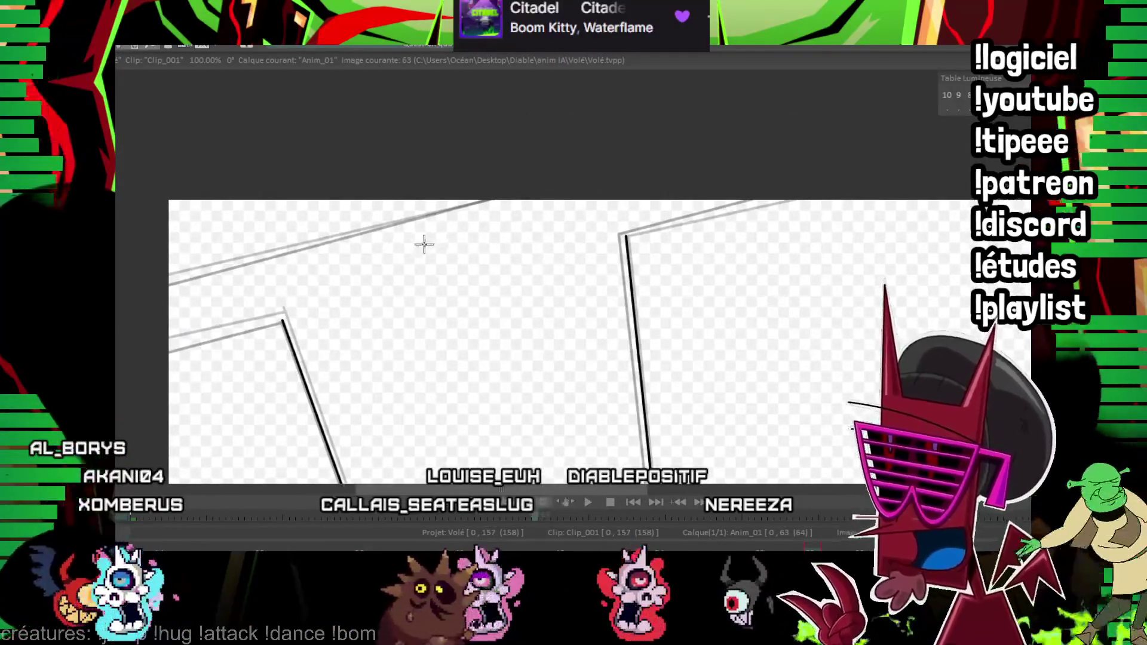
{"action": "mouse_move", "coordinate": [163, 280]}
{"action": "left_mouse_down"}
{"action": "mouse_move", "coordinate": [602, 158]}
{"action": "mouse_move", "coordinate": [617, 164]}
{"action": "left_mouse_up"}
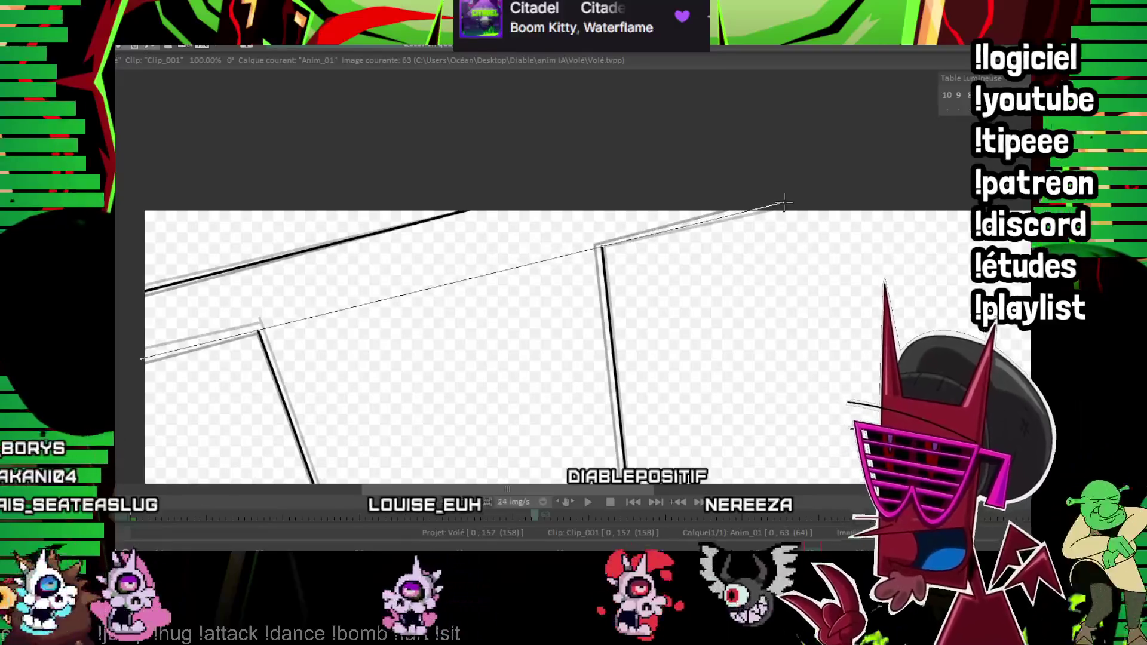
{"action": "left_click_drag", "start_coordinate": [784, 202], "coordinate": [785, 202]}
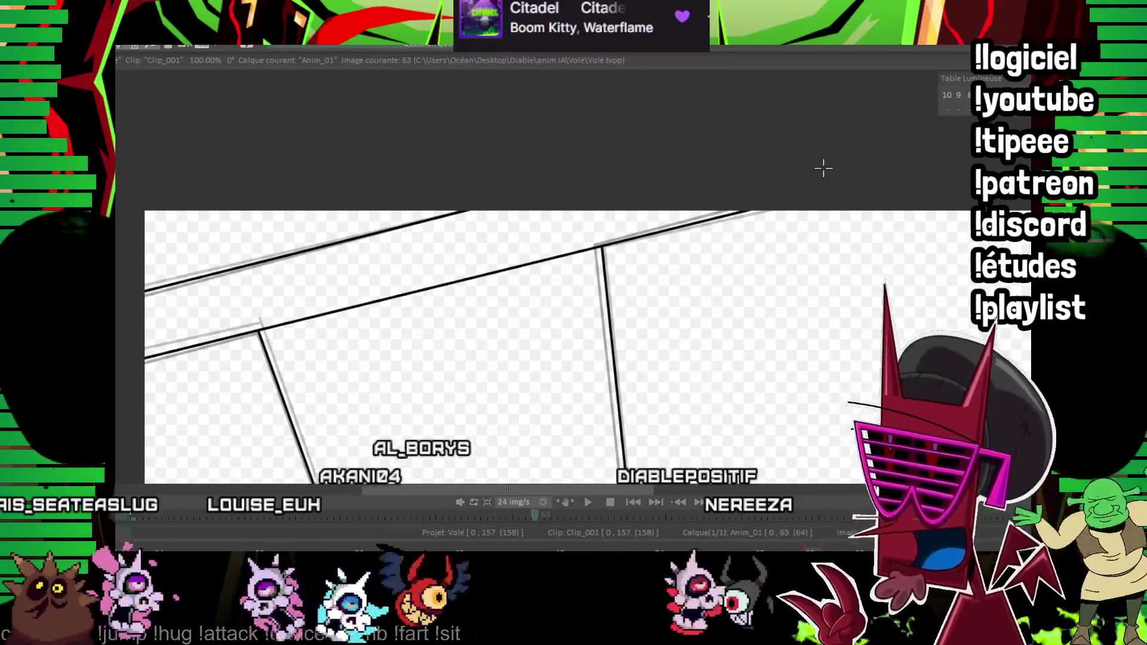
{"action": "scroll", "coordinate": [306, 320], "scroll_direction": "up", "scroll_amount": 5}
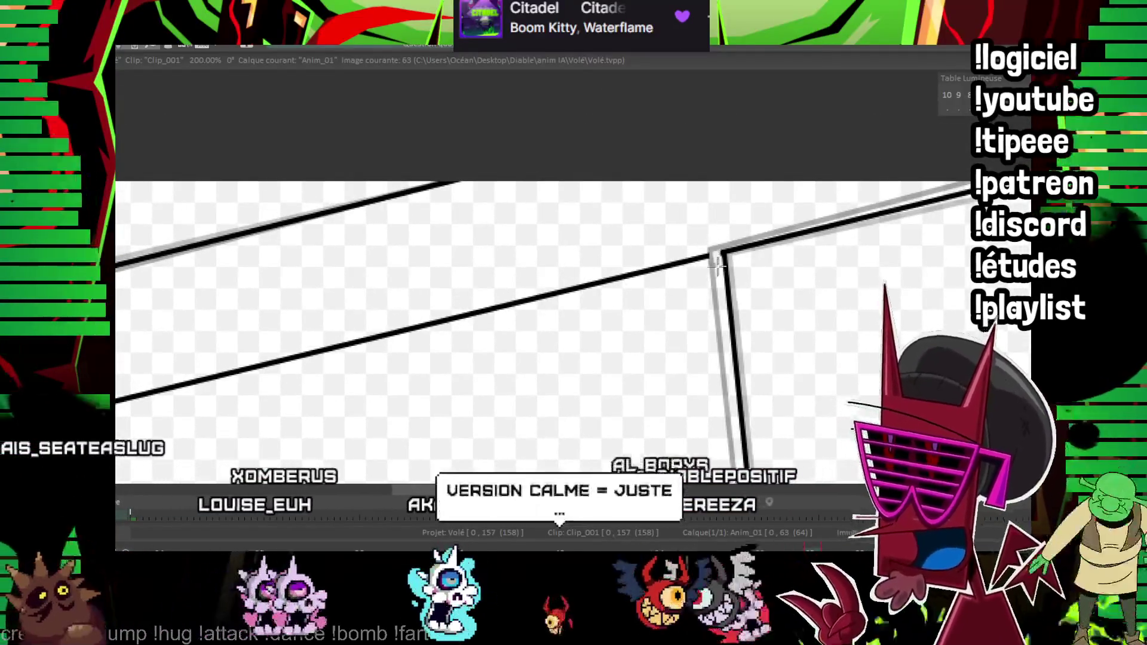
{"action": "left_click_drag", "start_coordinate": [718, 231], "coordinate": [693, 253]}
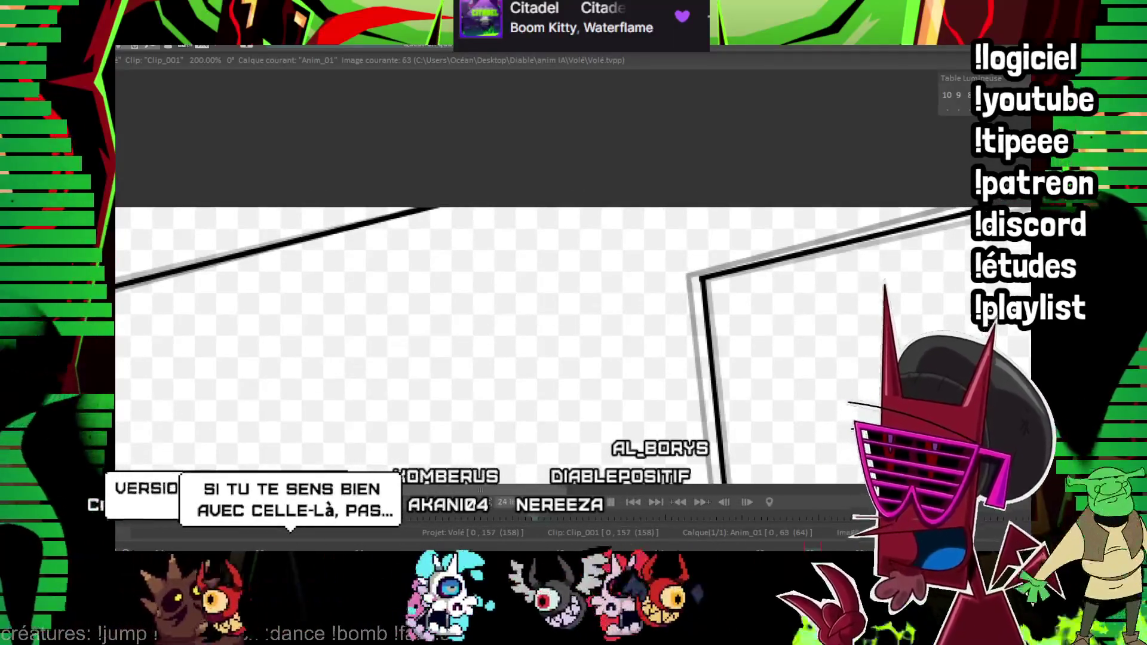
{"action": "scroll", "coordinate": [693, 252], "scroll_direction": "down", "scroll_amount": 4}
{"action": "scroll", "coordinate": [693, 252], "scroll_direction": "down", "scroll_amount": 6}
{"action": "left_click_drag", "start_coordinate": [715, 524], "coordinate": [668, 340]}
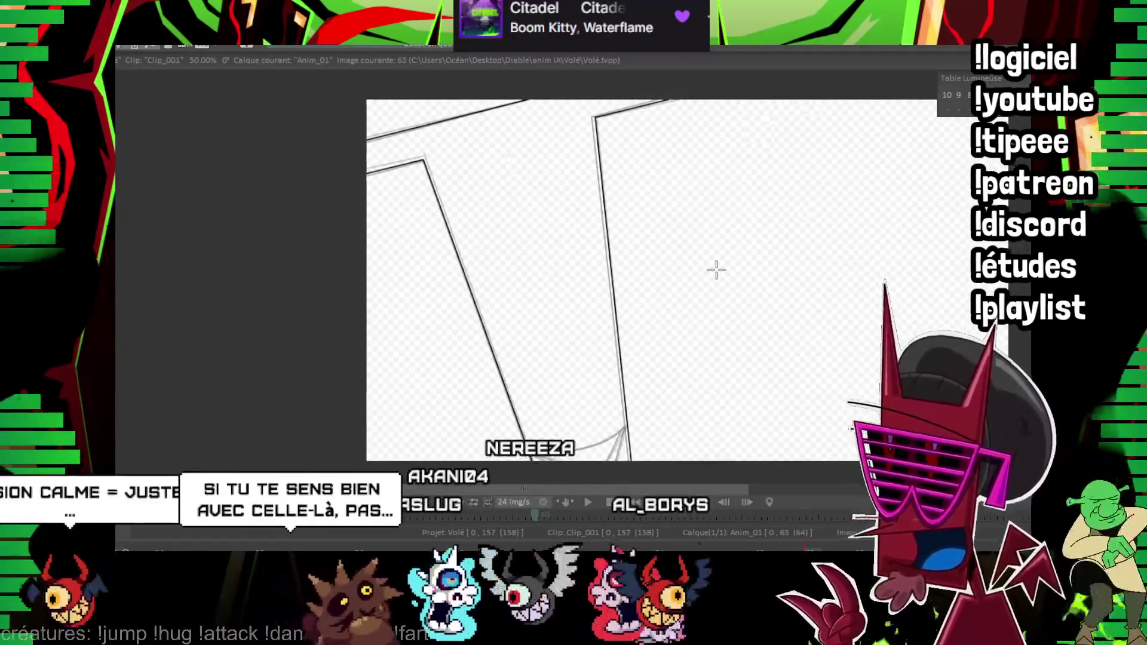
{"action": "scroll", "coordinate": [717, 270], "scroll_direction": "up", "scroll_amount": 2}
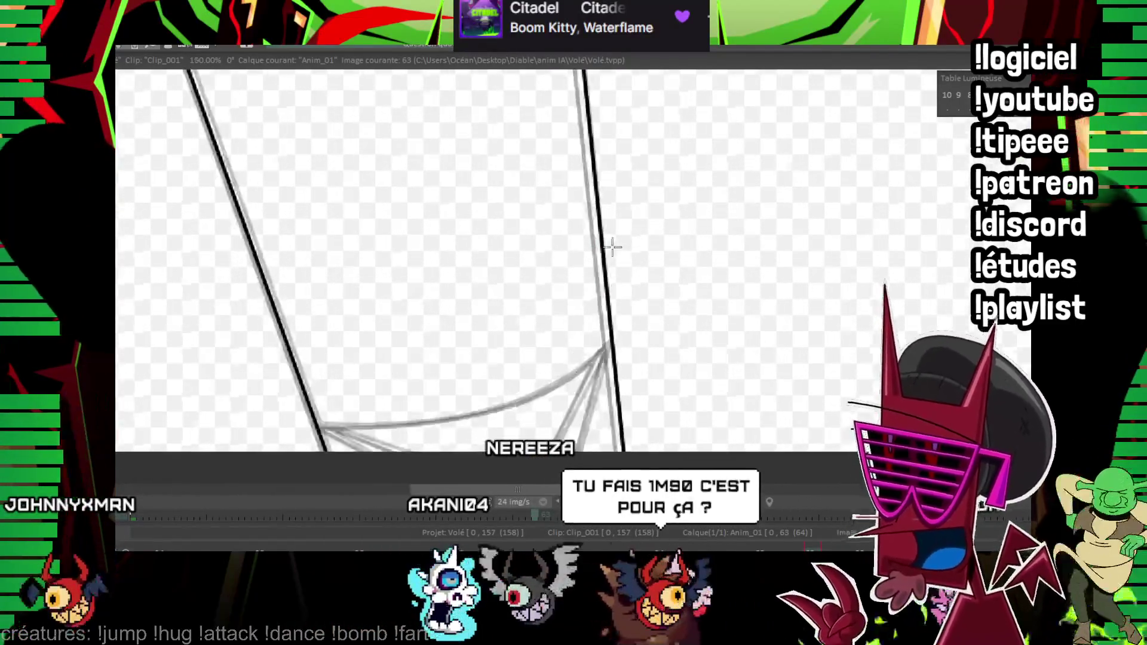
{"action": "scroll", "coordinate": [445, 248], "scroll_direction": "up", "scroll_amount": 3}
- Trace the curved bottom edge between the two side lines on frame 63
{"action": "left_click_drag", "start_coordinate": [290, 430], "coordinate": [584, 351]}
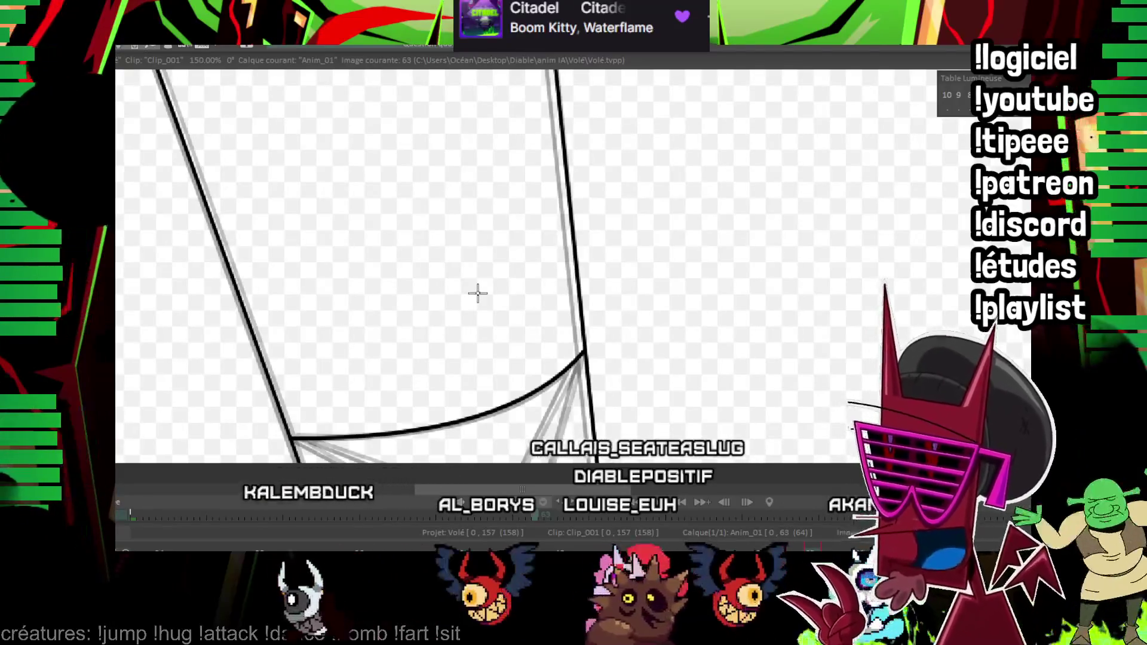
{"action": "scroll", "coordinate": [428, 252], "scroll_direction": "right", "scroll_amount": 3}
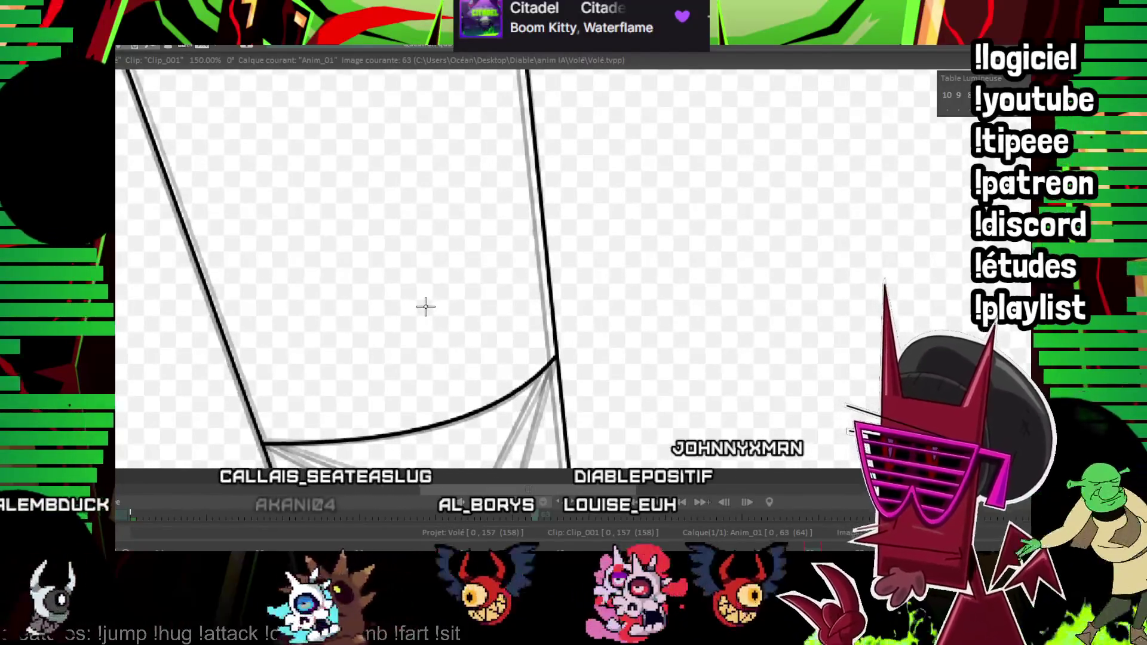
{"action": "scroll", "coordinate": [425, 305], "scroll_direction": "right", "scroll_amount": 2}
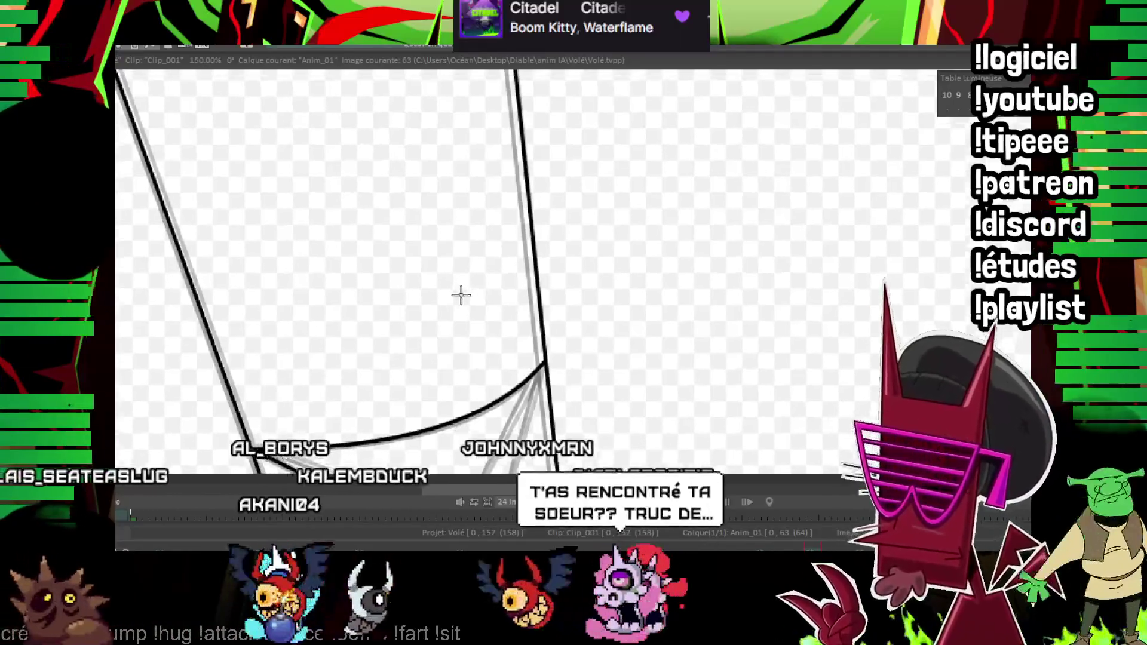
{"action": "scroll", "coordinate": [448, 292], "scroll_direction": "right", "scroll_amount": 3}
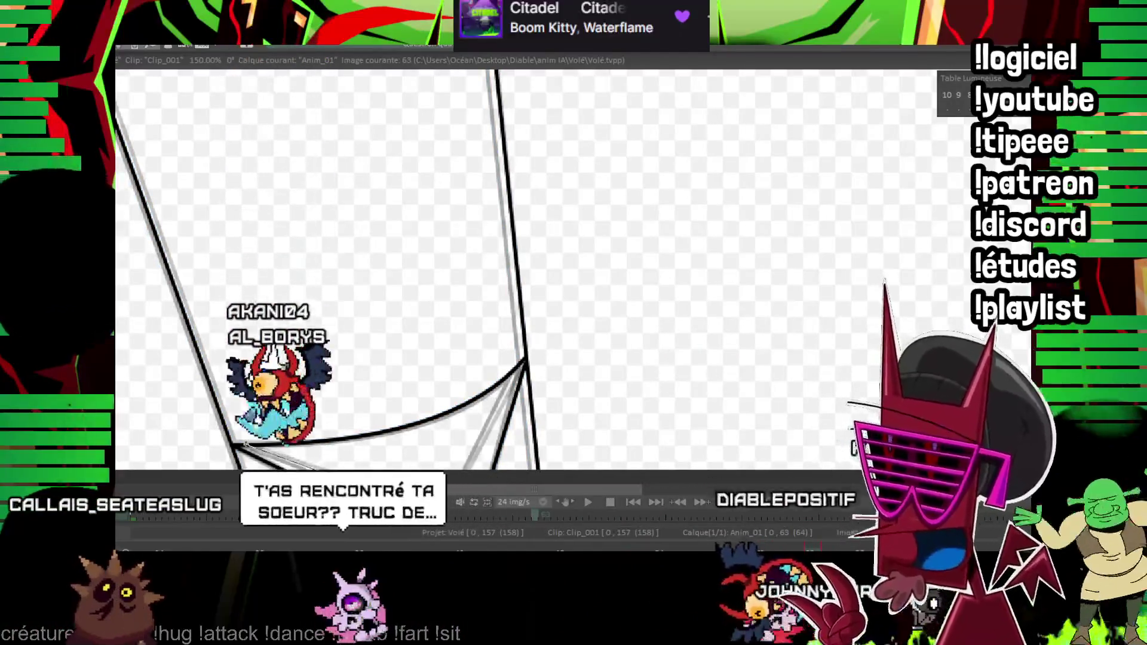
{"action": "scroll", "coordinate": [505, 320], "scroll_direction": "up", "scroll_amount": 5}
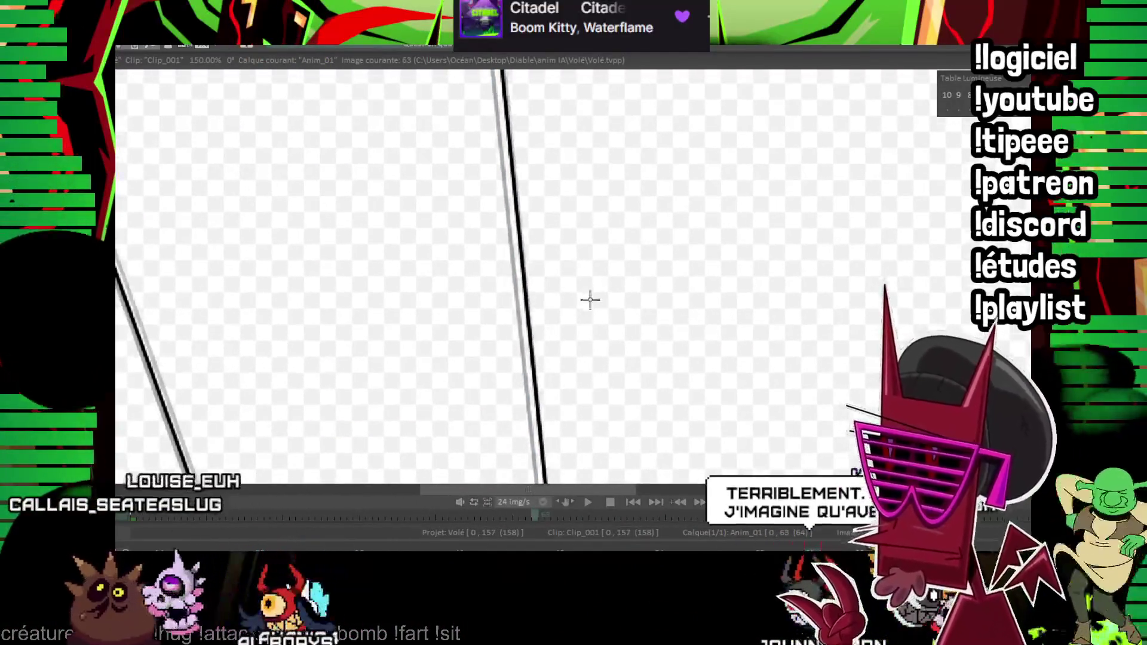
{"action": "scroll", "coordinate": [589, 299], "scroll_direction": "left", "scroll_amount": 2}
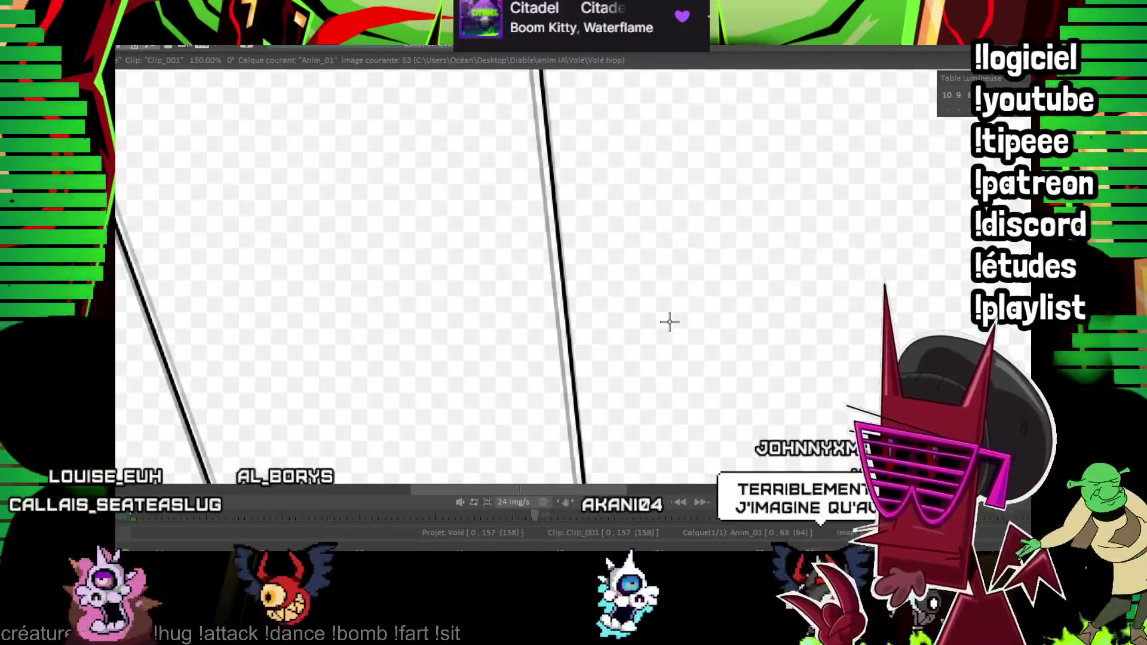
{"action": "scroll", "coordinate": [681, 213], "scroll_direction": "down", "scroll_amount": 3}
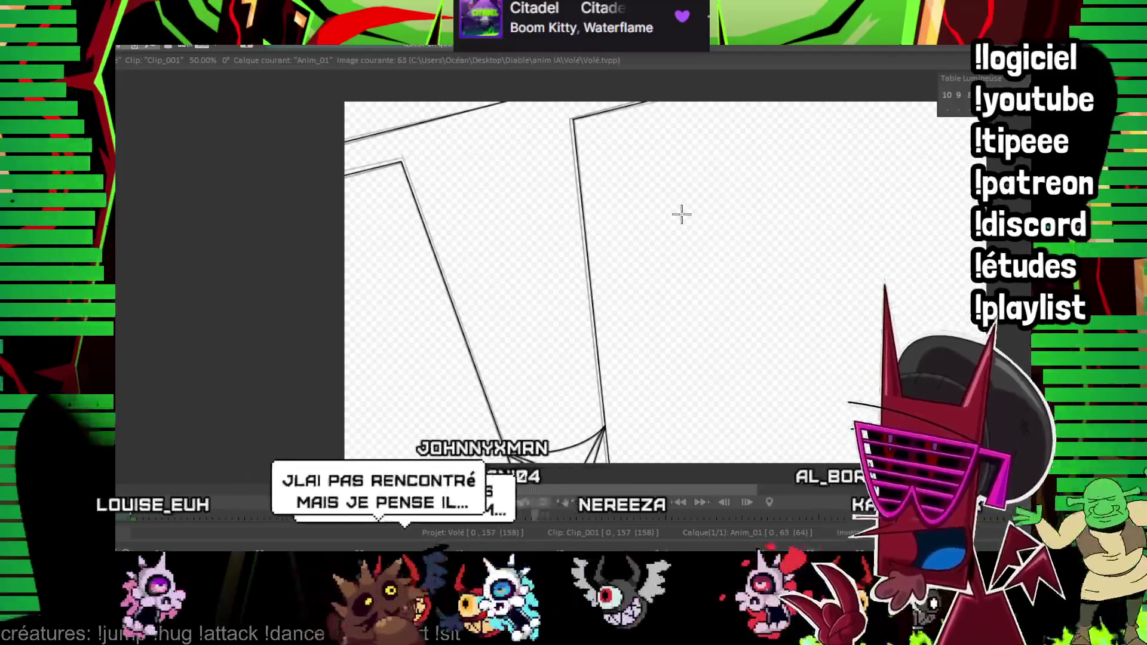
{"action": "left_click_drag", "start_coordinate": [682, 214], "coordinate": [645, 263]}
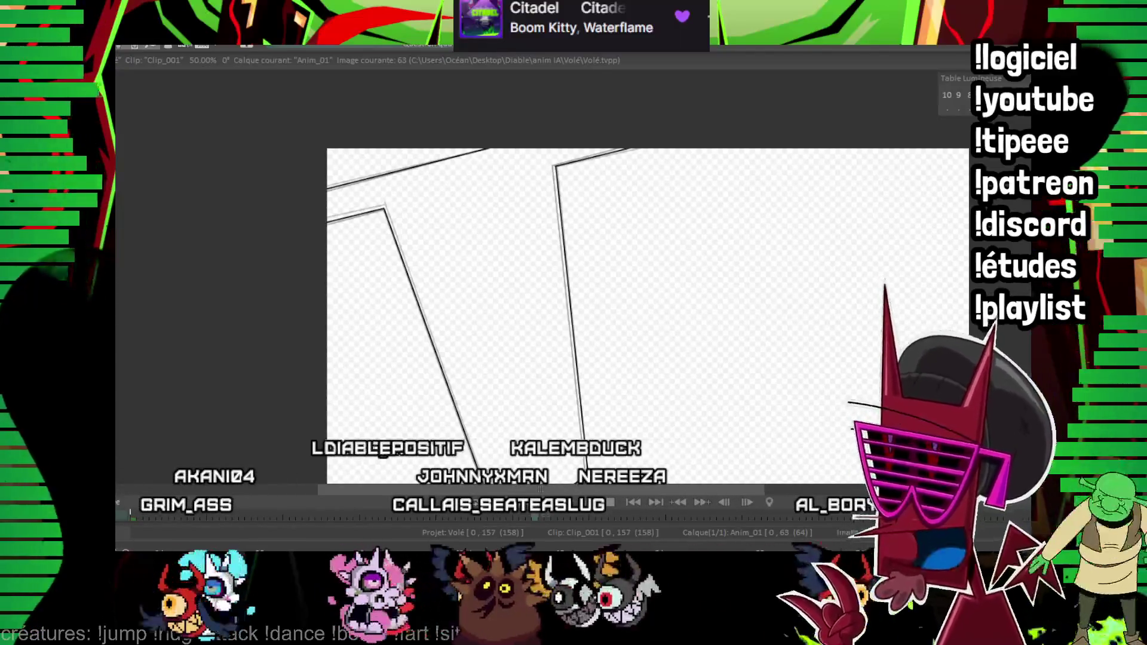
- Compare neighbouring drawings and step to image 76
{"action": "key", "text": "Left"}
{"action": "key", "text": "Left"}
{"action": "key", "text": "Left"}
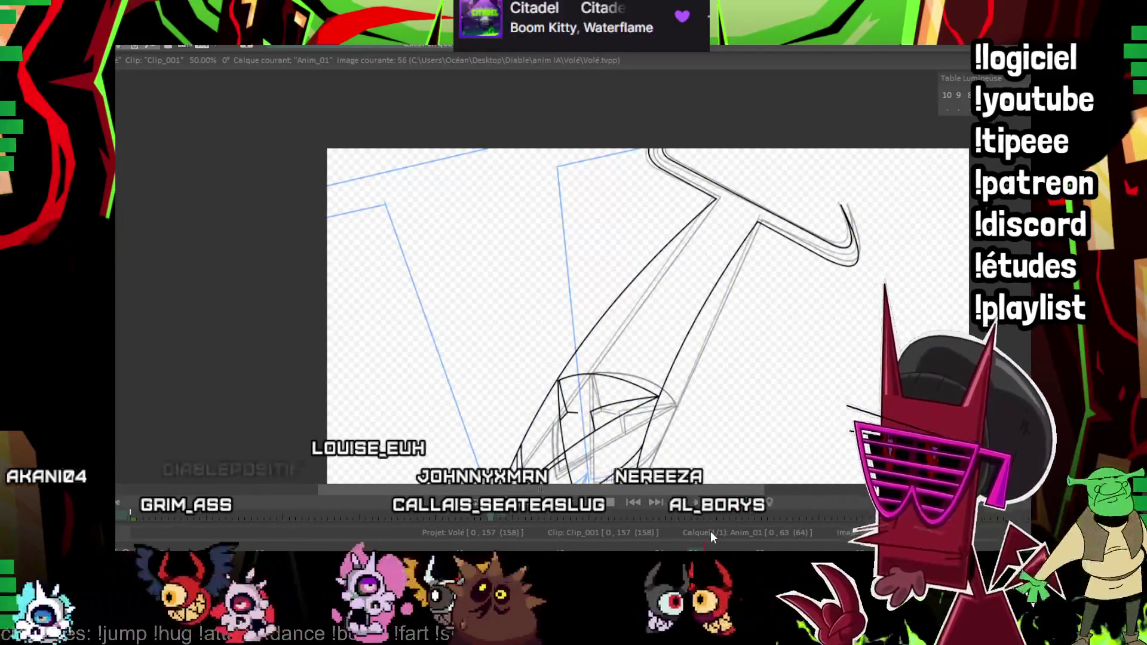
{"action": "key", "text": "Right"}
{"action": "key", "text": "Right"}
{"action": "key", "text": "Right"}
{"action": "mouse_move", "coordinate": [828, 389]}
{"action": "left_mouse_down"}
{"action": "mouse_move", "coordinate": [642, 365]}
{"action": "mouse_move", "coordinate": [631, 379]}
{"action": "left_mouse_up"}
{"action": "key", "text": "Left"}
{"action": "key", "text": "Left"}
{"action": "key", "text": "Left"}
{"action": "key", "text": "Right"}
{"action": "key", "text": "Right"}
{"action": "key", "text": "Right"}
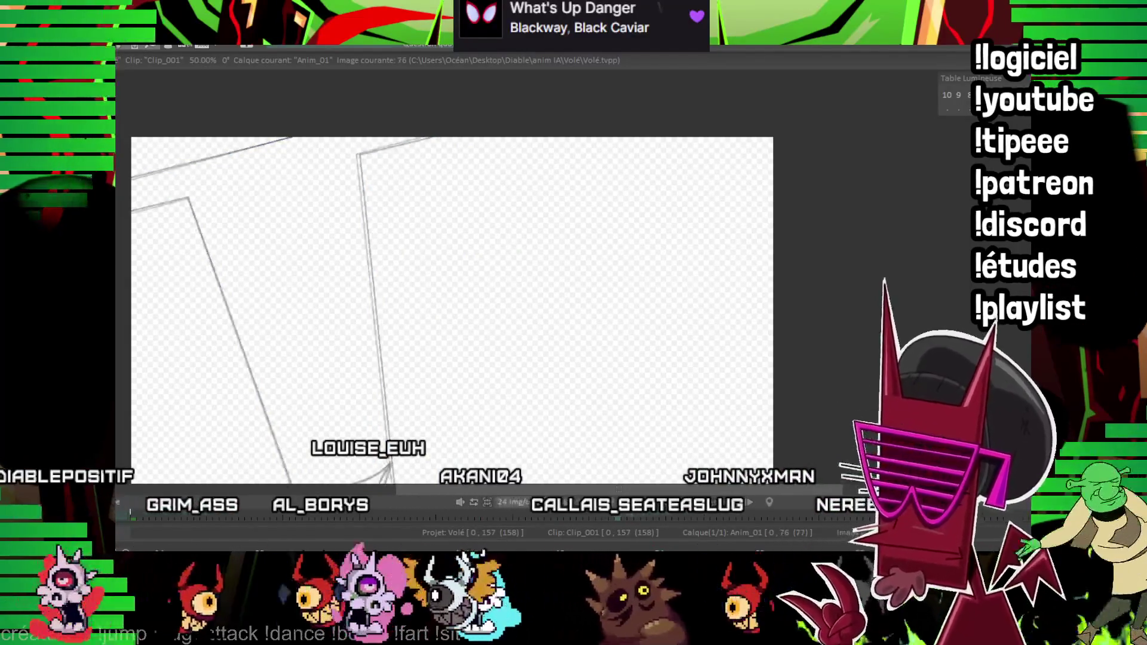
{"action": "key", "text": "Right"}
{"action": "key", "text": "Right"}
{"action": "key", "text": "Right"}
{"action": "left_click_drag", "start_coordinate": [606, 234], "coordinate": [618, 214]}
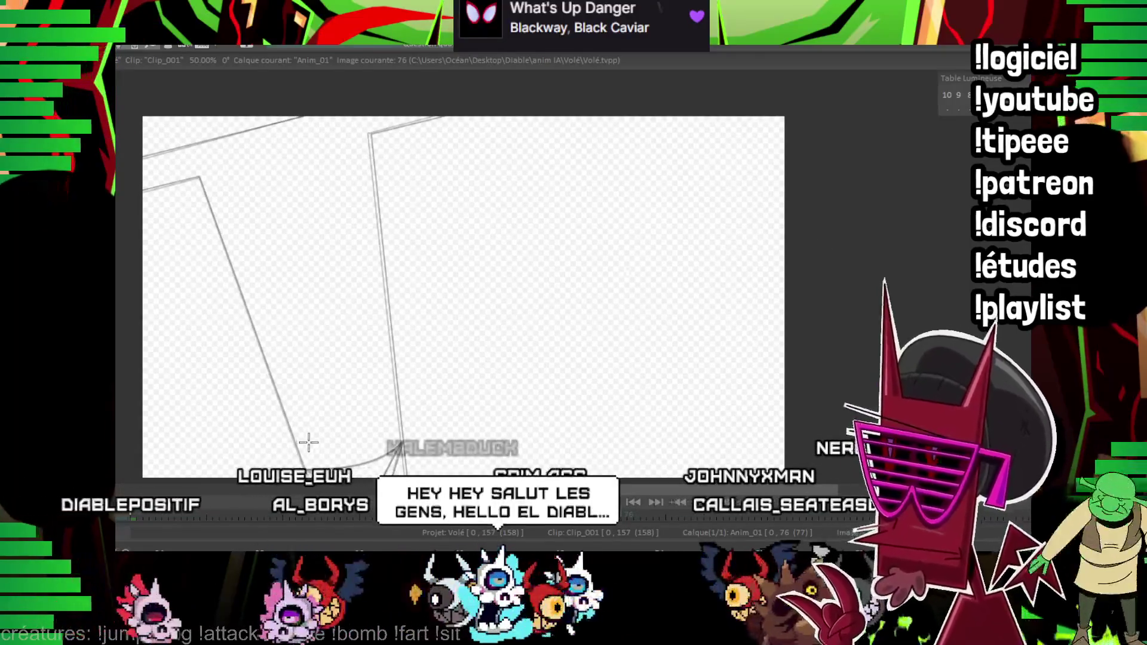
- Trace the left and right sides of the shape, undoing the right-side stroke
{"action": "left_click_drag", "start_coordinate": [313, 448], "coordinate": [317, 438]}
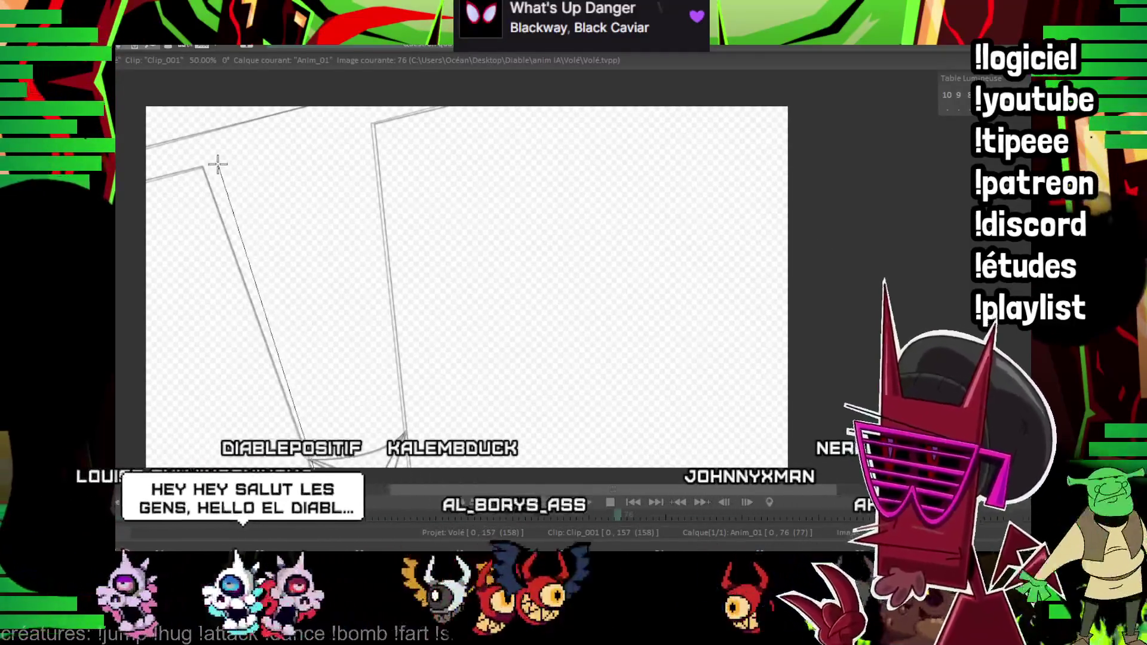
{"action": "left_click_drag", "start_coordinate": [222, 166], "coordinate": [314, 464]}
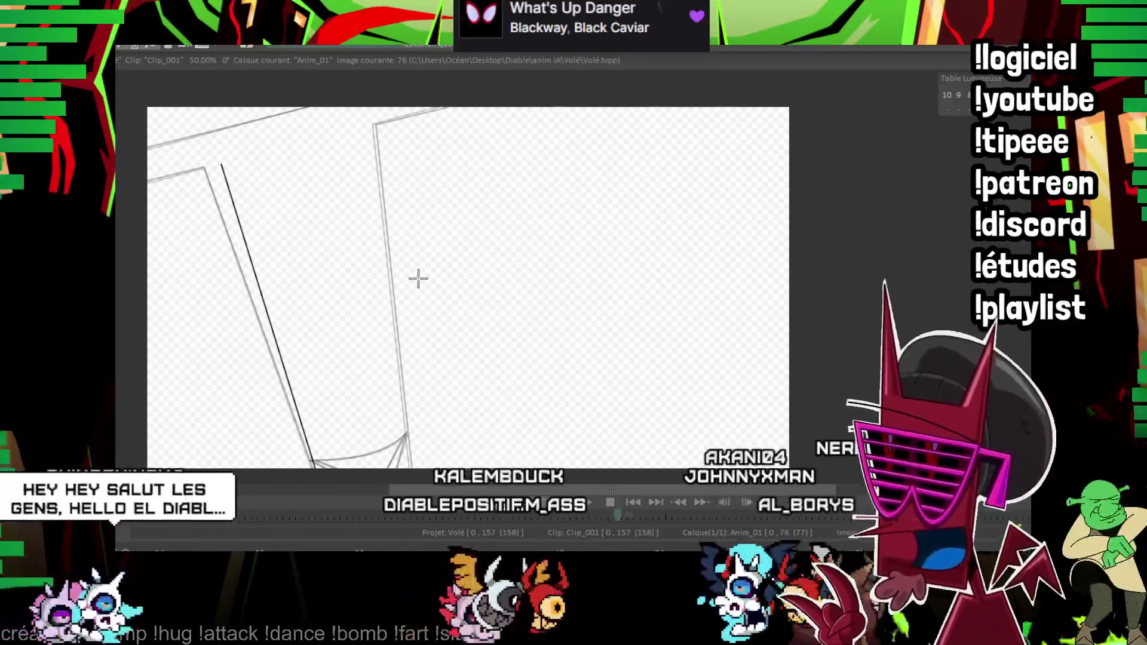
{"action": "left_click_drag", "start_coordinate": [414, 328], "coordinate": [411, 325]}
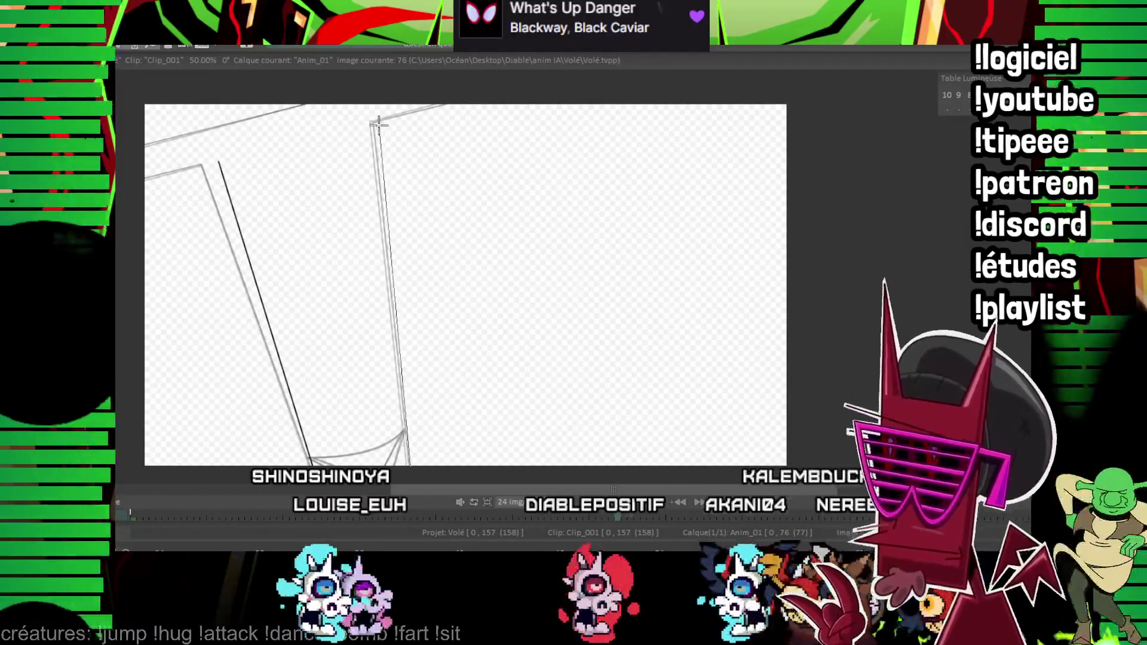
{"action": "left_click_drag", "start_coordinate": [403, 413], "coordinate": [380, 126]}
{"action": "mouse_move", "coordinate": [380, 126]}
{"action": "left_mouse_down"}
{"action": "mouse_move", "coordinate": [420, 213]}
{"action": "mouse_move", "coordinate": [415, 243]}
{"action": "mouse_move", "coordinate": [393, 247]}
{"action": "mouse_move", "coordinate": [384, 302]}
{"action": "left_mouse_up"}
{"action": "key", "text": "ctrl+z"}
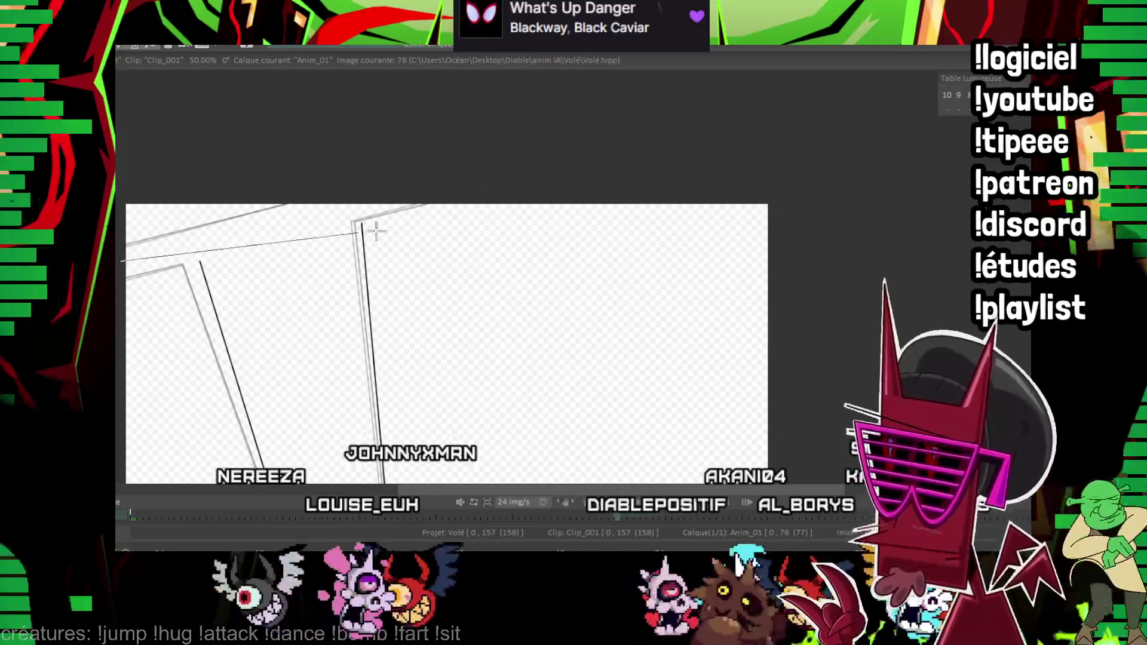
- Ink the lower and upper top edges across the shape on image 76
{"action": "left_click_drag", "start_coordinate": [161, 254], "coordinate": [508, 208]}
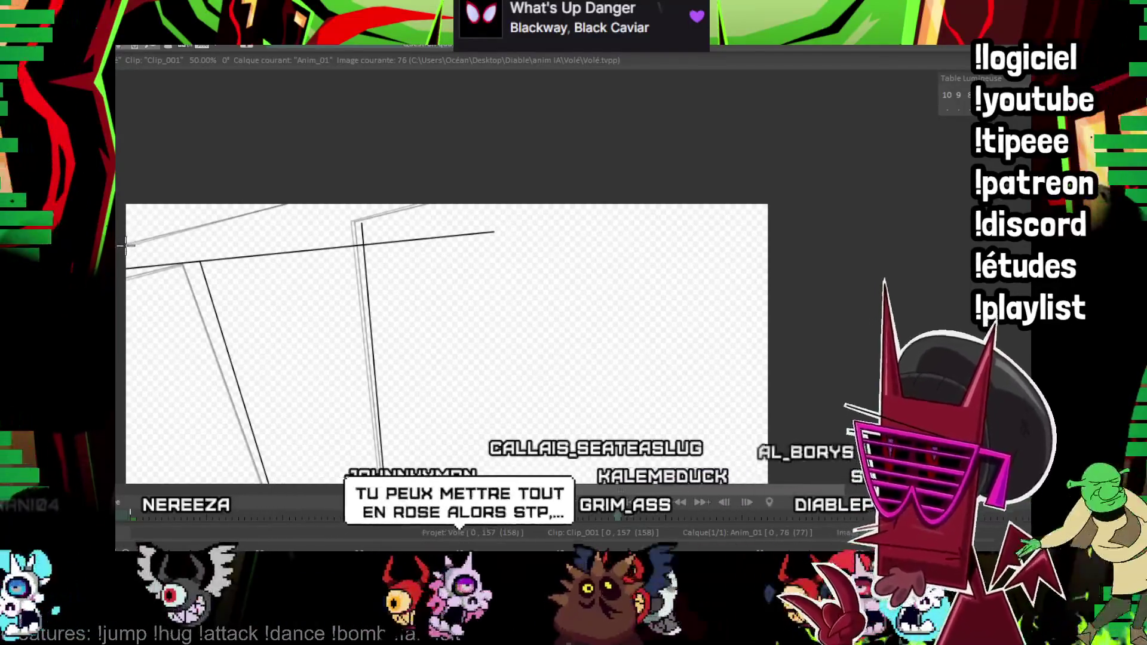
{"action": "left_click_drag", "start_coordinate": [123, 233], "coordinate": [235, 223]}
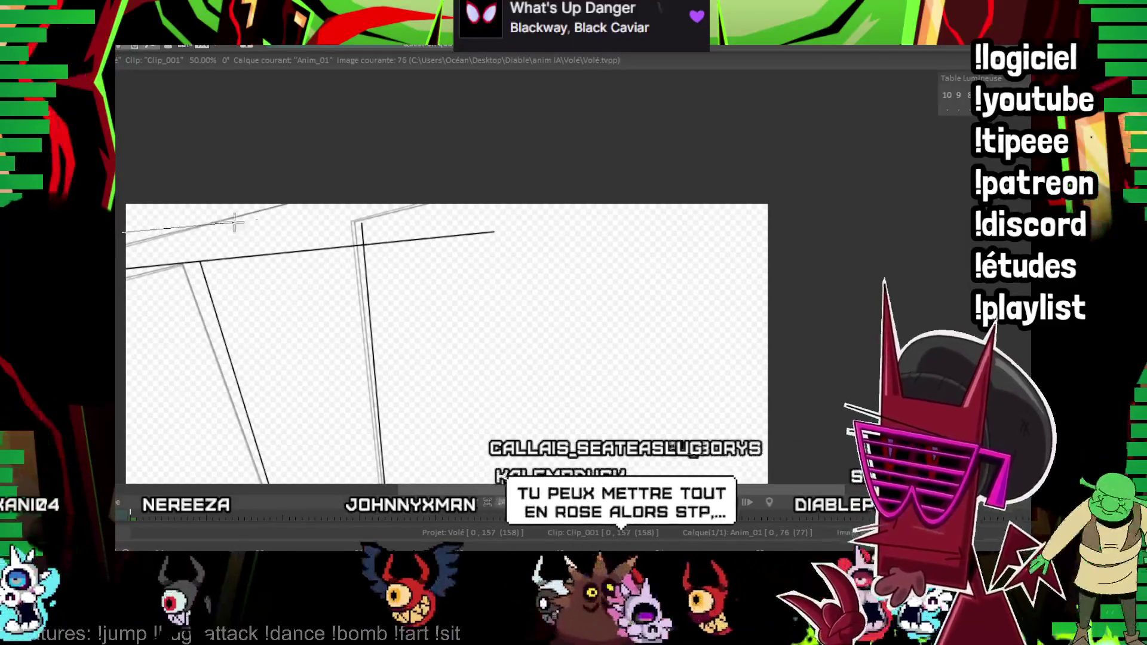
{"action": "left_click_drag", "start_coordinate": [555, 202], "coordinate": [498, 204]}
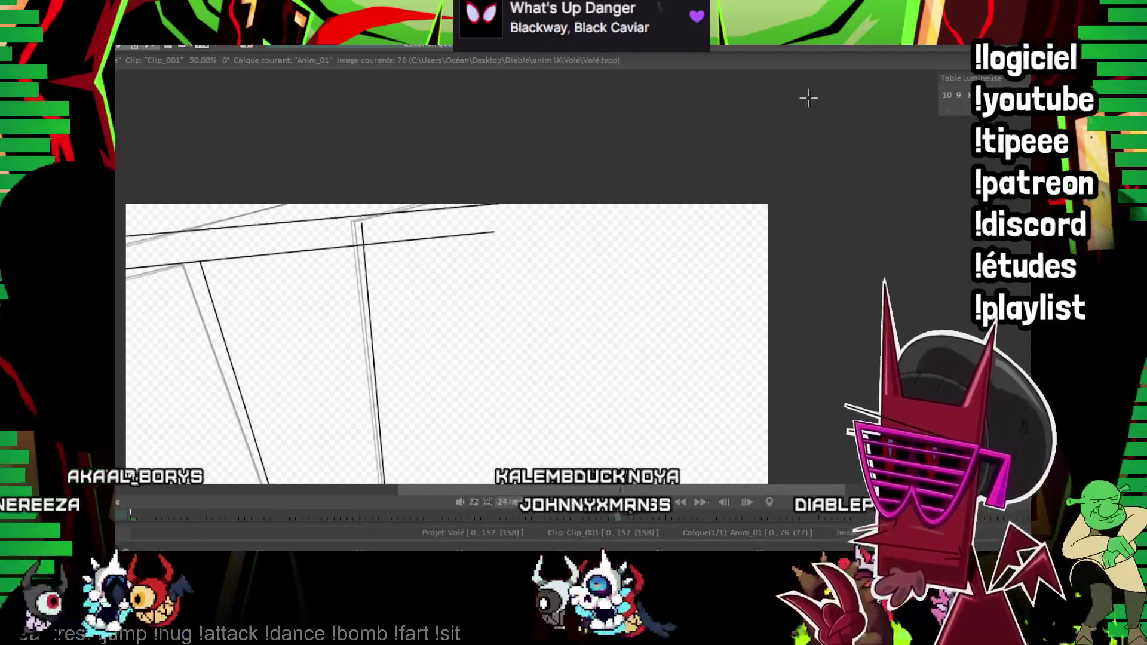
{"action": "left_click_drag", "start_coordinate": [431, 265], "coordinate": [492, 287]}
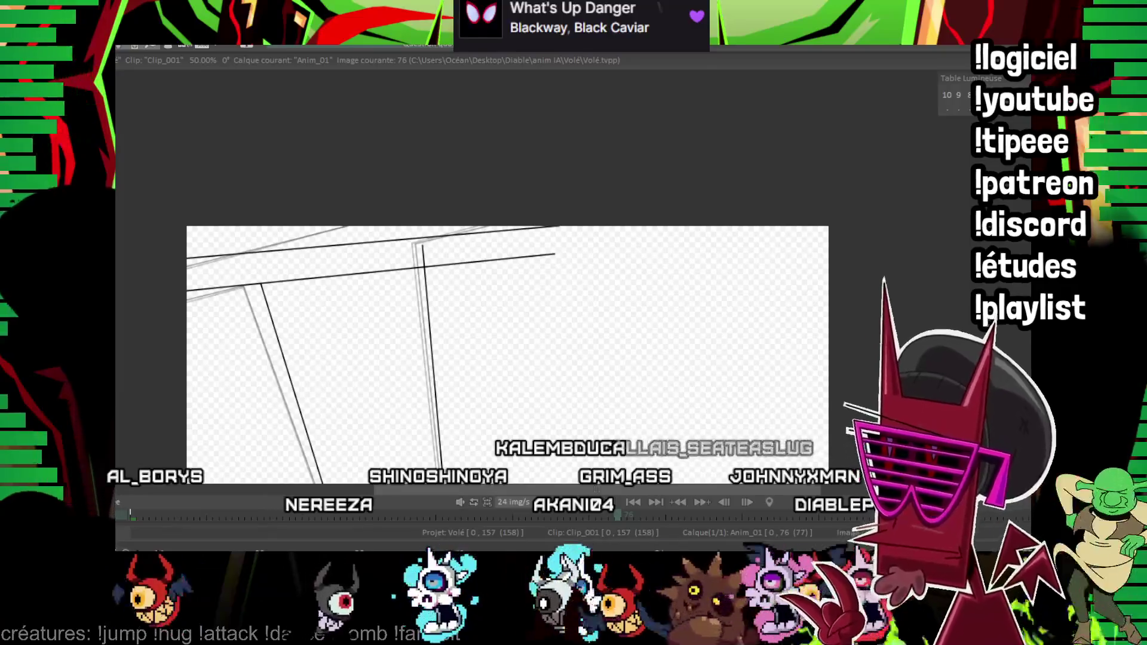
{"action": "scroll", "coordinate": [502, 188], "scroll_direction": "up", "scroll_amount": 5}
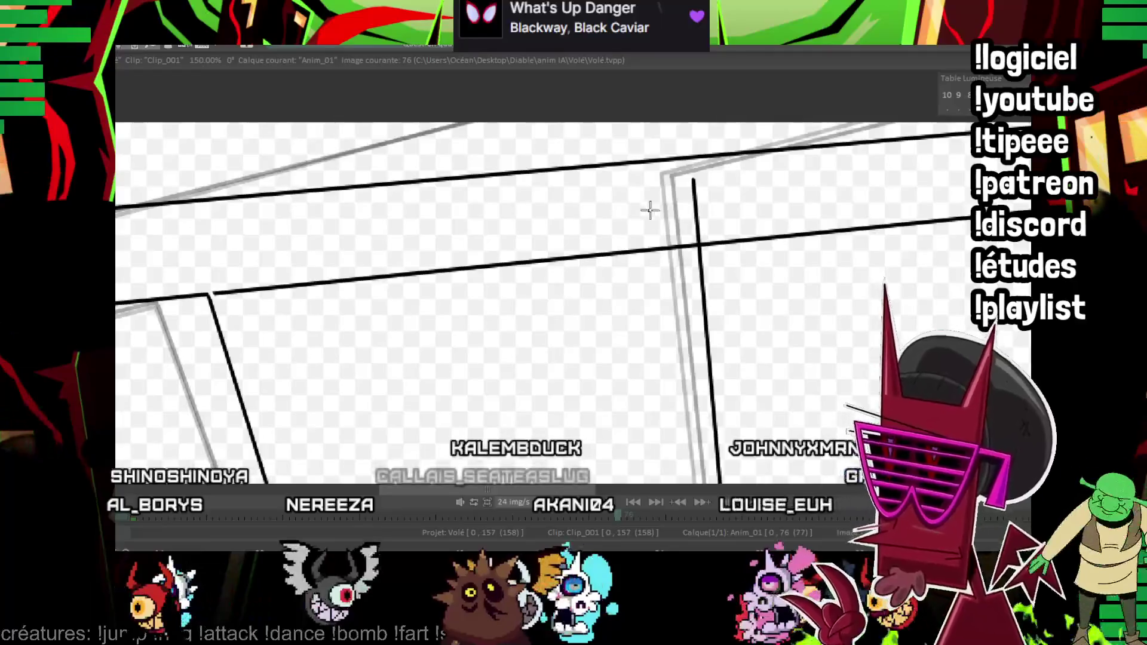
- Pan along the inked top edges and right side to check the lines
{"action": "left_click_drag", "start_coordinate": [649, 210], "coordinate": [582, 249]}
{"action": "mouse_move", "coordinate": [511, 252]}
{"action": "left_mouse_down"}
{"action": "mouse_move", "coordinate": [477, 292]}
{"action": "mouse_move", "coordinate": [481, 311]}
{"action": "left_mouse_up"}
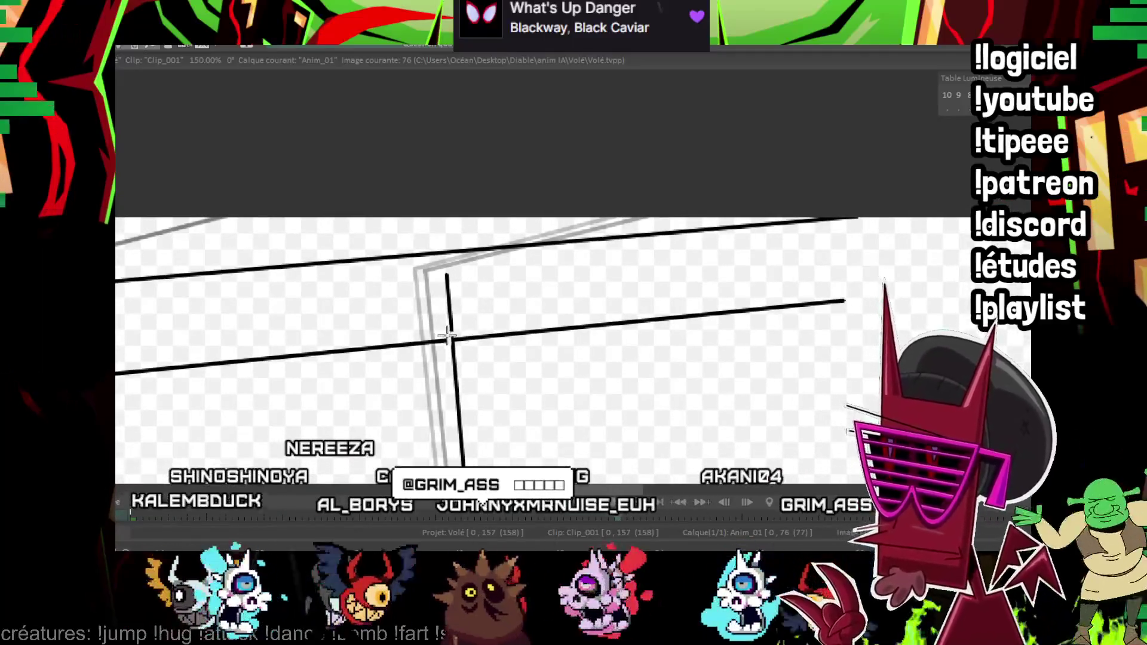
{"action": "left_click_drag", "start_coordinate": [460, 310], "coordinate": [665, 188]}
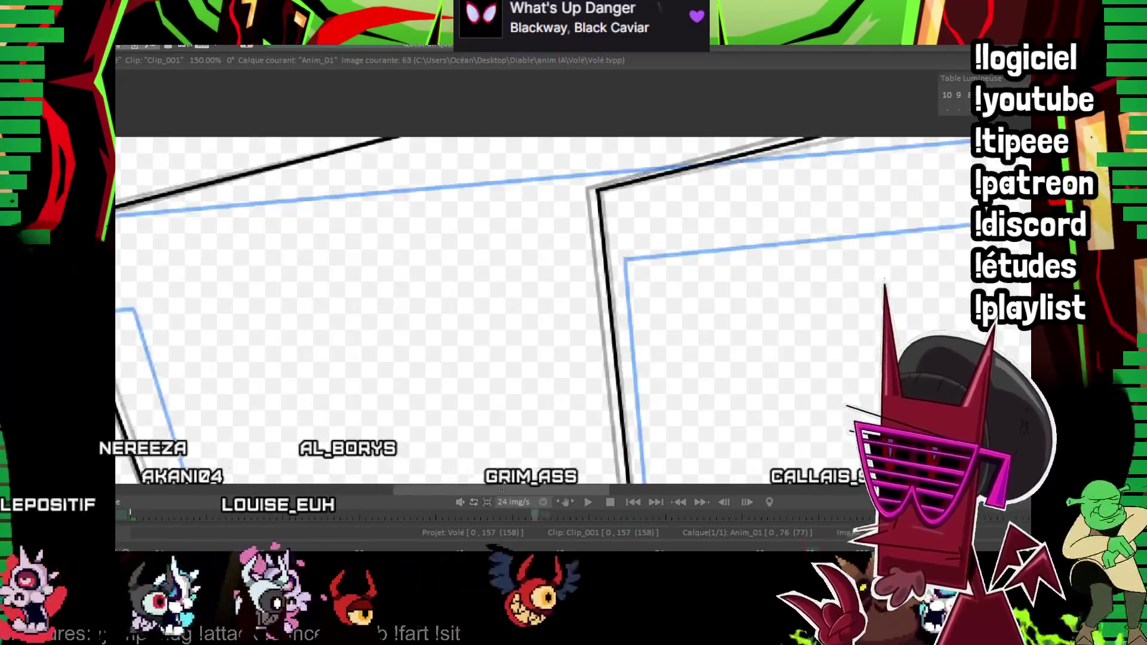
{"action": "scroll", "coordinate": [574, 314], "scroll_direction": "down", "scroll_amount": 3}
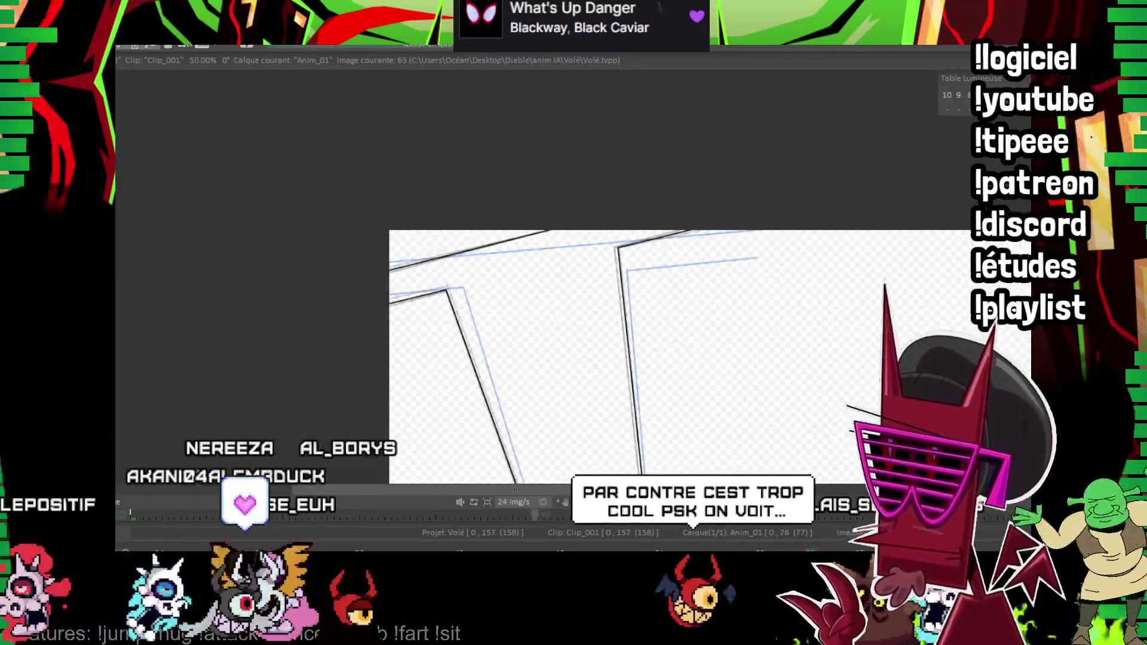
{"action": "scroll", "coordinate": [633, 284], "scroll_direction": "down", "scroll_amount": 5}
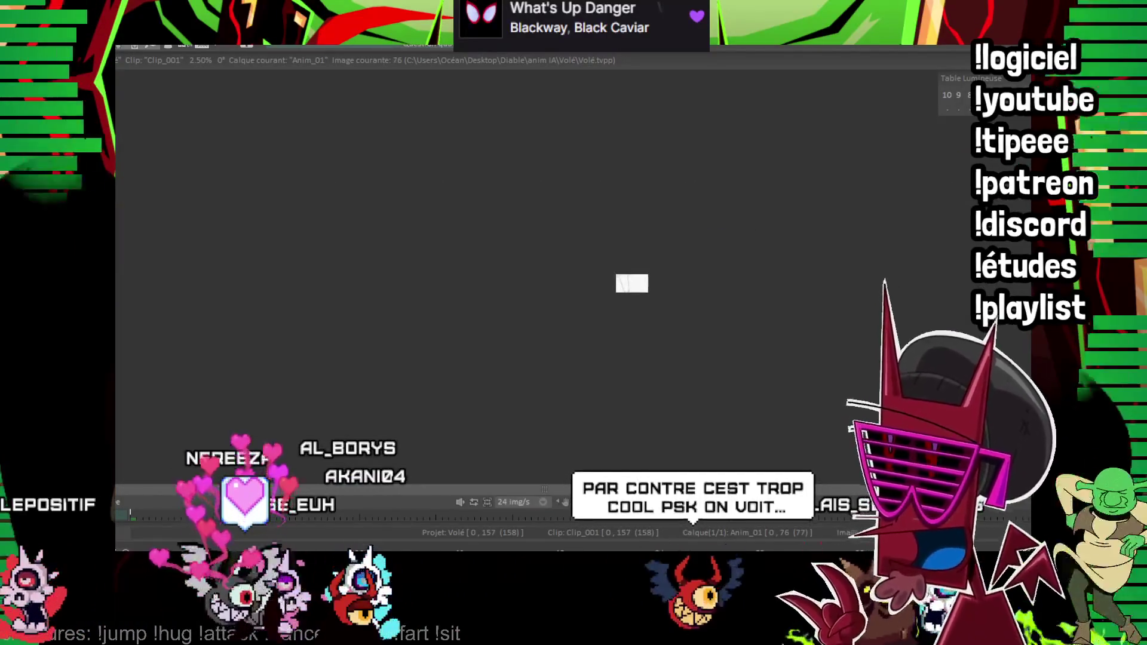
{"action": "scroll", "coordinate": [650, 279], "scroll_direction": "up", "scroll_amount": 2}
{"action": "scroll", "coordinate": [651, 279], "scroll_direction": "up", "scroll_amount": 2}
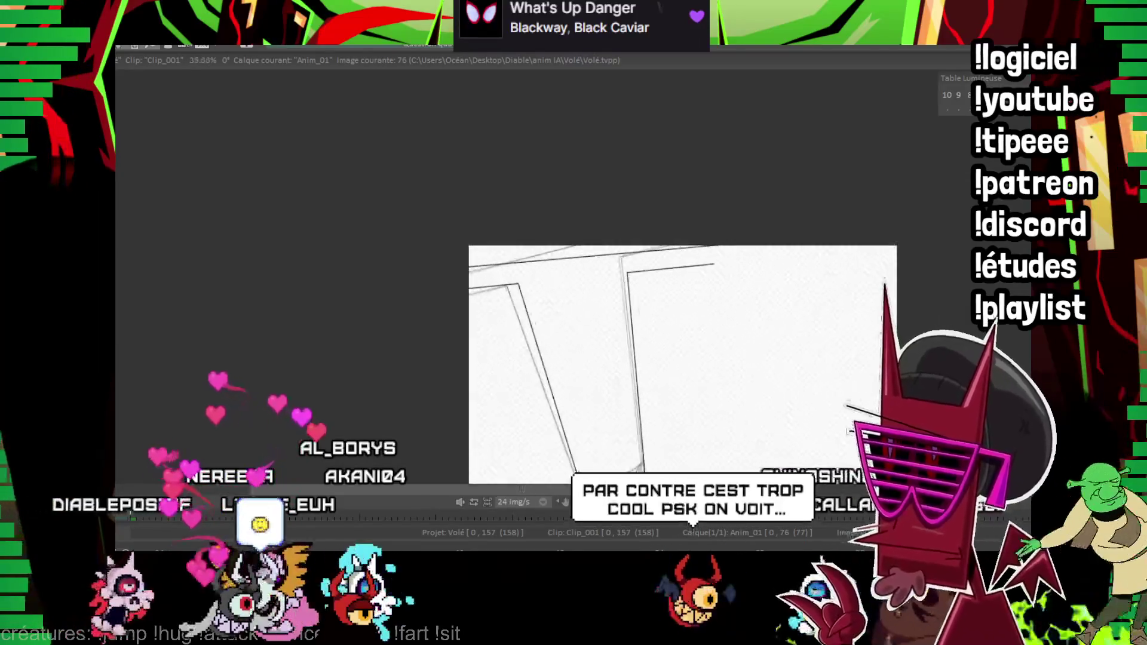
{"action": "scroll", "coordinate": [651, 279], "scroll_direction": "up", "scroll_amount": 2}
{"action": "scroll", "coordinate": [651, 279], "scroll_direction": "up", "scroll_amount": 3}
{"action": "scroll", "coordinate": [479, 198], "scroll_direction": "up", "scroll_amount": 1}
- Trace the top outline ending in a curve and the leg's curved bottom in black
{"action": "left_click_drag", "start_coordinate": [479, 198], "coordinate": [446, 353]}
{"action": "mouse_move", "coordinate": [466, 269]}
{"action": "left_mouse_down"}
{"action": "mouse_move", "coordinate": [433, 281]}
{"action": "mouse_move", "coordinate": [406, 368]}
{"action": "left_mouse_up"}
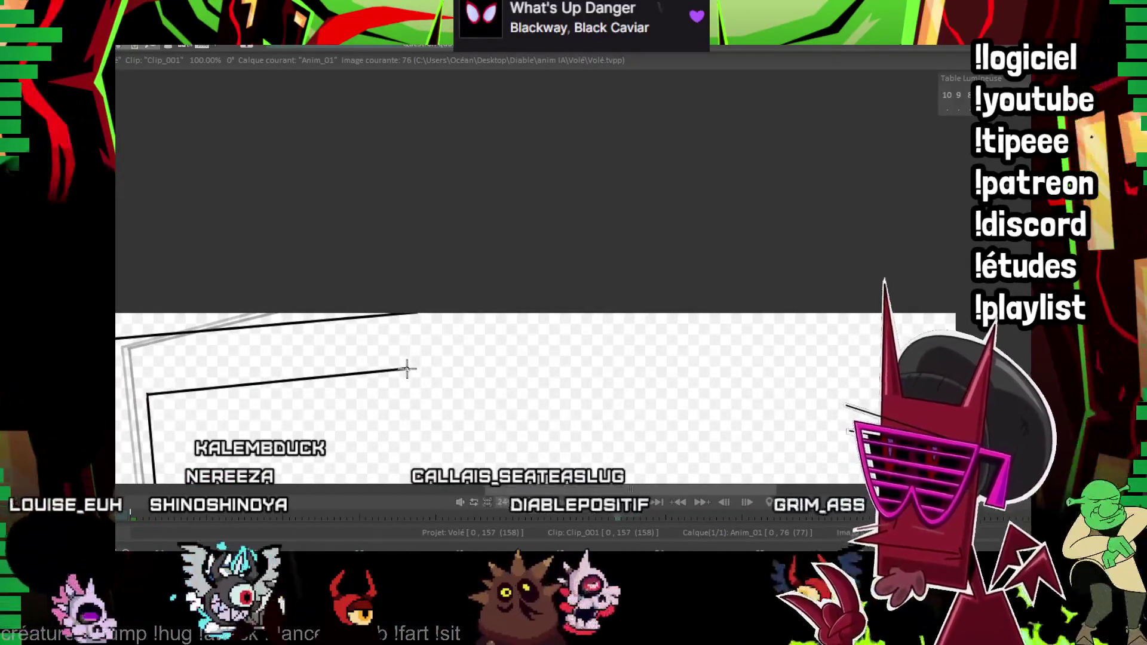
{"action": "left_click", "coordinate": [519, 330]}
{"action": "mouse_move", "coordinate": [536, 313]}
{"action": "left_mouse_down"}
{"action": "mouse_move", "coordinate": [578, 261]}
{"action": "mouse_move", "coordinate": [651, 320]}
{"action": "left_mouse_up"}
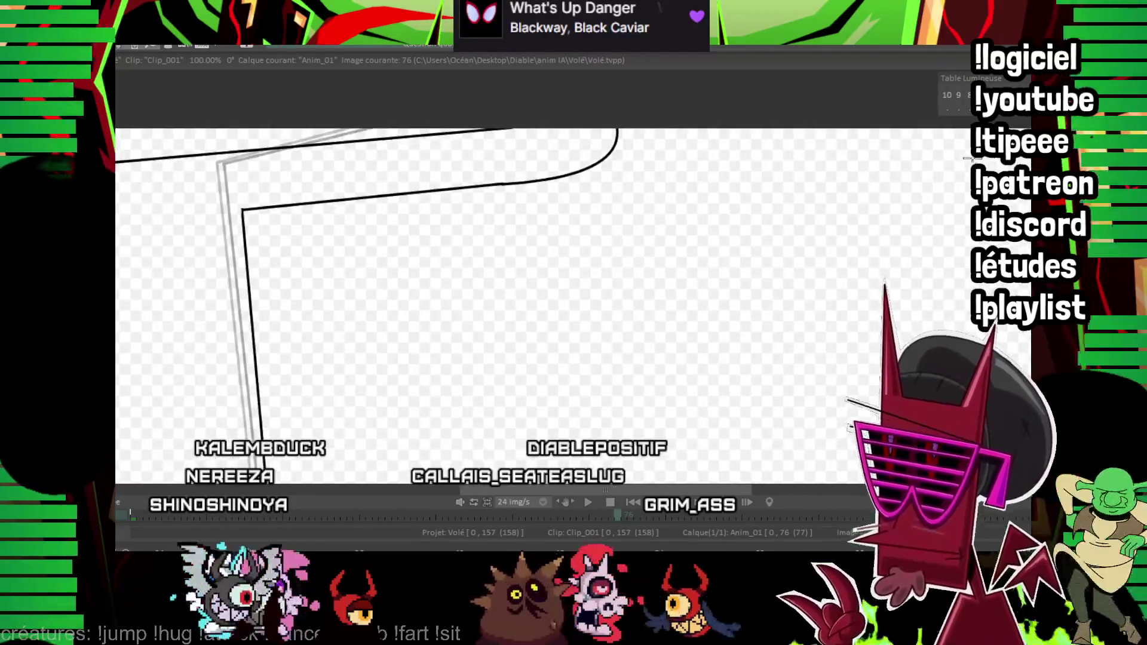
{"action": "scroll", "coordinate": [578, 316], "scroll_direction": "down", "scroll_amount": 3}
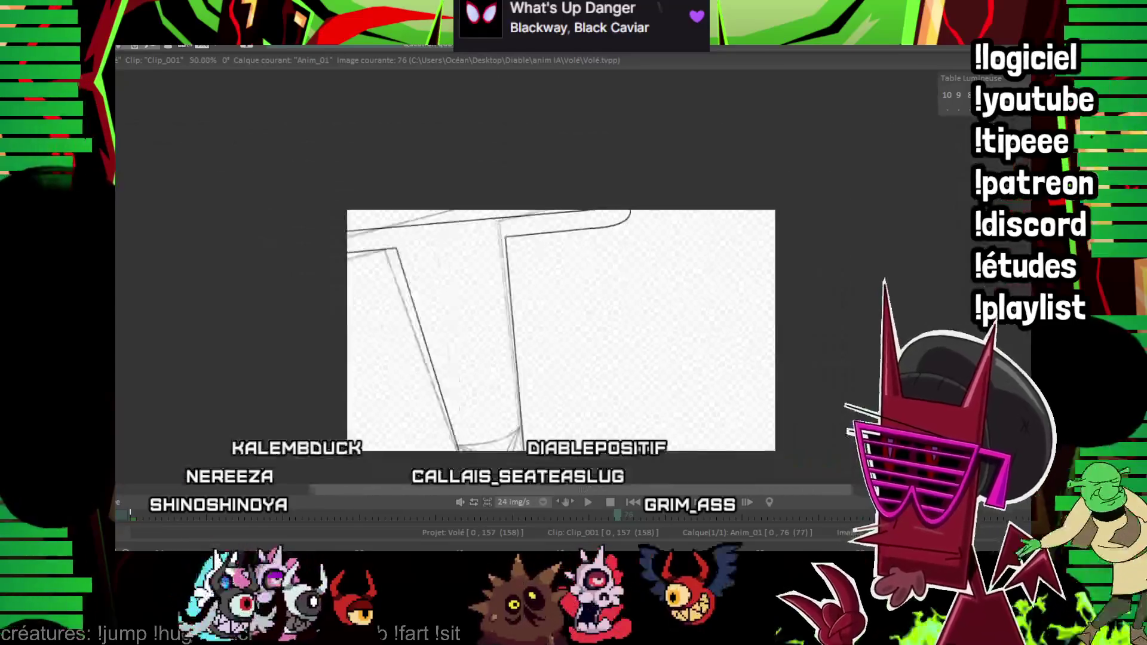
{"action": "scroll", "coordinate": [578, 316], "scroll_direction": "down", "scroll_amount": 3}
{"action": "scroll", "coordinate": [502, 377], "scroll_direction": "up", "scroll_amount": 5}
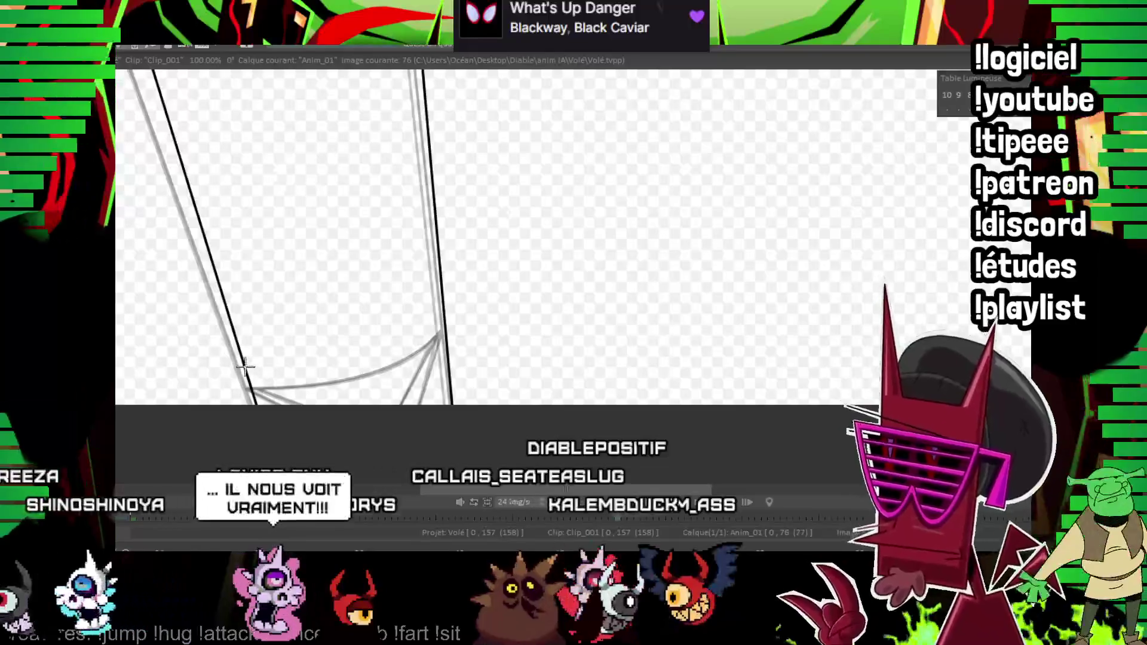
{"action": "left_click_drag", "start_coordinate": [271, 368], "coordinate": [443, 330]}
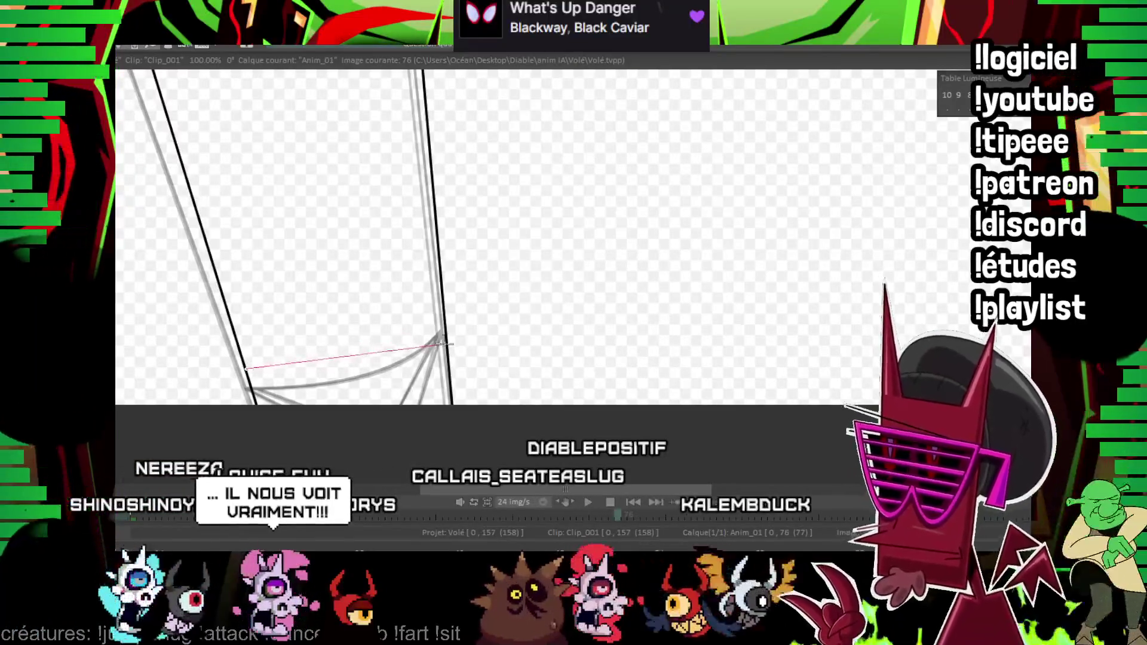
{"action": "left_click", "coordinate": [341, 364]}
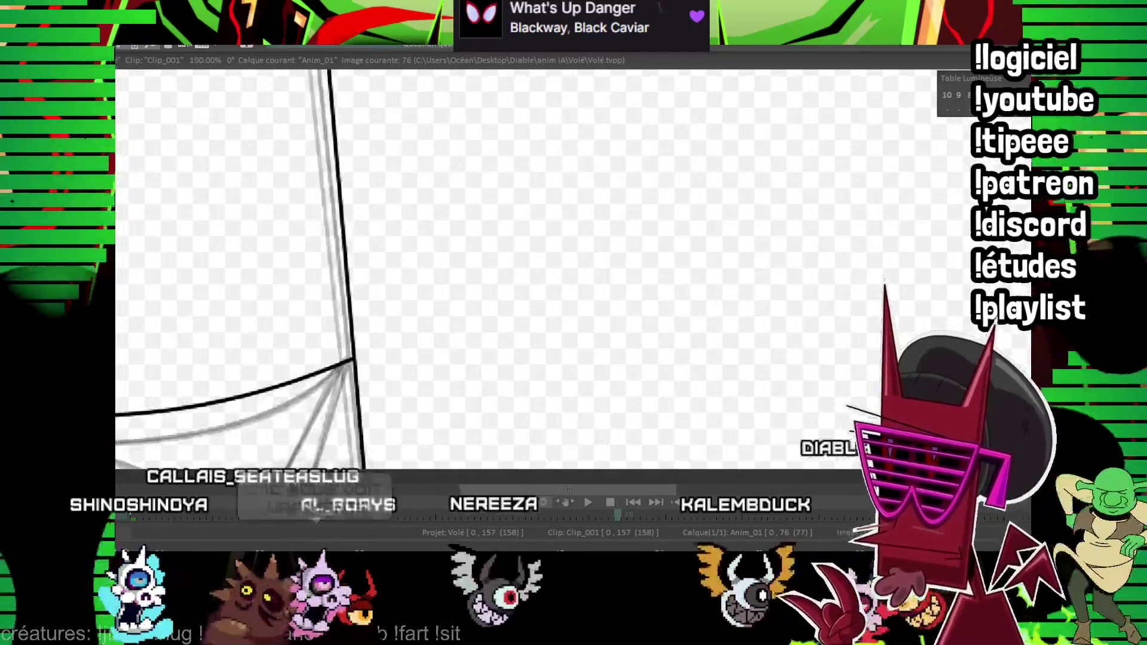
{"action": "scroll", "coordinate": [727, 147], "scroll_direction": "up", "scroll_amount": 2}
{"action": "scroll", "coordinate": [584, 161], "scroll_direction": "down", "scroll_amount": 2}
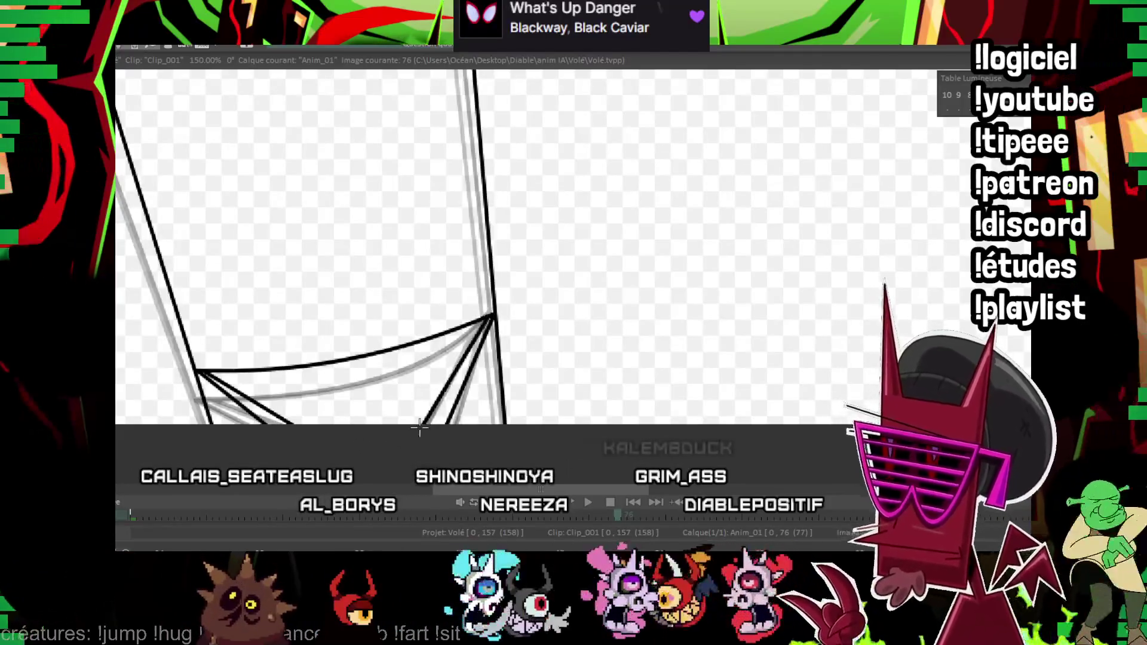
{"action": "scroll", "coordinate": [516, 311], "scroll_direction": "down", "scroll_amount": 2}
{"action": "scroll", "coordinate": [517, 311], "scroll_direction": "down", "scroll_amount": 2}
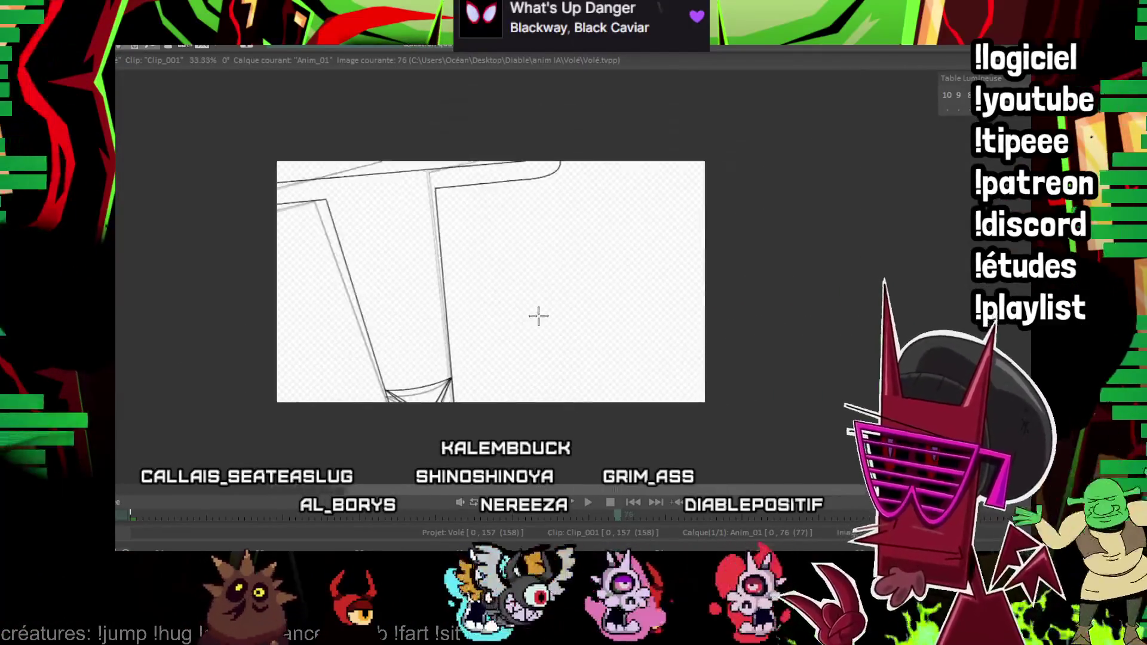
- Advance to frame 78 and flip between neighbouring drawings to compare
{"action": "key", "text": "Return"}
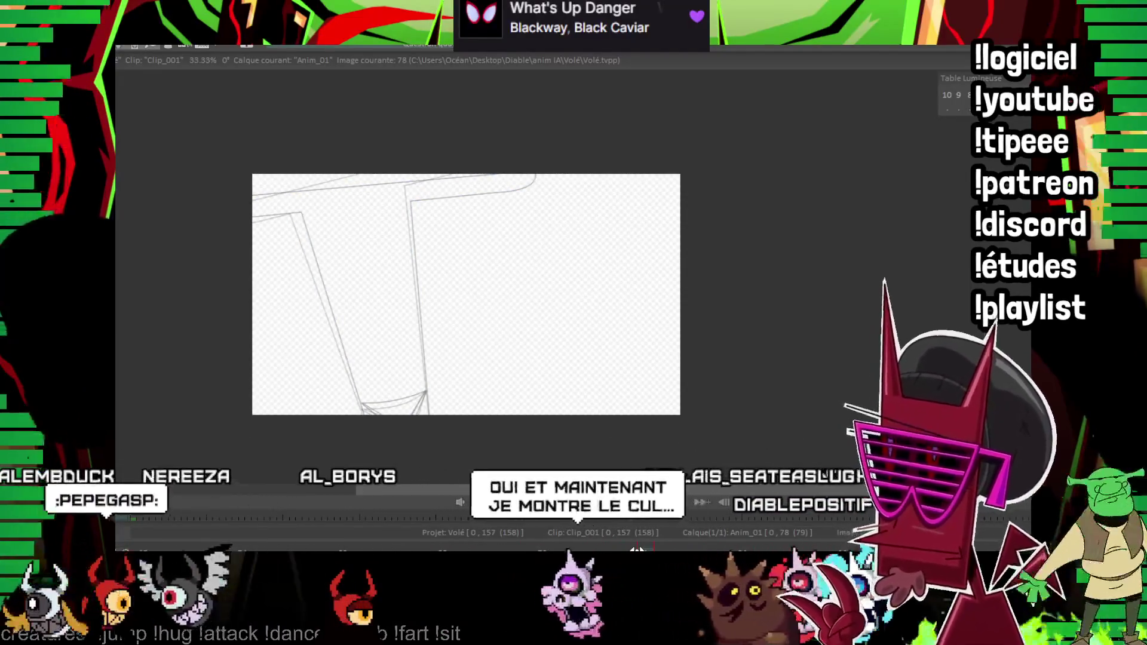
{"action": "key", "text": "Right"}
{"action": "key", "text": "Right"}
{"action": "left_click_drag", "start_coordinate": [533, 254], "coordinate": [502, 259]}
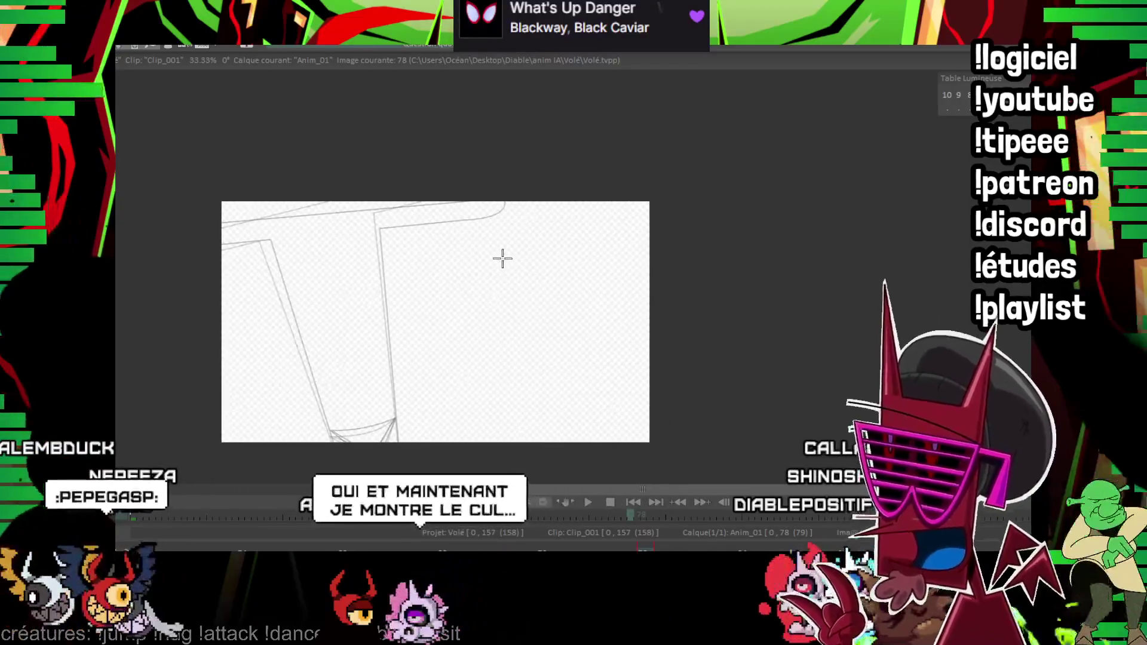
{"action": "key", "text": "Left"}
{"action": "key", "text": "Left"}
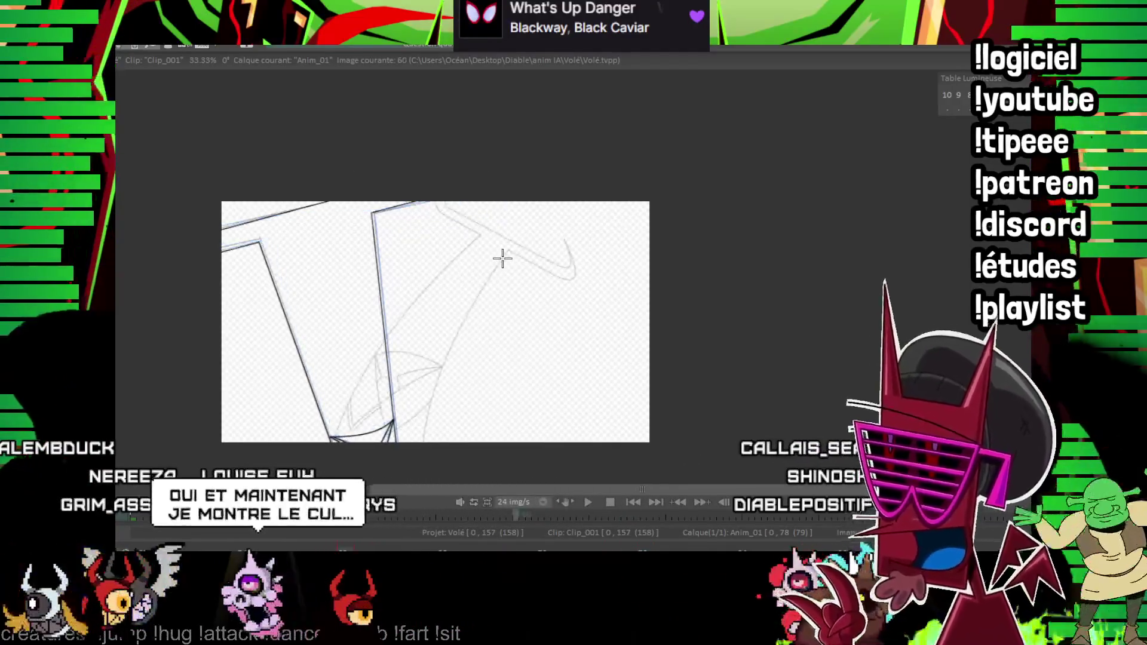
{"action": "key", "text": "Right"}
{"action": "key", "text": "Left"}
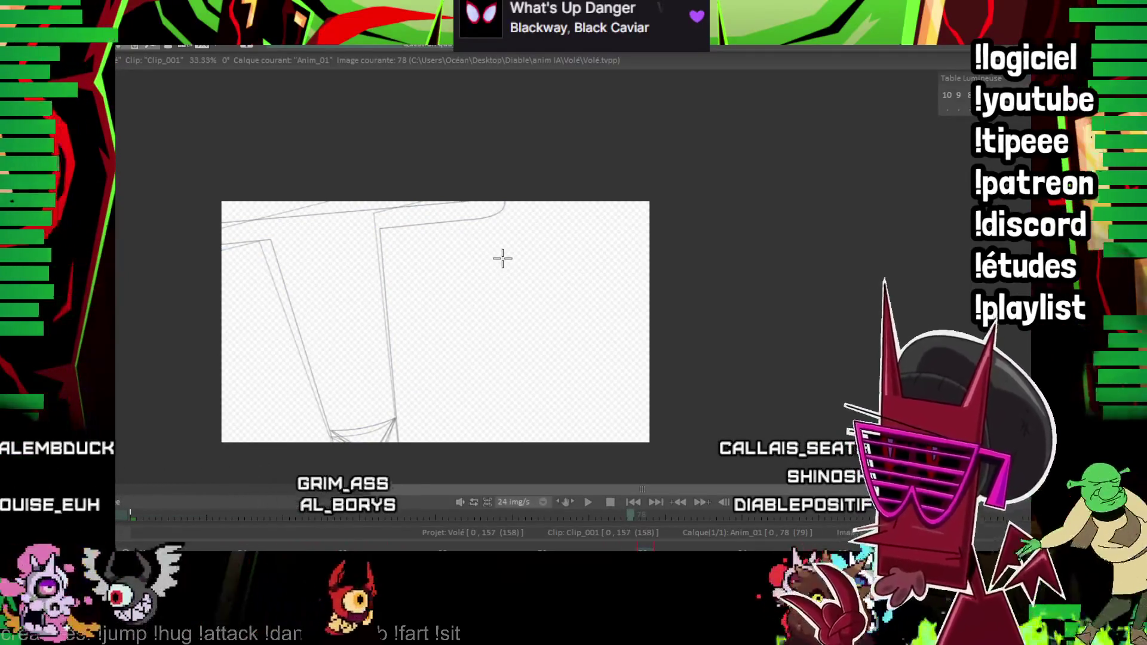
{"action": "key", "text": "Right"}
{"action": "key", "text": "Right"}
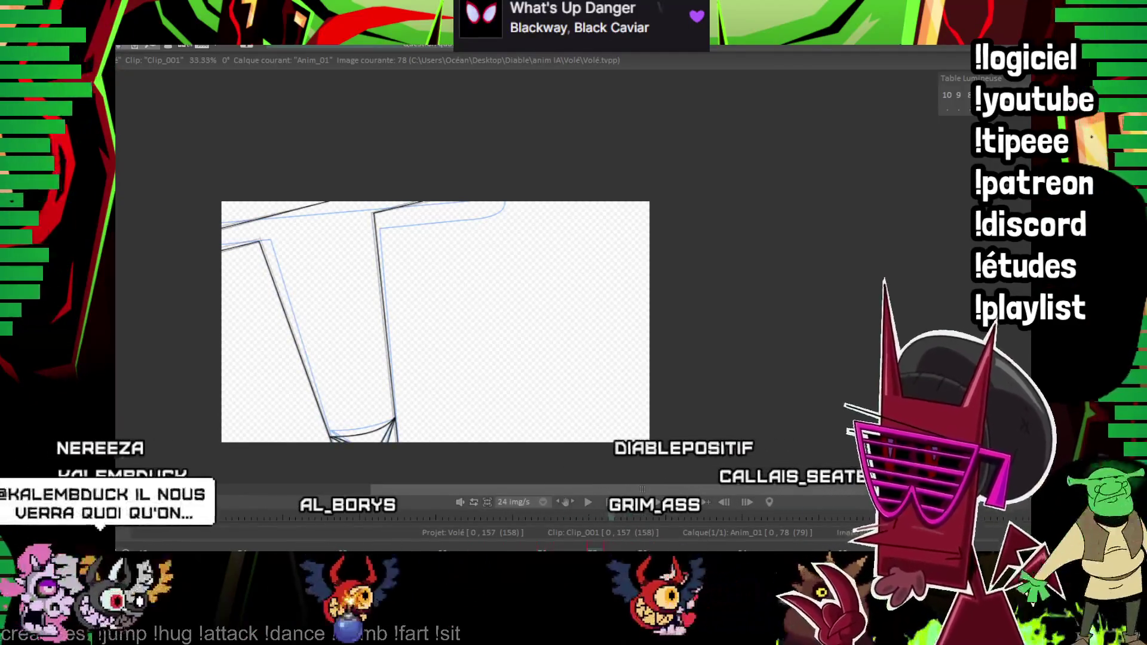
{"action": "key", "text": "Right"}
{"action": "key", "text": "Left"}
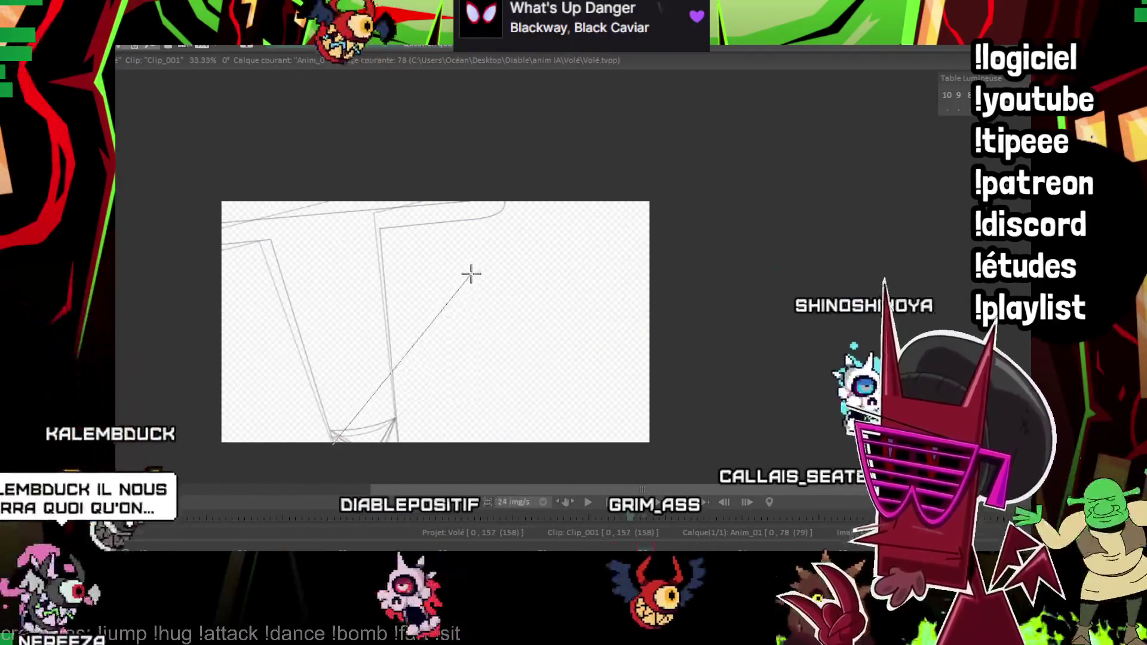
- Ink the leg's straight right edge and the long top outline lines, redrawing the misplaced one
{"action": "left_click", "coordinate": [386, 440]}
{"action": "left_click", "coordinate": [436, 241], "text": "shift"}
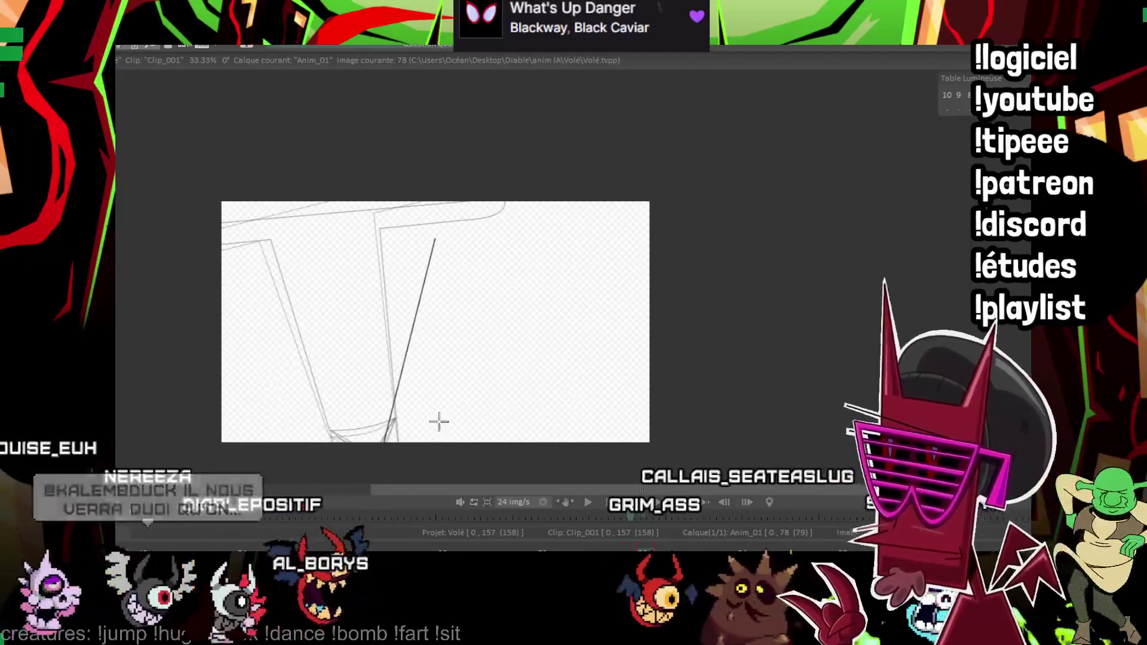
{"action": "key", "text": "space"}
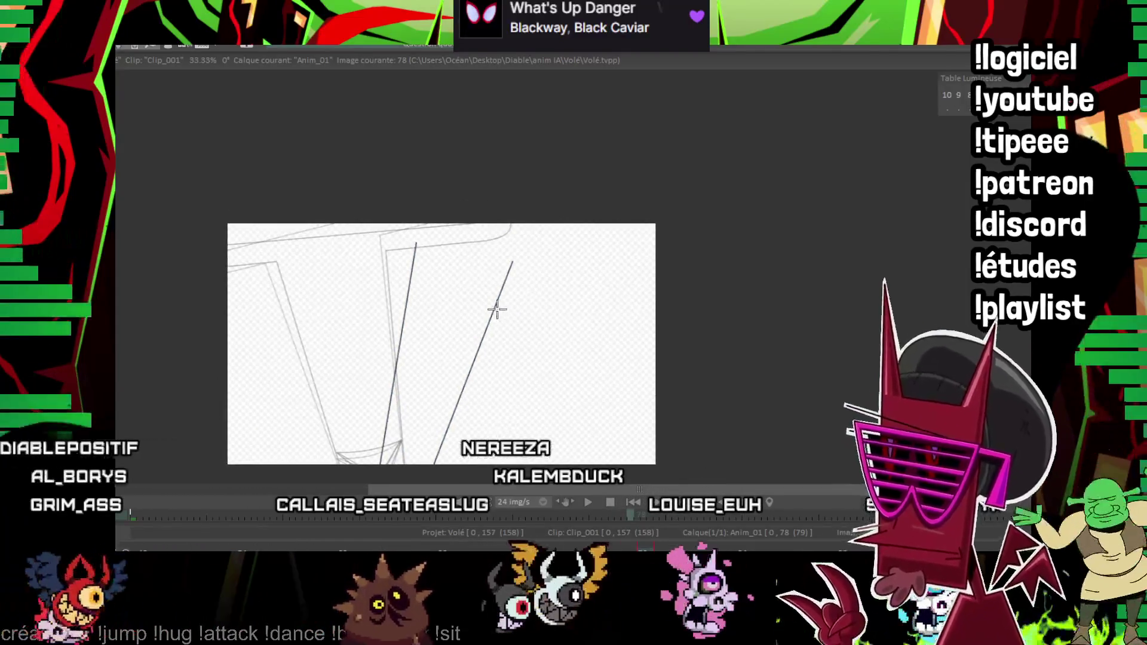
{"action": "scroll", "coordinate": [611, 212], "scroll_direction": "up", "scroll_amount": 1}
{"action": "scroll", "coordinate": [866, 143], "scroll_direction": "up", "scroll_amount": 1}
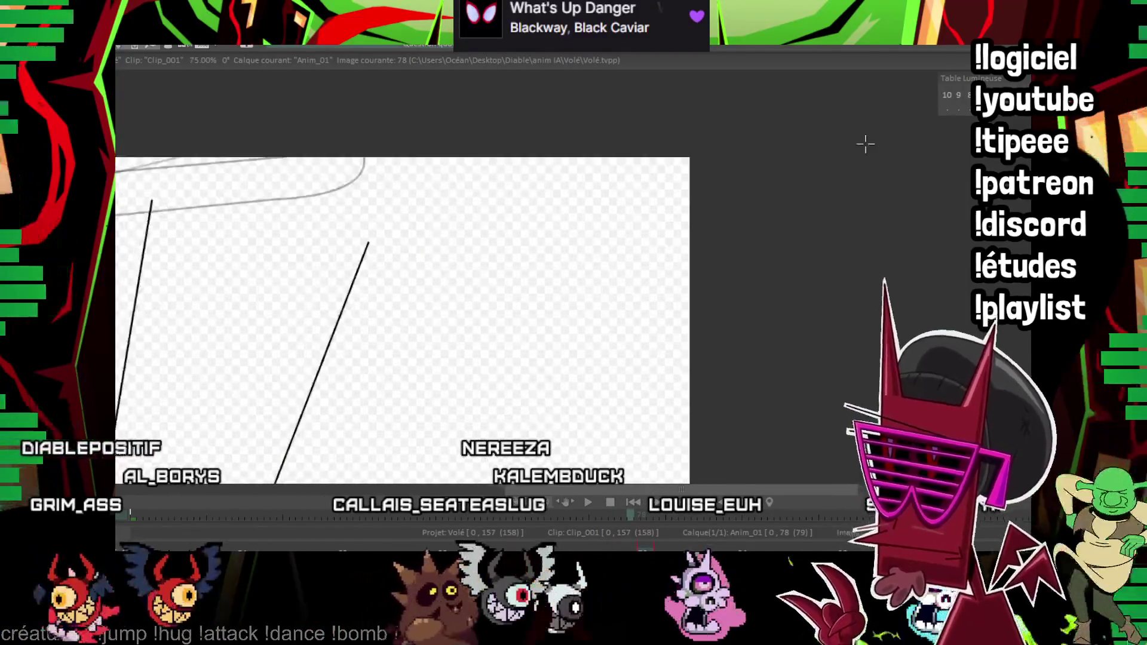
{"action": "scroll", "coordinate": [538, 152], "scroll_direction": "up", "scroll_amount": 1}
{"action": "left_click_drag", "start_coordinate": [217, 166], "coordinate": [642, 296]}
{"action": "key", "text": "ctrl+z"}
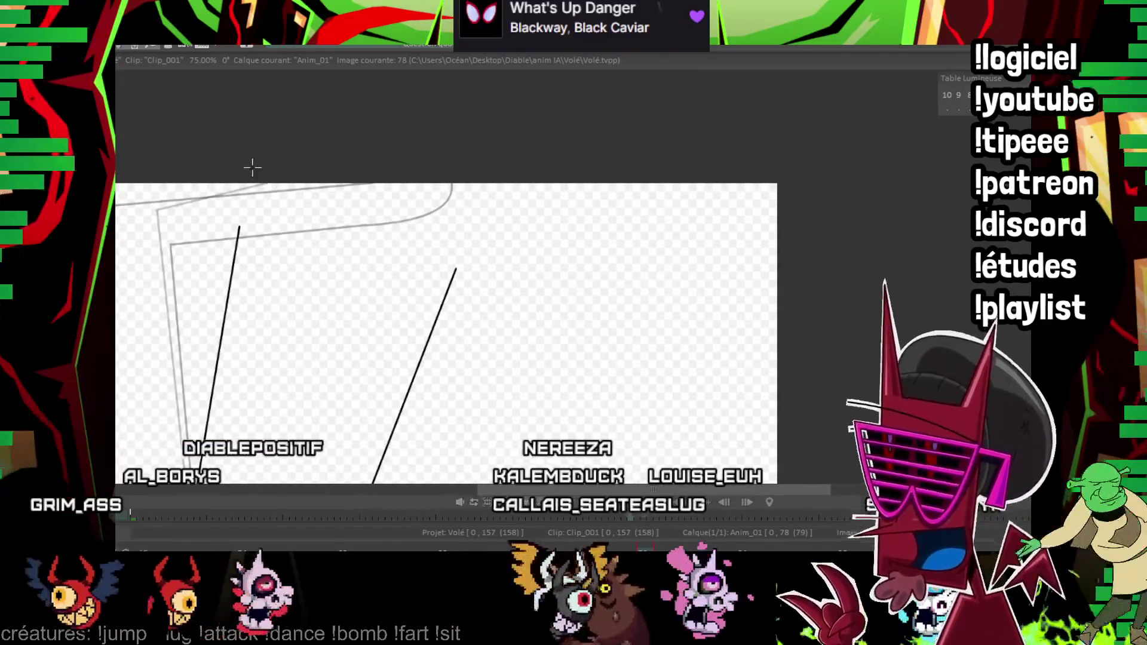
{"action": "left_click_drag", "start_coordinate": [251, 169], "coordinate": [668, 315]}
{"action": "left_click_drag", "start_coordinate": [450, 283], "coordinate": [655, 346]}
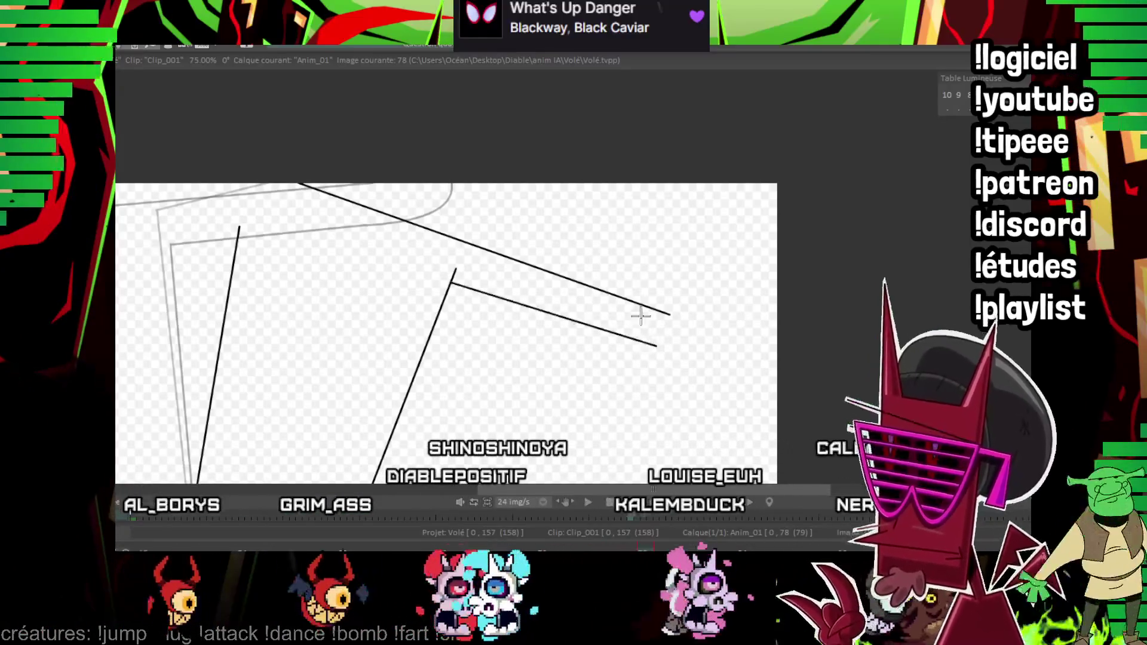
{"action": "scroll", "coordinate": [661, 278], "scroll_direction": "up", "scroll_amount": 3}
{"action": "scroll", "coordinate": [538, 296], "scroll_direction": "left", "scroll_amount": 5}
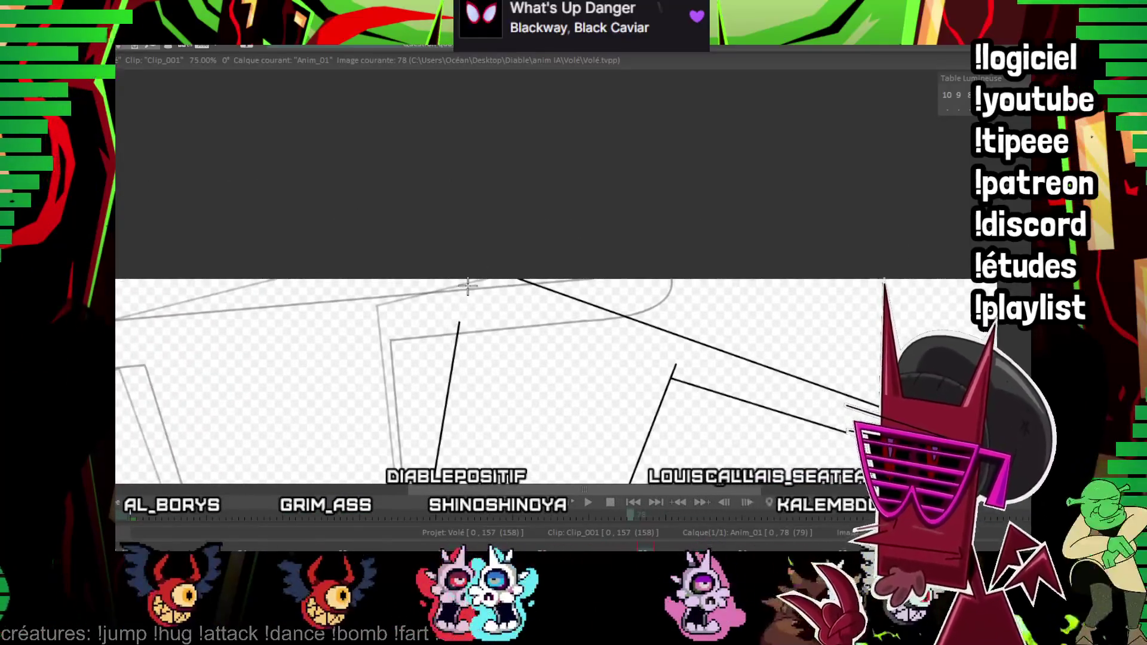
{"action": "left_click_drag", "start_coordinate": [459, 320], "coordinate": [255, 249]}
{"action": "scroll", "coordinate": [721, 168], "scroll_direction": "down", "scroll_amount": 3}
{"action": "scroll", "coordinate": [721, 167], "scroll_direction": "right", "scroll_amount": 3}
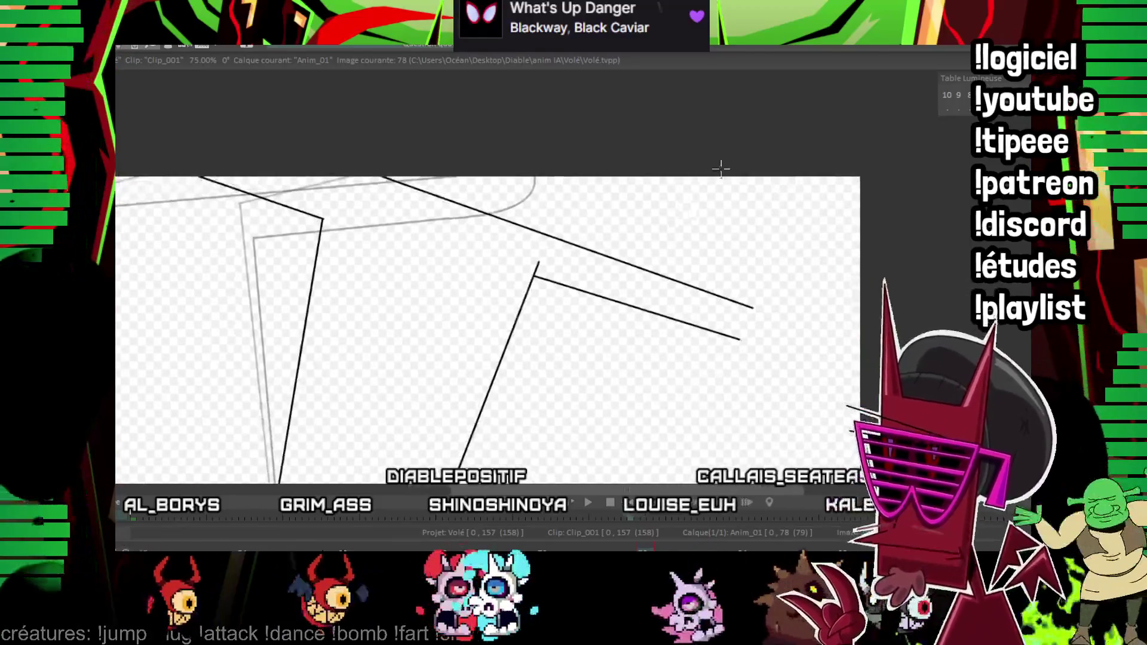
{"action": "scroll", "coordinate": [909, 233], "scroll_direction": "up", "scroll_amount": 2}
{"action": "scroll", "coordinate": [601, 331], "scroll_direction": "up", "scroll_amount": 1}
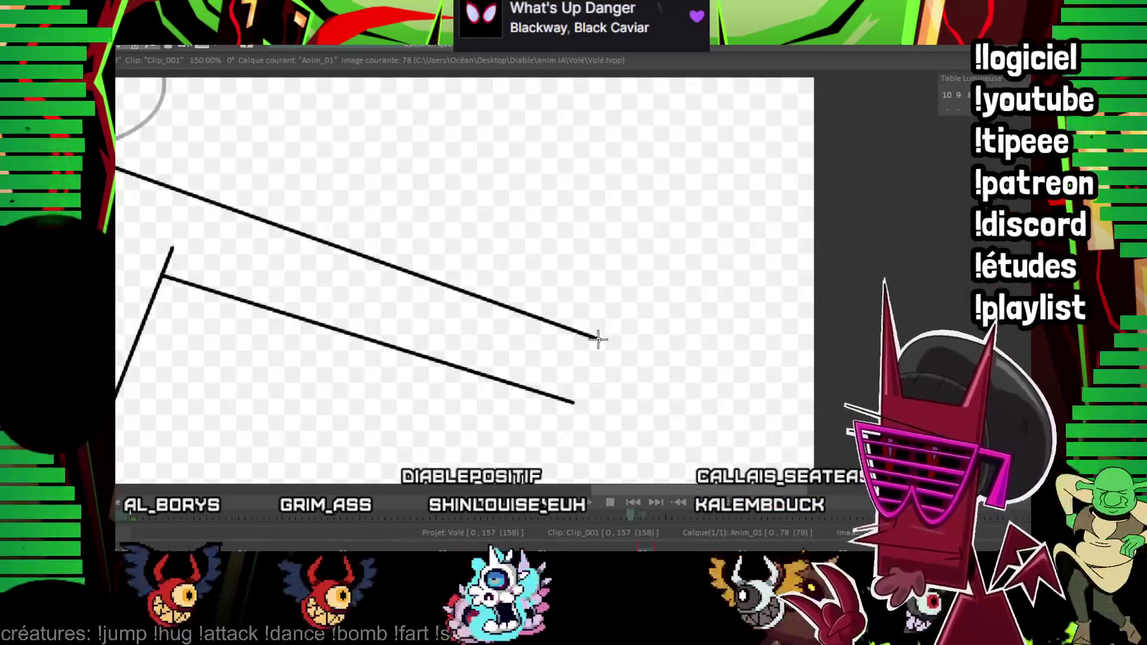
- Bend the top outline into a hooked tip and check it against the neighbouring frame
{"action": "left_click_drag", "start_coordinate": [659, 196], "coordinate": [668, 187]}
{"action": "left_click", "coordinate": [705, 326]}
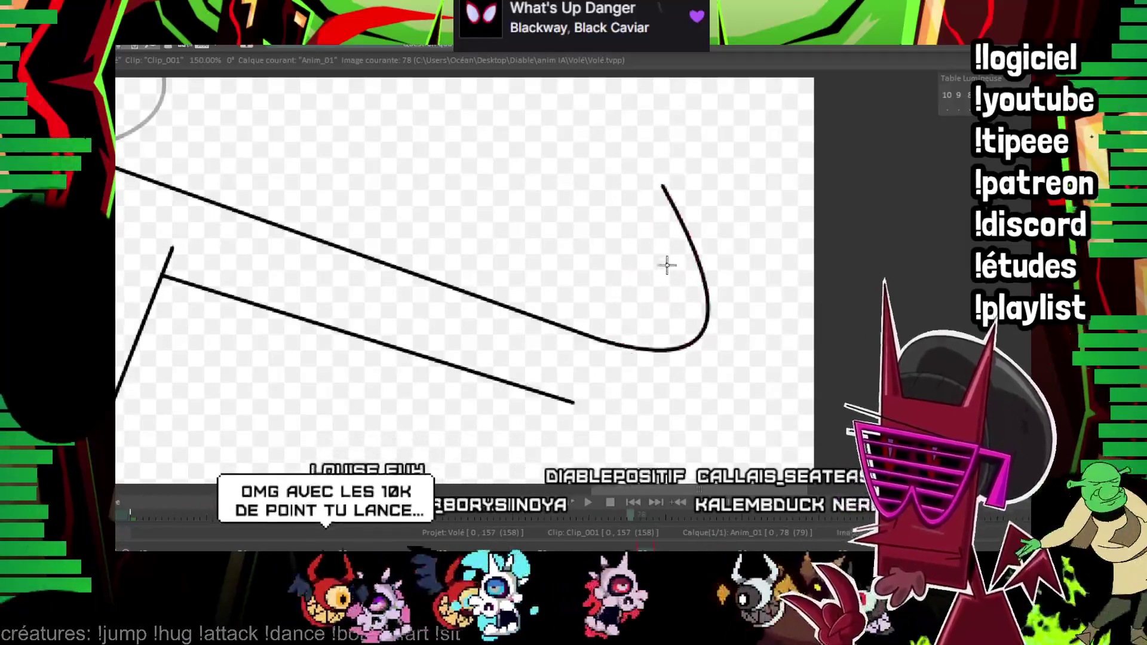
{"action": "scroll", "coordinate": [628, 224], "scroll_direction": "right", "scroll_amount": 1}
{"action": "scroll", "coordinate": [627, 224], "scroll_direction": "down", "scroll_amount": 1}
{"action": "scroll", "coordinate": [597, 179], "scroll_direction": "right", "scroll_amount": 1}
{"action": "scroll", "coordinate": [596, 180], "scroll_direction": "up", "scroll_amount": 1}
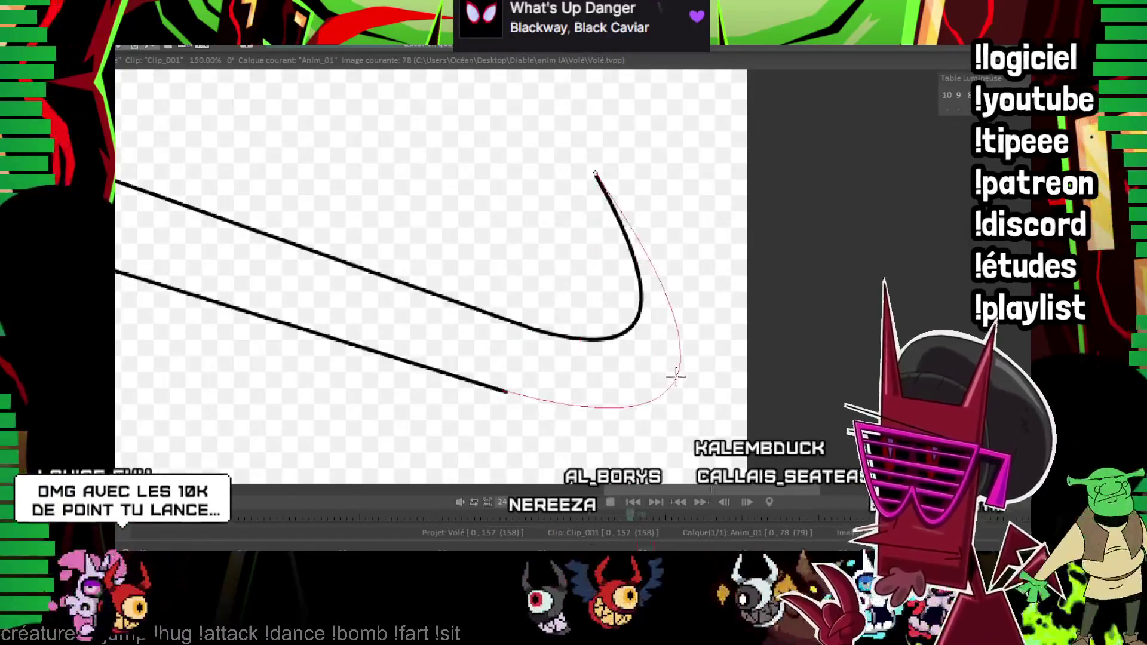
{"action": "left_click_drag", "start_coordinate": [659, 378], "coordinate": [235, 315]}
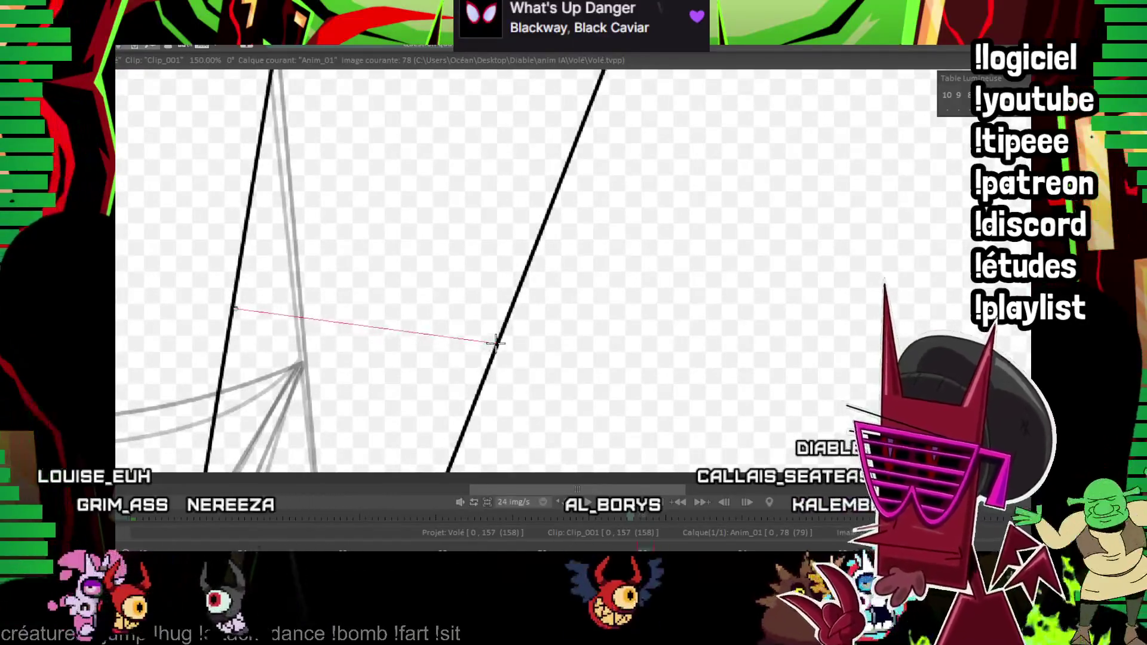
{"action": "key", "text": "Left"}
{"action": "key", "text": "Right"}
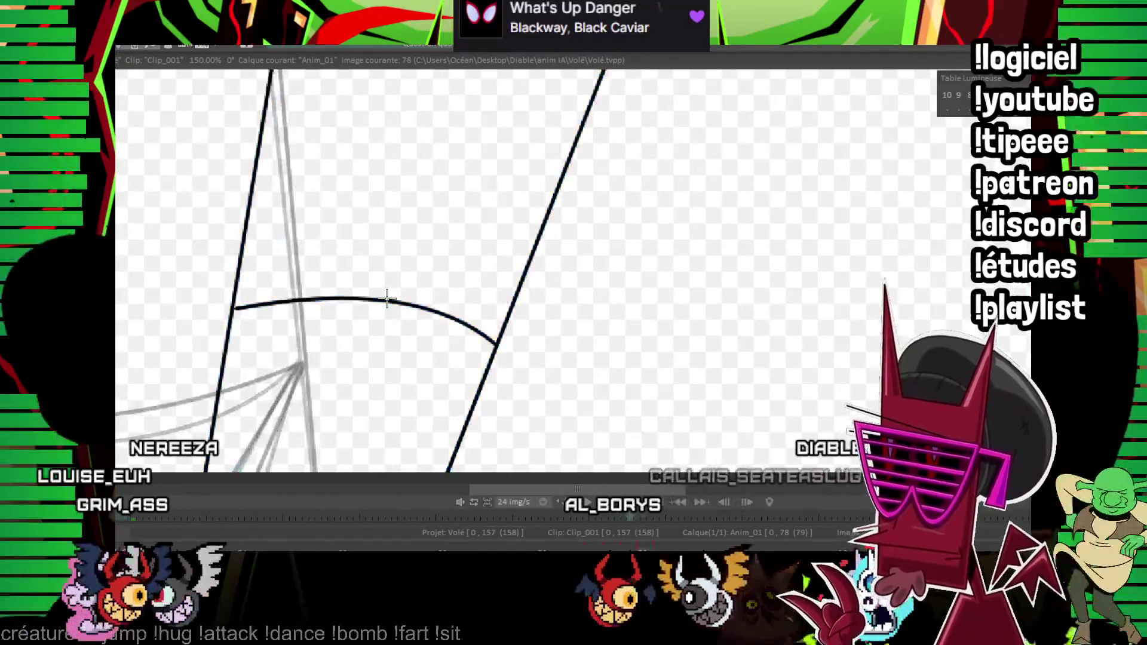
{"action": "left_click_drag", "start_coordinate": [480, 282], "coordinate": [510, 240]}
{"action": "scroll", "coordinate": [755, 311], "scroll_direction": "down", "scroll_amount": 4}
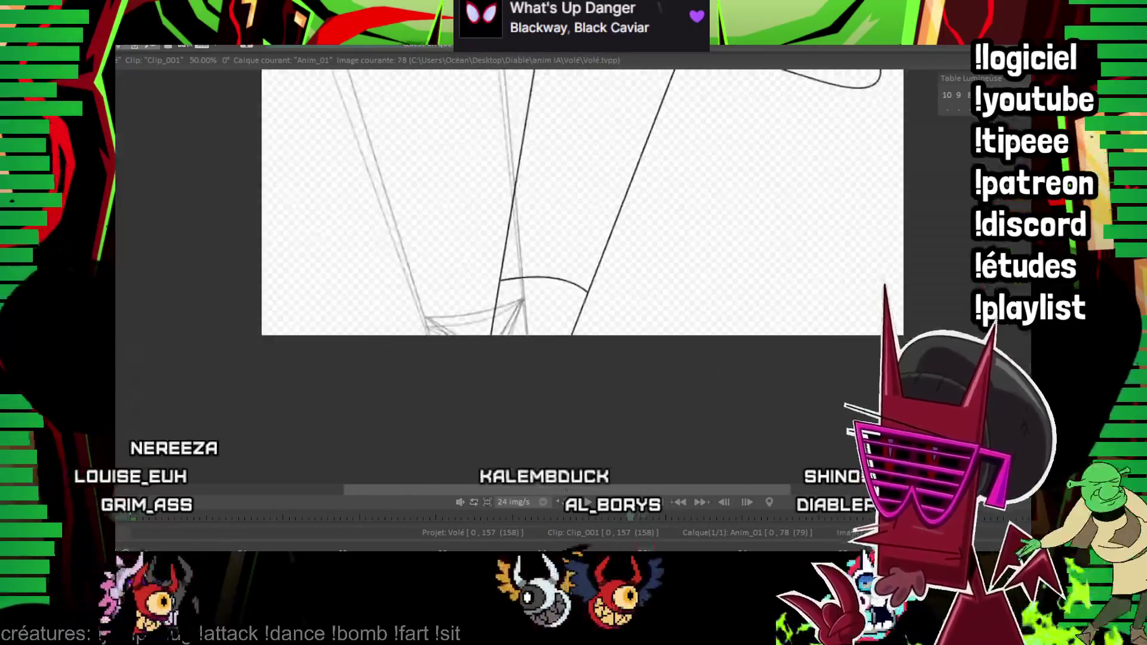
{"action": "scroll", "coordinate": [755, 311], "scroll_direction": "up", "scroll_amount": 2}
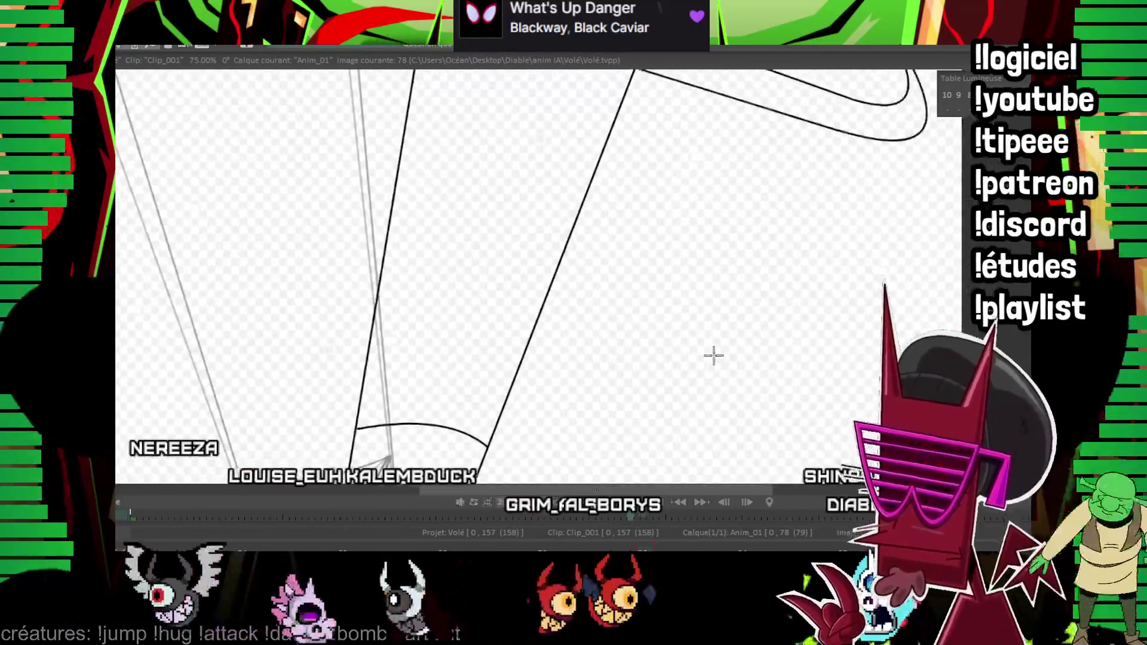
{"action": "scroll", "coordinate": [715, 356], "scroll_direction": "down", "scroll_amount": 2}
- Extend the right edge straight down and join the leg's top to the lower diagonal
{"action": "key", "text": "ctrl+z"}
{"action": "left_click_drag", "start_coordinate": [491, 427], "coordinate": [587, 170]}
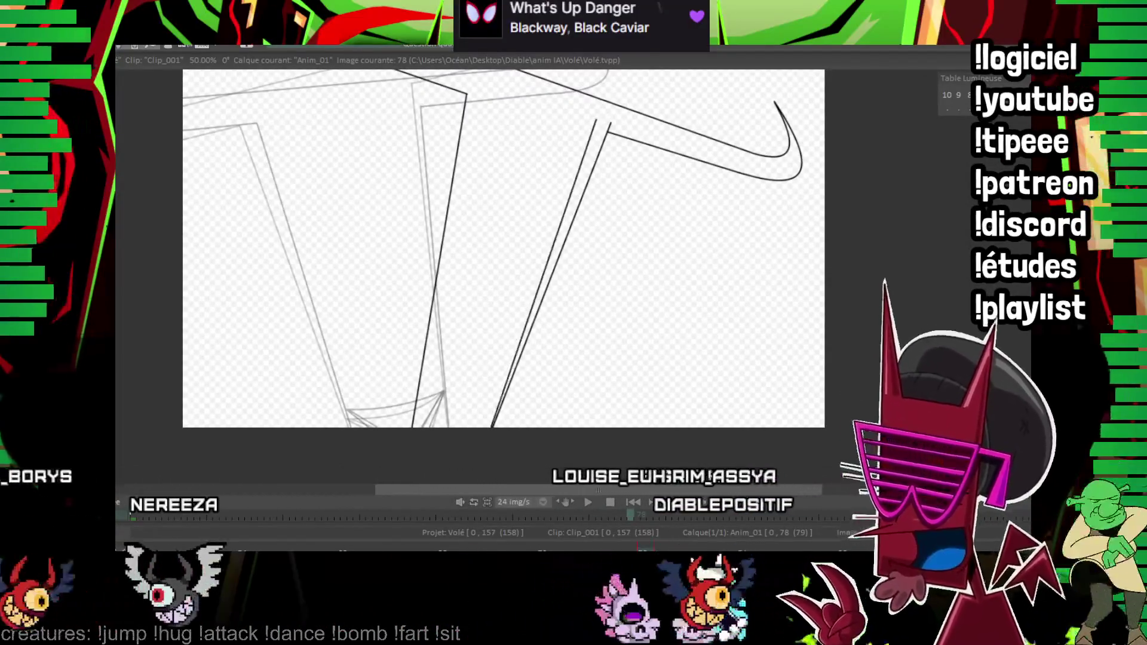
{"action": "scroll", "coordinate": [738, 224], "scroll_direction": "up", "scroll_amount": 2}
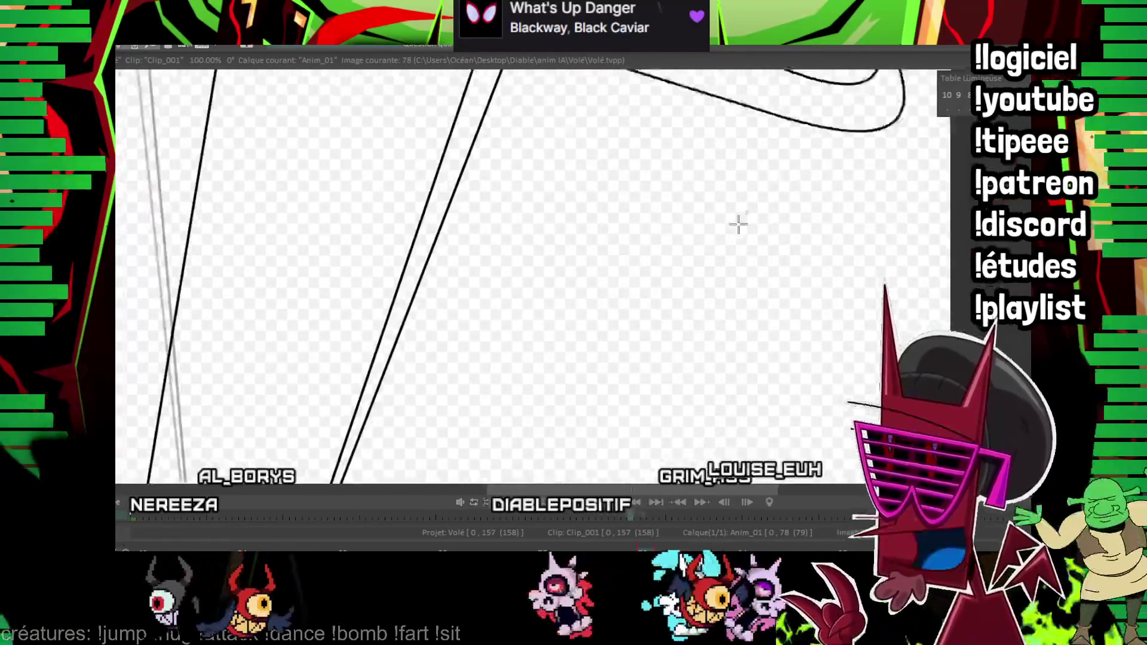
{"action": "scroll", "coordinate": [753, 159], "scroll_direction": "up", "scroll_amount": 1}
{"action": "scroll", "coordinate": [753, 159], "scroll_direction": "up", "scroll_amount": 1}
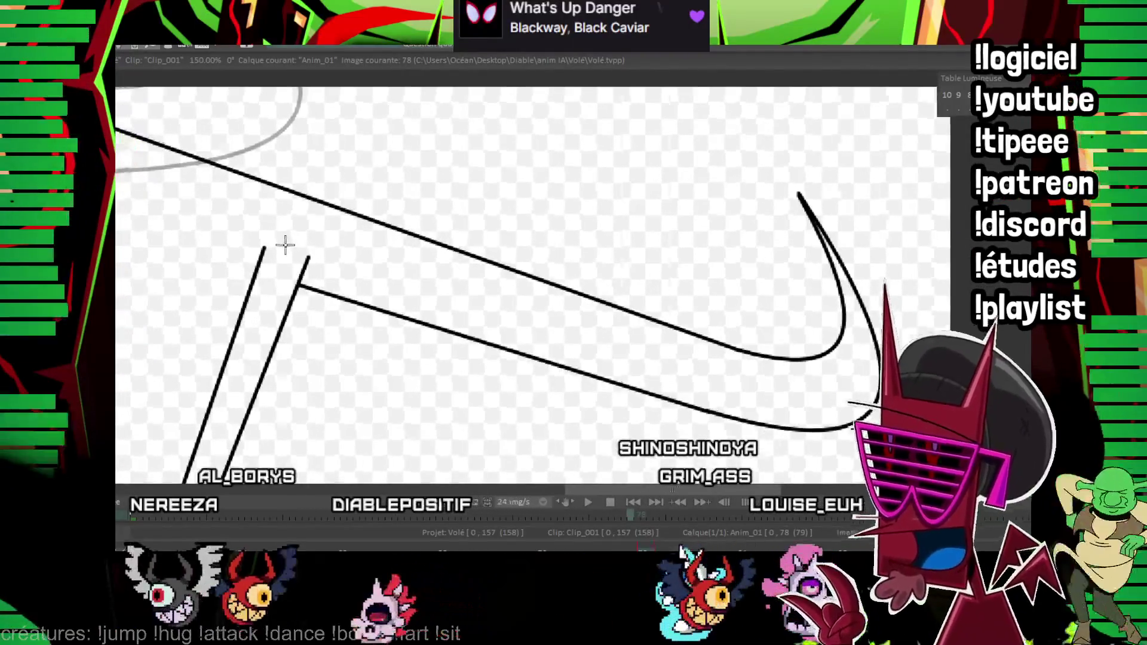
{"action": "left_click_drag", "start_coordinate": [265, 274], "coordinate": [389, 307]}
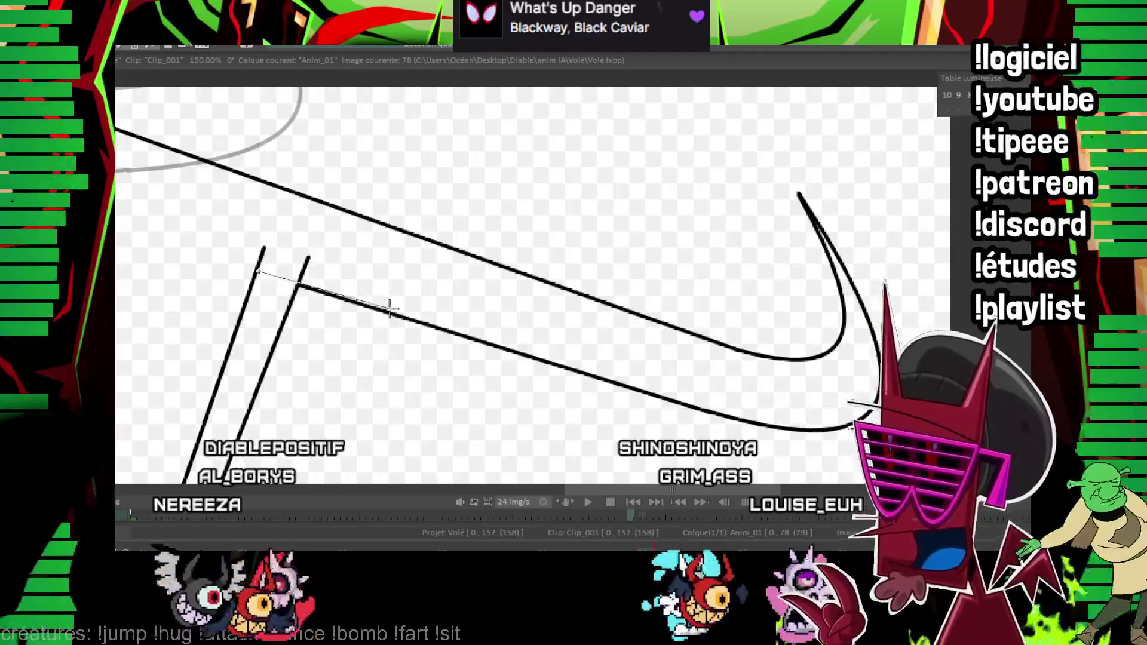
{"action": "left_click_drag", "start_coordinate": [257, 276], "coordinate": [257, 275]}
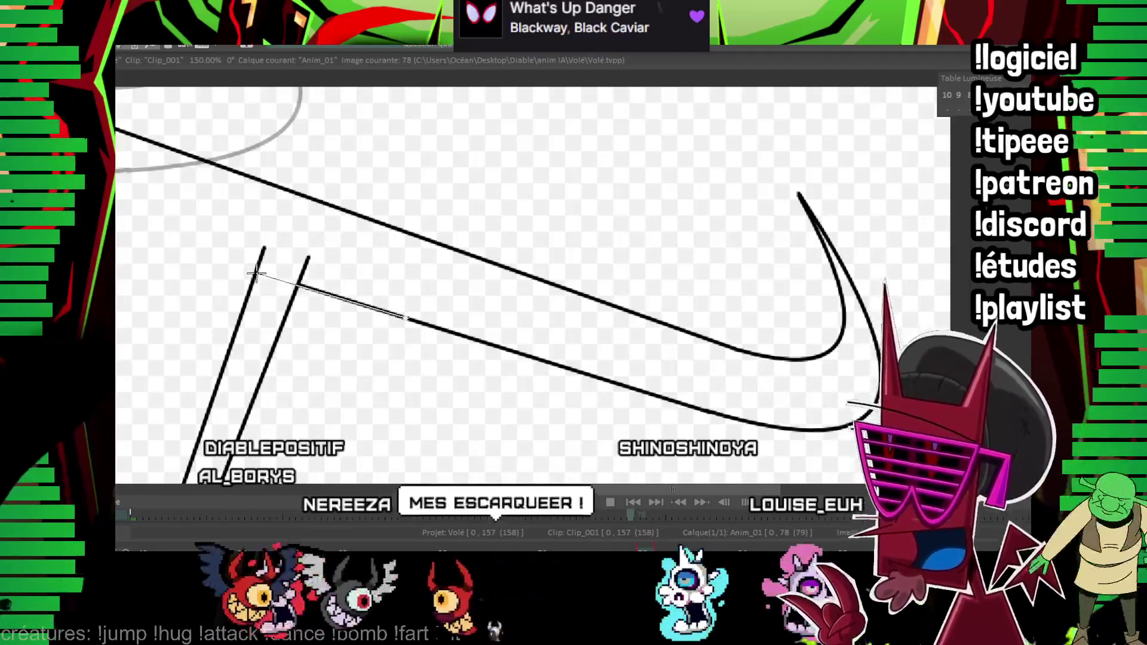
{"action": "left_click_drag", "start_coordinate": [499, 259], "coordinate": [605, 269]}
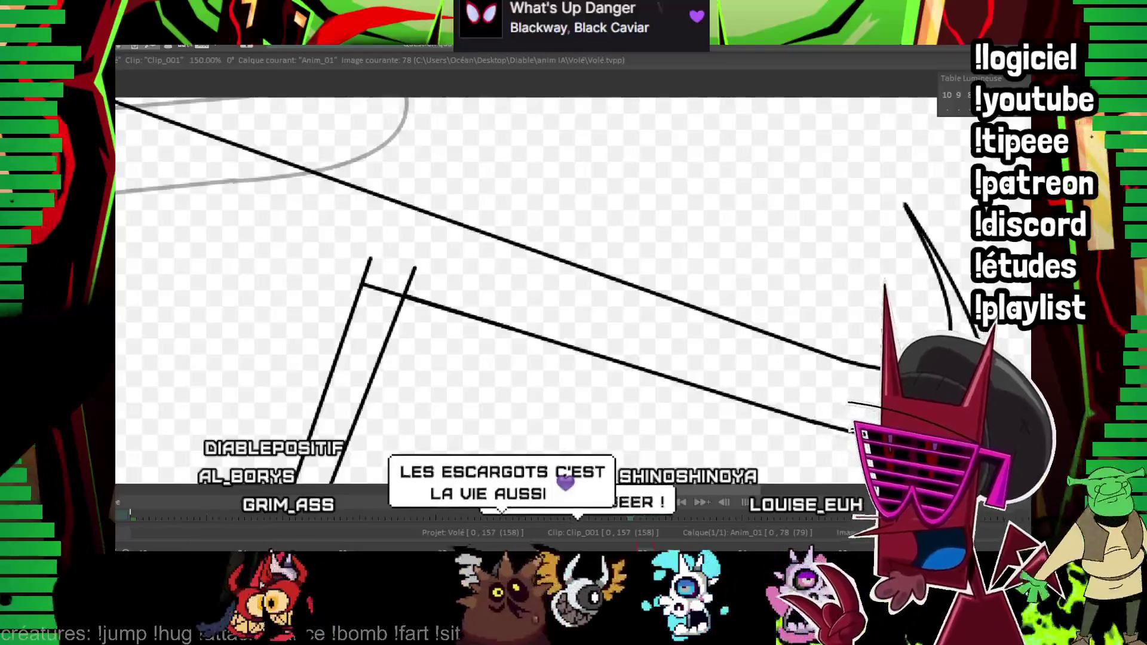
{"action": "scroll", "coordinate": [305, 256], "scroll_direction": "up", "scroll_amount": 1}
{"action": "scroll", "coordinate": [304, 255], "scroll_direction": "up", "scroll_amount": 1}
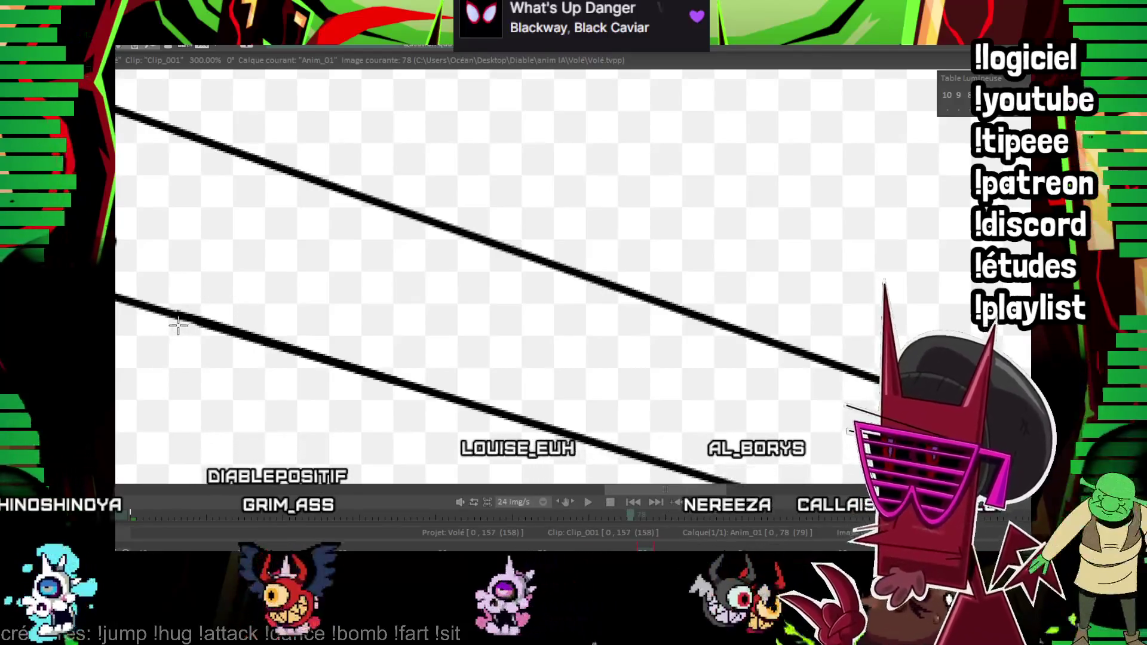
{"action": "scroll", "coordinate": [756, 206], "scroll_direction": "down", "scroll_amount": 2}
{"action": "scroll", "coordinate": [756, 206], "scroll_direction": "down", "scroll_amount": 2}
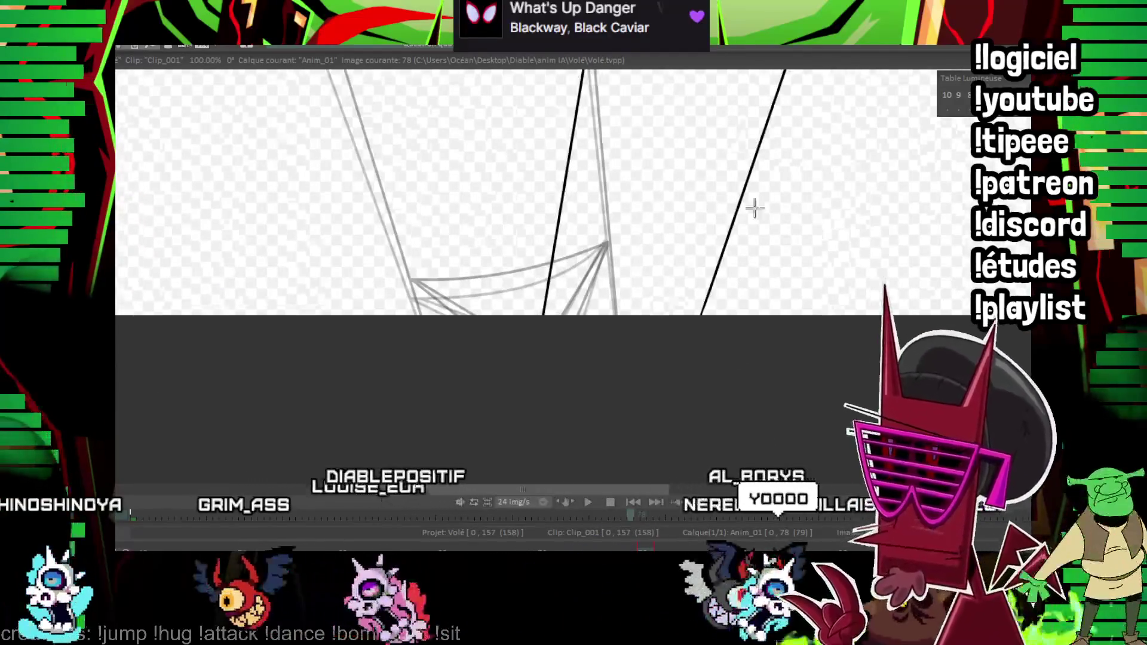
- Draw the curved crossline across the leg's base, redrawing it between the two leg lines
{"action": "left_click_drag", "start_coordinate": [335, 341], "coordinate": [499, 344]}
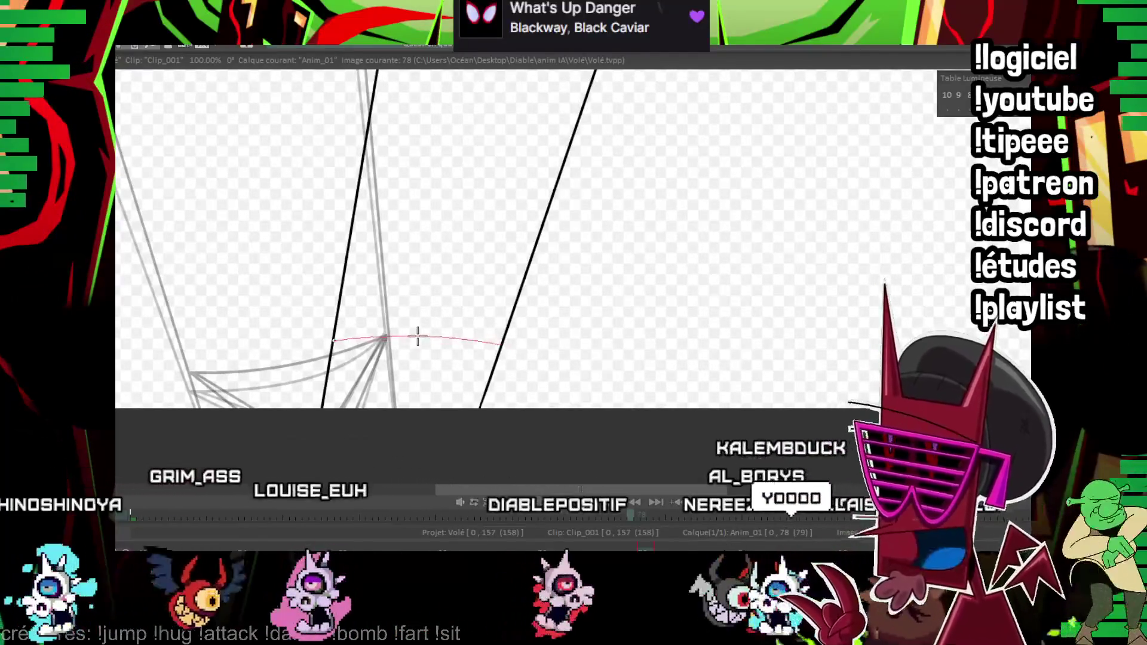
{"action": "left_click", "coordinate": [419, 329]}
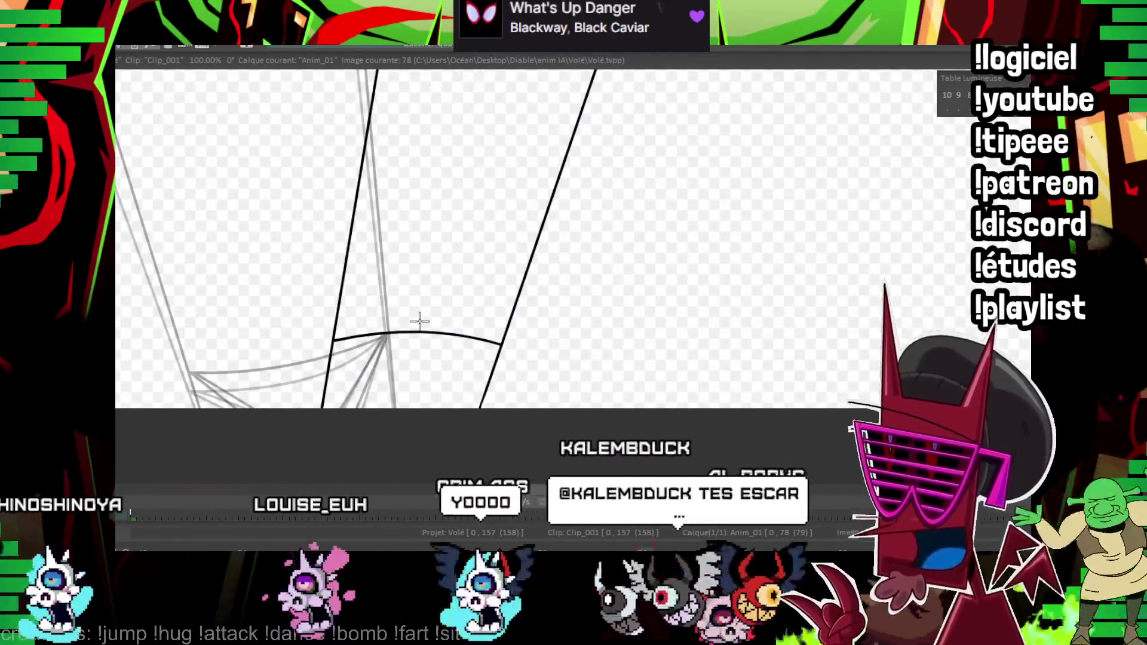
{"action": "key", "text": "ctrl+z"}
{"action": "left_click_drag", "start_coordinate": [337, 323], "coordinate": [496, 335]}
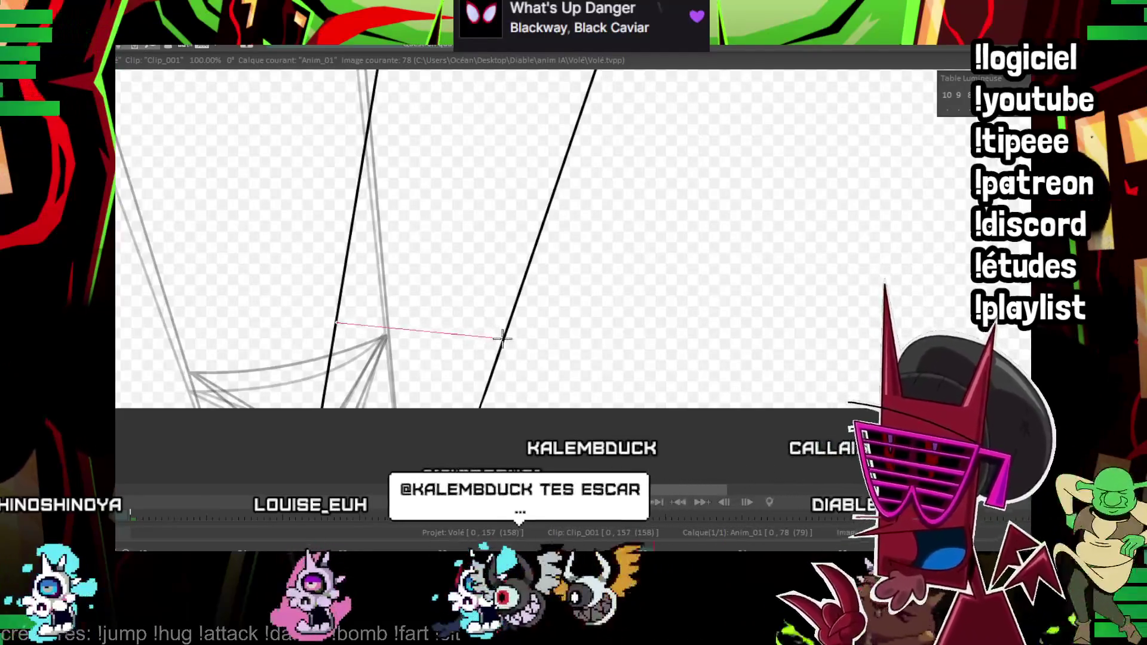
{"action": "left_click", "coordinate": [413, 332]}
{"action": "scroll", "coordinate": [493, 242], "scroll_direction": "up", "scroll_amount": 1}
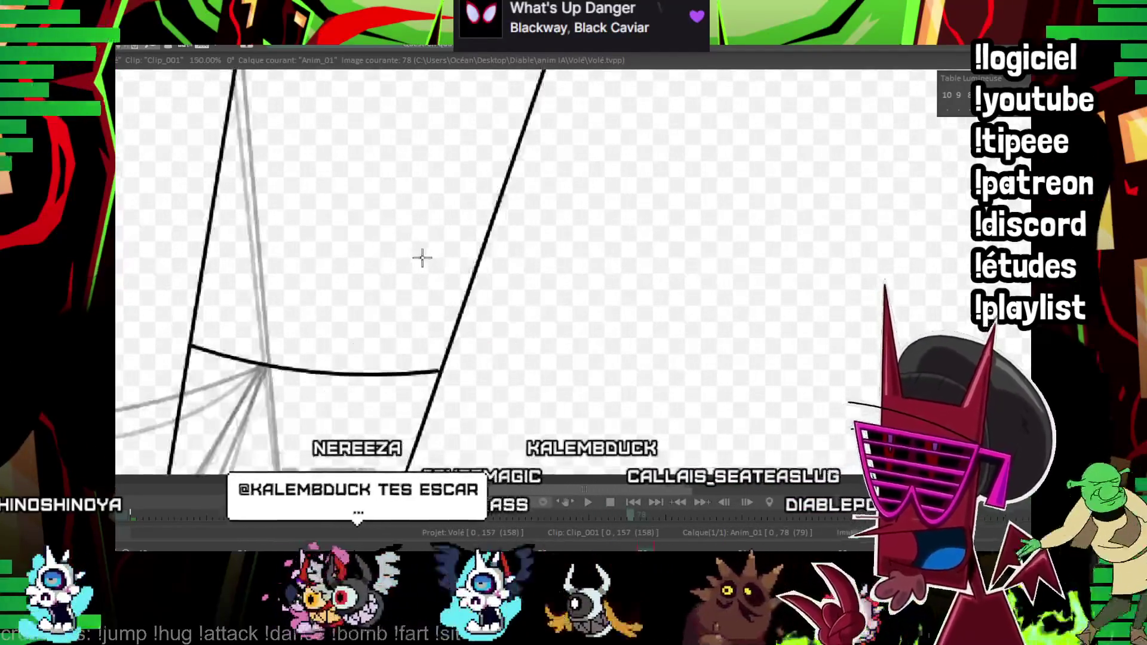
{"action": "scroll", "coordinate": [568, 157], "scroll_direction": "up", "scroll_amount": 1}
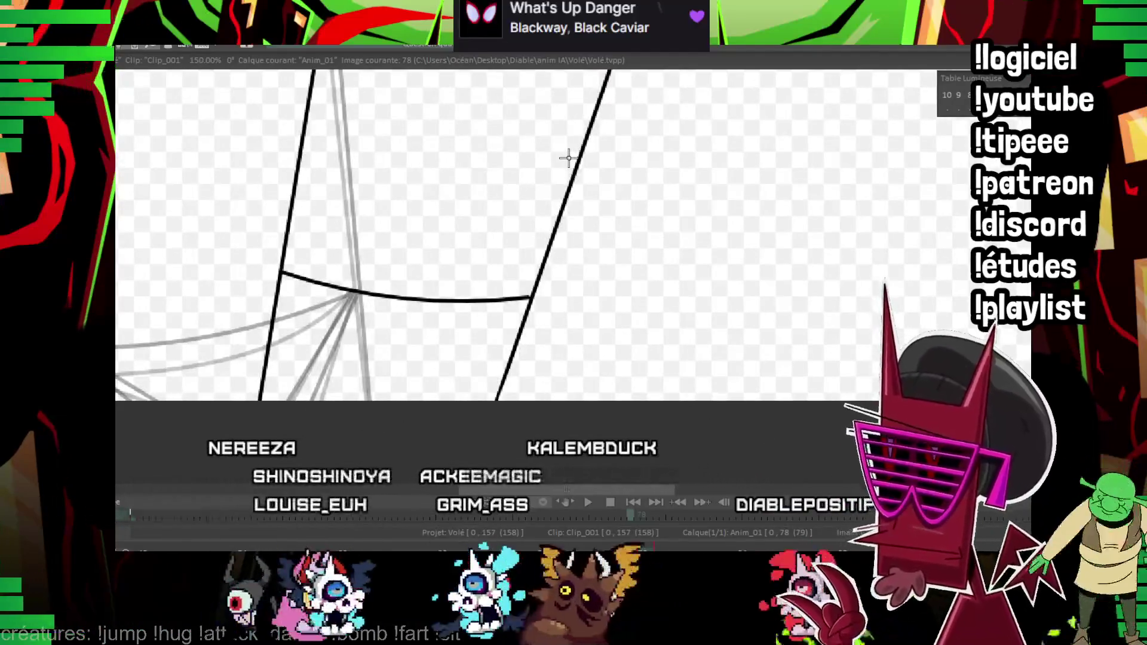
- Compare with the adjacent frame, then draw the diagonal toe line below the crossline
{"action": "key", "text": "Right"}
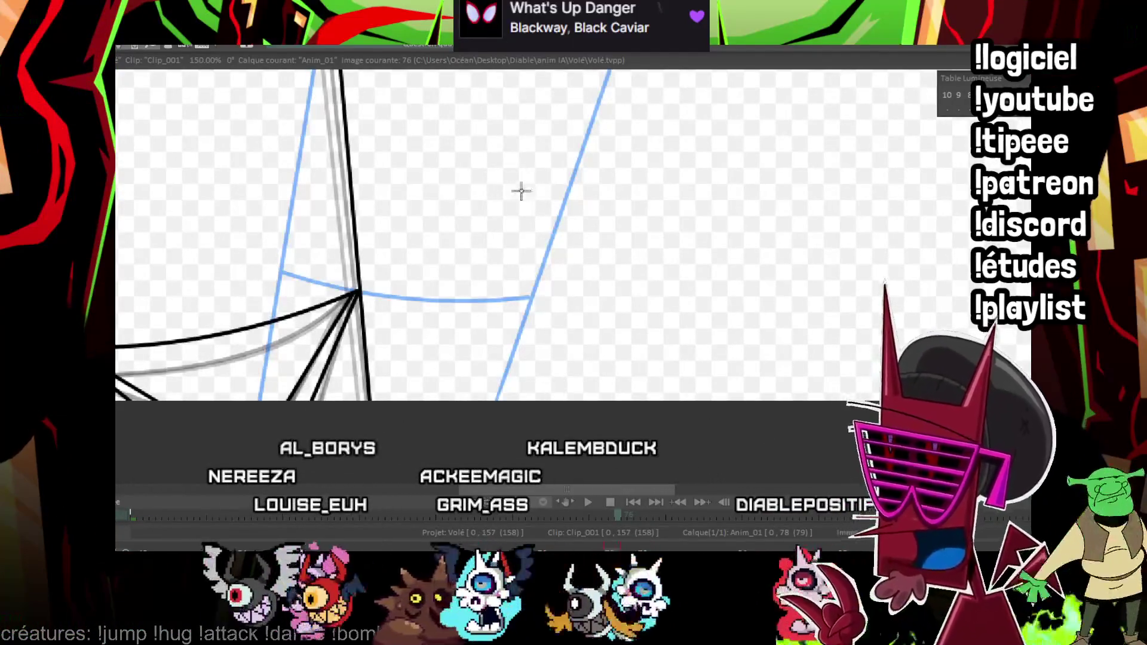
{"action": "key", "text": "Left"}
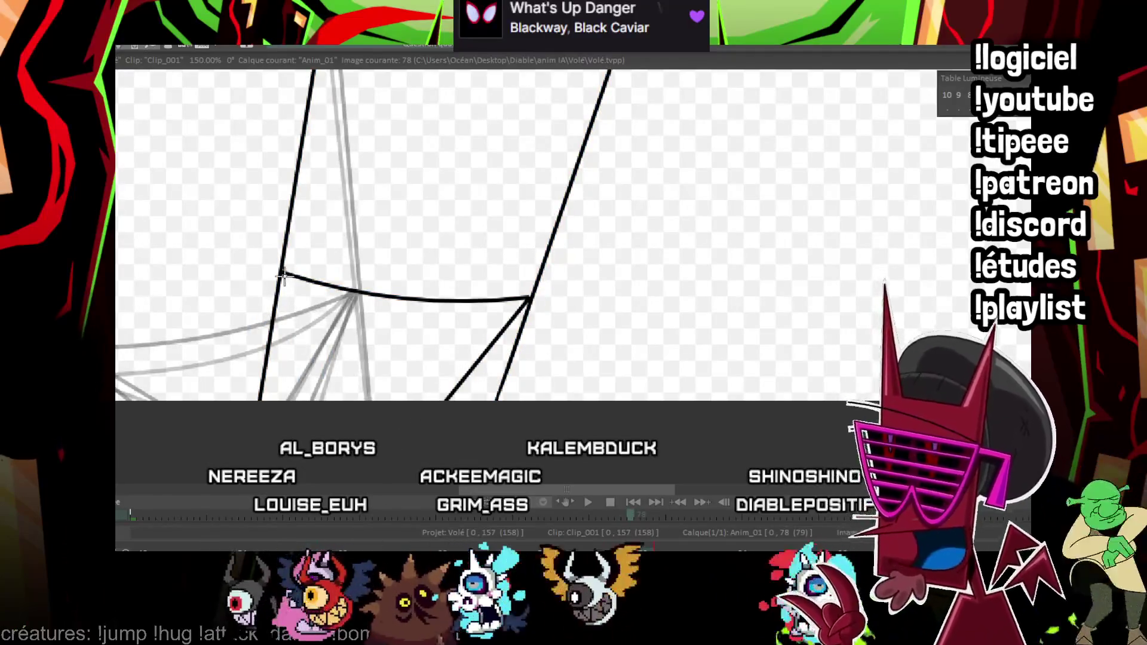
{"action": "key", "text": "Right"}
{"action": "key", "text": "Left"}
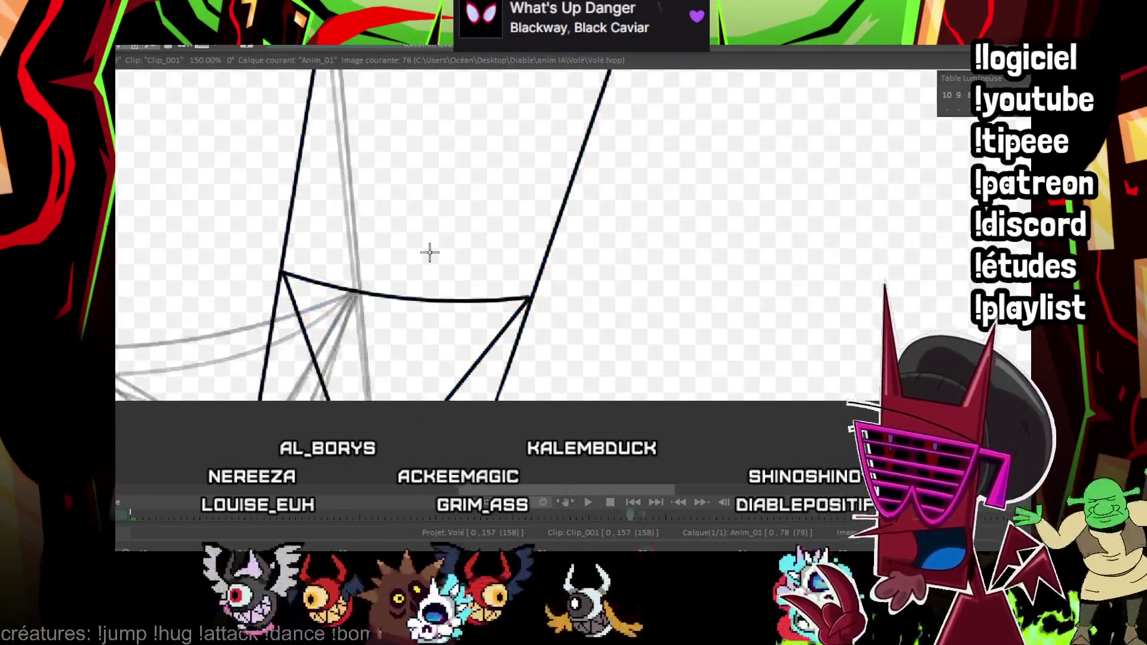
{"action": "left_click_drag", "start_coordinate": [529, 301], "coordinate": [401, 412]}
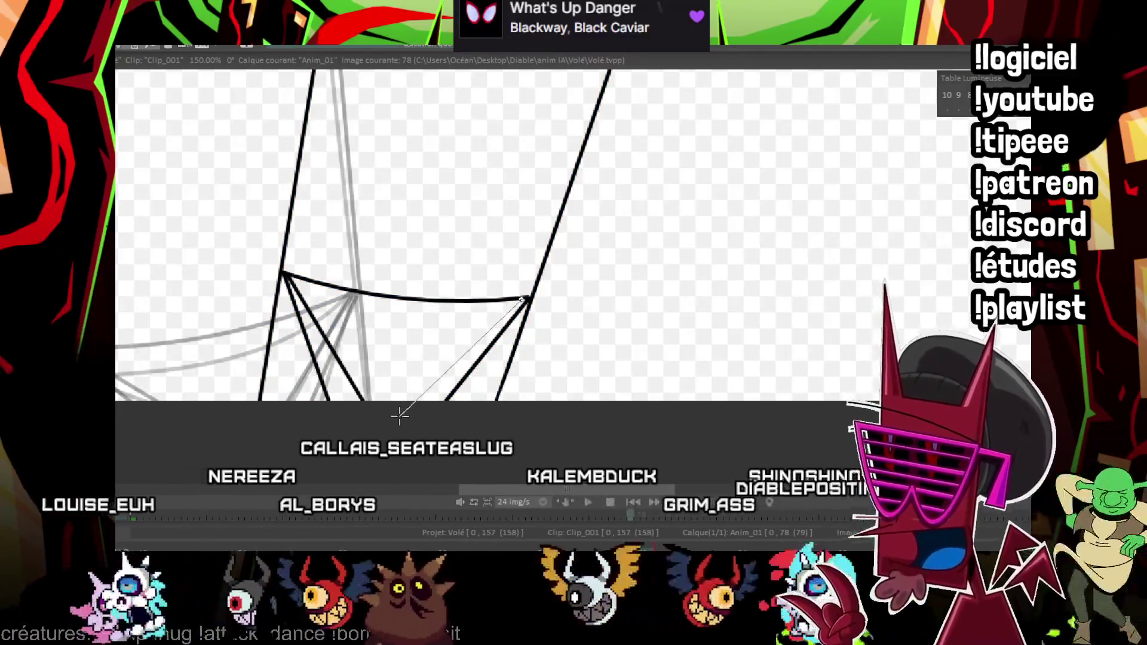
{"action": "scroll", "coordinate": [610, 287], "scroll_direction": "down", "scroll_amount": 2}
{"action": "scroll", "coordinate": [609, 288], "scroll_direction": "down", "scroll_amount": 2}
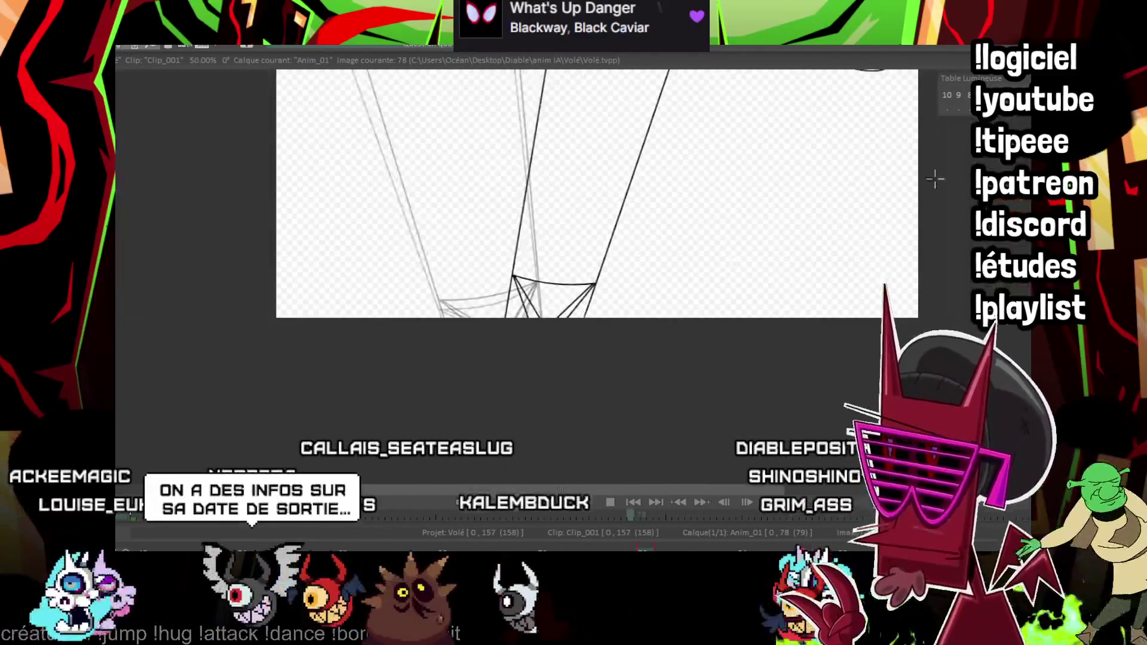
{"action": "scroll", "coordinate": [628, 274], "scroll_direction": "down", "scroll_amount": 2}
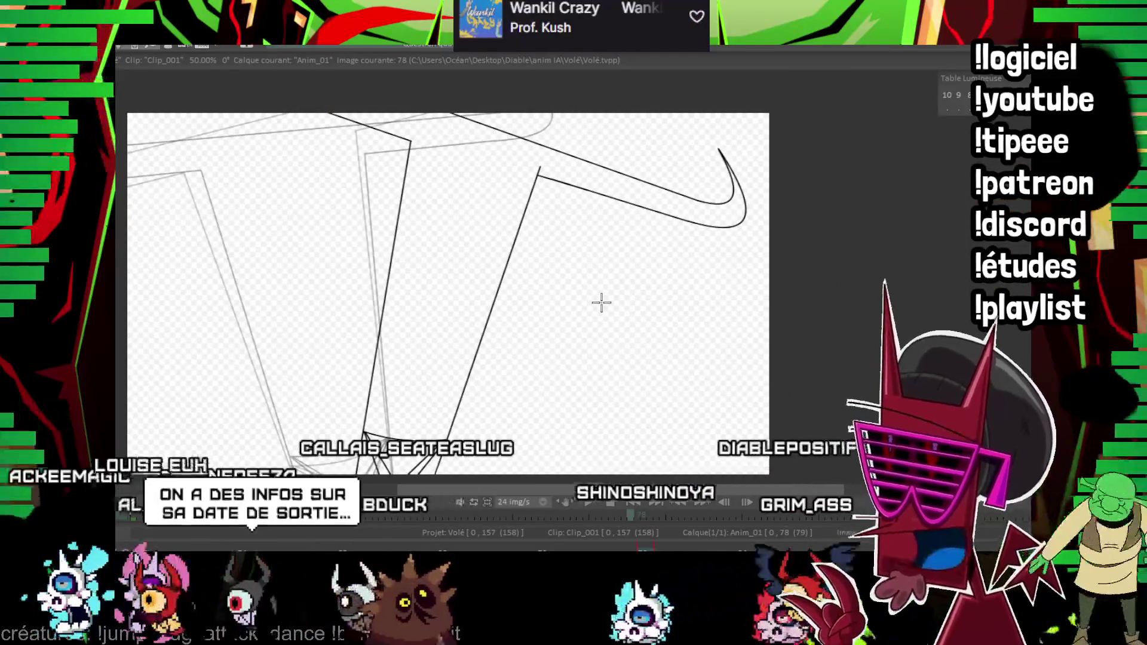
- Step to frame 80, flipping neighbouring frames to compare the motion
{"action": "key", "text": "Right"}
{"action": "key", "text": "Left"}
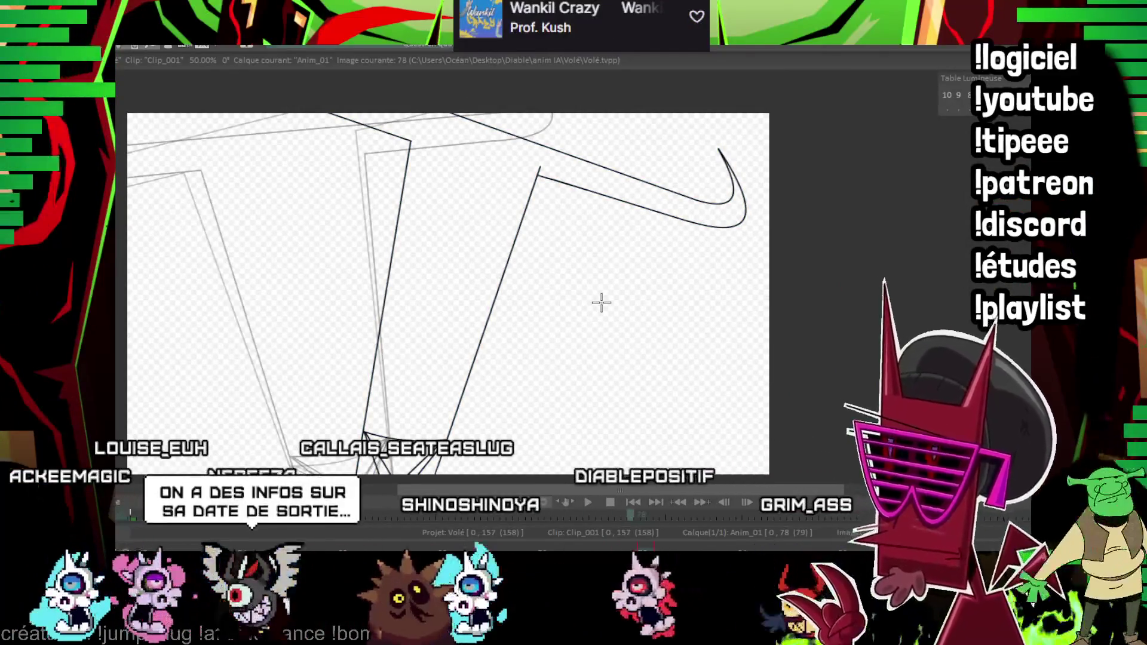
{"action": "key", "text": "Right"}
{"action": "key", "text": "Right"}
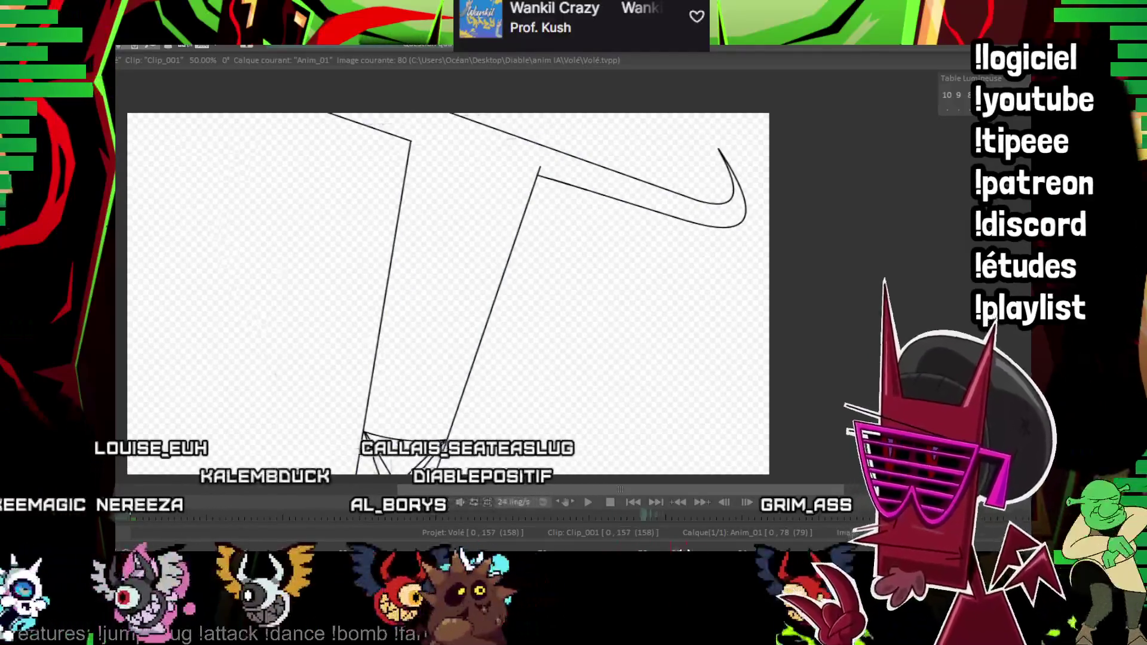
{"action": "key", "text": "Left"}
{"action": "key", "text": "Left"}
{"action": "key", "text": "Right"}
{"action": "key", "text": "Right"}
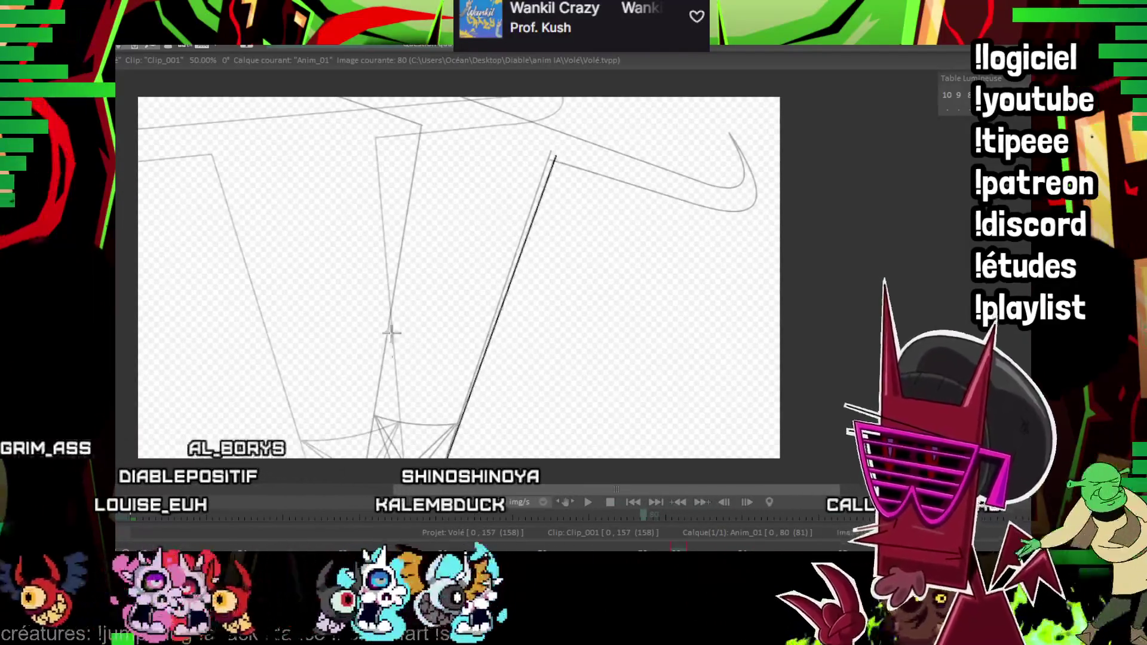
- Ink a long leg outline over the grey sketch toward the curved tip
{"action": "left_click_drag", "start_coordinate": [376, 436], "coordinate": [423, 127]}
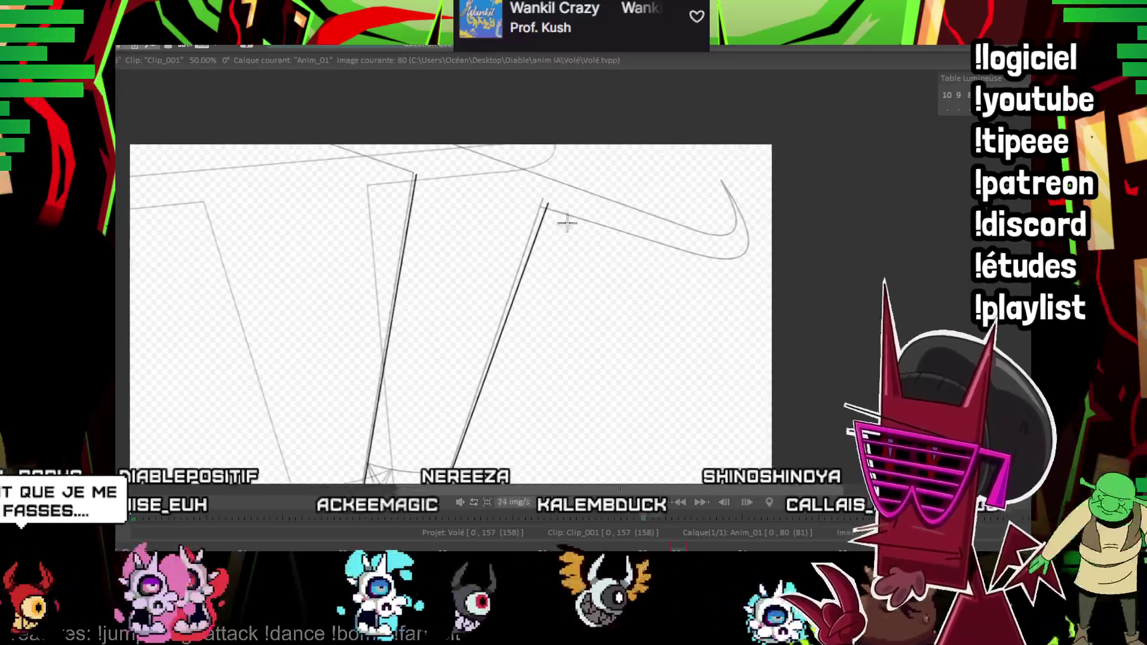
{"action": "scroll", "coordinate": [746, 199], "scroll_direction": "up", "scroll_amount": 3}
{"action": "scroll", "coordinate": [192, 133], "scroll_direction": "down", "scroll_amount": 1}
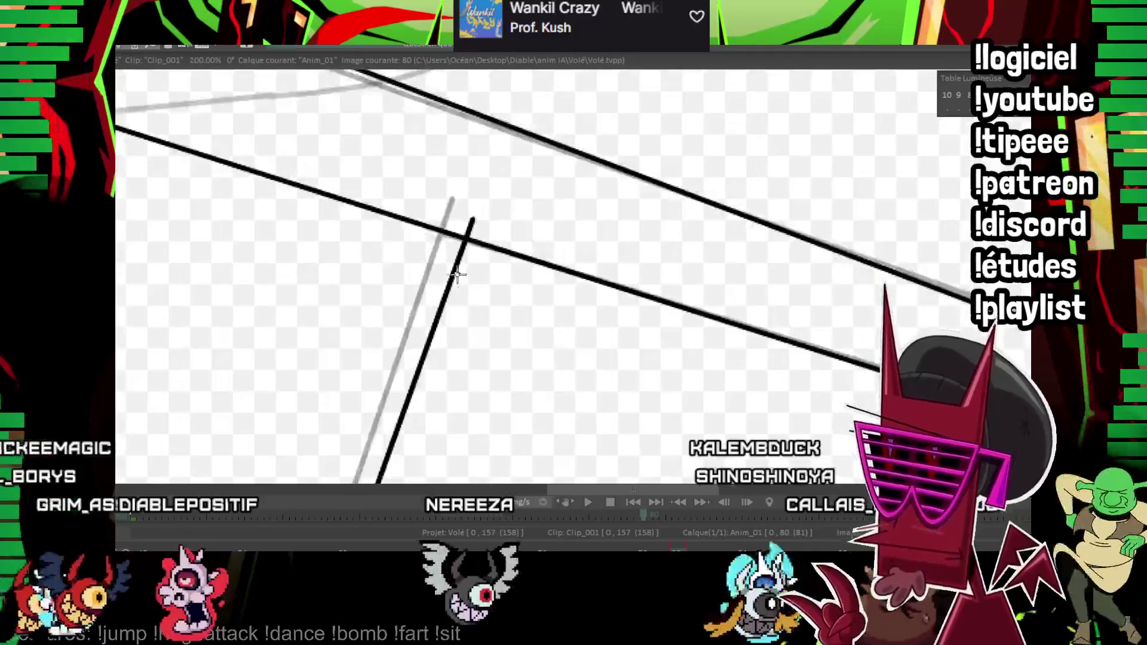
{"action": "scroll", "coordinate": [377, 298], "scroll_direction": "up", "scroll_amount": 2}
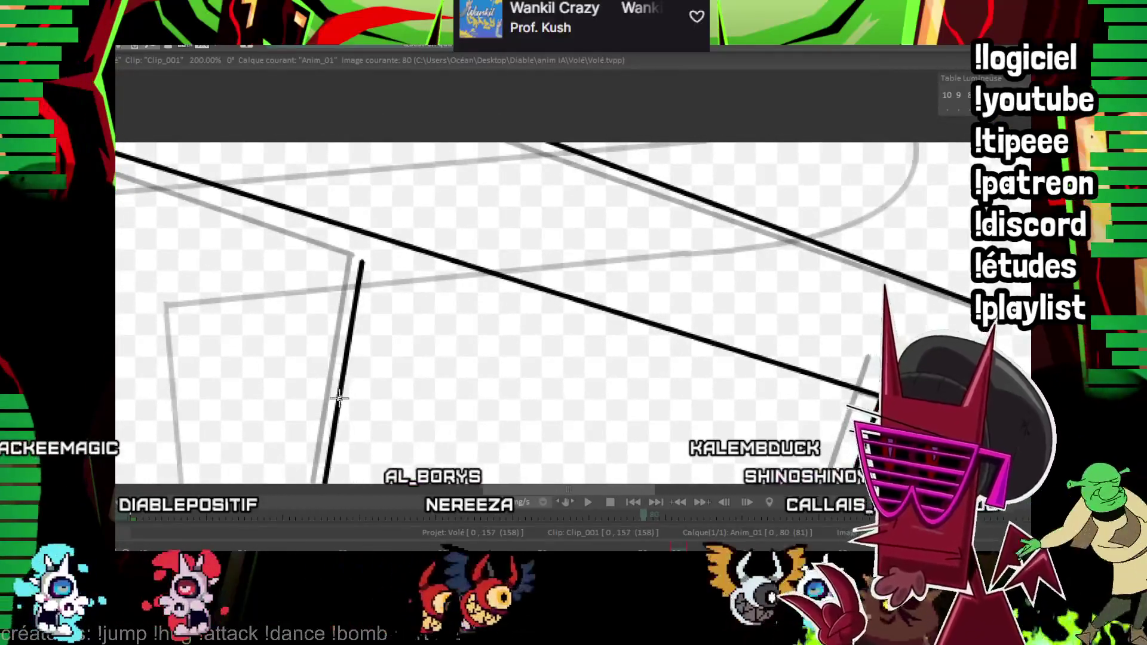
{"action": "left_click_drag", "start_coordinate": [936, 303], "coordinate": [605, 243]}
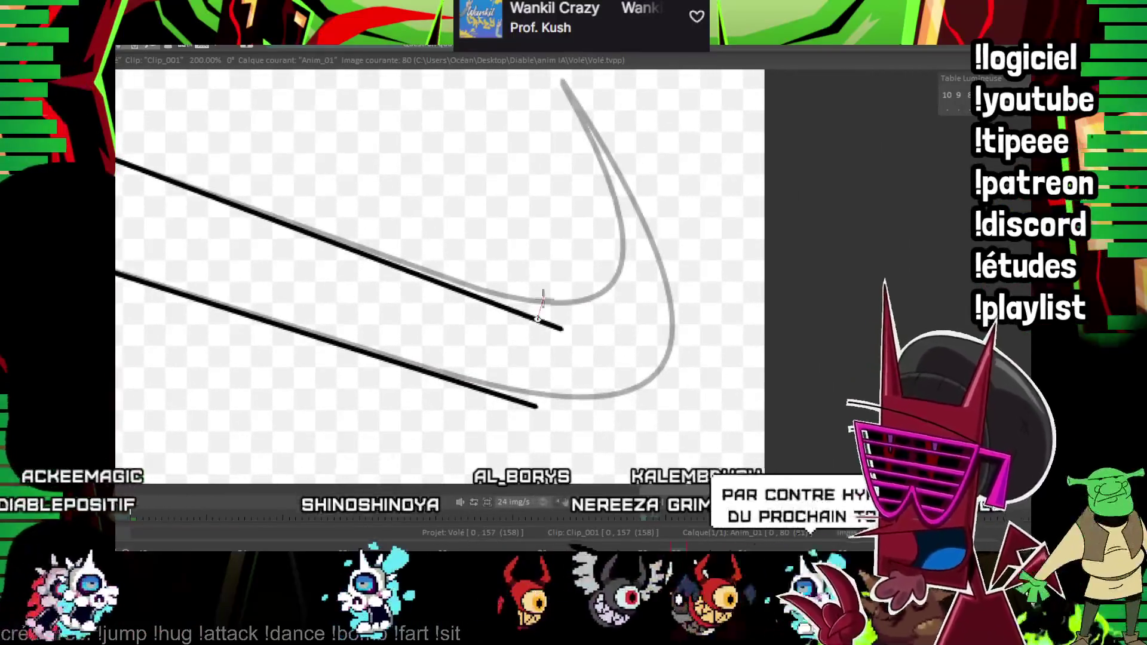
- Ink the curved hook ending the long diagonal lines
{"action": "left_click_drag", "start_coordinate": [547, 323], "coordinate": [596, 90]}
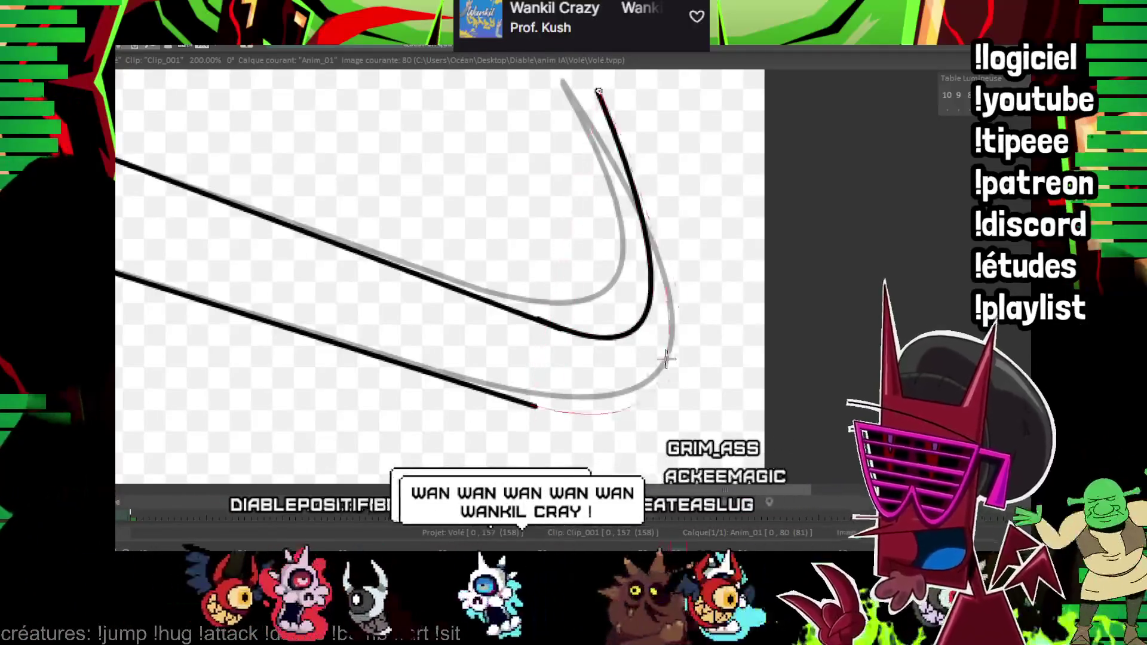
{"action": "left_click_drag", "start_coordinate": [666, 359], "coordinate": [685, 368]}
{"action": "mouse_move", "coordinate": [630, 276]}
{"action": "left_mouse_down"}
{"action": "mouse_move", "coordinate": [672, 360]}
{"action": "mouse_move", "coordinate": [289, 220]}
{"action": "left_mouse_up"}
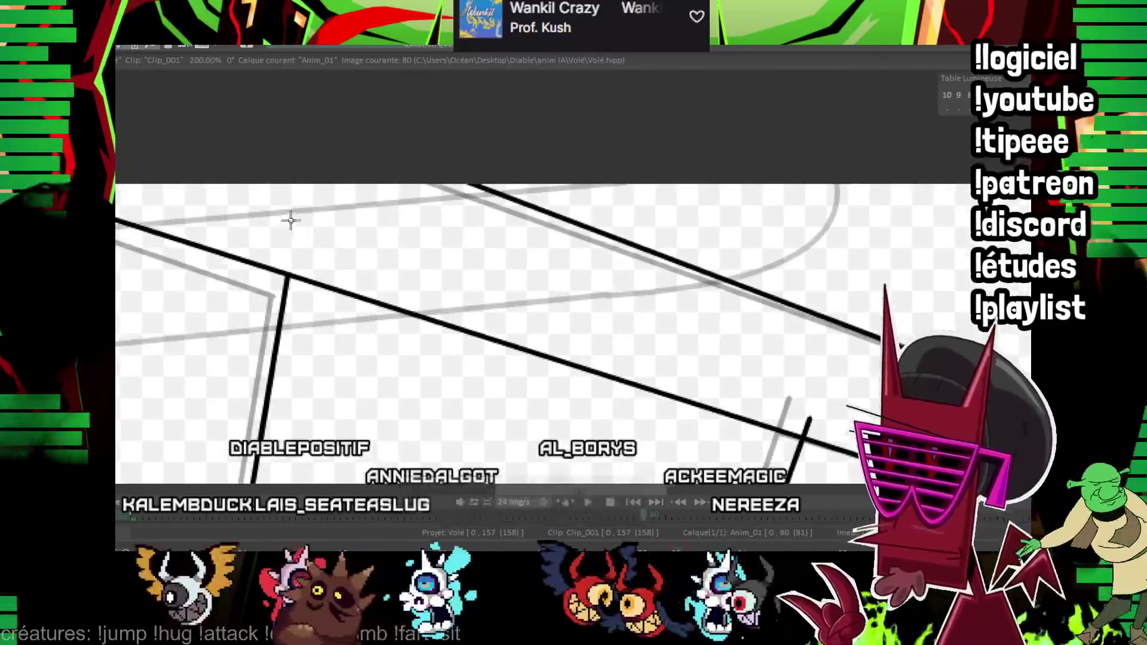
- Ink the curved crossline joining the two leg outlines at the base
{"action": "mouse_move", "coordinate": [385, 213]}
{"action": "left_mouse_down"}
{"action": "mouse_move", "coordinate": [678, 241]}
{"action": "mouse_move", "coordinate": [579, 325]}
{"action": "left_mouse_up"}
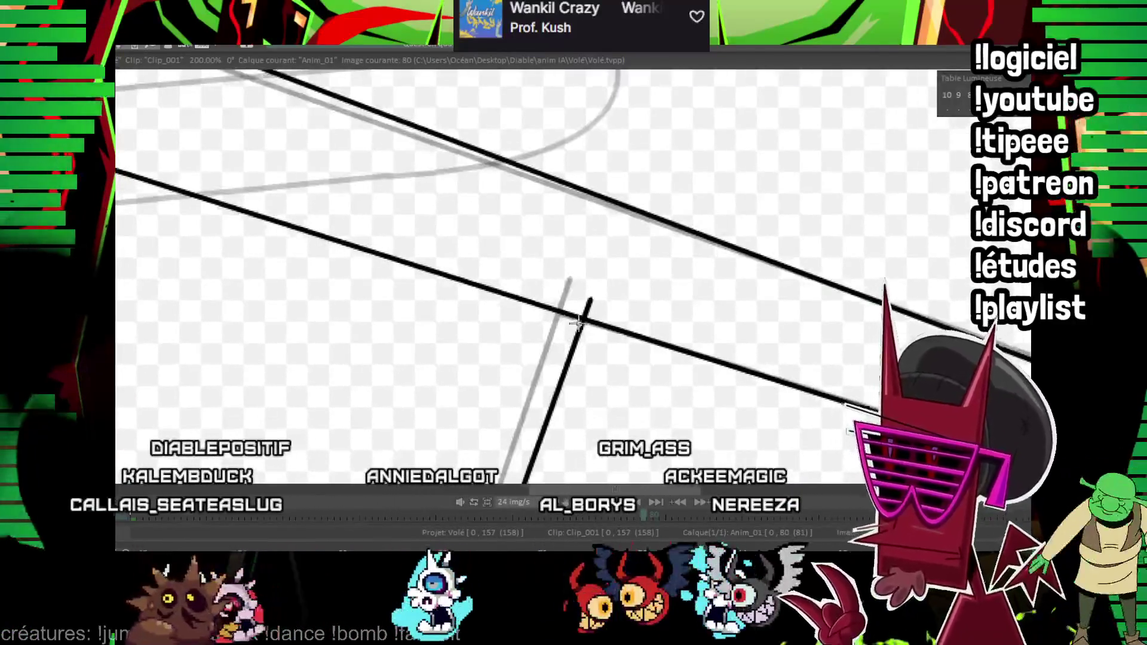
{"action": "scroll", "coordinate": [622, 358], "scroll_direction": "down", "scroll_amount": 2}
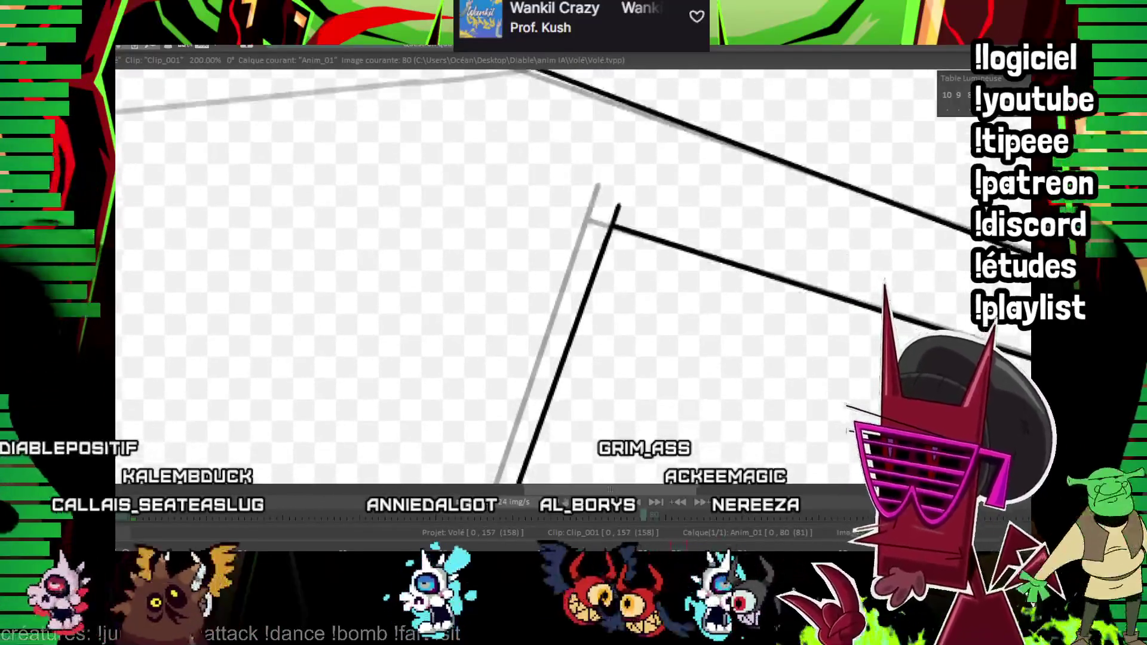
{"action": "scroll", "coordinate": [645, 363], "scroll_direction": "down", "scroll_amount": 2}
{"action": "scroll", "coordinate": [672, 372], "scroll_direction": "down", "scroll_amount": 2}
{"action": "scroll", "coordinate": [707, 384], "scroll_direction": "down", "scroll_amount": 1}
{"action": "mouse_move", "coordinate": [707, 384]}
{"action": "left_mouse_down"}
{"action": "mouse_move", "coordinate": [640, 292]}
{"action": "mouse_move", "coordinate": [691, 267]}
{"action": "left_mouse_up"}
{"action": "scroll", "coordinate": [692, 267], "scroll_direction": "up", "scroll_amount": 2}
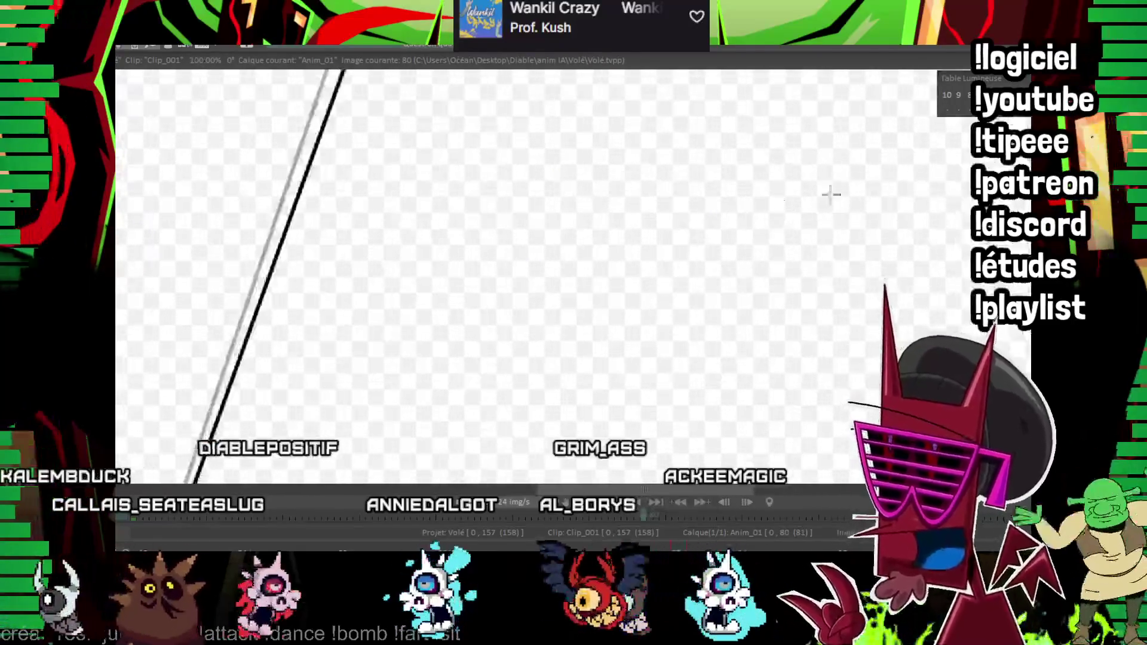
{"action": "left_click_drag", "start_coordinate": [824, 192], "coordinate": [882, 259]}
{"action": "scroll", "coordinate": [884, 259], "scroll_direction": "up", "scroll_amount": 2}
{"action": "left_click_drag", "start_coordinate": [528, 202], "coordinate": [272, 299]}
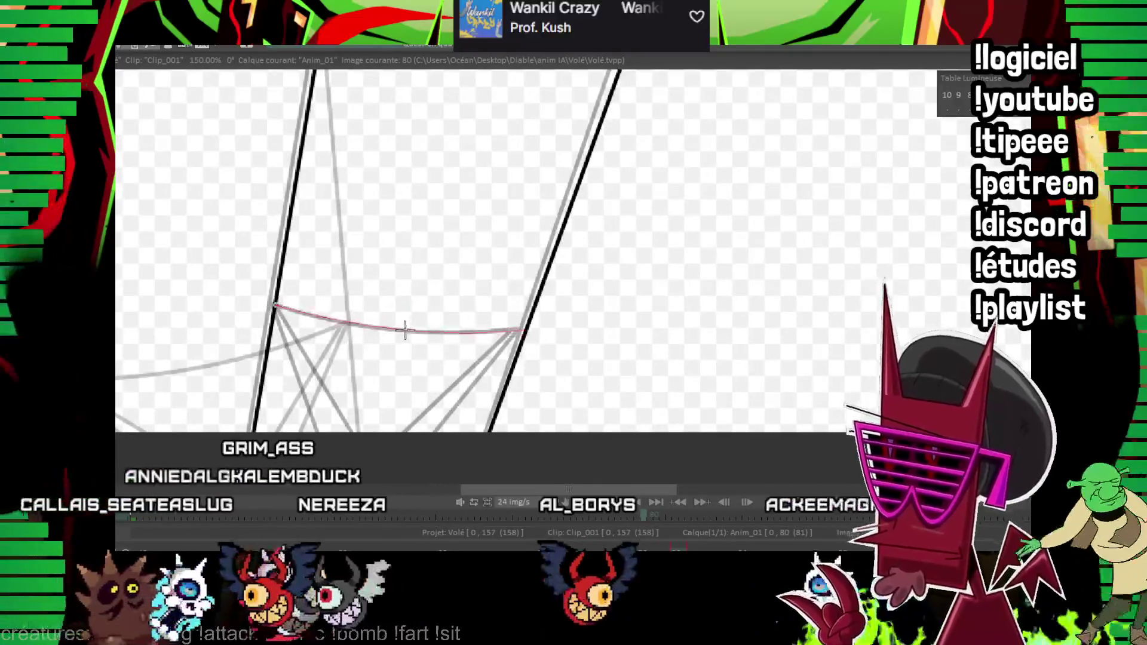
{"action": "left_click", "coordinate": [404, 332]}
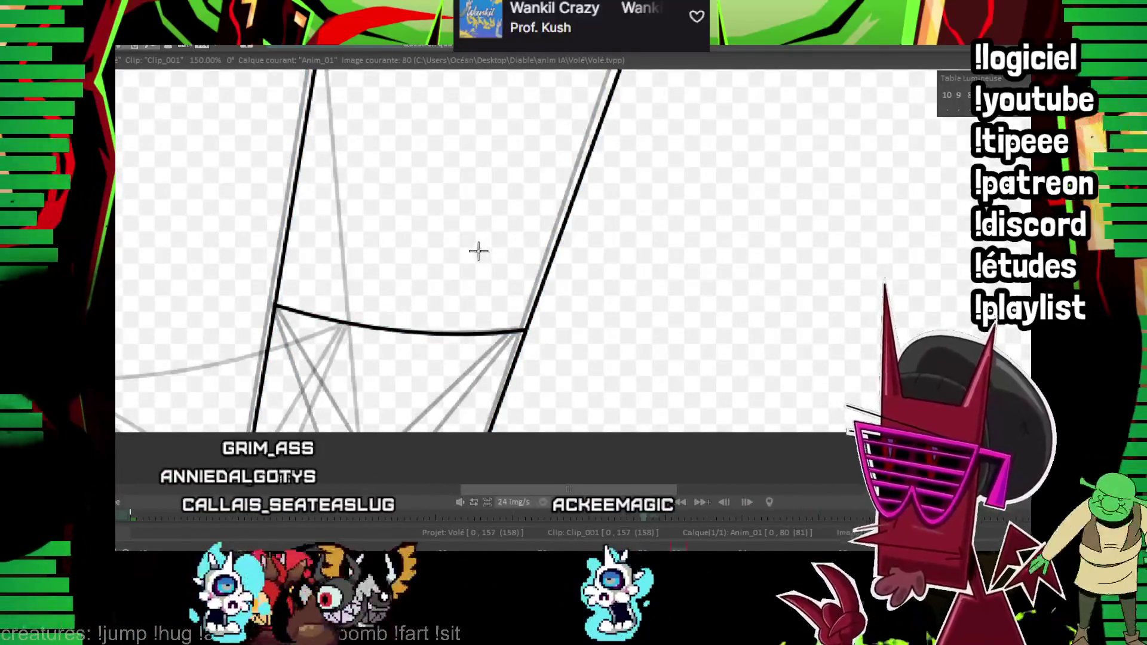
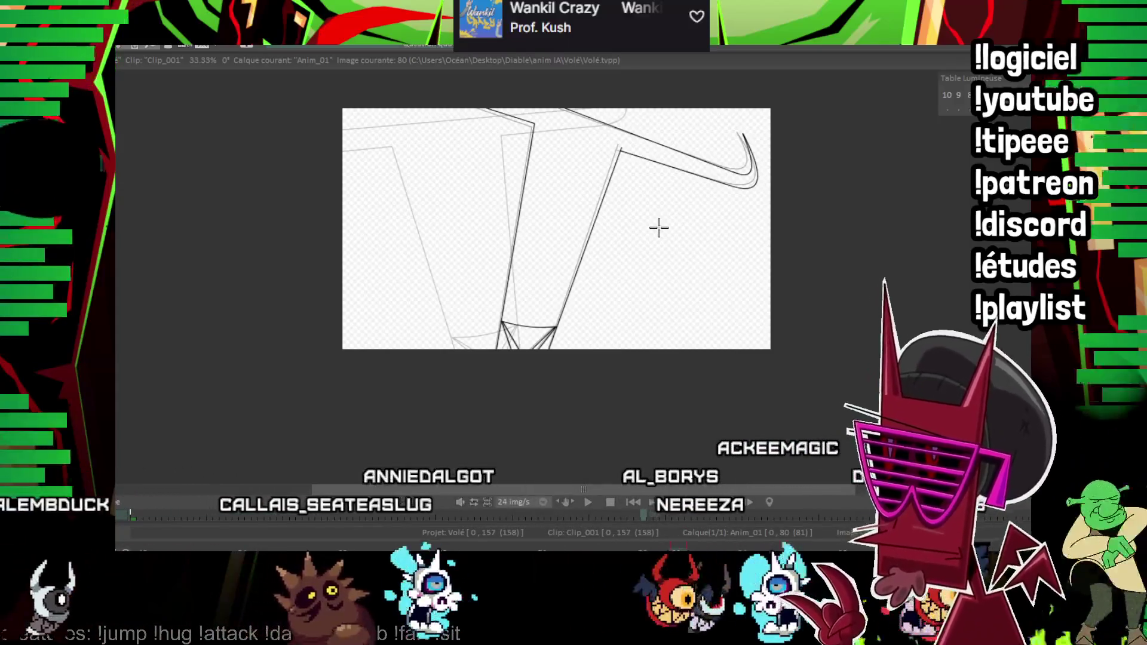
- On image 83, ink the left body line, upper and lower horn lines, horn tip and bottom diagonal in black
{"action": "key", "text": "Right"}
{"action": "key", "text": "Right"}
{"action": "key", "text": "Right"}
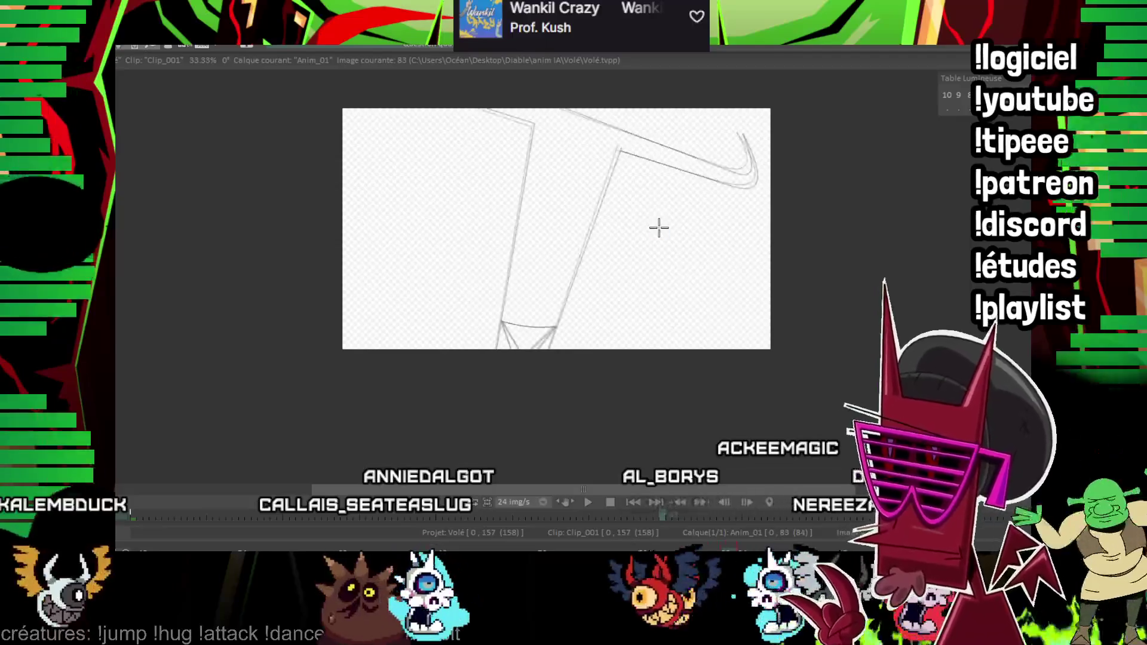
{"action": "scroll", "coordinate": [604, 225], "scroll_direction": "up", "scroll_amount": 1}
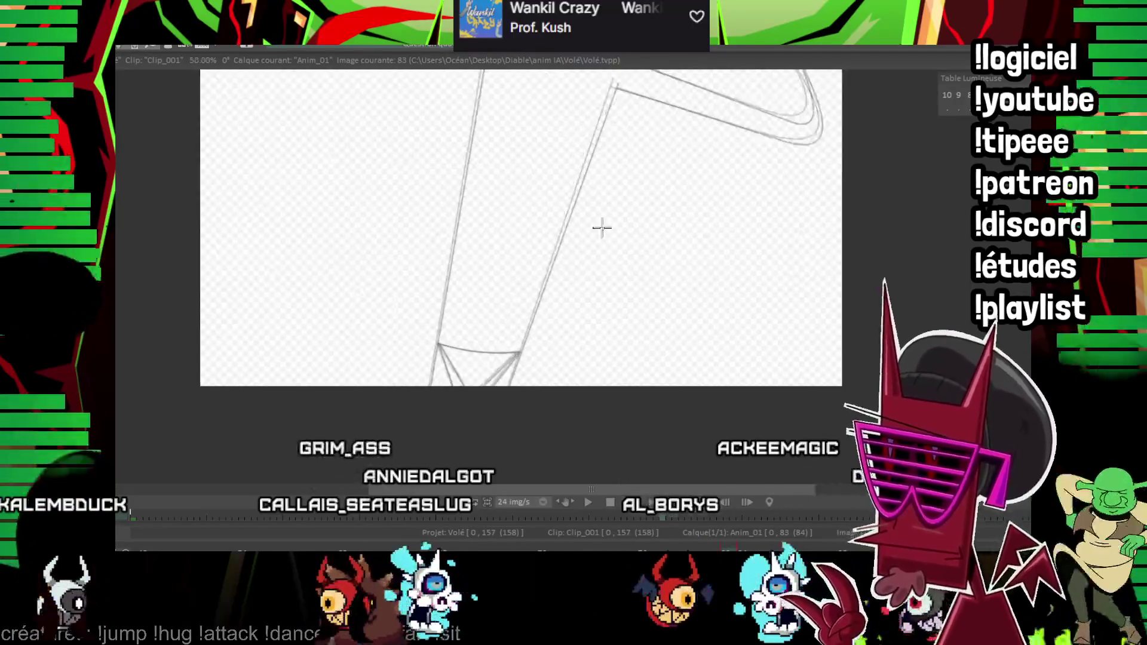
{"action": "scroll", "coordinate": [441, 336], "scroll_direction": "up", "scroll_amount": 1}
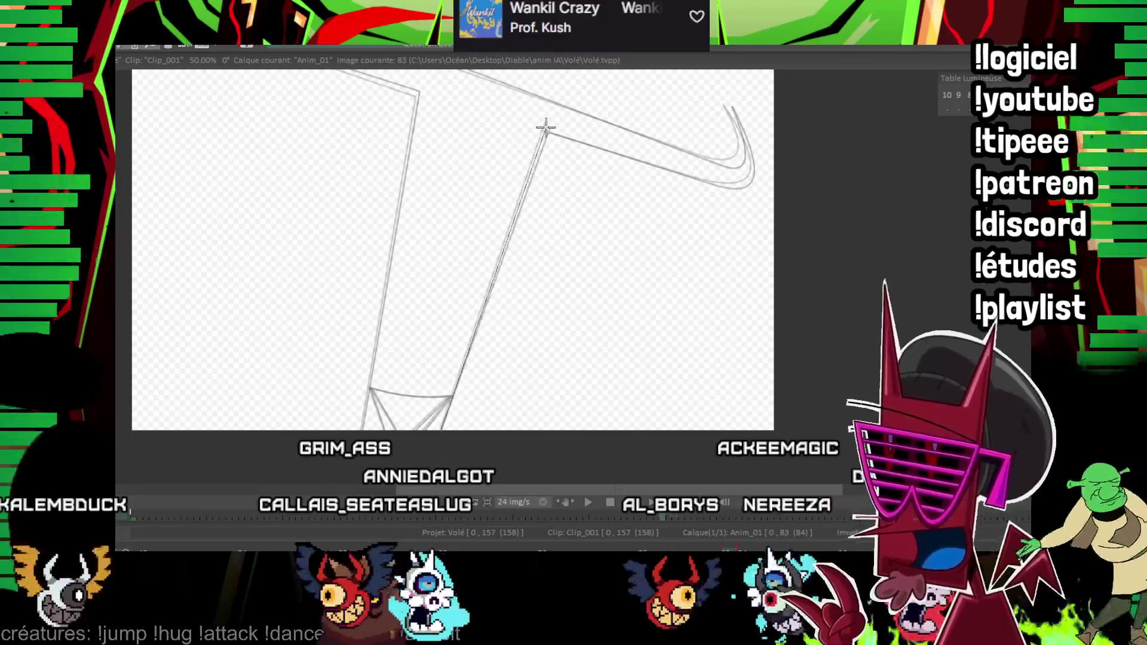
{"action": "left_click_drag", "start_coordinate": [371, 366], "coordinate": [410, 95]}
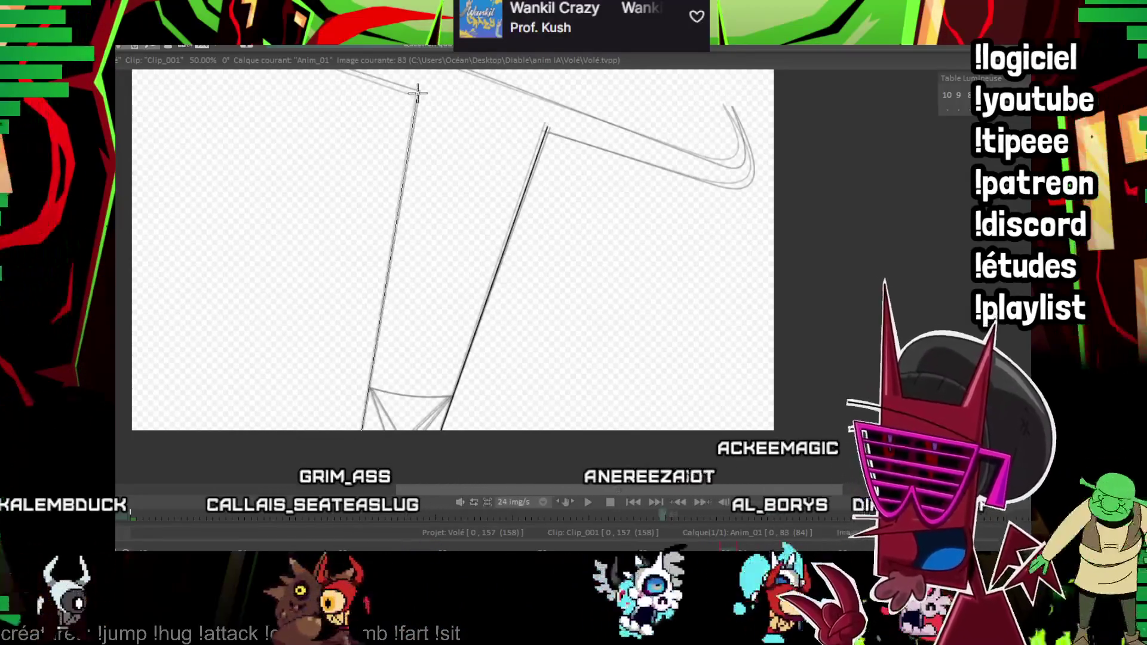
{"action": "scroll", "coordinate": [802, 192], "scroll_direction": "up", "scroll_amount": 2}
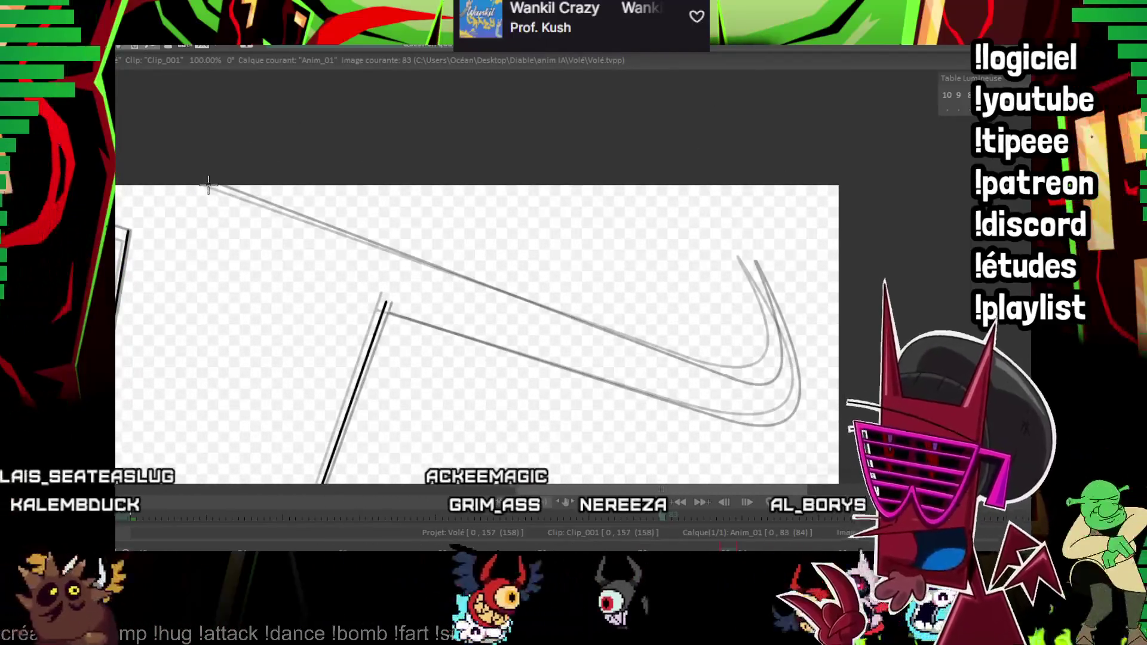
{"action": "left_click_drag", "start_coordinate": [722, 370], "coordinate": [211, 186]}
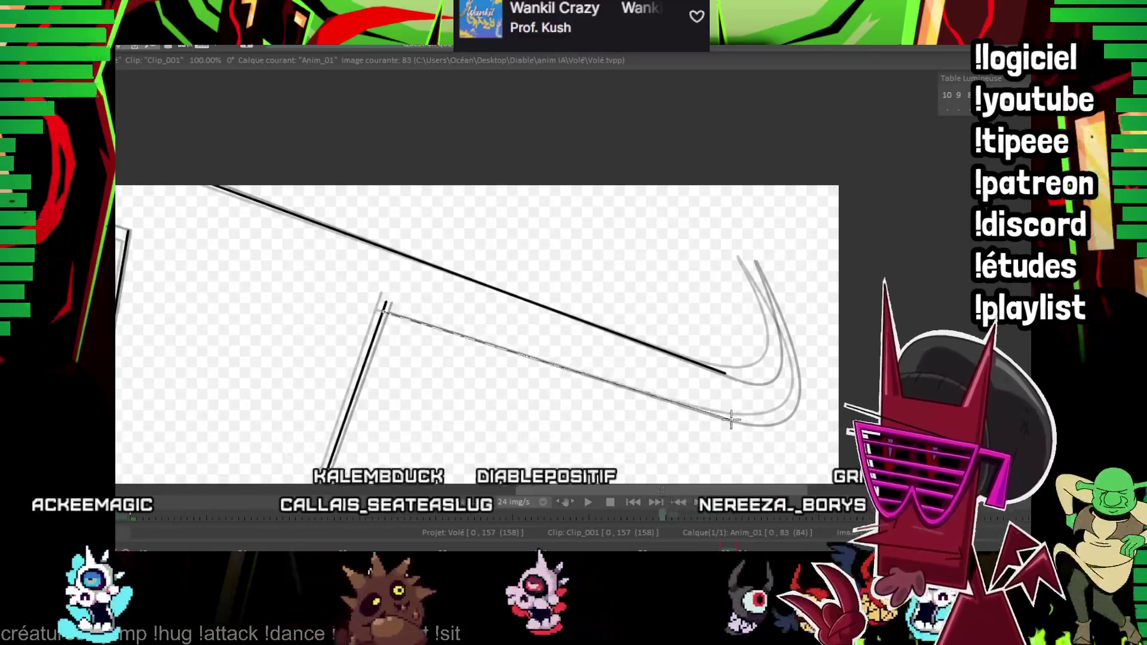
{"action": "left_click_drag", "start_coordinate": [532, 347], "coordinate": [722, 415]}
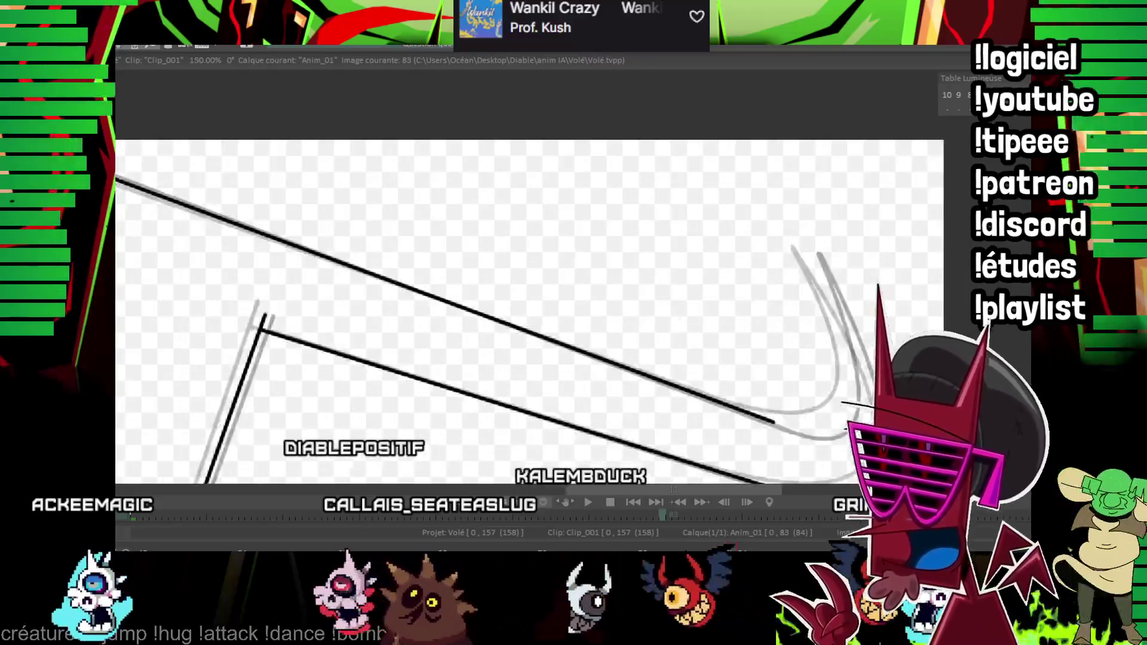
{"action": "scroll", "coordinate": [533, 357], "scroll_direction": "up", "scroll_amount": 2}
{"action": "mouse_move", "coordinate": [530, 361]}
{"action": "left_mouse_down"}
{"action": "mouse_move", "coordinate": [567, 190]}
{"action": "mouse_move", "coordinate": [634, 399]}
{"action": "mouse_move", "coordinate": [524, 427]}
{"action": "left_mouse_up"}
{"action": "scroll", "coordinate": [617, 305], "scroll_direction": "up", "scroll_amount": 2}
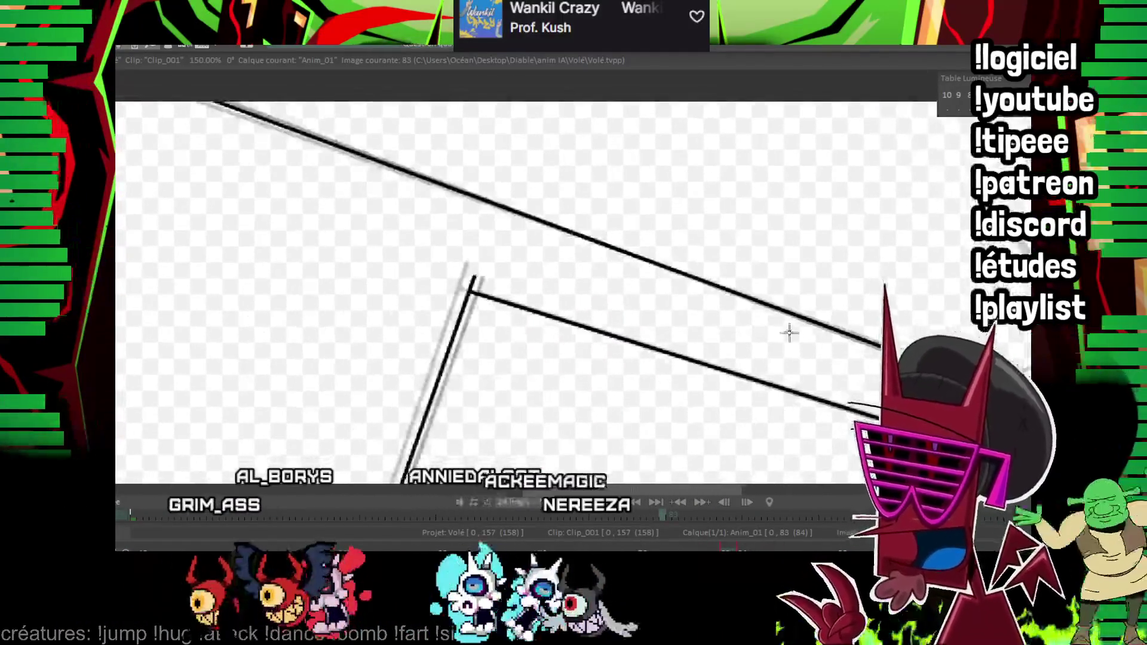
{"action": "scroll", "coordinate": [618, 306], "scroll_direction": "up", "scroll_amount": 3}
{"action": "scroll", "coordinate": [562, 310], "scroll_direction": "up", "scroll_amount": 2}
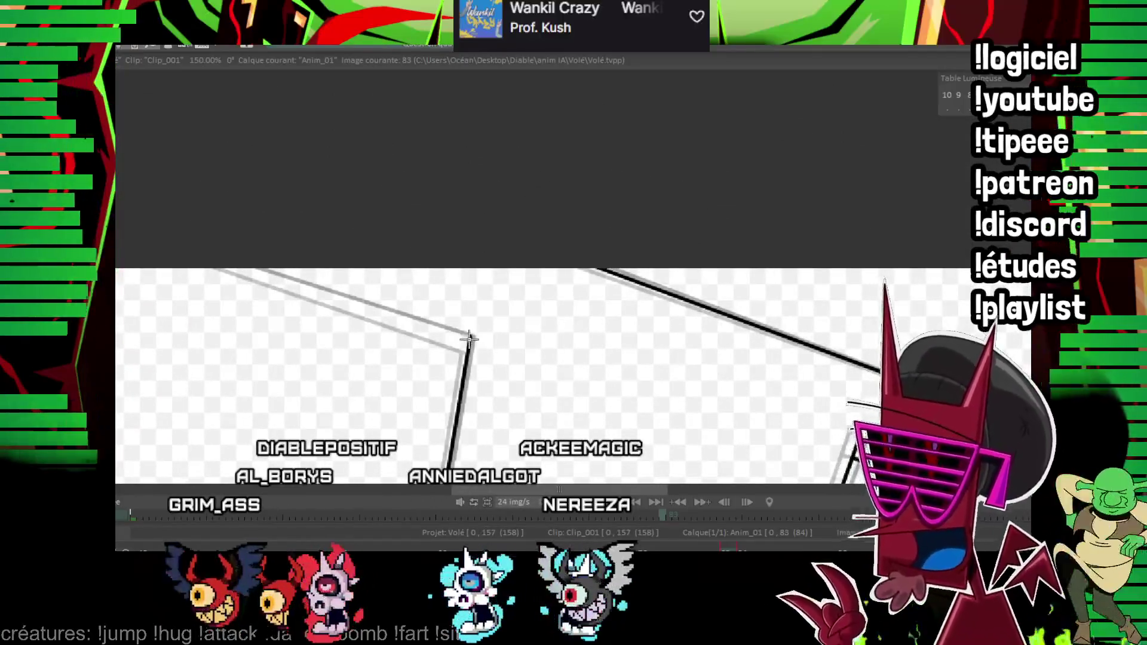
{"action": "scroll", "coordinate": [474, 384], "scroll_direction": "down", "scroll_amount": 3}
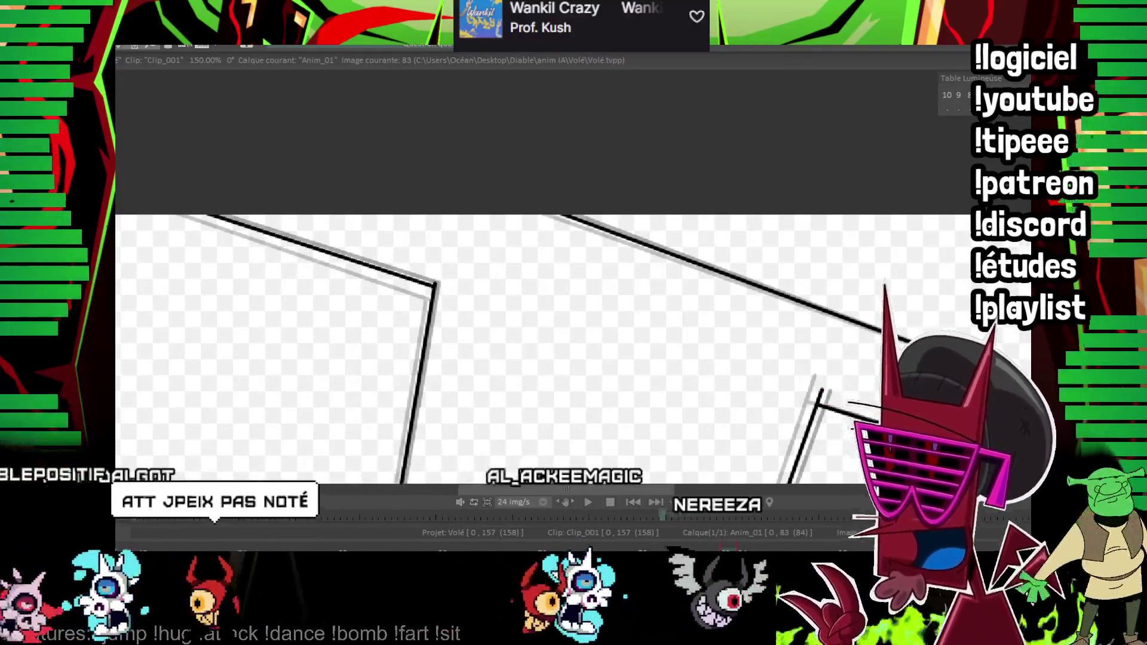
{"action": "scroll", "coordinate": [870, 267], "scroll_direction": "down", "scroll_amount": 3}
{"action": "scroll", "coordinate": [871, 266], "scroll_direction": "down", "scroll_amount": 3}
{"action": "scroll", "coordinate": [309, 358], "scroll_direction": "down", "scroll_amount": 3}
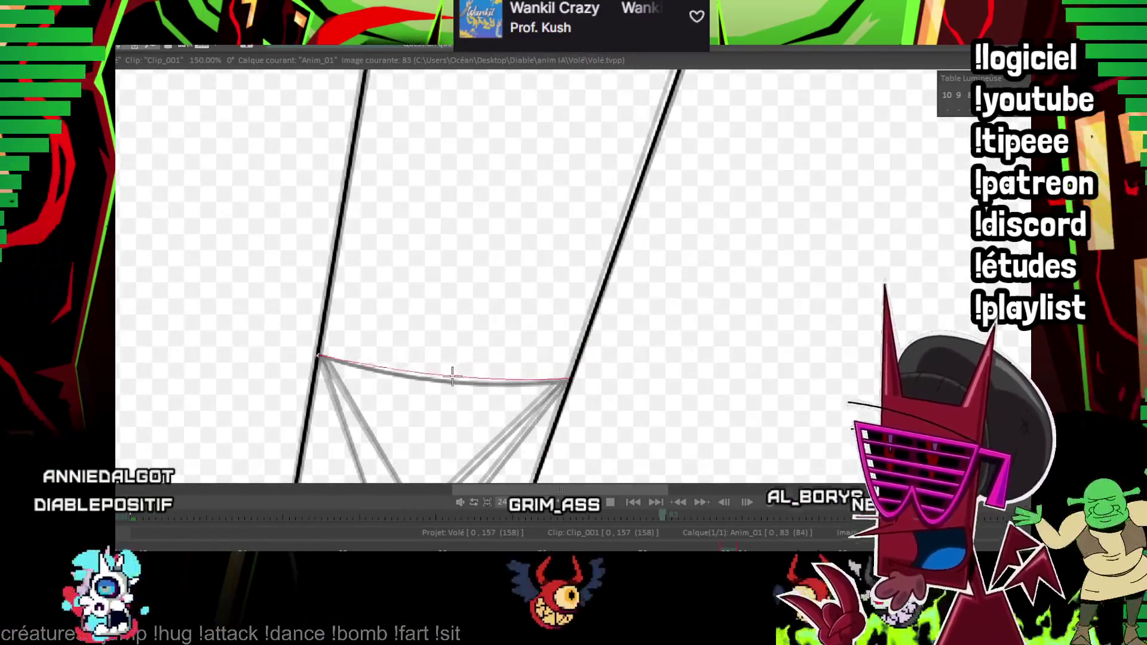
{"action": "scroll", "coordinate": [451, 381], "scroll_direction": "down", "scroll_amount": 2}
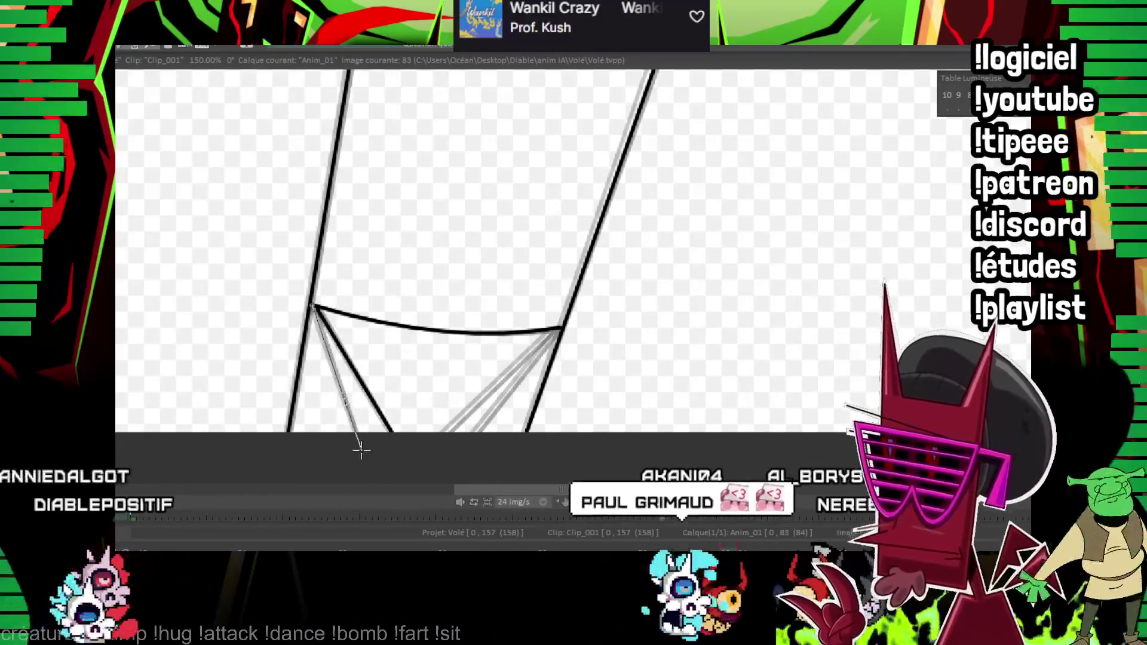
{"action": "scroll", "coordinate": [503, 287], "scroll_direction": "down", "scroll_amount": 2}
{"action": "scroll", "coordinate": [497, 274], "scroll_direction": "right", "scroll_amount": 3}
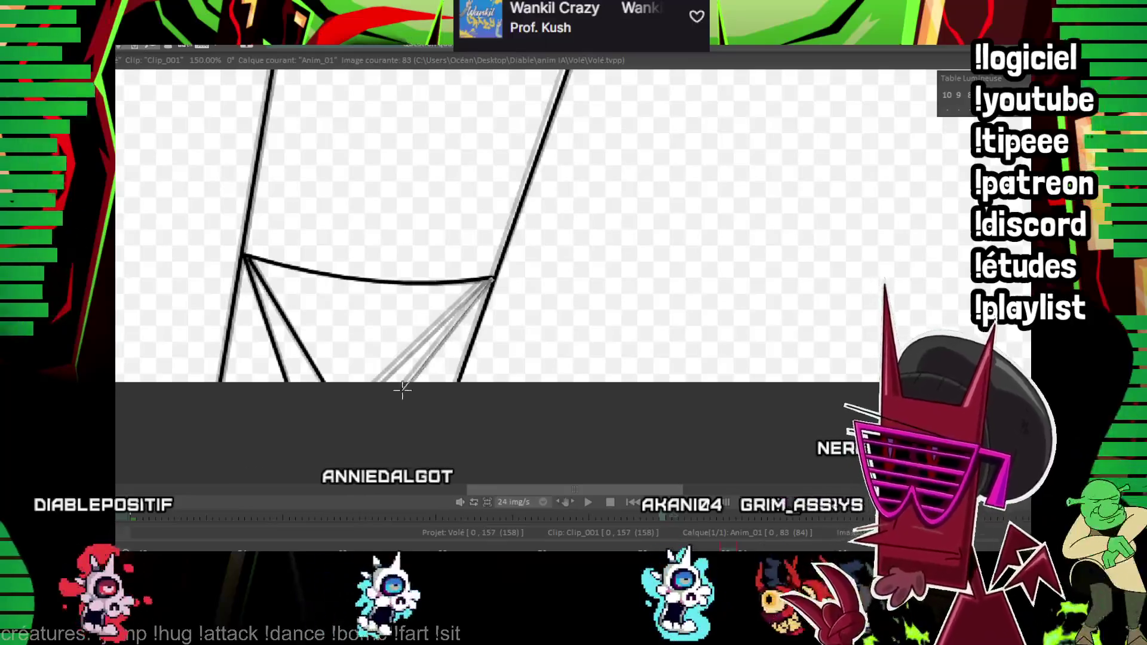
{"action": "left_click_drag", "start_coordinate": [381, 385], "coordinate": [361, 393]}
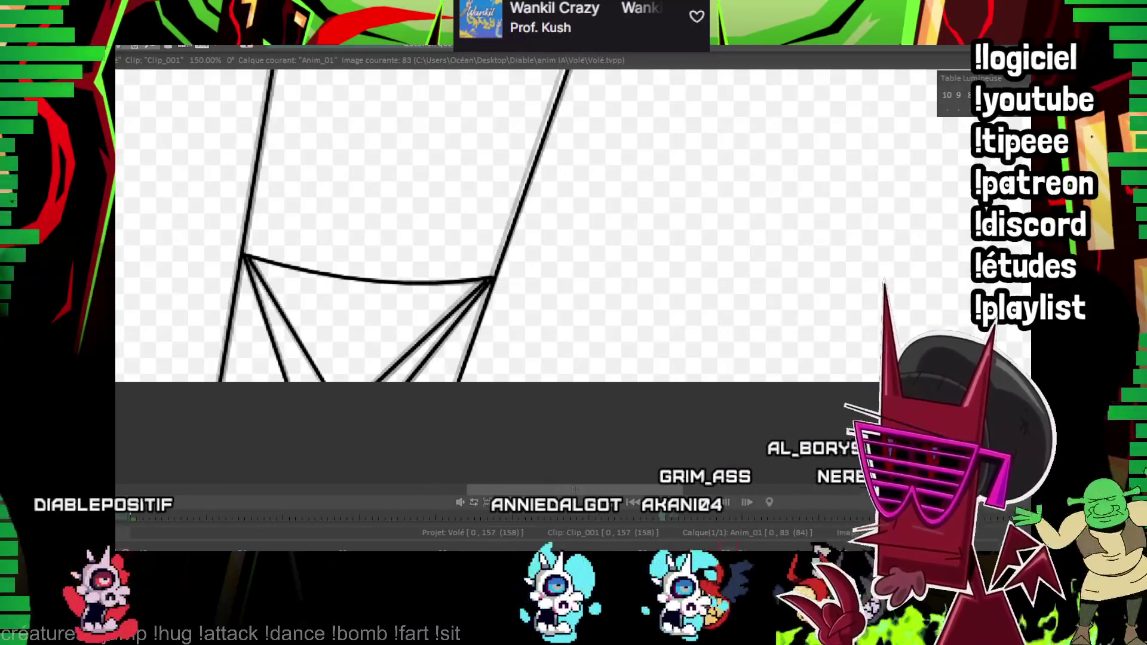
{"action": "scroll", "coordinate": [747, 259], "scroll_direction": "down", "scroll_amount": 3}
{"action": "scroll", "coordinate": [747, 259], "scroll_direction": "down", "scroll_amount": 3}
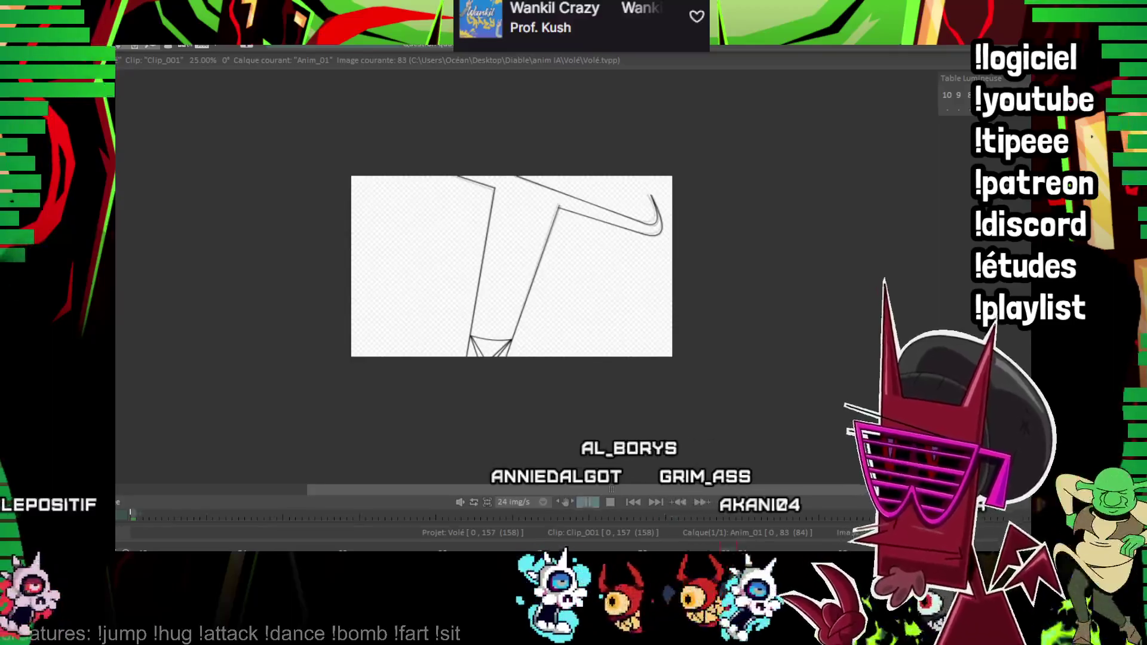
{"action": "scroll", "coordinate": [511, 266], "scroll_direction": "up", "scroll_amount": 3}
{"action": "scroll", "coordinate": [607, 277], "scroll_direction": "down", "scroll_amount": 1}
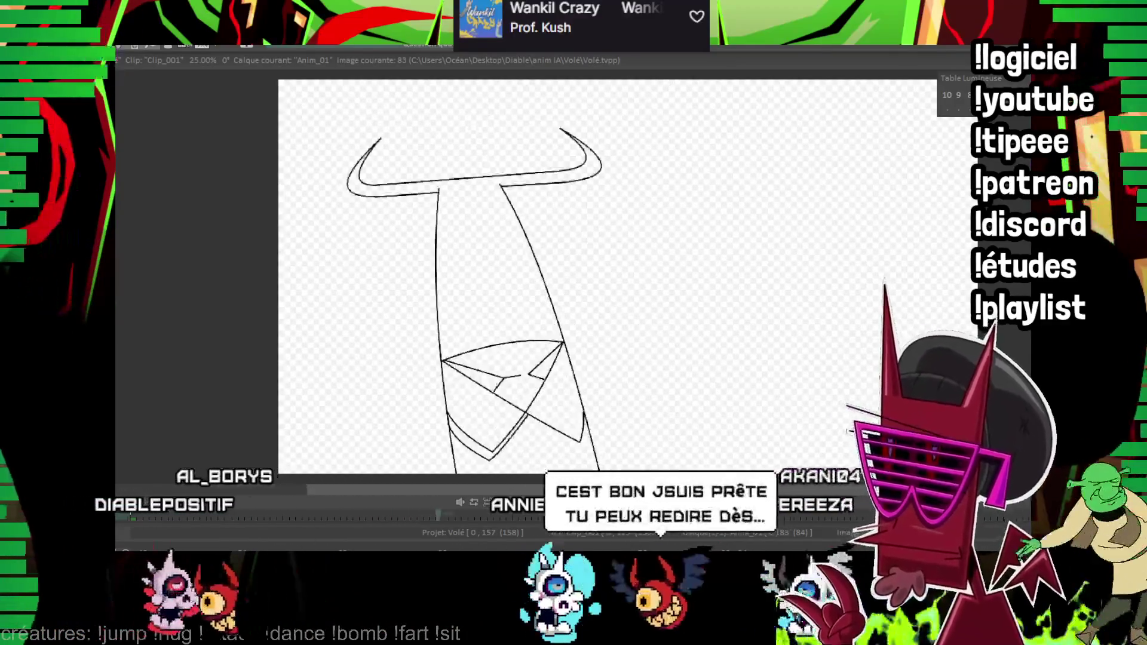
{"action": "scroll", "coordinate": [607, 277], "scroll_direction": "up", "scroll_amount": 3}
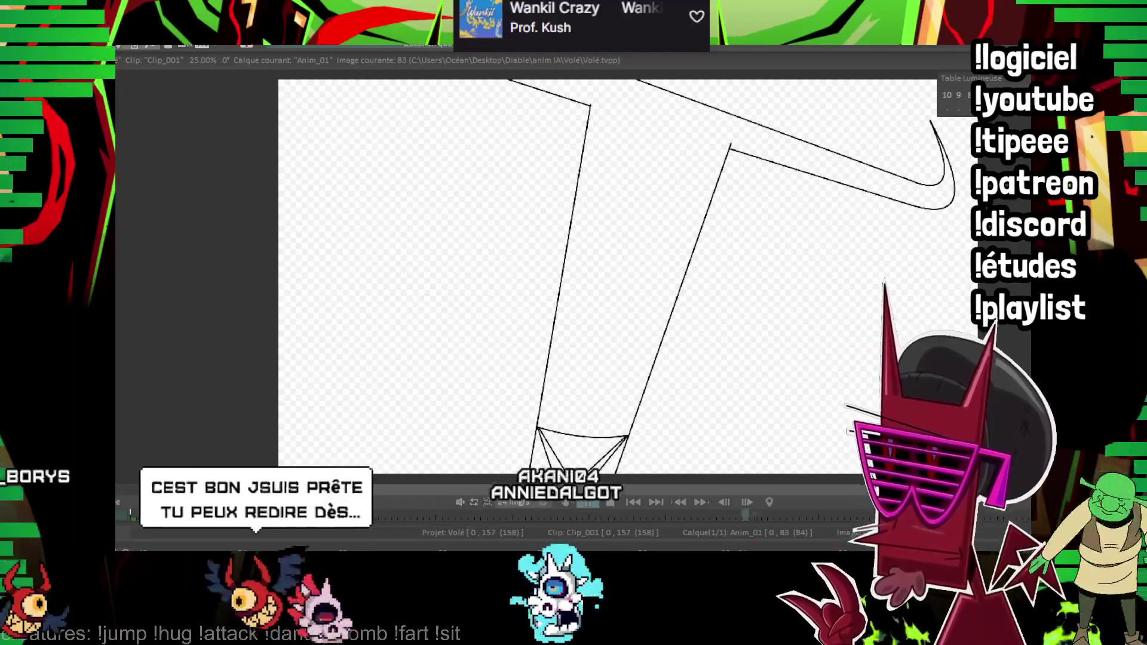
{"action": "scroll", "coordinate": [607, 277], "scroll_direction": "down", "scroll_amount": 3}
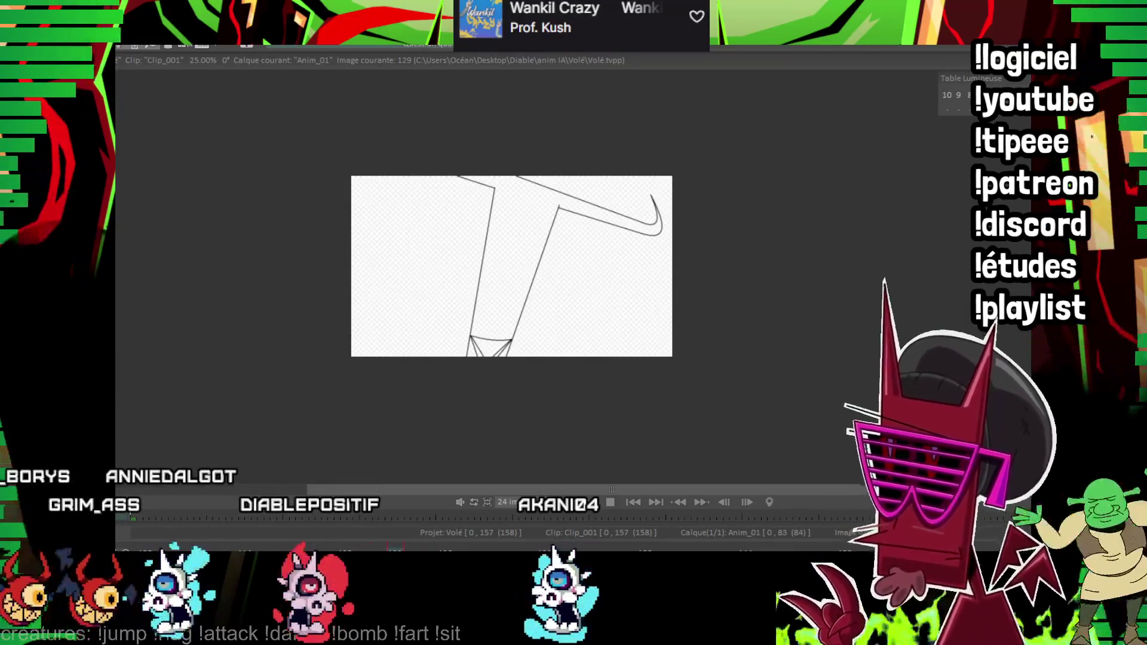
{"action": "scroll", "coordinate": [640, 244], "scroll_direction": "up", "scroll_amount": 2}
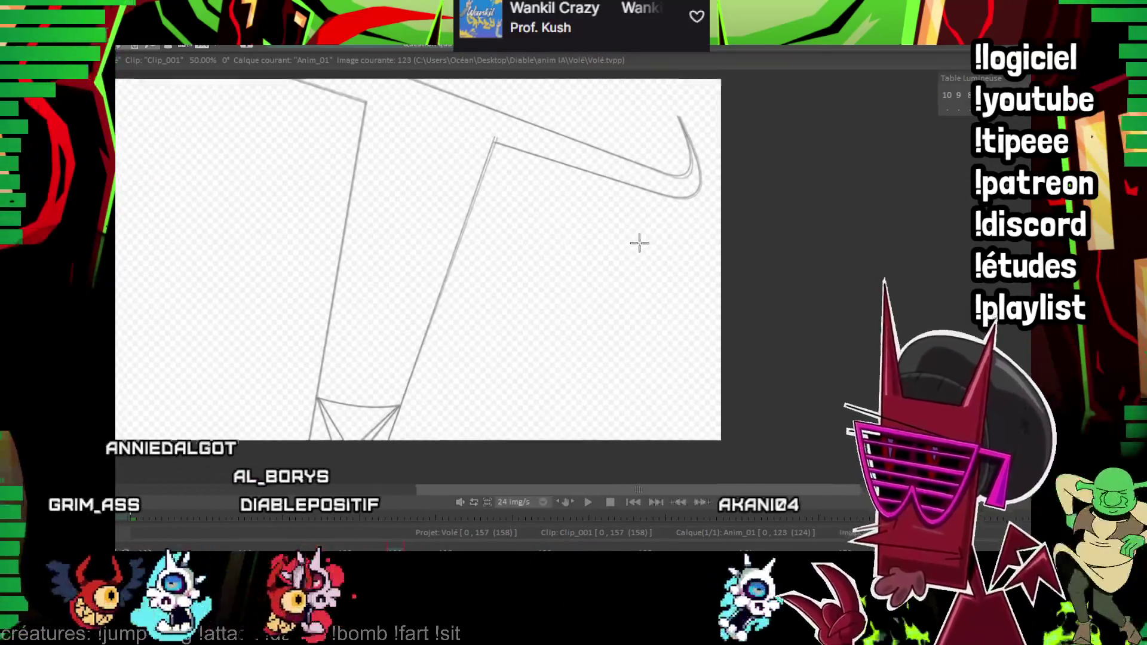
{"action": "scroll", "coordinate": [569, 256], "scroll_direction": "down", "scroll_amount": 1}
- Ink the curved right and left body sides and a straight line along the upper horn
{"action": "left_click_drag", "start_coordinate": [442, 432], "coordinate": [538, 166]}
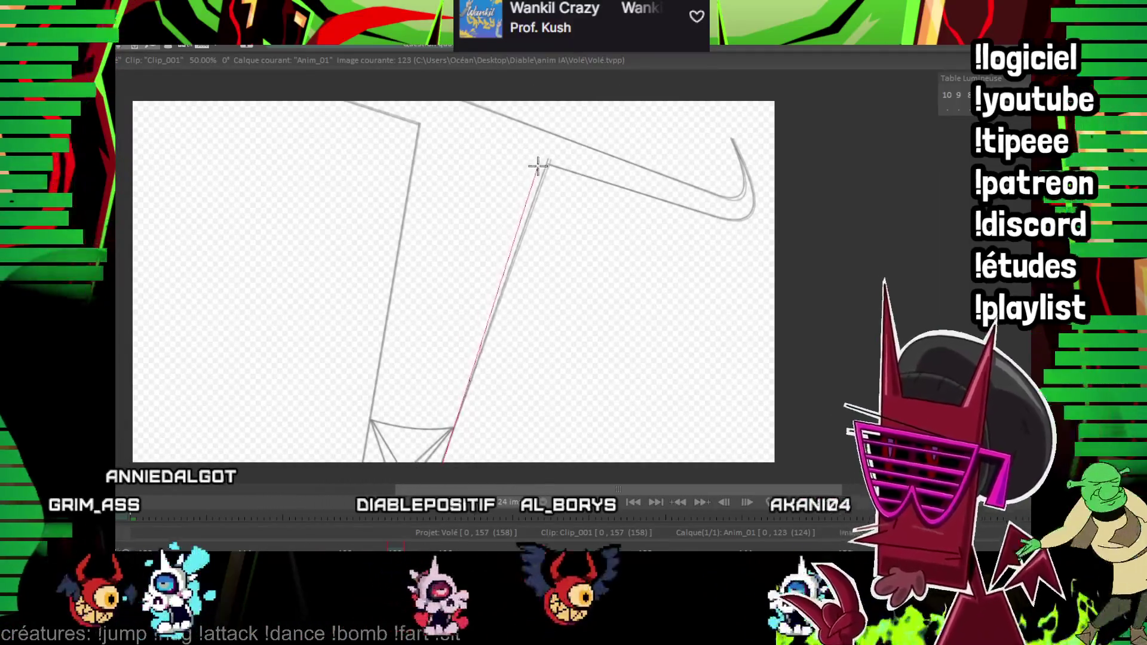
{"action": "left_click", "coordinate": [458, 283]}
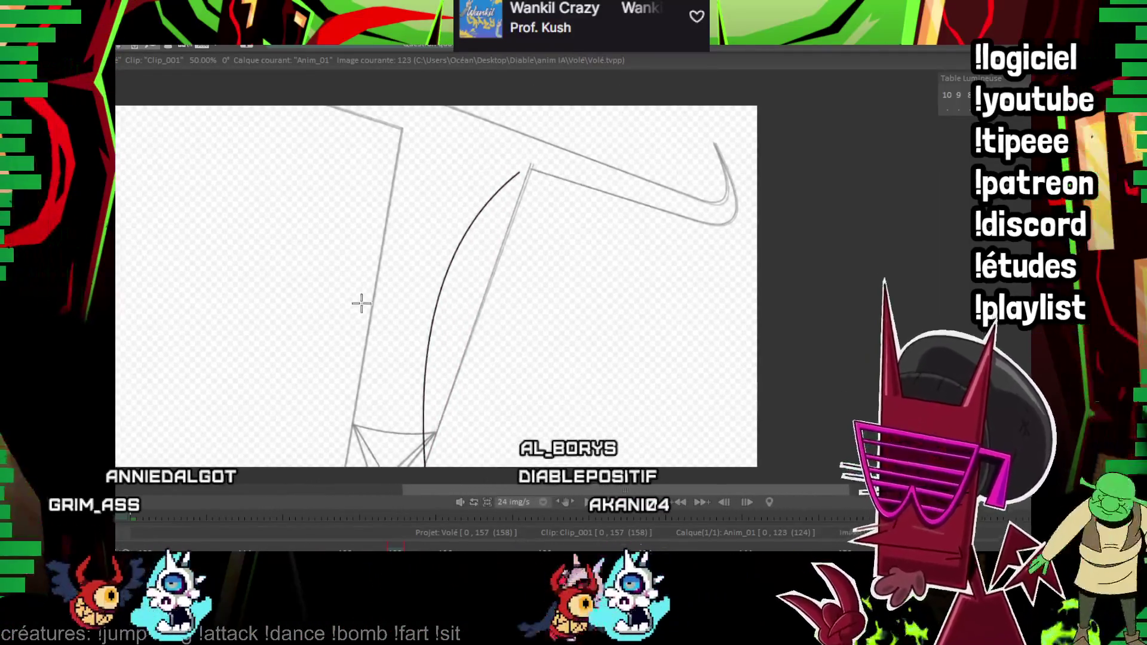
{"action": "mouse_move", "coordinate": [345, 471]}
{"action": "left_mouse_down"}
{"action": "mouse_move", "coordinate": [385, 141]}
{"action": "mouse_move", "coordinate": [341, 303]}
{"action": "left_mouse_up"}
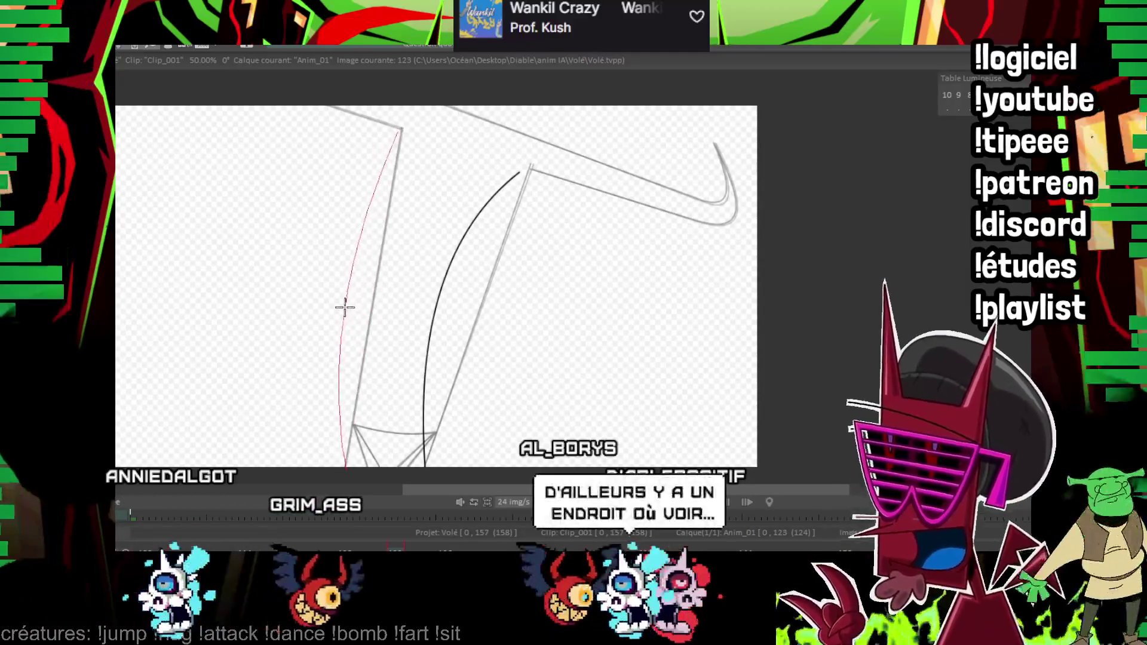
{"action": "left_click", "coordinate": [334, 301]}
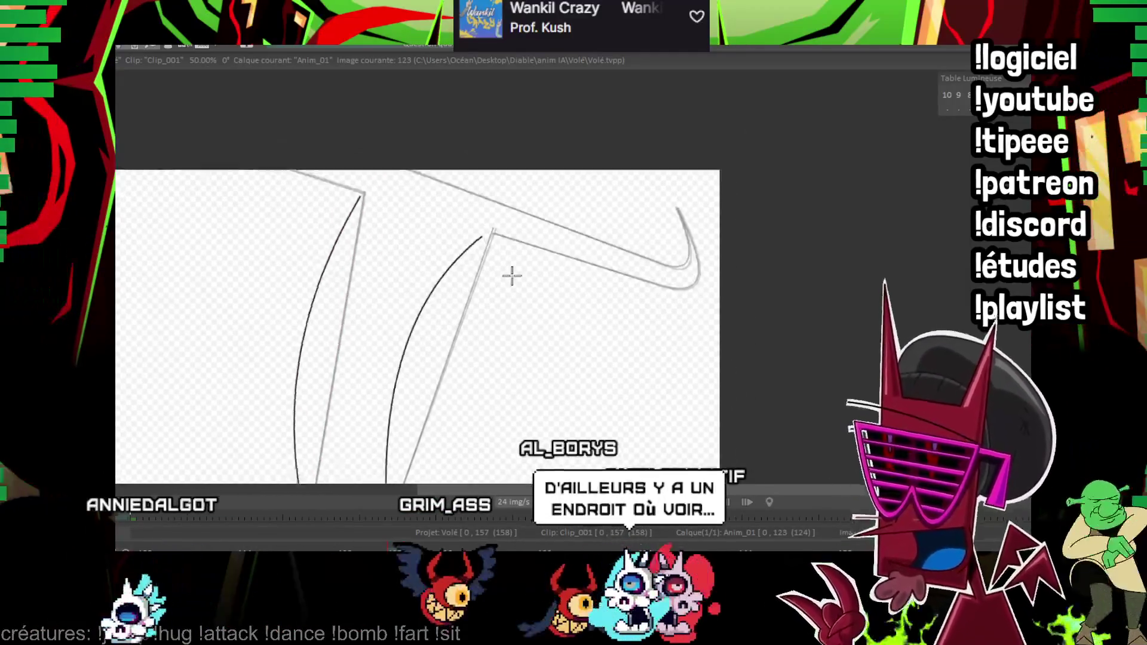
{"action": "scroll", "coordinate": [738, 149], "scroll_direction": "up", "scroll_amount": 2}
{"action": "scroll", "coordinate": [300, 185], "scroll_direction": "up", "scroll_amount": 2}
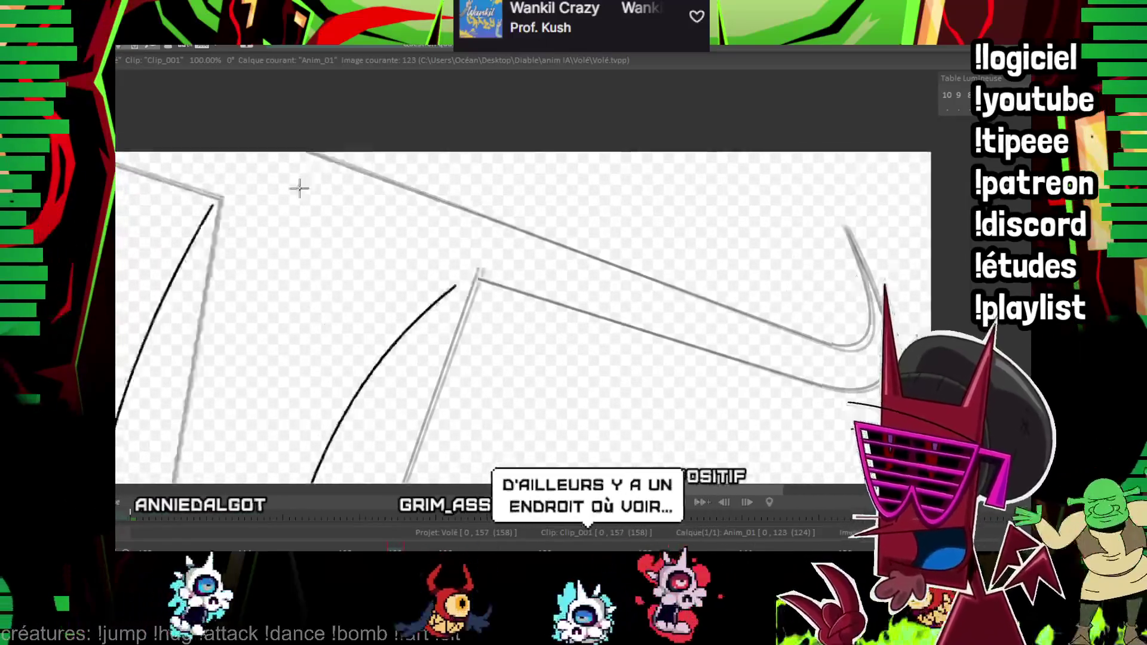
{"action": "left_click_drag", "start_coordinate": [266, 218], "coordinate": [837, 422]}
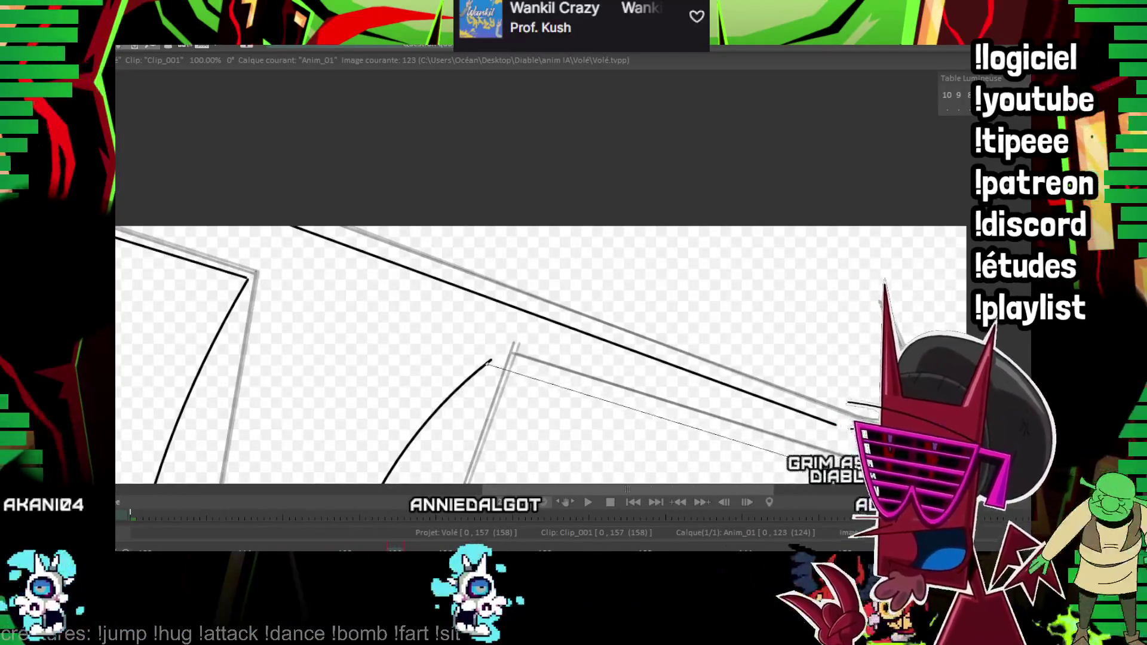
{"action": "scroll", "coordinate": [705, 224], "scroll_direction": "up", "scroll_amount": 2}
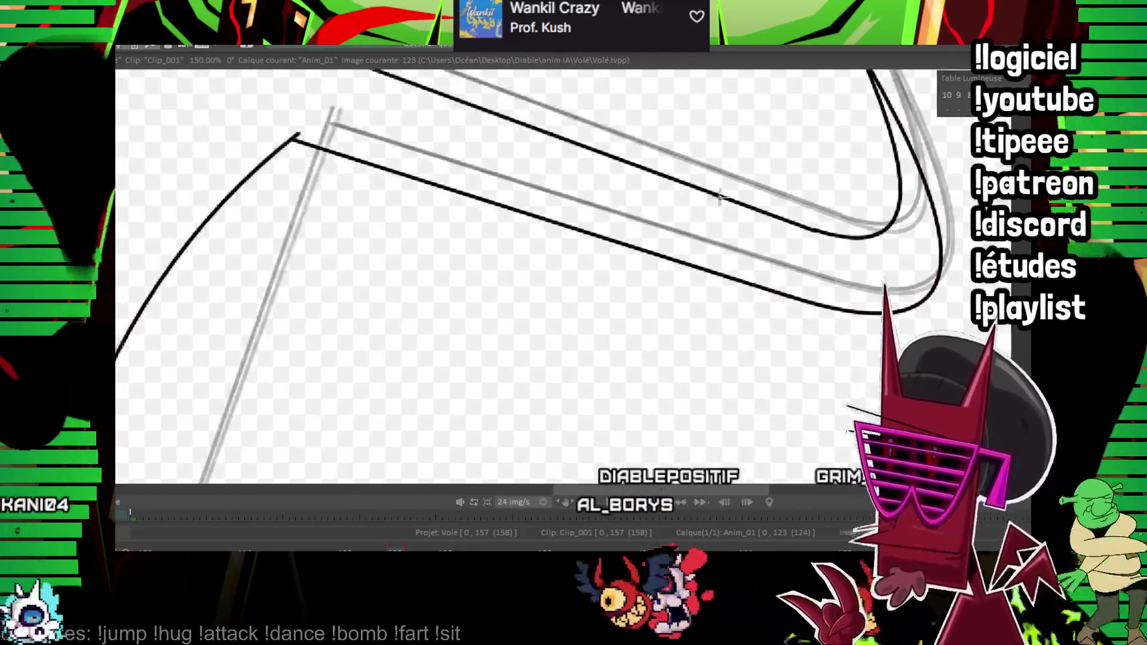
- Ink the curved bottom edge of the legs and the two lines running down from its corners
{"action": "left_click_drag", "start_coordinate": [454, 326], "coordinate": [929, 264]}
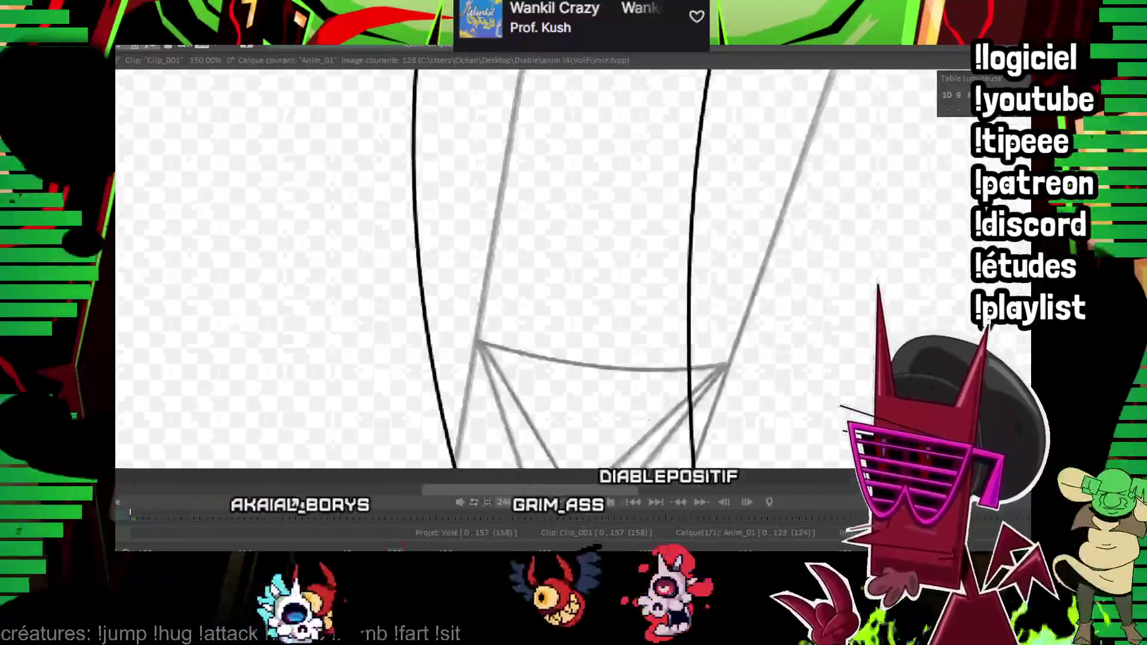
{"action": "left_click_drag", "start_coordinate": [648, 421], "coordinate": [531, 408]}
{"action": "left_click_drag", "start_coordinate": [314, 345], "coordinate": [572, 361]}
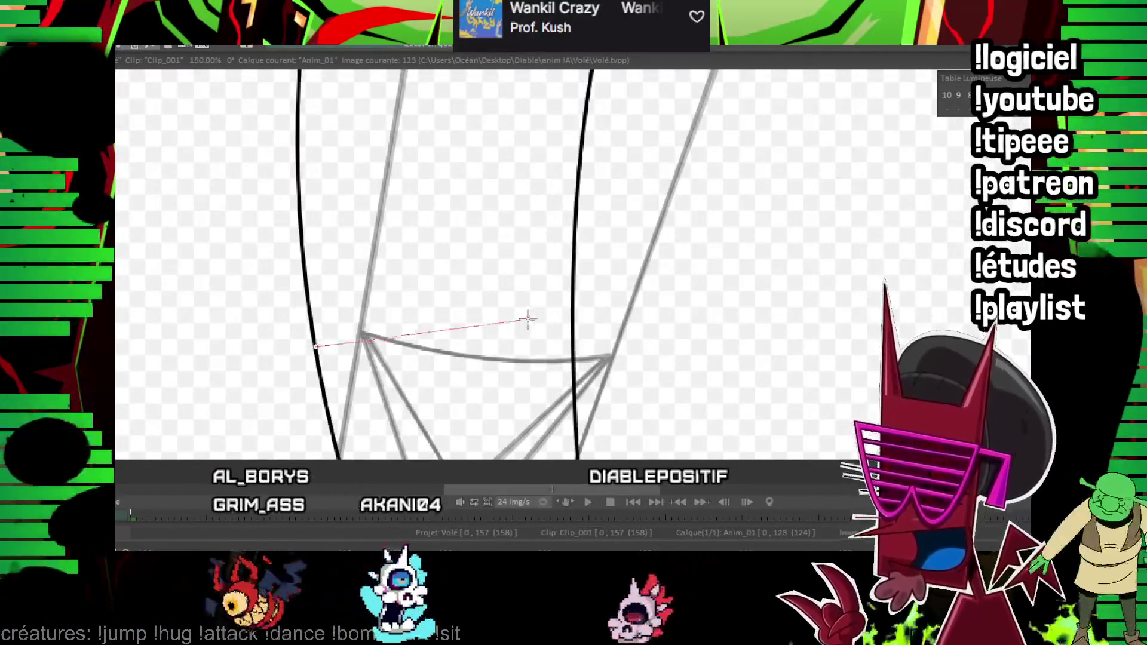
{"action": "left_click_drag", "start_coordinate": [444, 282], "coordinate": [418, 293]}
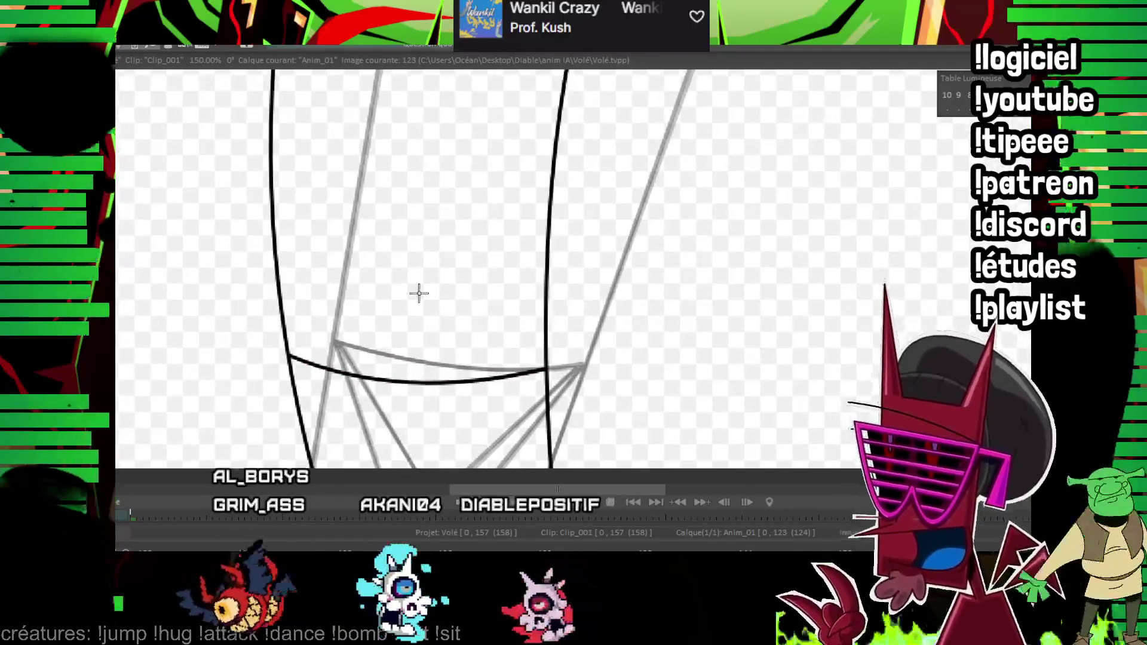
{"action": "left_click_drag", "start_coordinate": [288, 356], "coordinate": [374, 486]}
{"action": "left_click_drag", "start_coordinate": [291, 359], "coordinate": [385, 467]}
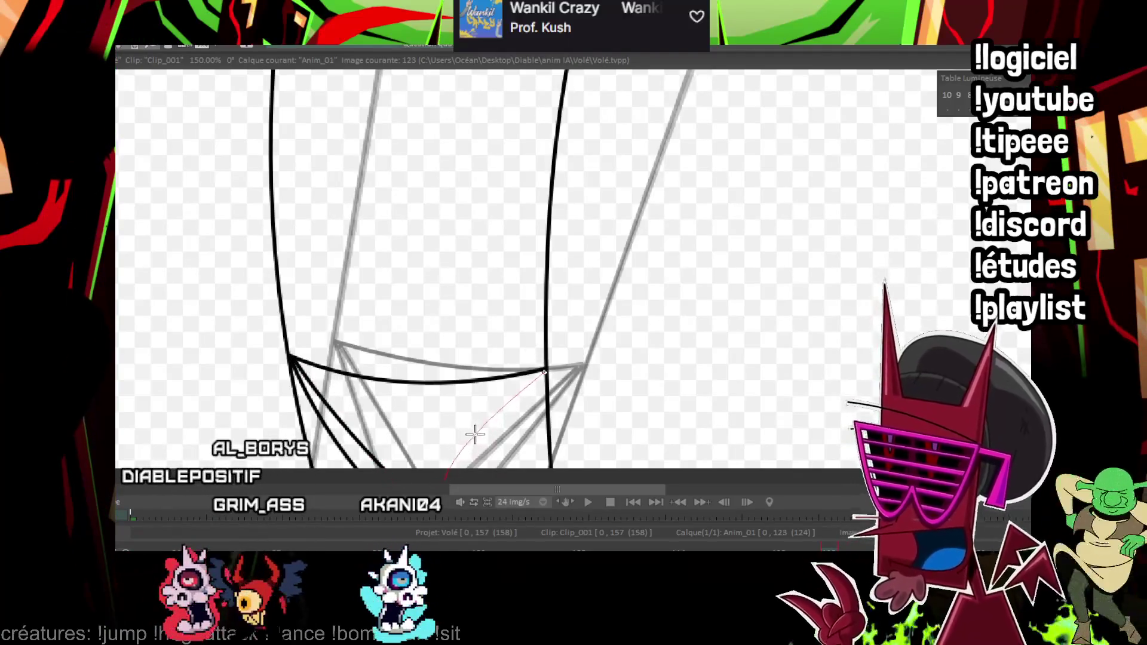
{"action": "left_click_drag", "start_coordinate": [543, 380], "coordinate": [504, 461]}
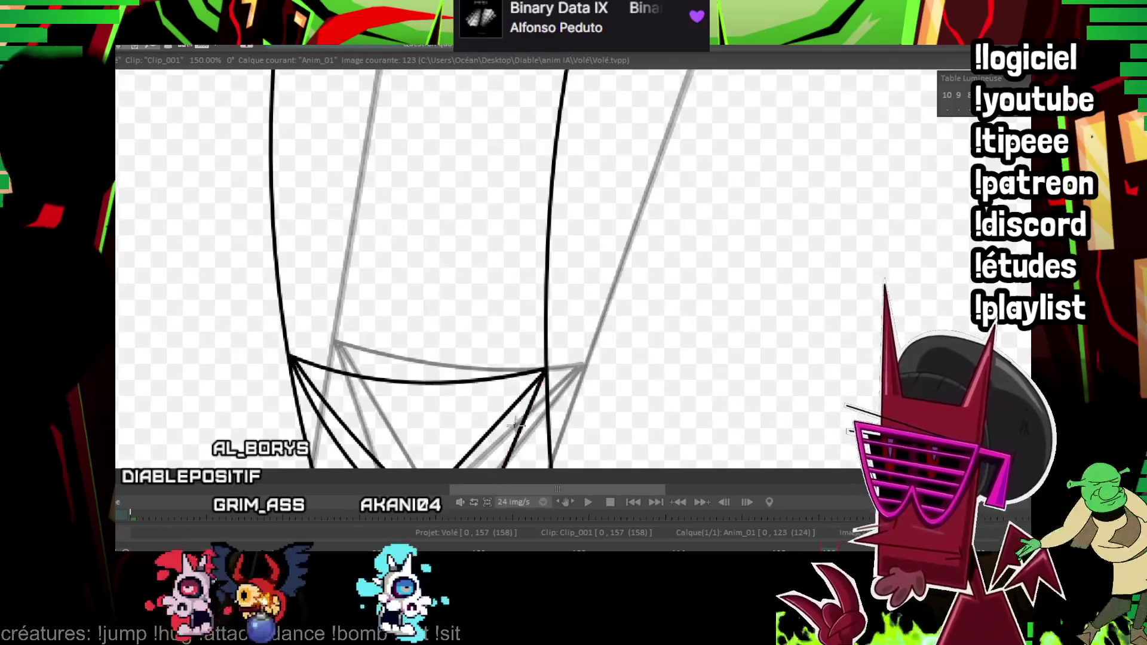
{"action": "left_click_drag", "start_coordinate": [511, 273], "coordinate": [850, 145]}
{"action": "scroll", "coordinate": [525, 269], "scroll_direction": "down", "scroll_amount": 4}
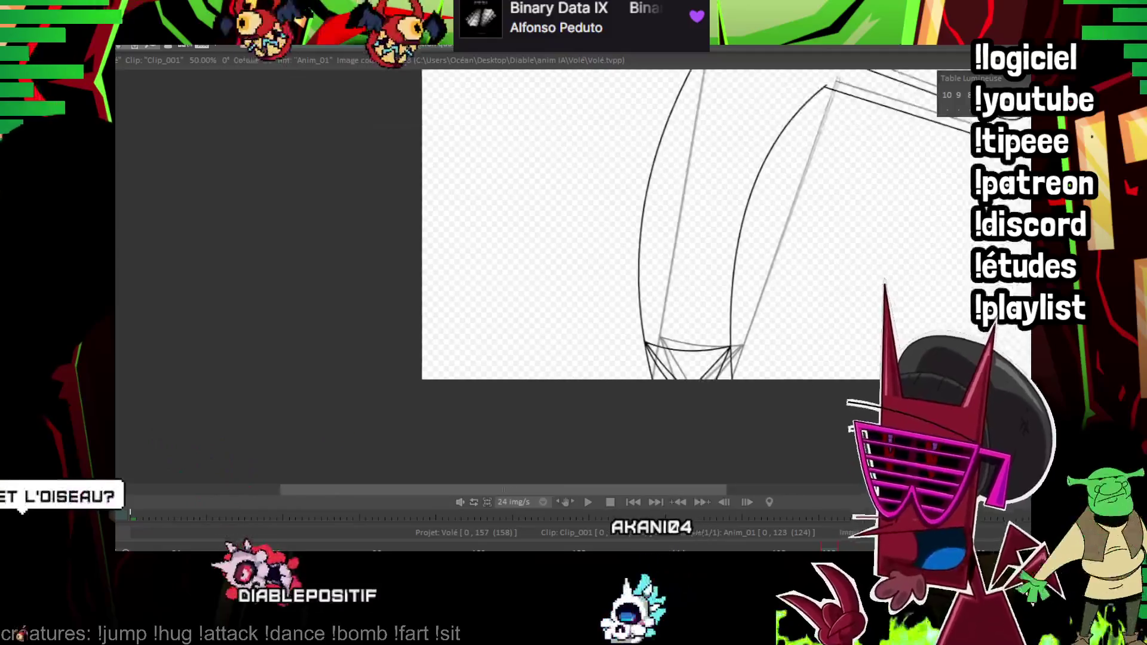
- Step to image 125 and ink two long parallel straight lines on the left over the rough
{"action": "left_click_drag", "start_coordinate": [574, 225], "coordinate": [544, 300]}
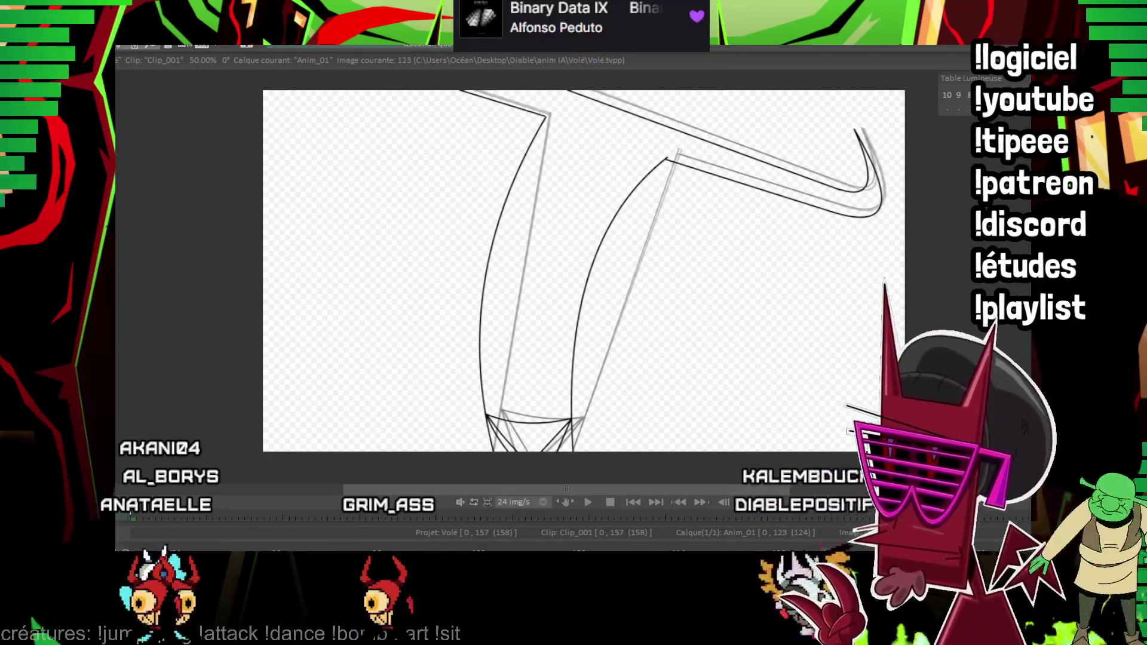
{"action": "left_click_drag", "start_coordinate": [708, 223], "coordinate": [598, 313]}
{"action": "key", "text": "Right"}
{"action": "key", "text": "Right"}
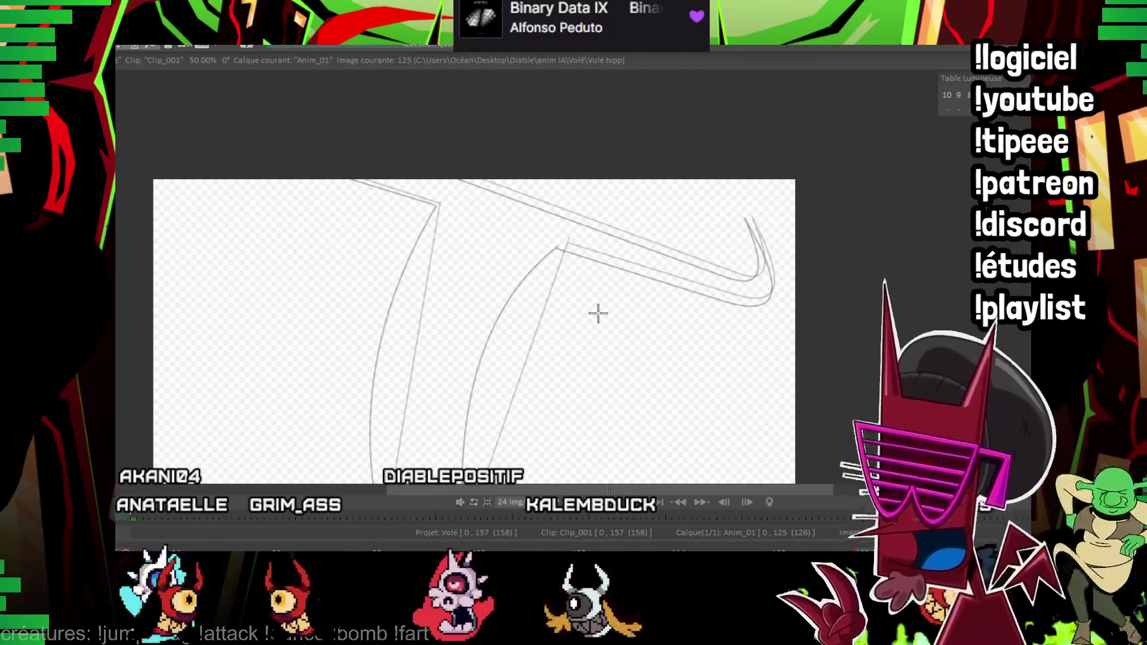
{"action": "left_click_drag", "start_coordinate": [422, 389], "coordinate": [473, 210]}
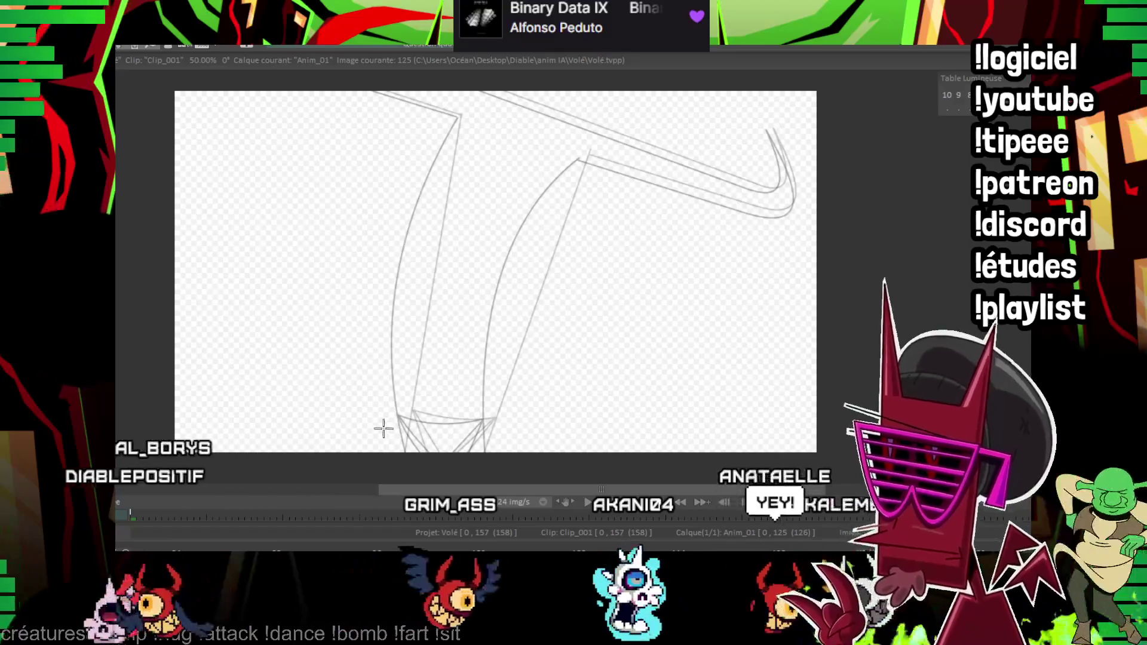
{"action": "left_click_drag", "start_coordinate": [399, 444], "coordinate": [266, 182]}
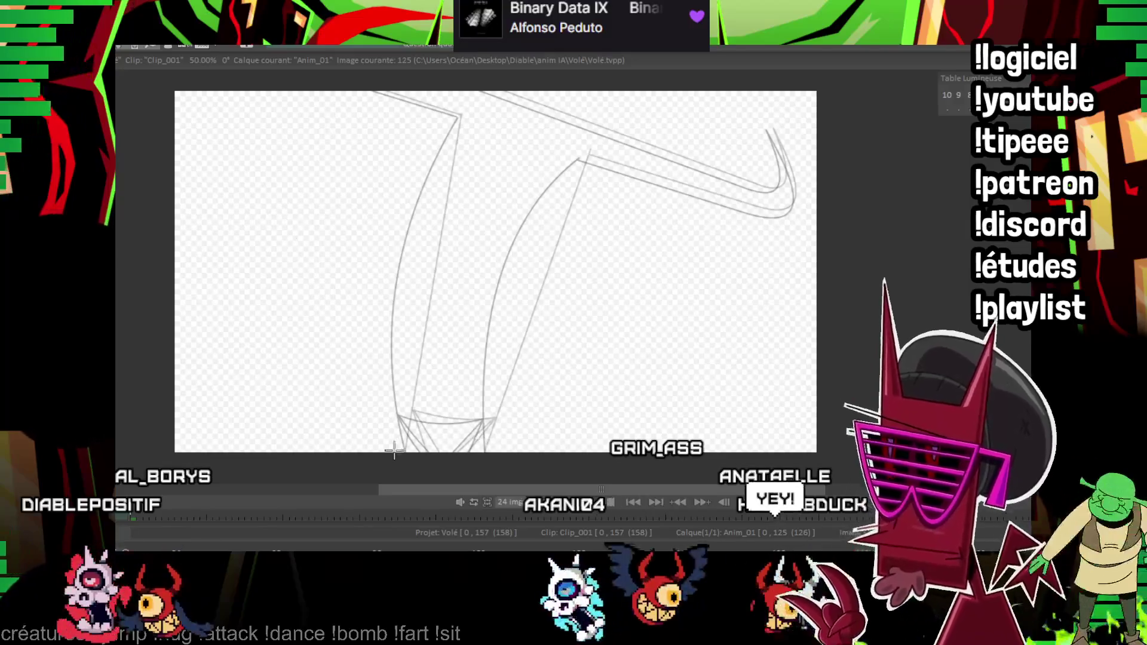
{"action": "mouse_move", "coordinate": [289, 232]}
{"action": "left_mouse_down"}
{"action": "mouse_move", "coordinate": [257, 199]}
{"action": "mouse_move", "coordinate": [440, 400]}
{"action": "left_mouse_up"}
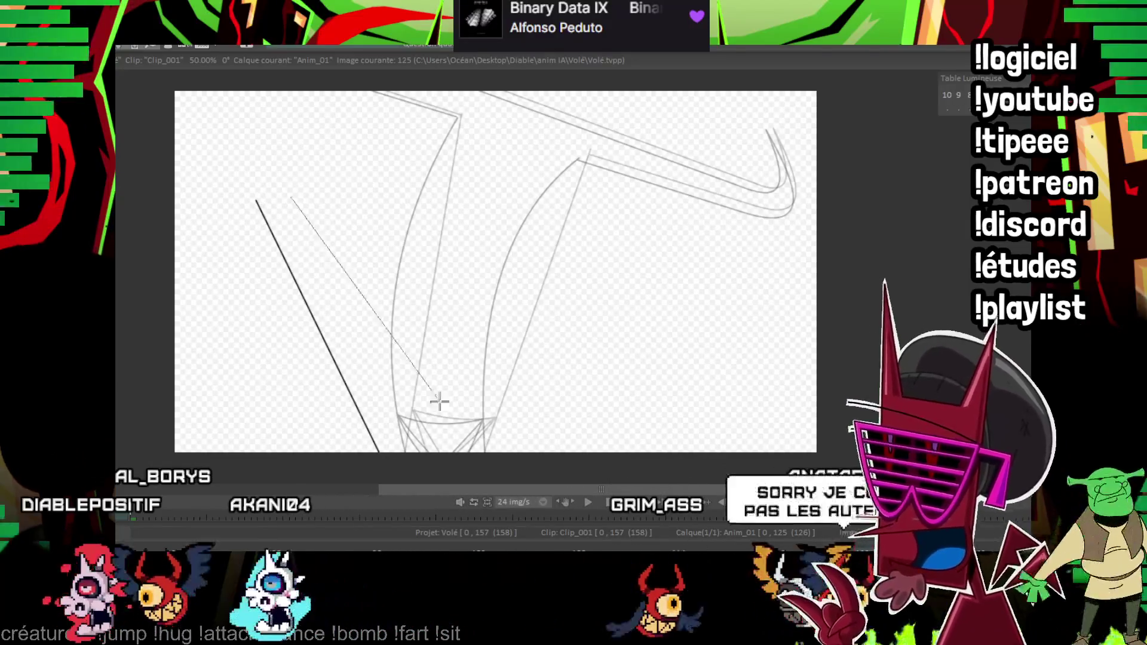
- Undo the stray lines, then ink the vertical stroke and the long horizontal bar across the drawing
{"action": "key", "text": "BackSpace"}
{"action": "mouse_move", "coordinate": [384, 453]}
{"action": "left_mouse_down"}
{"action": "mouse_move", "coordinate": [271, 191]}
{"action": "mouse_move", "coordinate": [484, 453]}
{"action": "left_mouse_up"}
{"action": "scroll", "coordinate": [248, 293], "scroll_direction": "up", "scroll_amount": 2}
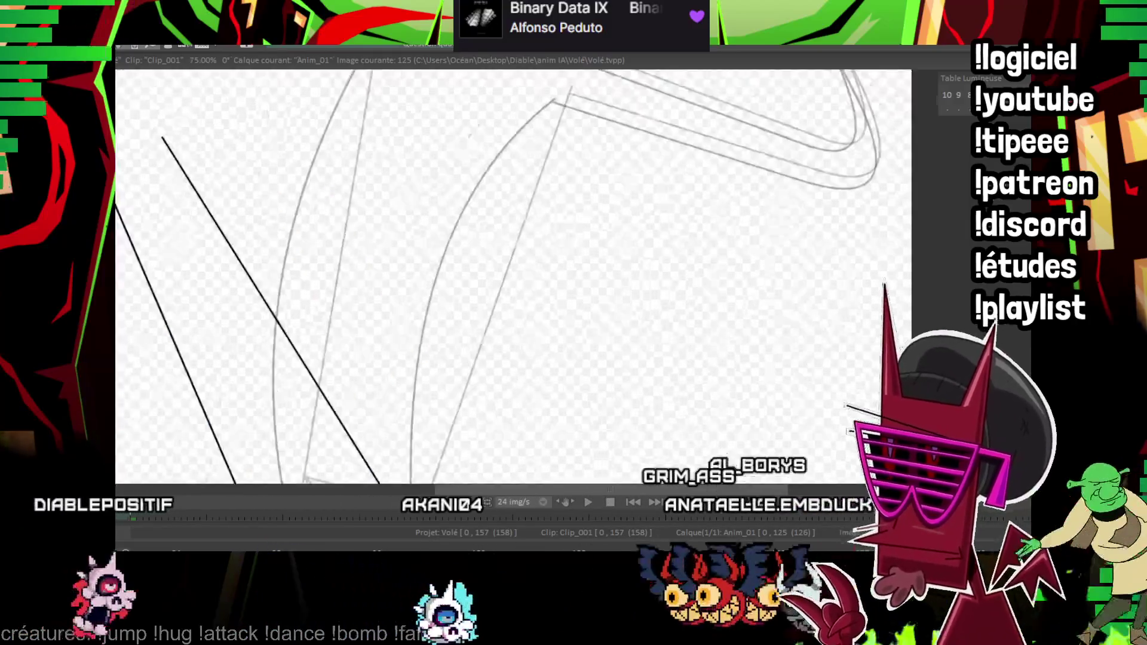
{"action": "left_click_drag", "start_coordinate": [247, 293], "coordinate": [630, 233]}
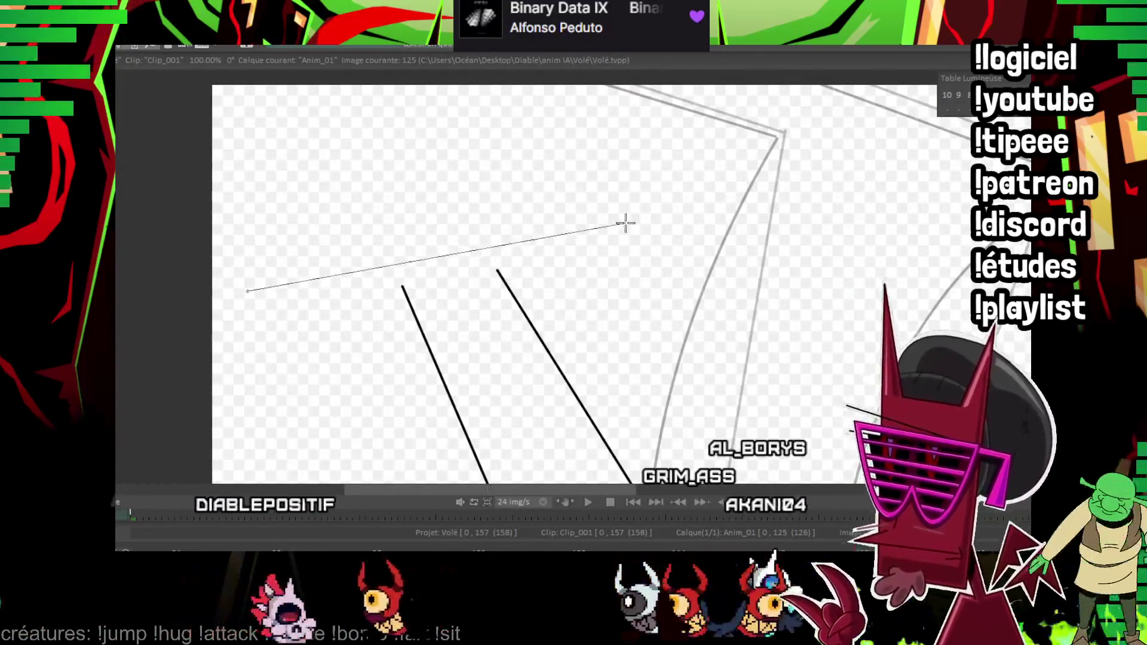
{"action": "key", "text": "ctrl+z"}
{"action": "left_click_drag", "start_coordinate": [248, 292], "coordinate": [639, 235]}
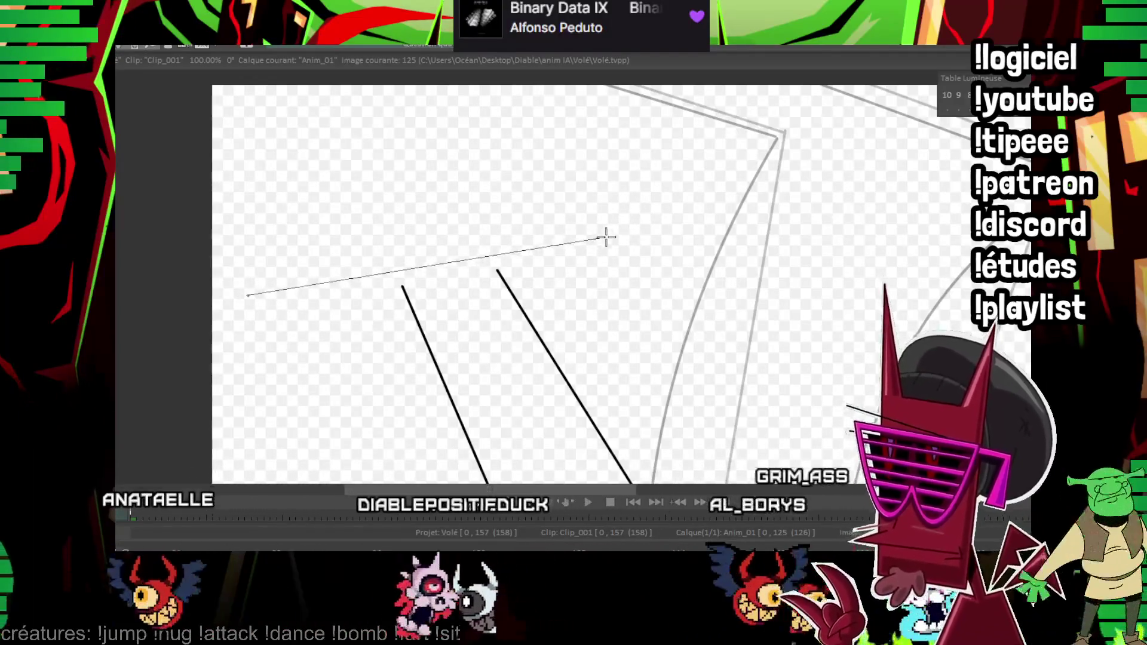
{"action": "scroll", "coordinate": [630, 279], "scroll_direction": "up", "scroll_amount": 1}
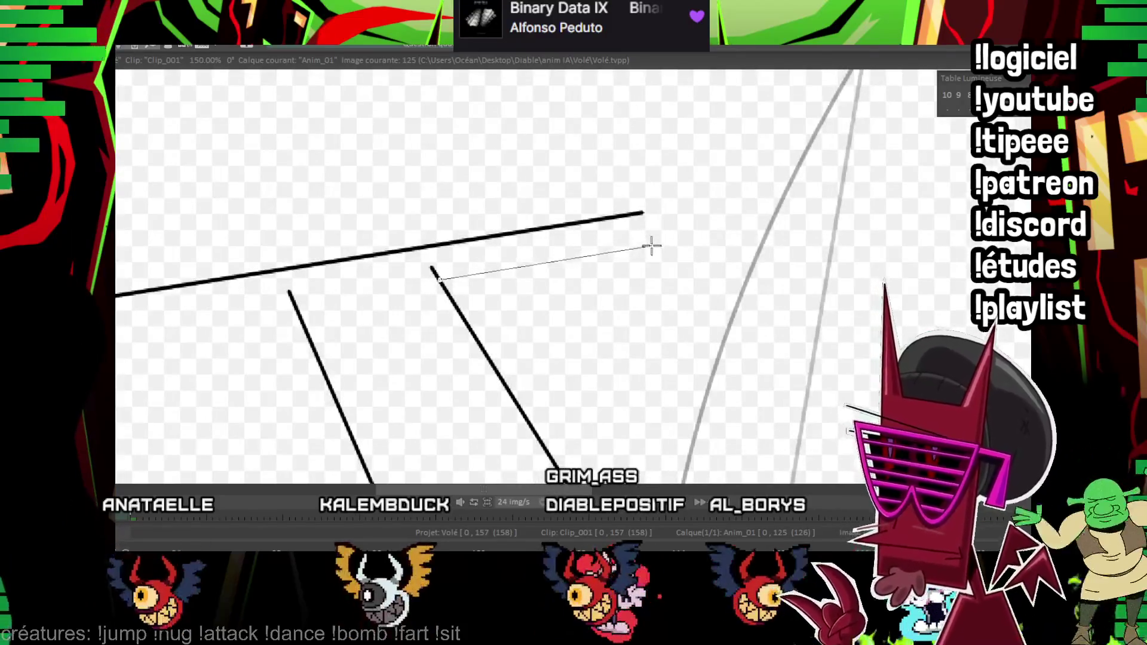
{"action": "left_click", "coordinate": [651, 247]}
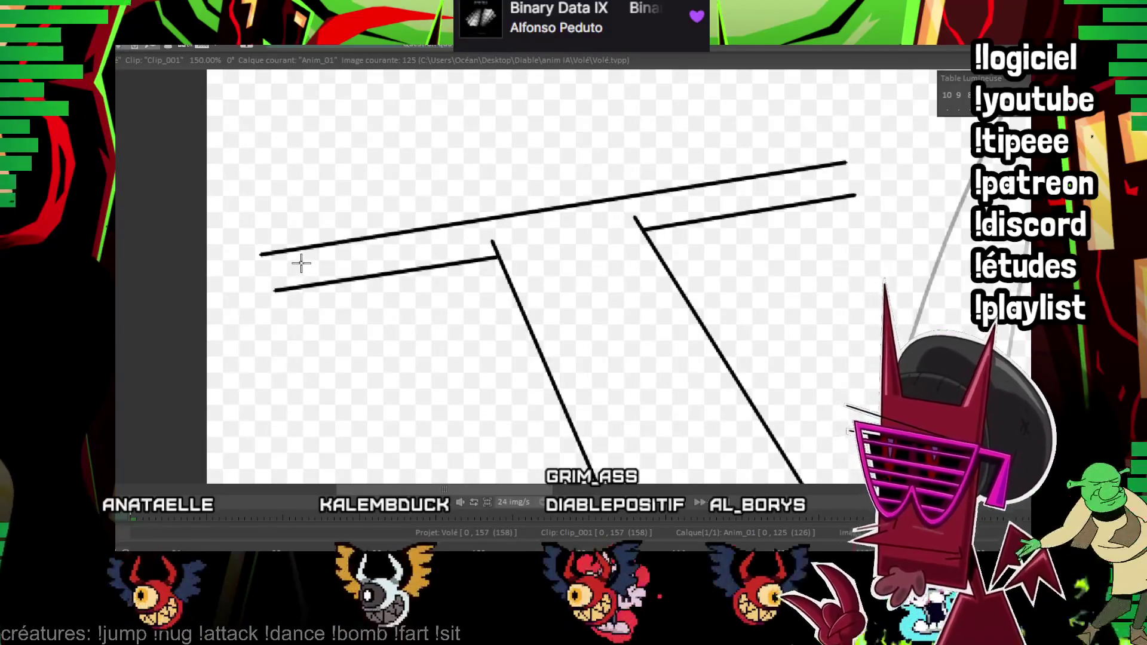
- Curve the lower bar line round its left end and start the curved stroke at the leg bases
{"action": "mouse_move", "coordinate": [879, 153]}
{"action": "left_mouse_down"}
{"action": "mouse_move", "coordinate": [653, 251]}
{"action": "mouse_move", "coordinate": [546, 331]}
{"action": "mouse_move", "coordinate": [512, 205]}
{"action": "left_mouse_up"}
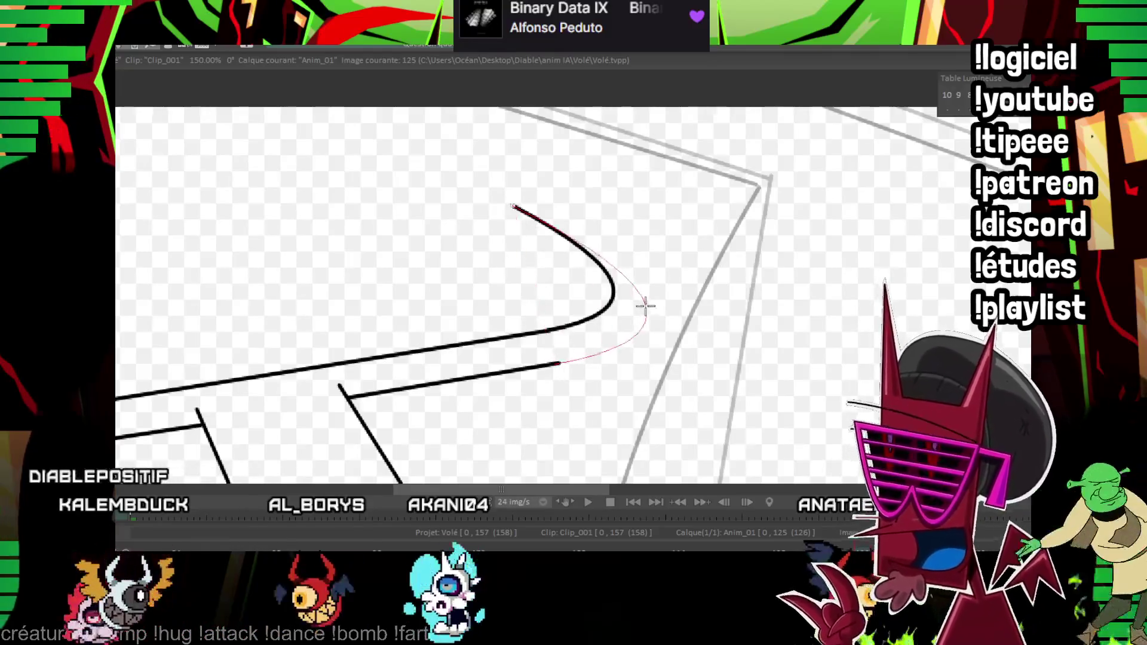
{"action": "left_click_drag", "start_coordinate": [418, 330], "coordinate": [525, 224]}
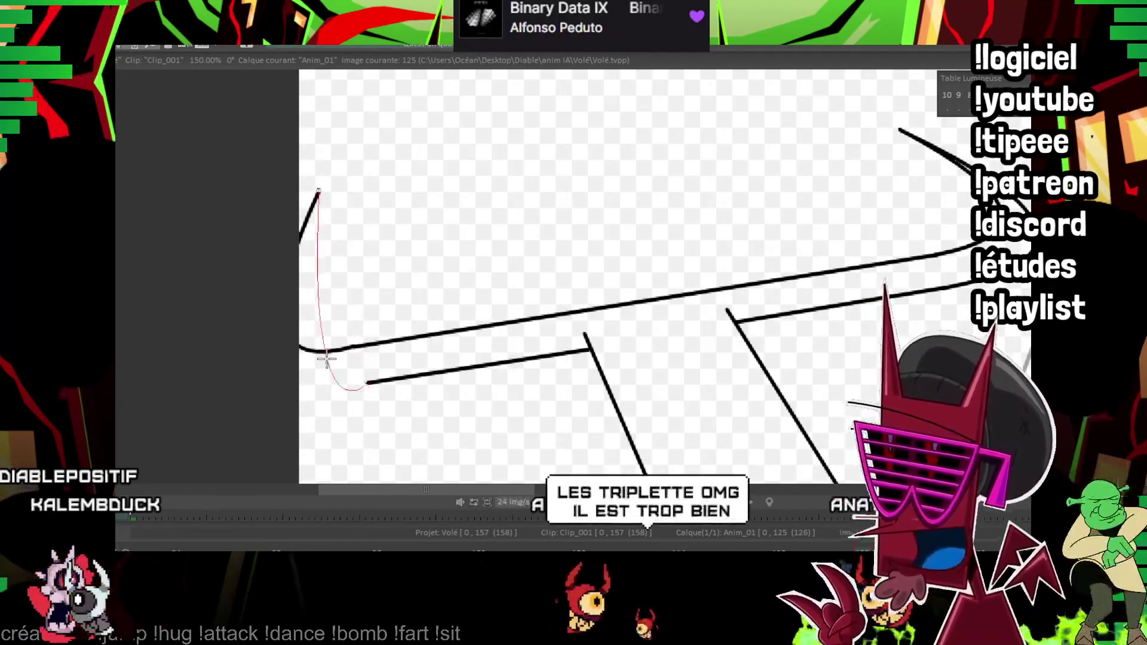
{"action": "left_click_drag", "start_coordinate": [369, 383], "coordinate": [257, 356]}
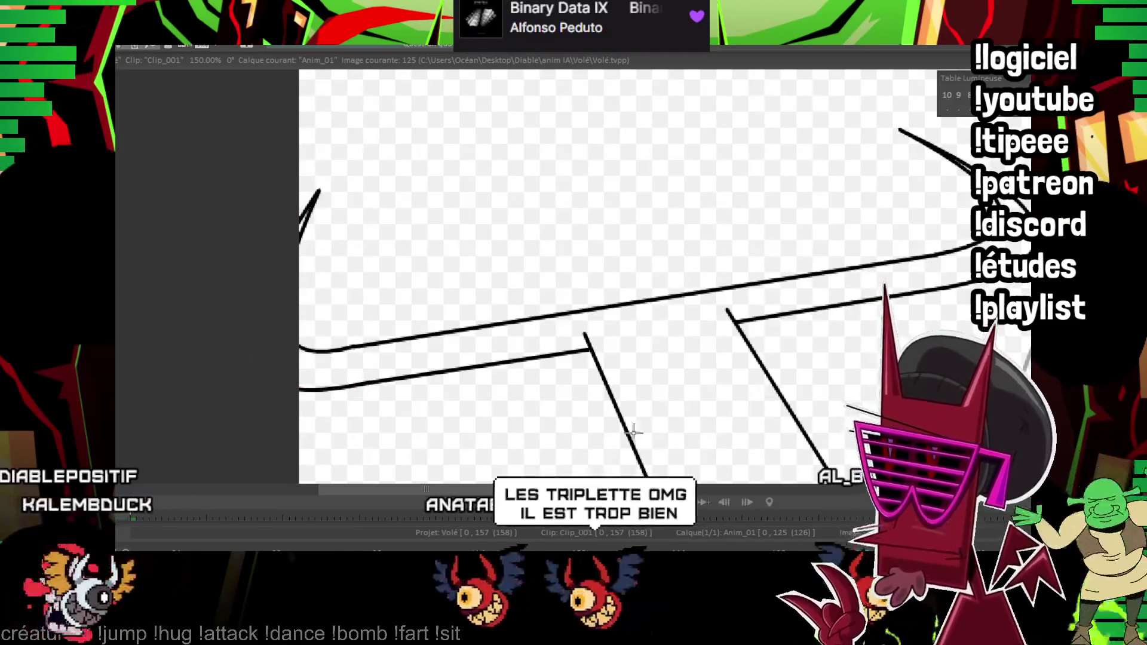
{"action": "scroll", "coordinate": [499, 355], "scroll_direction": "down", "scroll_amount": 5}
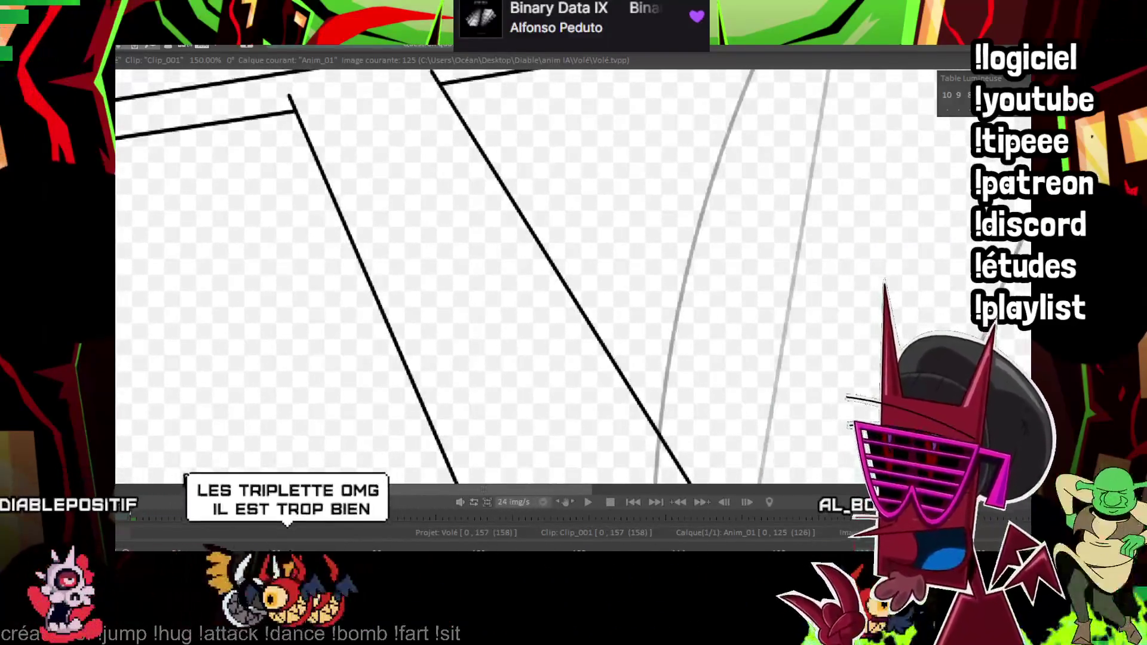
{"action": "scroll", "coordinate": [498, 355], "scroll_direction": "down", "scroll_amount": 3}
{"action": "scroll", "coordinate": [723, 206], "scroll_direction": "up", "scroll_amount": 2}
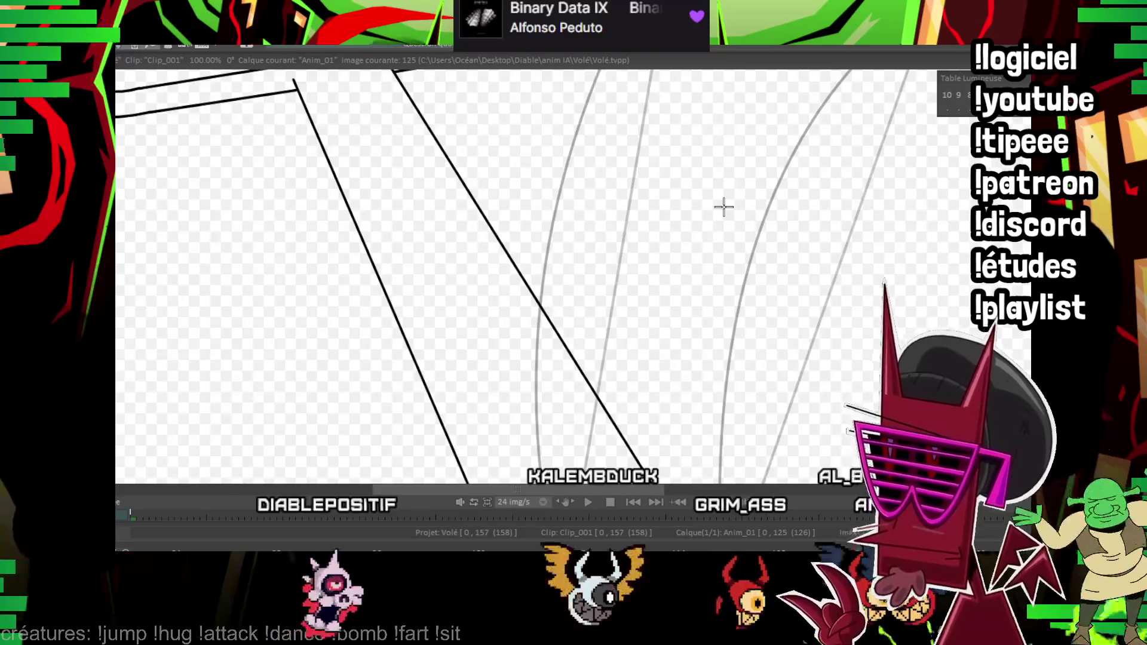
{"action": "scroll", "coordinate": [492, 368], "scroll_direction": "down", "scroll_amount": 5}
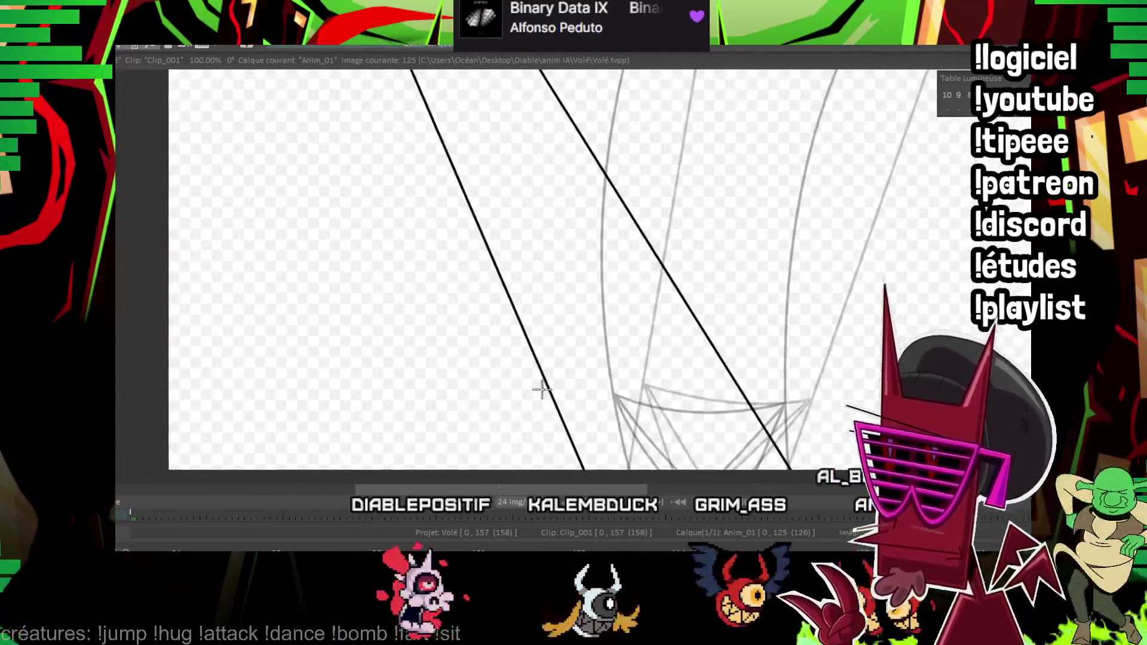
{"action": "scroll", "coordinate": [538, 391], "scroll_direction": "down", "scroll_amount": 2}
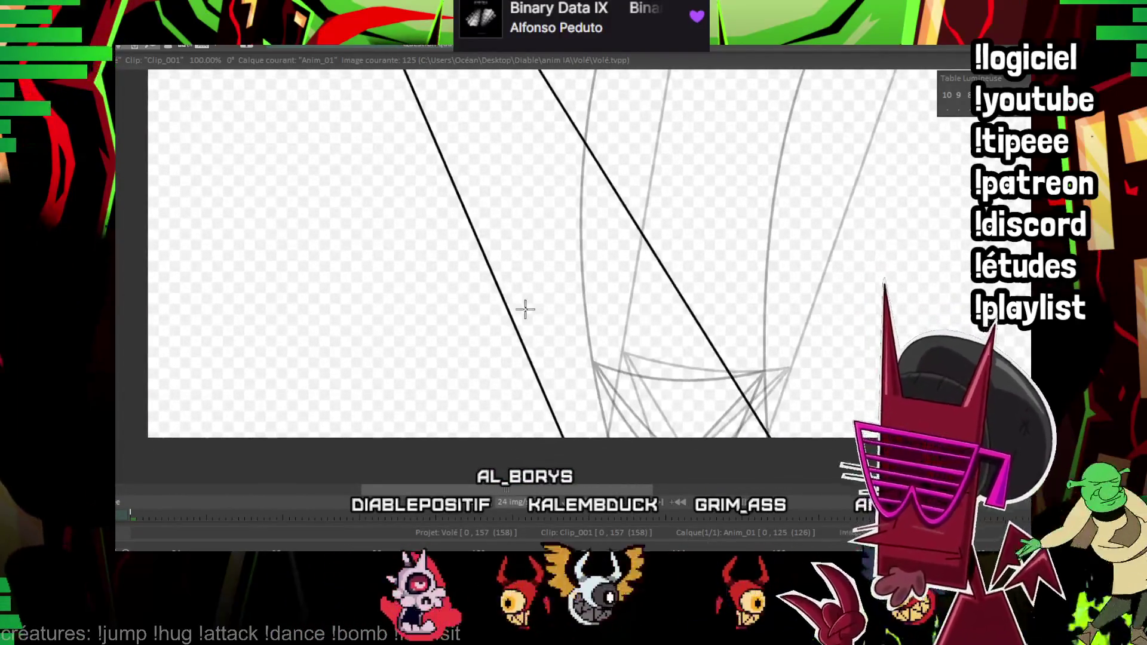
{"action": "scroll", "coordinate": [909, 161], "scroll_direction": "up", "scroll_amount": 1}
{"action": "scroll", "coordinate": [558, 263], "scroll_direction": "up", "scroll_amount": 1}
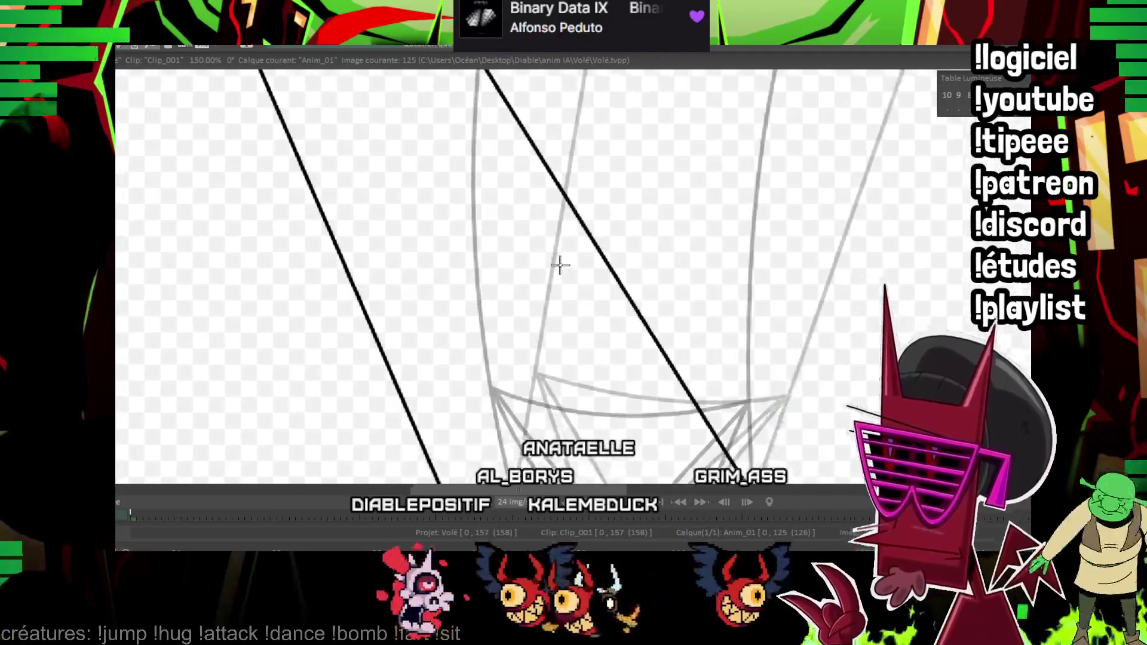
{"action": "scroll", "coordinate": [543, 259], "scroll_direction": "up", "scroll_amount": 1}
{"action": "scroll", "coordinate": [536, 262], "scroll_direction": "up", "scroll_amount": 1}
{"action": "left_click_drag", "start_coordinate": [537, 263], "coordinate": [413, 164]}
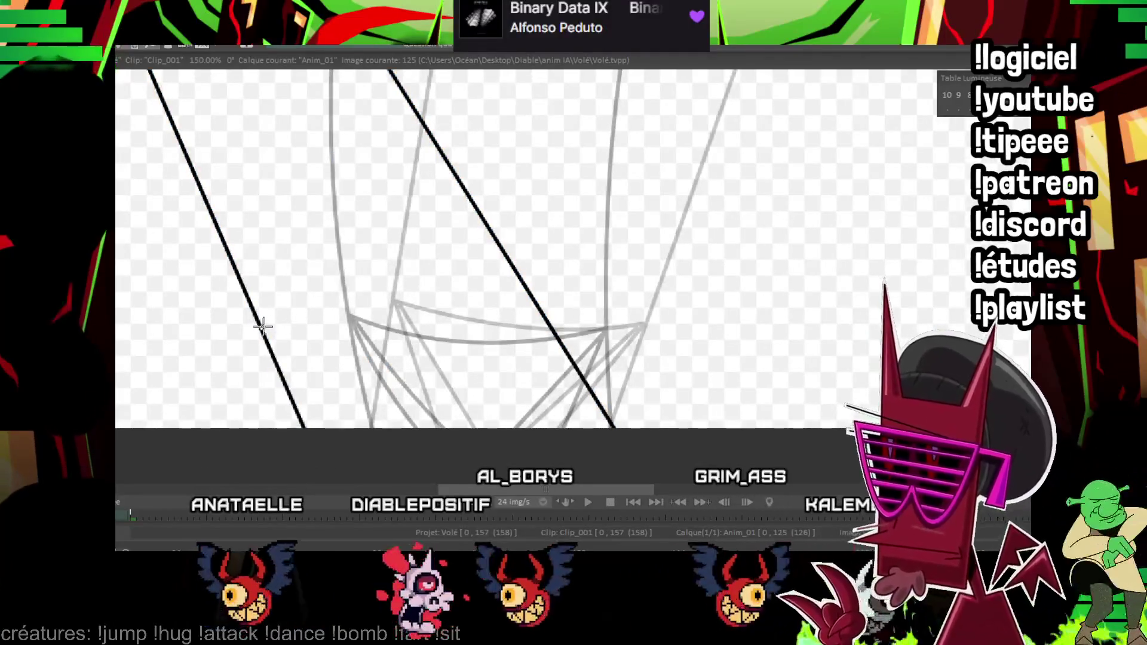
{"action": "left_click", "coordinate": [504, 263]}
- Finish the arc between the diagonals and ink two lines from its ends down to a point, then switch to the tier list
{"action": "left_click", "coordinate": [387, 266]}
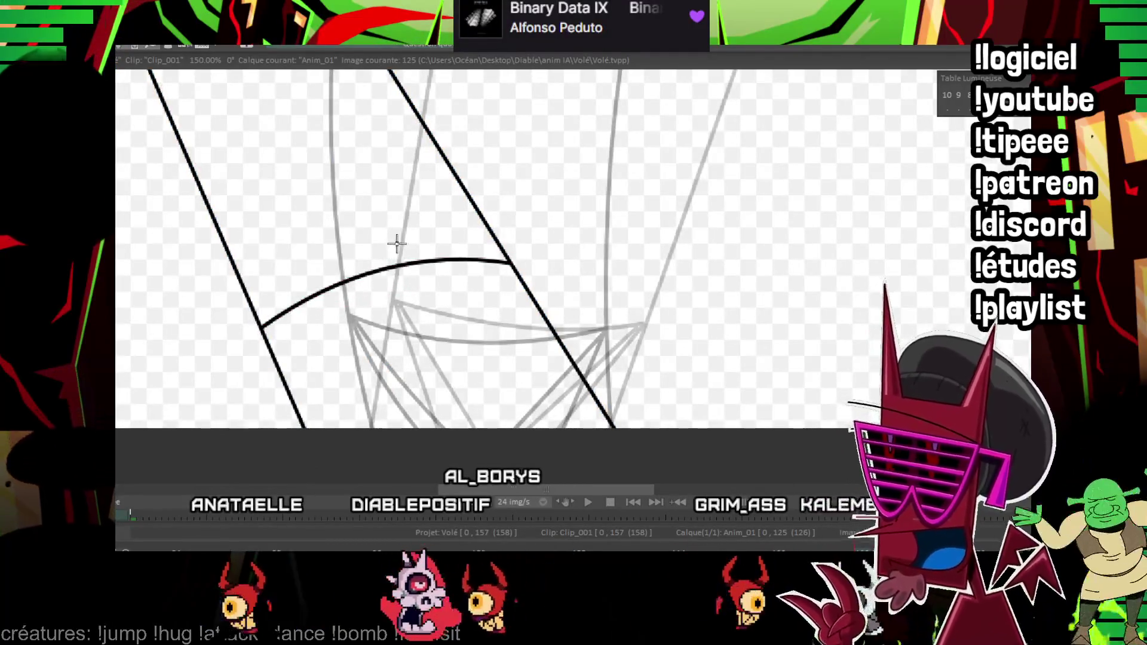
{"action": "key", "text": "minus"}
{"action": "key", "text": "minus"}
{"action": "key", "text": "minus"}
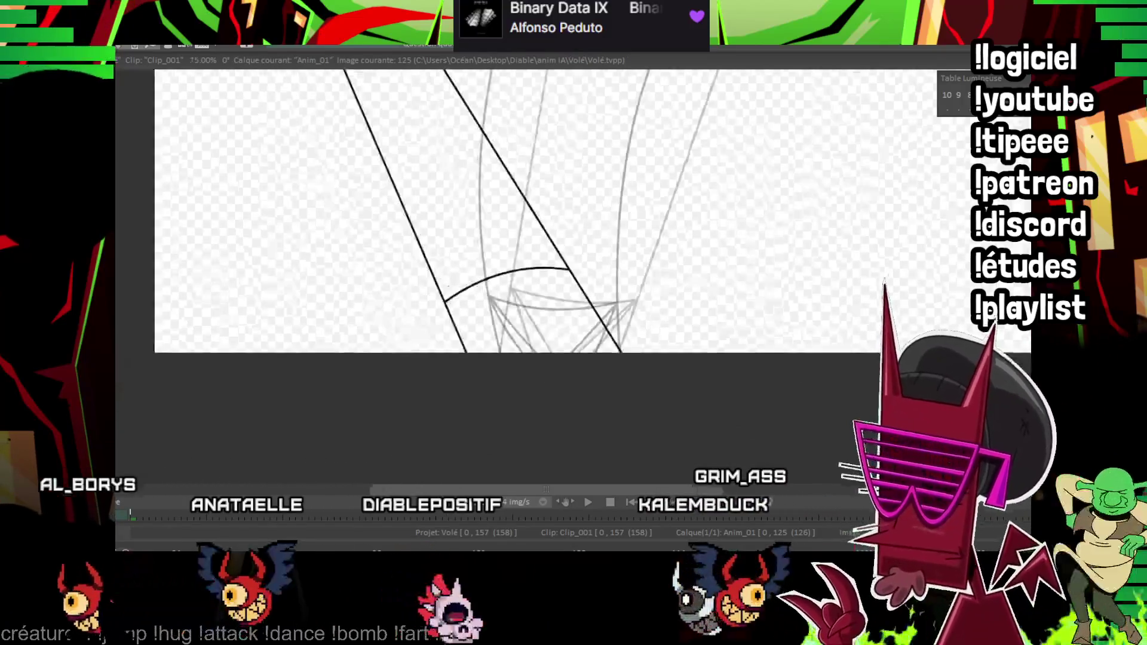
{"action": "scroll", "coordinate": [558, 248], "scroll_direction": "up", "scroll_amount": 1}
{"action": "scroll", "coordinate": [557, 247], "scroll_direction": "up", "scroll_amount": 1}
{"action": "scroll", "coordinate": [558, 247], "scroll_direction": "up", "scroll_amount": 2}
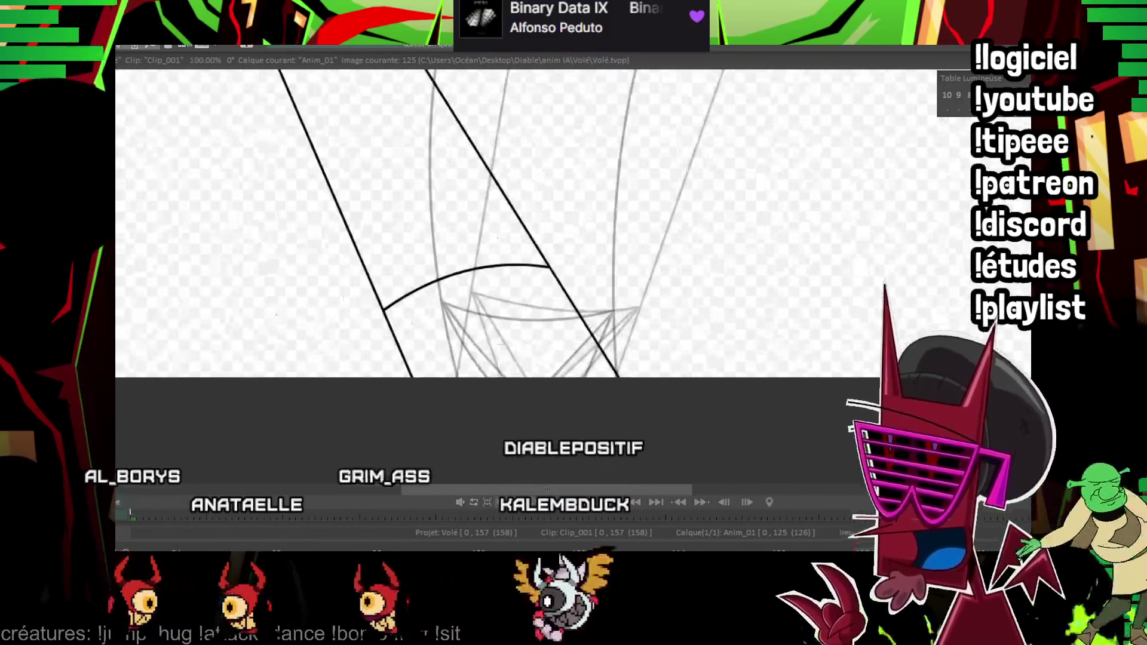
{"action": "scroll", "coordinate": [558, 247], "scroll_direction": "up", "scroll_amount": 1}
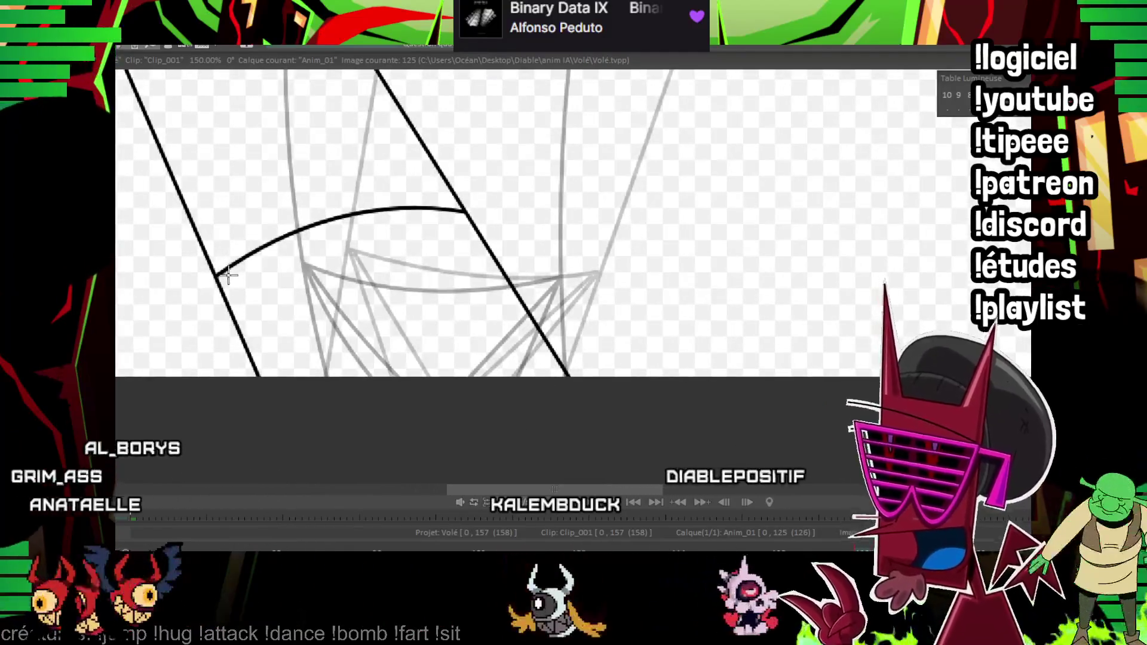
{"action": "left_click_drag", "start_coordinate": [220, 280], "coordinate": [452, 379]}
{"action": "left_click_drag", "start_coordinate": [460, 210], "coordinate": [441, 406]}
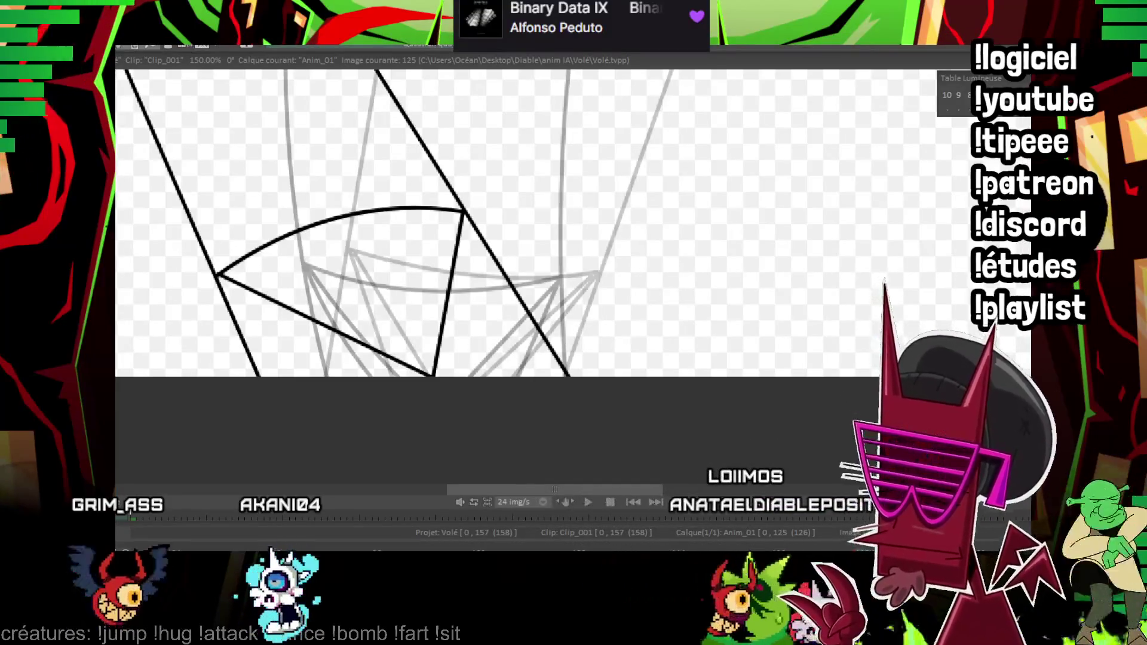
{"action": "key", "text": "alt+Tab"}
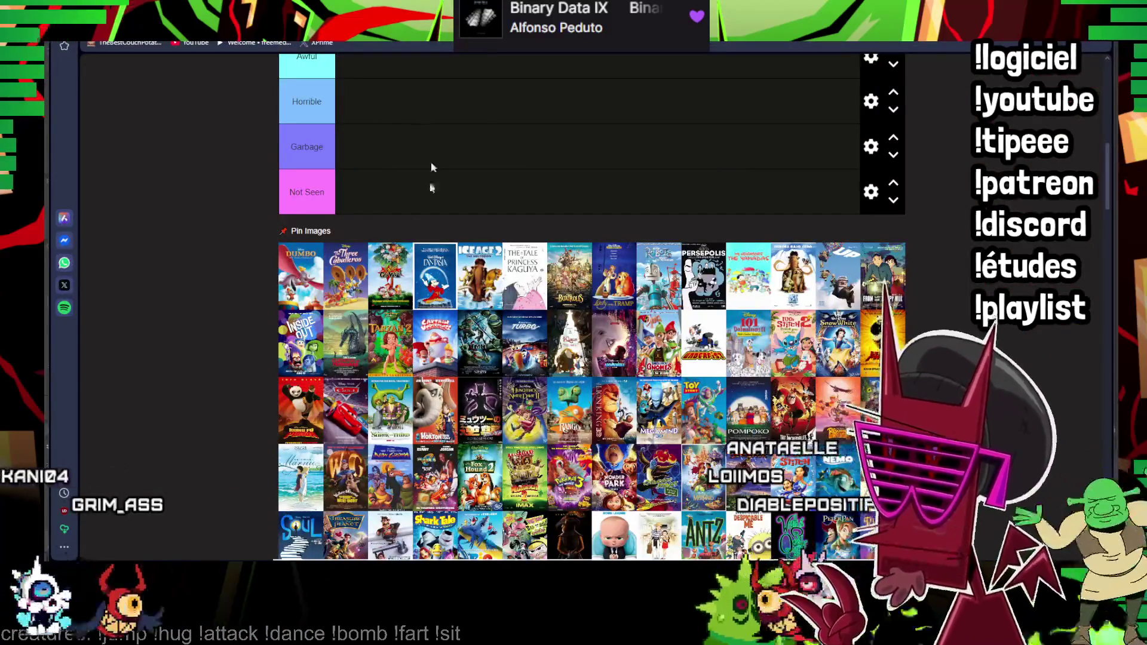
{"action": "scroll", "coordinate": [431, 172], "scroll_direction": "up", "scroll_amount": 1}
{"action": "scroll", "coordinate": [264, 318], "scroll_direction": "up", "scroll_amount": 2}
{"action": "scroll", "coordinate": [264, 313], "scroll_direction": "up", "scroll_amount": 1}
{"action": "scroll", "coordinate": [265, 320], "scroll_direction": "down", "scroll_amount": 1}
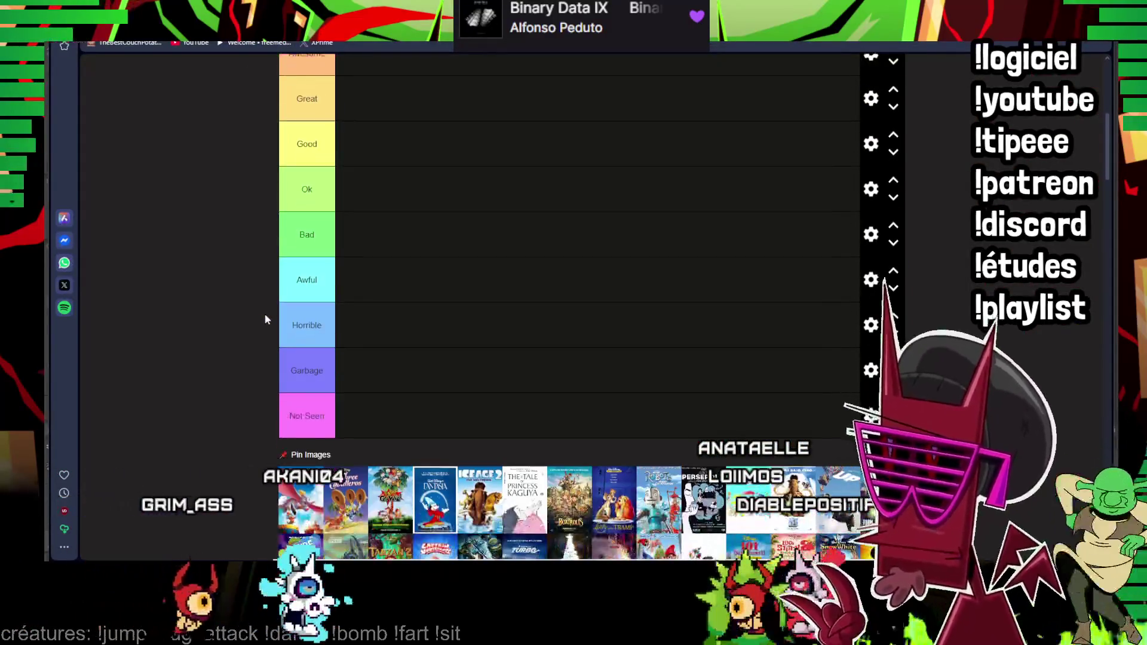
{"action": "left_click_drag", "start_coordinate": [440, 499], "coordinate": [417, 100]}
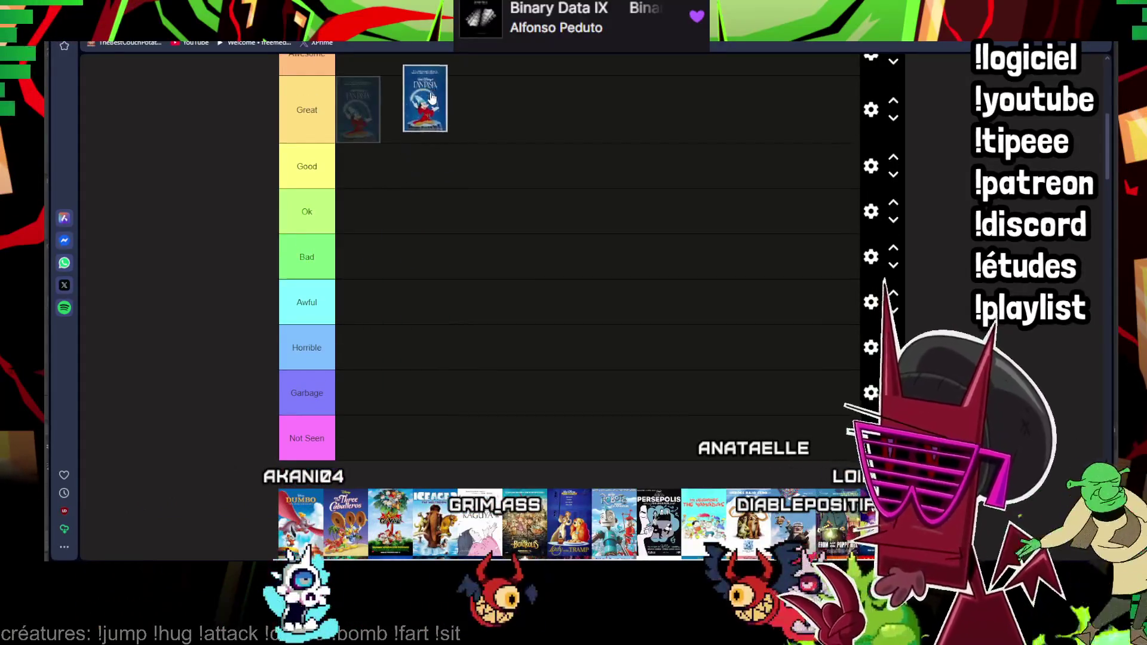
{"action": "scroll", "coordinate": [427, 108], "scroll_direction": "up", "scroll_amount": 2}
{"action": "left_click_drag", "start_coordinate": [359, 222], "coordinate": [386, 170]}
{"action": "scroll", "coordinate": [403, 353], "scroll_direction": "down", "scroll_amount": 3}
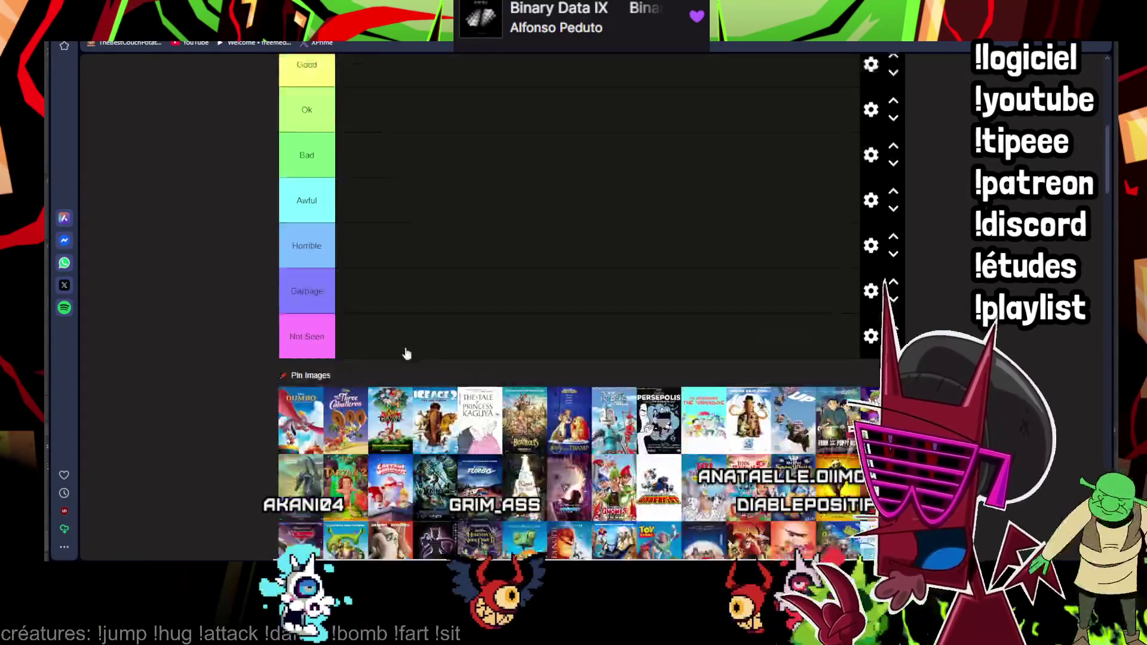
{"action": "scroll", "coordinate": [403, 354], "scroll_direction": "down", "scroll_amount": 2}
{"action": "left_click_drag", "start_coordinate": [303, 309], "coordinate": [359, 135]}
{"action": "scroll", "coordinate": [377, 311], "scroll_direction": "up", "scroll_amount": 4}
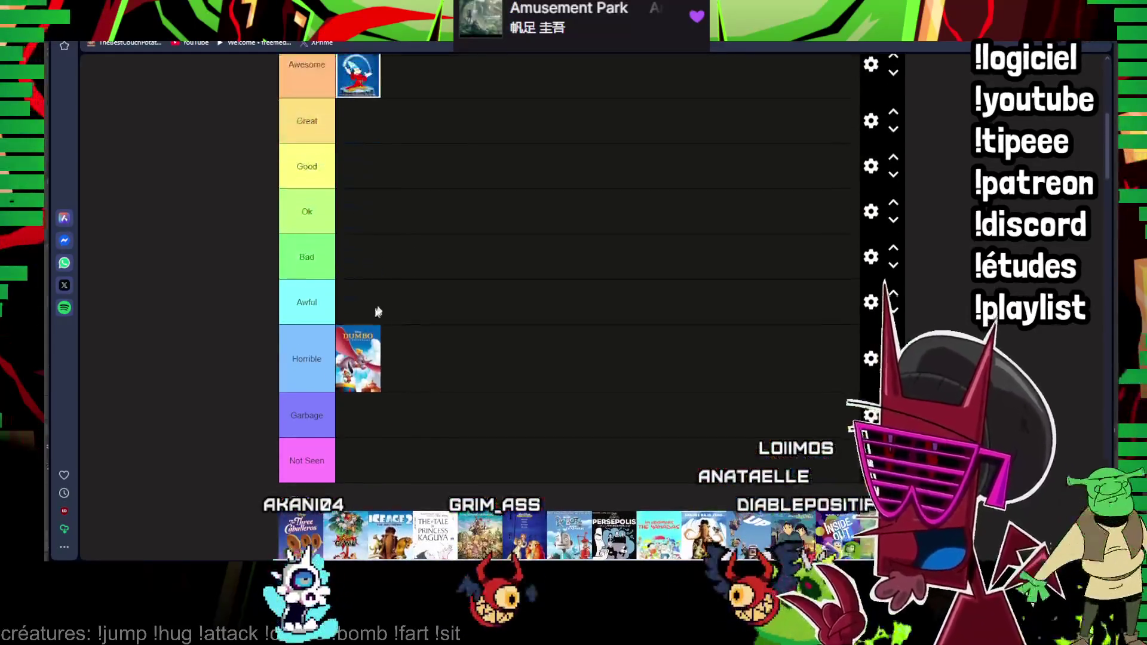
{"action": "left_click_drag", "start_coordinate": [377, 311], "coordinate": [395, 172]}
{"action": "scroll", "coordinate": [348, 331], "scroll_direction": "down", "scroll_amount": 1}
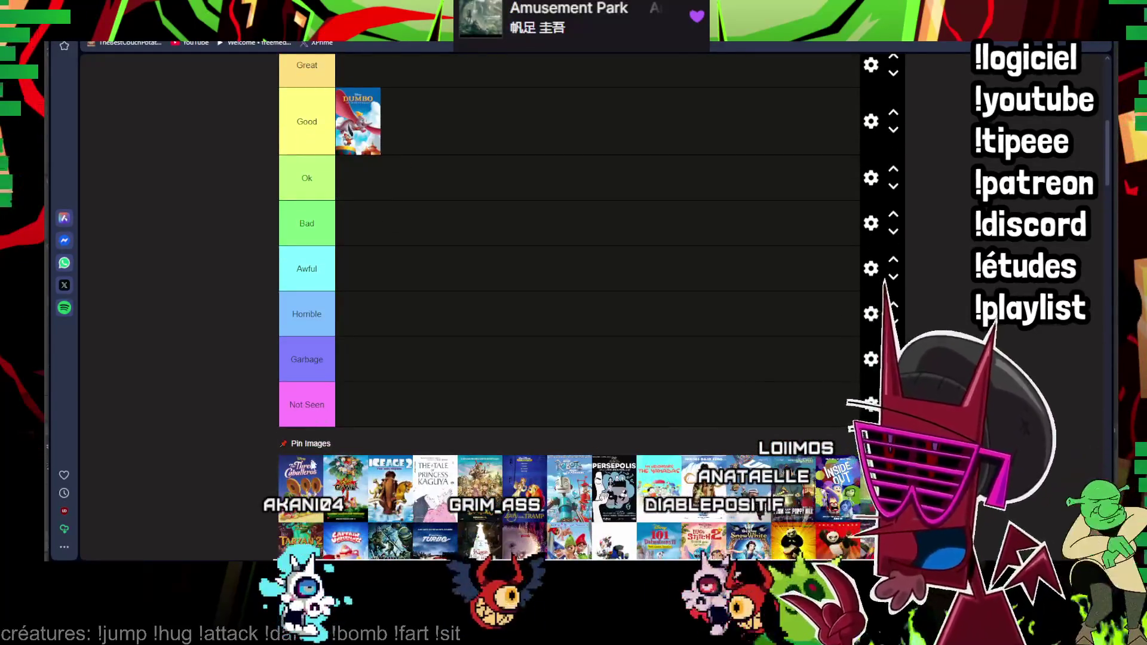
- Rank Three Caballeros and Ice Age as Ok, Princess Kaguya and Lady and the Tramp as Good
{"action": "left_click_drag", "start_coordinate": [308, 479], "coordinate": [360, 188]}
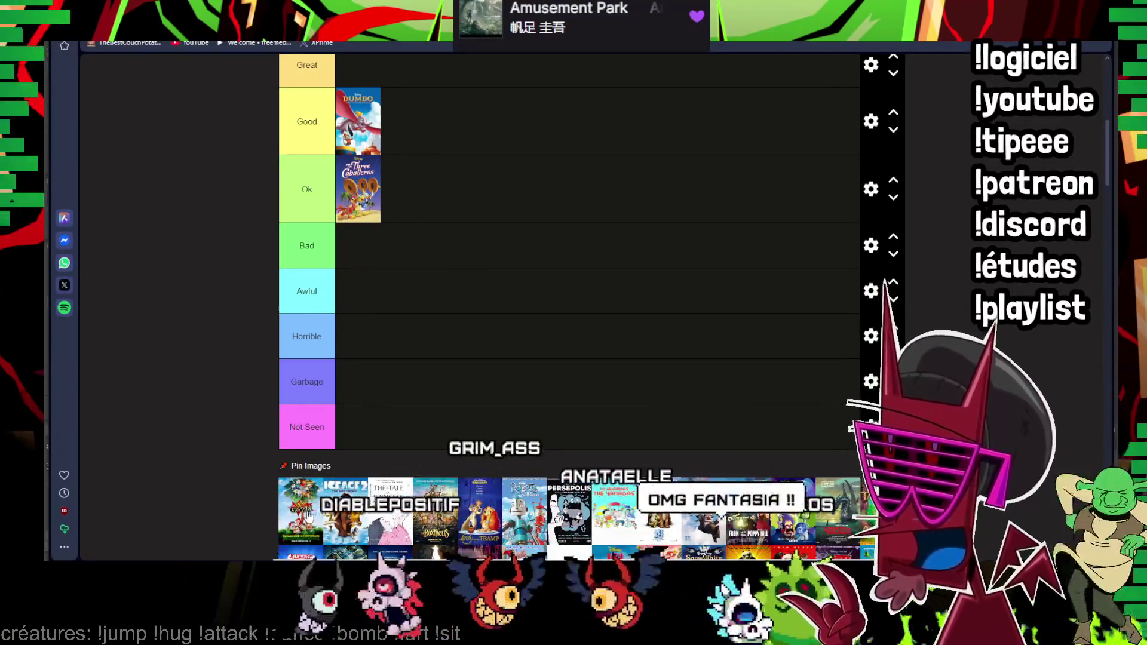
{"action": "left_click_drag", "start_coordinate": [300, 511], "coordinate": [416, 187]}
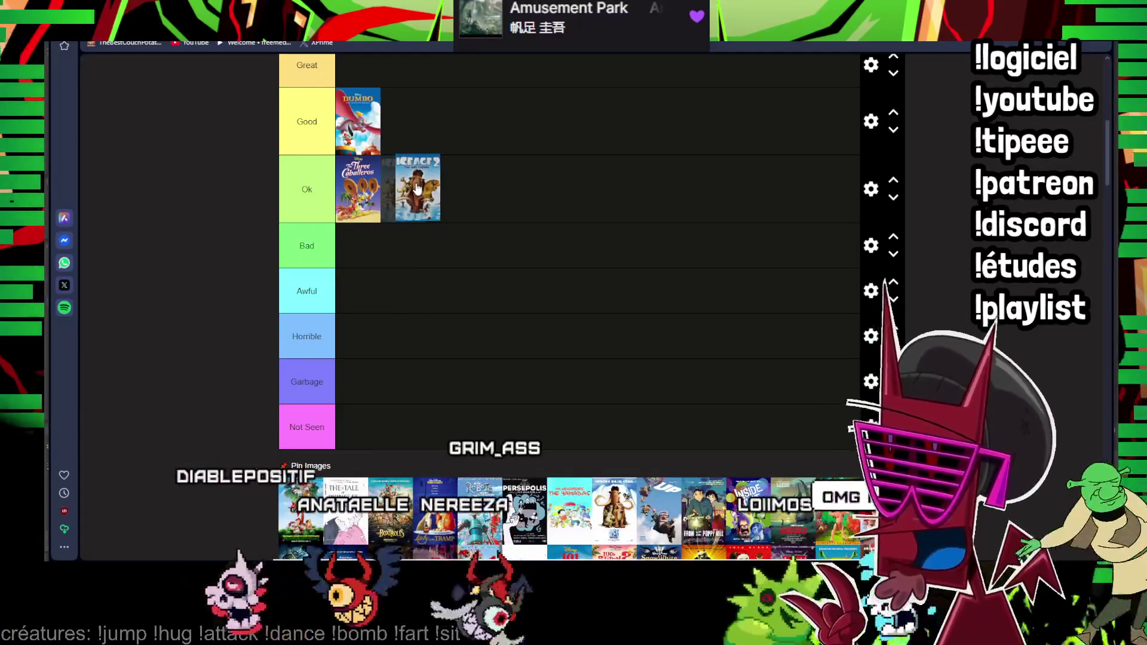
{"action": "left_click_drag", "start_coordinate": [345, 511], "coordinate": [402, 121]}
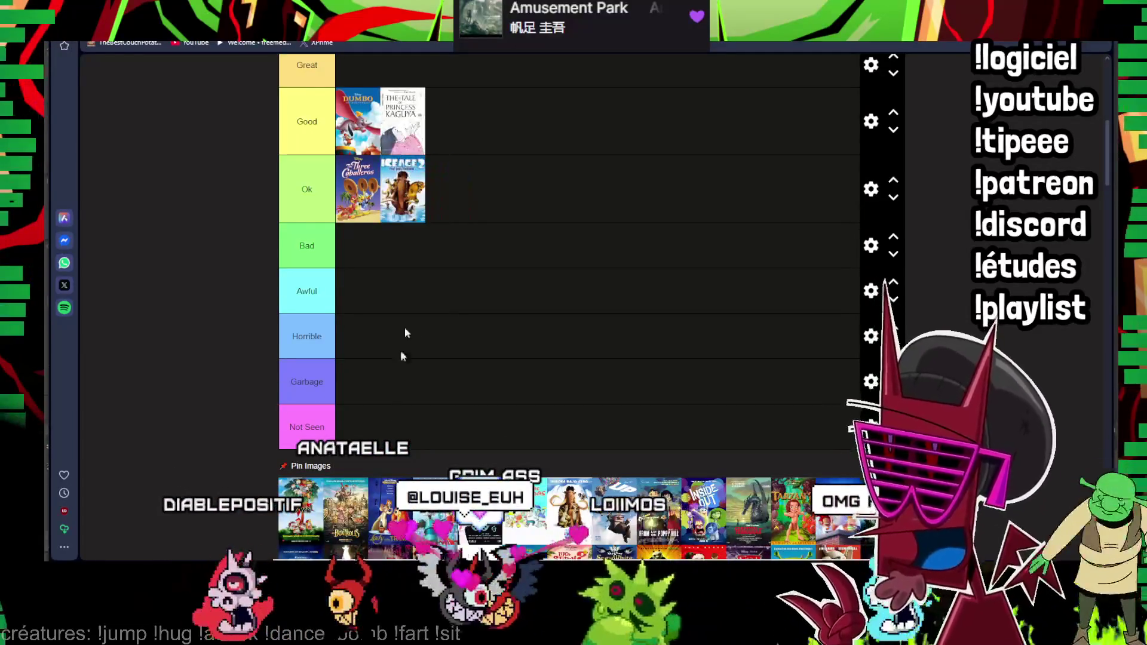
{"action": "left_click_drag", "start_coordinate": [525, 511], "coordinate": [465, 130]}
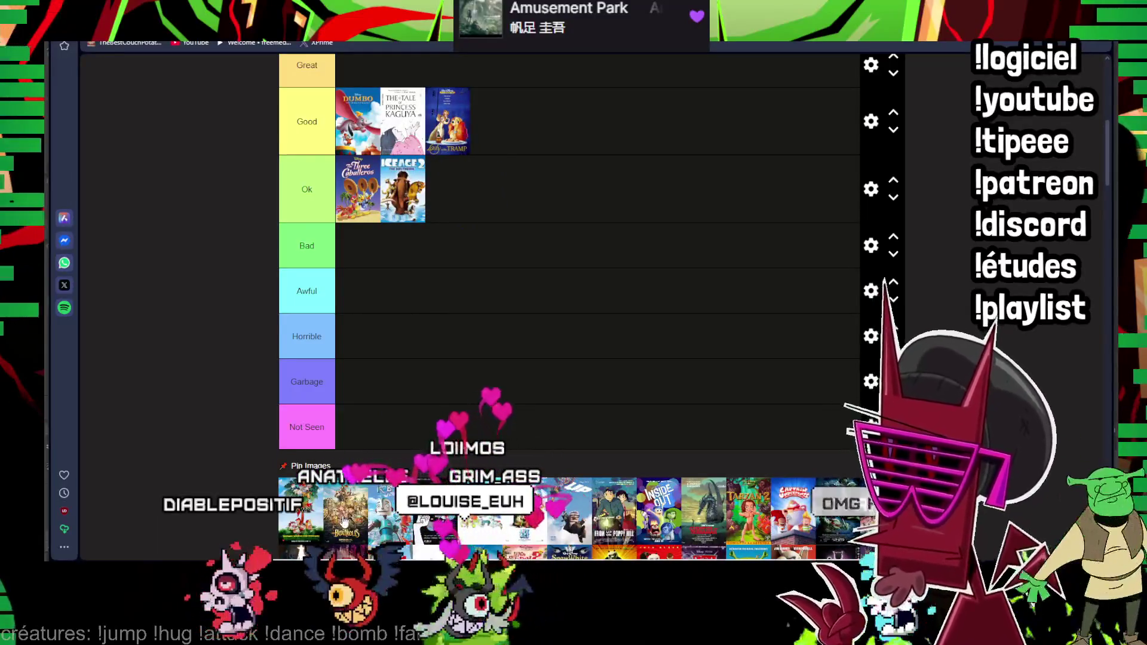
- Add The Boxtrolls, Persepolis and another poster to Good, moving Persepolis to second place
{"action": "left_click_drag", "start_coordinate": [344, 523], "coordinate": [516, 119]}
{"action": "left_click_drag", "start_coordinate": [569, 511], "coordinate": [538, 121]}
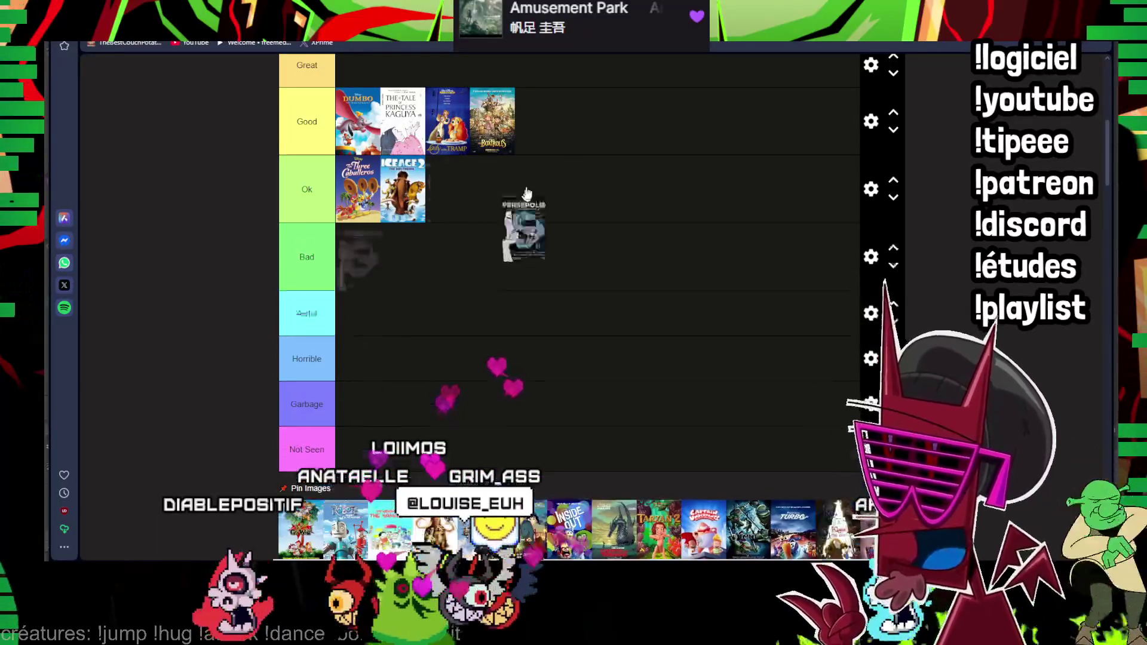
{"action": "mouse_move", "coordinate": [348, 511]}
{"action": "left_mouse_down"}
{"action": "mouse_move", "coordinate": [571, 108]}
{"action": "mouse_move", "coordinate": [365, 112]}
{"action": "left_mouse_up"}
{"action": "left_click_drag", "start_coordinate": [568, 128], "coordinate": [355, 132]}
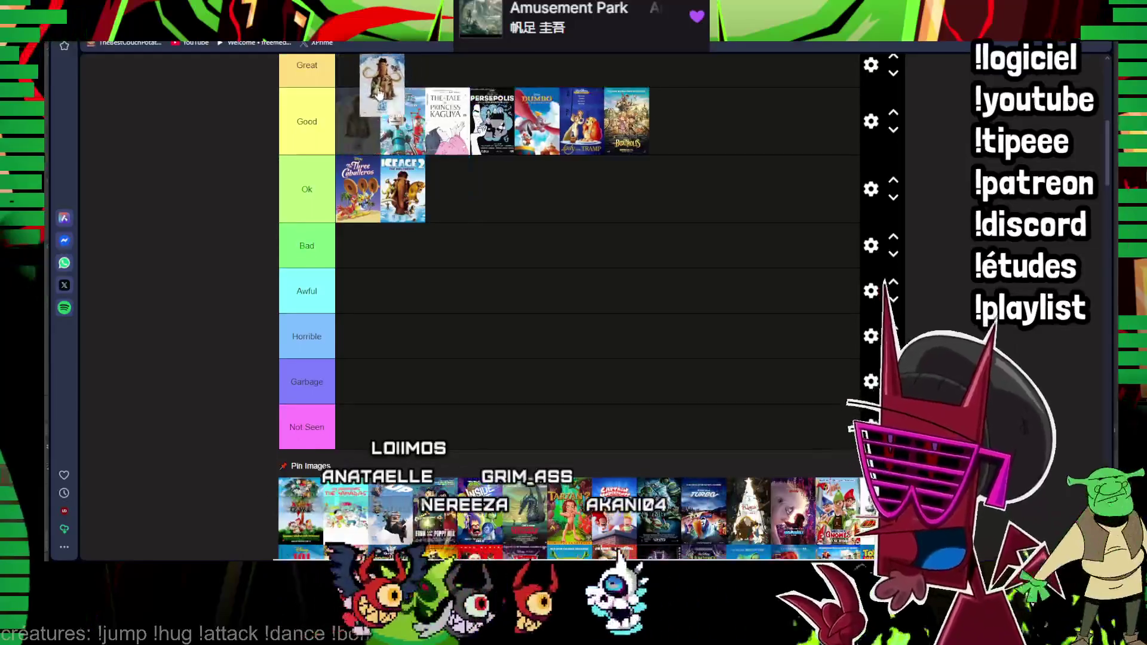
- Place two posters in Not Seen, Up in Ok, and Inside Out plus two others in Great
{"action": "left_click_drag", "start_coordinate": [392, 85], "coordinate": [359, 79]}
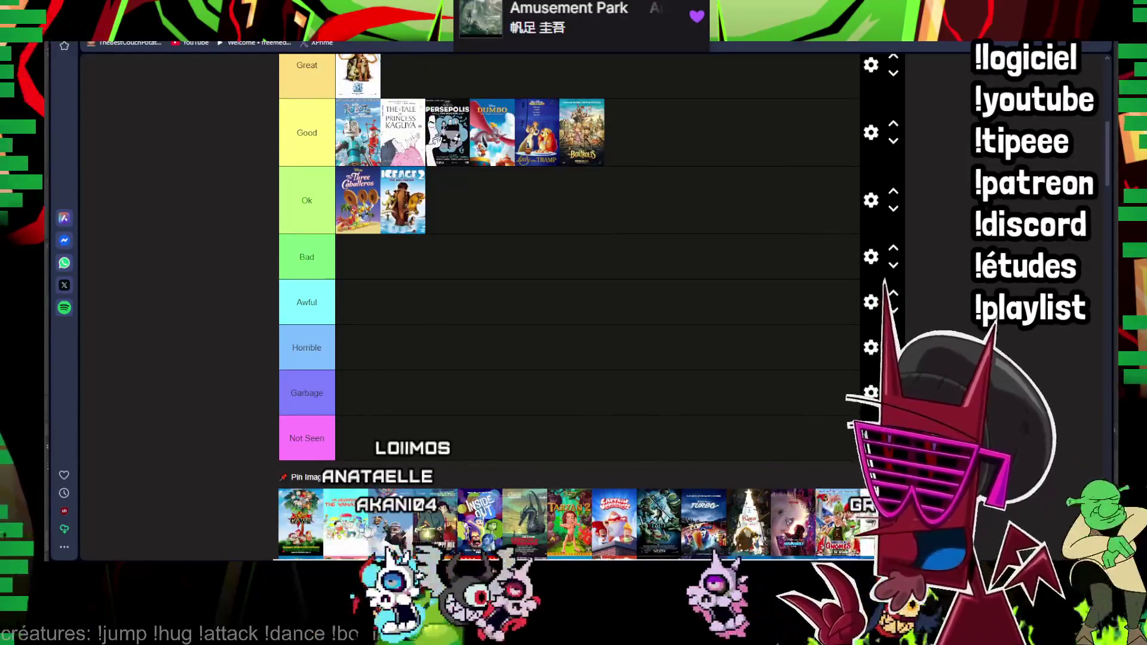
{"action": "left_click_drag", "start_coordinate": [348, 525], "coordinate": [364, 442]}
{"action": "left_click_drag", "start_coordinate": [296, 536], "coordinate": [403, 442]}
{"action": "mouse_move", "coordinate": [305, 536]}
{"action": "left_mouse_down"}
{"action": "mouse_move", "coordinate": [470, 184]}
{"action": "mouse_move", "coordinate": [453, 193]}
{"action": "left_mouse_up"}
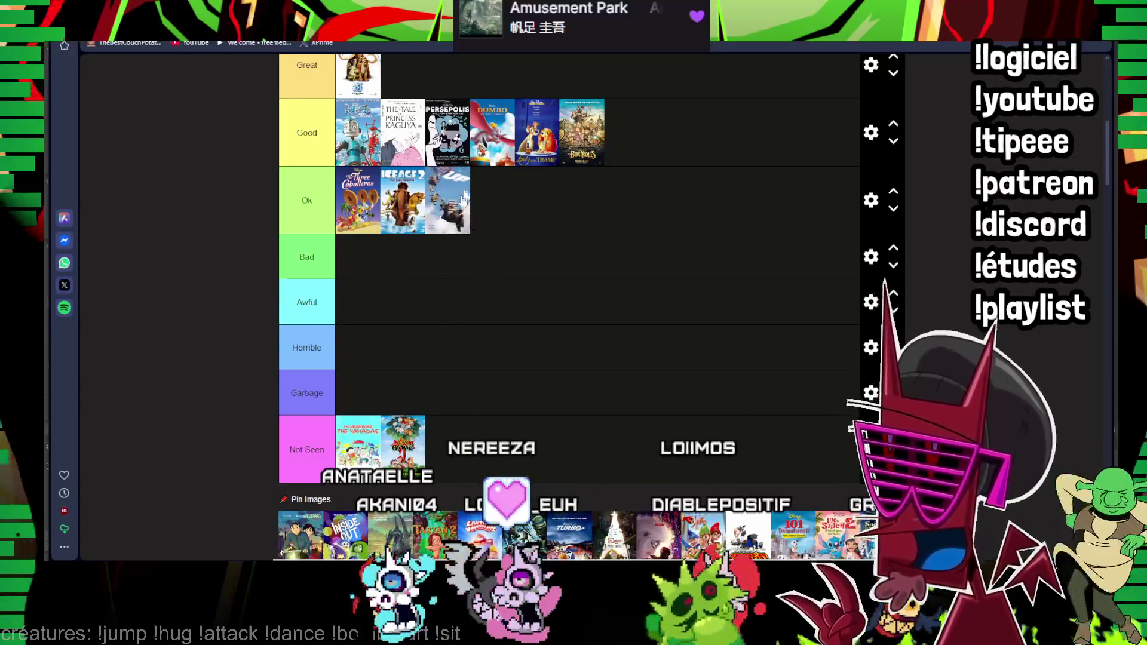
{"action": "mouse_move", "coordinate": [300, 536]}
{"action": "left_mouse_down"}
{"action": "mouse_move", "coordinate": [467, 293]}
{"action": "mouse_move", "coordinate": [435, 76]}
{"action": "left_mouse_up"}
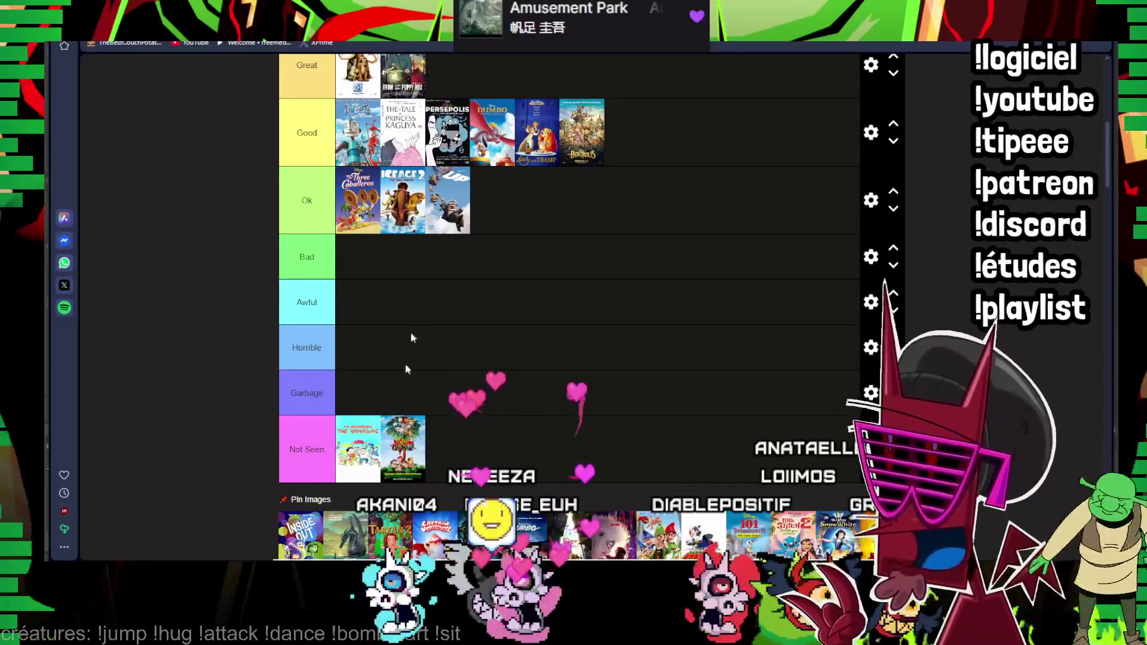
{"action": "left_click_drag", "start_coordinate": [314, 541], "coordinate": [447, 76]}
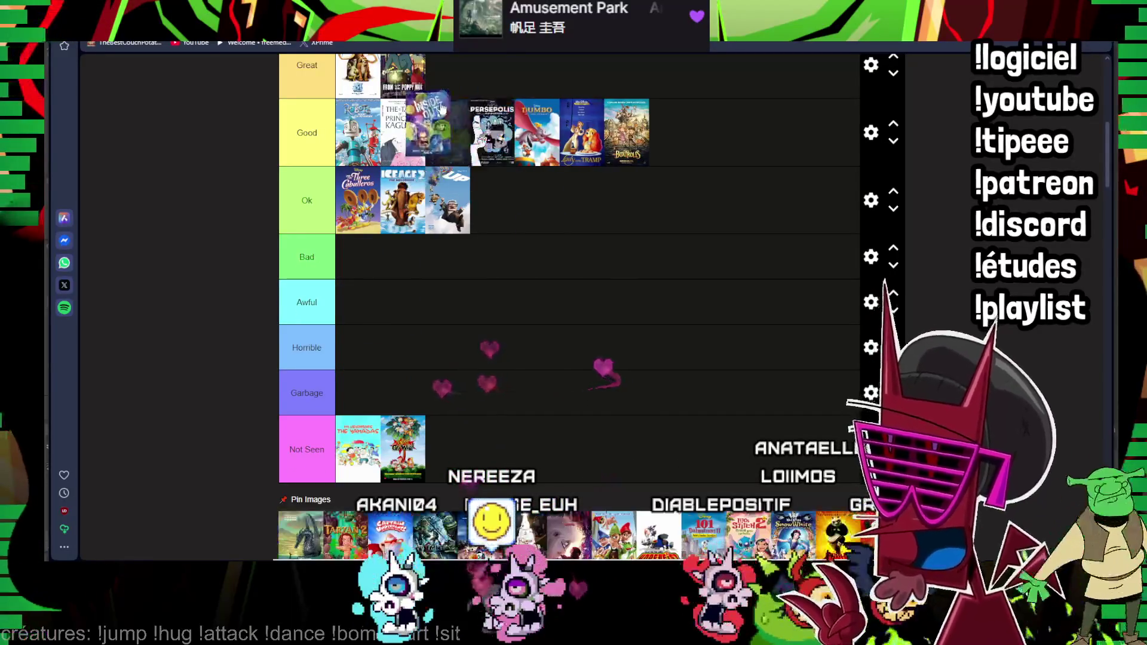
{"action": "scroll", "coordinate": [331, 511], "scroll_direction": "down", "scroll_amount": 1}
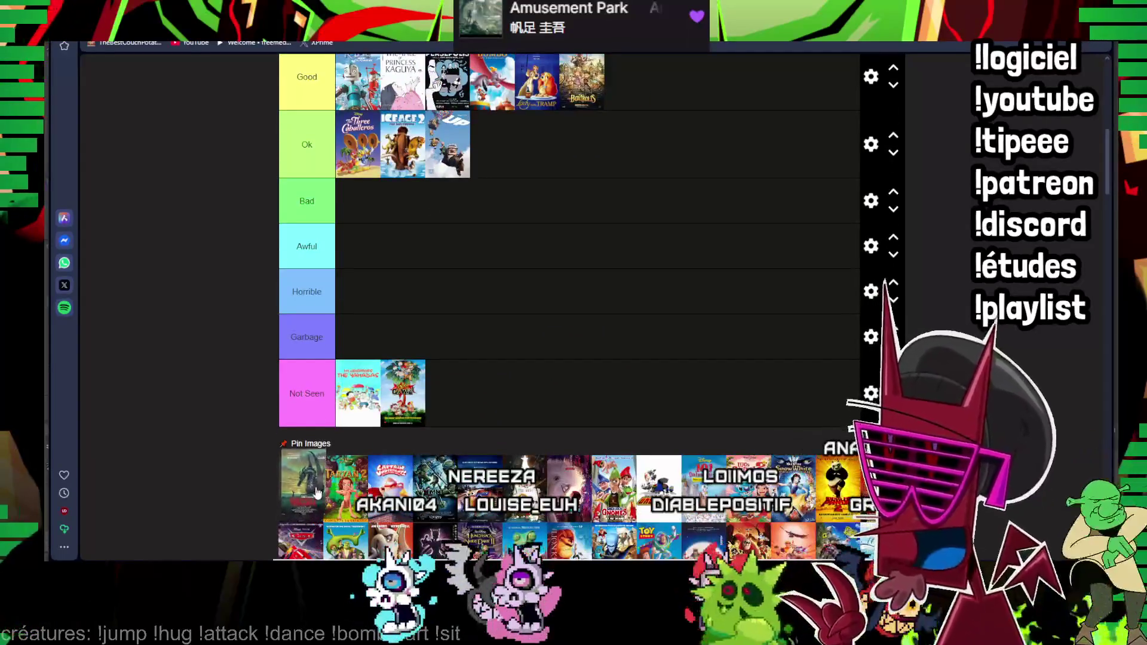
- Rank Tarzan 2 and another as Garbage, Captain Underpants and another as Ok, and Turbo as Bad
{"action": "left_click_drag", "start_coordinate": [316, 492], "coordinate": [367, 341]}
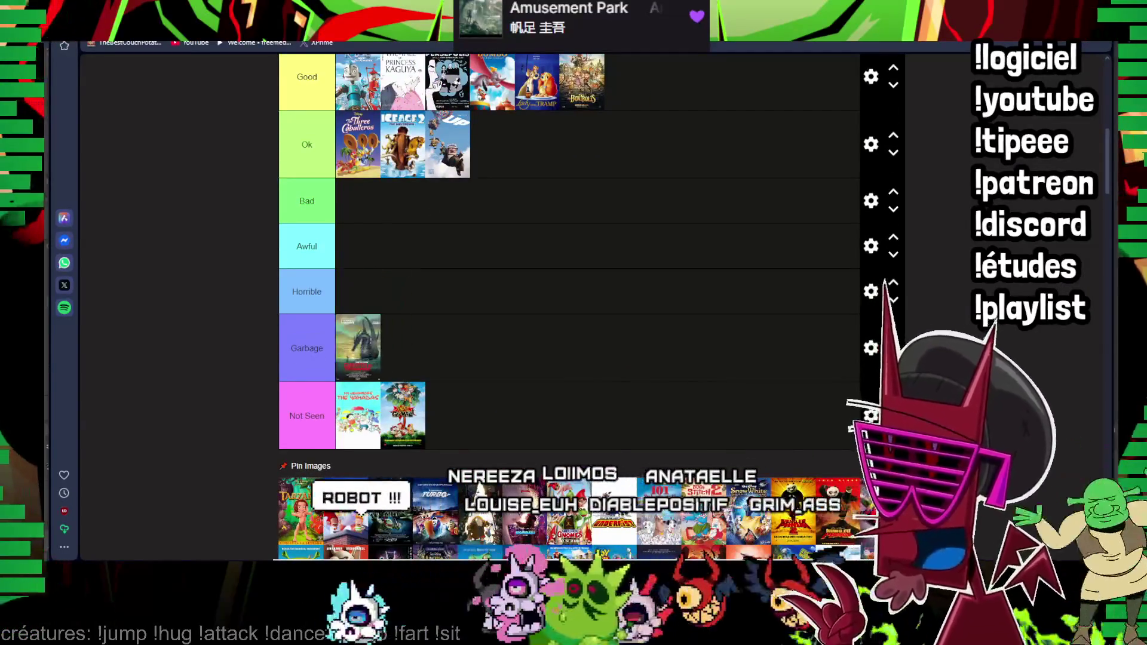
{"action": "left_click_drag", "start_coordinate": [299, 512], "coordinate": [403, 348]}
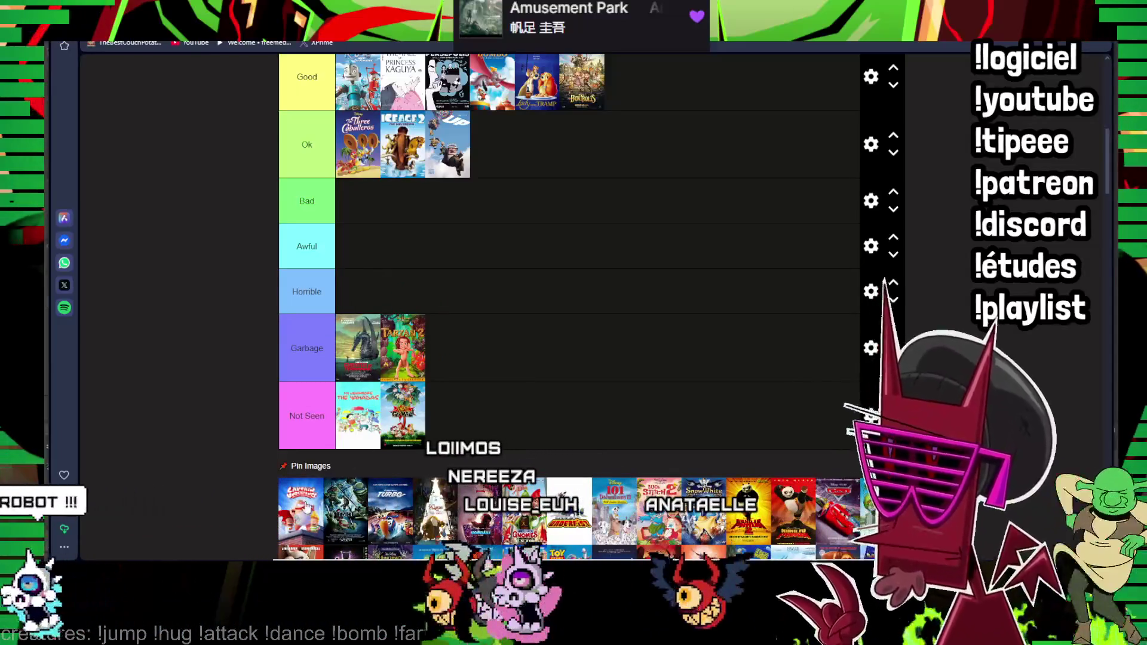
{"action": "mouse_move", "coordinate": [303, 509]}
{"action": "left_mouse_down"}
{"action": "mouse_move", "coordinate": [547, 128]}
{"action": "mouse_move", "coordinate": [539, 135]}
{"action": "left_mouse_up"}
{"action": "left_click_drag", "start_coordinate": [300, 512], "coordinate": [541, 162]}
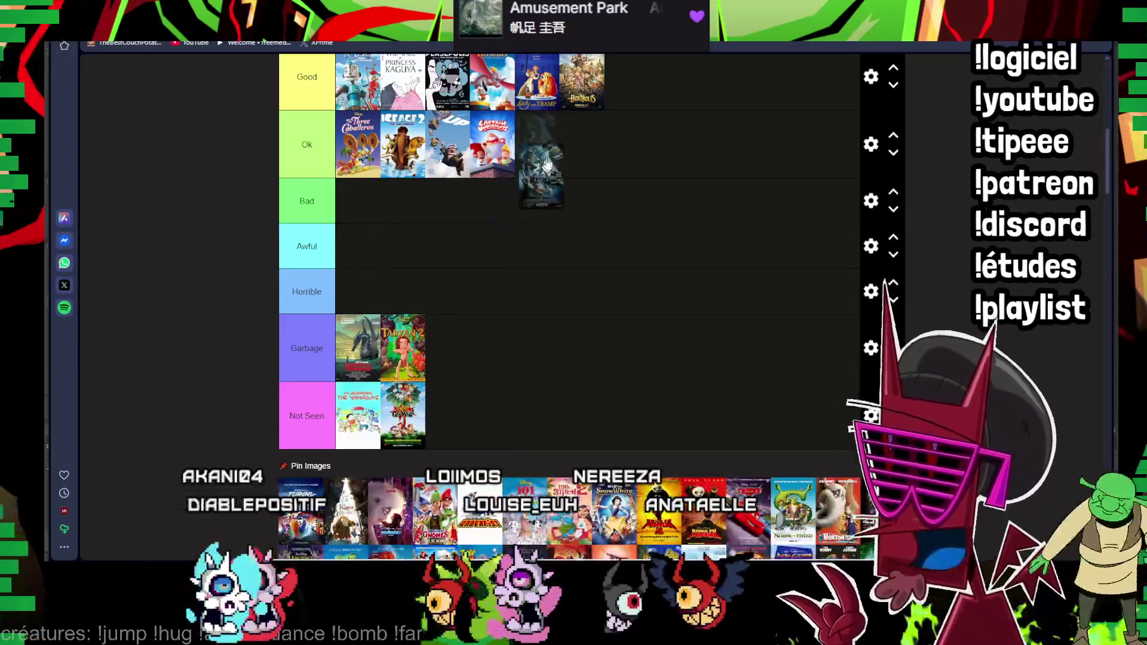
{"action": "left_click_drag", "start_coordinate": [304, 509], "coordinate": [395, 209]}
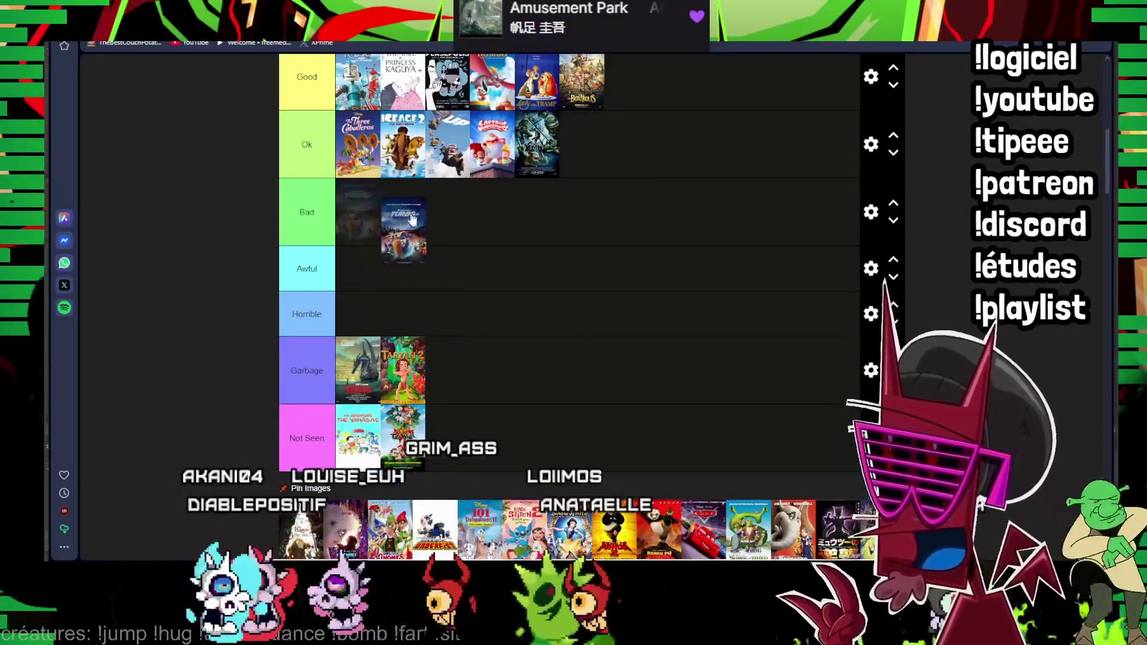
{"action": "mouse_move", "coordinate": [301, 528]}
{"action": "left_mouse_down"}
{"action": "mouse_move", "coordinate": [578, 176]}
{"action": "mouse_move", "coordinate": [539, 187]}
{"action": "left_mouse_up"}
{"action": "scroll", "coordinate": [539, 188], "scroll_direction": "down", "scroll_amount": 5}
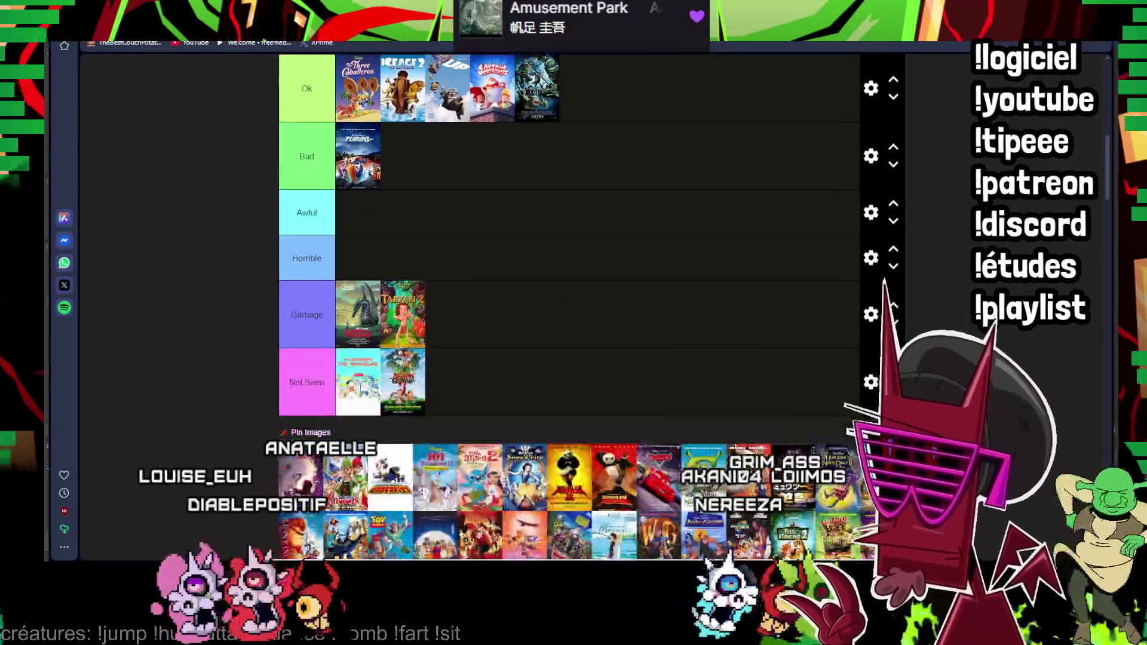
- Rank posters into Not Seen and Garbage, and place 101 Dalmatians and Lilo & Stitch 2 in Ok
{"action": "left_click_drag", "start_coordinate": [304, 468], "coordinate": [476, 345]}
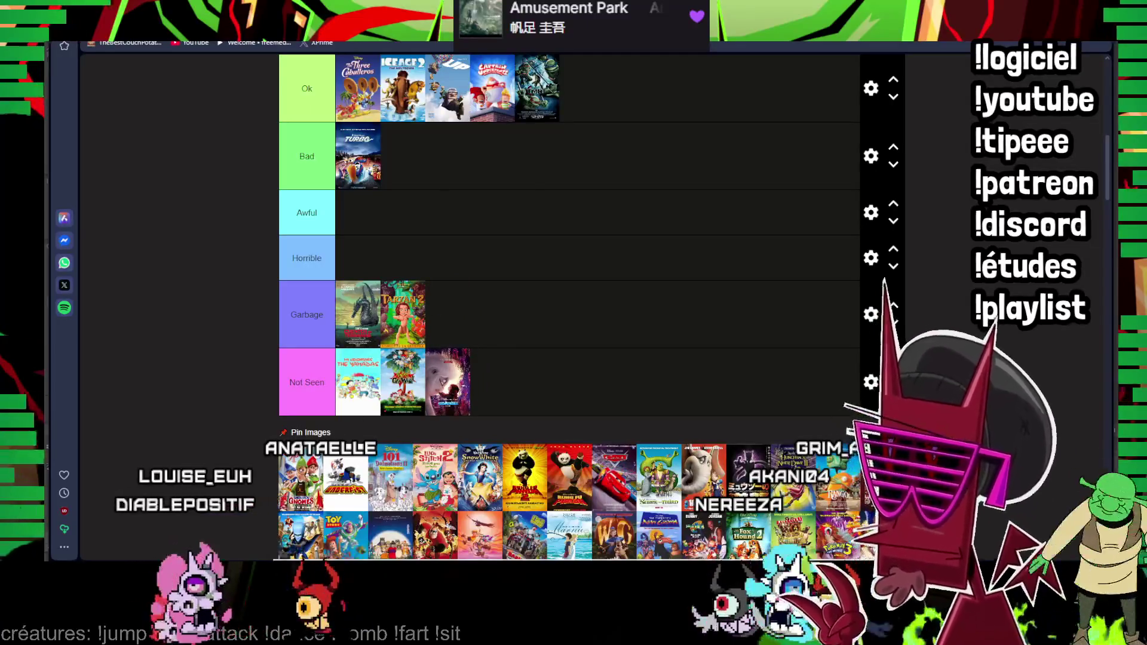
{"action": "left_click_drag", "start_coordinate": [447, 377], "coordinate": [447, 382]}
{"action": "mouse_move", "coordinate": [300, 480]}
{"action": "left_mouse_down"}
{"action": "mouse_move", "coordinate": [615, 349]}
{"action": "mouse_move", "coordinate": [448, 313]}
{"action": "left_mouse_up"}
{"action": "left_click_drag", "start_coordinate": [300, 479], "coordinate": [582, 88]}
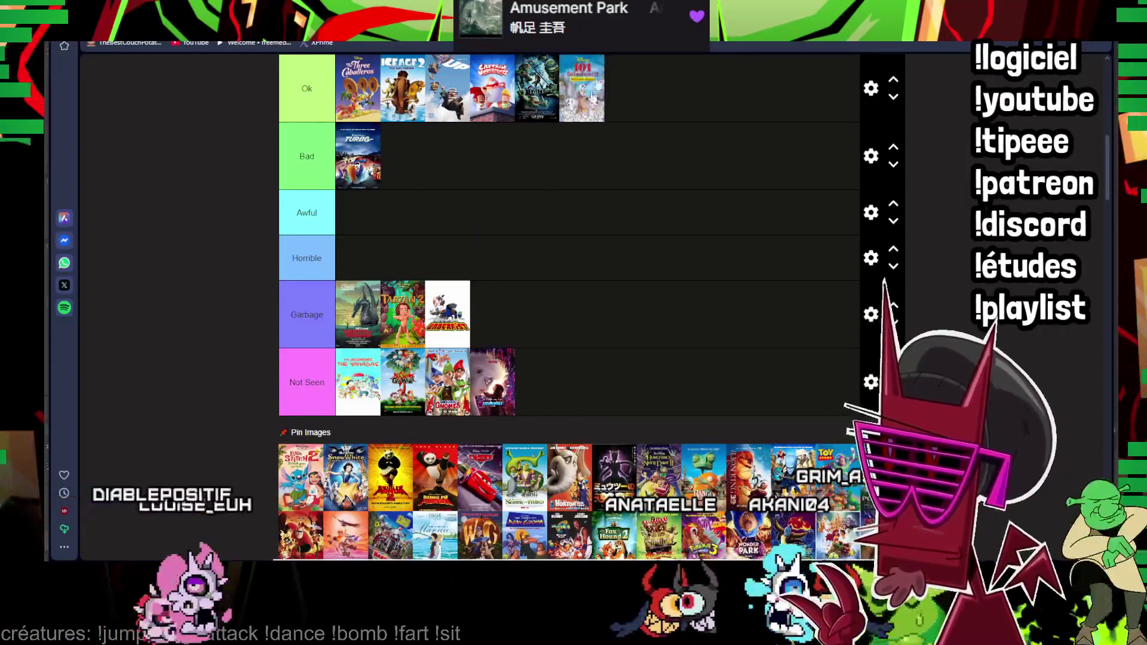
{"action": "left_click_drag", "start_coordinate": [300, 479], "coordinate": [625, 103]}
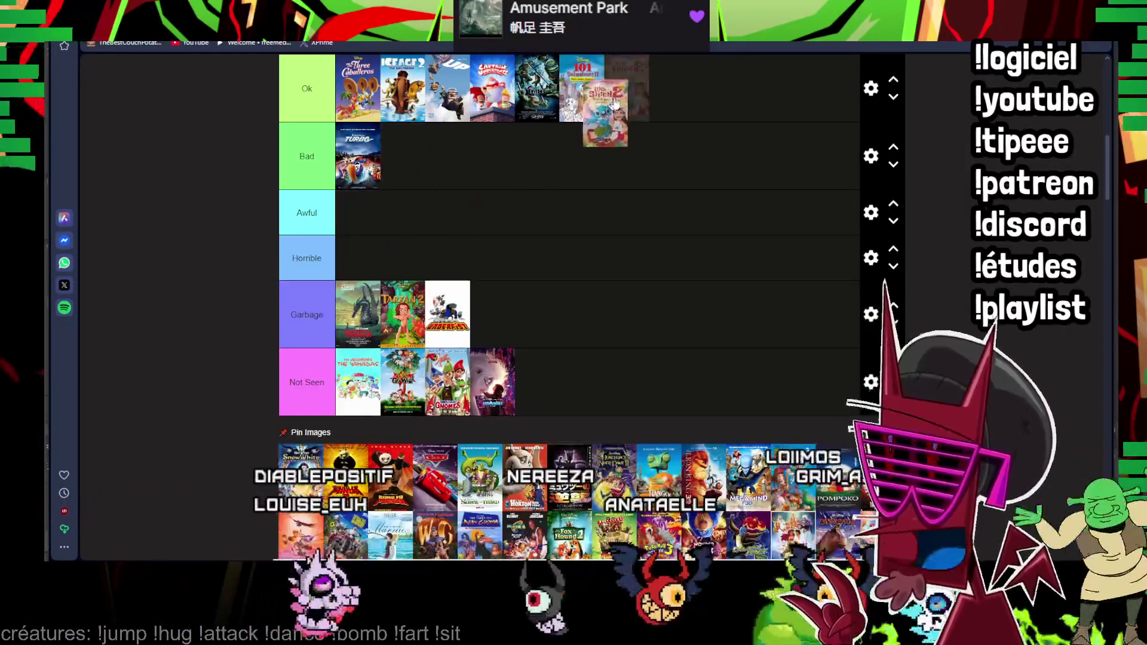
{"action": "left_click_drag", "start_coordinate": [310, 505], "coordinate": [544, 200]}
{"action": "scroll", "coordinate": [409, 381], "scroll_direction": "up", "scroll_amount": 2}
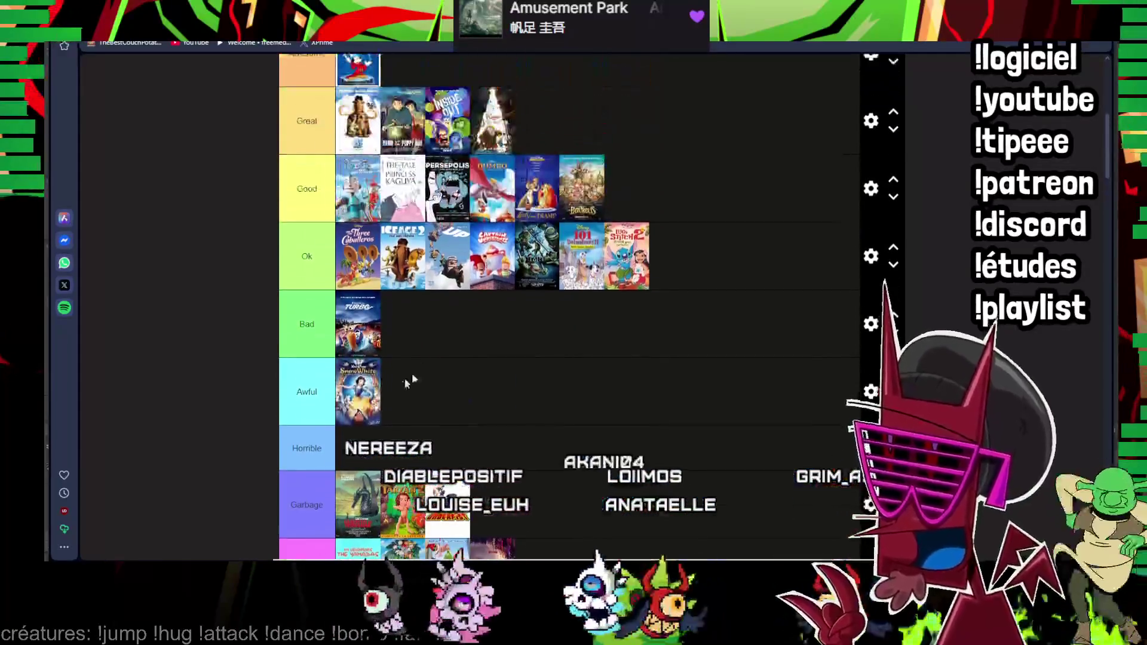
{"action": "scroll", "coordinate": [409, 382], "scroll_direction": "down", "scroll_amount": 4}
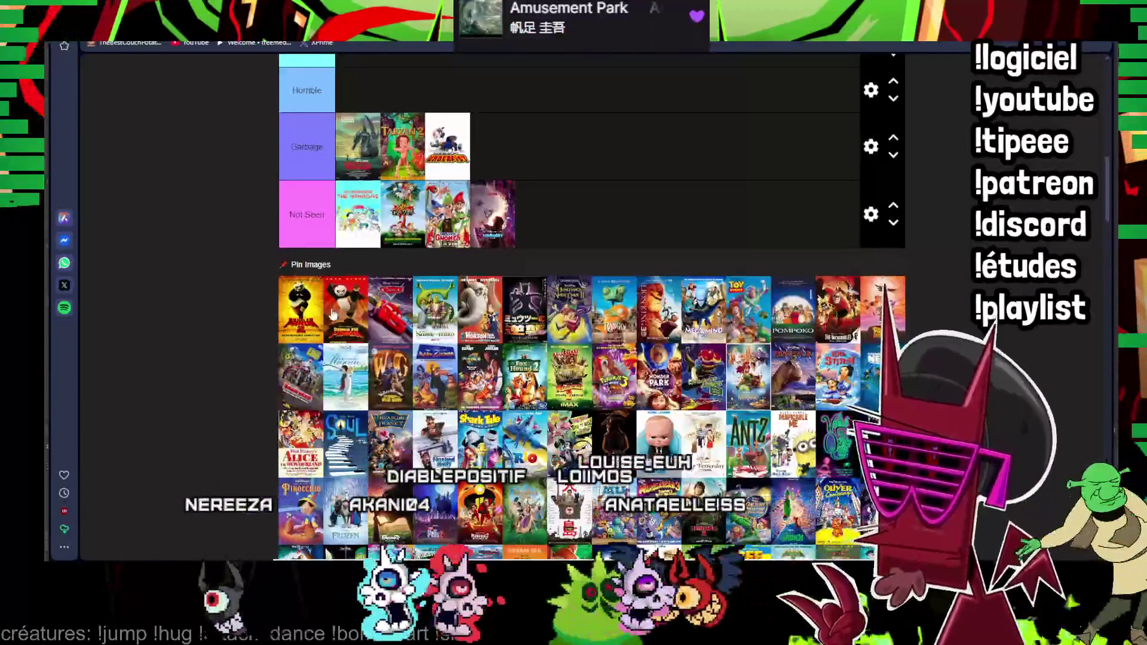
{"action": "scroll", "coordinate": [409, 381], "scroll_direction": "up", "scroll_amount": 1}
{"action": "left_click_drag", "start_coordinate": [301, 366], "coordinate": [519, 129]}
{"action": "scroll", "coordinate": [352, 411], "scroll_direction": "up", "scroll_amount": 4}
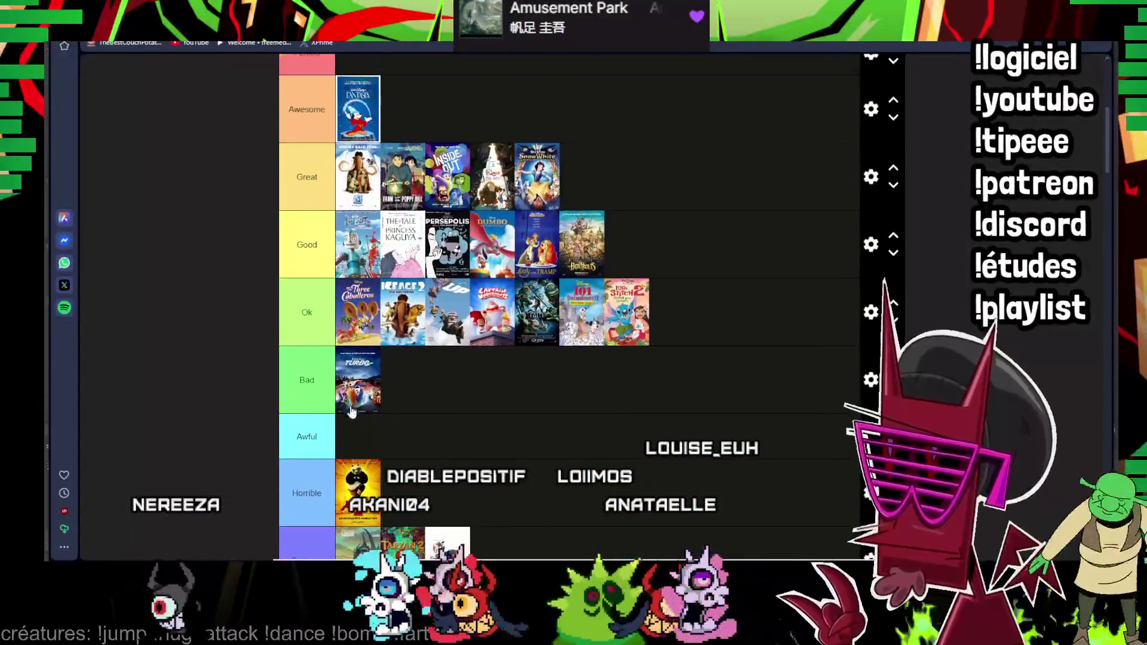
{"action": "left_click_drag", "start_coordinate": [358, 491], "coordinate": [372, 165]}
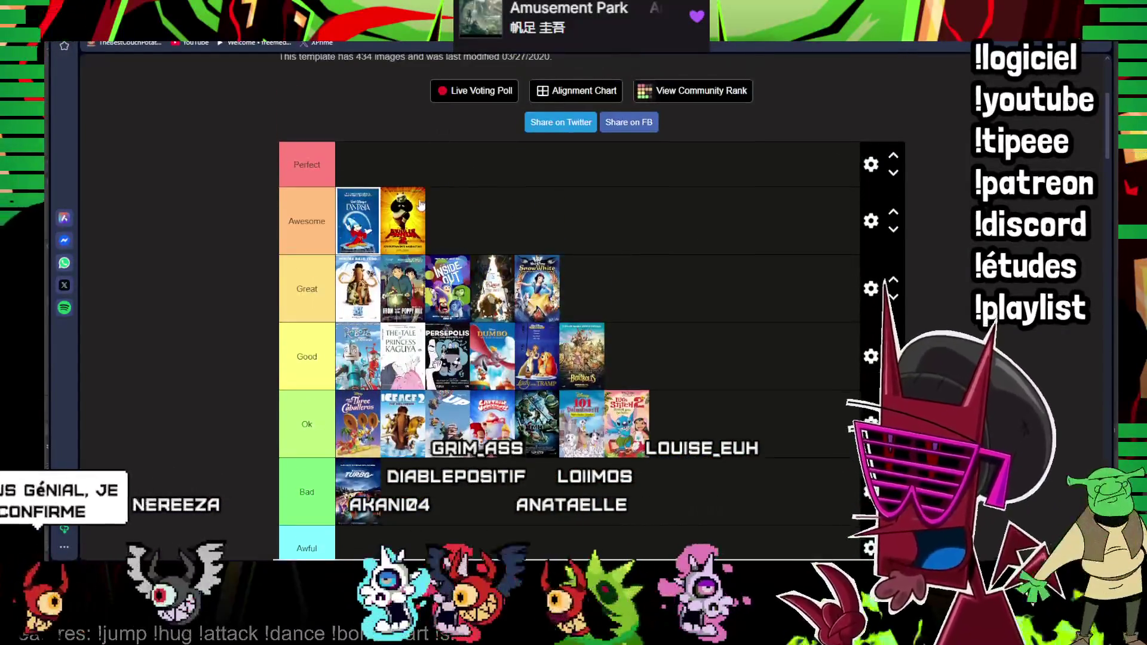
{"action": "scroll", "coordinate": [413, 199], "scroll_direction": "down", "scroll_amount": 4}
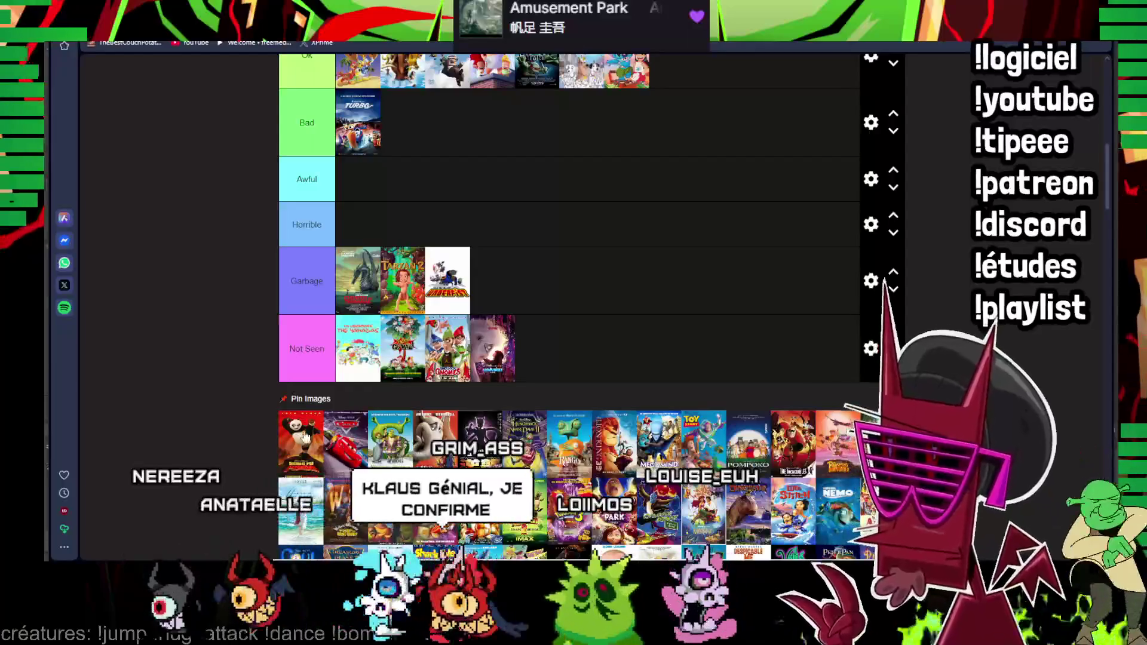
{"action": "left_click_drag", "start_coordinate": [301, 439], "coordinate": [358, 184]}
{"action": "mouse_move", "coordinate": [364, 358]}
{"action": "left_mouse_down"}
{"action": "mouse_move", "coordinate": [457, 229]}
{"action": "mouse_move", "coordinate": [672, 111]}
{"action": "left_mouse_up"}
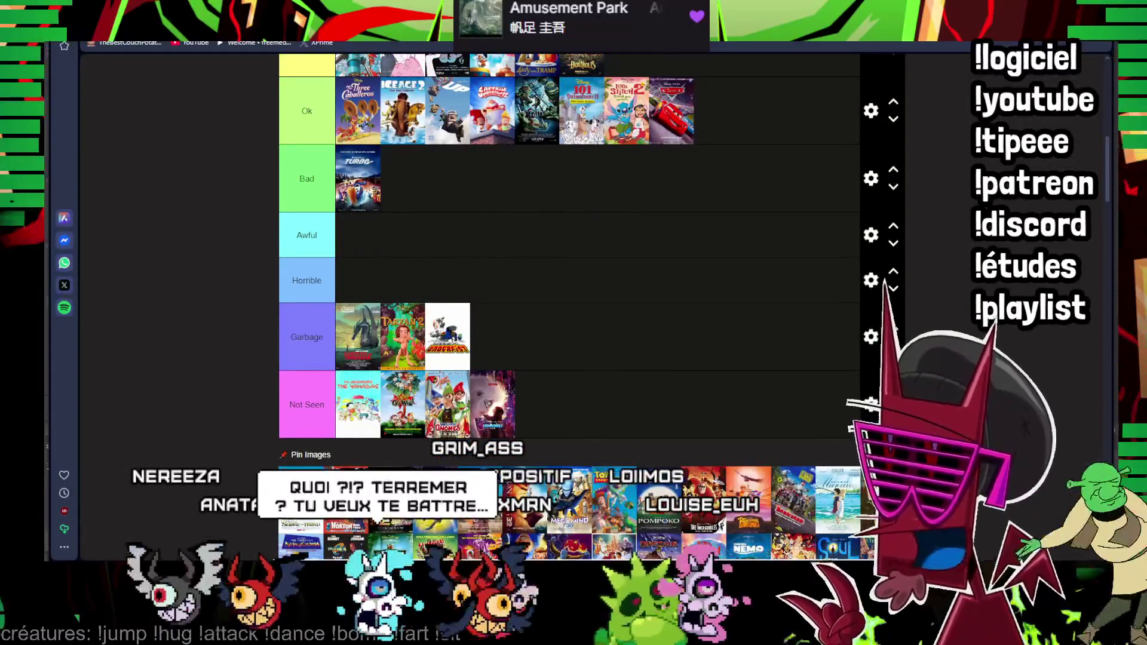
- Rank Shrek as Awful, the elephant poster Ok, a dark poster Horrible, Rango Great and The Lion King Awesome
{"action": "left_click_drag", "start_coordinate": [300, 489], "coordinate": [453, 232]}
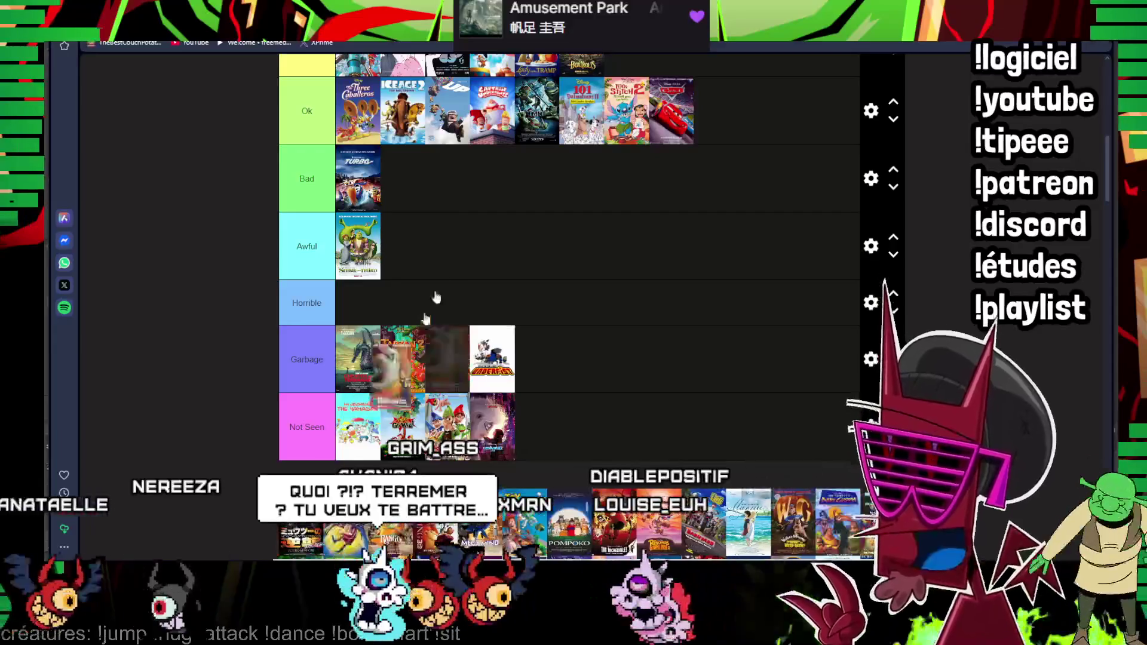
{"action": "left_click_drag", "start_coordinate": [496, 419], "coordinate": [737, 132]}
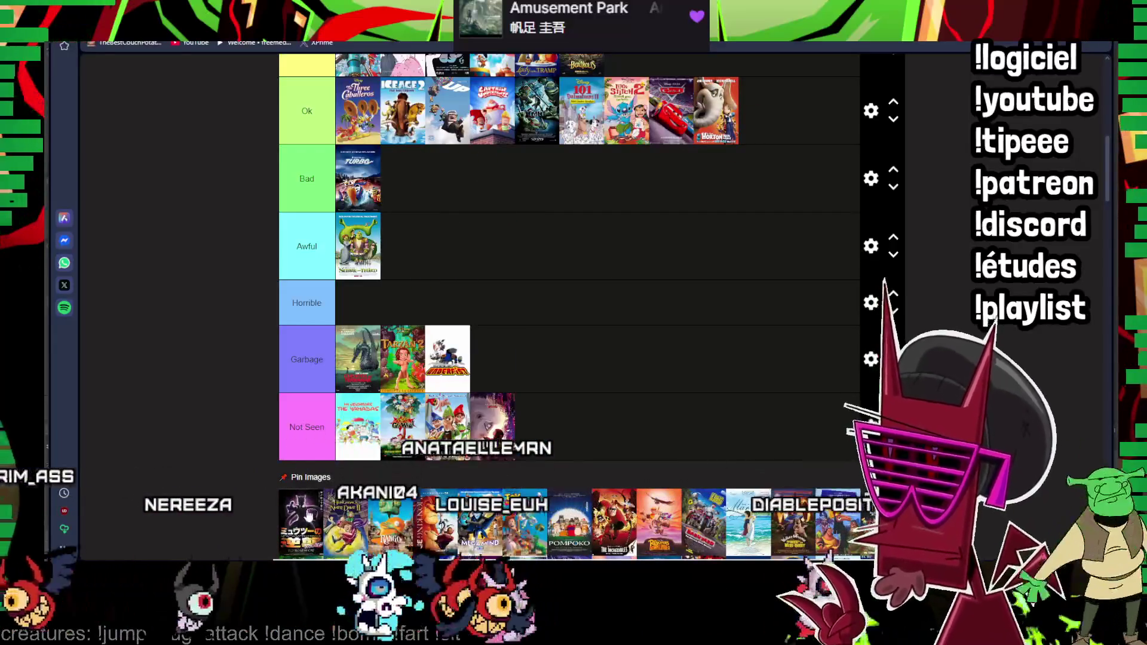
{"action": "scroll", "coordinate": [308, 517], "scroll_direction": "down", "scroll_amount": 1}
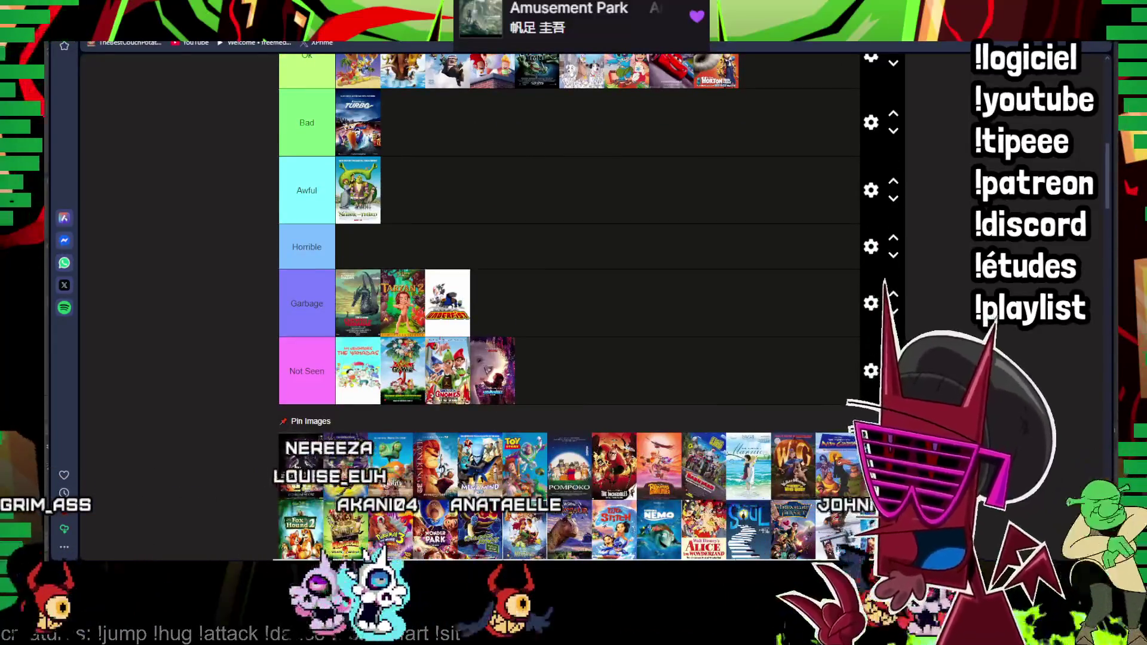
{"action": "scroll", "coordinate": [570, 305], "scroll_direction": "down", "scroll_amount": 1}
{"action": "scroll", "coordinate": [300, 459], "scroll_direction": "up", "scroll_amount": 1}
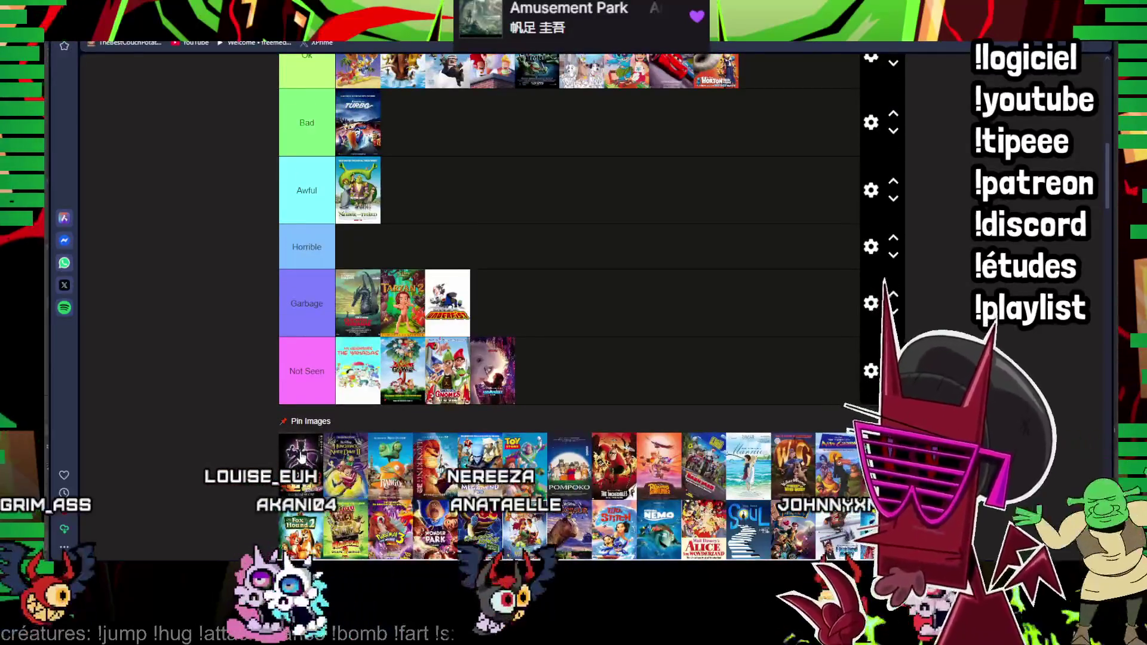
{"action": "left_click_drag", "start_coordinate": [303, 458], "coordinate": [492, 262]}
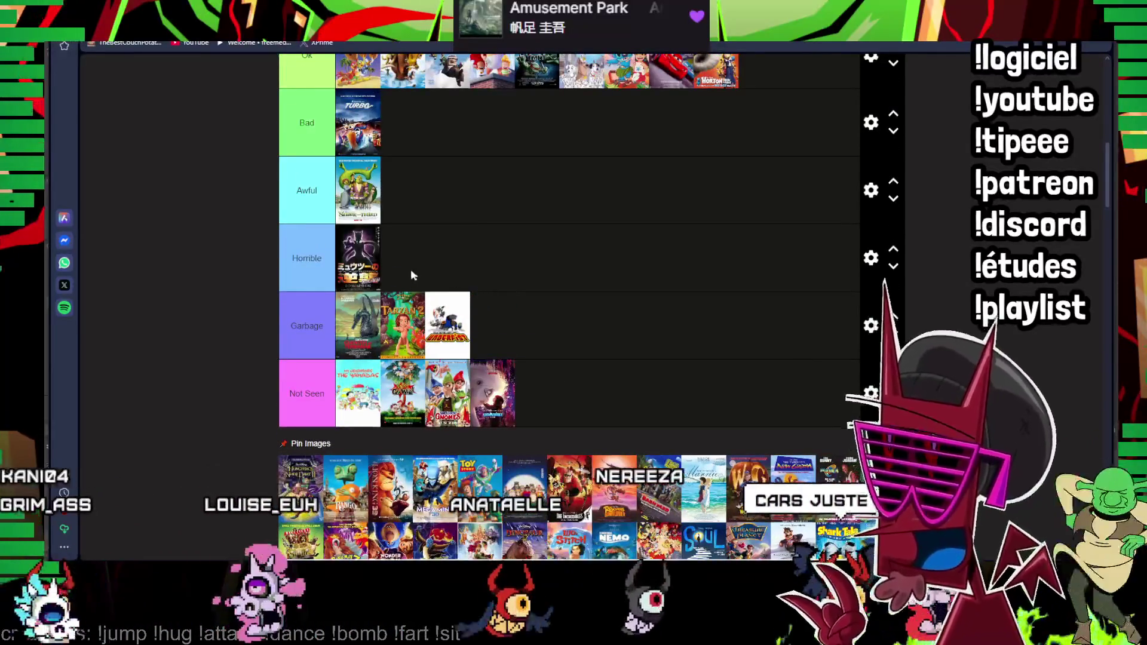
{"action": "scroll", "coordinate": [410, 269], "scroll_direction": "up", "scroll_amount": 2}
{"action": "scroll", "coordinate": [411, 269], "scroll_direction": "up", "scroll_amount": 2}
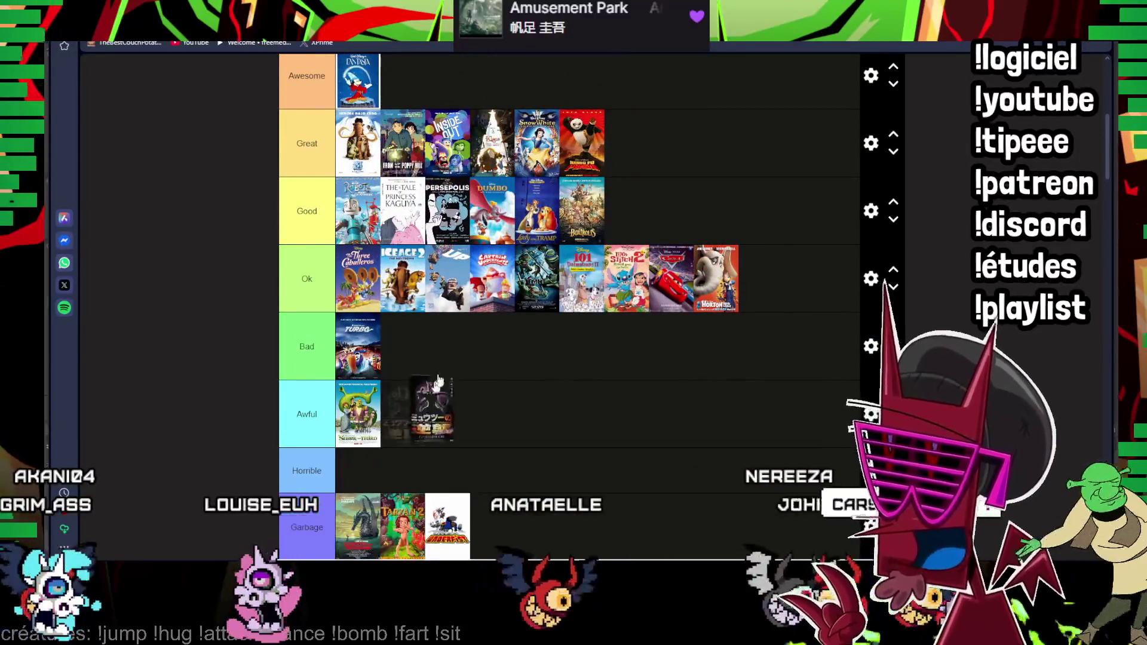
{"action": "left_click_drag", "start_coordinate": [437, 383], "coordinate": [628, 143]}
{"action": "scroll", "coordinate": [486, 427], "scroll_direction": "down", "scroll_amount": 3}
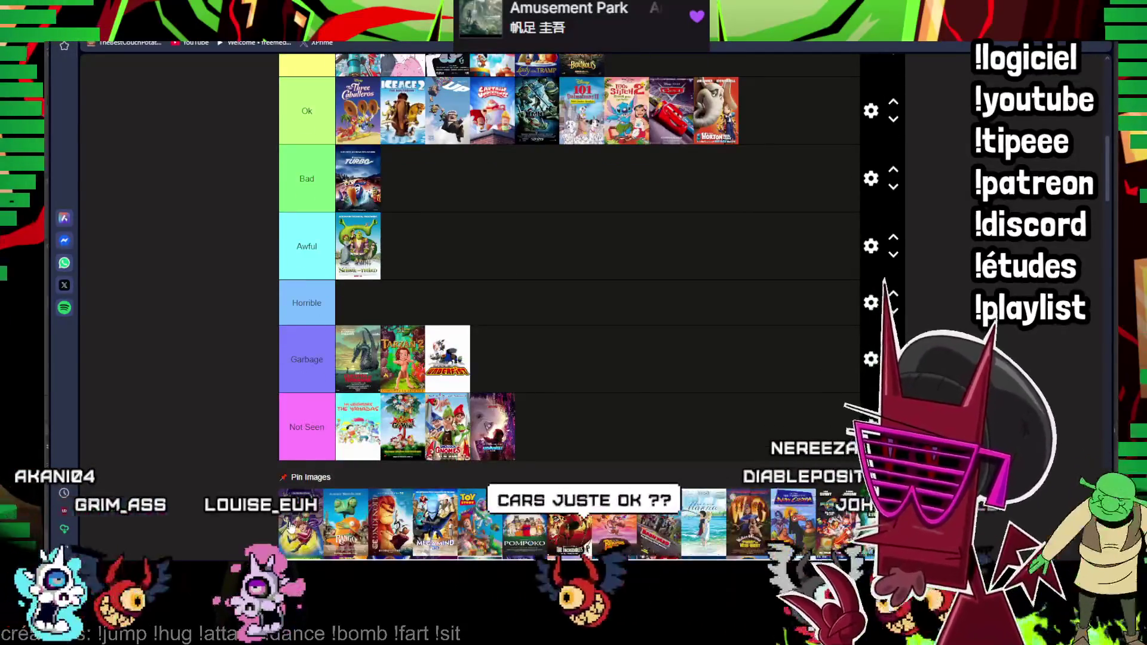
{"action": "mouse_move", "coordinate": [396, 524]}
{"action": "left_mouse_down"}
{"action": "mouse_move", "coordinate": [359, 302]}
{"action": "mouse_move", "coordinate": [403, 302]}
{"action": "left_mouse_up"}
{"action": "scroll", "coordinate": [516, 230], "scroll_direction": "down", "scroll_amount": 1}
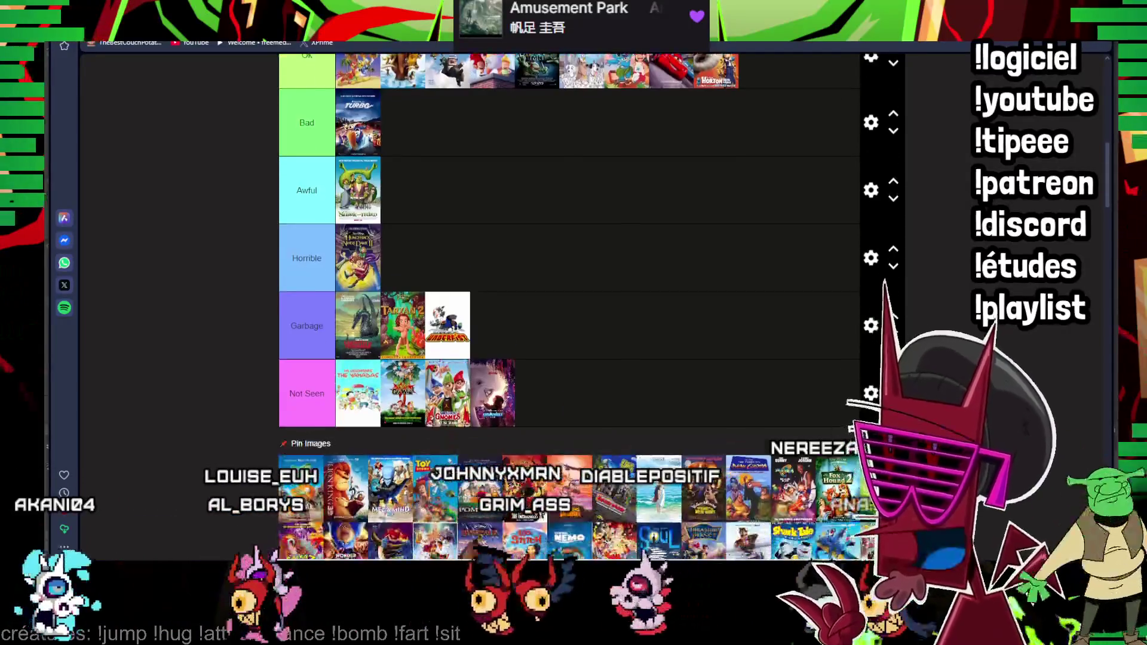
{"action": "scroll", "coordinate": [516, 230], "scroll_direction": "up", "scroll_amount": 4}
{"action": "left_click_drag", "start_coordinate": [408, 482], "coordinate": [652, 154]}
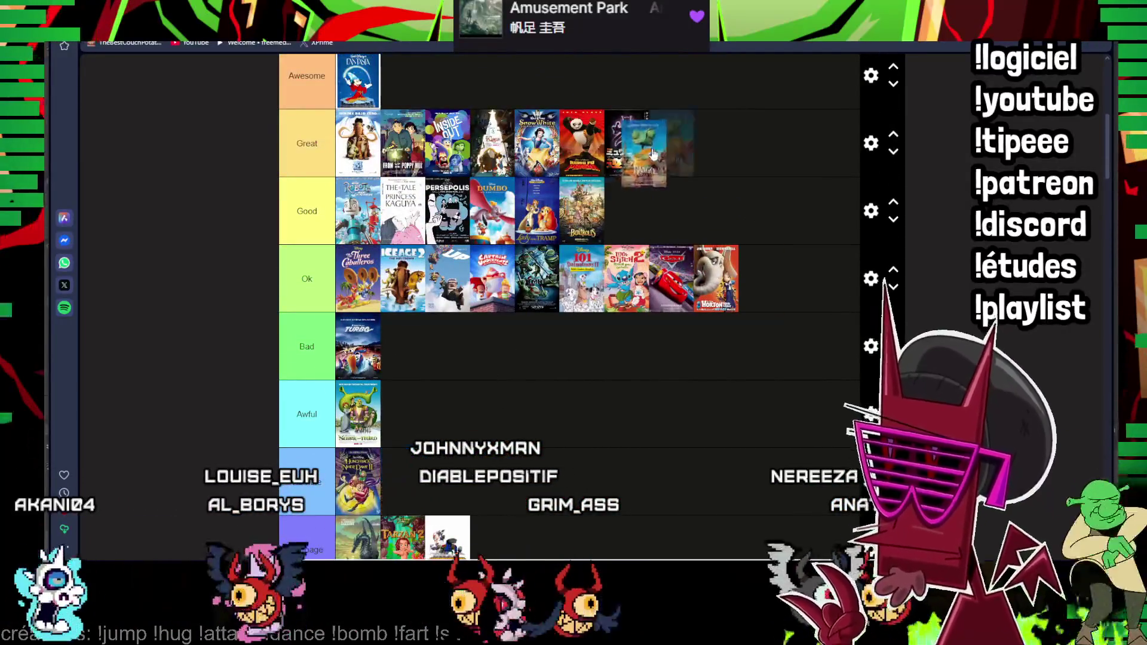
{"action": "scroll", "coordinate": [582, 242], "scroll_direction": "down", "scroll_amount": 3}
{"action": "scroll", "coordinate": [351, 418], "scroll_direction": "down", "scroll_amount": 1}
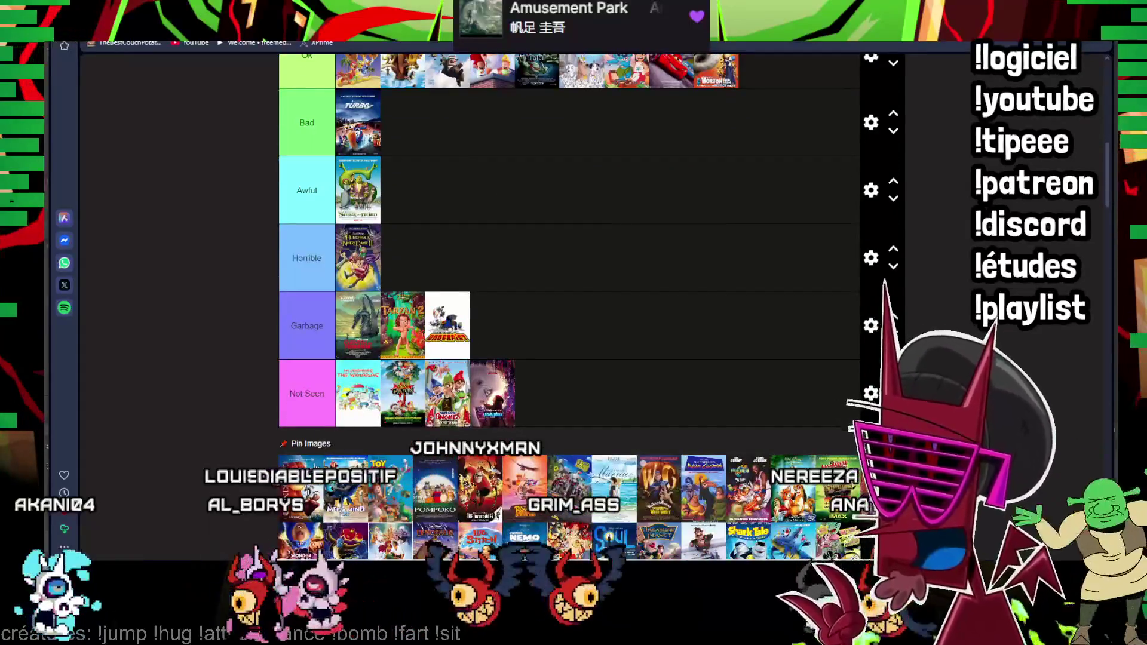
{"action": "left_click_drag", "start_coordinate": [359, 476], "coordinate": [478, 254]}
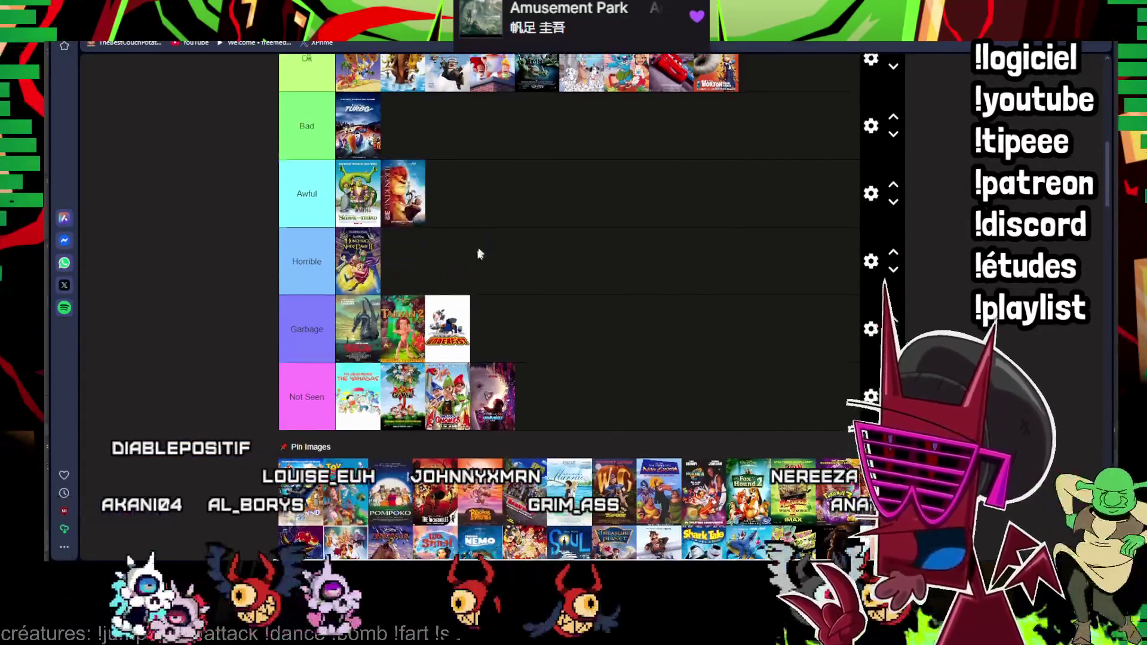
{"action": "scroll", "coordinate": [478, 255], "scroll_direction": "up", "scroll_amount": 3}
{"action": "scroll", "coordinate": [478, 255], "scroll_direction": "up", "scroll_amount": 1}
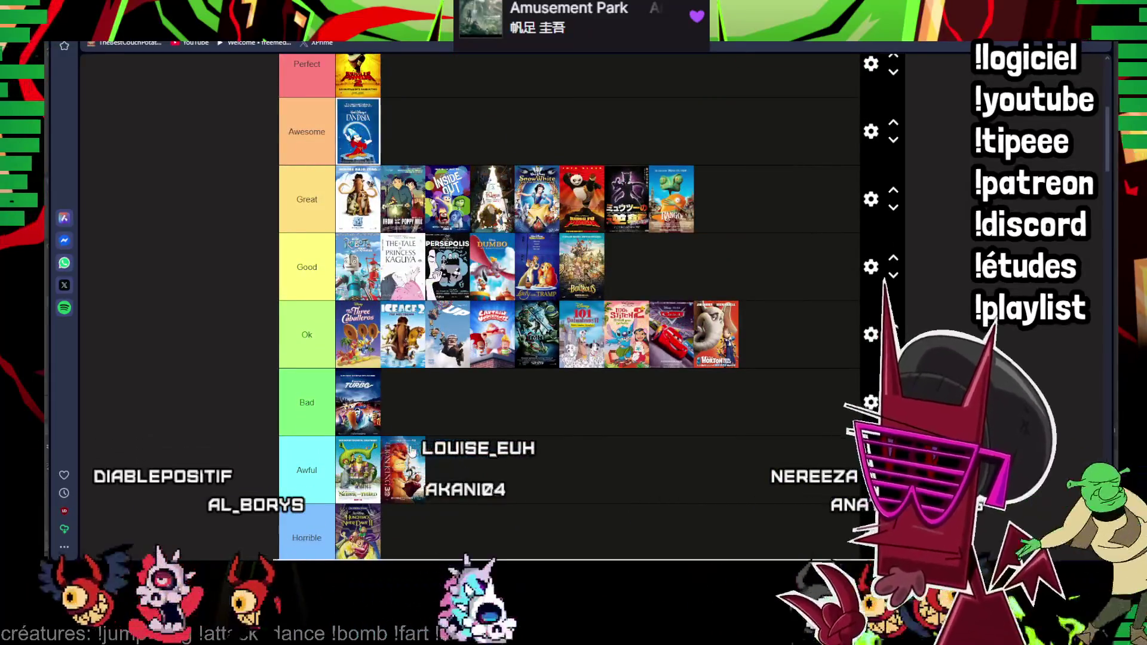
{"action": "left_click_drag", "start_coordinate": [401, 468], "coordinate": [452, 119]}
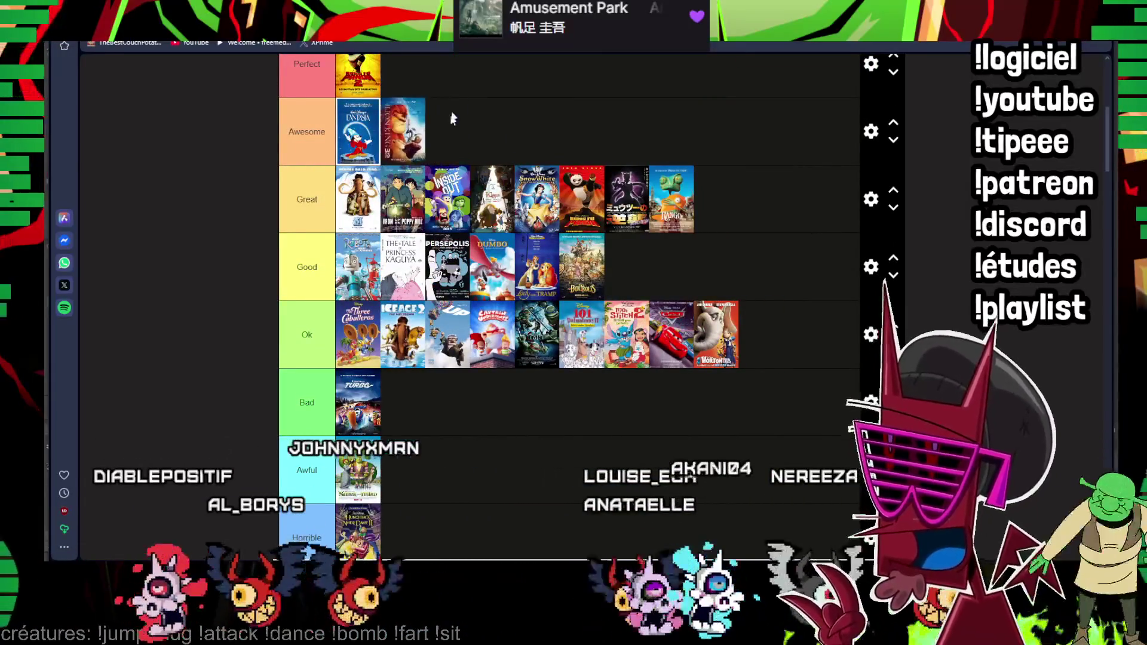
{"action": "scroll", "coordinate": [453, 119], "scroll_direction": "down", "scroll_amount": 3}
{"action": "left_click_drag", "start_coordinate": [389, 489], "coordinate": [537, 393]}
{"action": "scroll", "coordinate": [323, 381], "scroll_direction": "down", "scroll_amount": 1}
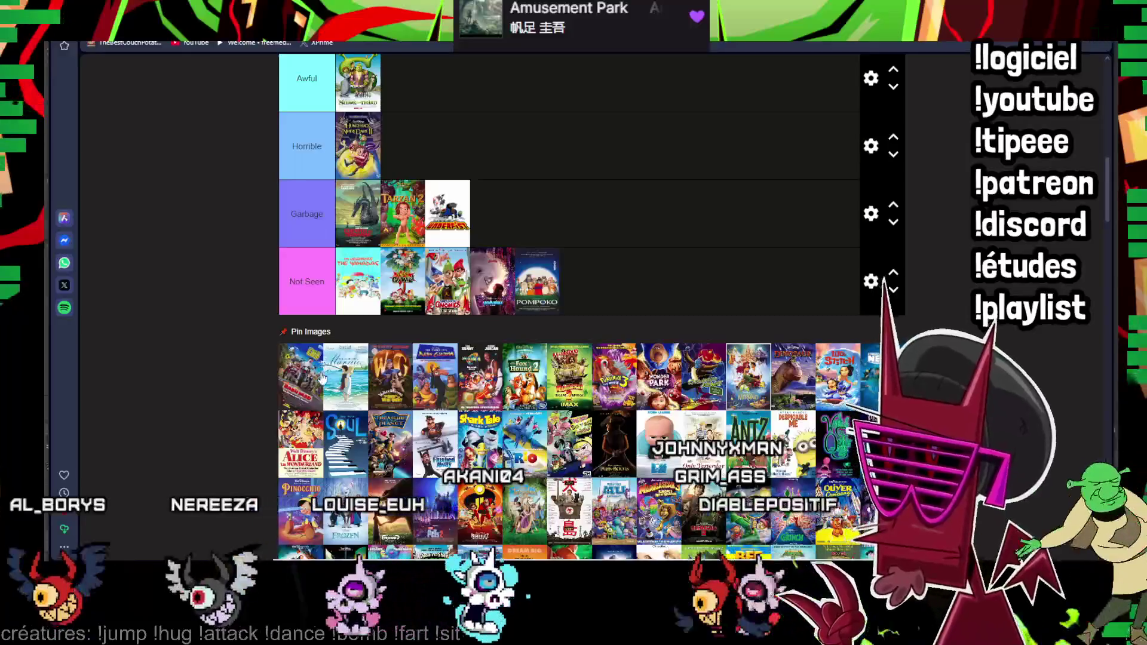
{"action": "left_click_drag", "start_coordinate": [307, 382], "coordinate": [421, 149]}
{"action": "scroll", "coordinate": [424, 263], "scroll_direction": "up", "scroll_amount": 2}
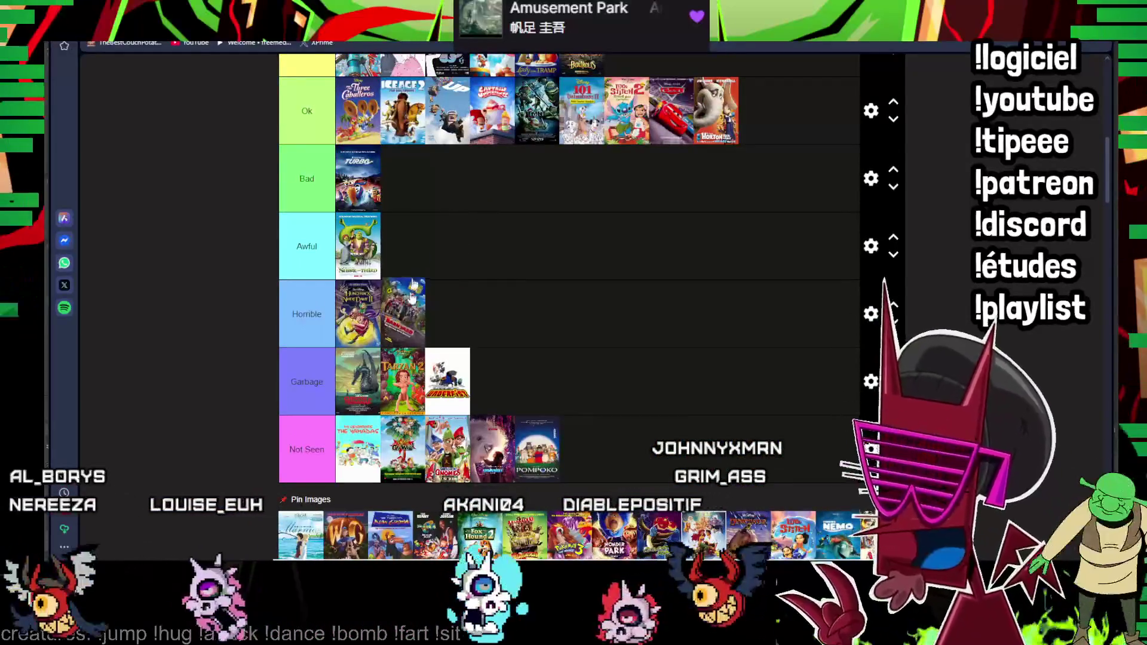
{"action": "left_click_drag", "start_coordinate": [407, 300], "coordinate": [406, 197]}
{"action": "scroll", "coordinate": [405, 201], "scroll_direction": "down", "scroll_amount": 1}
{"action": "mouse_move", "coordinate": [305, 443]}
{"action": "left_mouse_down"}
{"action": "mouse_move", "coordinate": [705, 208]}
{"action": "mouse_move", "coordinate": [763, 220]}
{"action": "left_mouse_up"}
{"action": "scroll", "coordinate": [502, 324], "scroll_direction": "up", "scroll_amount": 2}
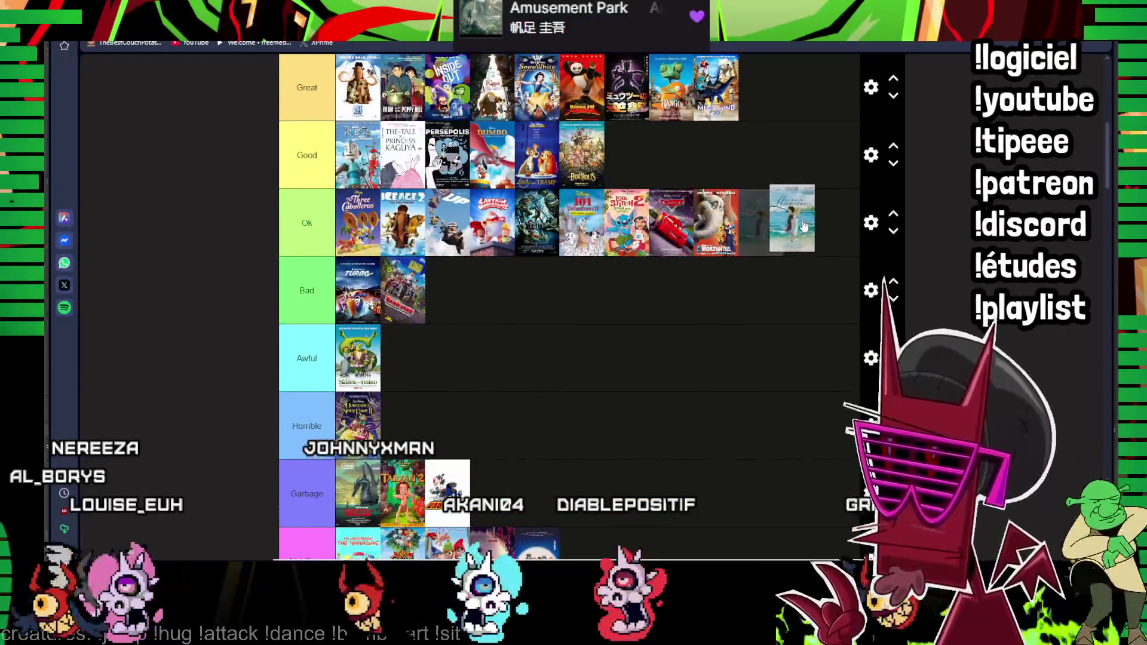
{"action": "scroll", "coordinate": [628, 269], "scroll_direction": "down", "scroll_amount": 2}
{"action": "mouse_move", "coordinate": [314, 502]}
{"action": "left_mouse_down"}
{"action": "mouse_move", "coordinate": [714, 133]}
{"action": "mouse_move", "coordinate": [490, 323]}
{"action": "mouse_move", "coordinate": [627, 255]}
{"action": "left_mouse_up"}
{"action": "scroll", "coordinate": [449, 121], "scroll_direction": "up", "scroll_amount": 2}
{"action": "scroll", "coordinate": [490, 323], "scroll_direction": "down", "scroll_amount": 3}
{"action": "scroll", "coordinate": [474, 172], "scroll_direction": "up", "scroll_amount": 4}
- Move posters into Perfect, Awful, Good and Ok, and put Wonder Park in Not Seen after Pompoko
{"action": "left_click_drag", "start_coordinate": [399, 529], "coordinate": [541, 139]}
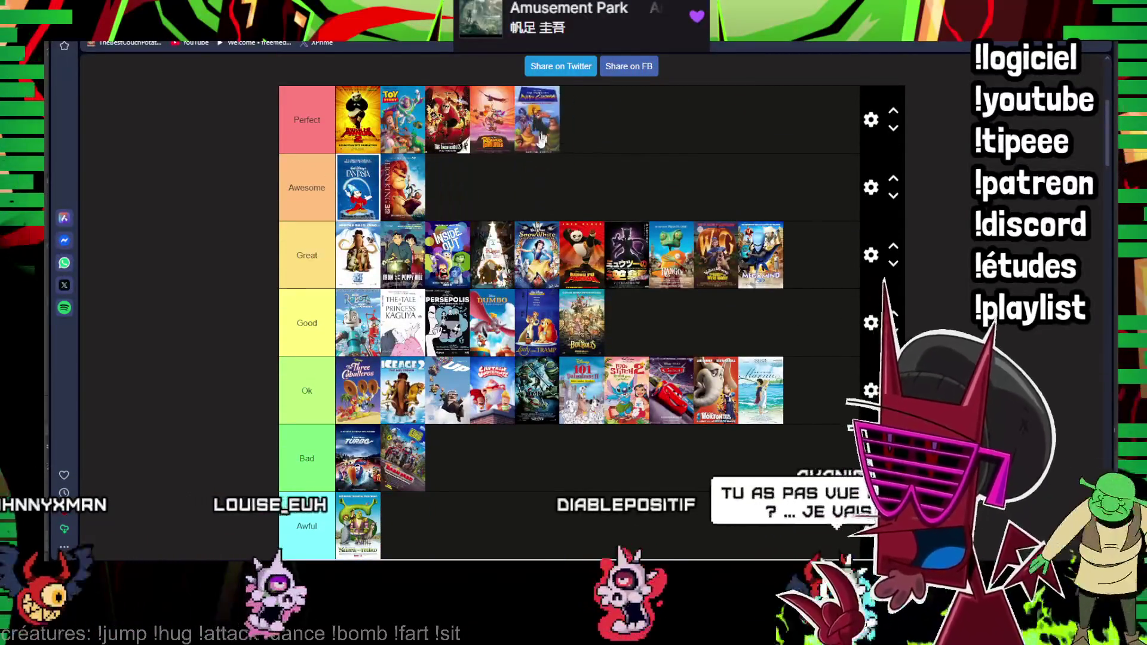
{"action": "scroll", "coordinate": [375, 453], "scroll_direction": "down", "scroll_amount": 4}
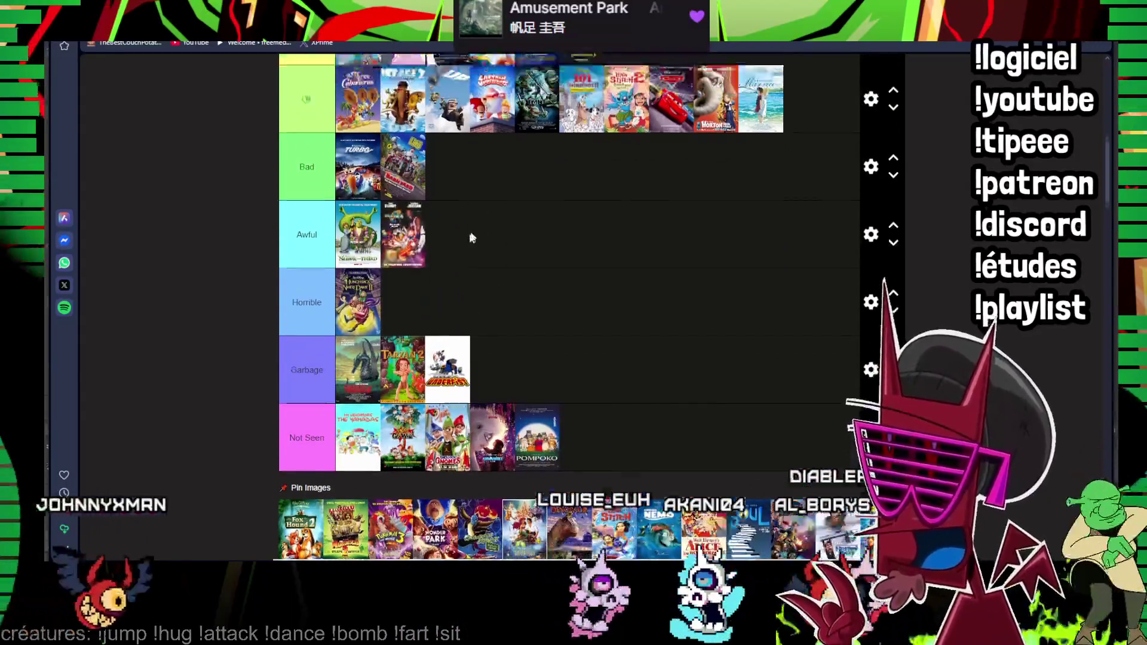
{"action": "scroll", "coordinate": [443, 260], "scroll_direction": "up", "scroll_amount": 3}
{"action": "mouse_move", "coordinate": [403, 326]}
{"action": "left_mouse_down"}
{"action": "mouse_move", "coordinate": [405, 460]}
{"action": "mouse_move", "coordinate": [653, 286]}
{"action": "left_mouse_up"}
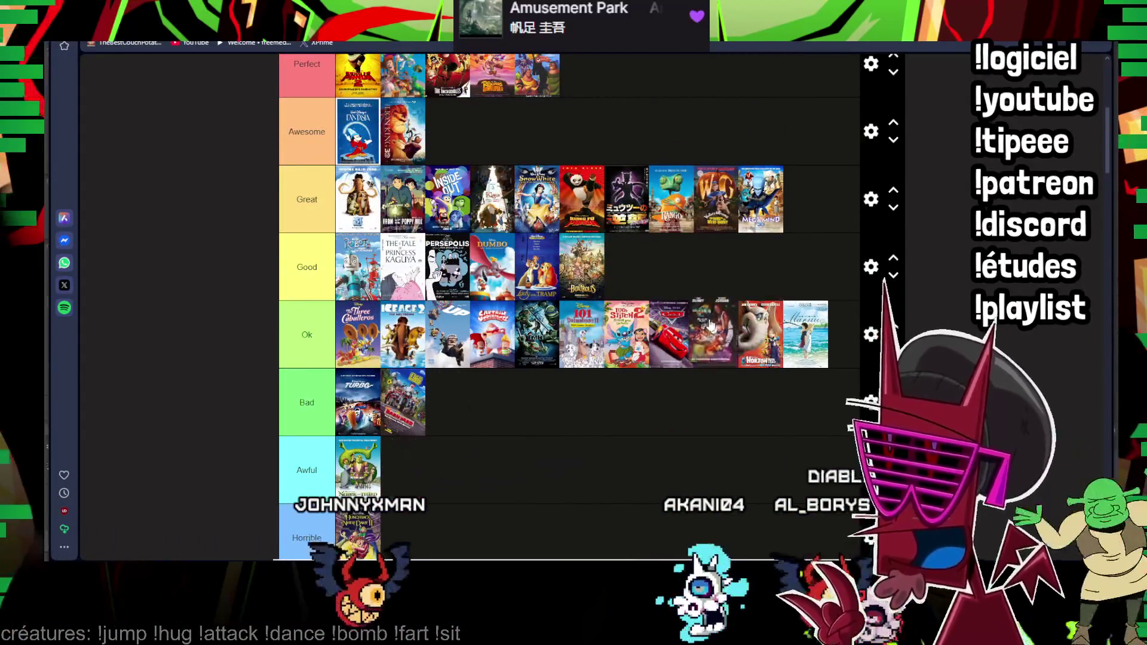
{"action": "scroll", "coordinate": [628, 302], "scroll_direction": "down", "scroll_amount": 4}
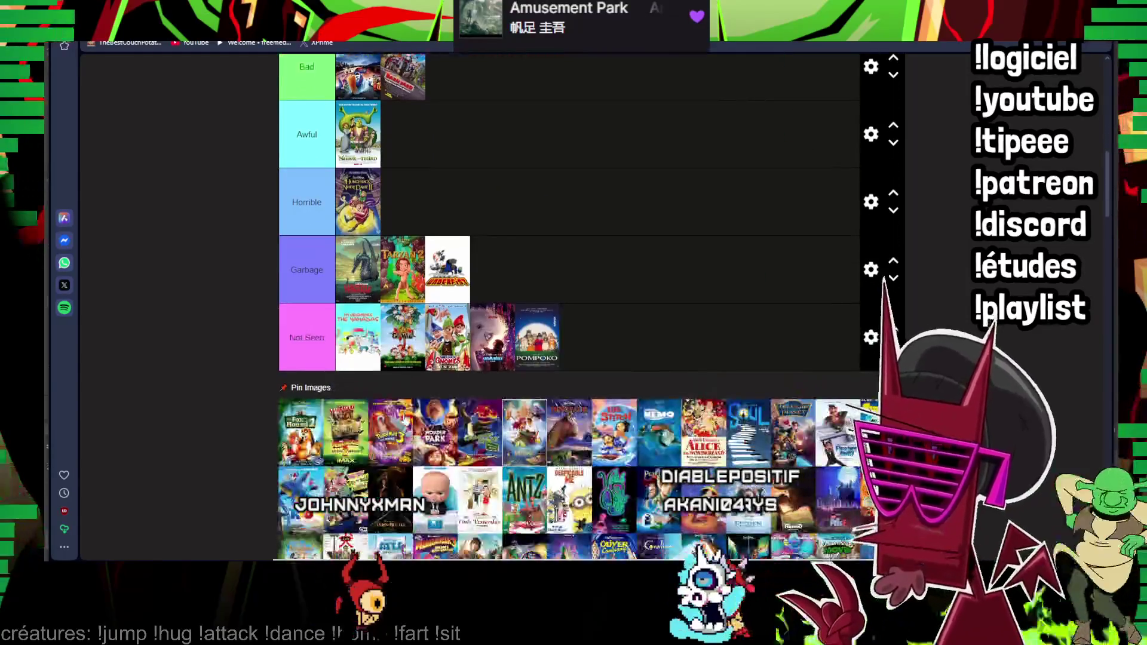
{"action": "left_click_drag", "start_coordinate": [301, 433], "coordinate": [404, 381]}
{"action": "scroll", "coordinate": [435, 244], "scroll_direction": "up", "scroll_amount": 3}
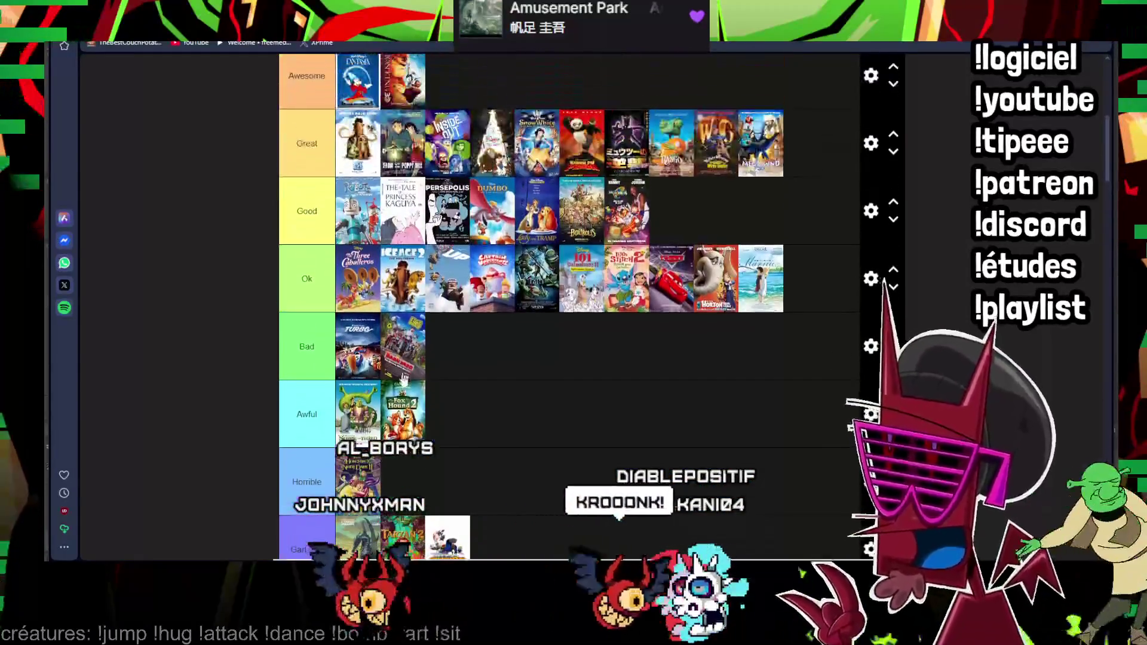
{"action": "scroll", "coordinate": [576, 335], "scroll_direction": "down", "scroll_amount": 3}
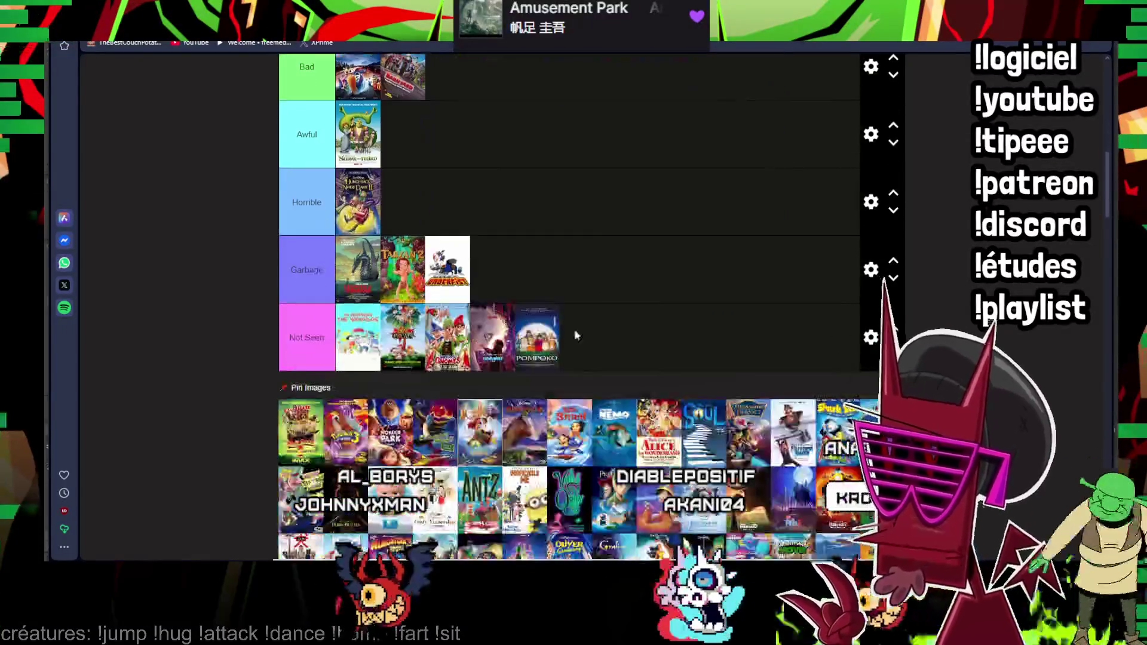
{"action": "mouse_move", "coordinate": [320, 405]}
{"action": "left_mouse_down"}
{"action": "mouse_move", "coordinate": [540, 356]}
{"action": "mouse_move", "coordinate": [807, 192]}
{"action": "left_mouse_up"}
{"action": "scroll", "coordinate": [540, 356], "scroll_direction": "up", "scroll_amount": 4}
{"action": "scroll", "coordinate": [587, 321], "scroll_direction": "down", "scroll_amount": 3}
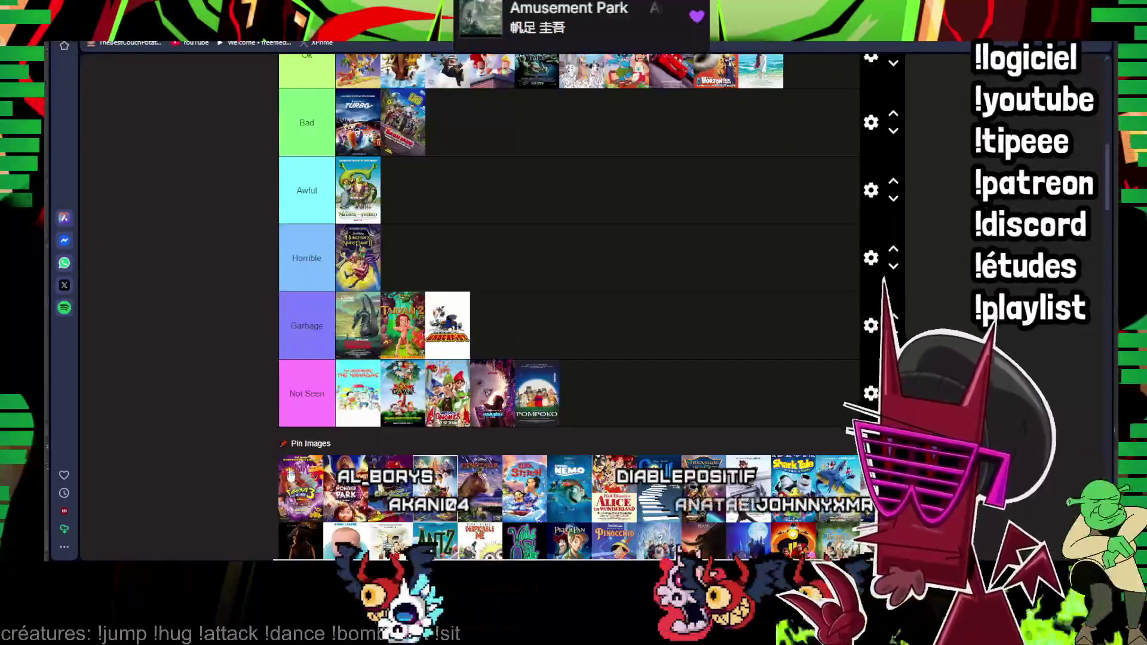
{"action": "left_click_drag", "start_coordinate": [297, 481], "coordinate": [546, 177]}
{"action": "scroll", "coordinate": [547, 177], "scroll_direction": "up", "scroll_amount": 2}
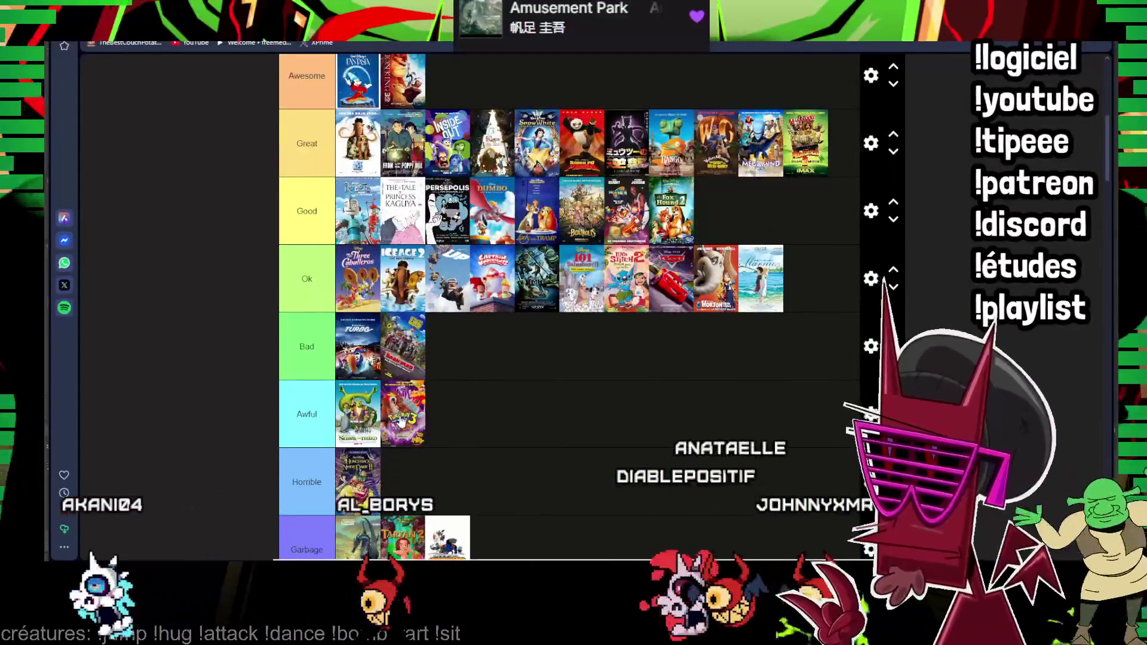
{"action": "left_click_drag", "start_coordinate": [402, 416], "coordinate": [708, 193]}
{"action": "scroll", "coordinate": [628, 233], "scroll_direction": "down", "scroll_amount": 3}
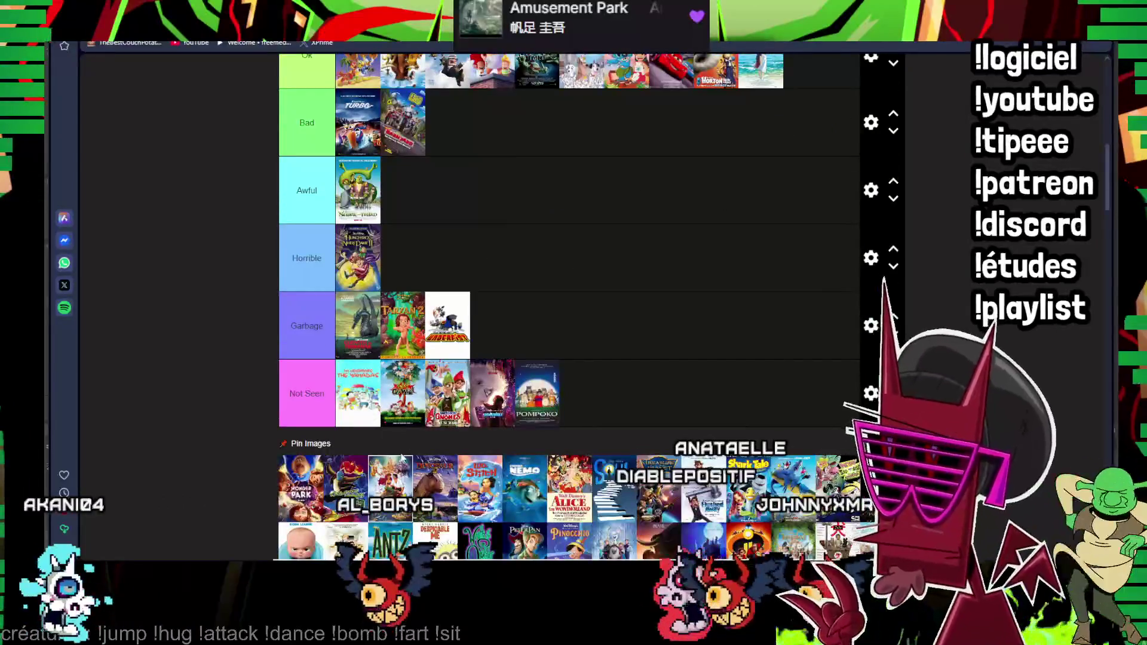
{"action": "mouse_move", "coordinate": [465, 426]}
{"action": "left_mouse_down"}
{"action": "mouse_move", "coordinate": [583, 397]}
{"action": "mouse_move", "coordinate": [628, 403]}
{"action": "left_mouse_up"}
{"action": "left_click_drag", "start_coordinate": [303, 484], "coordinate": [422, 261]}
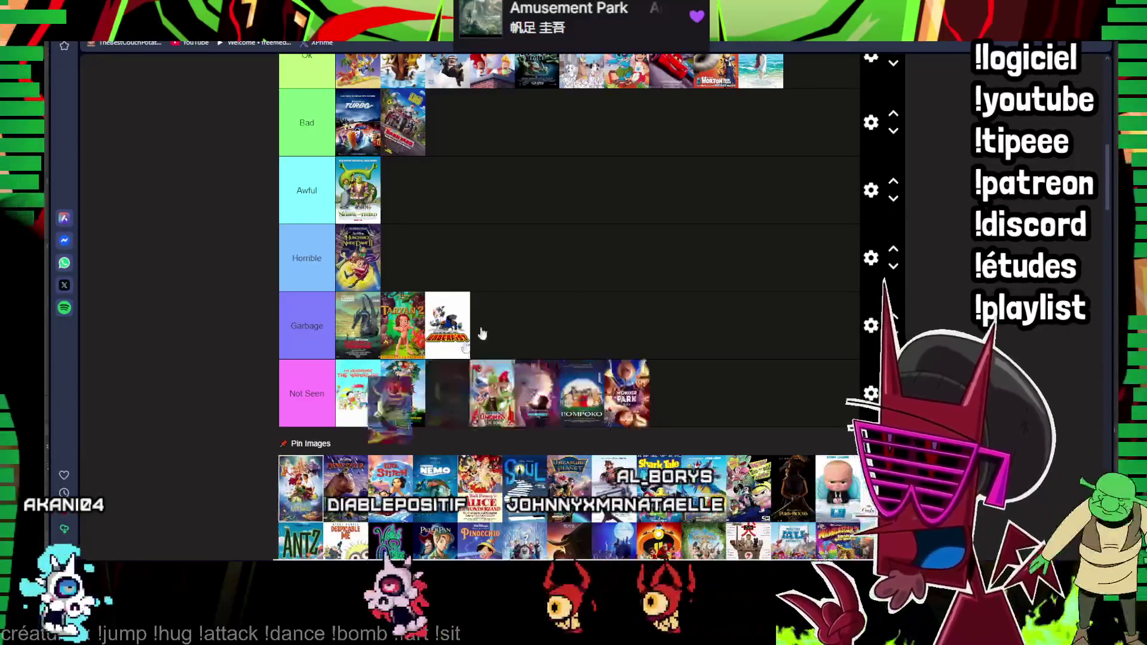
{"action": "scroll", "coordinate": [430, 395], "scroll_direction": "up", "scroll_amount": 2}
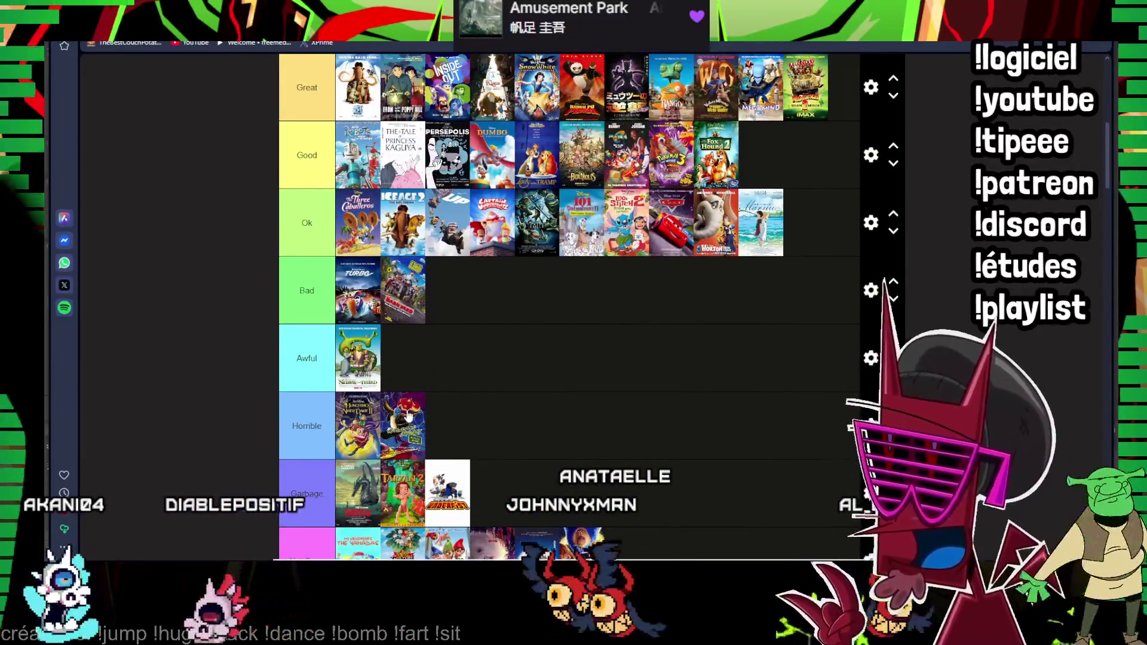
{"action": "left_click_drag", "start_coordinate": [408, 414], "coordinate": [862, 258]}
{"action": "scroll", "coordinate": [671, 308], "scroll_direction": "down", "scroll_amount": 3}
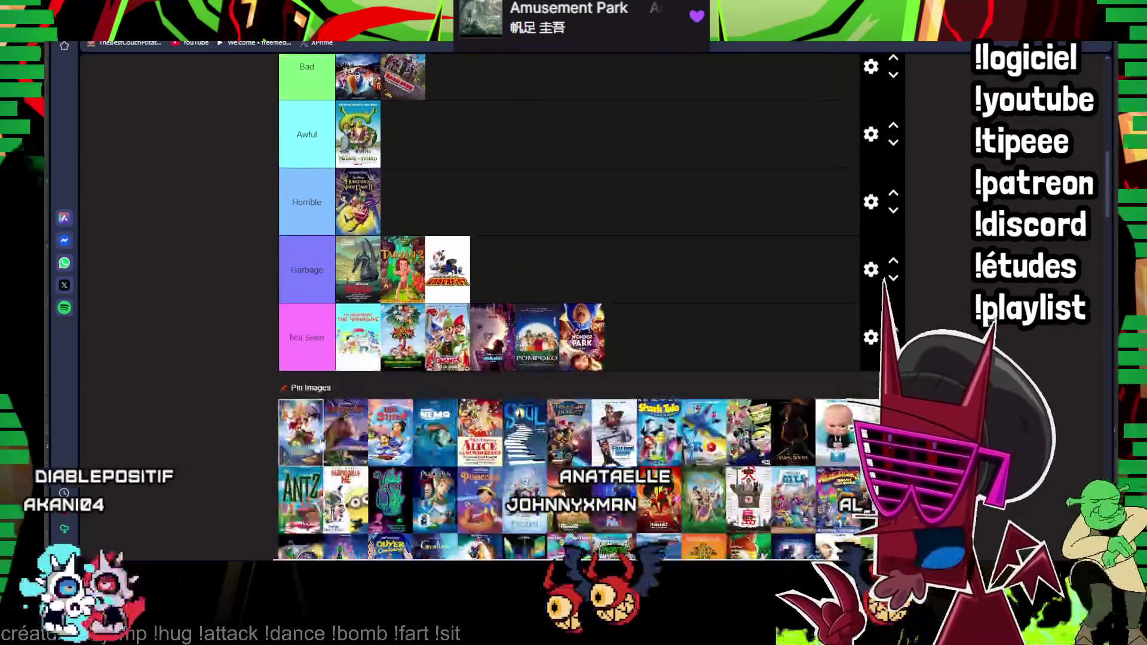
{"action": "left_click_drag", "start_coordinate": [315, 435], "coordinate": [403, 135]}
{"action": "scroll", "coordinate": [397, 482], "scroll_direction": "up", "scroll_amount": 4}
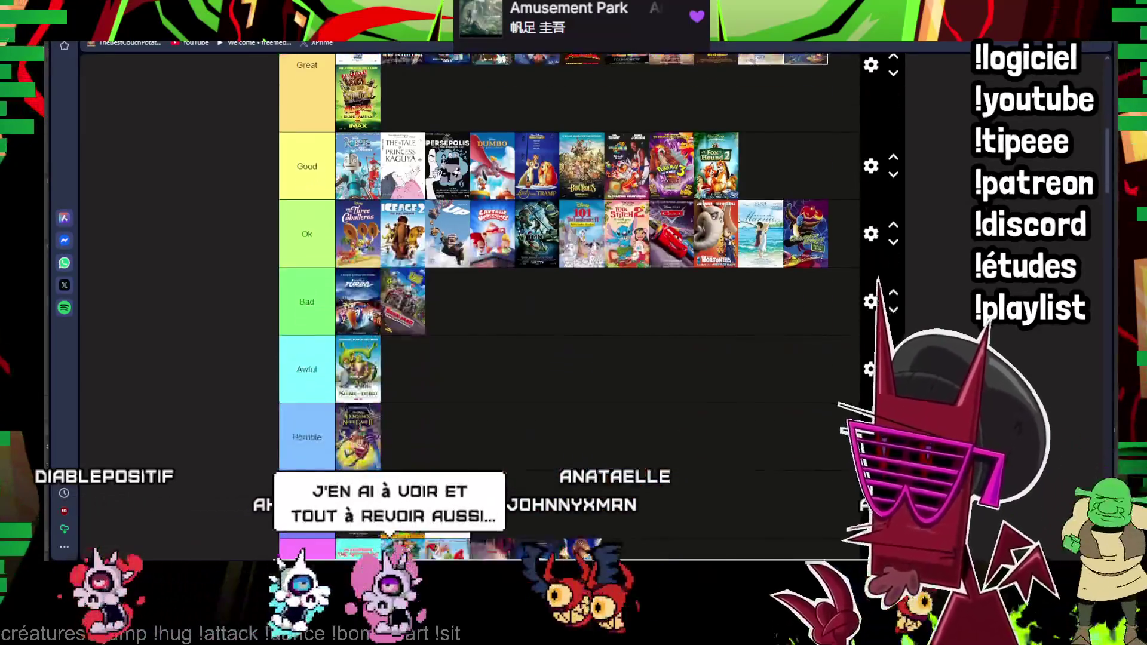
{"action": "left_click_drag", "start_coordinate": [404, 520], "coordinate": [358, 269]}
{"action": "left_click_drag", "start_coordinate": [491, 404], "coordinate": [758, 137]}
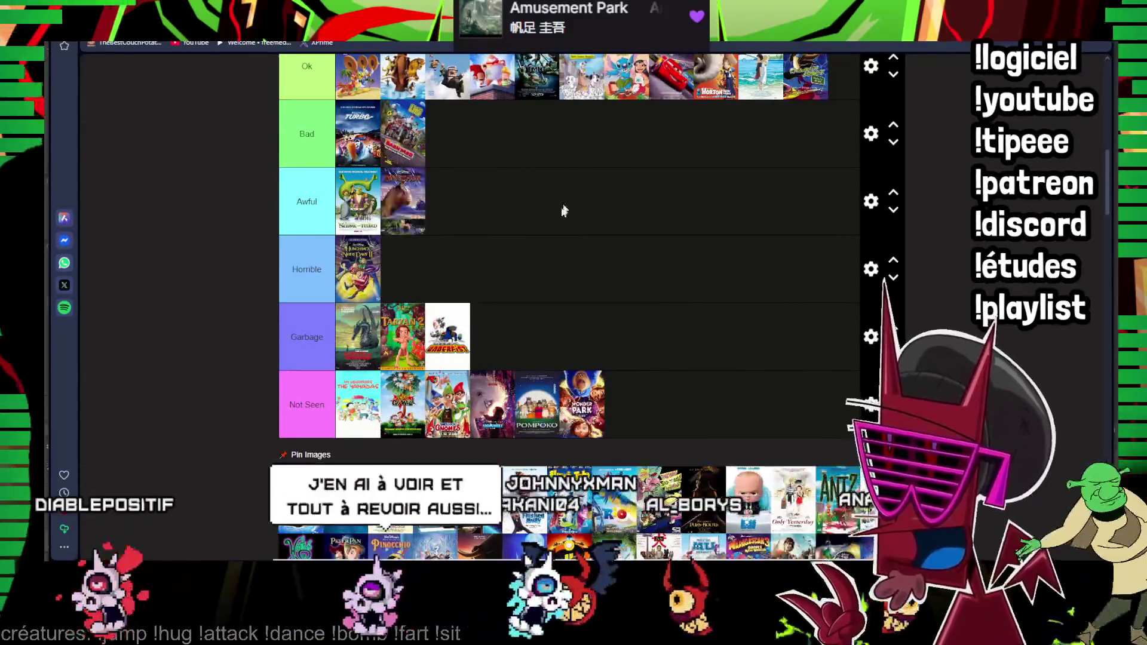
{"action": "scroll", "coordinate": [691, 225], "scroll_direction": "up", "scroll_amount": 2}
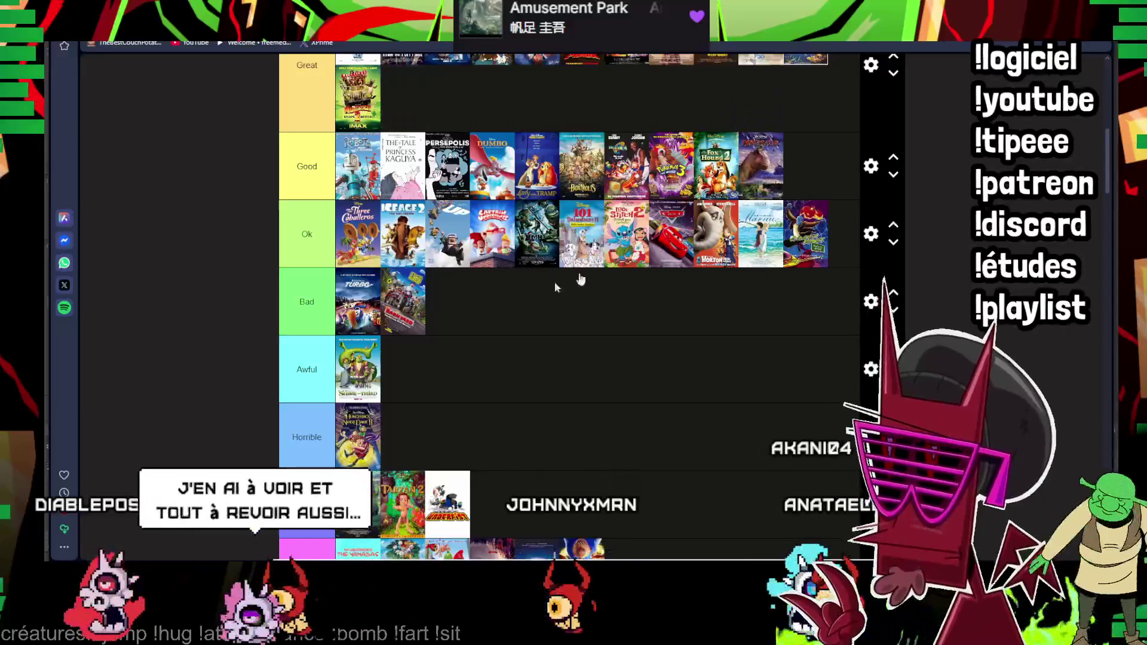
{"action": "scroll", "coordinate": [582, 281], "scroll_direction": "down", "scroll_amount": 3}
{"action": "mouse_move", "coordinate": [757, 136]}
{"action": "left_mouse_down"}
{"action": "mouse_move", "coordinate": [453, 238]}
{"action": "mouse_move", "coordinate": [498, 247]}
{"action": "mouse_move", "coordinate": [474, 265]}
{"action": "left_mouse_up"}
{"action": "scroll", "coordinate": [453, 238], "scroll_direction": "up", "scroll_amount": 3}
{"action": "scroll", "coordinate": [466, 242], "scroll_direction": "up", "scroll_amount": 2}
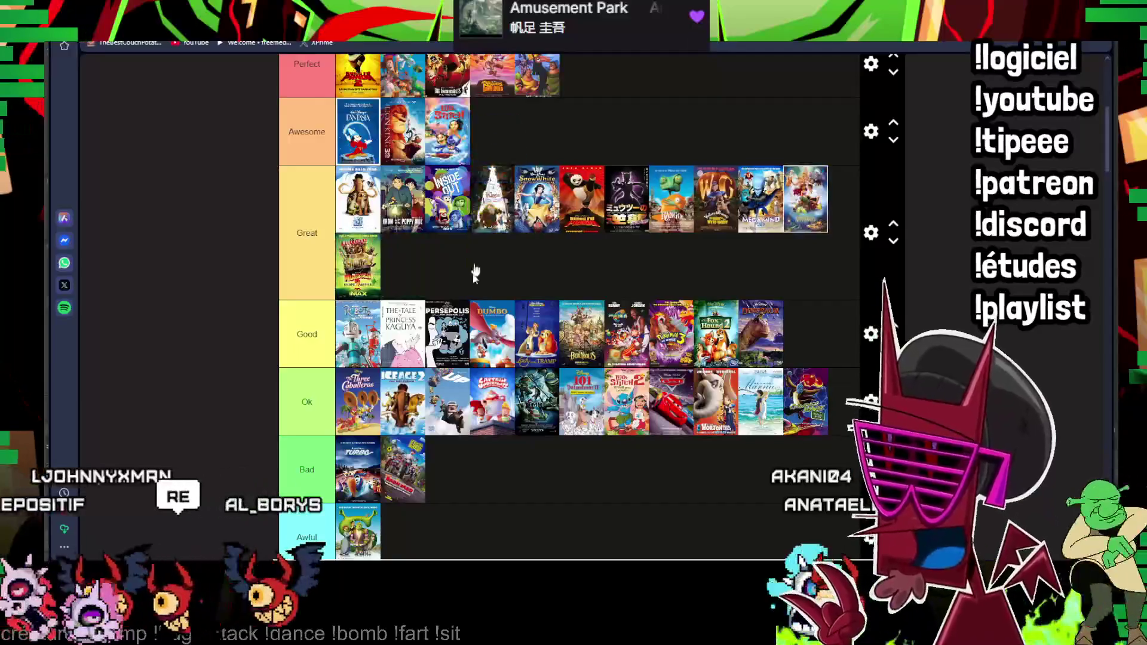
{"action": "scroll", "coordinate": [473, 265], "scroll_direction": "down", "scroll_amount": 4}
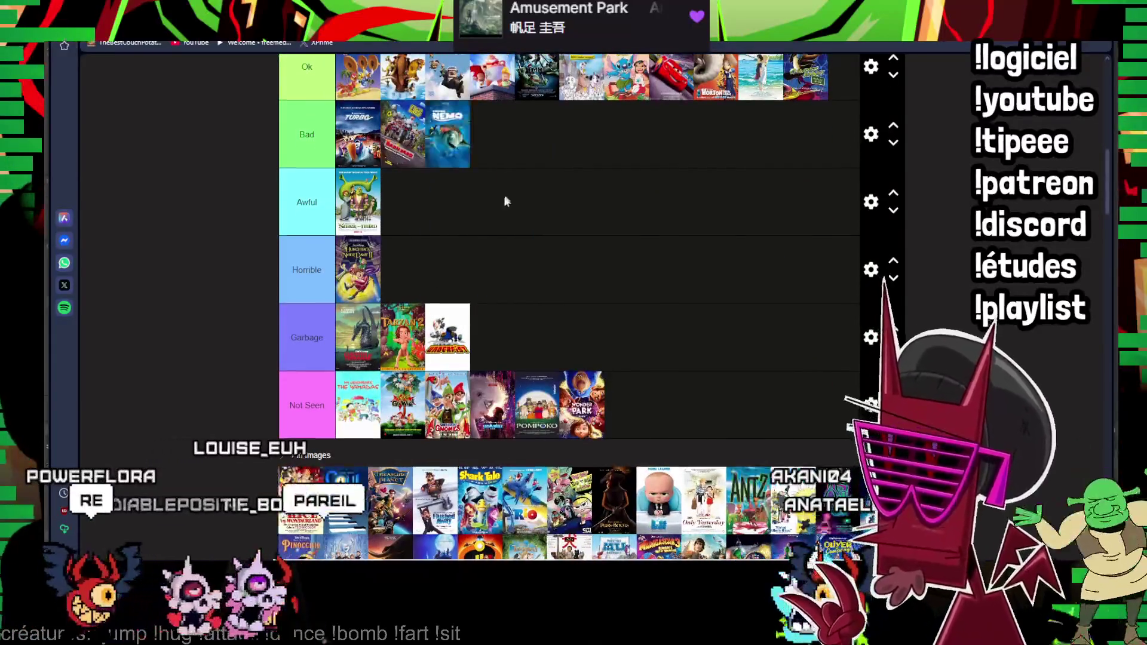
{"action": "scroll", "coordinate": [505, 197], "scroll_direction": "up", "scroll_amount": 2}
{"action": "scroll", "coordinate": [505, 196], "scroll_direction": "up", "scroll_amount": 3}
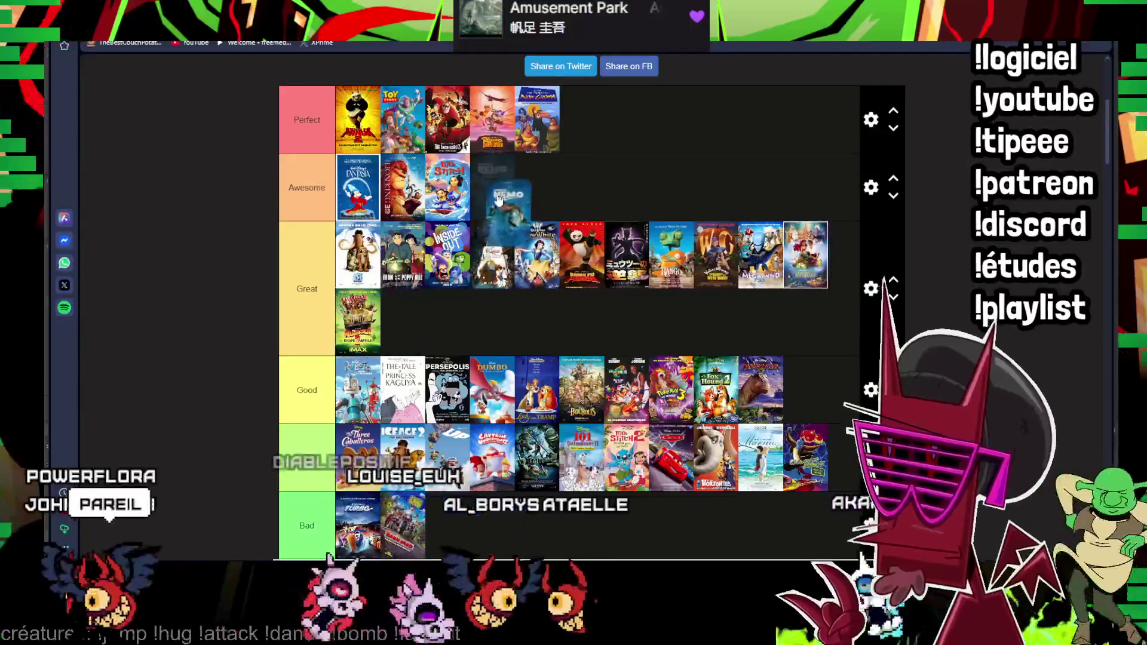
{"action": "scroll", "coordinate": [574, 305], "scroll_direction": "down", "scroll_amount": 4}
{"action": "scroll", "coordinate": [575, 306], "scroll_direction": "down", "scroll_amount": 2}
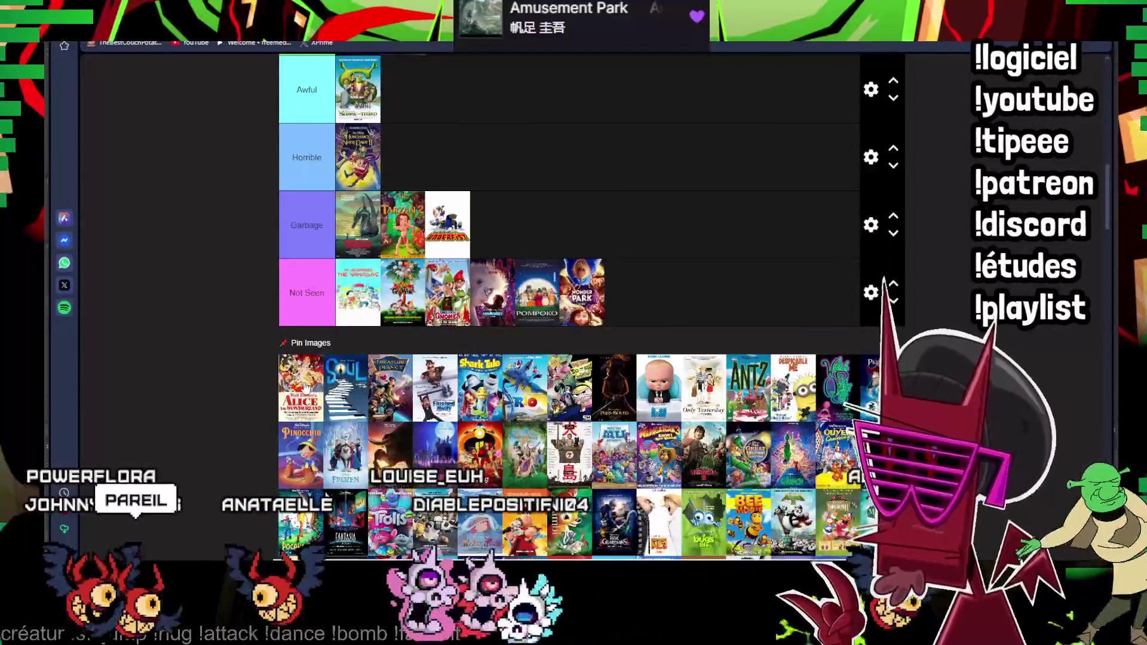
{"action": "scroll", "coordinate": [574, 306], "scroll_direction": "up", "scroll_amount": 3}
{"action": "scroll", "coordinate": [573, 305], "scroll_direction": "up", "scroll_amount": 2}
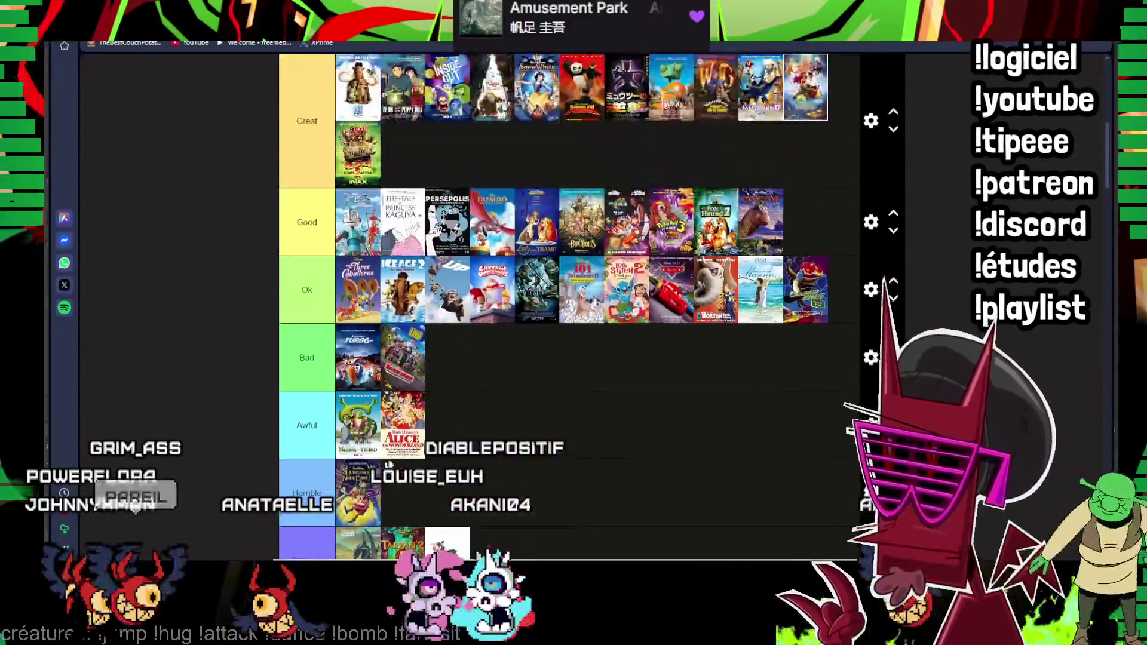
{"action": "scroll", "coordinate": [574, 304], "scroll_direction": "up", "scroll_amount": 1}
- Rank Alice in Wonderland Great, Flushed Away Good, The Boss Baby Bad, Antz Ok, and Only Yesterday plus another Not Seen
{"action": "left_click_drag", "start_coordinate": [409, 507], "coordinate": [556, 177]}
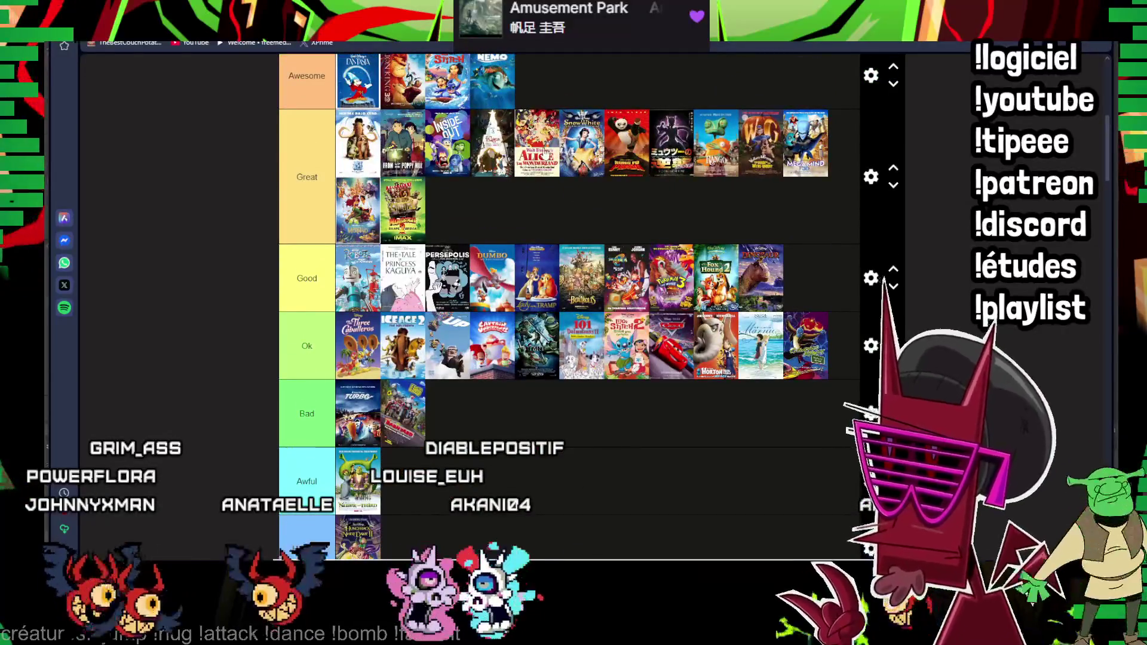
{"action": "scroll", "coordinate": [399, 151], "scroll_direction": "down", "scroll_amount": 3}
{"action": "scroll", "coordinate": [397, 220], "scroll_direction": "down", "scroll_amount": 2}
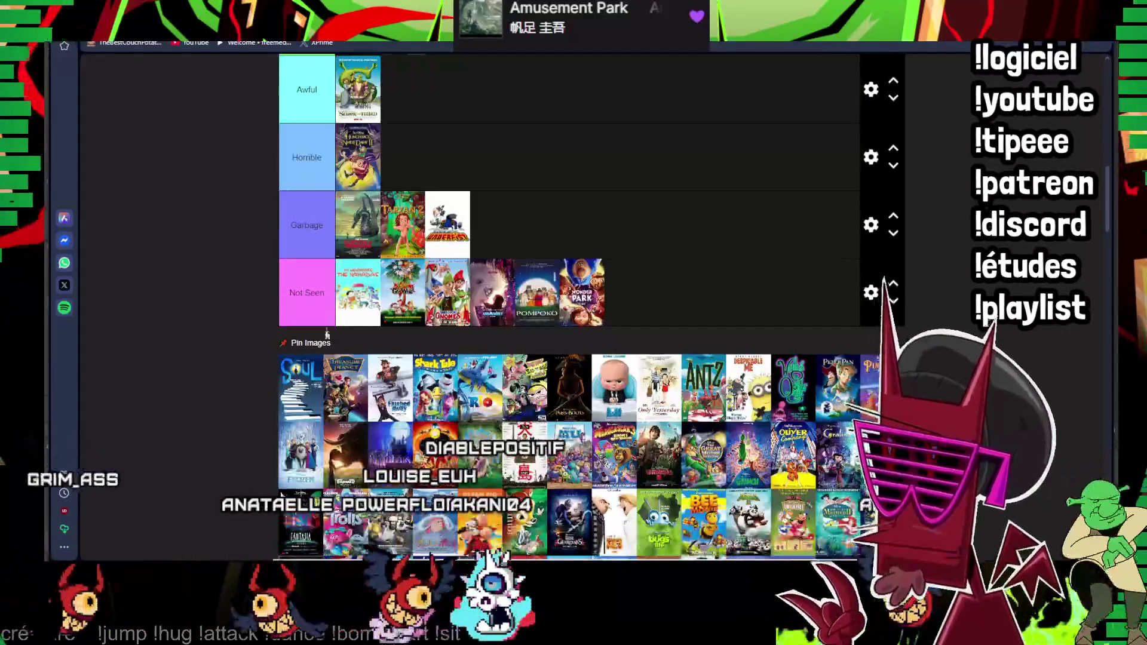
{"action": "left_click_drag", "start_coordinate": [307, 395], "coordinate": [791, 143]}
{"action": "scroll", "coordinate": [397, 409], "scroll_direction": "up", "scroll_amount": 3}
{"action": "scroll", "coordinate": [600, 310], "scroll_direction": "down", "scroll_amount": 3}
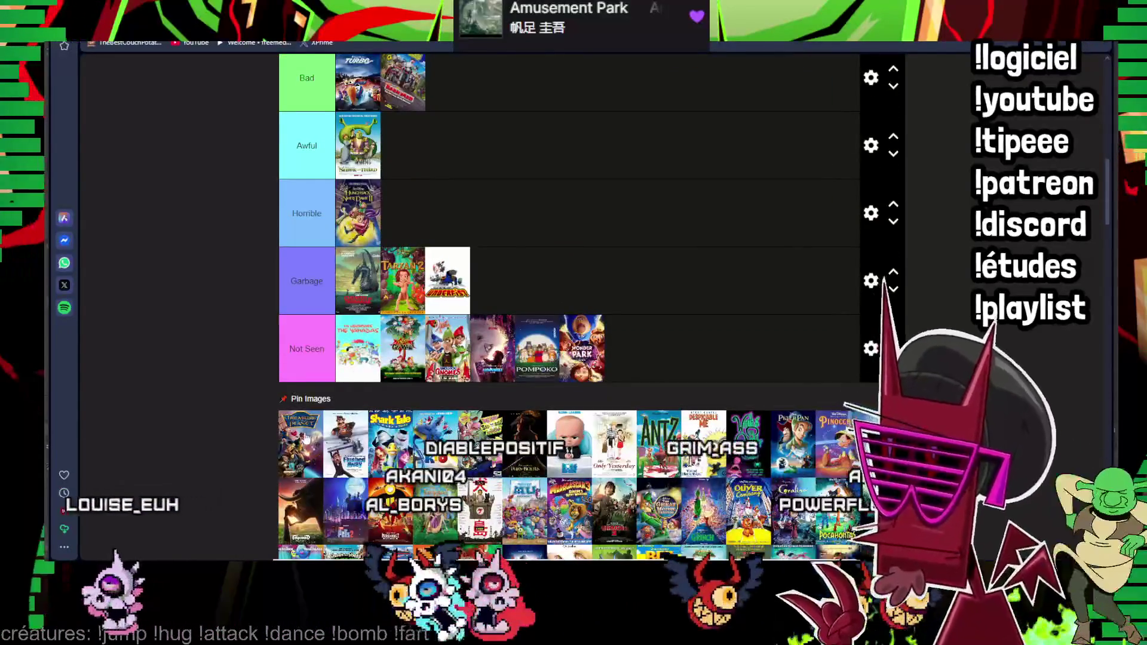
{"action": "scroll", "coordinate": [570, 305], "scroll_direction": "up", "scroll_amount": 3}
{"action": "scroll", "coordinate": [569, 305], "scroll_direction": "up", "scroll_amount": 1}
{"action": "scroll", "coordinate": [570, 305], "scroll_direction": "up", "scroll_amount": 2}
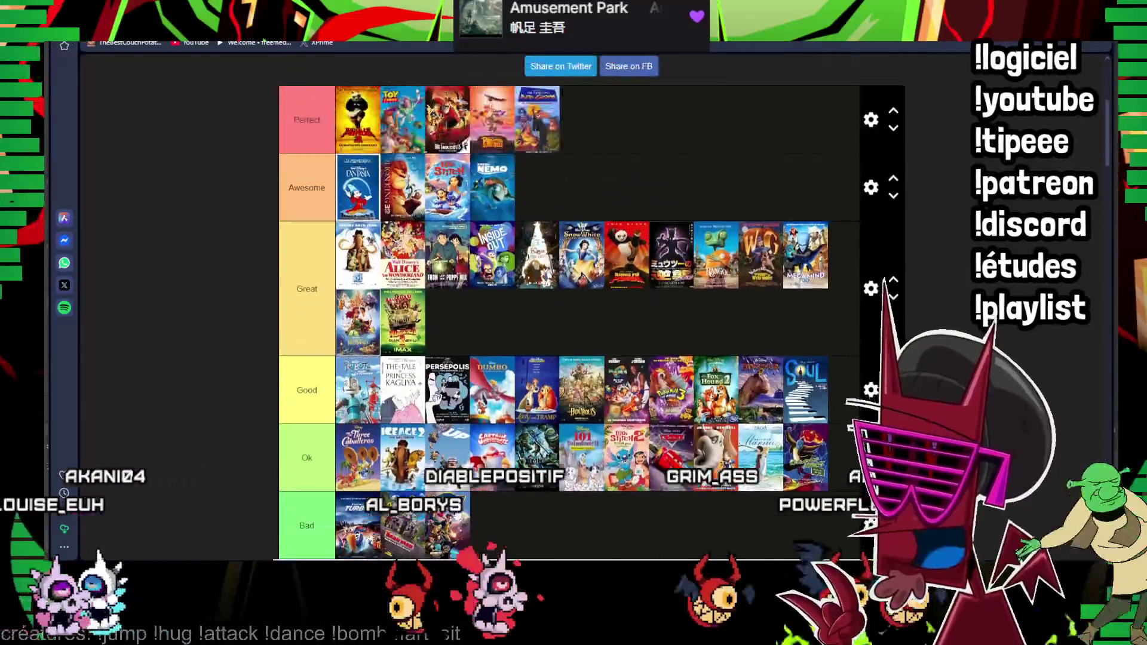
{"action": "left_click_drag", "start_coordinate": [547, 285], "coordinate": [543, 189]}
{"action": "scroll", "coordinate": [543, 189], "scroll_direction": "down", "scroll_amount": 3}
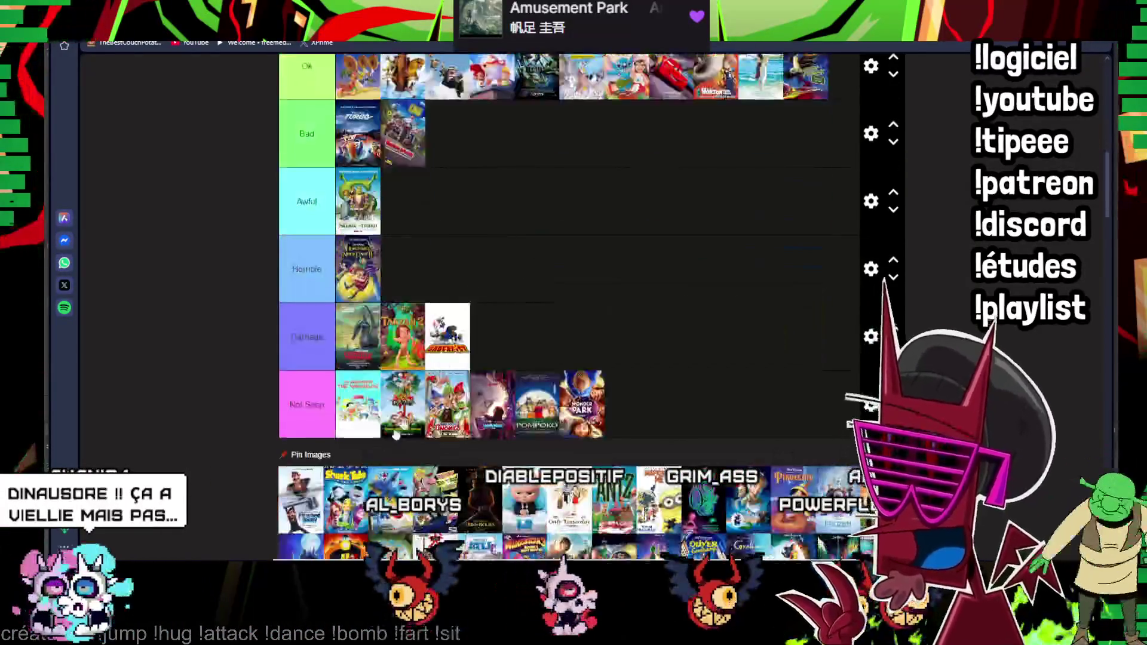
{"action": "scroll", "coordinate": [542, 188], "scroll_direction": "down", "scroll_amount": 2}
{"action": "left_click_drag", "start_coordinate": [434, 444], "coordinate": [404, 143]}
{"action": "scroll", "coordinate": [502, 183], "scroll_direction": "up", "scroll_amount": 4}
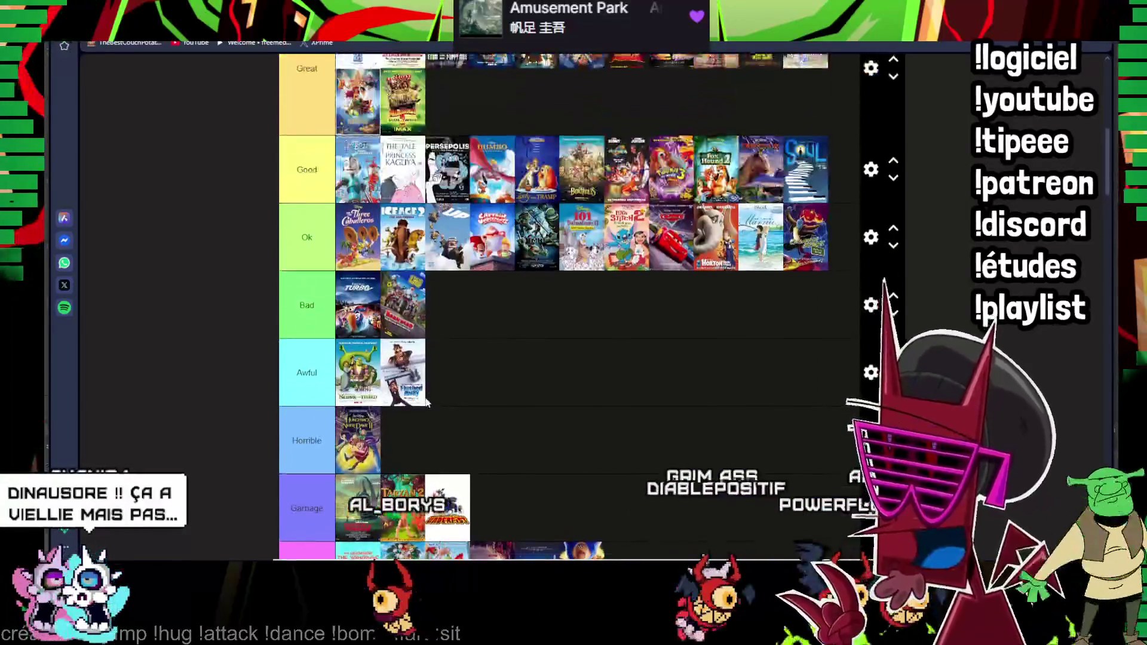
{"action": "left_click_drag", "start_coordinate": [408, 459], "coordinate": [747, 258]}
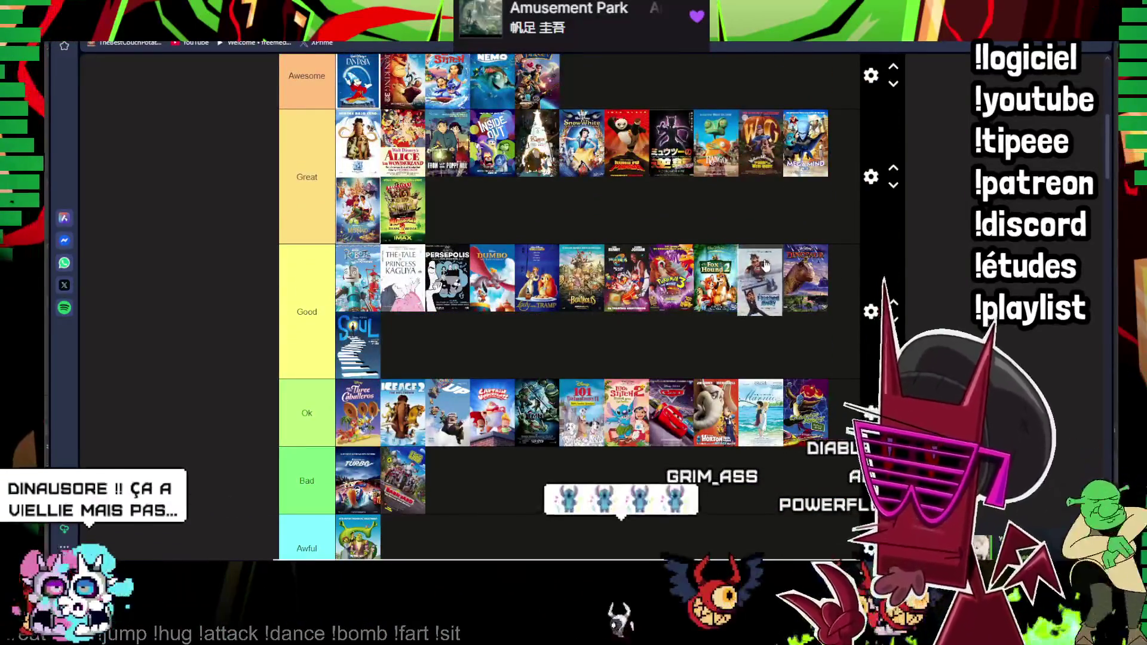
{"action": "scroll", "coordinate": [467, 407], "scroll_direction": "down", "scroll_amount": 4}
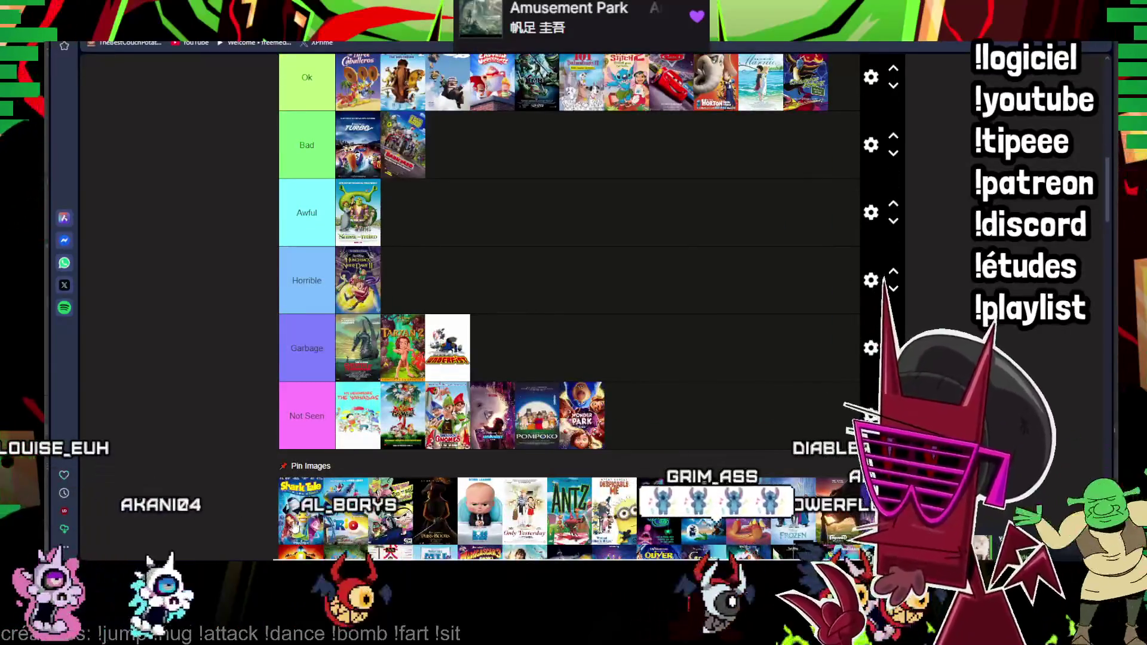
{"action": "scroll", "coordinate": [480, 338], "scroll_direction": "up", "scroll_amount": 2}
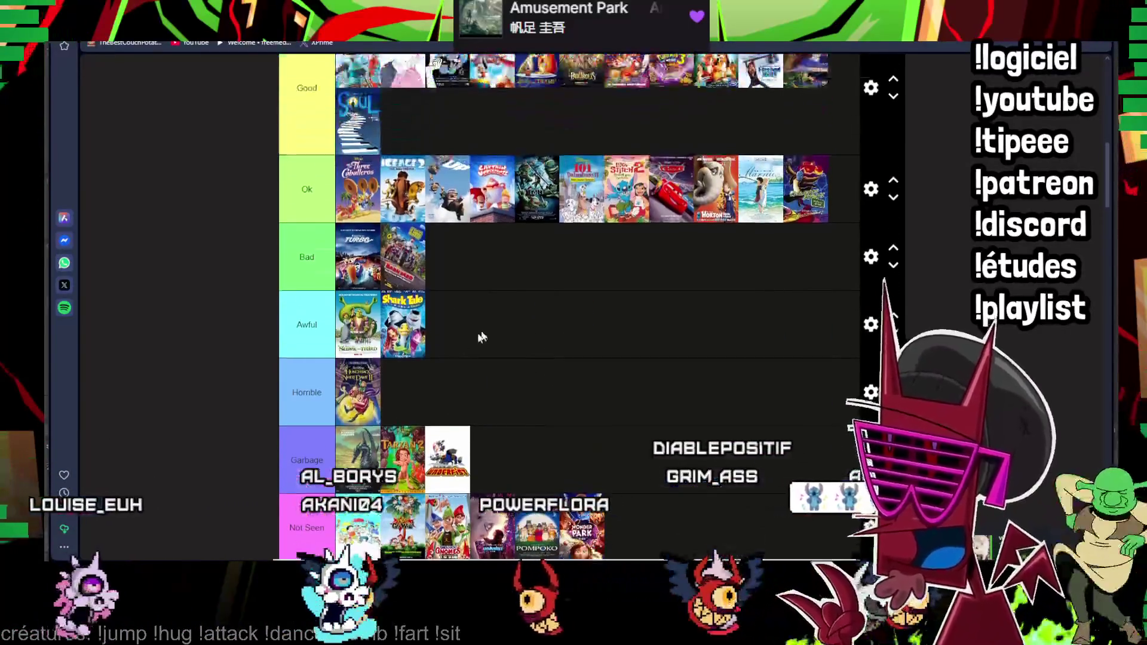
{"action": "left_click_drag", "start_coordinate": [414, 339], "coordinate": [610, 357]}
{"action": "scroll", "coordinate": [611, 357], "scroll_direction": "down", "scroll_amount": 2}
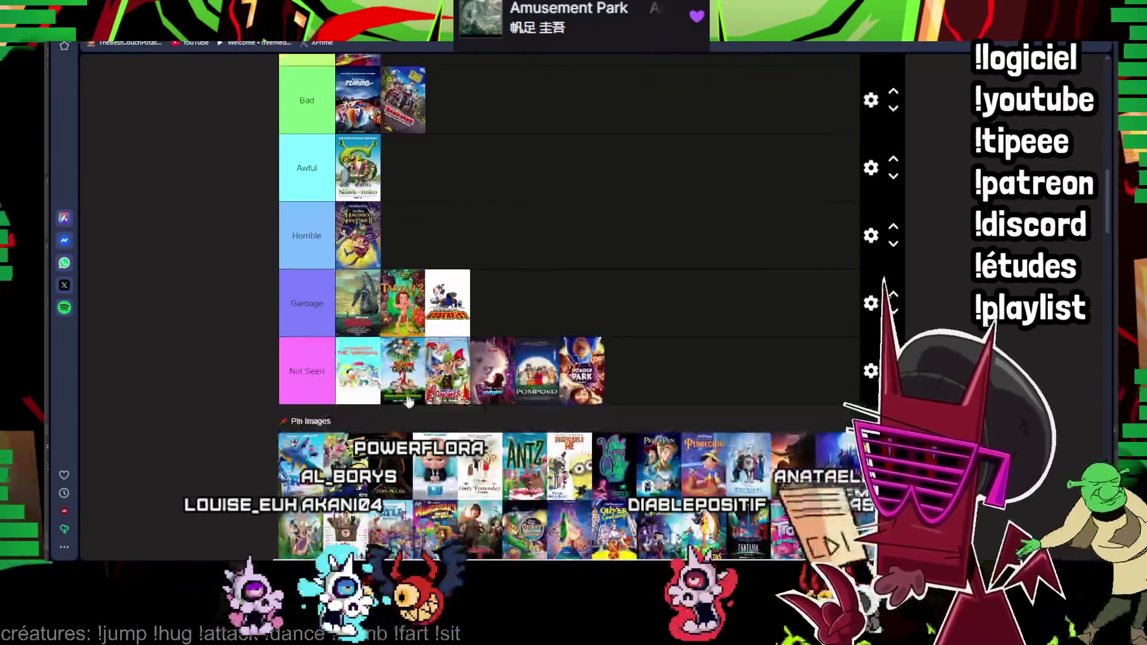
{"action": "left_click_drag", "start_coordinate": [305, 462], "coordinate": [418, 260]}
{"action": "scroll", "coordinate": [466, 282], "scroll_direction": "up", "scroll_amount": 4}
{"action": "scroll", "coordinate": [362, 318], "scroll_direction": "down", "scroll_amount": 6}
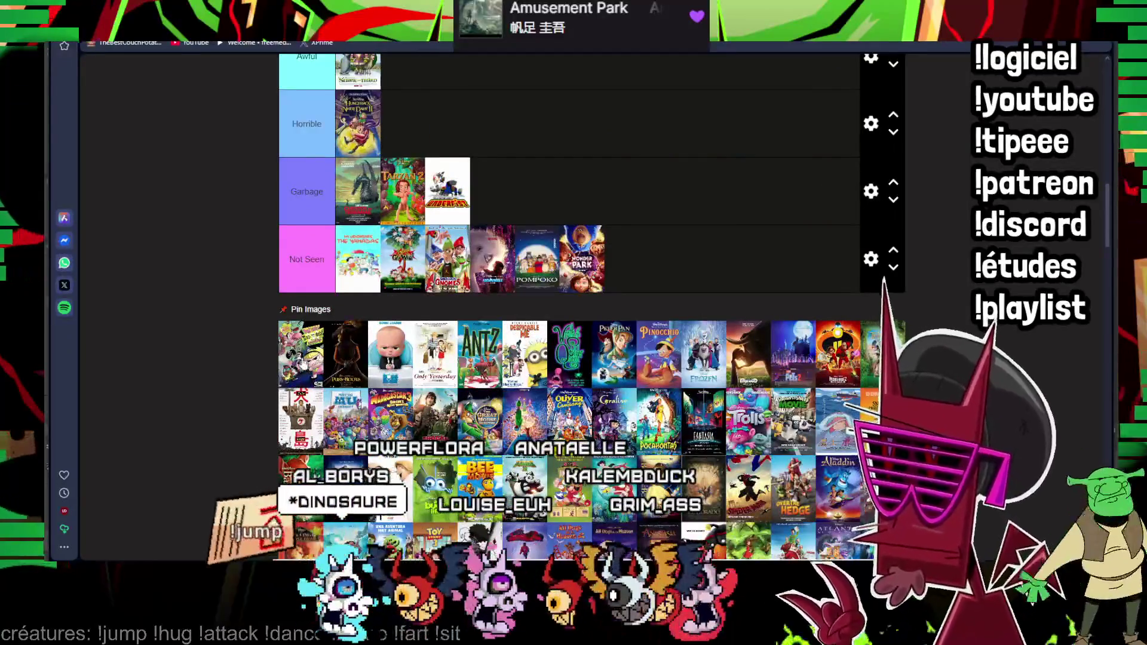
{"action": "left_click_drag", "start_coordinate": [300, 353], "coordinate": [627, 260]}
{"action": "scroll", "coordinate": [299, 458], "scroll_direction": "up", "scroll_amount": 1}
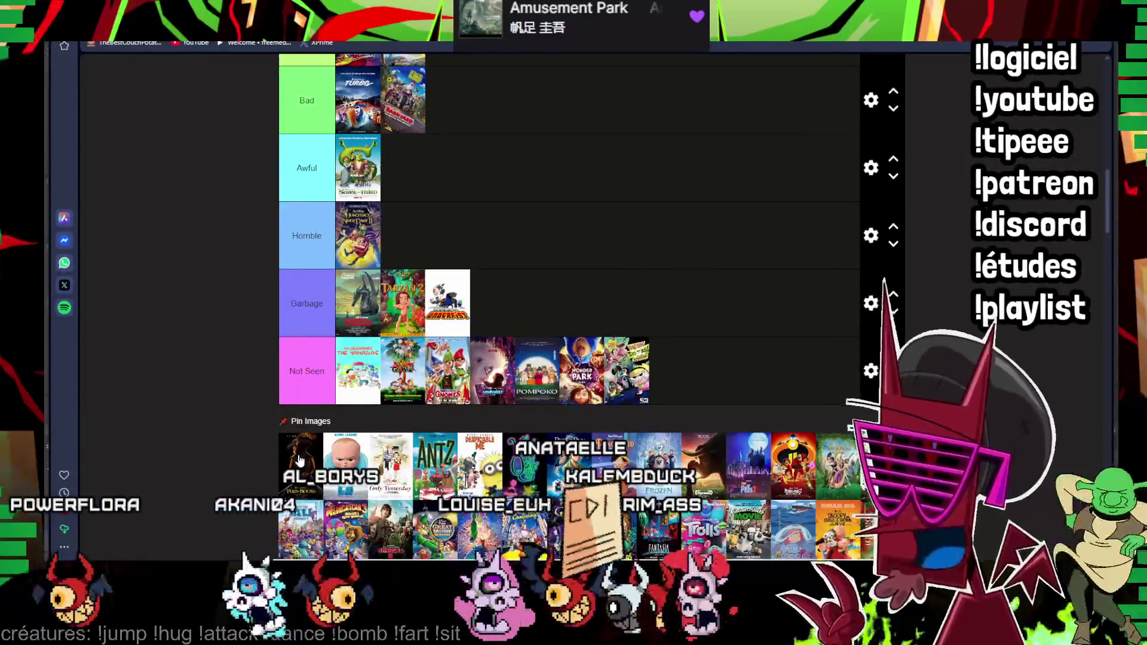
{"action": "mouse_move", "coordinate": [301, 460]}
{"action": "left_mouse_down"}
{"action": "mouse_move", "coordinate": [521, 203]}
{"action": "mouse_move", "coordinate": [404, 235]}
{"action": "left_mouse_up"}
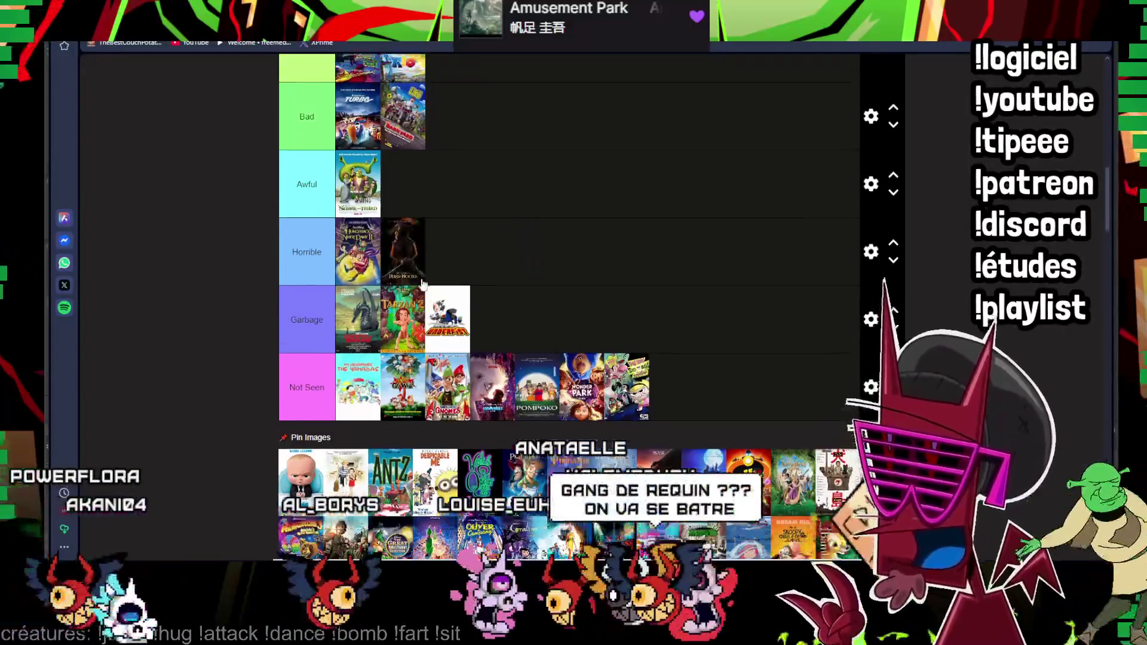
{"action": "scroll", "coordinate": [382, 461], "scroll_direction": "up", "scroll_amount": 4}
{"action": "left_click_drag", "start_coordinate": [473, 372], "coordinate": [619, 188]}
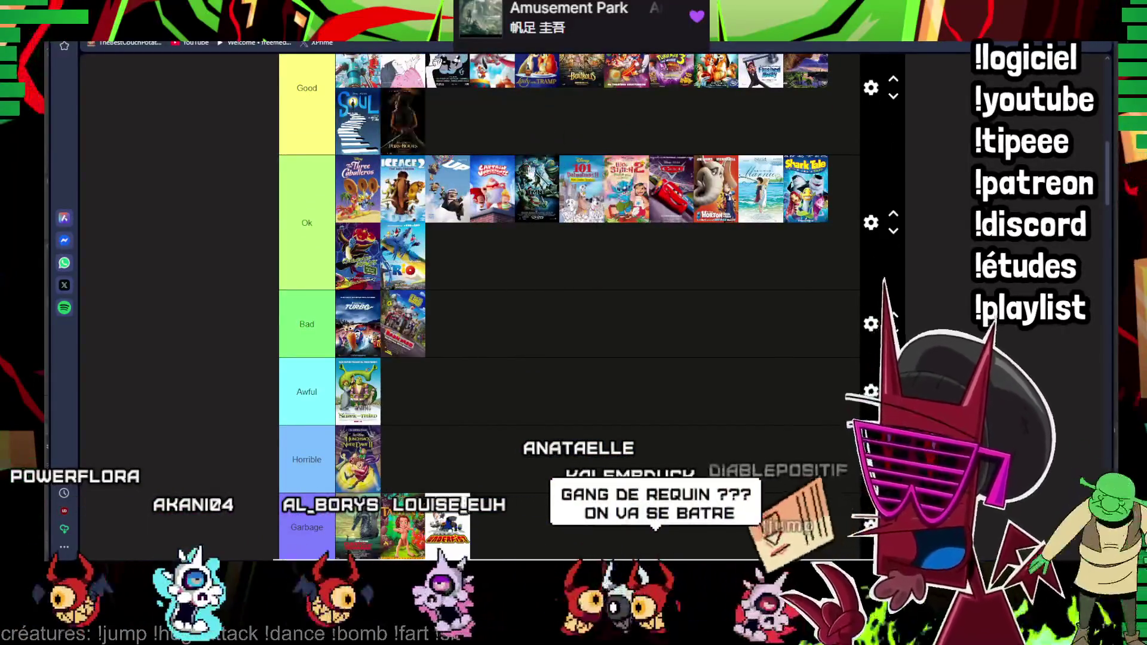
{"action": "scroll", "coordinate": [570, 269], "scroll_direction": "down", "scroll_amount": 4}
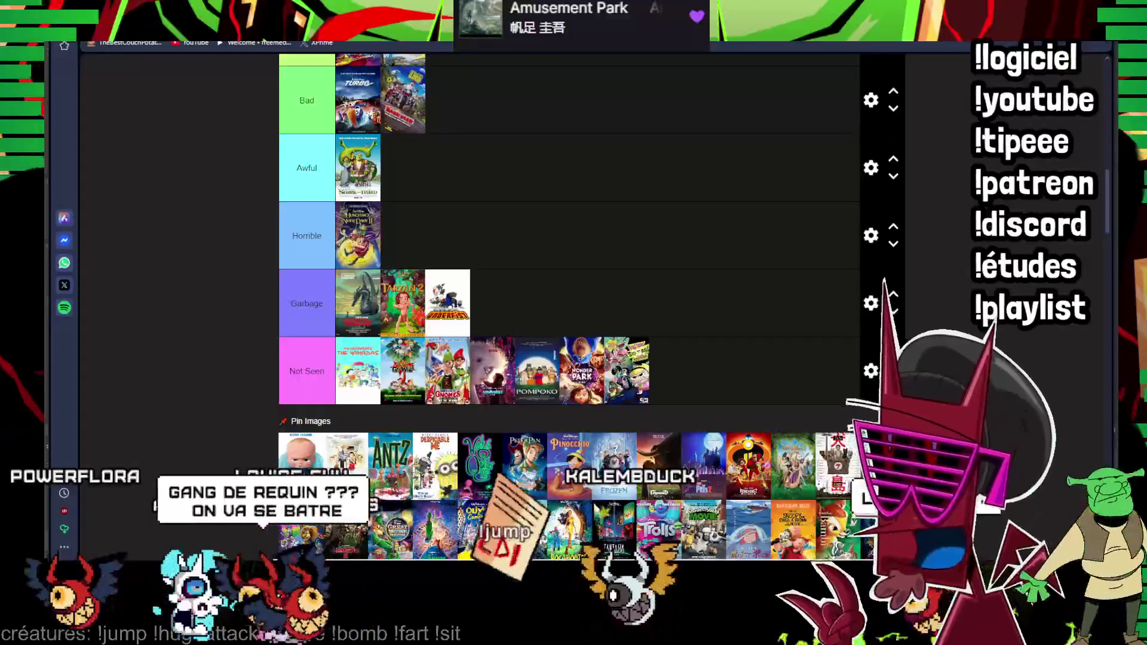
{"action": "left_click_drag", "start_coordinate": [300, 460], "coordinate": [447, 100]}
{"action": "scroll", "coordinate": [569, 269], "scroll_direction": "down", "scroll_amount": 3}
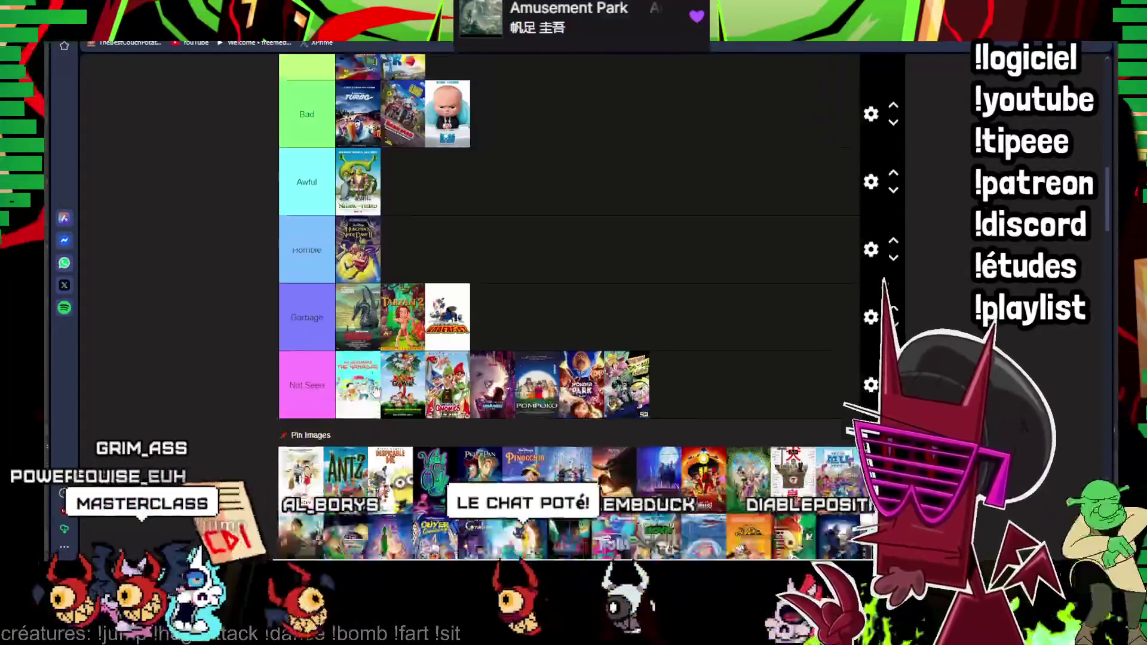
{"action": "scroll", "coordinate": [569, 269], "scroll_direction": "down", "scroll_amount": 1}
{"action": "left_click_drag", "start_coordinate": [300, 408], "coordinate": [671, 314]}
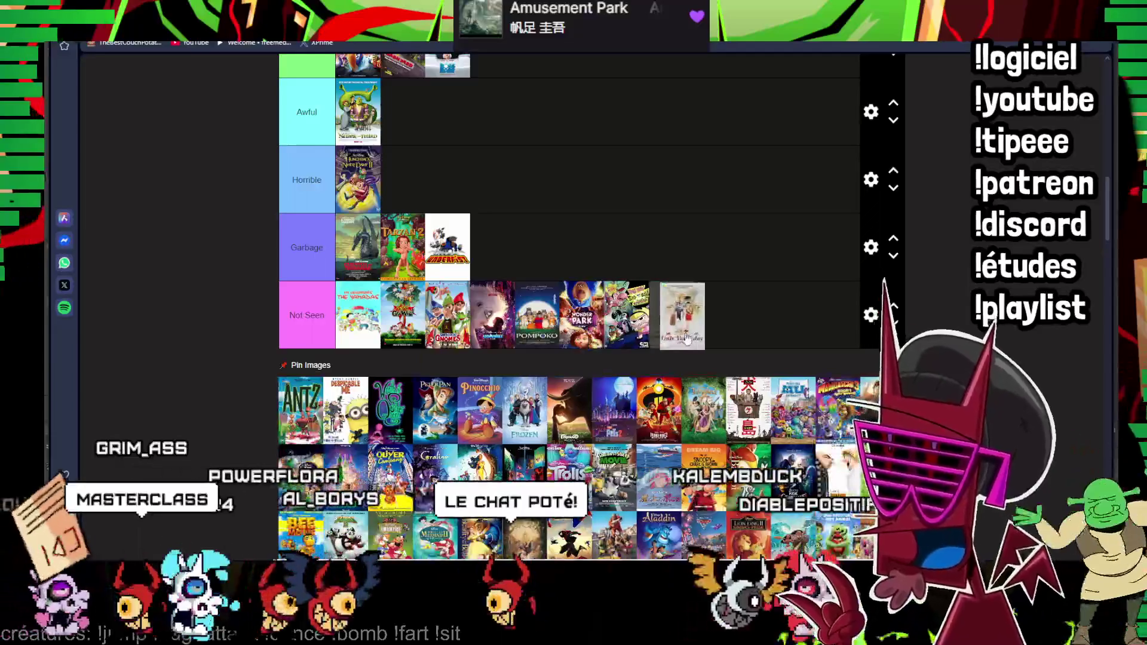
{"action": "left_click_drag", "start_coordinate": [301, 408], "coordinate": [533, 192]}
{"action": "scroll", "coordinate": [416, 404], "scroll_direction": "up", "scroll_amount": 4}
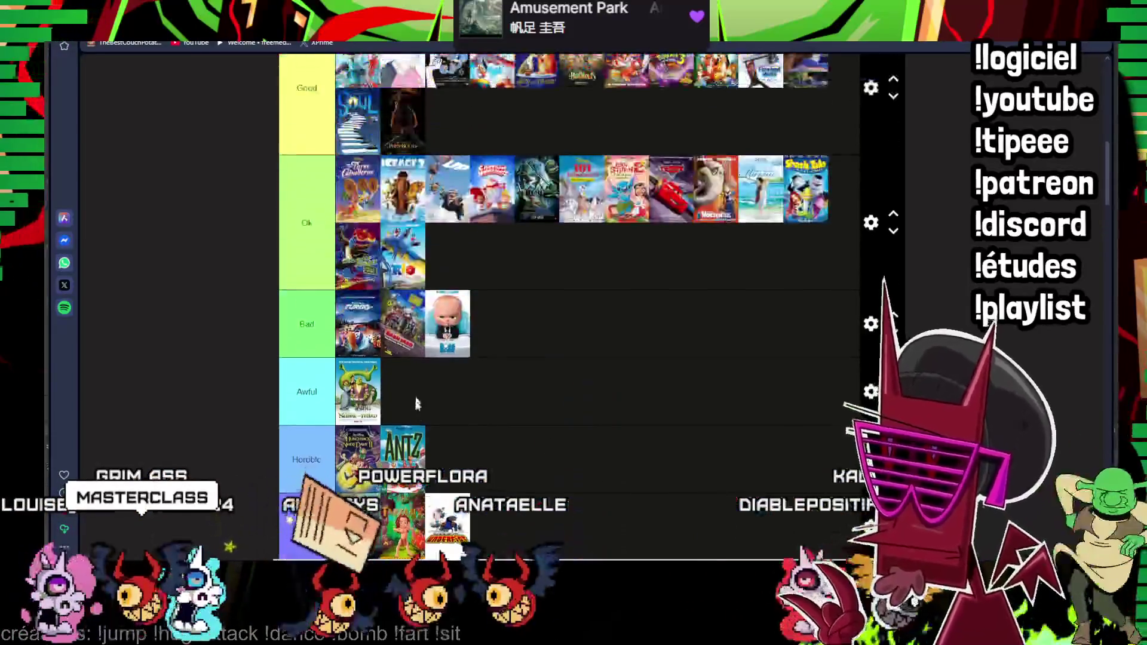
{"action": "left_click_drag", "start_coordinate": [440, 232], "coordinate": [439, 234]}
{"action": "scroll", "coordinate": [440, 233], "scroll_direction": "down", "scroll_amount": 4}
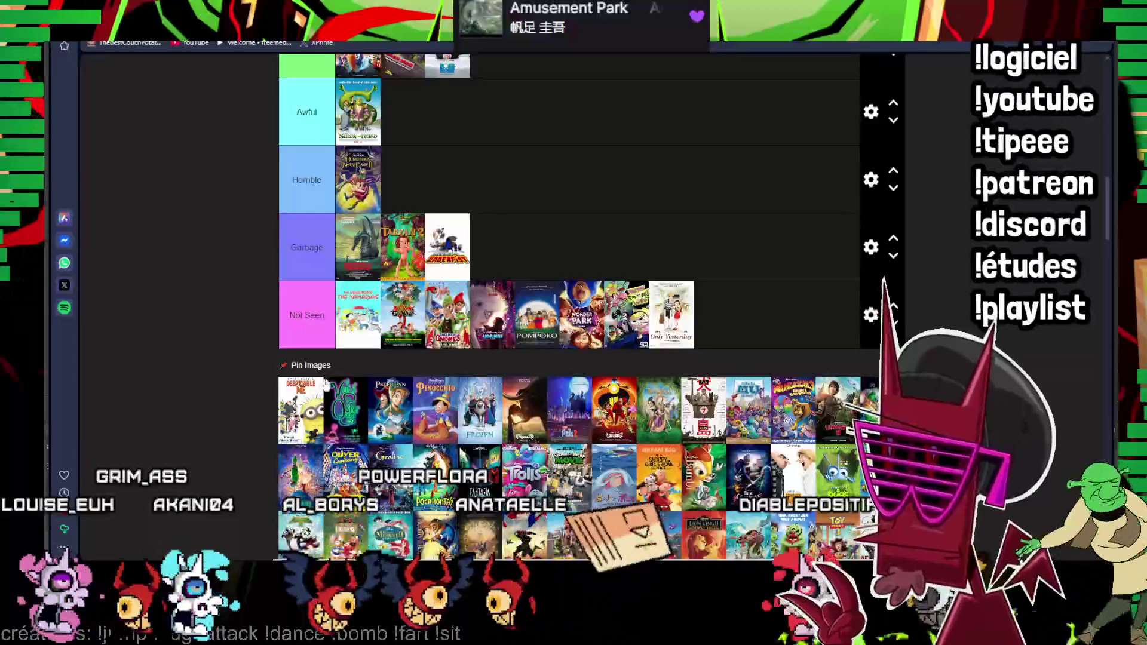
{"action": "left_click_drag", "start_coordinate": [302, 395], "coordinate": [489, 132]}
{"action": "scroll", "coordinate": [500, 108], "scroll_direction": "up", "scroll_amount": 4}
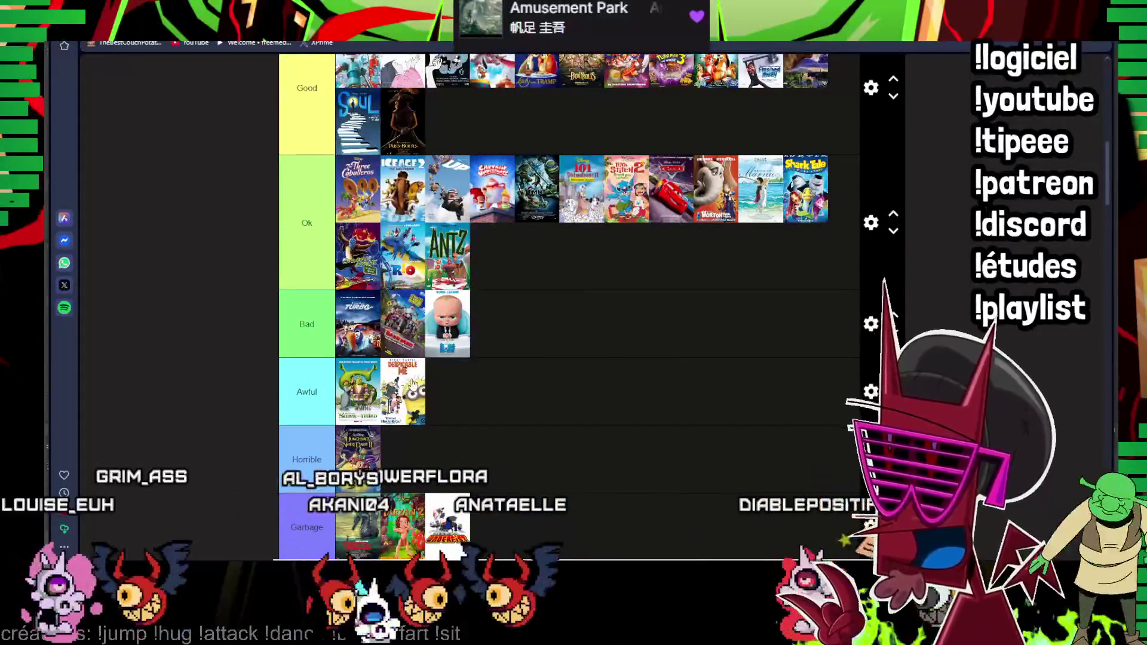
{"action": "left_click_drag", "start_coordinate": [406, 391], "coordinate": [448, 119]}
{"action": "scroll", "coordinate": [494, 120], "scroll_direction": "down", "scroll_amount": 4}
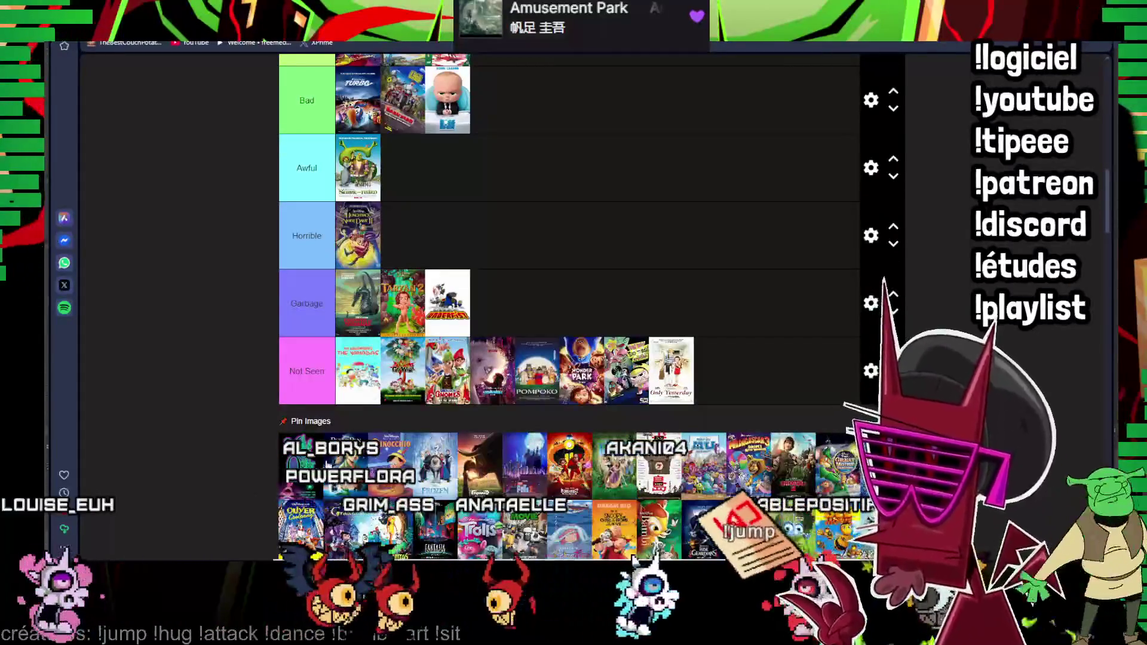
- Add four more posters to Not Seen, rank Incredibles 2 as Bad and move an Awful poster elsewhere
{"action": "left_click_drag", "start_coordinate": [307, 467], "coordinate": [665, 357]}
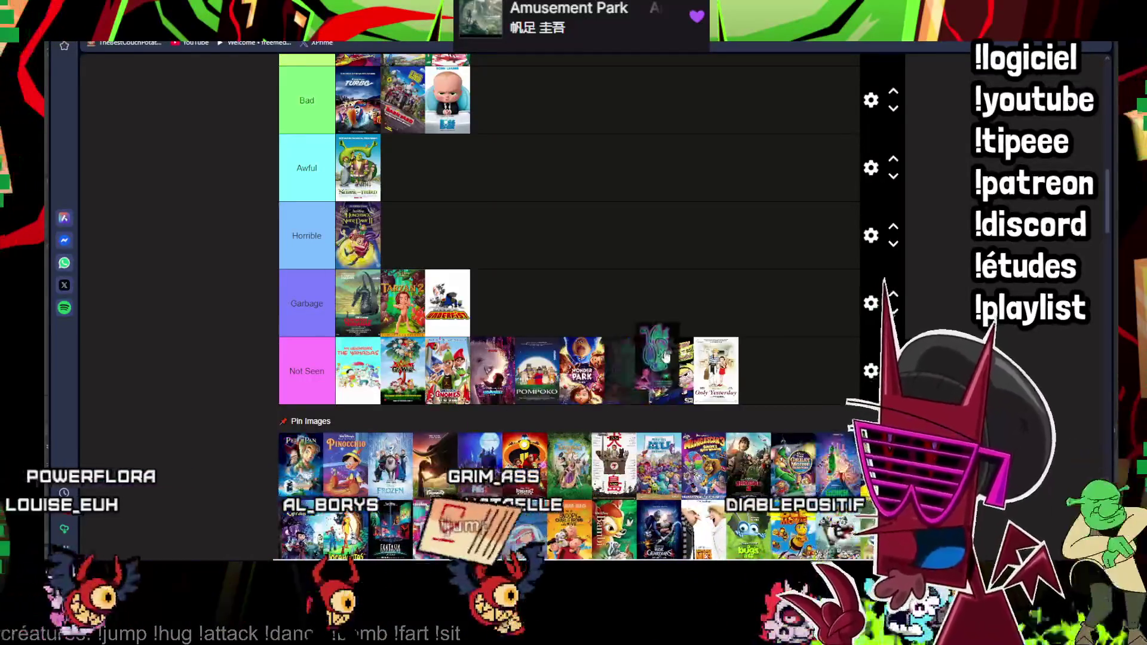
{"action": "scroll", "coordinate": [538, 142], "scroll_direction": "up", "scroll_amount": 3}
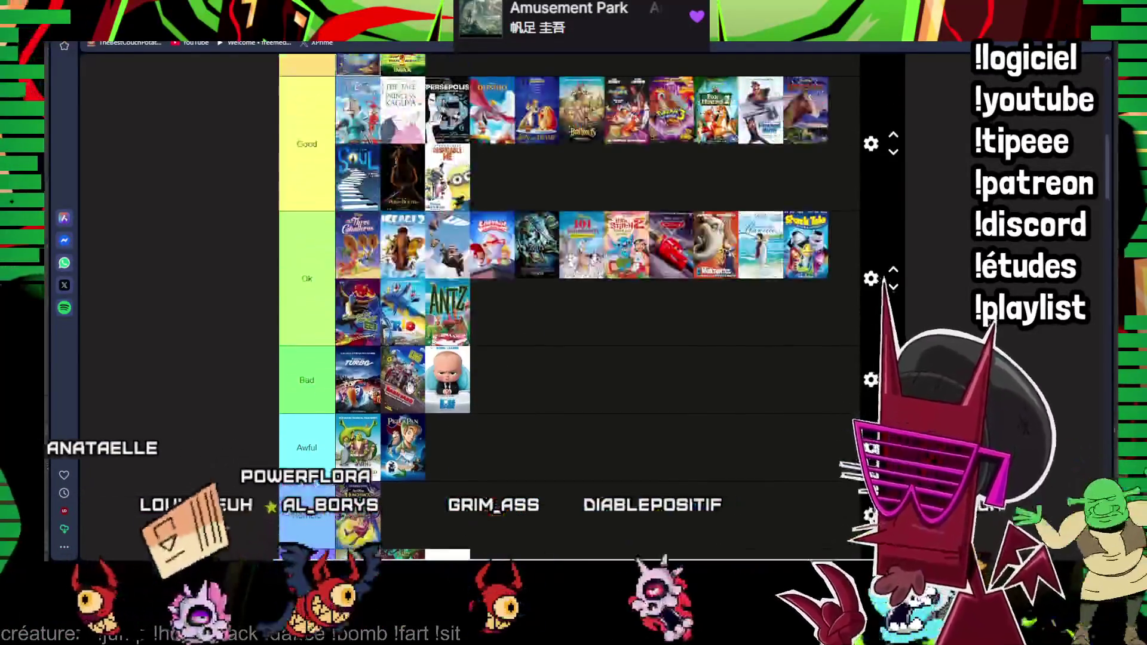
{"action": "mouse_move", "coordinate": [422, 452]}
{"action": "left_mouse_down"}
{"action": "mouse_move", "coordinate": [771, 269]}
{"action": "mouse_move", "coordinate": [620, 312]}
{"action": "left_mouse_up"}
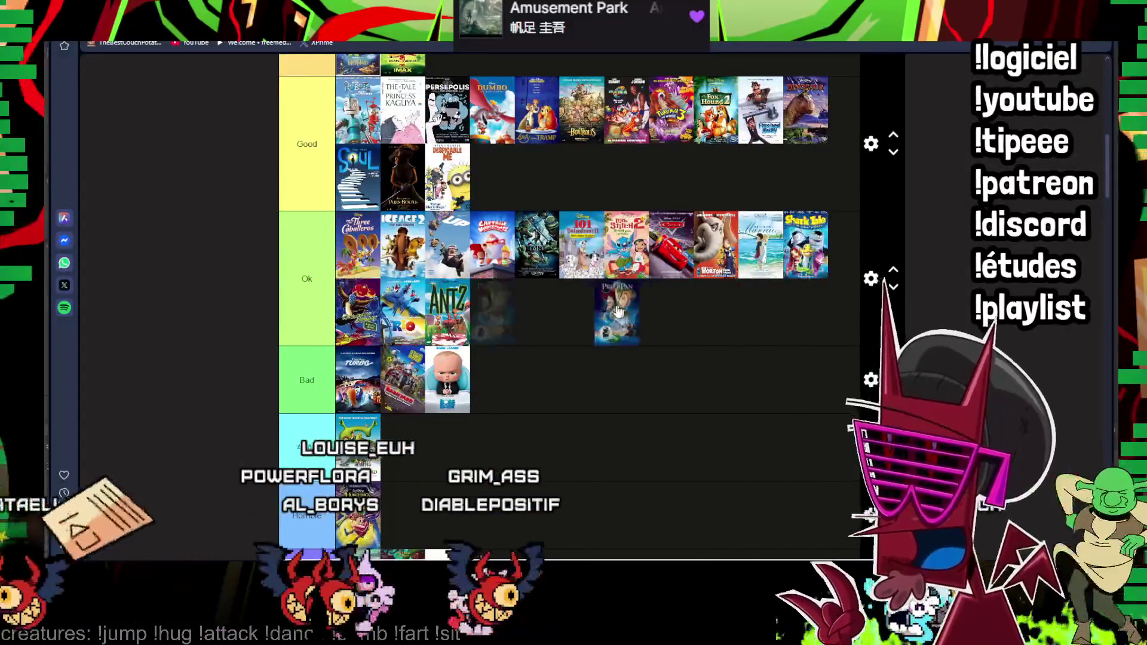
{"action": "scroll", "coordinate": [591, 311], "scroll_direction": "down", "scroll_amount": 3}
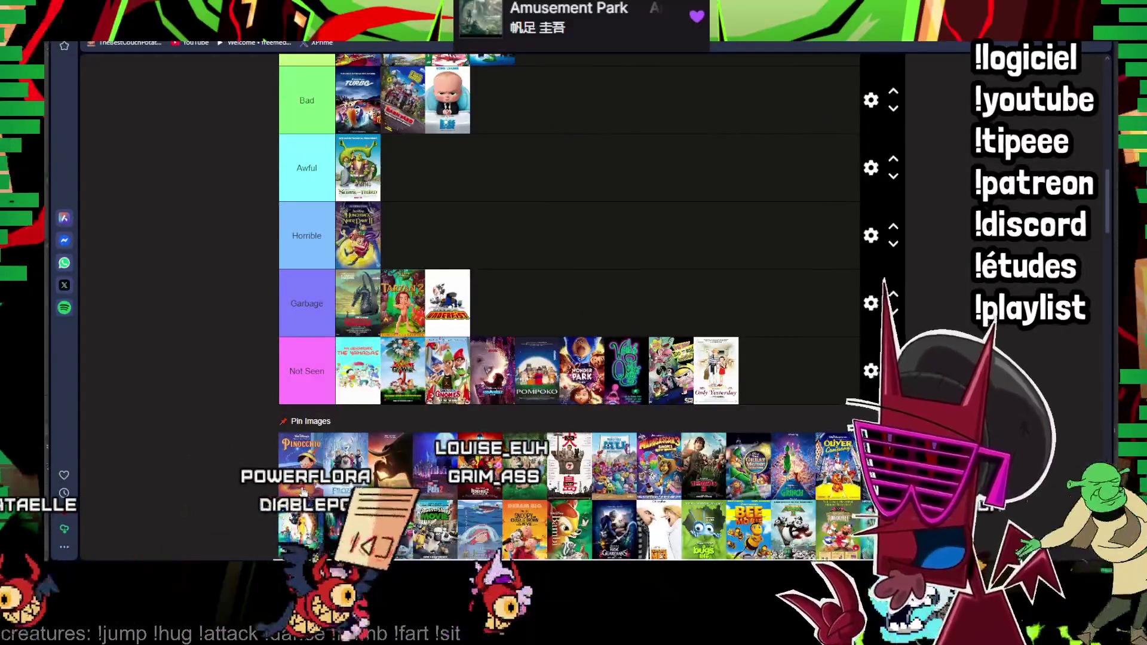
{"action": "scroll", "coordinate": [304, 491], "scroll_direction": "up", "scroll_amount": 3}
{"action": "mouse_move", "coordinate": [303, 466]}
{"action": "left_mouse_down"}
{"action": "mouse_move", "coordinate": [402, 391]}
{"action": "mouse_move", "coordinate": [500, 135]}
{"action": "left_mouse_up"}
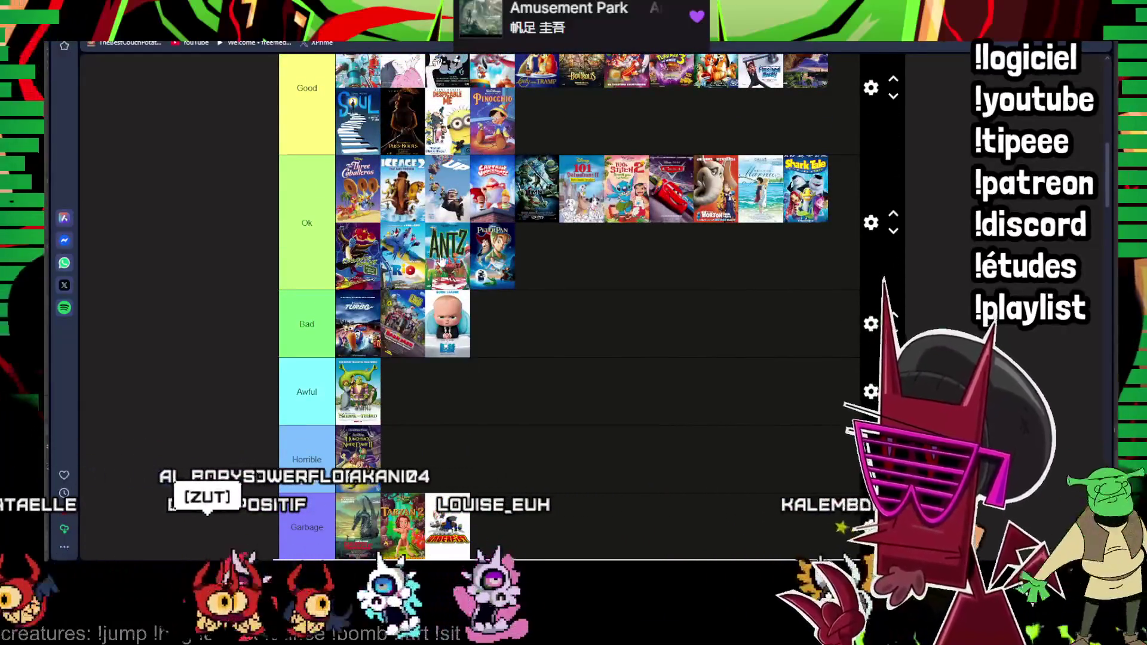
{"action": "scroll", "coordinate": [574, 269], "scroll_direction": "down", "scroll_amount": 3}
{"action": "mouse_move", "coordinate": [389, 475]}
{"action": "left_mouse_down"}
{"action": "mouse_move", "coordinate": [392, 297]}
{"action": "mouse_move", "coordinate": [492, 100]}
{"action": "left_mouse_up"}
{"action": "scroll", "coordinate": [463, 266], "scroll_direction": "up", "scroll_amount": 3}
{"action": "left_click_drag", "start_coordinate": [499, 325], "coordinate": [539, 261]}
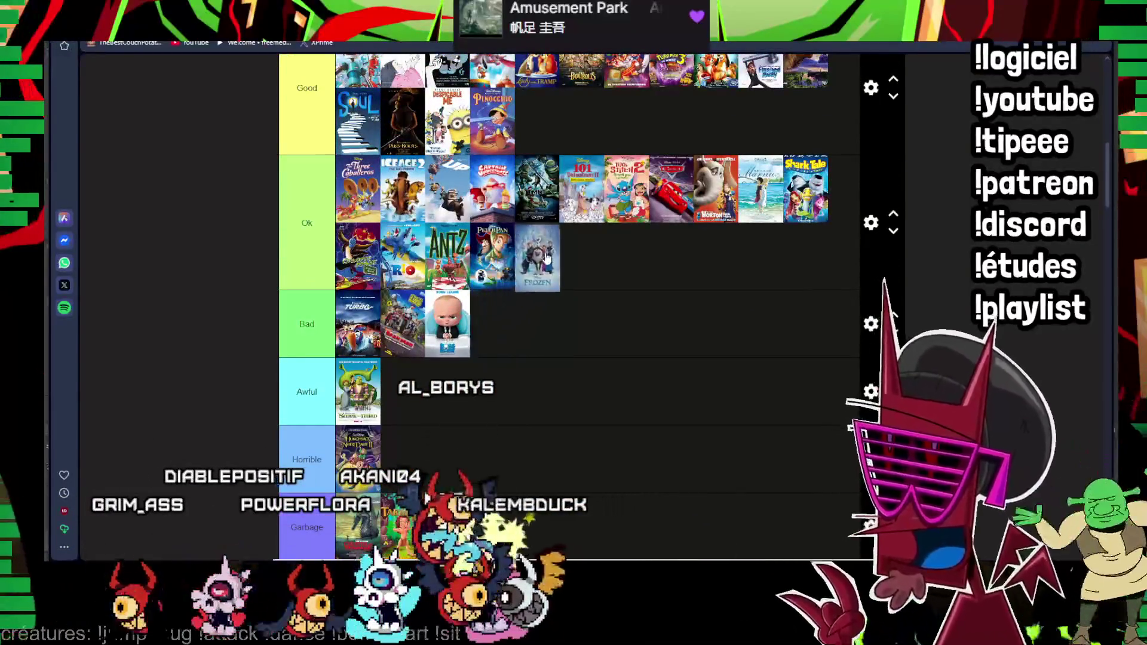
{"action": "scroll", "coordinate": [383, 384], "scroll_direction": "down", "scroll_amount": 3}
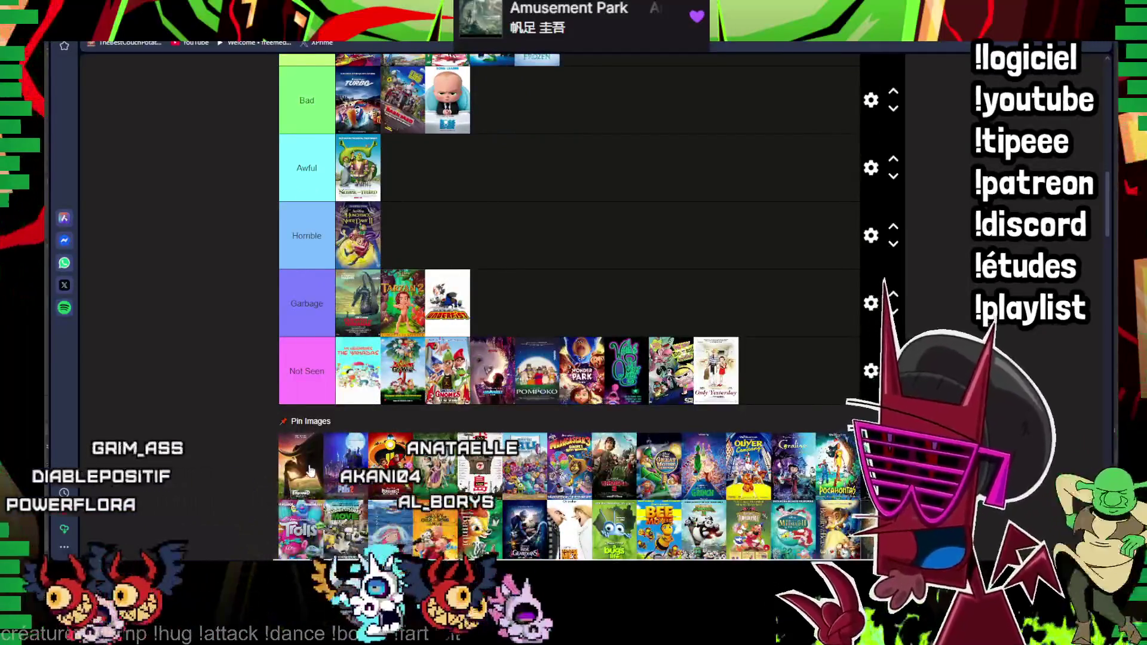
{"action": "left_click_drag", "start_coordinate": [309, 471], "coordinate": [760, 370]}
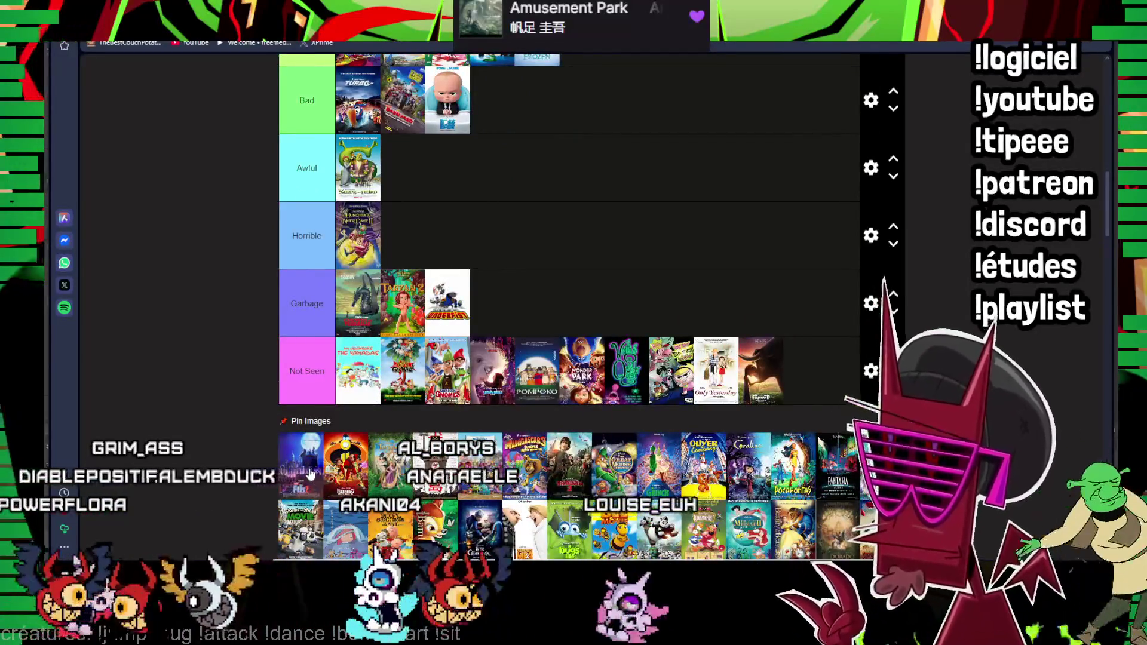
{"action": "left_click_drag", "start_coordinate": [310, 475], "coordinate": [762, 381]}
{"action": "left_click_drag", "start_coordinate": [305, 471], "coordinate": [523, 168]}
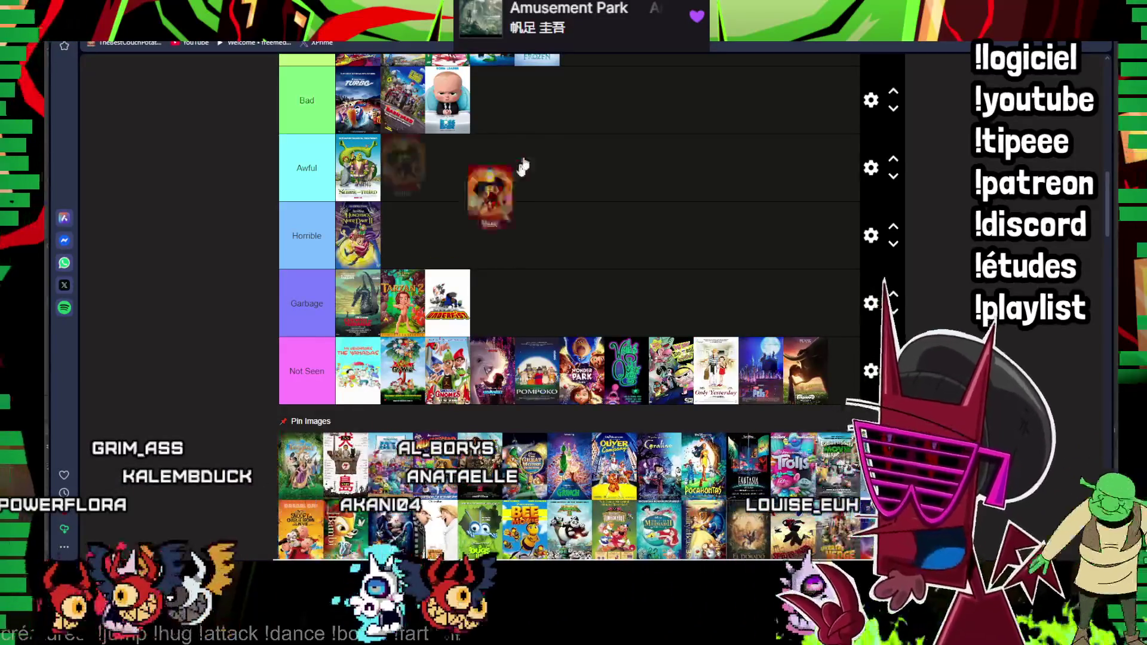
{"action": "left_click_drag", "start_coordinate": [305, 480], "coordinate": [592, 170]}
{"action": "scroll", "coordinate": [525, 191], "scroll_direction": "up", "scroll_amount": 3}
{"action": "scroll", "coordinate": [341, 400], "scroll_direction": "down", "scroll_amount": 3}
{"action": "mouse_move", "coordinate": [305, 504]}
{"action": "left_mouse_down"}
{"action": "mouse_move", "coordinate": [435, 307]}
{"action": "mouse_move", "coordinate": [587, 405]}
{"action": "mouse_move", "coordinate": [600, 296]}
{"action": "left_mouse_up"}
{"action": "scroll", "coordinate": [437, 308], "scroll_direction": "up", "scroll_amount": 3}
{"action": "scroll", "coordinate": [603, 278], "scroll_direction": "down", "scroll_amount": 1}
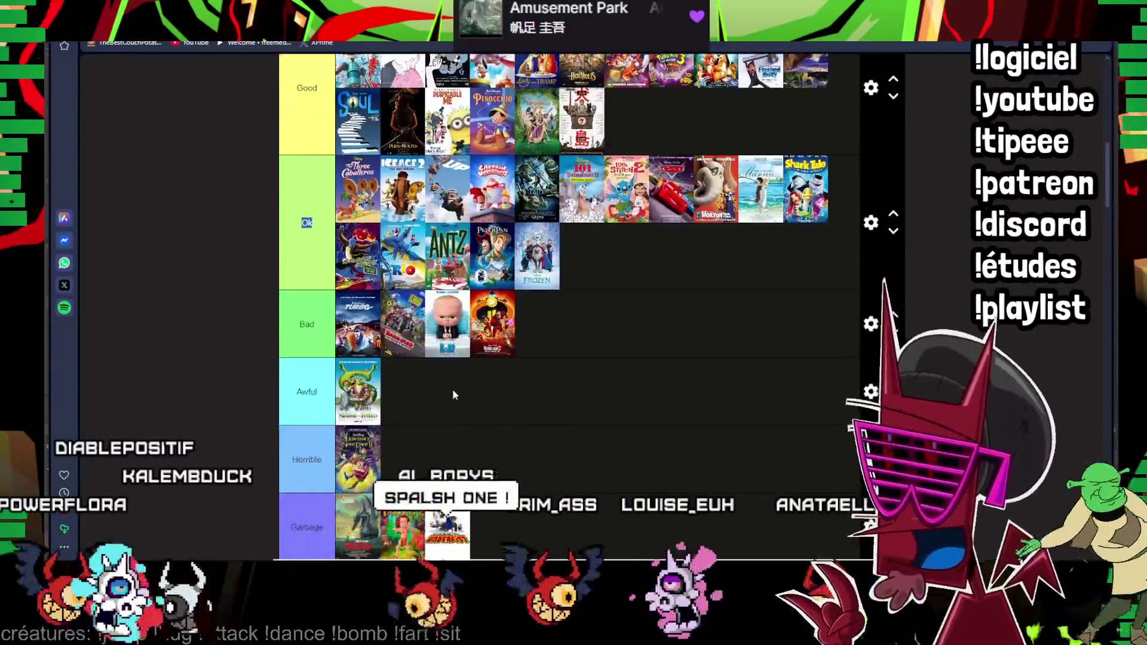
{"action": "scroll", "coordinate": [603, 277], "scroll_direction": "down", "scroll_amount": 3}
{"action": "scroll", "coordinate": [603, 277], "scroll_direction": "down", "scroll_amount": 1}
{"action": "mouse_move", "coordinate": [301, 410]}
{"action": "left_mouse_down"}
{"action": "mouse_move", "coordinate": [539, 188]}
{"action": "mouse_move", "coordinate": [403, 459]}
{"action": "mouse_move", "coordinate": [579, 263]}
{"action": "left_mouse_up"}
{"action": "scroll", "coordinate": [538, 188], "scroll_direction": "up", "scroll_amount": 4}
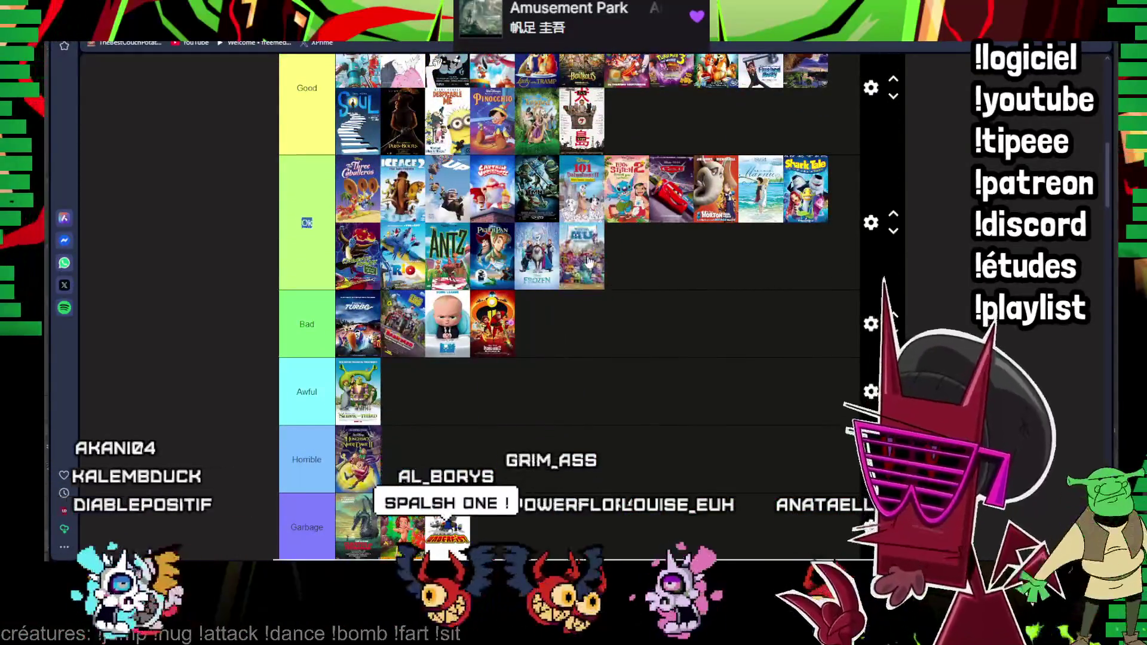
{"action": "scroll", "coordinate": [580, 263], "scroll_direction": "down", "scroll_amount": 3}
{"action": "mouse_move", "coordinate": [326, 396]}
{"action": "left_mouse_down"}
{"action": "mouse_move", "coordinate": [538, 189]}
{"action": "mouse_move", "coordinate": [372, 558]}
{"action": "mouse_move", "coordinate": [437, 150]}
{"action": "mouse_move", "coordinate": [381, 167]}
{"action": "mouse_move", "coordinate": [502, 188]}
{"action": "mouse_move", "coordinate": [404, 179]}
{"action": "left_mouse_up"}
{"action": "scroll", "coordinate": [528, 224], "scroll_direction": "up", "scroll_amount": 5}
{"action": "scroll", "coordinate": [404, 178], "scroll_direction": "down", "scroll_amount": 5}
{"action": "scroll", "coordinate": [404, 179], "scroll_direction": "up", "scroll_amount": 3}
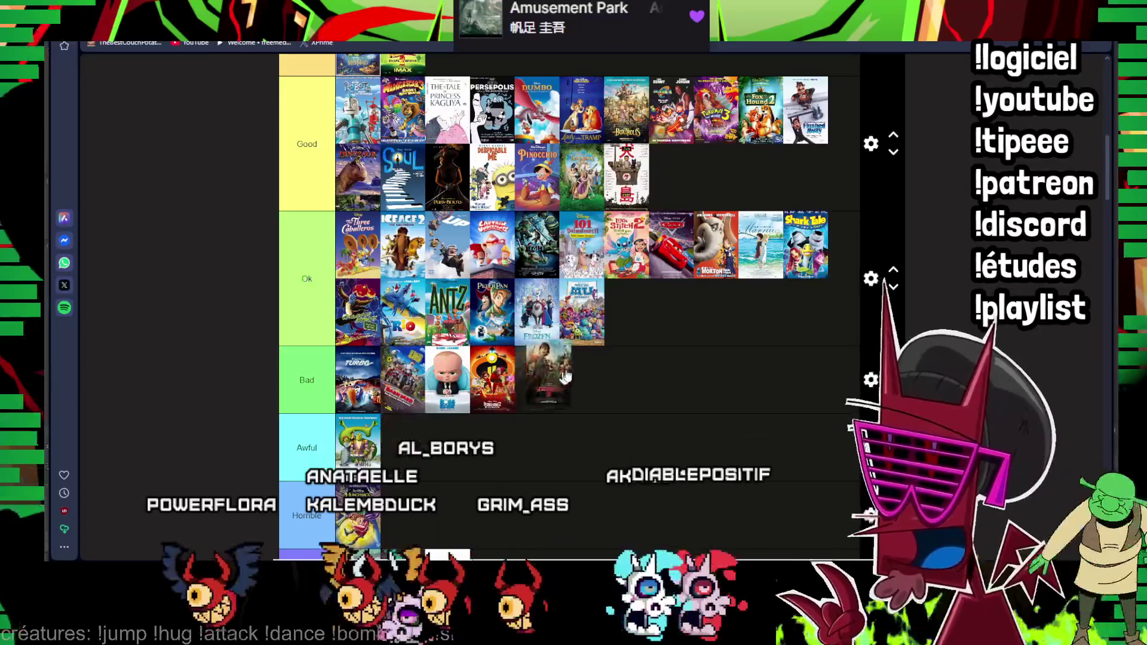
{"action": "scroll", "coordinate": [610, 350], "scroll_direction": "down", "scroll_amount": 3}
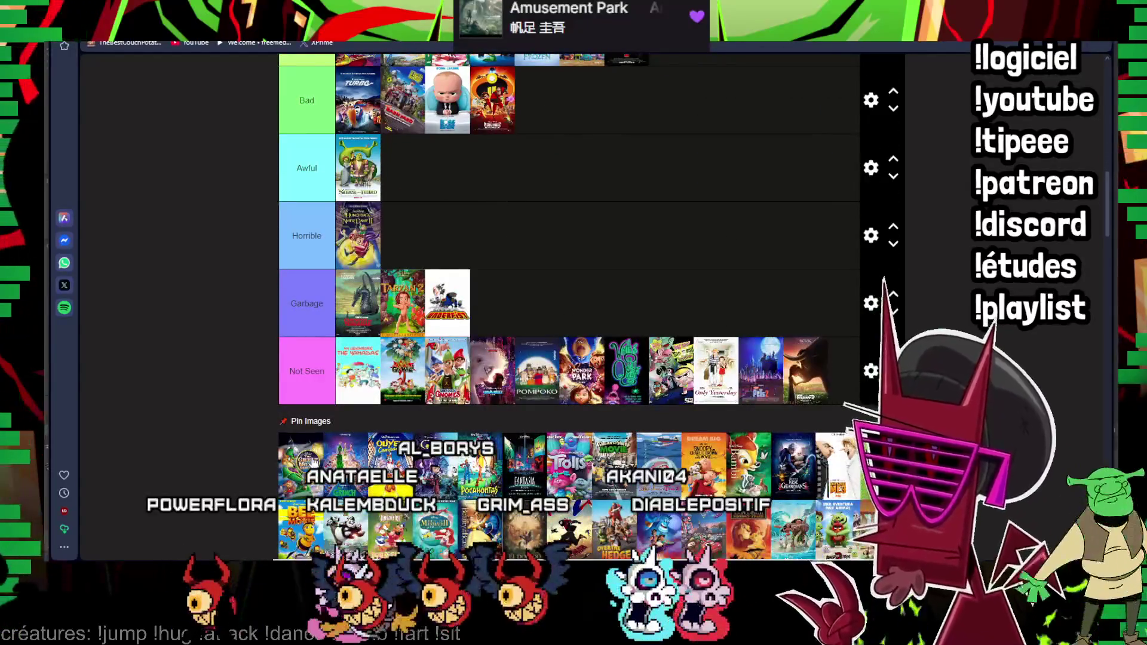
{"action": "scroll", "coordinate": [575, 269], "scroll_direction": "up", "scroll_amount": 3}
{"action": "mouse_move", "coordinate": [422, 459]}
{"action": "left_mouse_down"}
{"action": "mouse_move", "coordinate": [534, 79]}
{"action": "mouse_move", "coordinate": [462, 260]}
{"action": "left_mouse_up"}
{"action": "scroll", "coordinate": [461, 261], "scroll_direction": "down", "scroll_amount": 3}
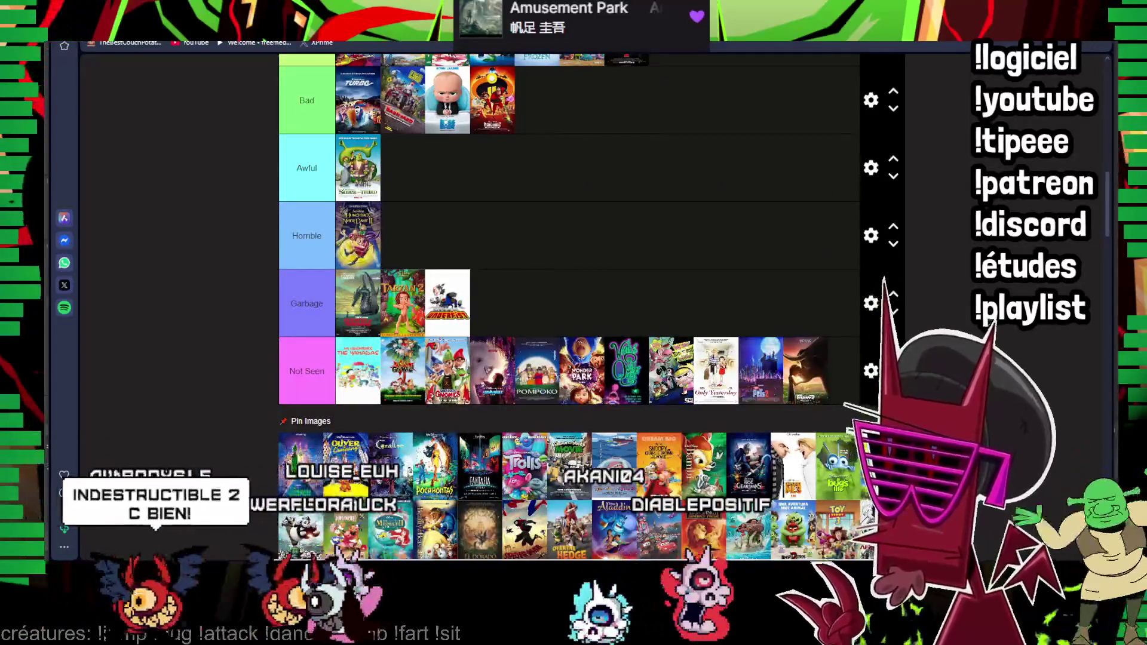
{"action": "left_click_drag", "start_coordinate": [794, 467], "coordinate": [760, 370]}
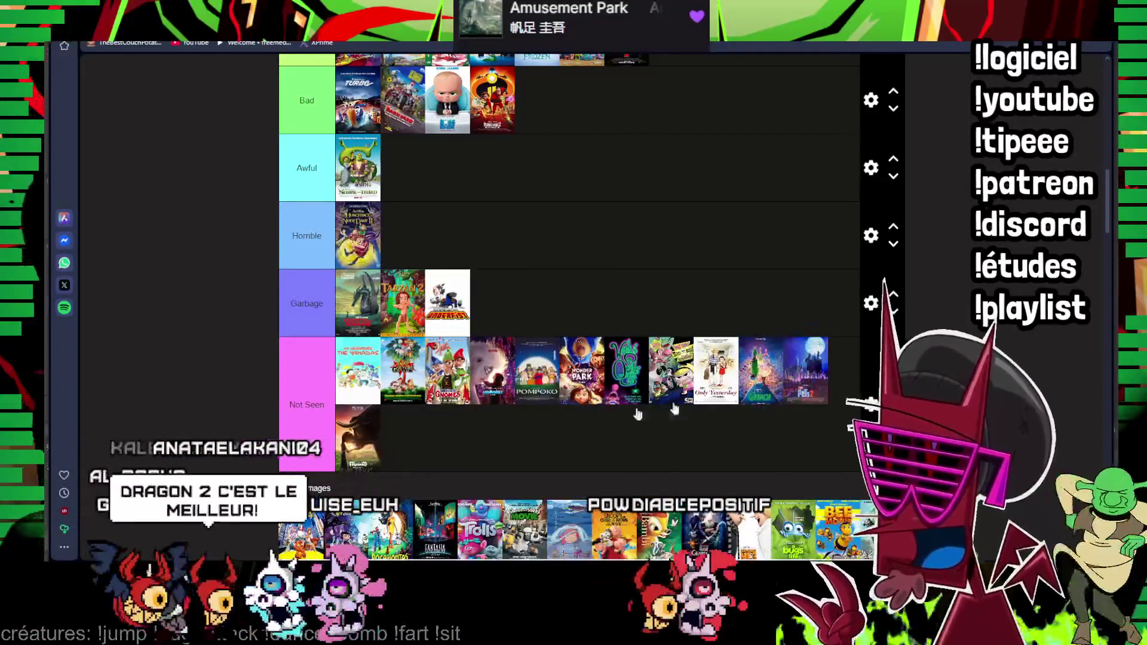
{"action": "mouse_move", "coordinate": [357, 371]}
{"action": "left_mouse_down"}
{"action": "mouse_move", "coordinate": [522, 291]}
{"action": "mouse_move", "coordinate": [706, 120]}
{"action": "left_mouse_up"}
{"action": "scroll", "coordinate": [466, 287], "scroll_direction": "up", "scroll_amount": 2}
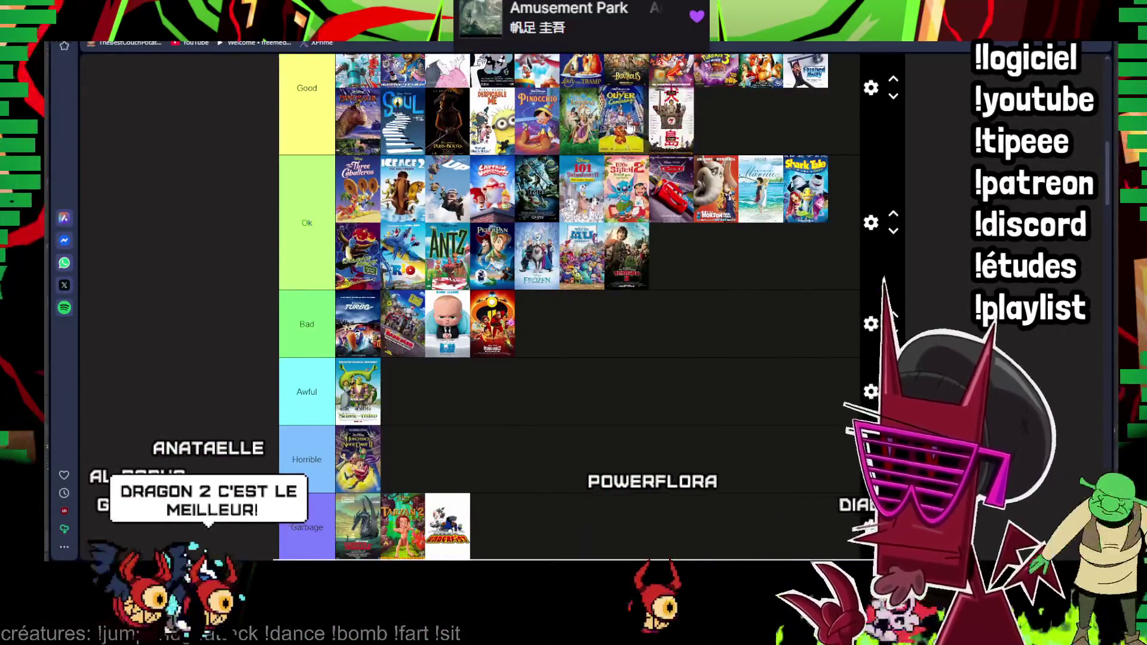
{"action": "scroll", "coordinate": [547, 225], "scroll_direction": "down", "scroll_amount": 4}
{"action": "mouse_move", "coordinate": [301, 421]}
{"action": "left_mouse_down"}
{"action": "mouse_move", "coordinate": [538, 357]}
{"action": "mouse_move", "coordinate": [517, 153]}
{"action": "left_mouse_up"}
{"action": "scroll", "coordinate": [502, 224], "scroll_direction": "down", "scroll_amount": 2}
{"action": "scroll", "coordinate": [503, 225], "scroll_direction": "down", "scroll_amount": 2}
{"action": "scroll", "coordinate": [493, 251], "scroll_direction": "down", "scroll_amount": 2}
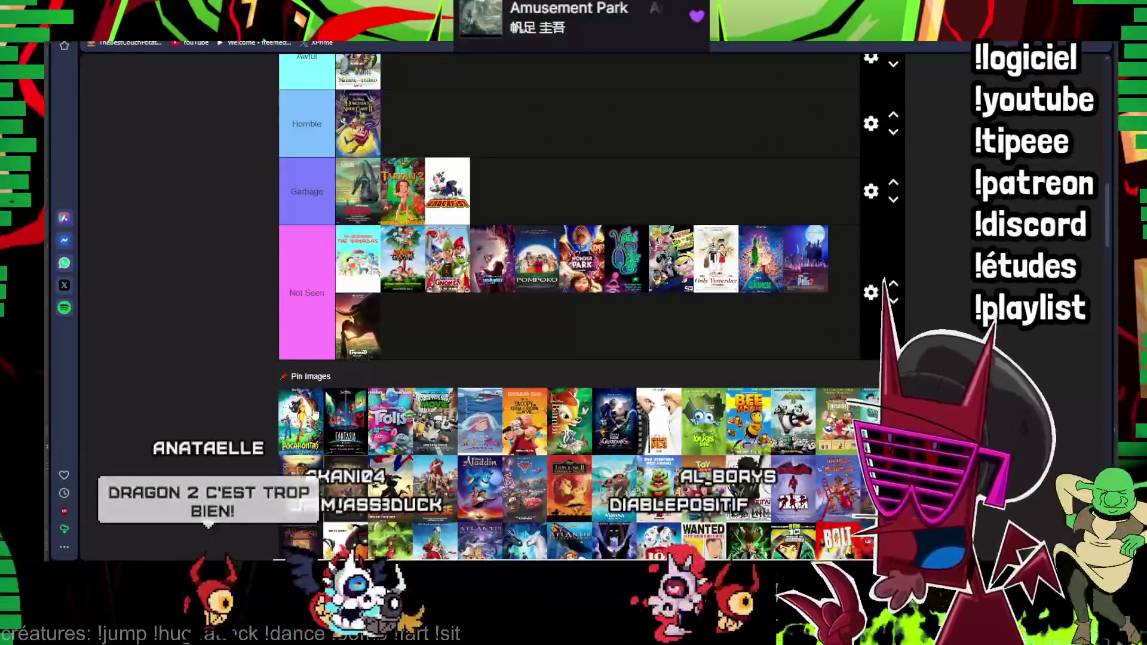
{"action": "scroll", "coordinate": [569, 269], "scroll_direction": "up", "scroll_amount": 1}
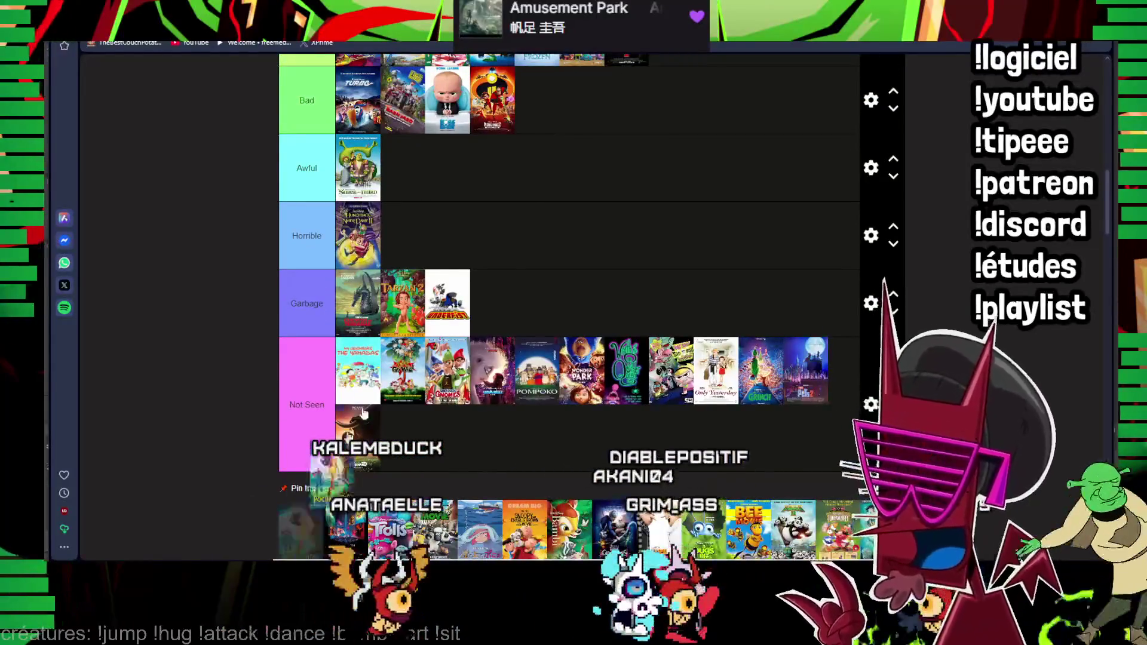
- Place Pocahontas in Bad, the Fantasia poster in Ok, and move Trolls up into Good
{"action": "left_click_drag", "start_coordinate": [364, 412], "coordinate": [545, 119]}
{"action": "scroll", "coordinate": [469, 251], "scroll_direction": "down", "scroll_amount": 1}
{"action": "scroll", "coordinate": [469, 251], "scroll_direction": "up", "scroll_amount": 2}
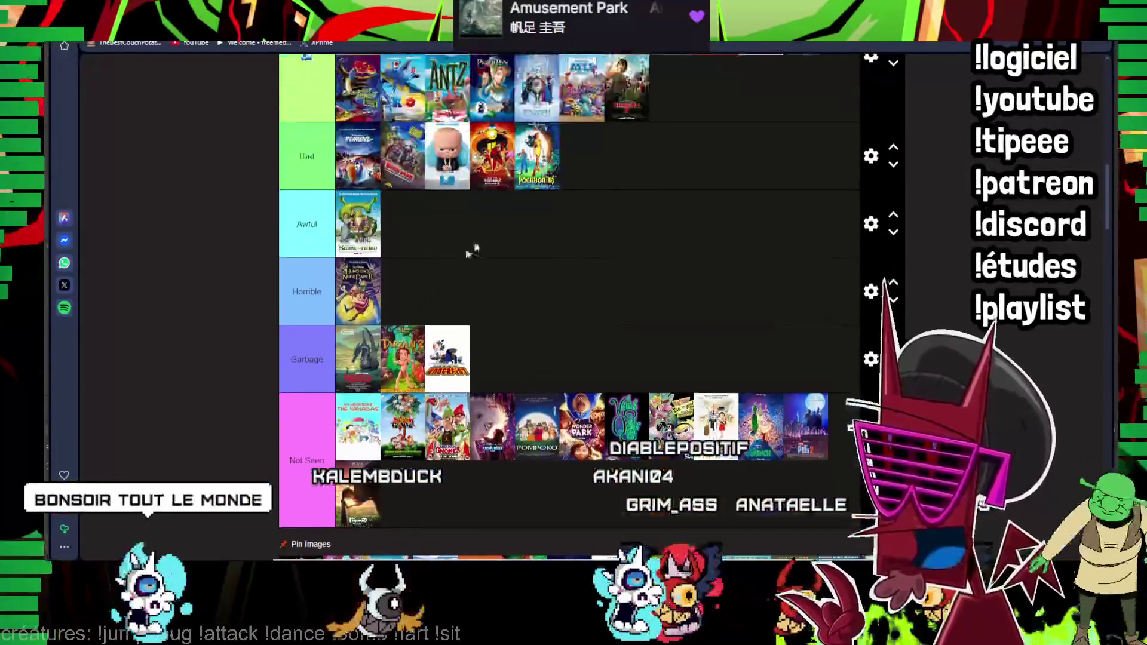
{"action": "scroll", "coordinate": [521, 200], "scroll_direction": "up", "scroll_amount": 1}
{"action": "scroll", "coordinate": [524, 205], "scroll_direction": "up", "scroll_amount": 2}
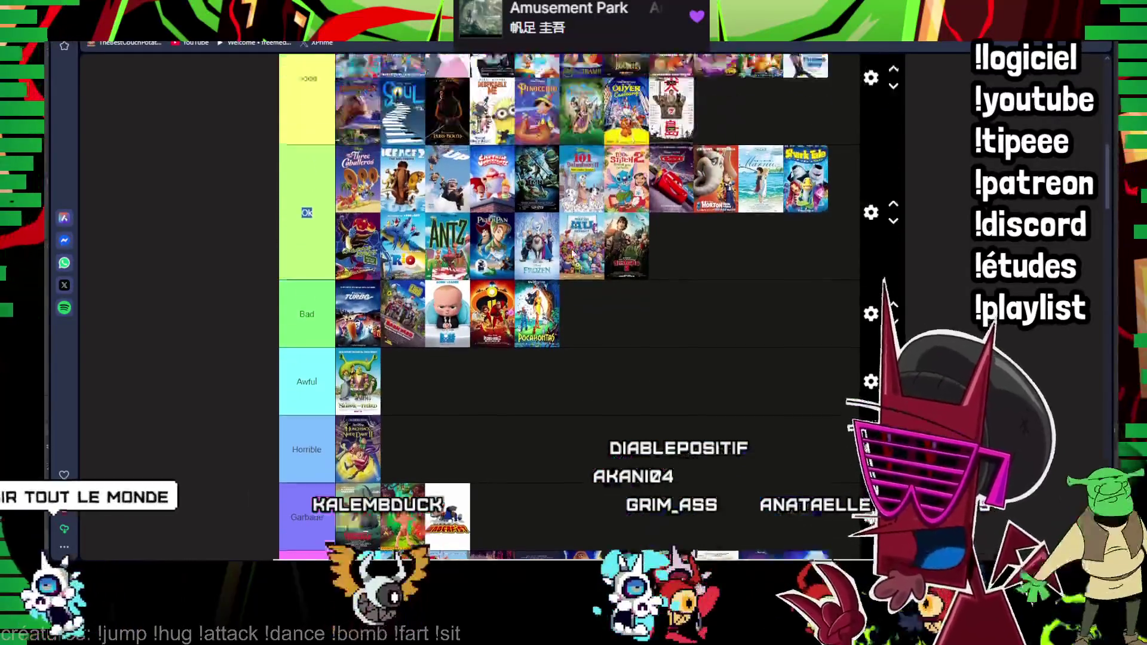
{"action": "scroll", "coordinate": [650, 329], "scroll_direction": "up", "scroll_amount": 1}
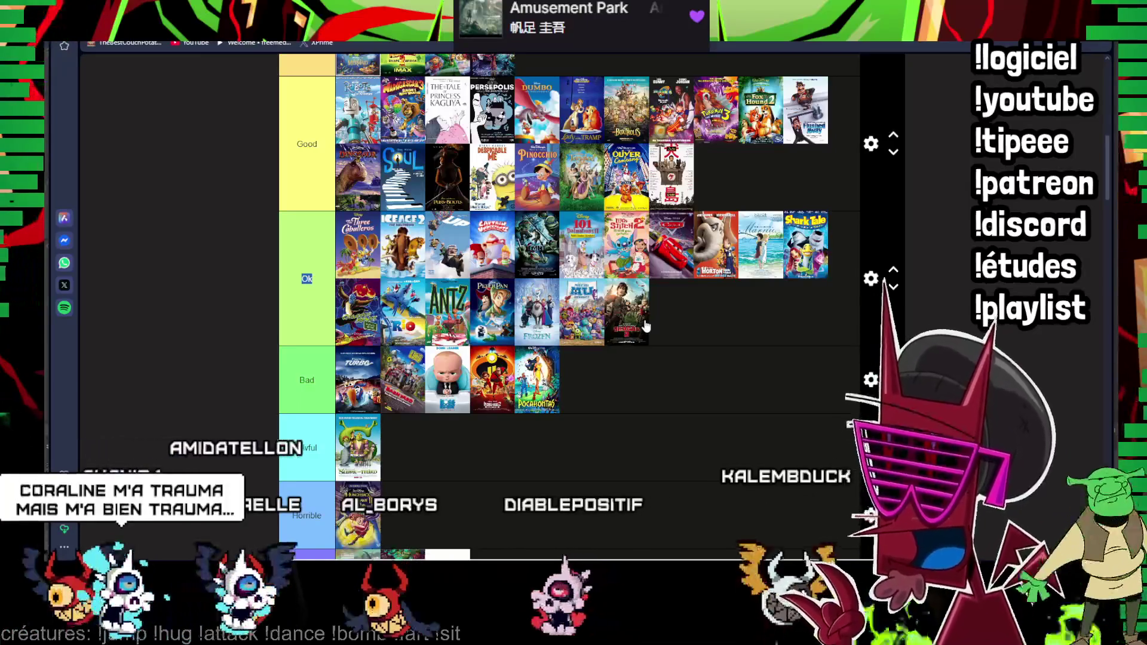
{"action": "scroll", "coordinate": [574, 287], "scroll_direction": "down", "scroll_amount": 2}
{"action": "scroll", "coordinate": [566, 331], "scroll_direction": "down", "scroll_amount": 1}
{"action": "scroll", "coordinate": [566, 358], "scroll_direction": "down", "scroll_amount": 1}
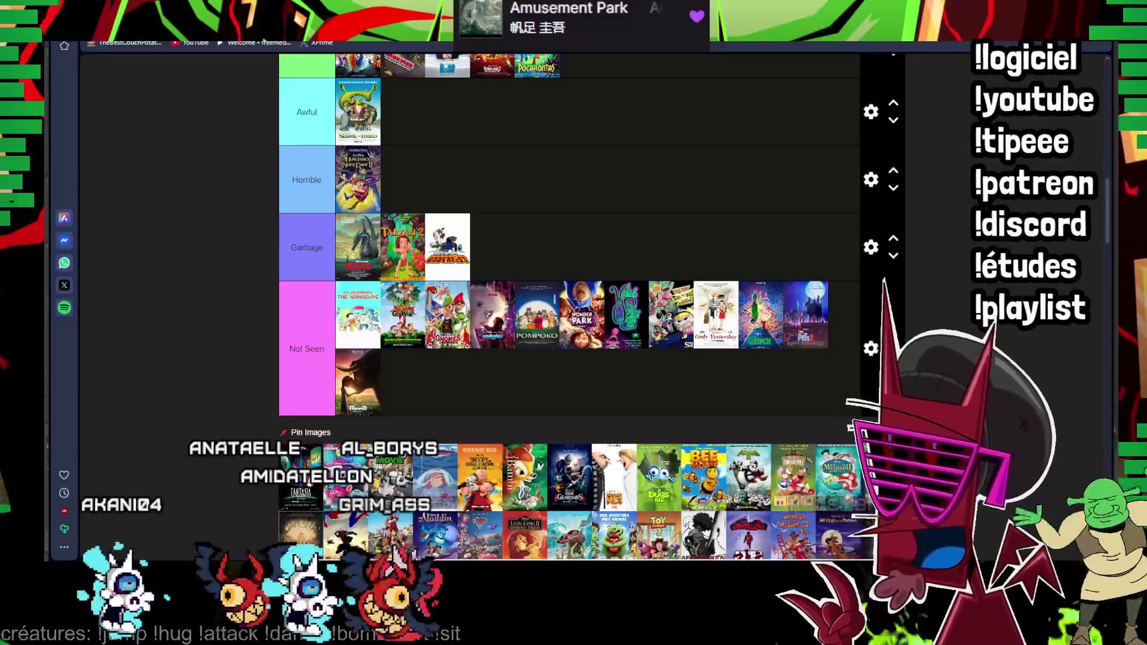
{"action": "scroll", "coordinate": [574, 305], "scroll_direction": "up", "scroll_amount": 1}
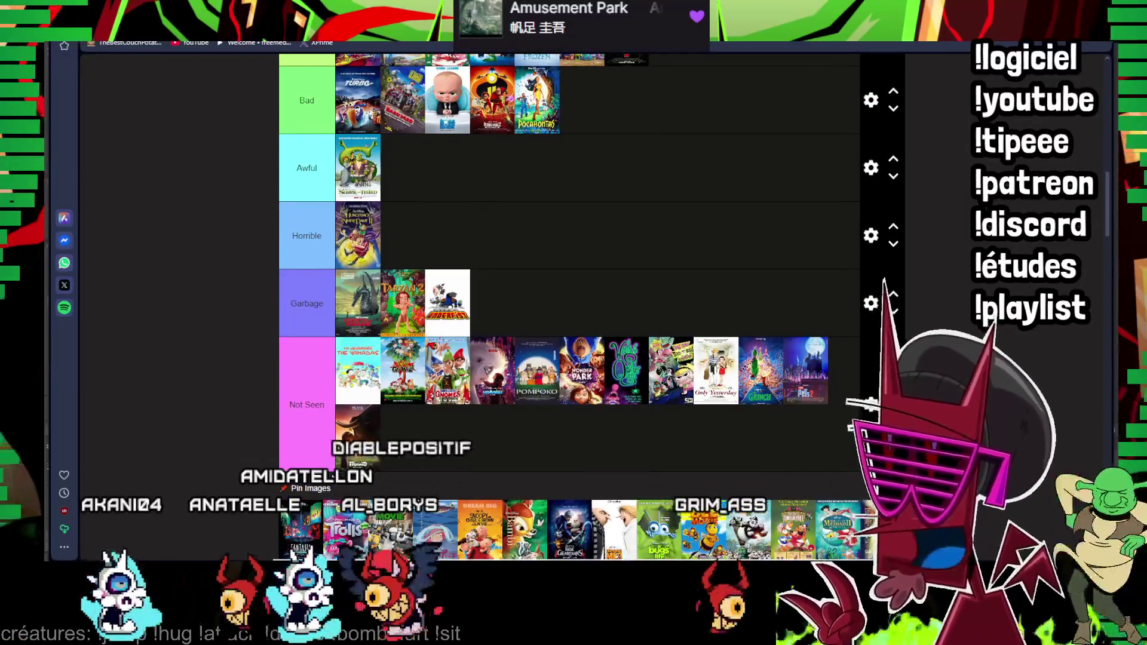
{"action": "scroll", "coordinate": [573, 297], "scroll_direction": "down", "scroll_amount": 1}
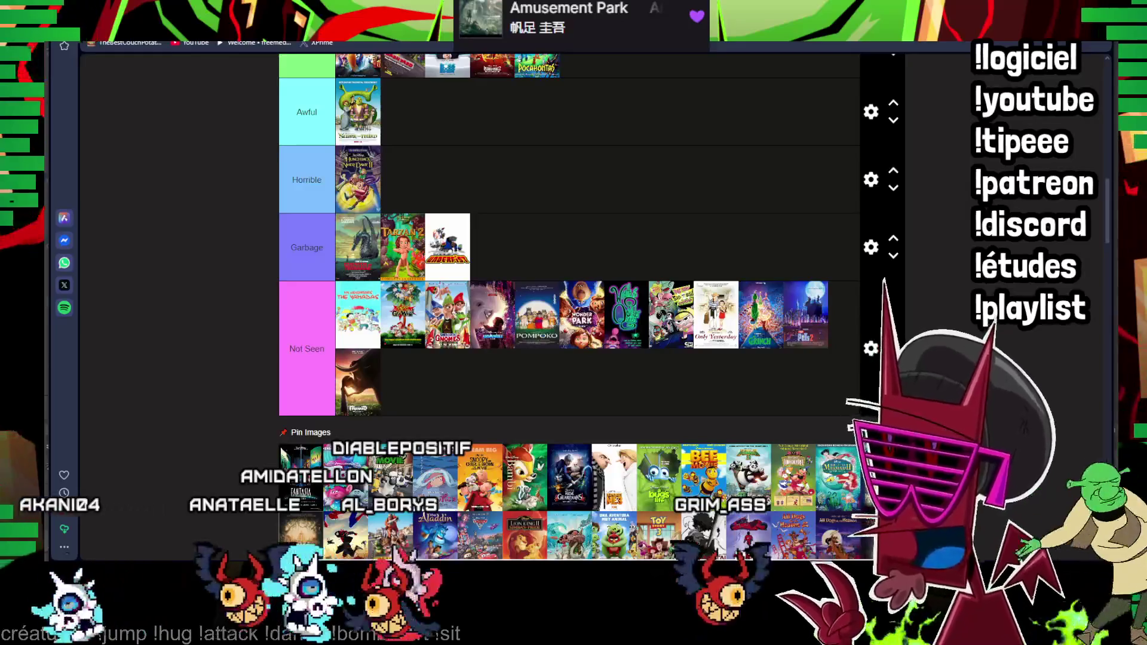
{"action": "left_click_drag", "start_coordinate": [851, 428], "coordinate": [496, 236]}
{"action": "scroll", "coordinate": [545, 166], "scroll_direction": "up", "scroll_amount": 5}
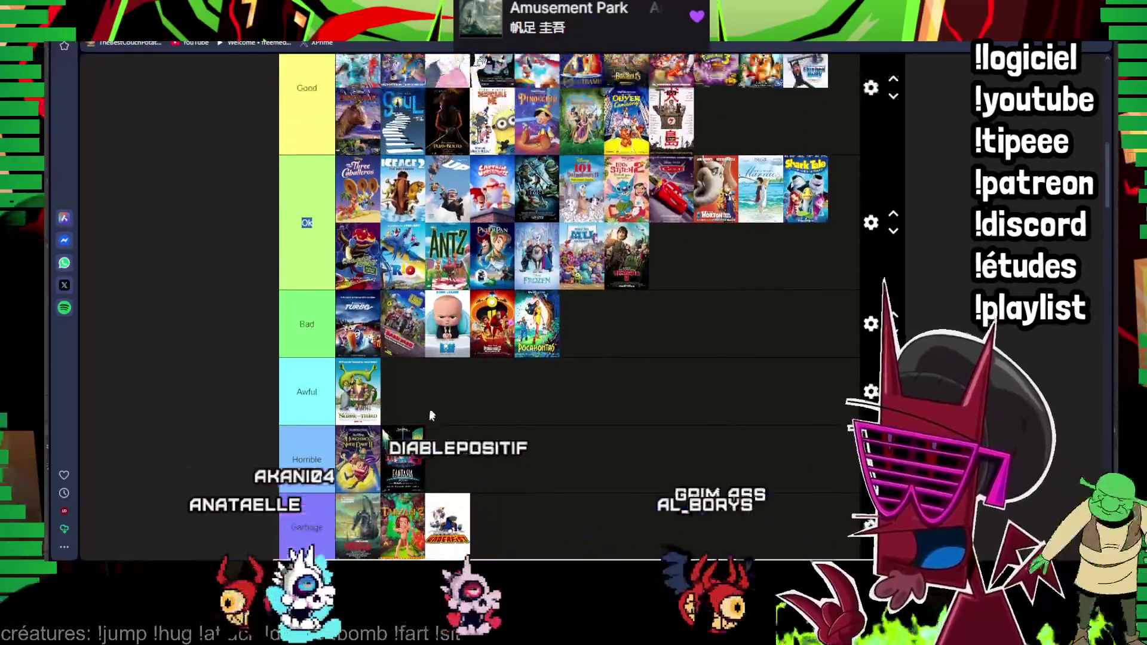
{"action": "left_click_drag", "start_coordinate": [545, 166], "coordinate": [690, 231]}
{"action": "scroll", "coordinate": [574, 269], "scroll_direction": "down", "scroll_amount": 6}
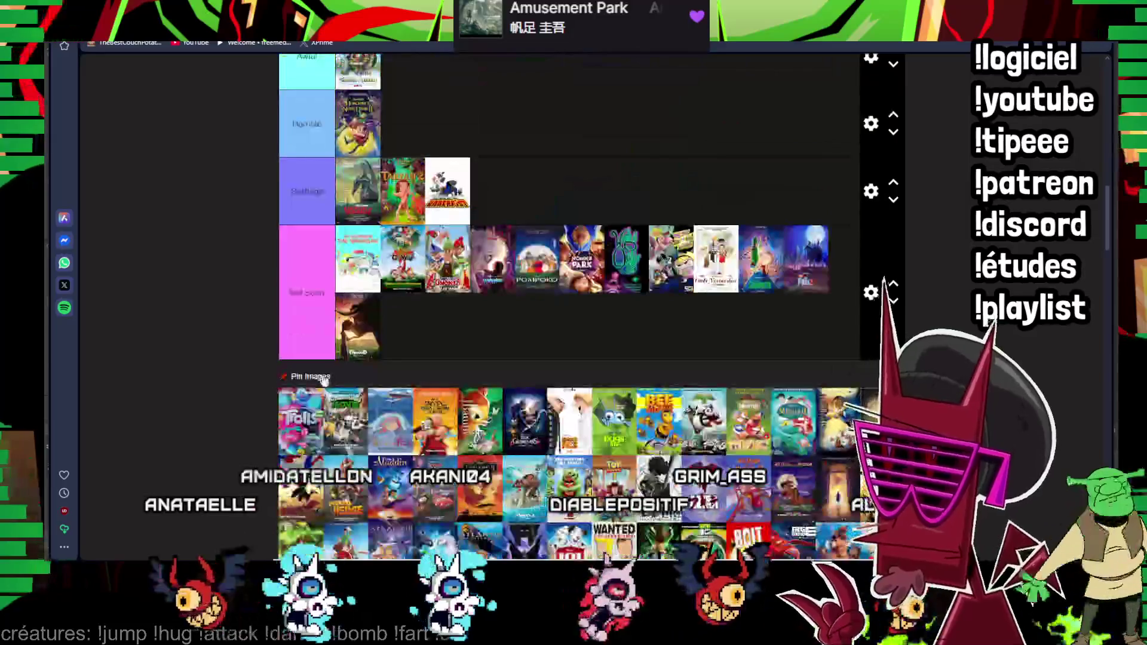
{"action": "mouse_move", "coordinate": [404, 123]}
{"action": "left_mouse_down"}
{"action": "mouse_move", "coordinate": [526, 154]}
{"action": "mouse_move", "coordinate": [532, 134]}
{"action": "left_mouse_up"}
{"action": "scroll", "coordinate": [429, 270], "scroll_direction": "up", "scroll_amount": 5}
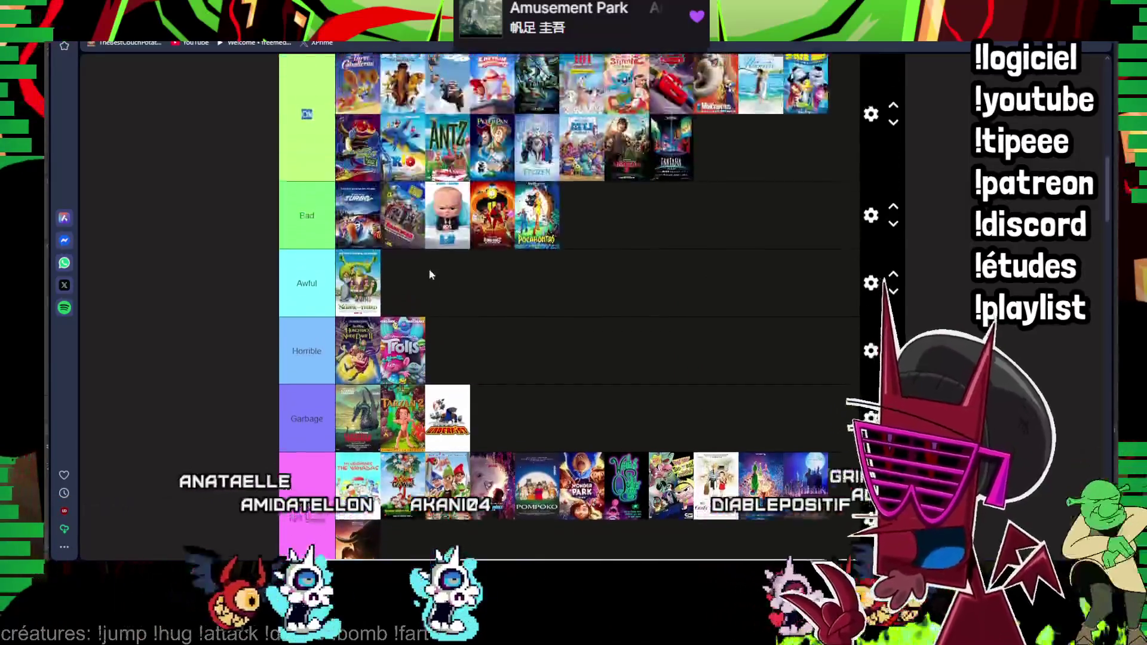
{"action": "left_click_drag", "start_coordinate": [403, 515], "coordinate": [763, 198]}
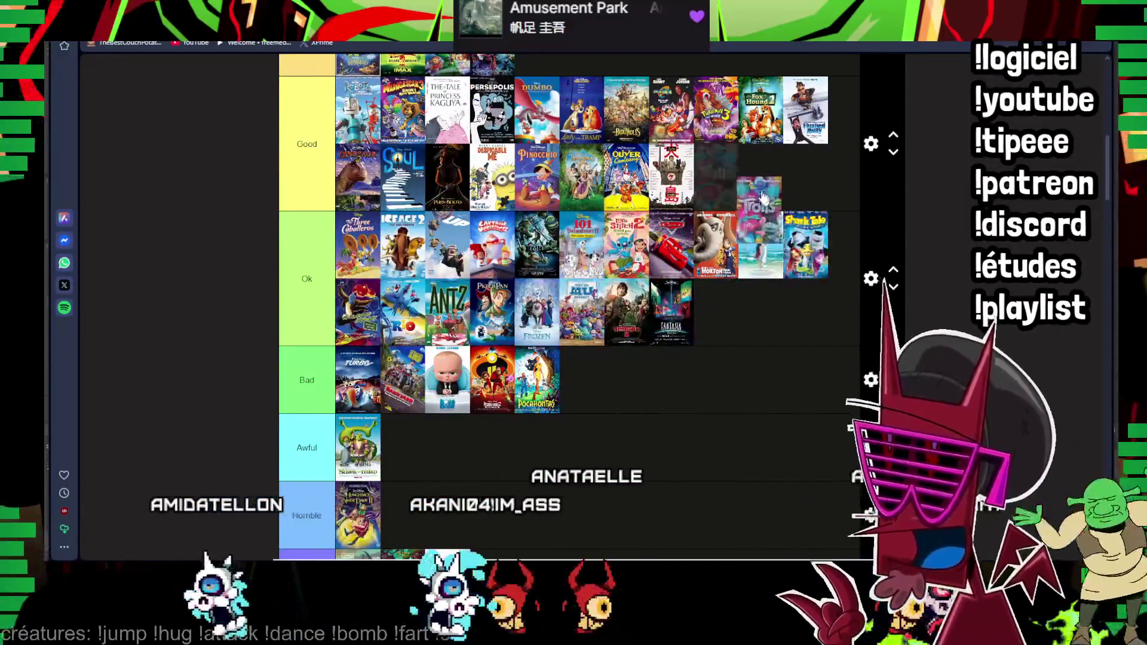
{"action": "scroll", "coordinate": [699, 231], "scroll_direction": "down", "scroll_amount": 5}
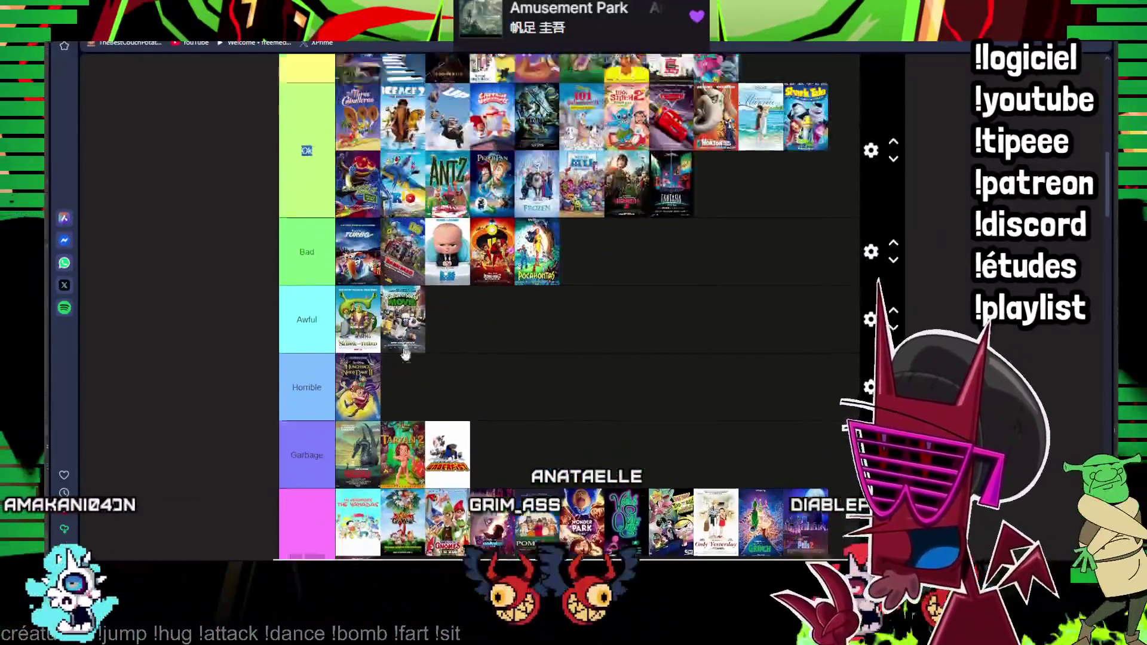
{"action": "scroll", "coordinate": [533, 174], "scroll_direction": "up", "scroll_amount": 5}
{"action": "mouse_move", "coordinate": [300, 475]}
{"action": "left_mouse_down"}
{"action": "mouse_move", "coordinate": [408, 455]}
{"action": "mouse_move", "coordinate": [541, 64]}
{"action": "left_mouse_up"}
{"action": "scroll", "coordinate": [457, 271], "scroll_direction": "down", "scroll_amount": 3}
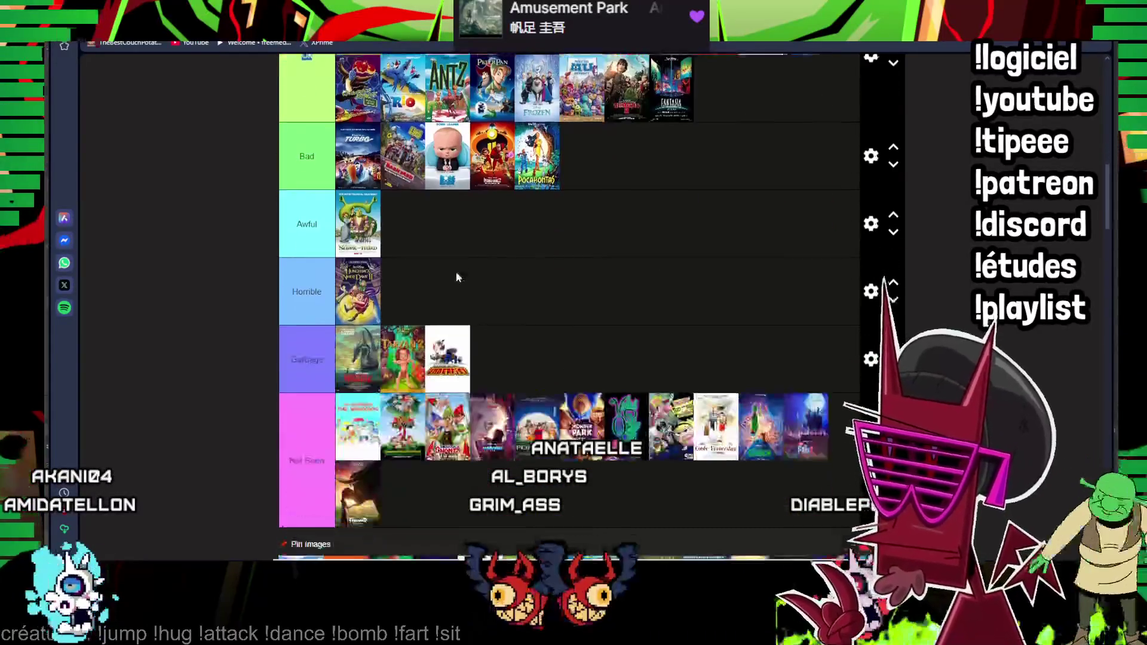
{"action": "scroll", "coordinate": [457, 272], "scroll_direction": "down", "scroll_amount": 2}
{"action": "mouse_move", "coordinate": [456, 236]}
{"action": "left_mouse_down"}
{"action": "mouse_move", "coordinate": [505, 153]}
{"action": "mouse_move", "coordinate": [592, 145]}
{"action": "left_mouse_up"}
{"action": "scroll", "coordinate": [505, 153], "scroll_direction": "up", "scroll_amount": 3}
{"action": "scroll", "coordinate": [505, 154], "scroll_direction": "up", "scroll_amount": 2}
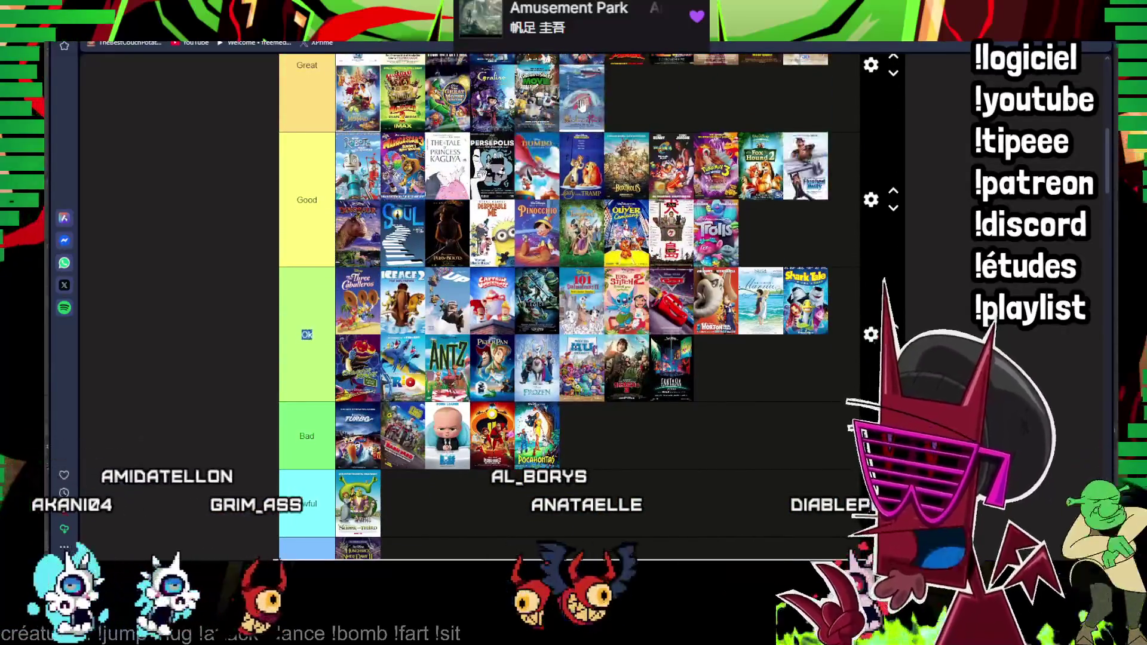
{"action": "scroll", "coordinate": [593, 146], "scroll_direction": "up", "scroll_amount": 1}
{"action": "scroll", "coordinate": [565, 207], "scroll_direction": "down", "scroll_amount": 4}
{"action": "scroll", "coordinate": [532, 276], "scroll_direction": "down", "scroll_amount": 1}
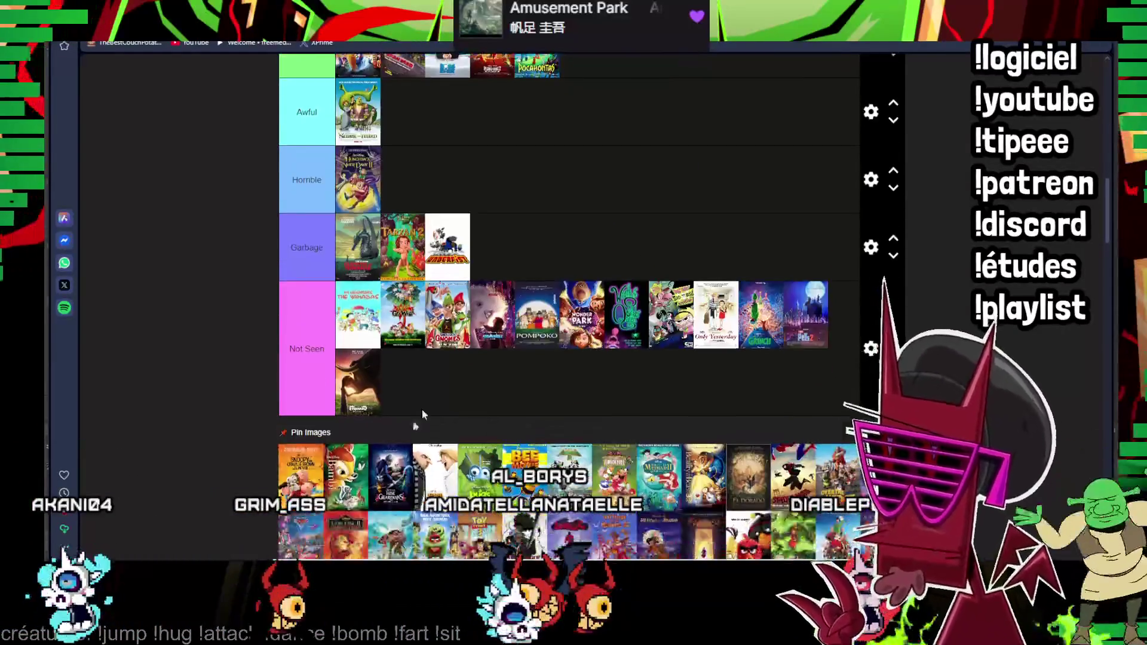
- Rank one poster in Good beside Trolls, two in Not Seen, A Bug's Life in Great and Bee Movie in Awful
{"action": "left_click_drag", "start_coordinate": [300, 476], "coordinate": [402, 381]}
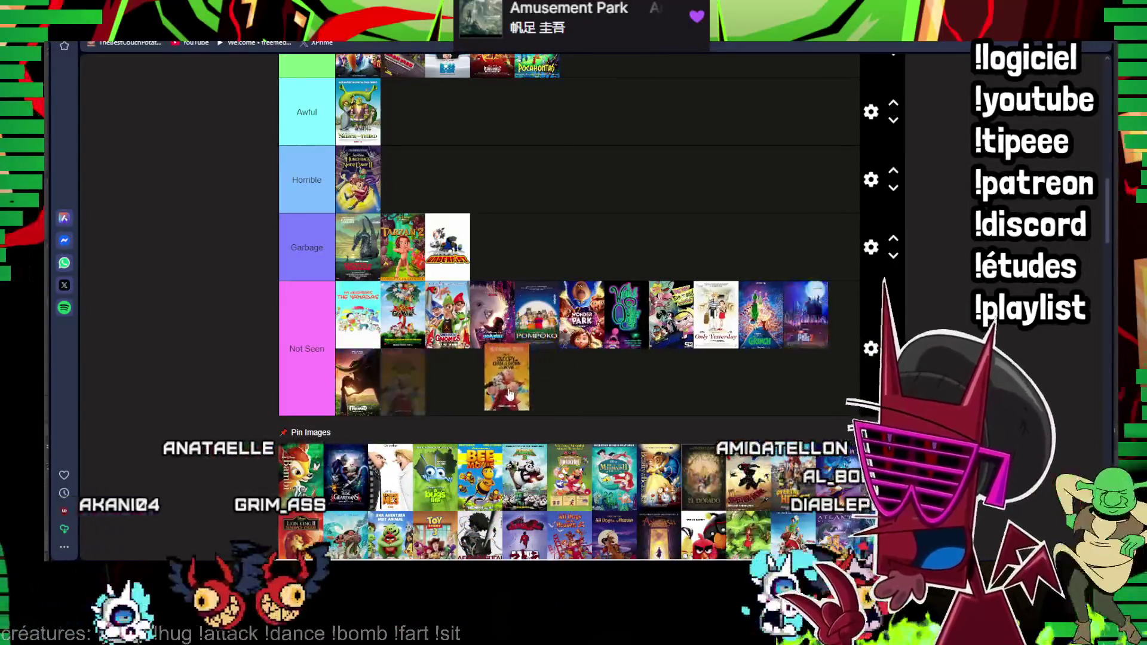
{"action": "mouse_move", "coordinate": [301, 475]}
{"action": "left_mouse_down"}
{"action": "mouse_move", "coordinate": [522, 197]}
{"action": "mouse_move", "coordinate": [734, 176]}
{"action": "mouse_move", "coordinate": [718, 177]}
{"action": "left_mouse_up"}
{"action": "scroll", "coordinate": [515, 232], "scroll_direction": "up", "scroll_amount": 5}
{"action": "scroll", "coordinate": [644, 252], "scroll_direction": "down", "scroll_amount": 3}
{"action": "scroll", "coordinate": [645, 251], "scroll_direction": "down", "scroll_amount": 3}
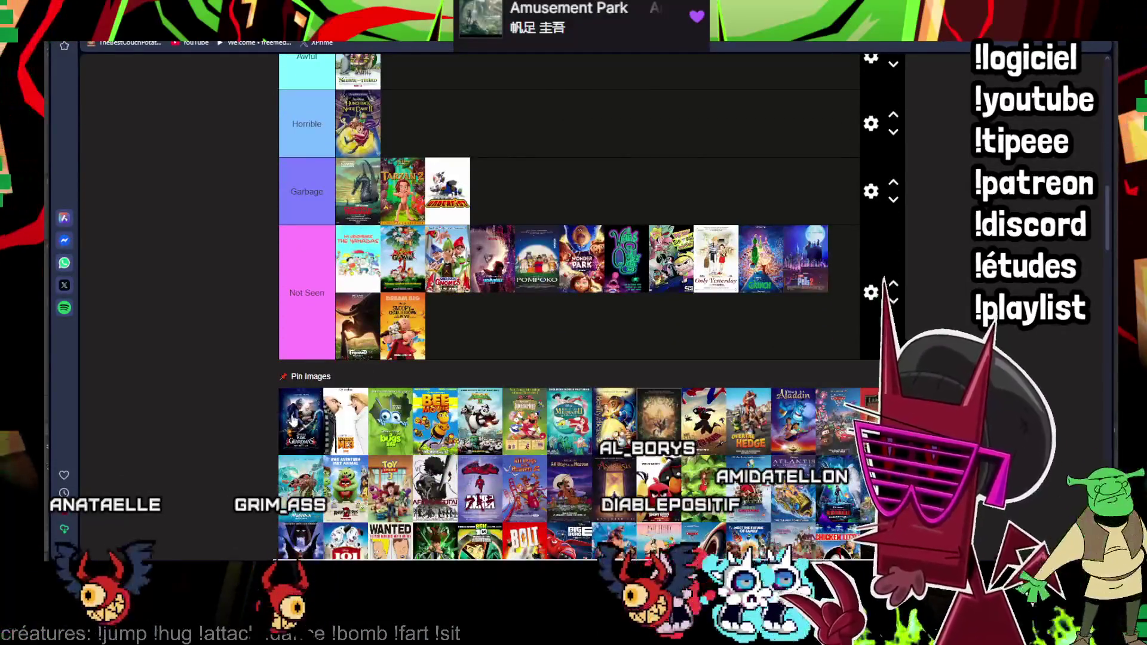
{"action": "left_click_drag", "start_coordinate": [312, 436], "coordinate": [403, 66]}
{"action": "scroll", "coordinate": [539, 268], "scroll_direction": "up", "scroll_amount": 5}
{"action": "left_click_drag", "start_coordinate": [403, 381], "coordinate": [514, 171]}
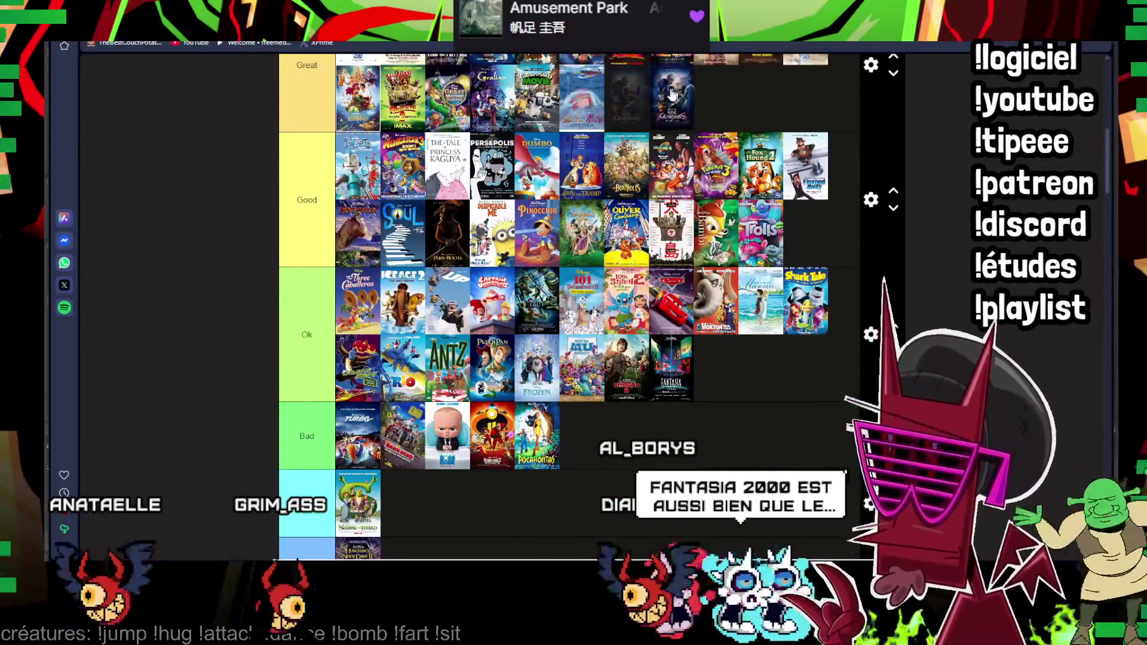
{"action": "left_click_drag", "start_coordinate": [512, 170], "coordinate": [627, 94]}
{"action": "scroll", "coordinate": [758, 257], "scroll_direction": "up", "scroll_amount": 2}
{"action": "scroll", "coordinate": [758, 257], "scroll_direction": "down", "scroll_amount": 5}
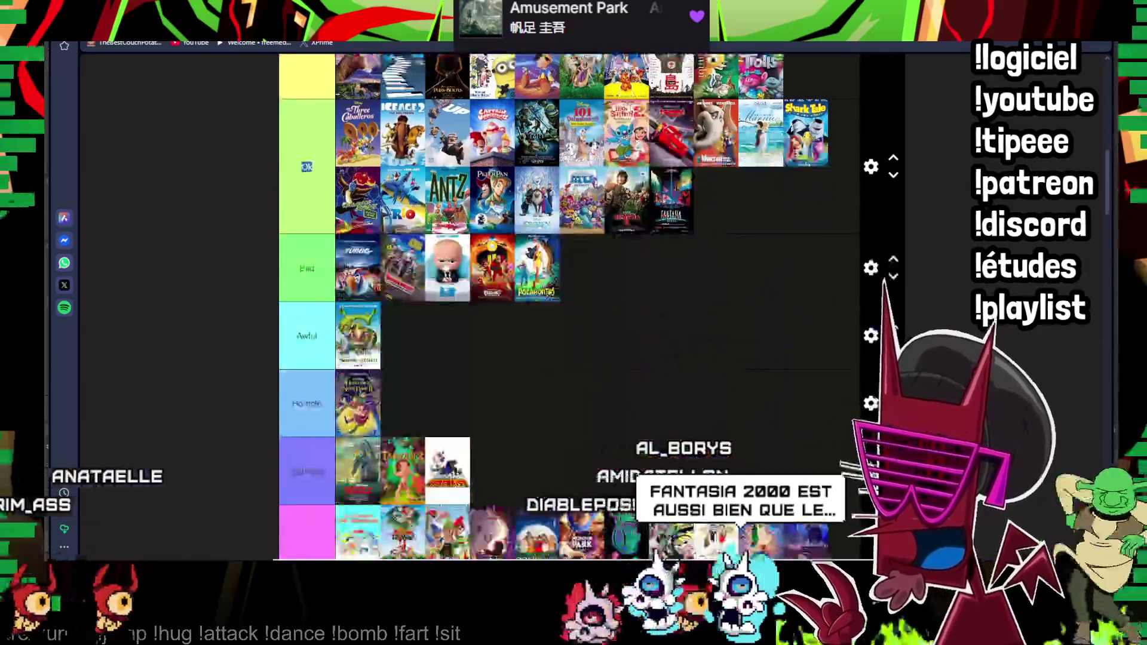
{"action": "scroll", "coordinate": [757, 258], "scroll_direction": "down", "scroll_amount": 5}
{"action": "scroll", "coordinate": [757, 258], "scroll_direction": "down", "scroll_amount": 5}
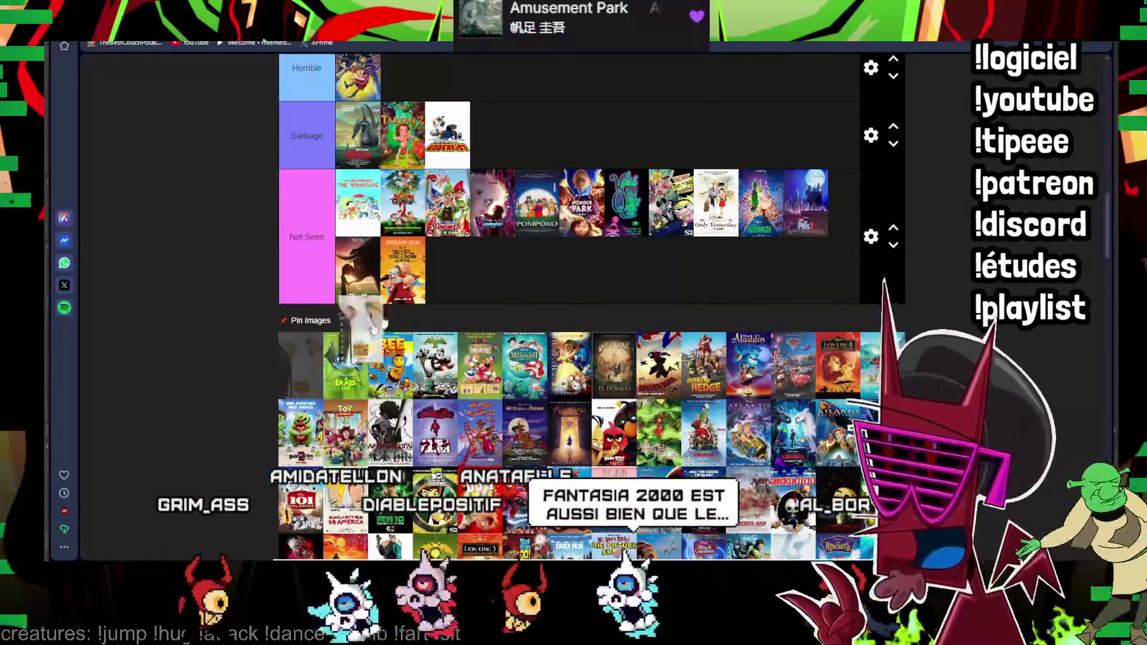
{"action": "left_click_drag", "start_coordinate": [301, 345], "coordinate": [447, 252]}
{"action": "scroll", "coordinate": [850, 428], "scroll_direction": "up", "scroll_amount": 3}
{"action": "left_click_drag", "start_coordinate": [300, 529], "coordinate": [403, 167]}
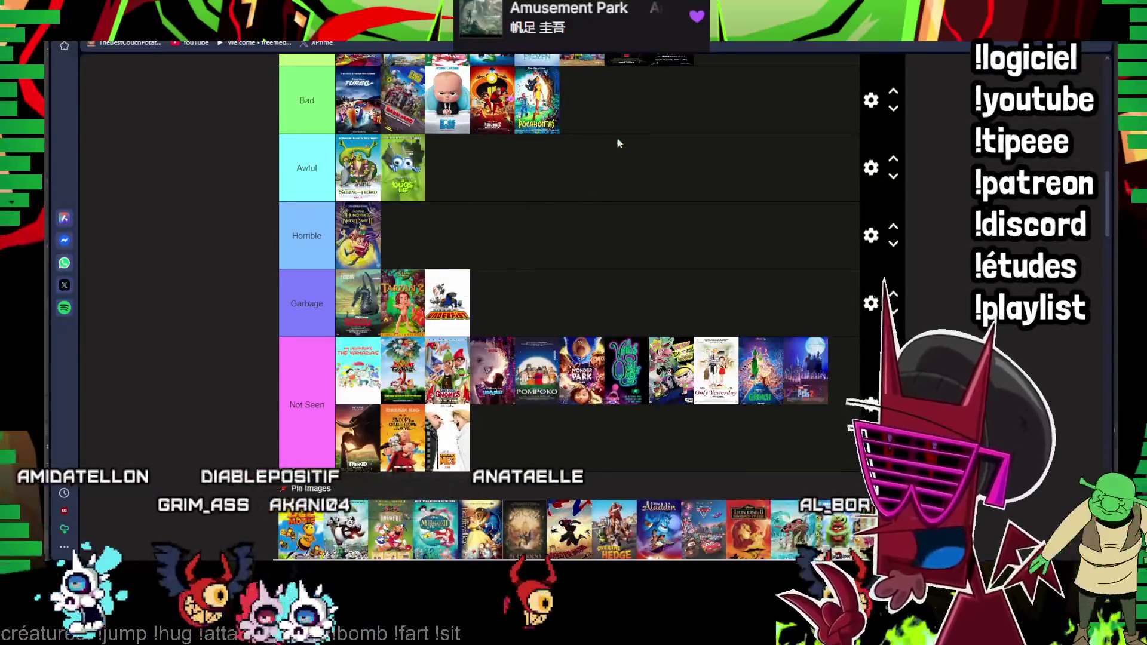
{"action": "scroll", "coordinate": [422, 553], "scroll_direction": "up", "scroll_amount": 3}
{"action": "scroll", "coordinate": [422, 553], "scroll_direction": "up", "scroll_amount": 2}
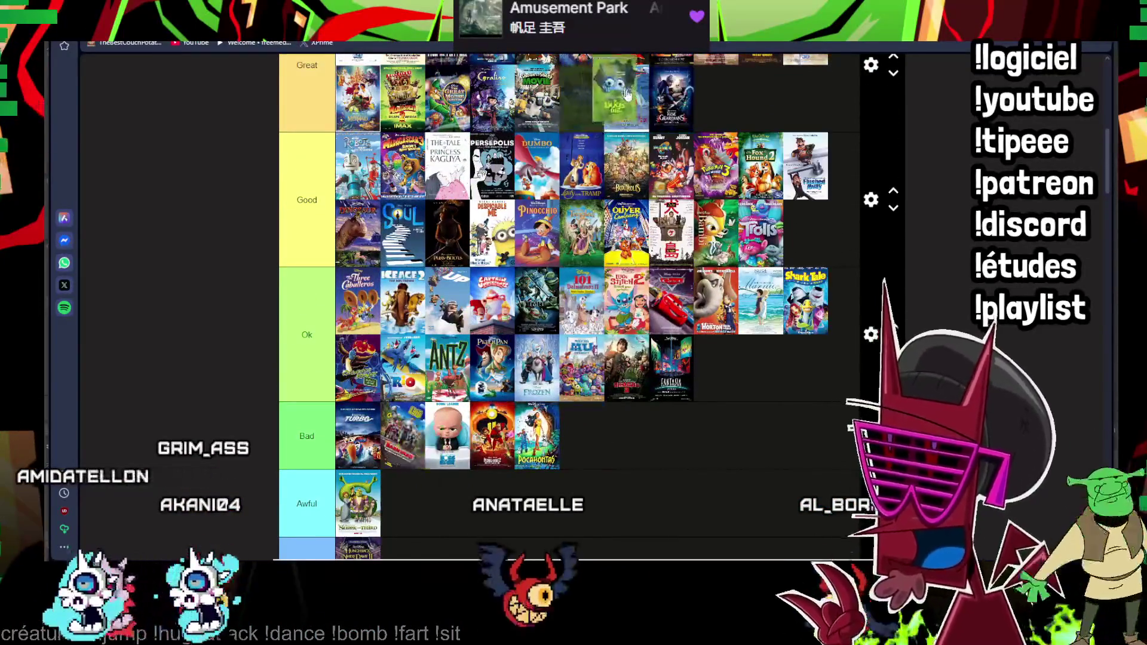
{"action": "left_click_drag", "start_coordinate": [421, 471], "coordinate": [709, 99]}
{"action": "scroll", "coordinate": [711, 107], "scroll_direction": "down", "scroll_amount": 3}
{"action": "scroll", "coordinate": [711, 106], "scroll_direction": "down", "scroll_amount": 3}
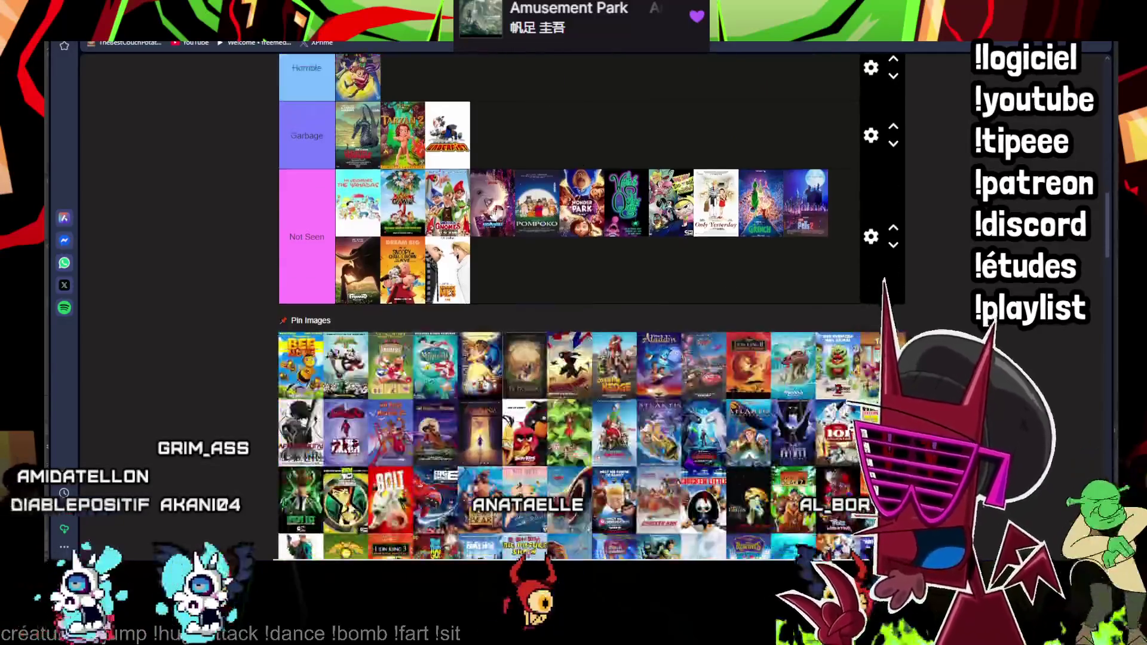
{"action": "scroll", "coordinate": [299, 364], "scroll_direction": "up", "scroll_amount": 2}
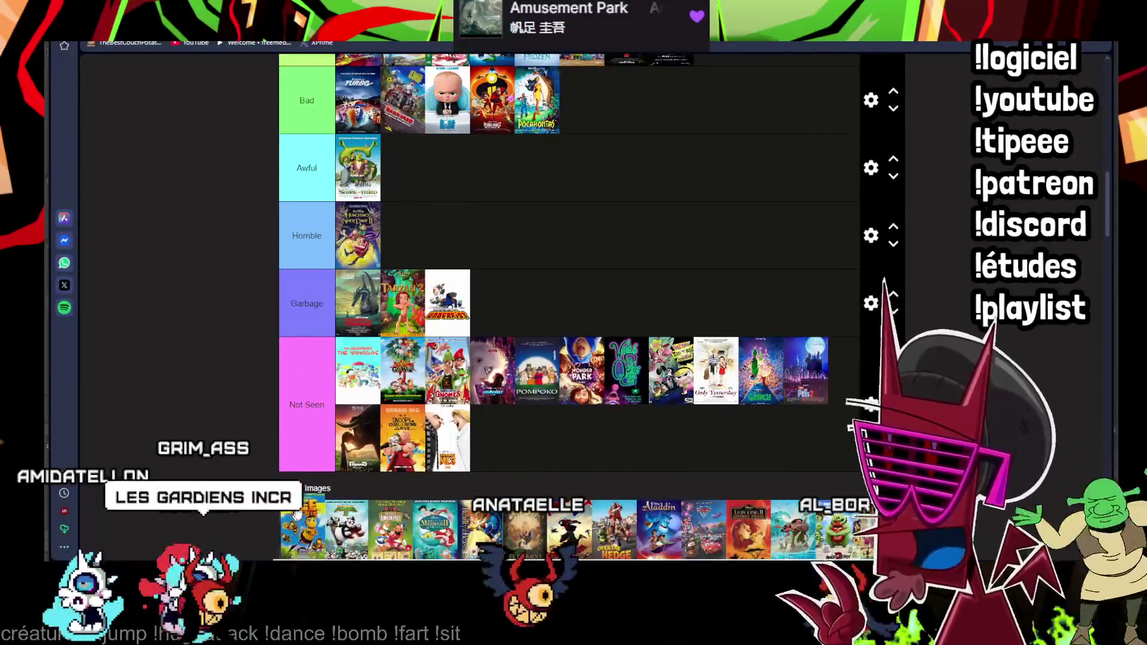
{"action": "left_click_drag", "start_coordinate": [298, 518], "coordinate": [447, 180]}
{"action": "scroll", "coordinate": [253, 453], "scroll_direction": "down", "scroll_amount": 1}
{"action": "left_click_drag", "start_coordinate": [297, 446], "coordinate": [726, 199]}
{"action": "scroll", "coordinate": [537, 151], "scroll_direction": "up", "scroll_amount": 3}
{"action": "scroll", "coordinate": [741, 220], "scroll_direction": "up", "scroll_amount": 2}
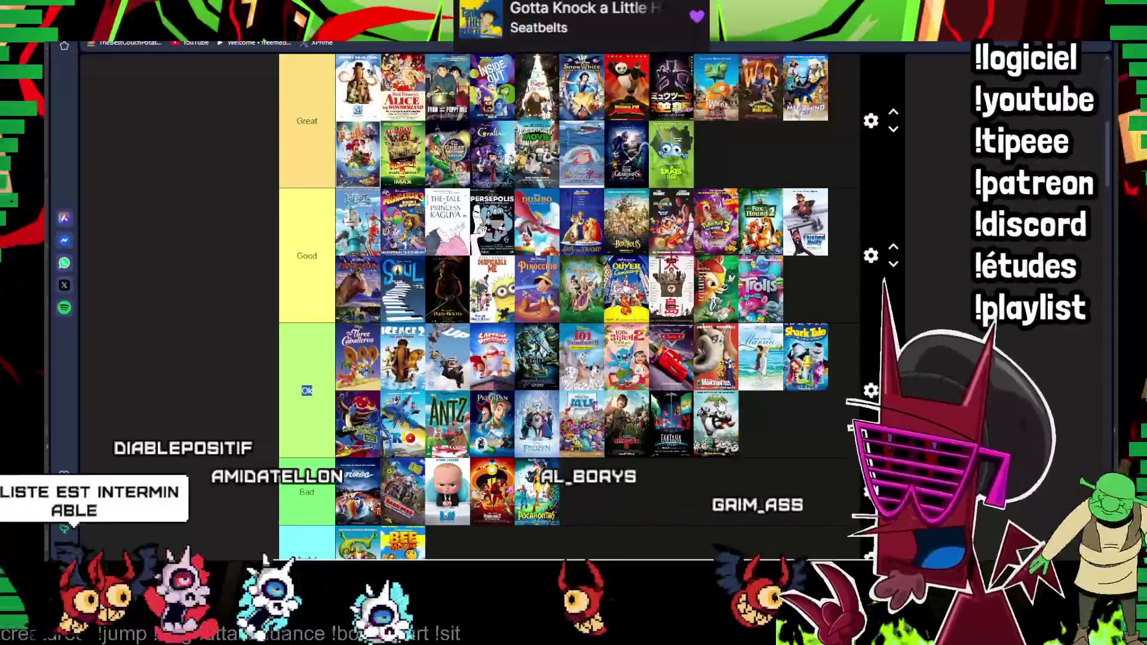
{"action": "scroll", "coordinate": [598, 295], "scroll_direction": "down", "scroll_amount": 4}
{"action": "scroll", "coordinate": [599, 298], "scroll_direction": "down", "scroll_amount": 1}
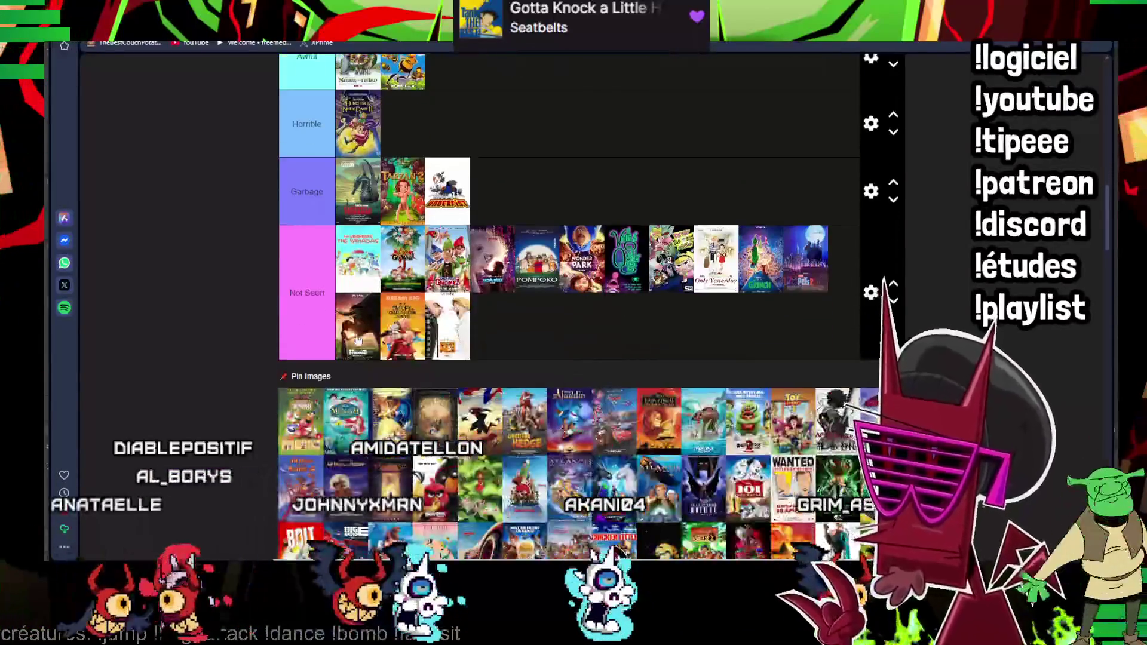
- Place The Little Mermaid in Not Seen and move El Dorado and Aladdin up to Great
{"action": "left_click_drag", "start_coordinate": [300, 421], "coordinate": [448, 350]}
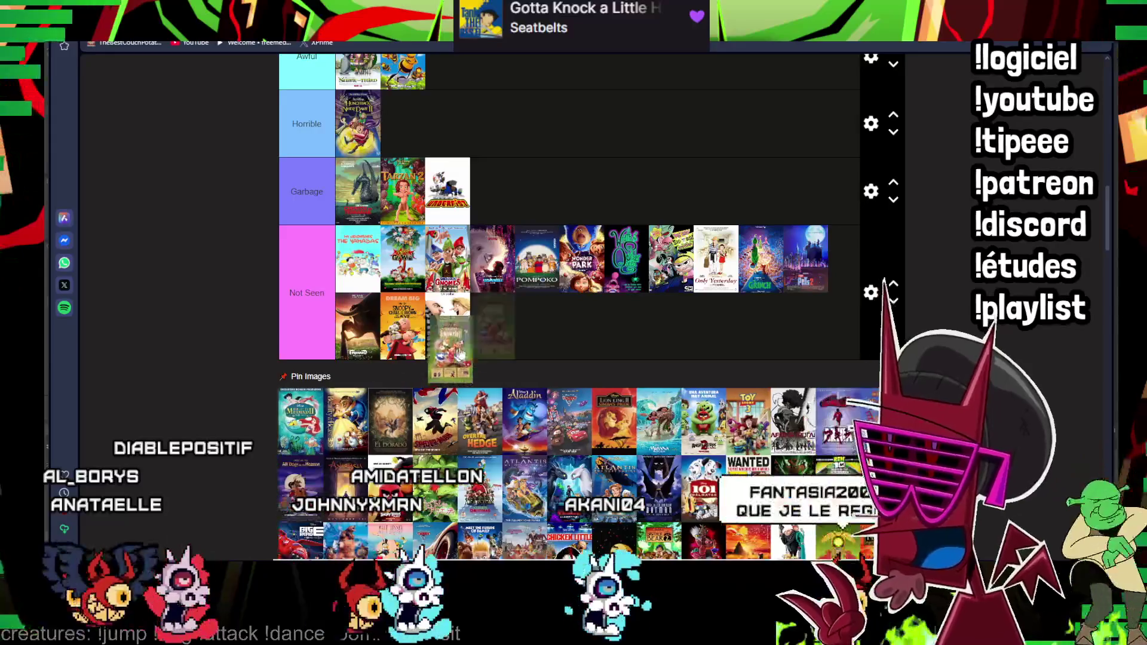
{"action": "left_click_drag", "start_coordinate": [309, 428], "coordinate": [528, 325]}
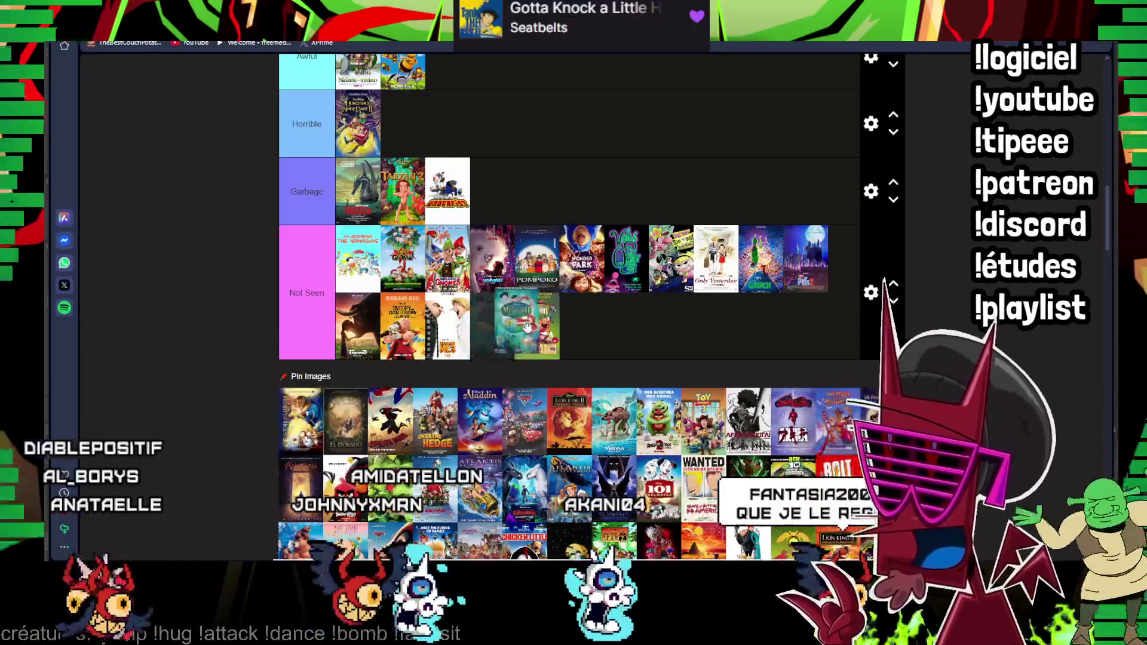
{"action": "scroll", "coordinate": [302, 435], "scroll_direction": "up", "scroll_amount": 2}
{"action": "left_click_drag", "start_coordinate": [302, 421], "coordinate": [447, 414]}
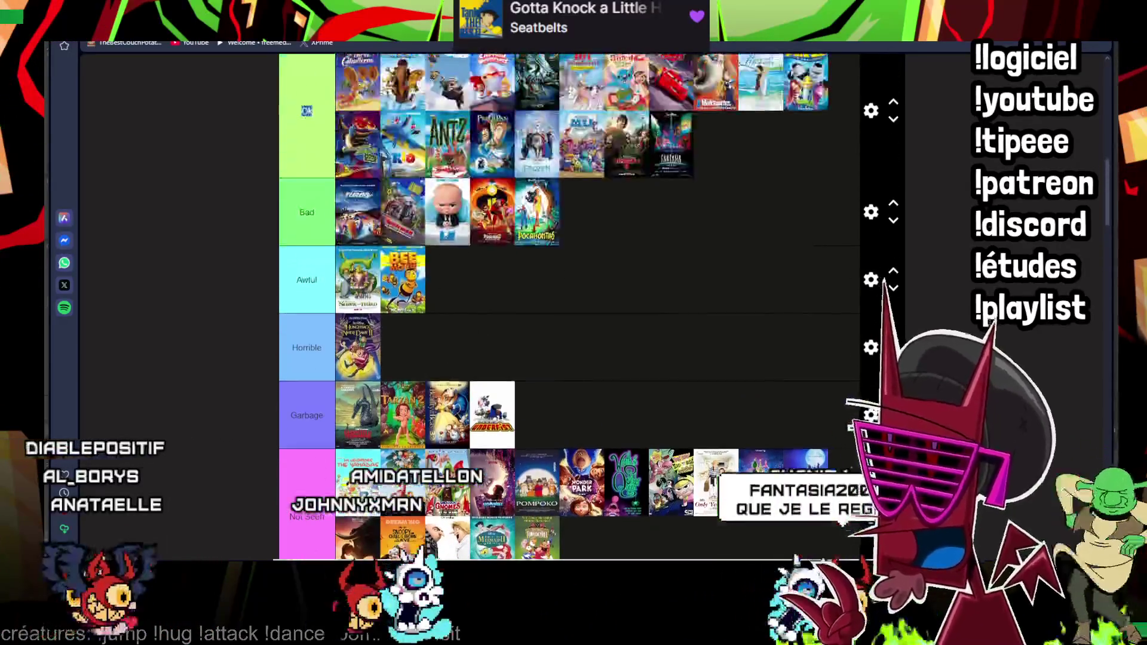
{"action": "left_click_drag", "start_coordinate": [614, 214], "coordinate": [614, 215]}
{"action": "scroll", "coordinate": [614, 215], "scroll_direction": "up", "scroll_amount": 2}
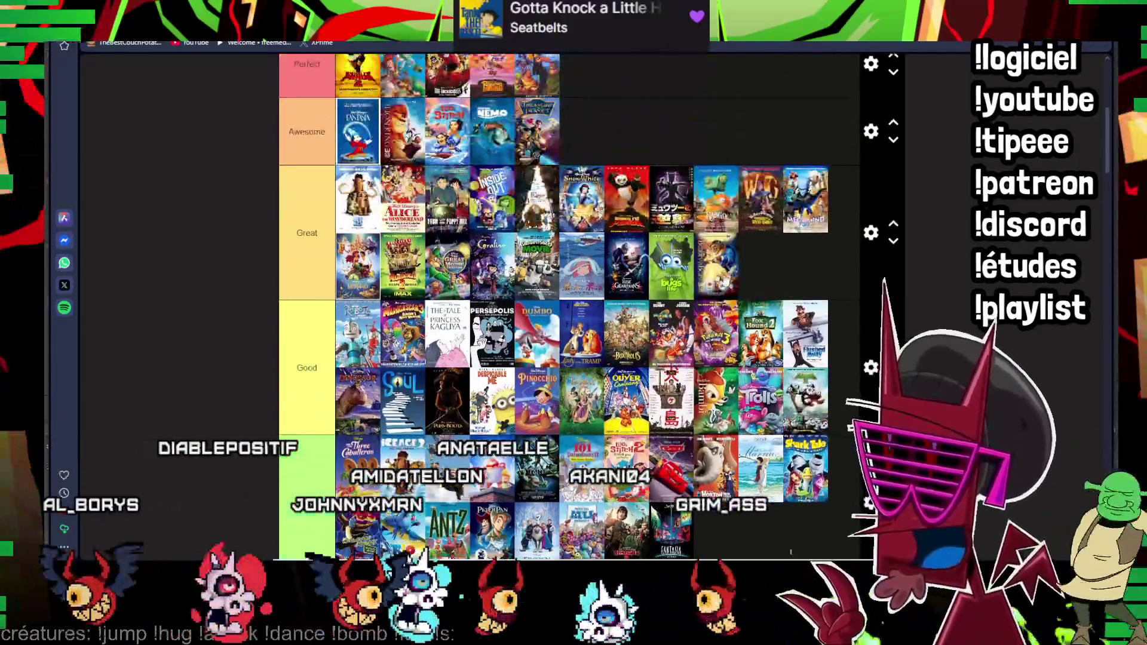
{"action": "left_click_drag", "start_coordinate": [582, 441], "coordinate": [357, 385]}
{"action": "scroll", "coordinate": [417, 375], "scroll_direction": "down", "scroll_amount": 3}
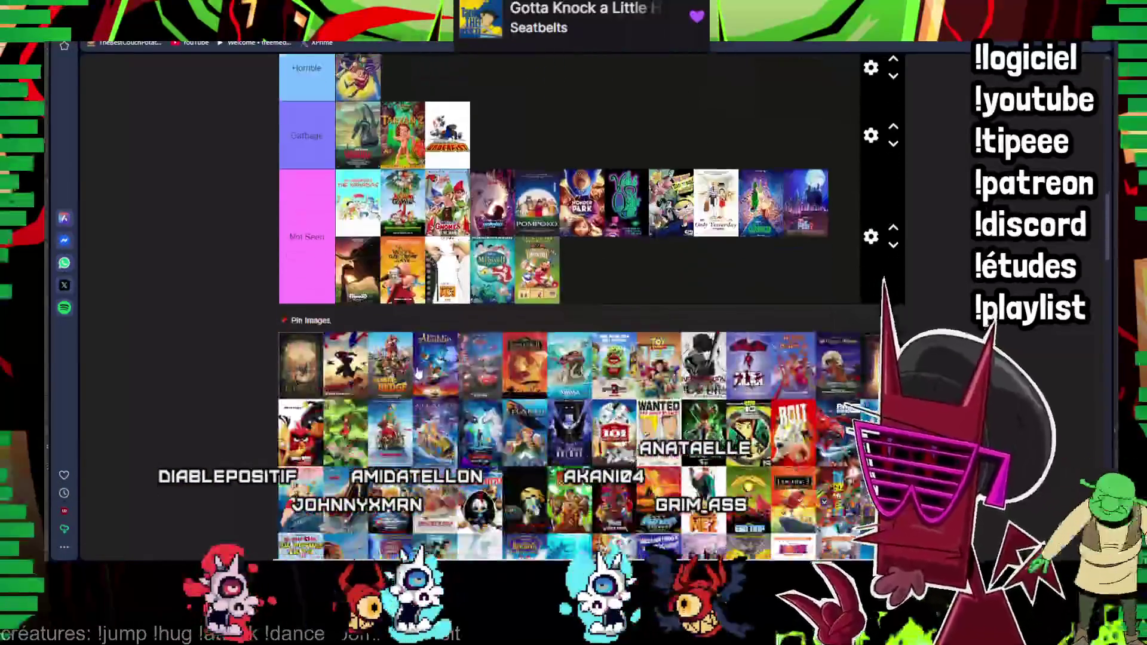
{"action": "left_click_drag", "start_coordinate": [524, 364], "coordinate": [535, 80]}
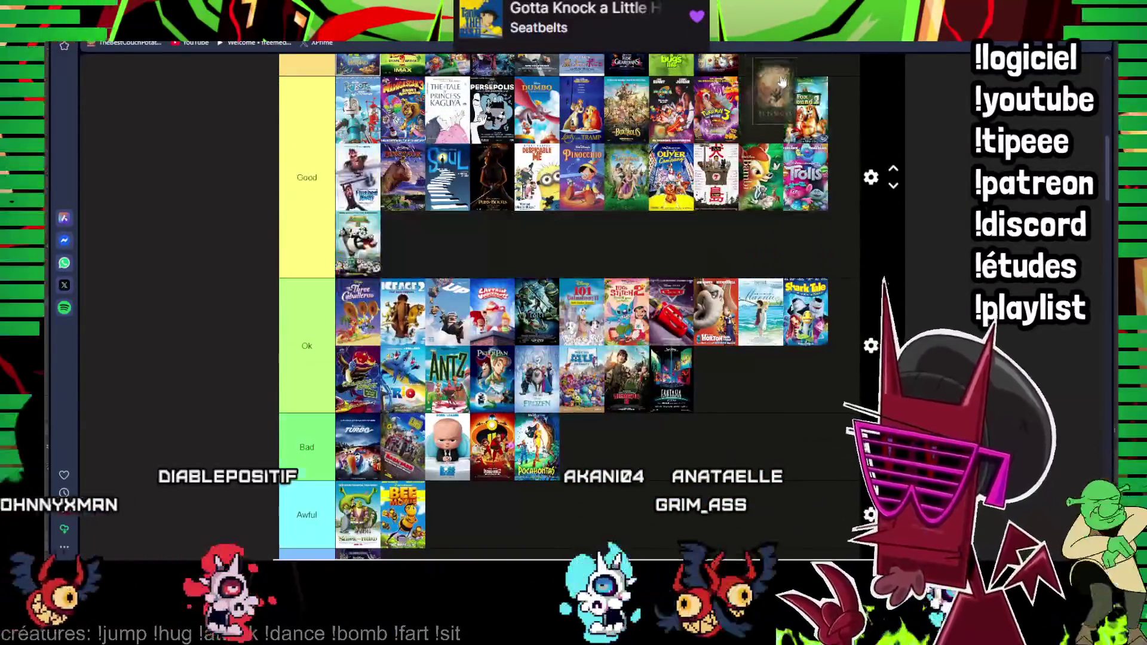
{"action": "left_click_drag", "start_coordinate": [424, 478], "coordinate": [783, 56]}
{"action": "scroll", "coordinate": [652, 200], "scroll_direction": "down", "scroll_amount": 4}
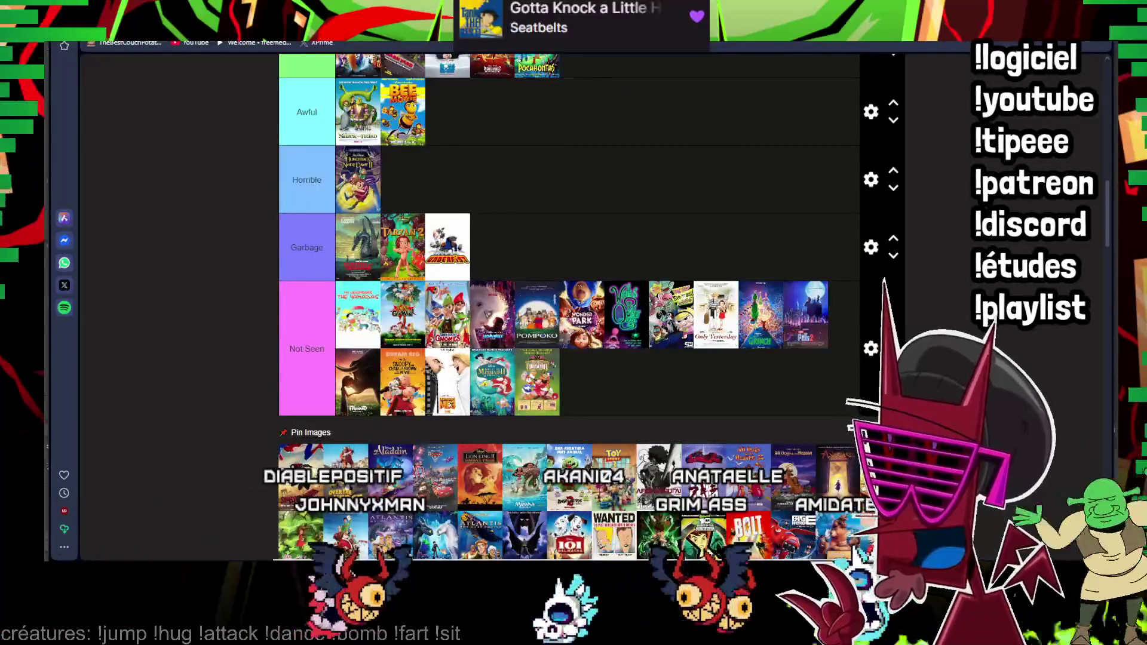
{"action": "left_click_drag", "start_coordinate": [493, 314], "coordinate": [530, 175]}
{"action": "scroll", "coordinate": [530, 180], "scroll_direction": "up", "scroll_amount": 3}
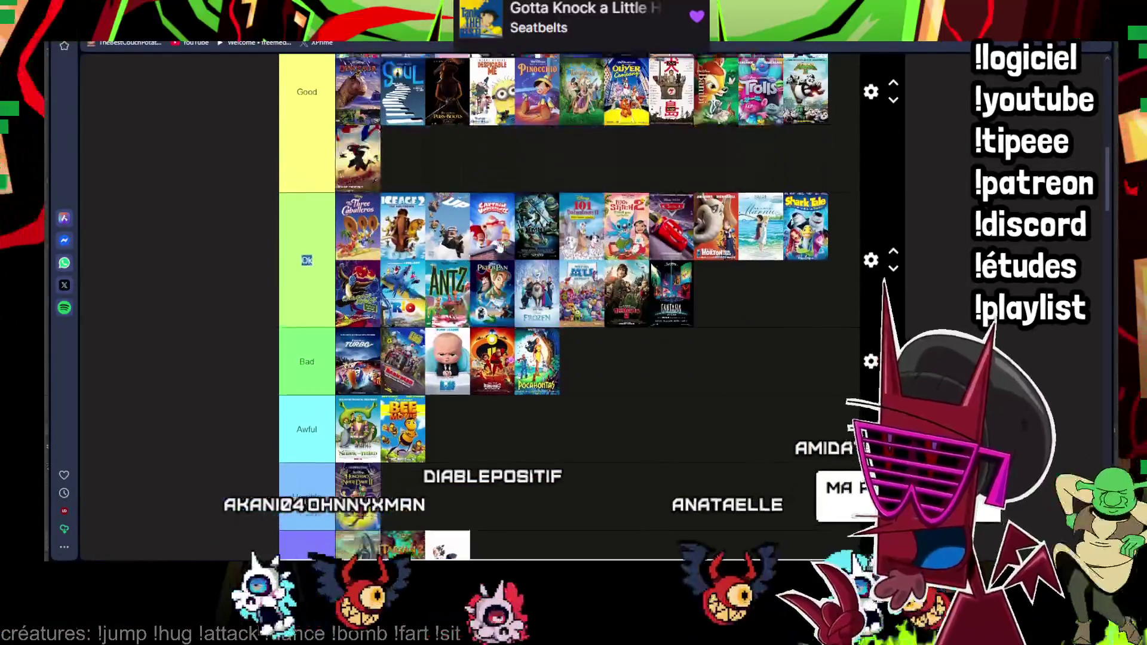
{"action": "scroll", "coordinate": [435, 381], "scroll_direction": "up", "scroll_amount": 2}
{"action": "scroll", "coordinate": [435, 381], "scroll_direction": "up", "scroll_amount": 2}
{"action": "scroll", "coordinate": [375, 337], "scroll_direction": "up", "scroll_amount": 2}
{"action": "scroll", "coordinate": [376, 337], "scroll_direction": "down", "scroll_amount": 5}
{"action": "scroll", "coordinate": [375, 337], "scroll_direction": "down", "scroll_amount": 5}
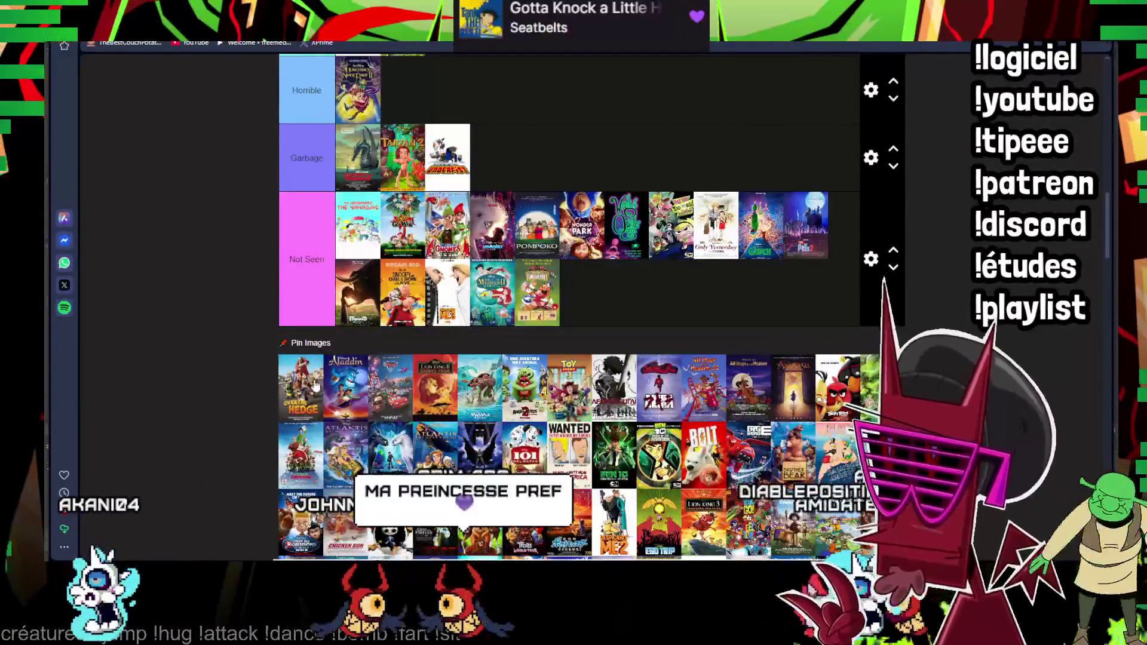
{"action": "left_click_drag", "start_coordinate": [300, 386], "coordinate": [403, 89]}
{"action": "scroll", "coordinate": [395, 273], "scroll_direction": "up", "scroll_amount": 2}
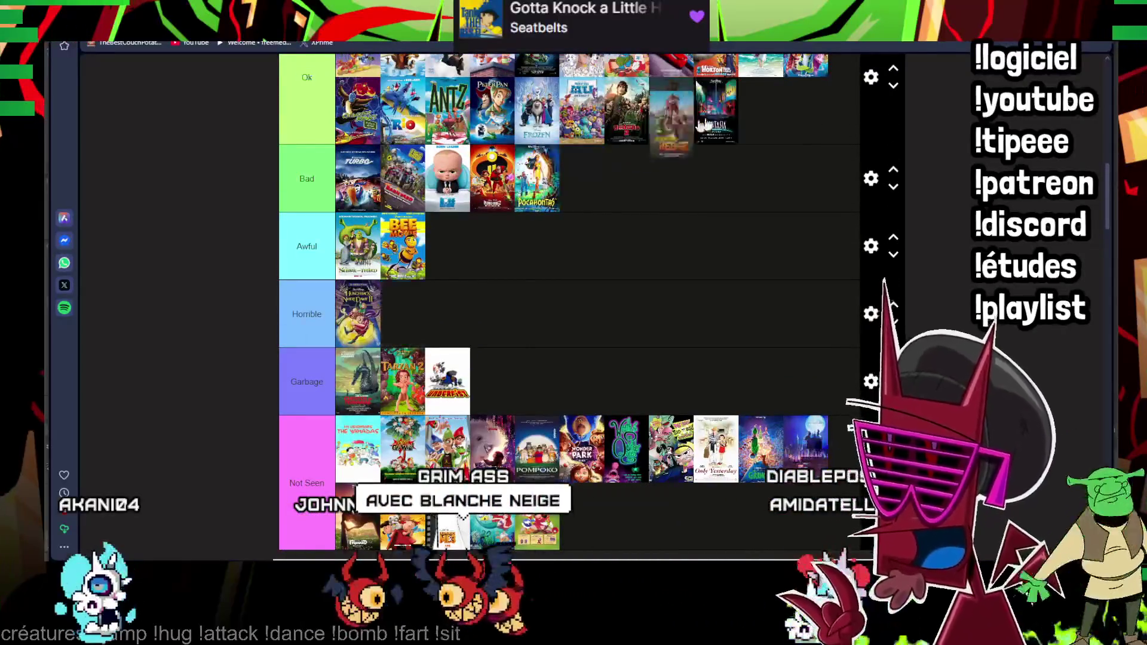
{"action": "scroll", "coordinate": [417, 411], "scroll_direction": "down", "scroll_amount": 3}
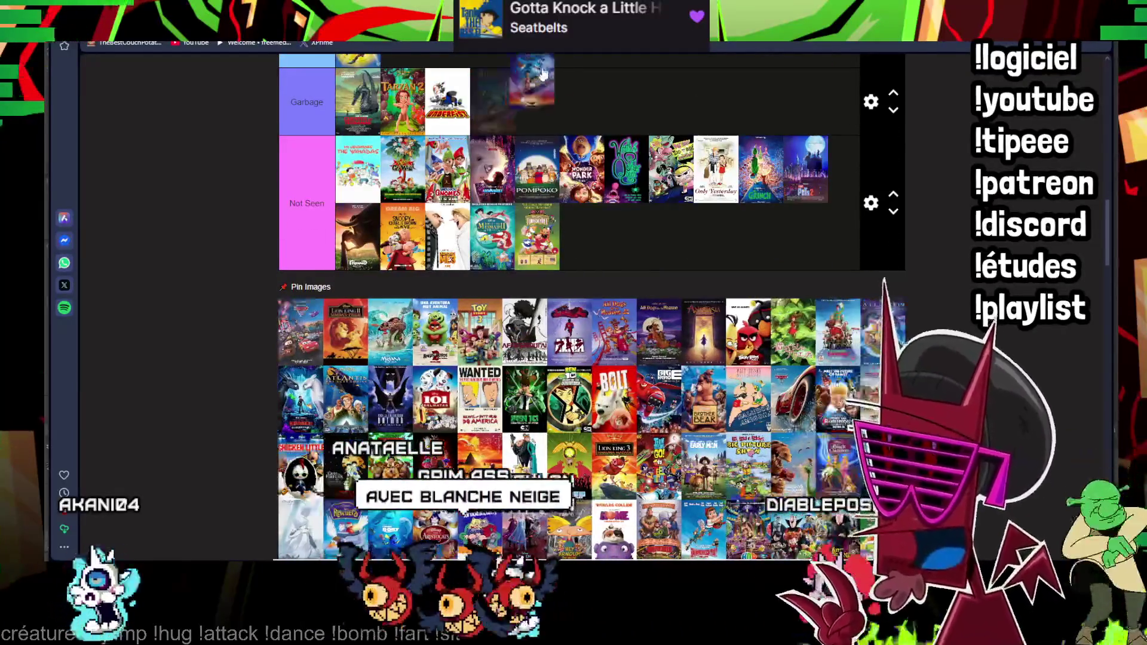
{"action": "scroll", "coordinate": [330, 357], "scroll_direction": "up", "scroll_amount": 4}
{"action": "scroll", "coordinate": [533, 418], "scroll_direction": "up", "scroll_amount": 3}
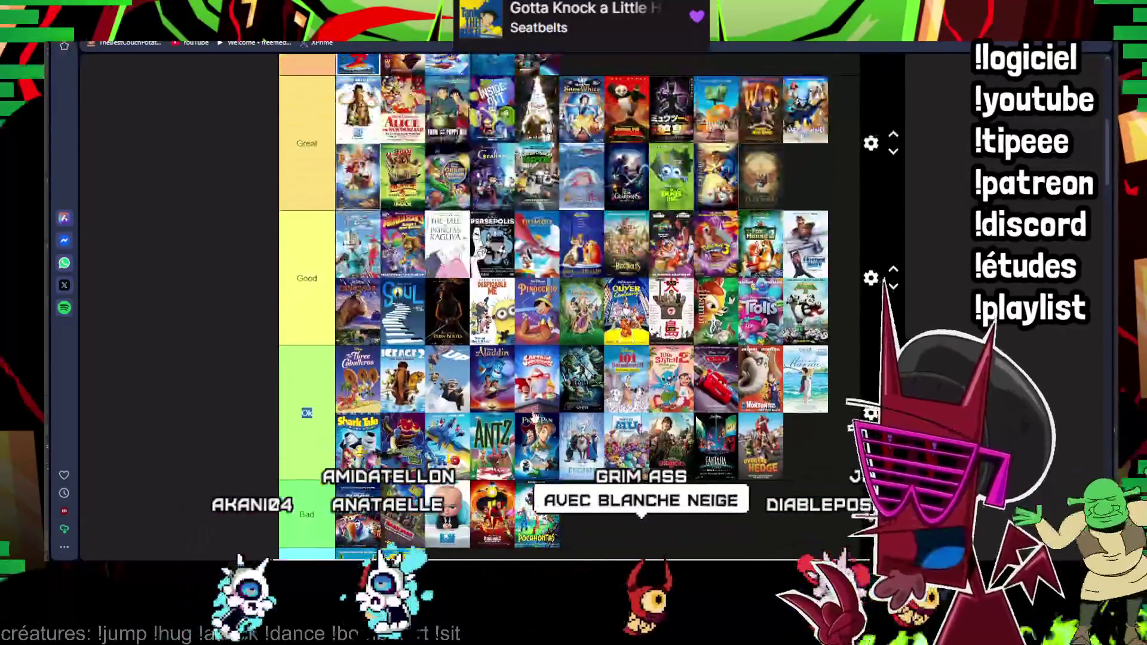
{"action": "left_click_drag", "start_coordinate": [492, 381], "coordinate": [512, 92]}
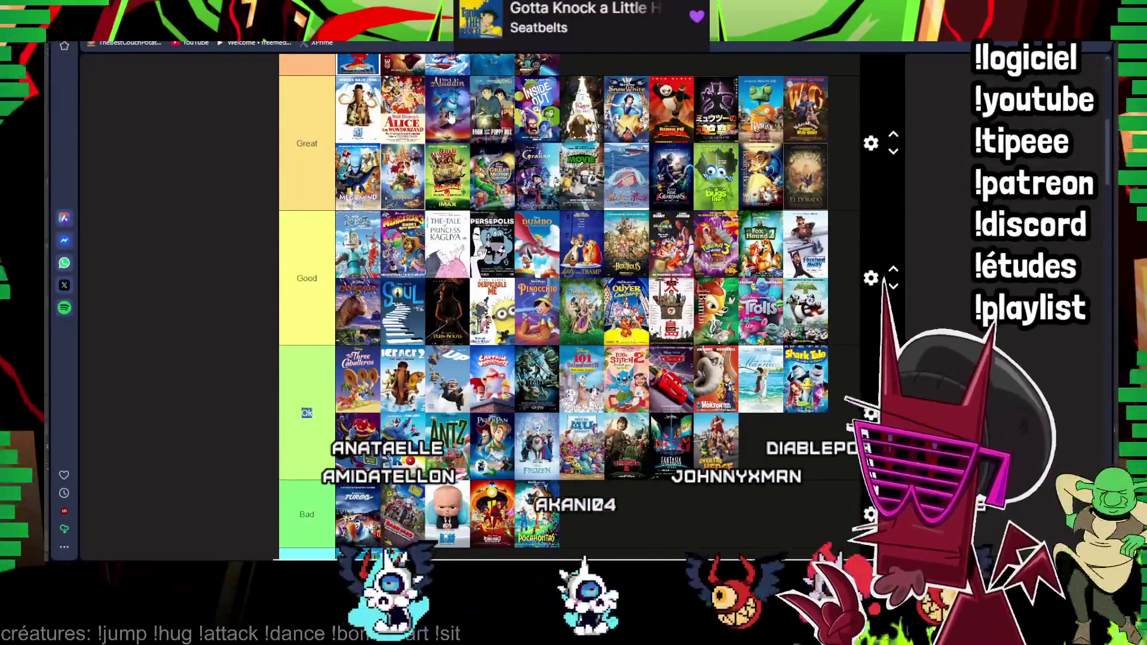
{"action": "scroll", "coordinate": [341, 434], "scroll_direction": "down", "scroll_amount": 1}
{"action": "scroll", "coordinate": [341, 434], "scroll_direction": "down", "scroll_amount": 1}
{"action": "scroll", "coordinate": [340, 432], "scroll_direction": "down", "scroll_amount": 2}
{"action": "scroll", "coordinate": [341, 433], "scroll_direction": "down", "scroll_amount": 1}
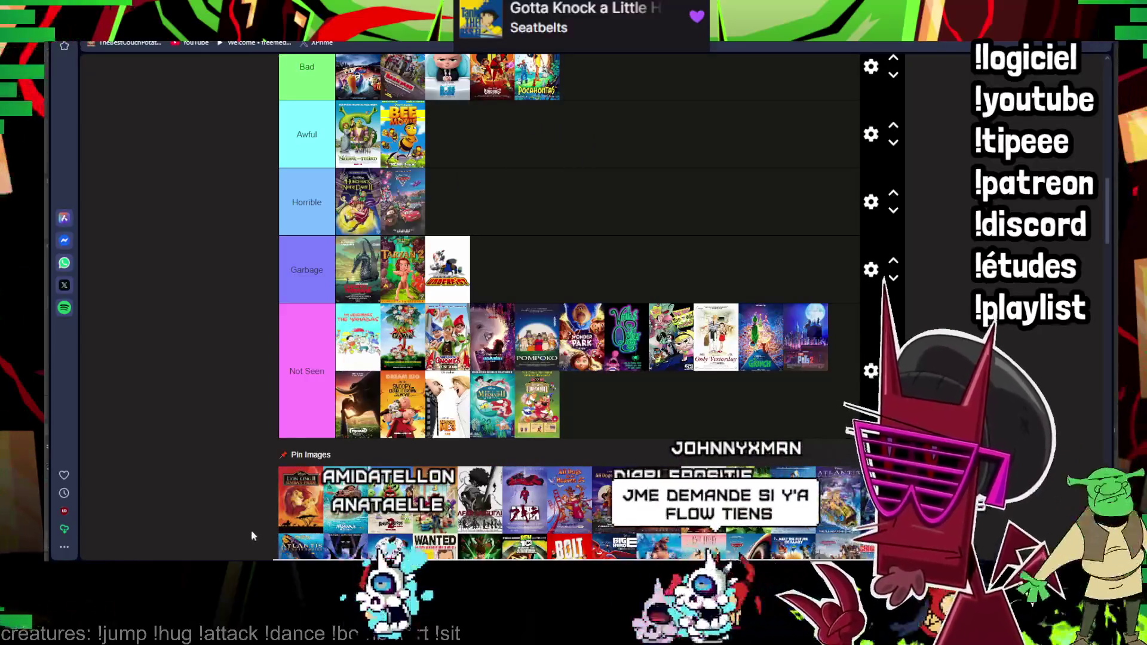
{"action": "left_click_drag", "start_coordinate": [301, 511], "coordinate": [818, 154]}
{"action": "scroll", "coordinate": [818, 154], "scroll_direction": "down", "scroll_amount": 3}
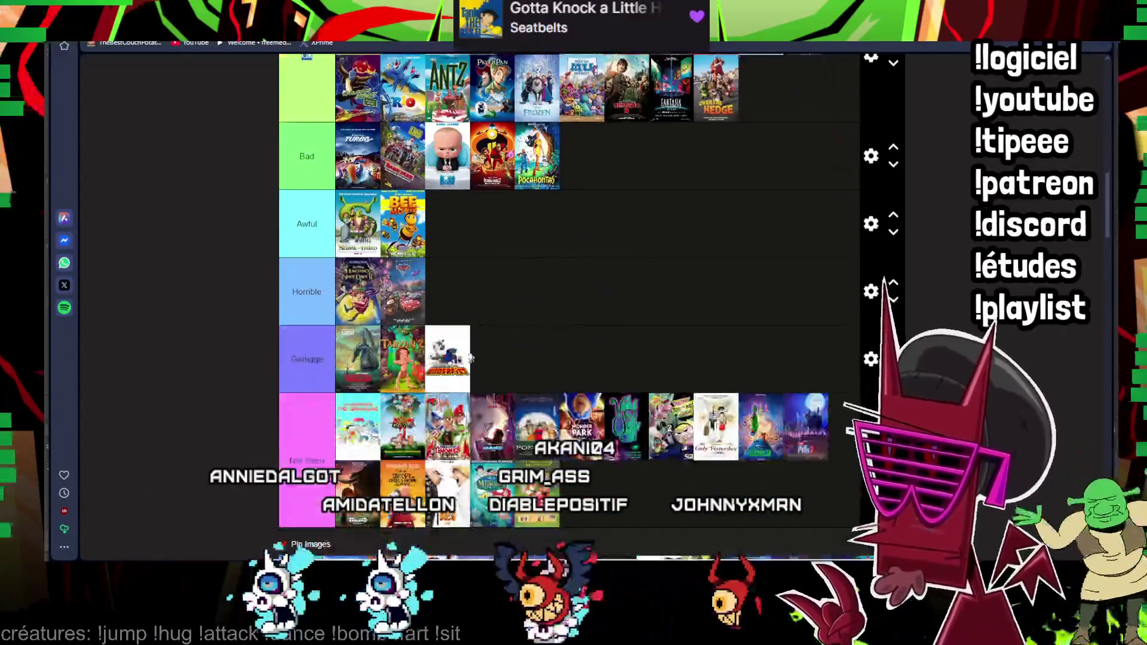
{"action": "scroll", "coordinate": [818, 155], "scroll_direction": "down", "scroll_amount": 1}
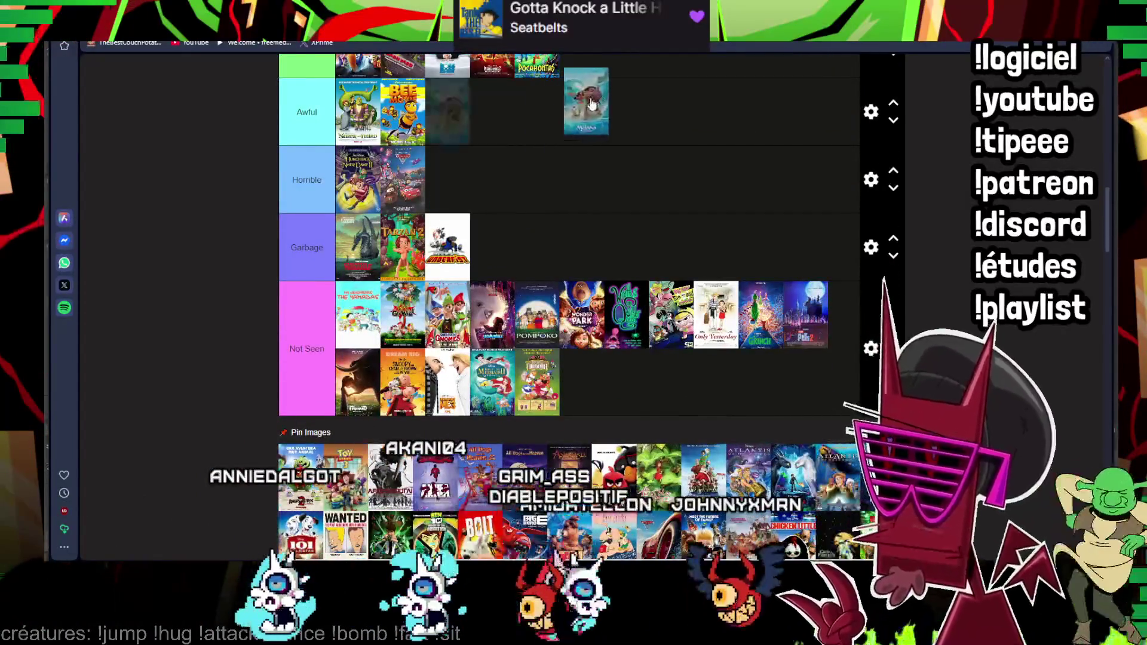
{"action": "scroll", "coordinate": [776, 126], "scroll_direction": "up", "scroll_amount": 2}
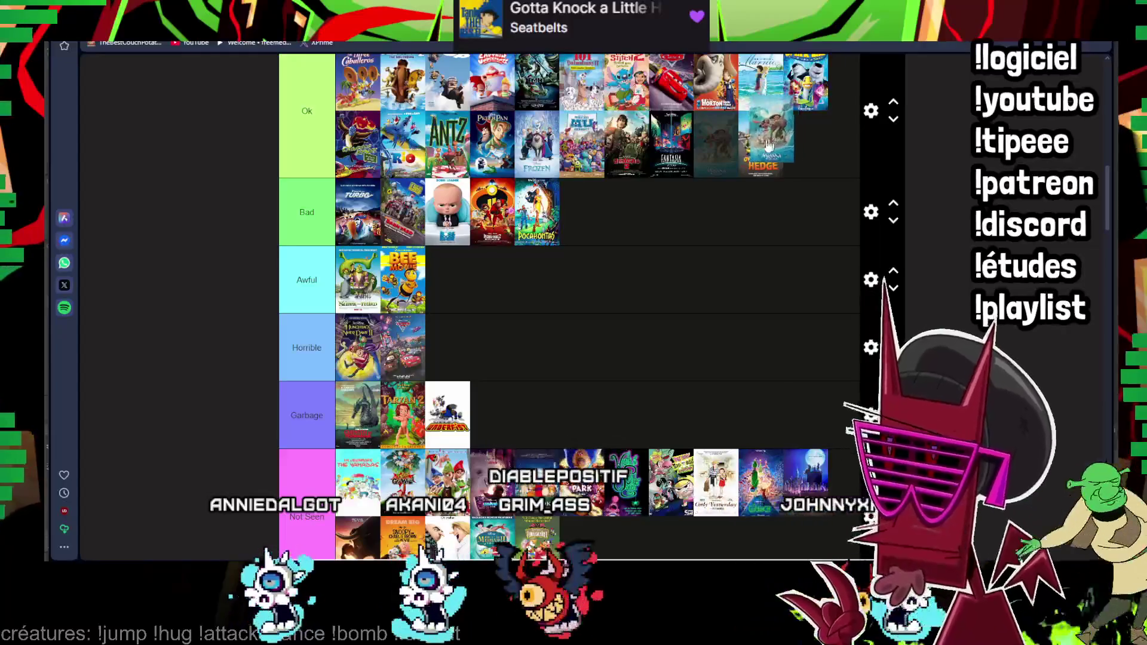
{"action": "scroll", "coordinate": [569, 231], "scroll_direction": "down", "scroll_amount": 1}
{"action": "scroll", "coordinate": [568, 231], "scroll_direction": "down", "scroll_amount": 2}
{"action": "mouse_move", "coordinate": [300, 421]}
{"action": "left_mouse_down"}
{"action": "mouse_move", "coordinate": [567, 357]}
{"action": "mouse_move", "coordinate": [556, 353]}
{"action": "left_mouse_up"}
{"action": "scroll", "coordinate": [567, 356], "scroll_direction": "up", "scroll_amount": 3}
{"action": "scroll", "coordinate": [557, 354], "scroll_direction": "down", "scroll_amount": 2}
{"action": "scroll", "coordinate": [556, 354], "scroll_direction": "down", "scroll_amount": 1}
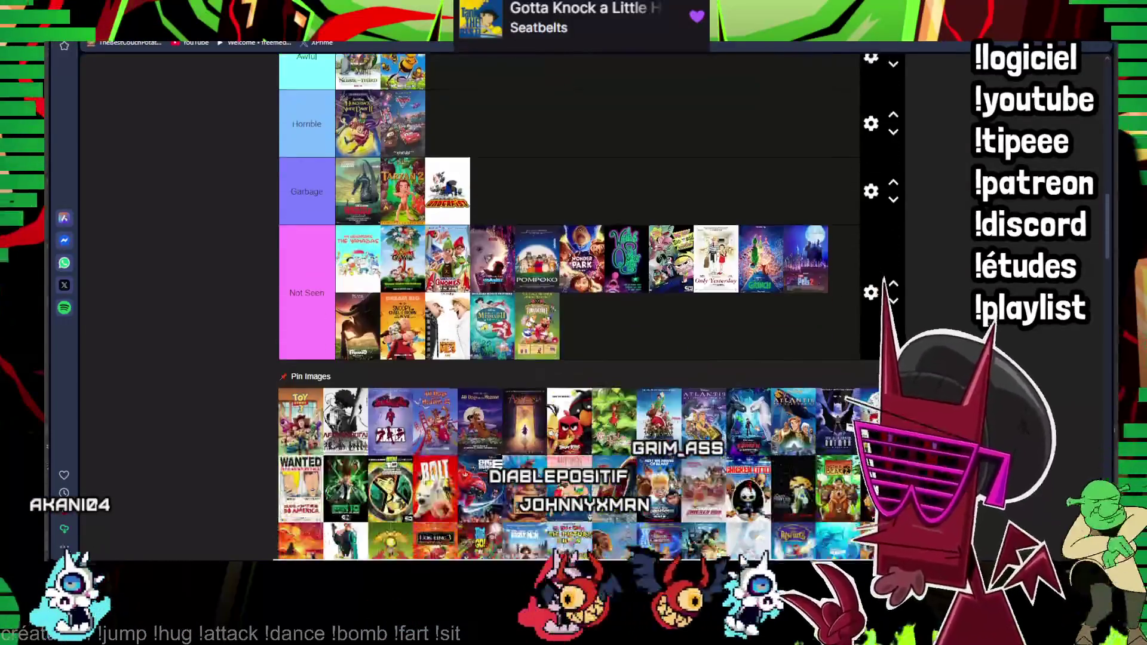
{"action": "left_click_drag", "start_coordinate": [300, 420], "coordinate": [554, 110]}
{"action": "scroll", "coordinate": [489, 267], "scroll_direction": "up", "scroll_amount": 3}
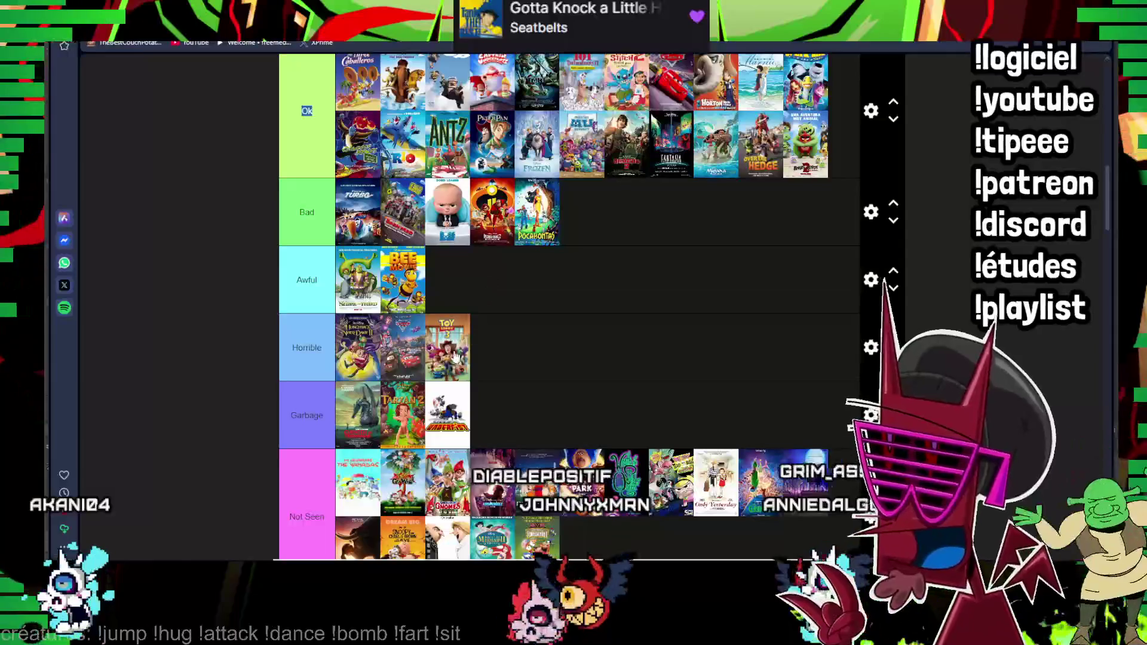
- Move the Toy Story poster up into the Ok tier
{"action": "left_click_drag", "start_coordinate": [468, 328], "coordinate": [782, 159]}
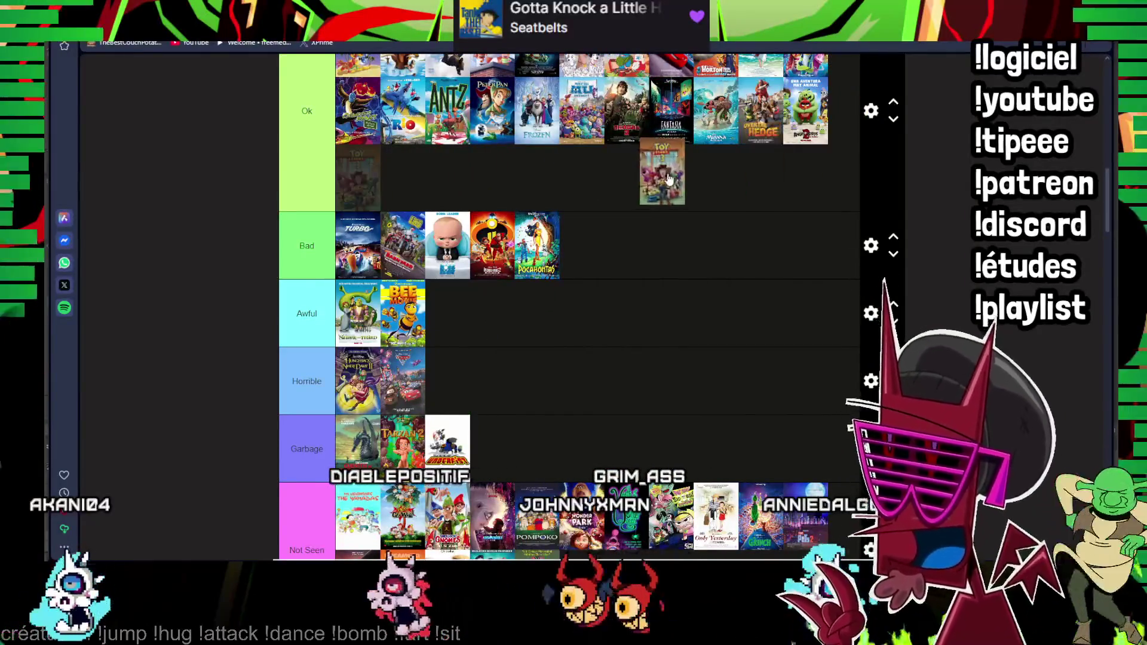
{"action": "left_click_drag", "start_coordinate": [668, 179], "coordinate": [589, 216]}
{"action": "scroll", "coordinate": [589, 215], "scroll_direction": "down", "scroll_amount": 3}
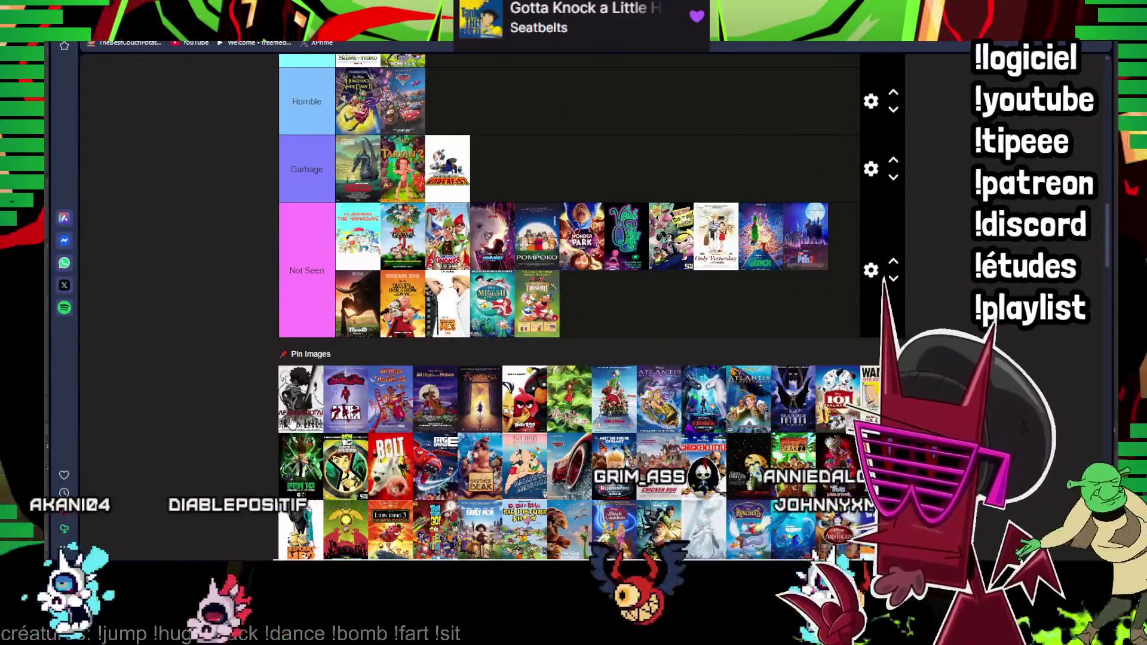
{"action": "left_click_drag", "start_coordinate": [296, 399], "coordinate": [465, 231]}
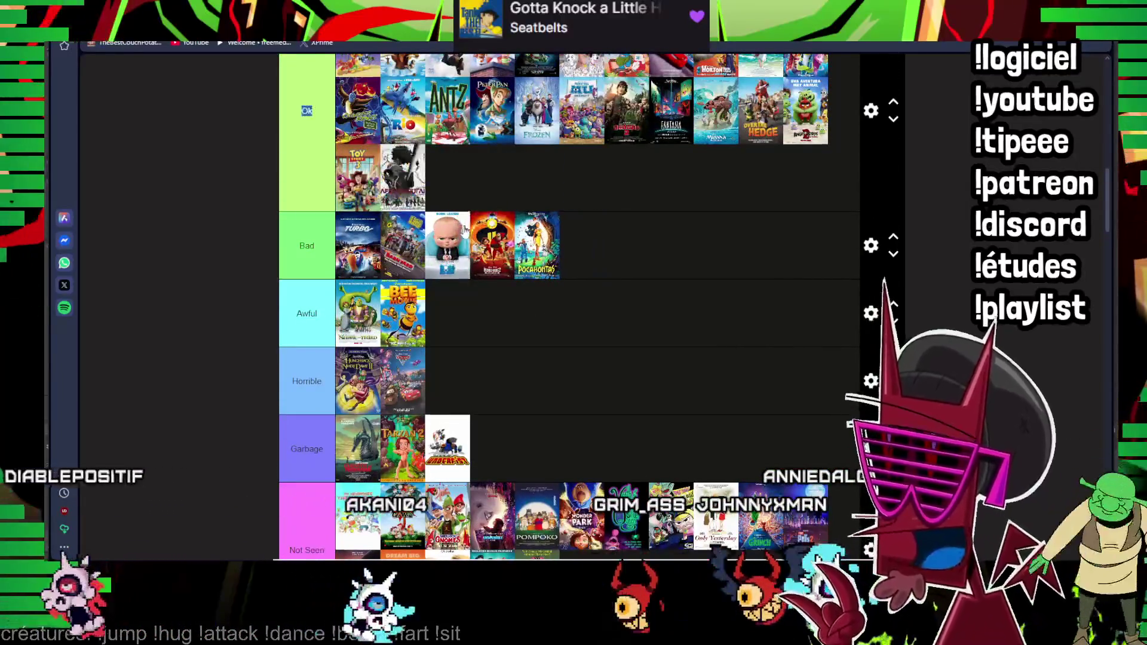
{"action": "scroll", "coordinate": [466, 231], "scroll_direction": "down", "scroll_amount": 3}
{"action": "left_click_drag", "start_coordinate": [527, 76], "coordinate": [421, 347]}
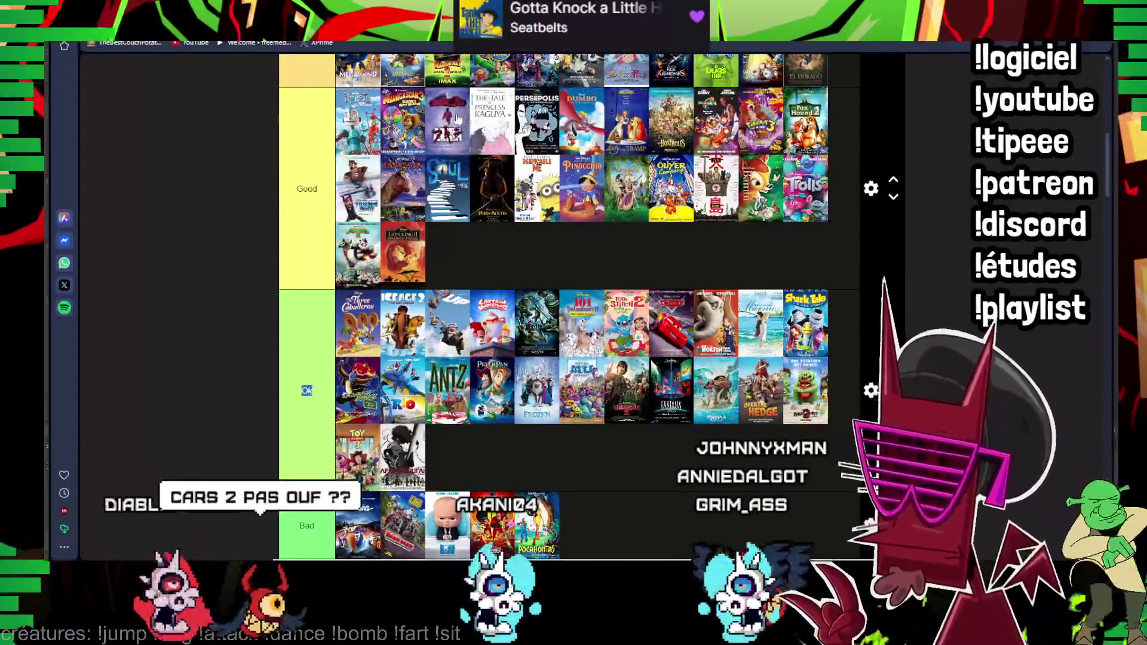
{"action": "left_click_drag", "start_coordinate": [456, 294], "coordinate": [453, 359]}
{"action": "scroll", "coordinate": [457, 391], "scroll_direction": "down", "scroll_amount": 3}
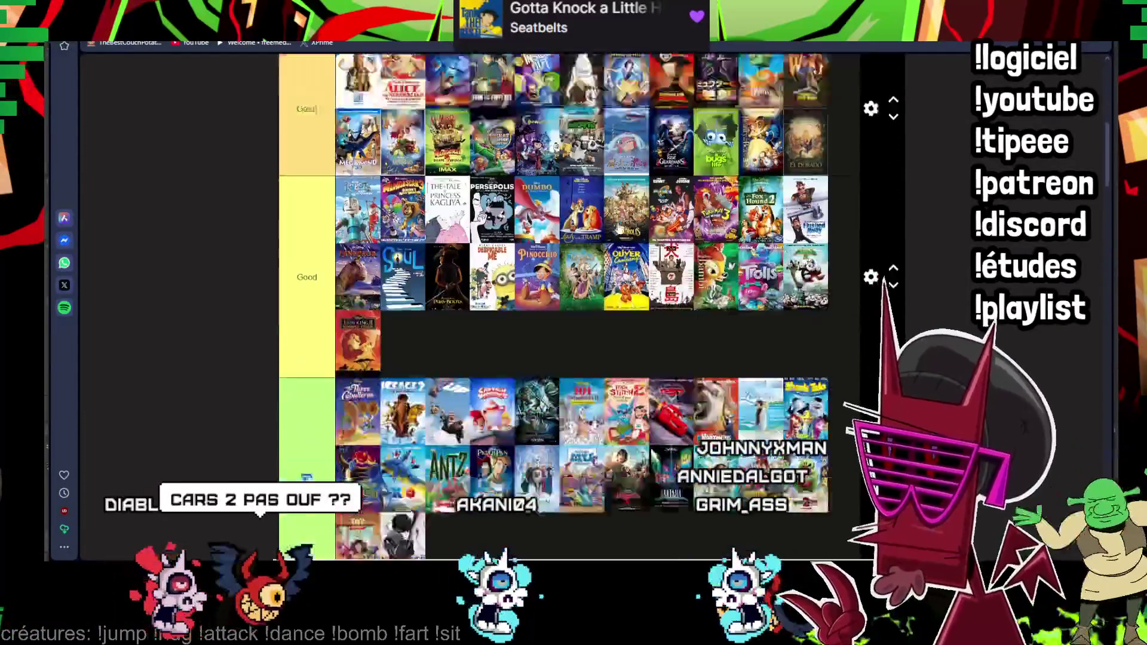
{"action": "scroll", "coordinate": [609, 240], "scroll_direction": "down", "scroll_amount": 3}
{"action": "scroll", "coordinate": [564, 275], "scroll_direction": "down", "scroll_amount": 2}
{"action": "scroll", "coordinate": [565, 279], "scroll_direction": "down", "scroll_amount": 2}
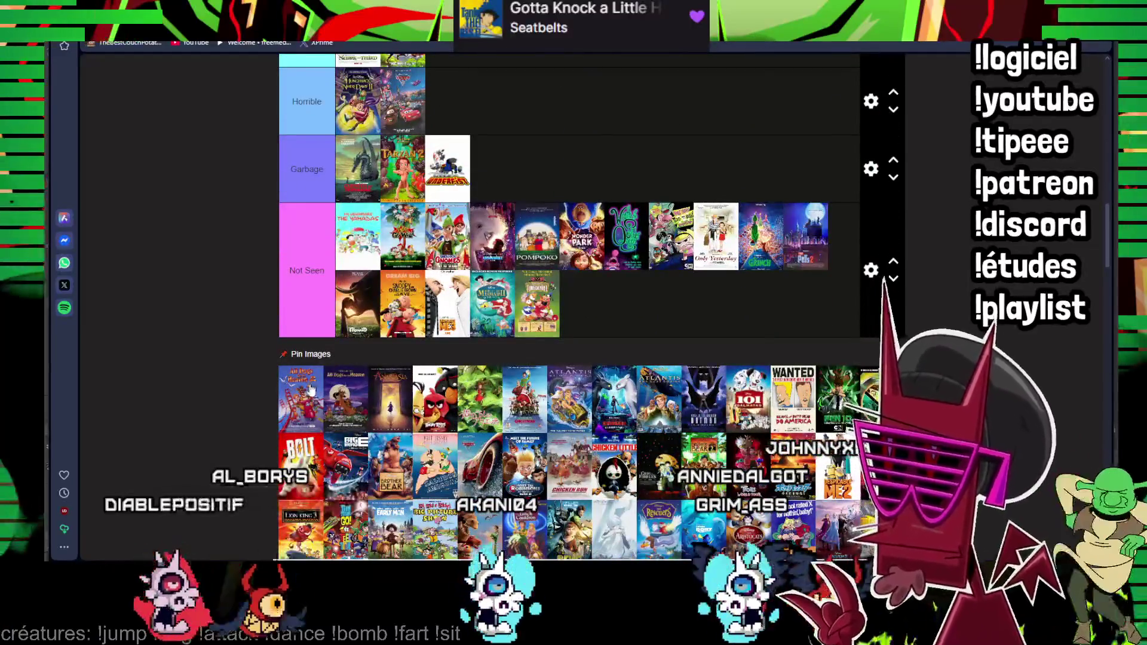
- Rank a pool poster, move Angry Birds from Awful into Ok and nudge Captain Underpants toward another tier
{"action": "mouse_move", "coordinate": [301, 400]}
{"action": "left_mouse_down"}
{"action": "mouse_move", "coordinate": [489, 133]}
{"action": "mouse_move", "coordinate": [624, 188]}
{"action": "left_mouse_up"}
{"action": "scroll", "coordinate": [503, 111], "scroll_direction": "up", "scroll_amount": 5}
{"action": "scroll", "coordinate": [624, 188], "scroll_direction": "down", "scroll_amount": 7}
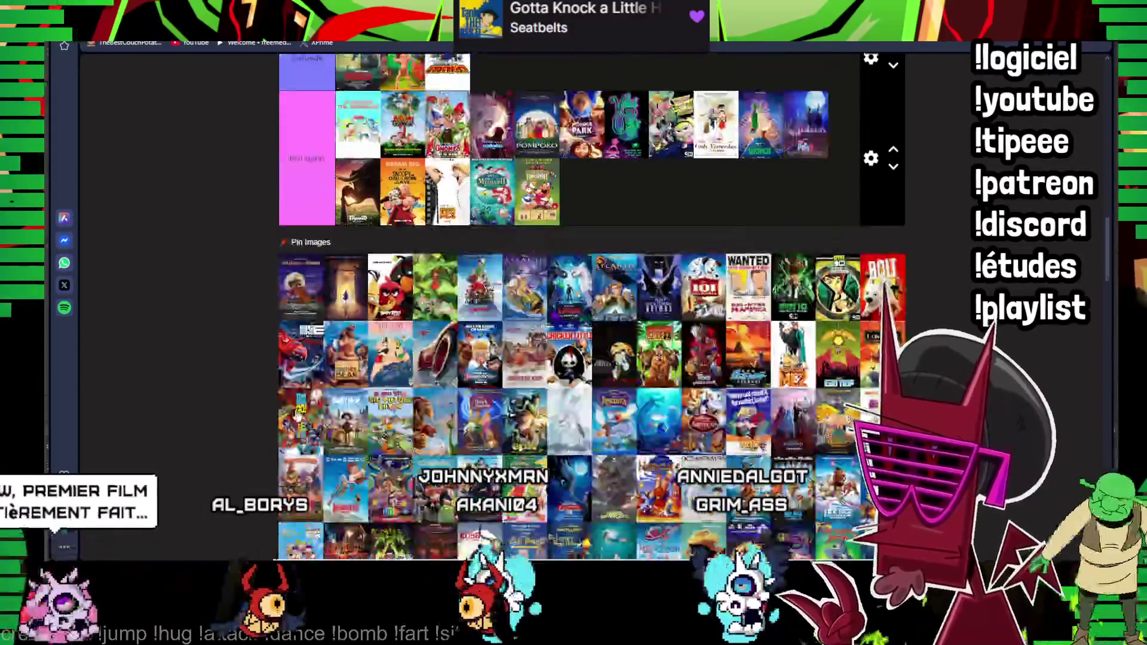
{"action": "left_click_drag", "start_coordinate": [303, 291], "coordinate": [499, 129]}
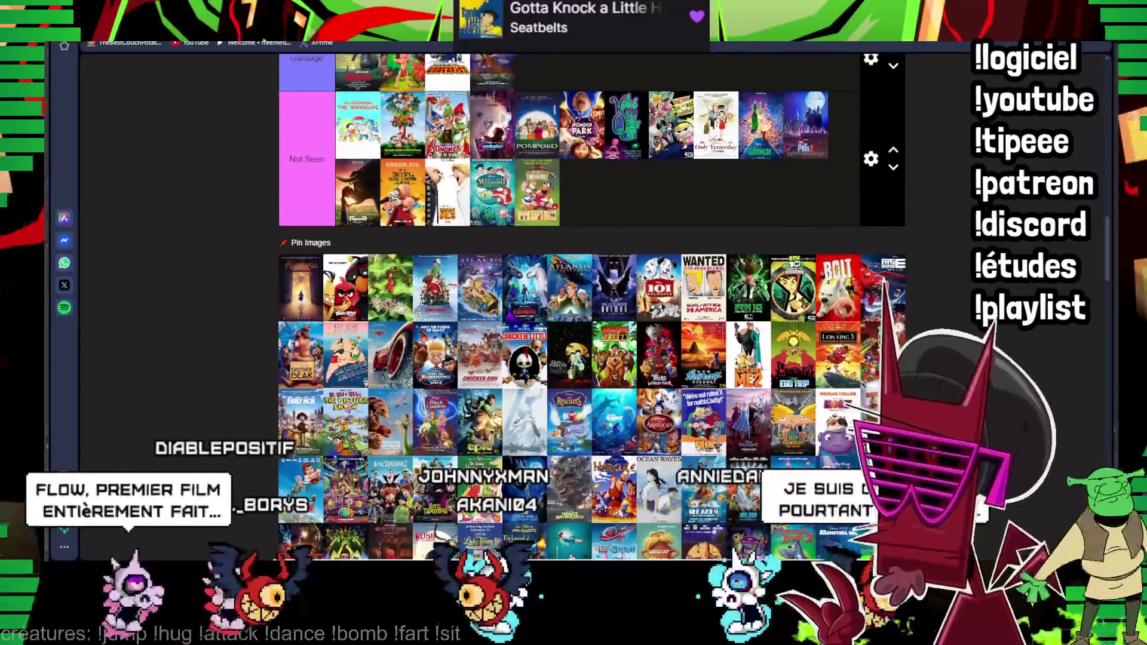
{"action": "scroll", "coordinate": [499, 128], "scroll_direction": "up", "scroll_amount": 6}
{"action": "scroll", "coordinate": [498, 128], "scroll_direction": "up", "scroll_amount": 5}
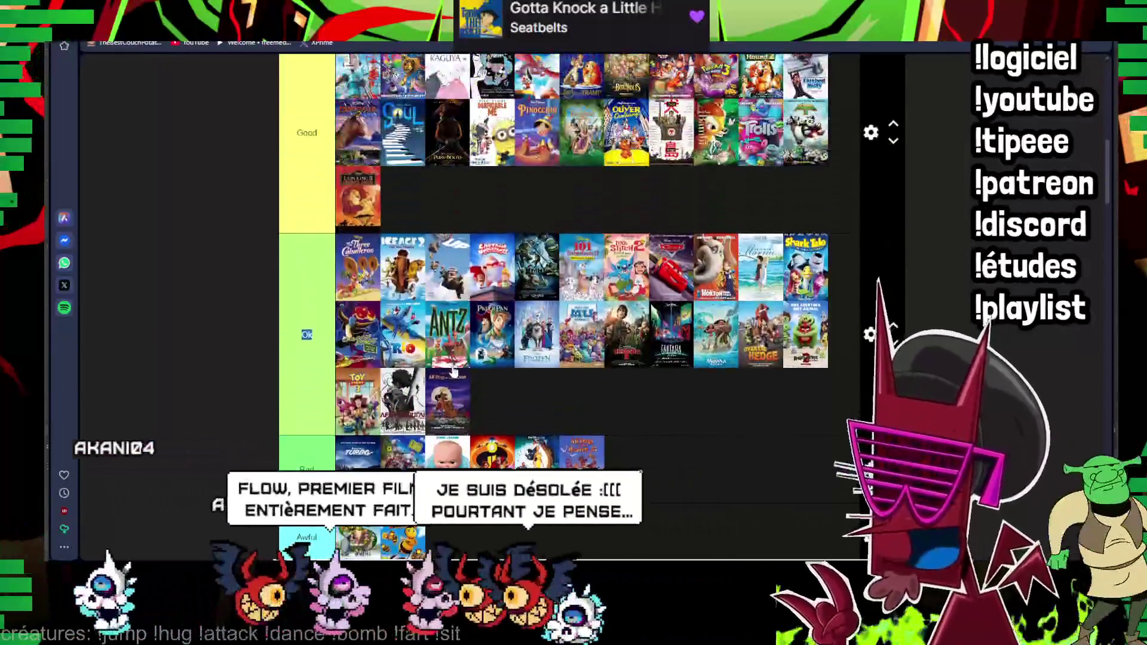
{"action": "mouse_move", "coordinate": [498, 128]}
{"action": "left_mouse_down"}
{"action": "mouse_move", "coordinate": [436, 362]}
{"action": "mouse_move", "coordinate": [422, 376]}
{"action": "left_mouse_up"}
{"action": "scroll", "coordinate": [474, 189], "scroll_direction": "up", "scroll_amount": 2}
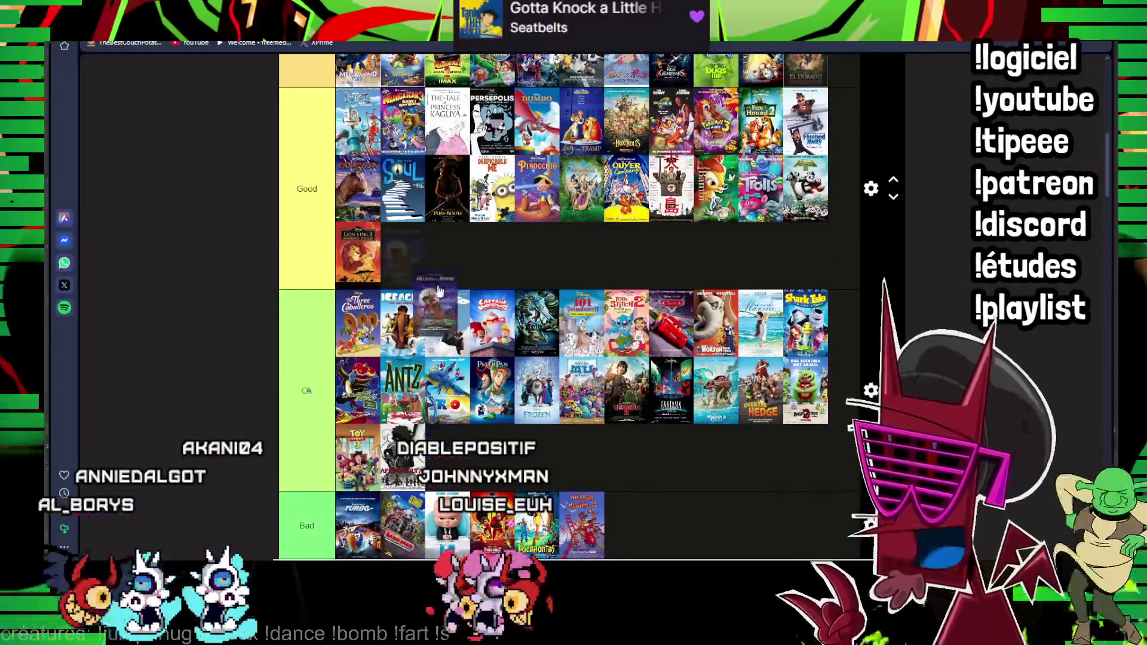
{"action": "scroll", "coordinate": [430, 251], "scroll_direction": "up", "scroll_amount": 5}
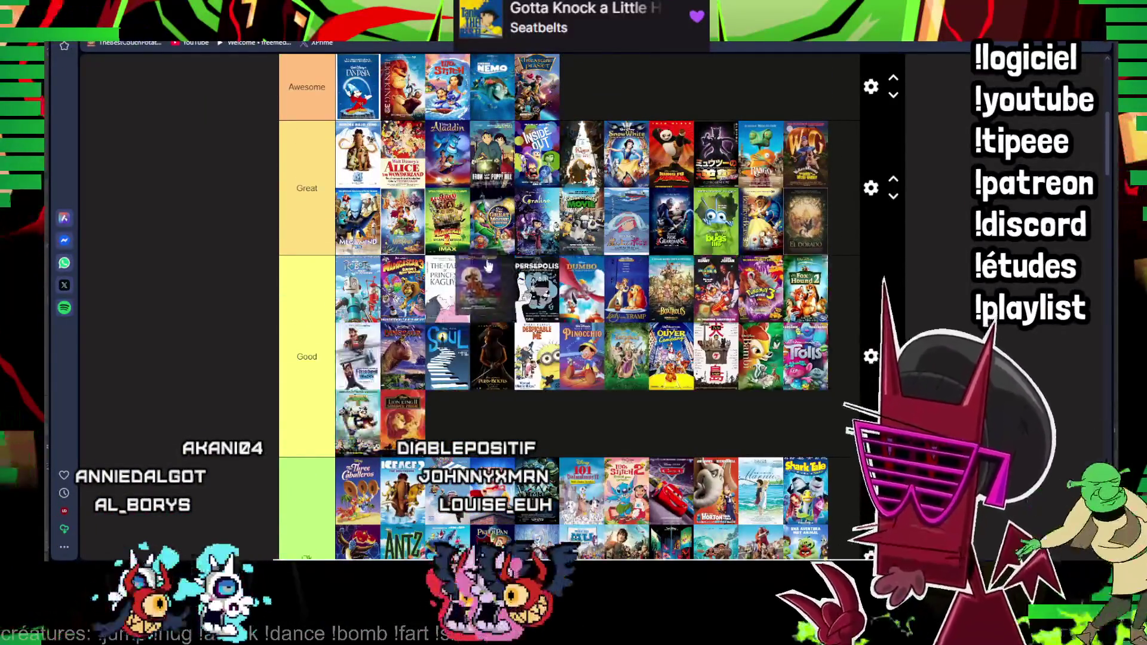
{"action": "scroll", "coordinate": [519, 261], "scroll_direction": "down", "scroll_amount": 10}
{"action": "scroll", "coordinate": [502, 235], "scroll_direction": "down", "scroll_amount": 7}
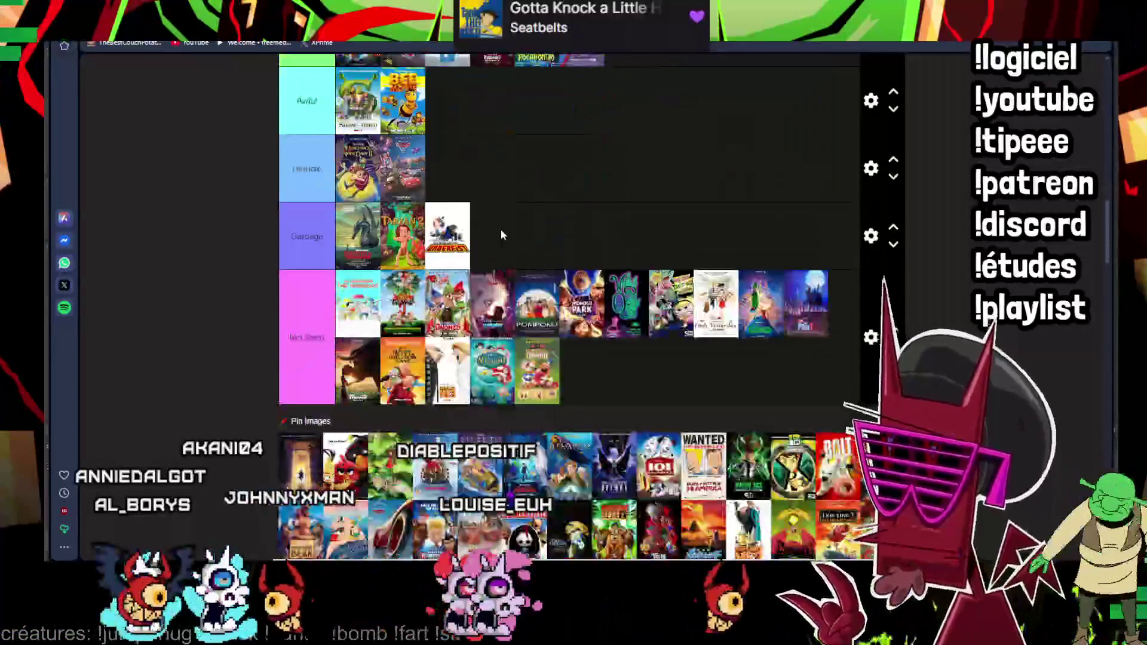
{"action": "scroll", "coordinate": [528, 89], "scroll_direction": "up", "scroll_amount": 12}
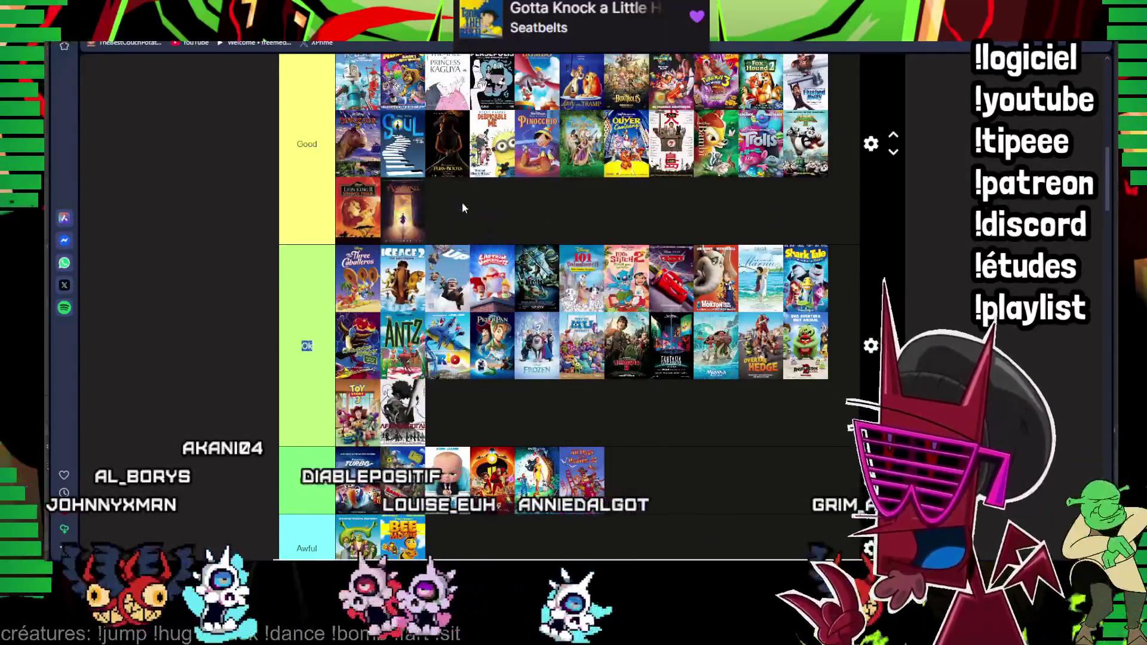
{"action": "scroll", "coordinate": [463, 210], "scroll_direction": "down", "scroll_amount": 10}
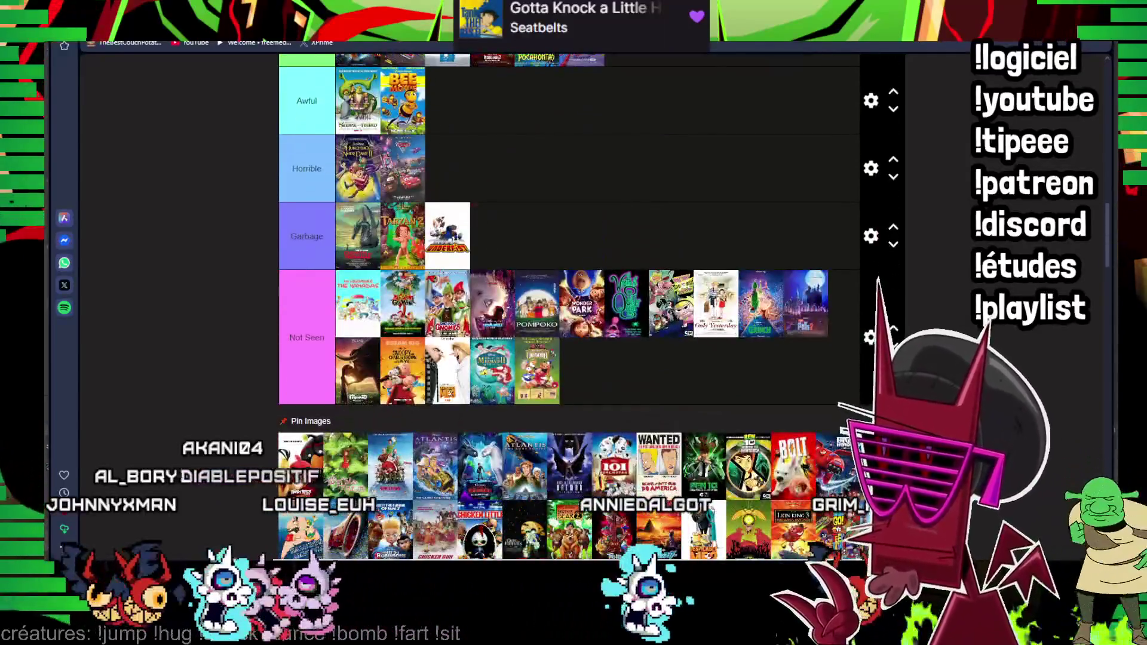
{"action": "left_click_drag", "start_coordinate": [300, 507], "coordinate": [538, 167]}
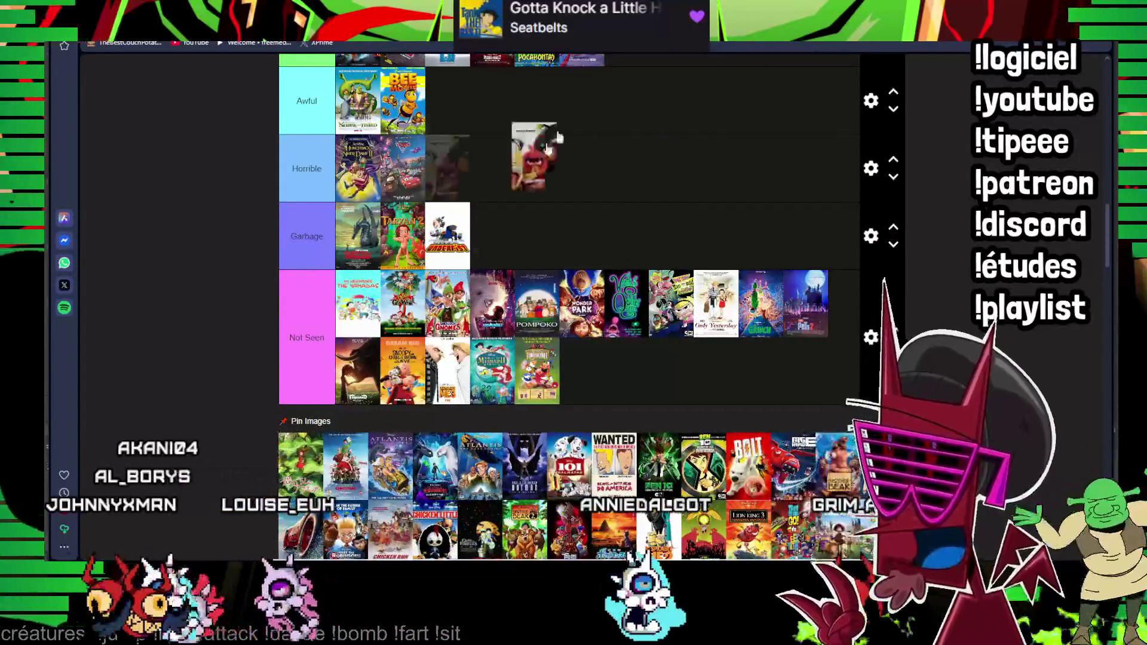
{"action": "scroll", "coordinate": [438, 383], "scroll_direction": "up", "scroll_amount": 5}
{"action": "scroll", "coordinate": [476, 396], "scroll_direction": "up", "scroll_amount": 2}
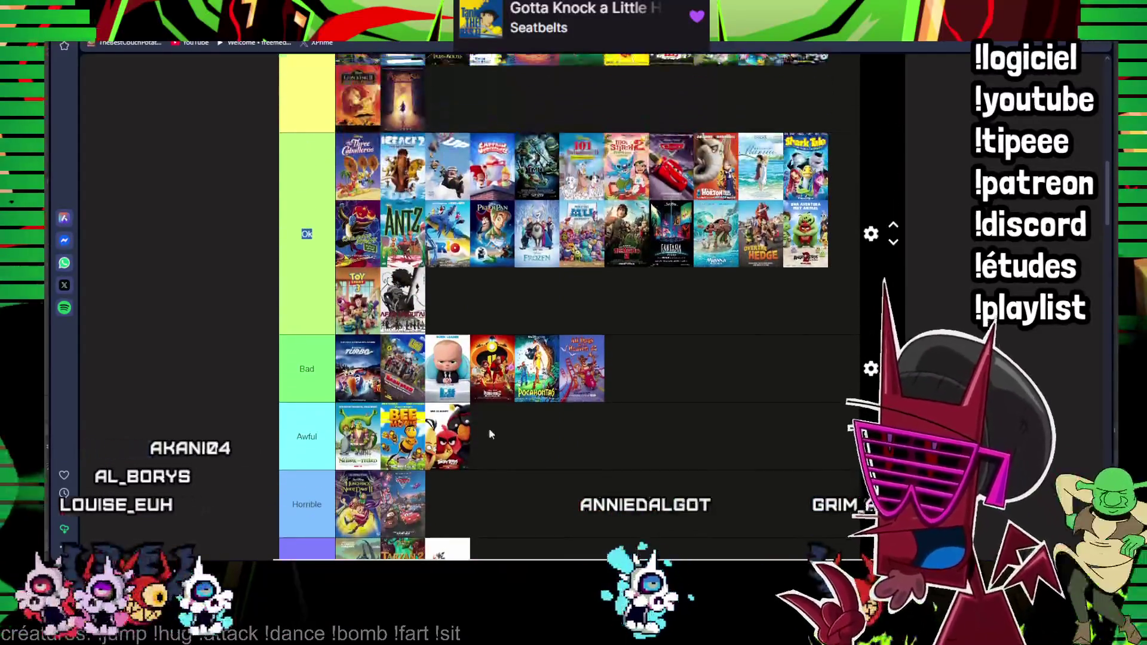
{"action": "mouse_move", "coordinate": [463, 422]}
{"action": "left_mouse_down"}
{"action": "mouse_move", "coordinate": [581, 295]}
{"action": "mouse_move", "coordinate": [361, 293]}
{"action": "left_mouse_up"}
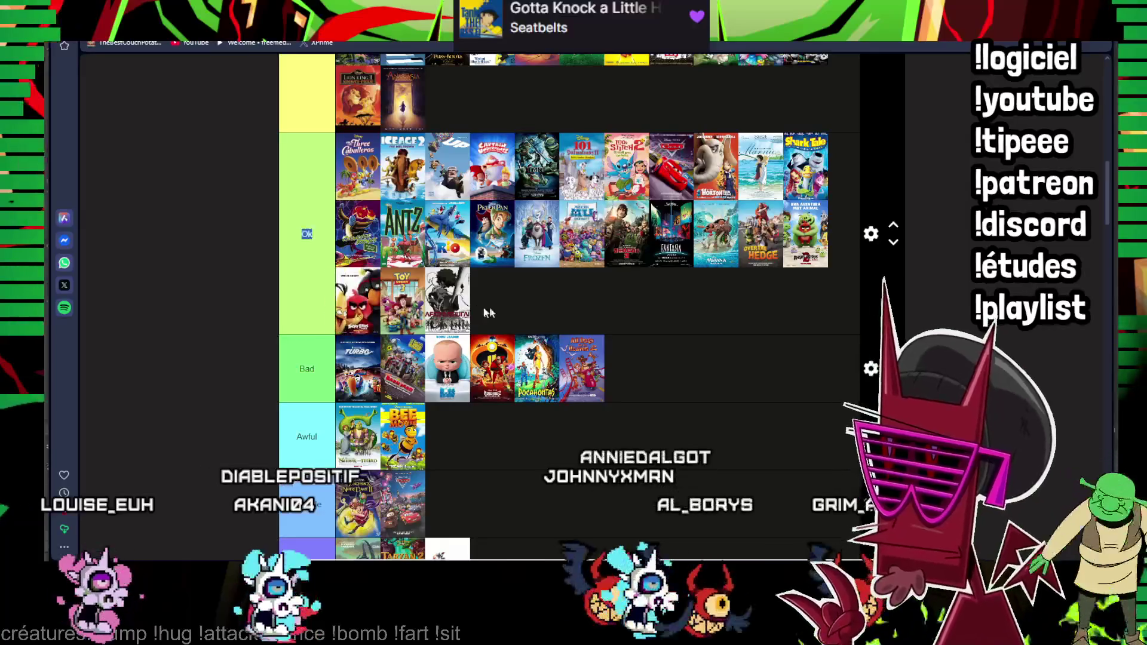
{"action": "scroll", "coordinate": [590, 298], "scroll_direction": "down", "scroll_amount": 5}
{"action": "scroll", "coordinate": [590, 299], "scroll_direction": "down", "scroll_amount": 3}
{"action": "scroll", "coordinate": [591, 299], "scroll_direction": "up", "scroll_amount": 3}
{"action": "left_click_drag", "start_coordinate": [717, 354], "coordinate": [479, 126]}
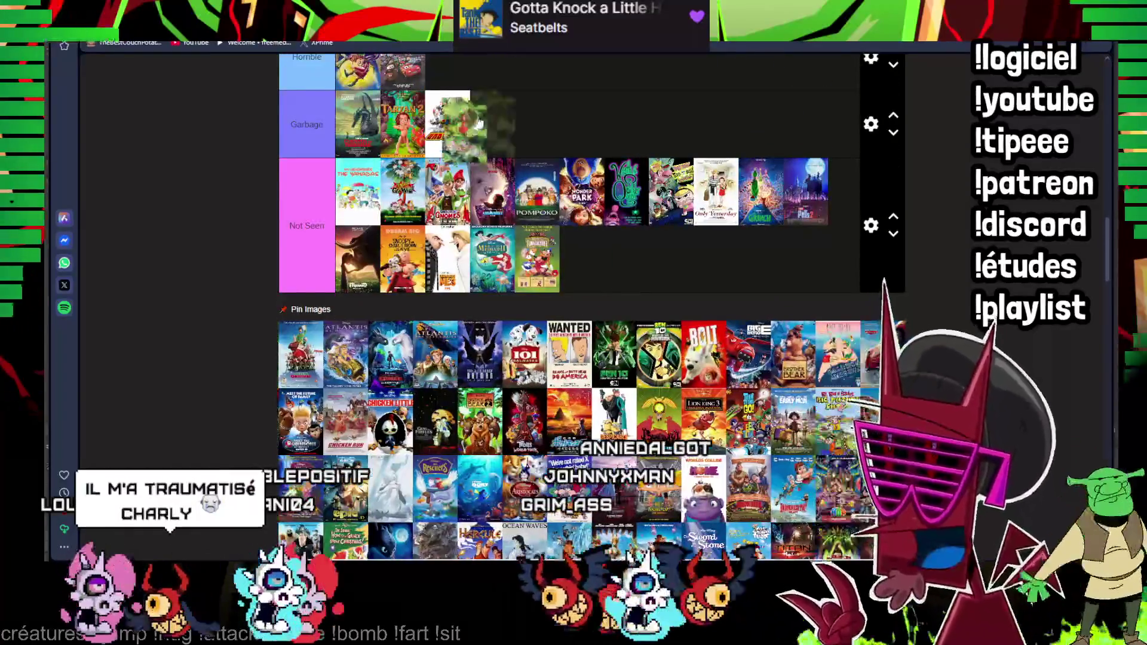
{"action": "scroll", "coordinate": [500, 165], "scroll_direction": "up", "scroll_amount": 5}
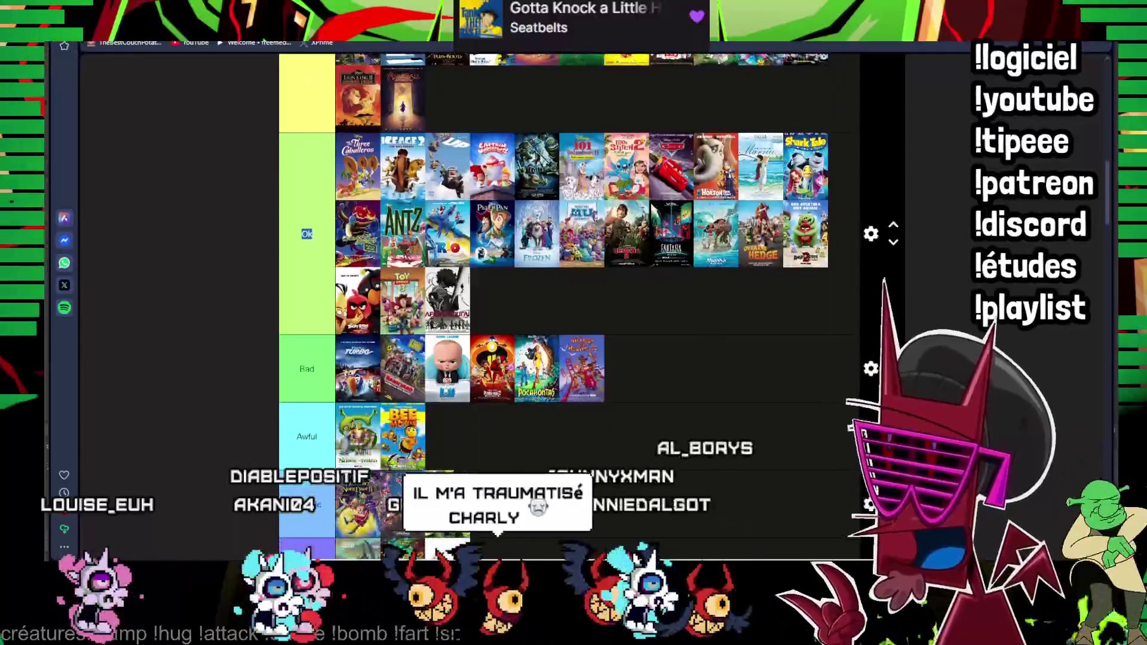
{"action": "left_click_drag", "start_coordinate": [492, 166], "coordinate": [500, 121]}
{"action": "scroll", "coordinate": [473, 283], "scroll_direction": "down", "scroll_amount": 3}
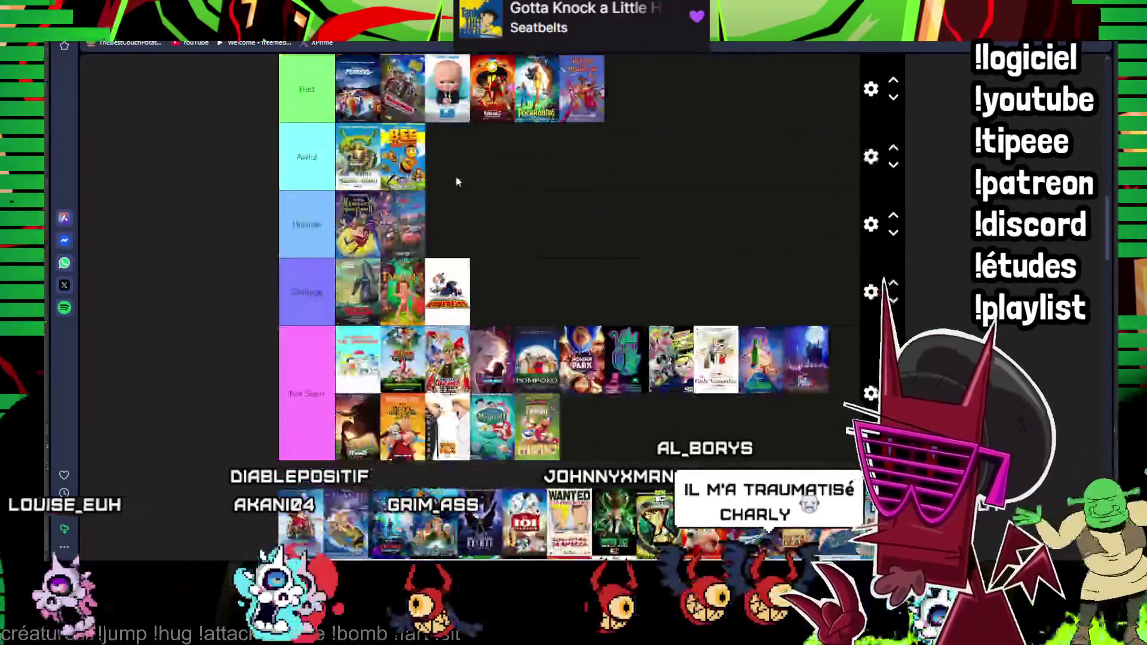
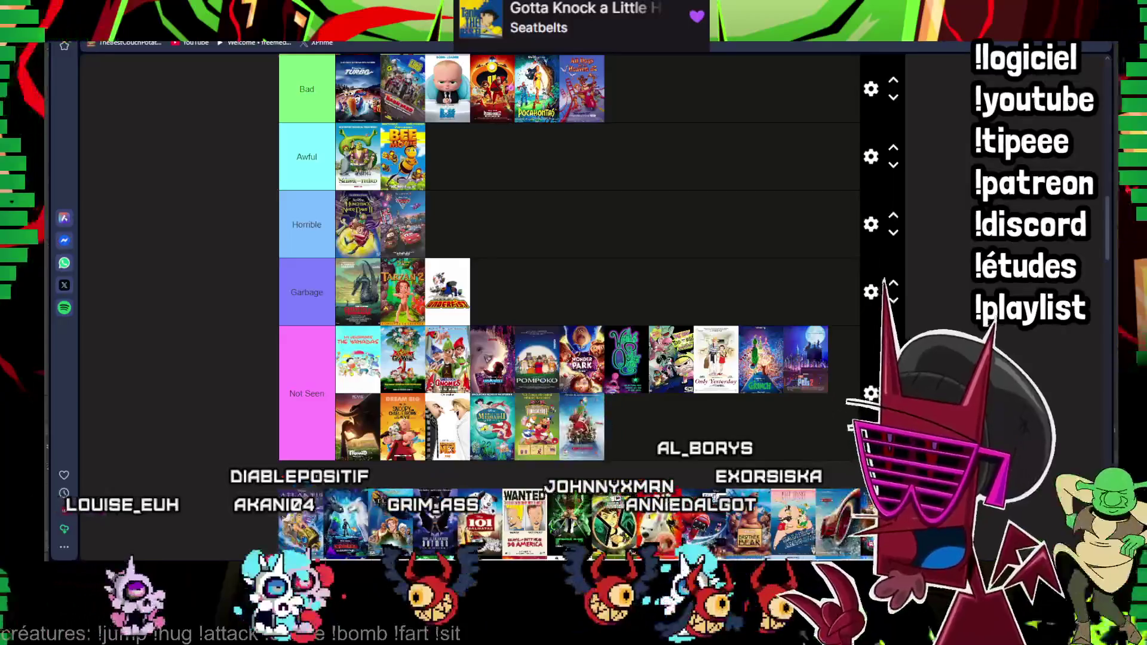
- Place Atlantis in Garbage, a poster in Awesome, and Batman in Not Seen
{"action": "left_click_drag", "start_coordinate": [302, 525], "coordinate": [492, 292]}
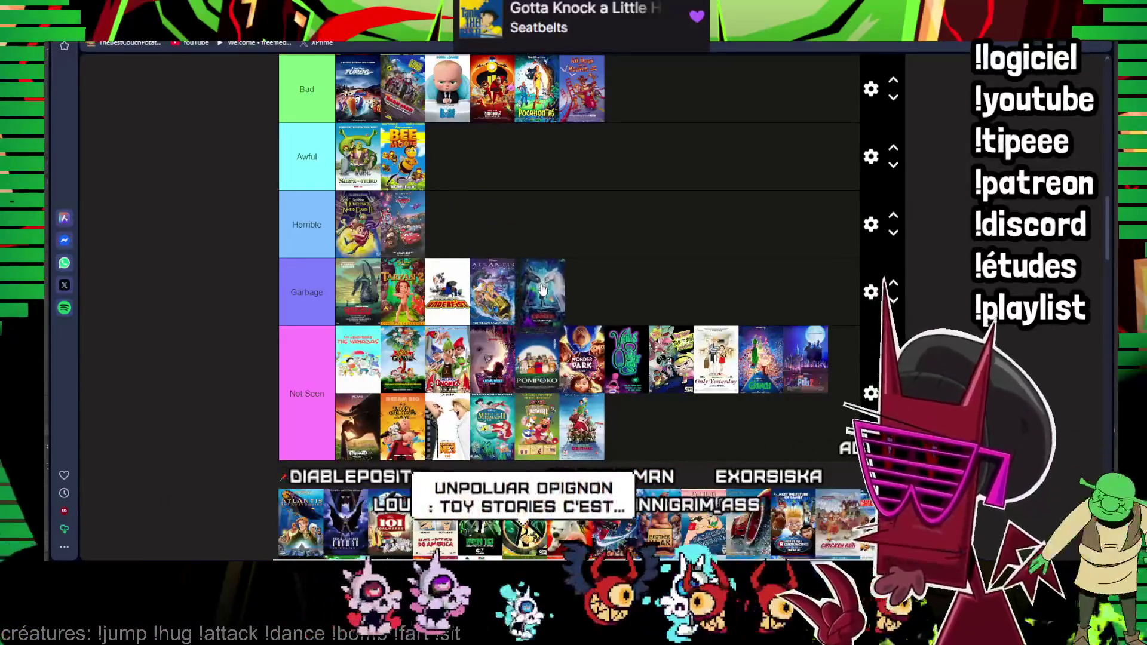
{"action": "left_click_drag", "start_coordinate": [524, 524], "coordinate": [534, 140]}
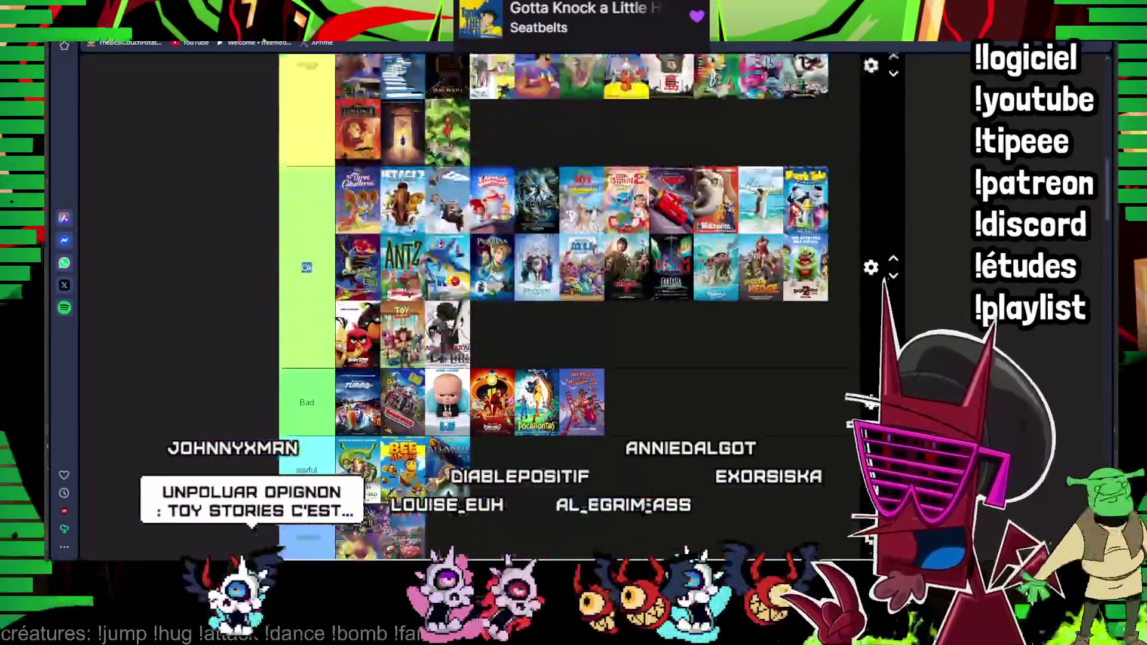
{"action": "scroll", "coordinate": [474, 152], "scroll_direction": "up", "scroll_amount": 4}
{"action": "scroll", "coordinate": [534, 139], "scroll_direction": "up", "scroll_amount": 3}
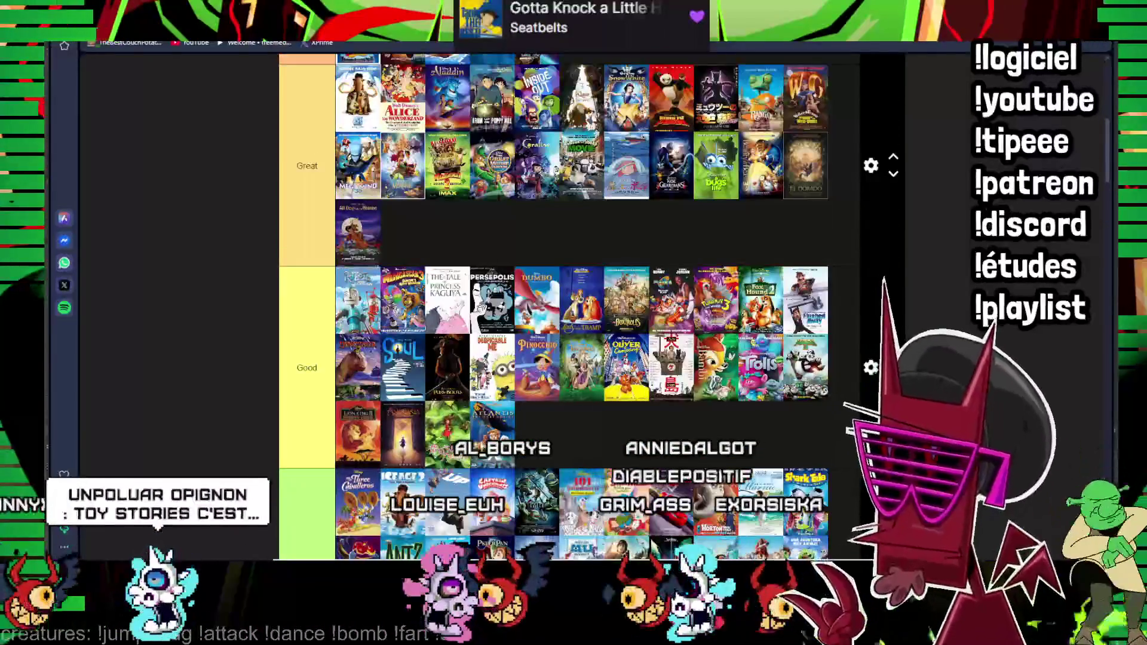
{"action": "scroll", "coordinate": [581, 372], "scroll_direction": "up", "scroll_amount": 3}
{"action": "mouse_move", "coordinate": [581, 372]}
{"action": "left_mouse_down"}
{"action": "mouse_move", "coordinate": [475, 320]}
{"action": "mouse_move", "coordinate": [495, 308]}
{"action": "left_mouse_up"}
{"action": "scroll", "coordinate": [532, 334], "scroll_direction": "down", "scroll_amount": 8}
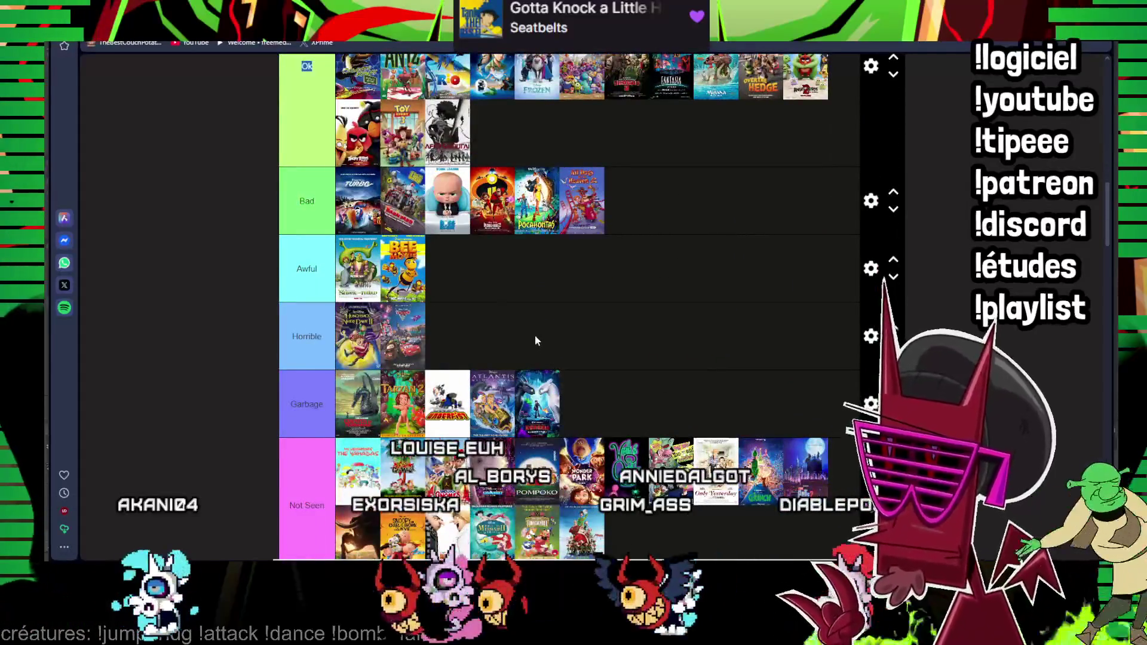
{"action": "scroll", "coordinate": [536, 335], "scroll_direction": "down", "scroll_amount": 3}
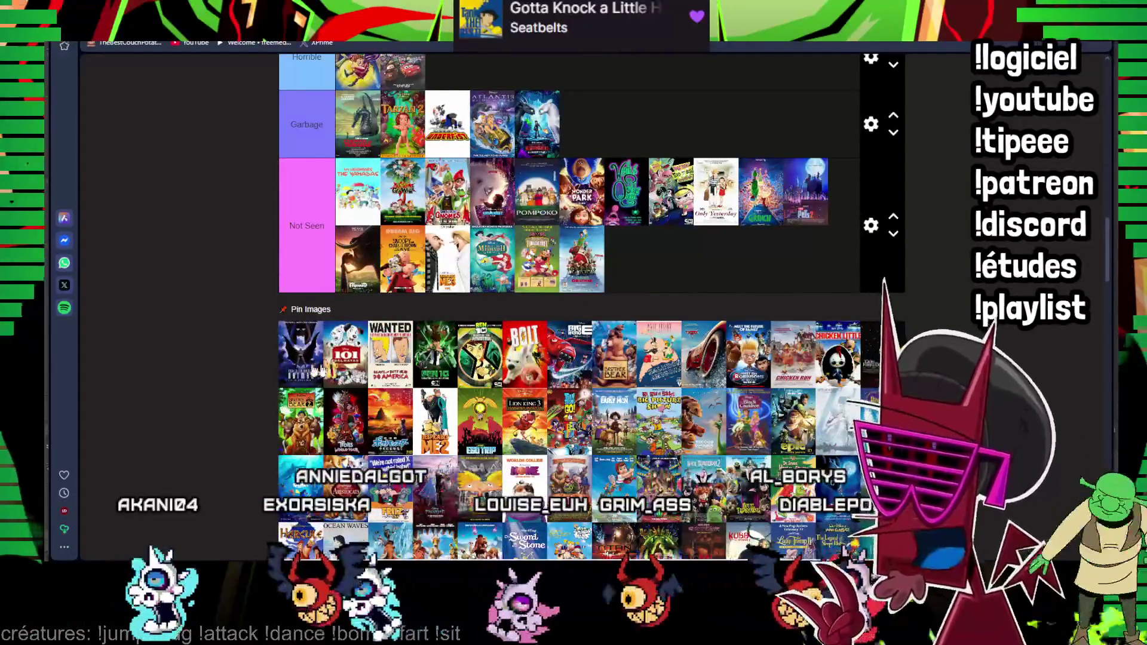
{"action": "scroll", "coordinate": [570, 305], "scroll_direction": "up", "scroll_amount": 2}
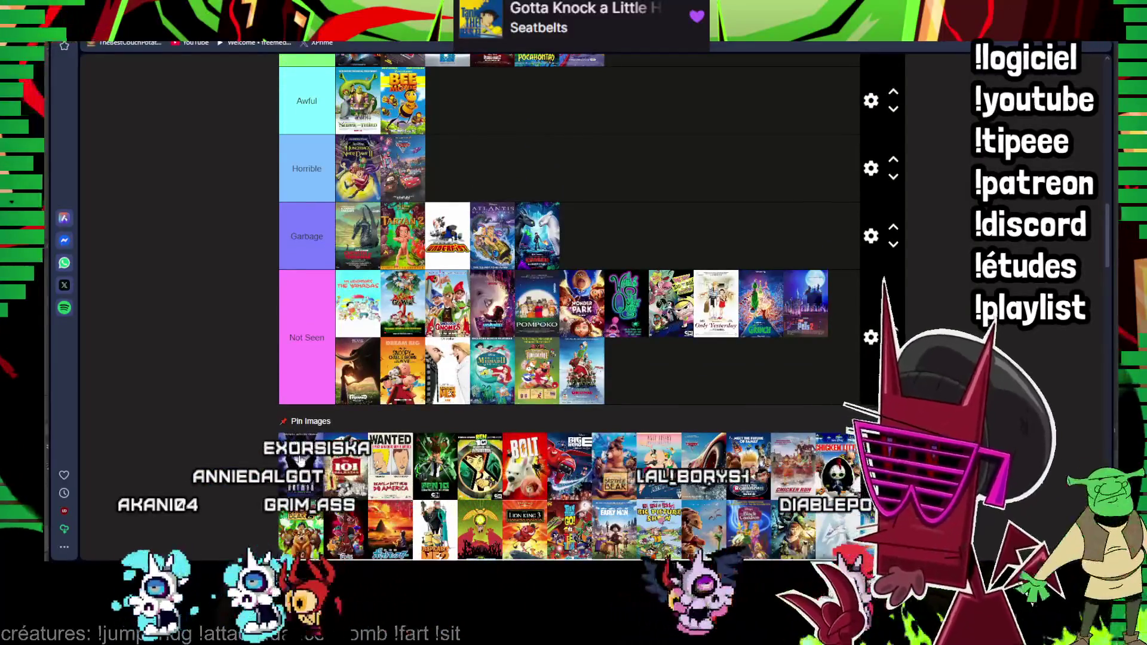
{"action": "left_click_drag", "start_coordinate": [301, 467], "coordinate": [626, 370]}
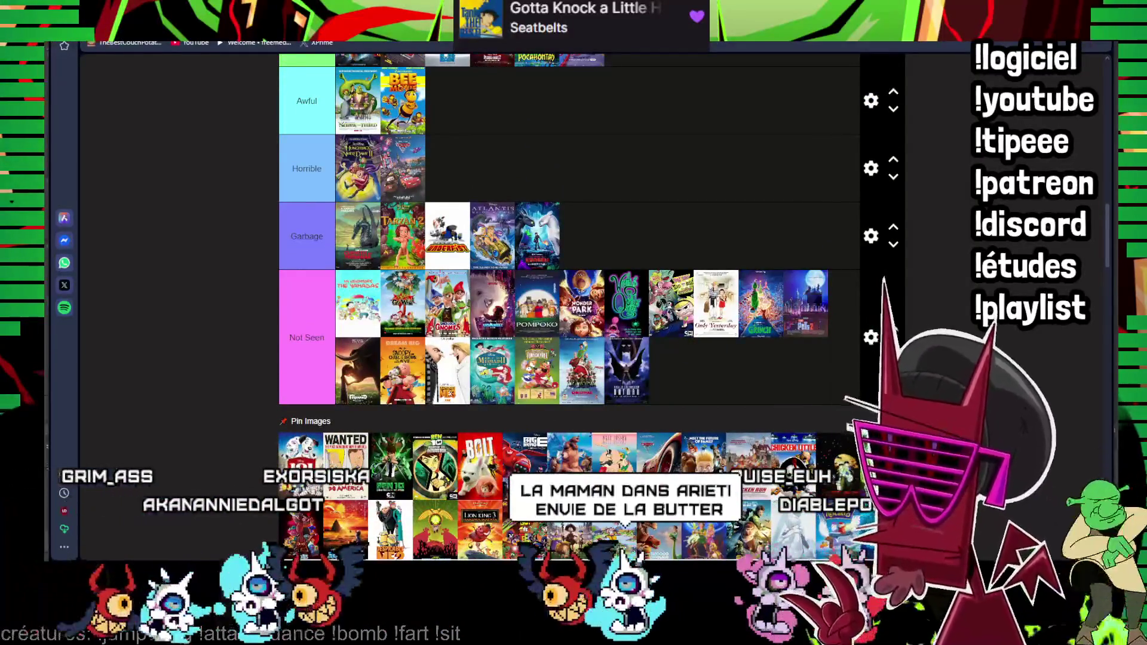
{"action": "scroll", "coordinate": [437, 356], "scroll_direction": "up", "scroll_amount": 5}
{"action": "scroll", "coordinate": [568, 269], "scroll_direction": "down", "scroll_amount": 1}
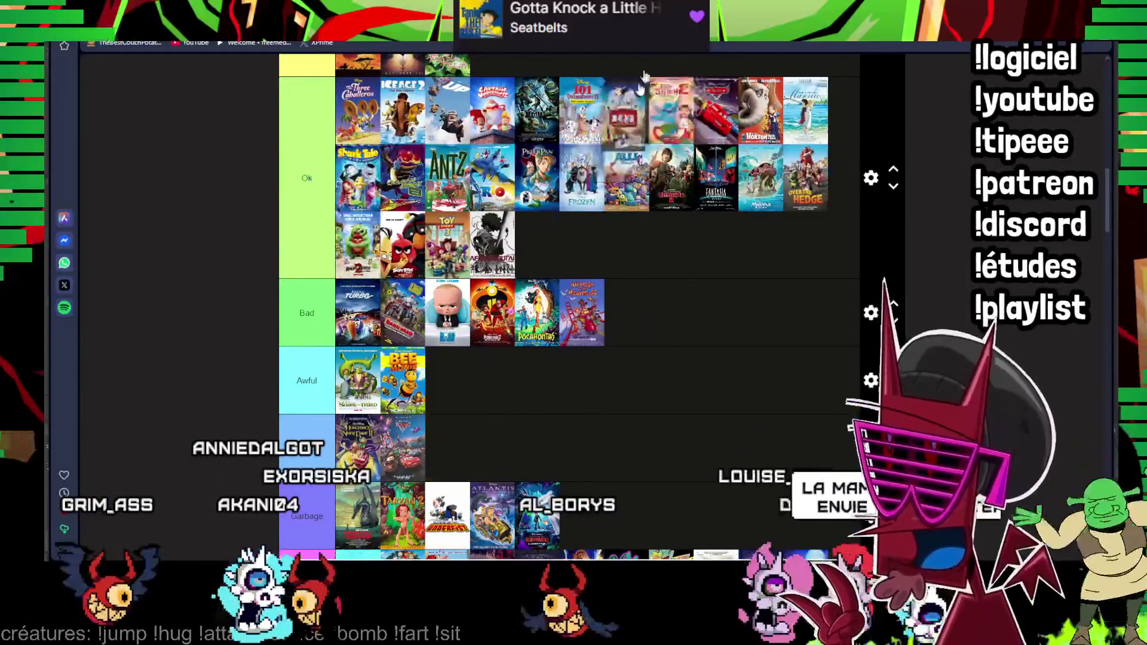
{"action": "scroll", "coordinate": [569, 270], "scroll_direction": "down", "scroll_amount": 3}
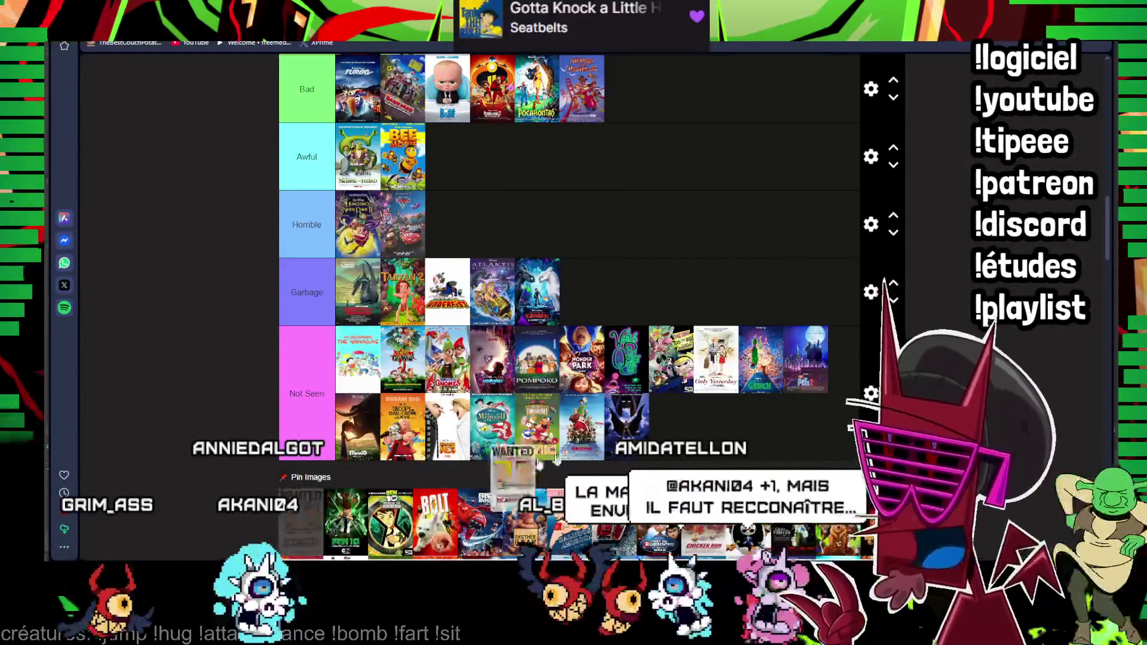
{"action": "scroll", "coordinate": [533, 469], "scroll_direction": "down", "scroll_amount": 2}
{"action": "left_click_drag", "start_coordinate": [533, 469], "coordinate": [717, 316]}
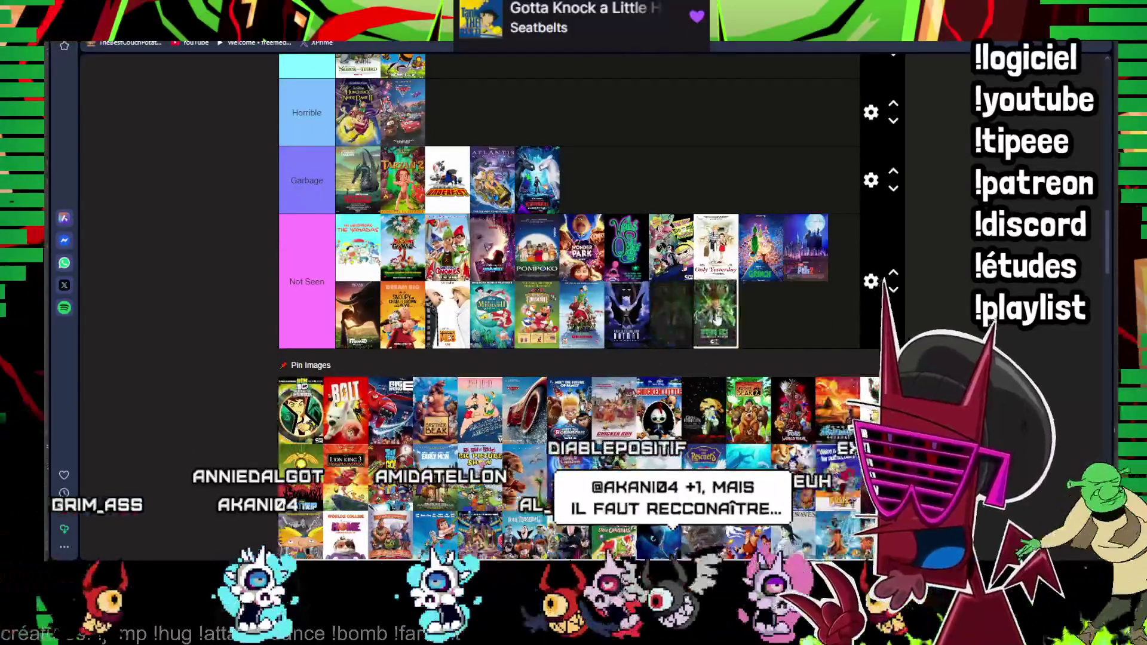
- Add Ben 10, Bolt and two more unranked posters to the Not Seen row
{"action": "left_click_drag", "start_coordinate": [647, 346], "coordinate": [761, 316]}
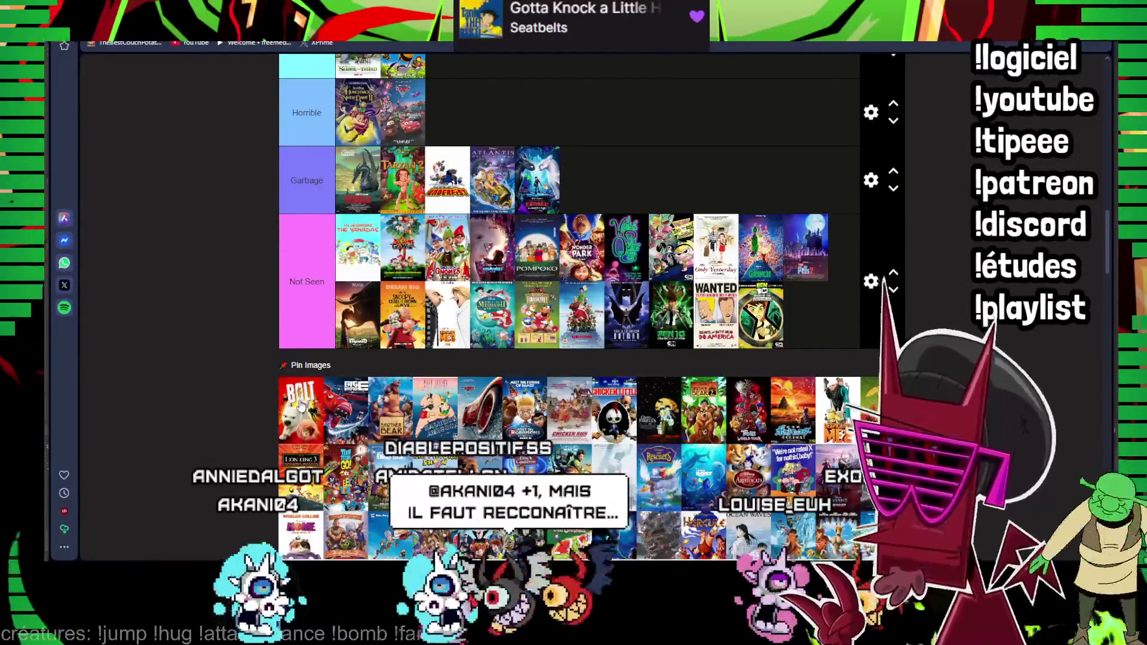
{"action": "left_click_drag", "start_coordinate": [302, 405], "coordinate": [757, 314]}
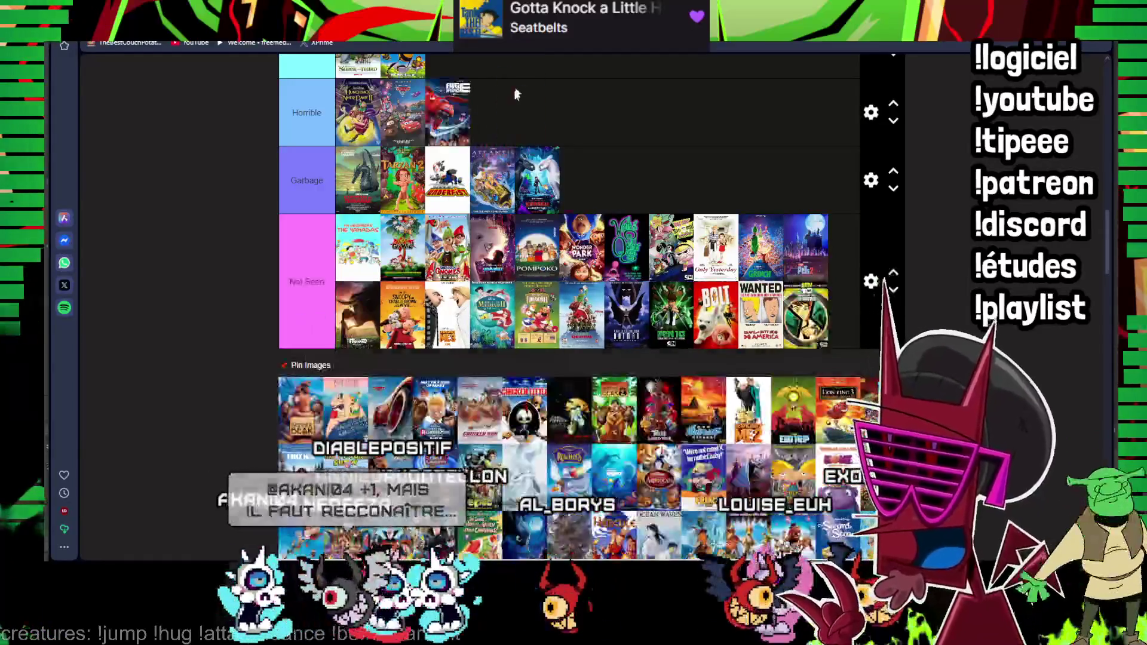
{"action": "scroll", "coordinate": [365, 308], "scroll_direction": "up", "scroll_amount": 4}
{"action": "left_click_drag", "start_coordinate": [365, 307], "coordinate": [447, 298]}
{"action": "scroll", "coordinate": [499, 134], "scroll_direction": "down", "scroll_amount": 5}
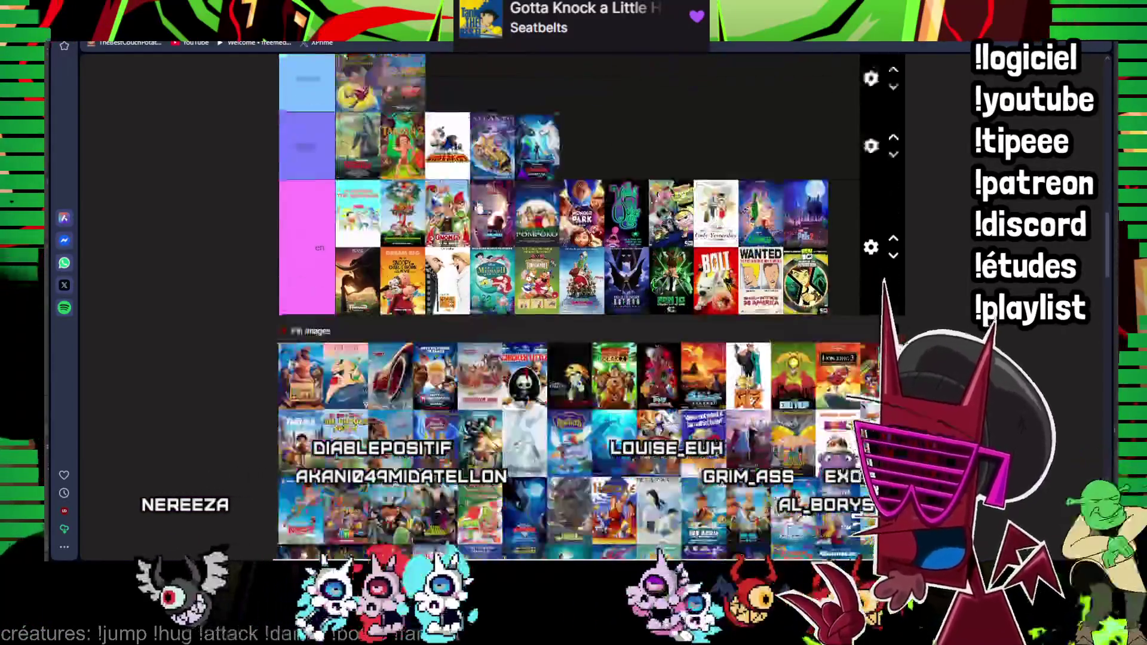
{"action": "scroll", "coordinate": [303, 371], "scroll_direction": "up", "scroll_amount": 2}
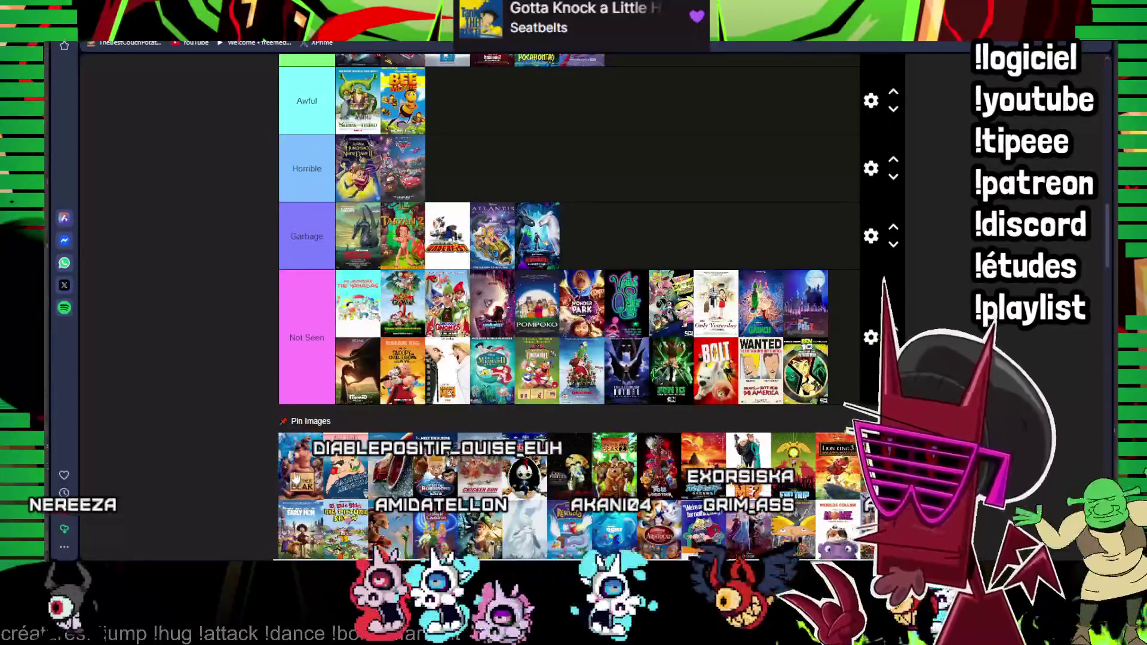
{"action": "scroll", "coordinate": [553, 306], "scroll_direction": "up", "scroll_amount": 4}
{"action": "scroll", "coordinate": [553, 305], "scroll_direction": "up", "scroll_amount": 3}
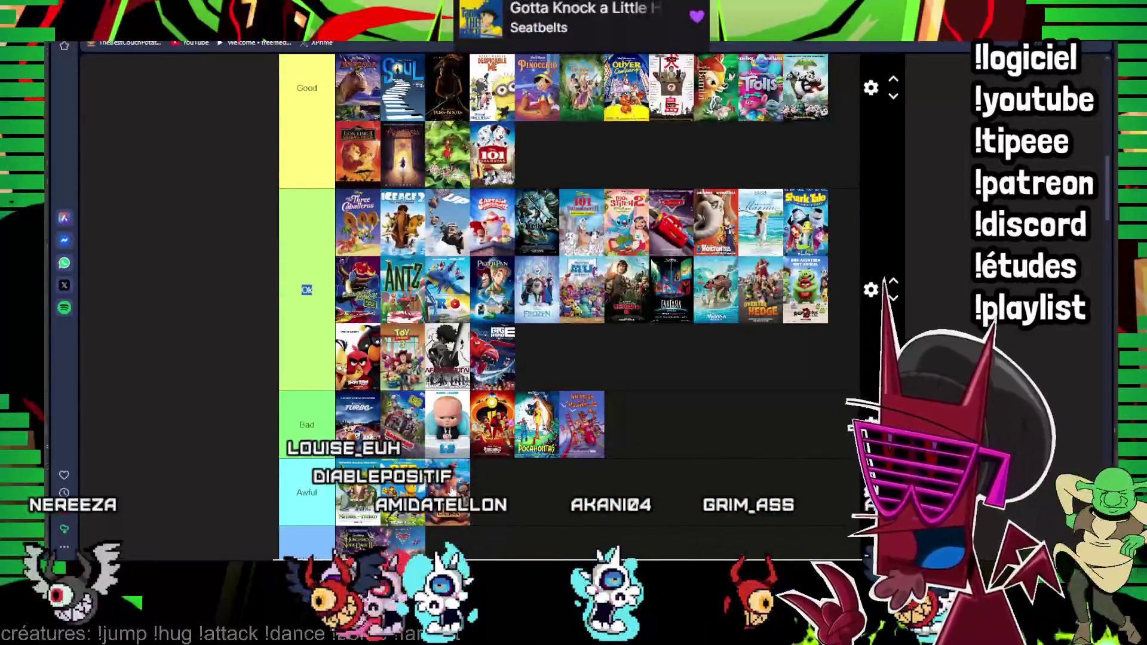
{"action": "scroll", "coordinate": [513, 332], "scroll_direction": "down", "scroll_amount": 6}
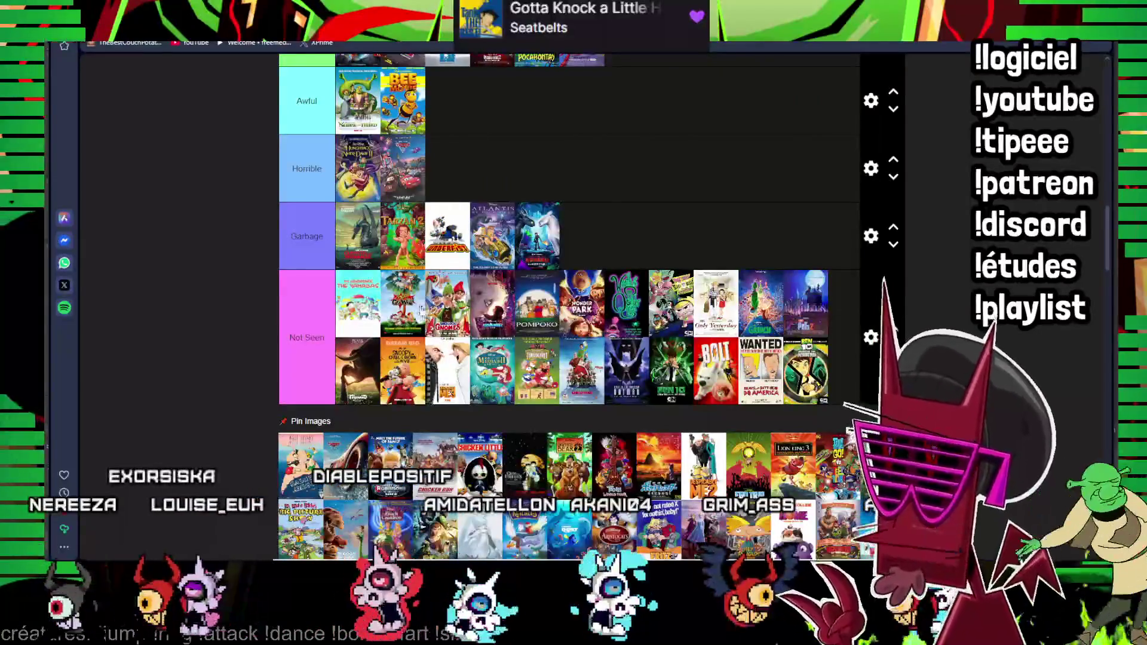
{"action": "left_click_drag", "start_coordinate": [300, 466], "coordinate": [438, 377]}
{"action": "scroll", "coordinate": [330, 490], "scroll_direction": "down", "scroll_amount": 1}
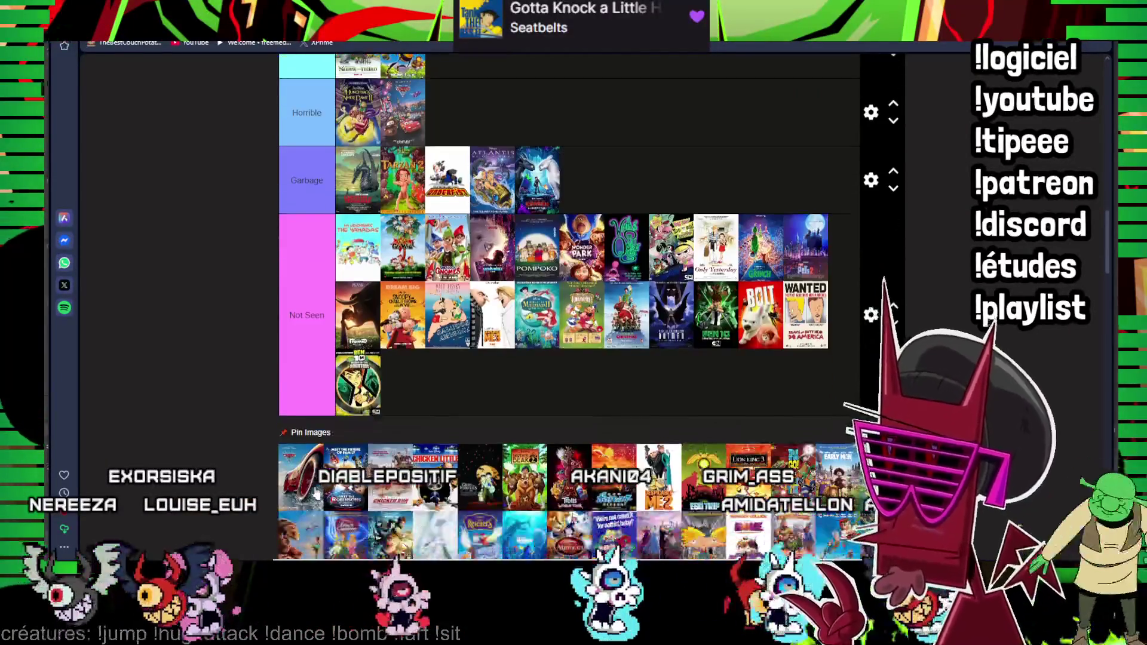
{"action": "left_click_drag", "start_coordinate": [310, 486], "coordinate": [419, 416]}
{"action": "left_click_drag", "start_coordinate": [313, 489], "coordinate": [691, 98]}
{"action": "scroll", "coordinate": [404, 358], "scroll_direction": "up", "scroll_amount": 3}
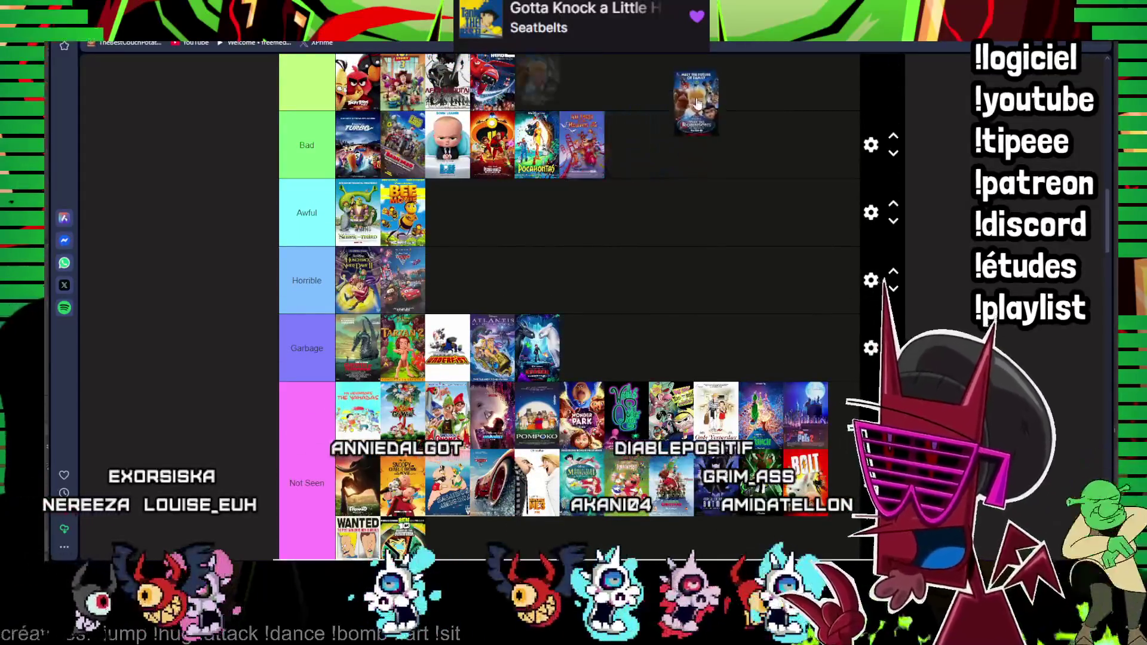
{"action": "scroll", "coordinate": [573, 305], "scroll_direction": "down", "scroll_amount": 3}
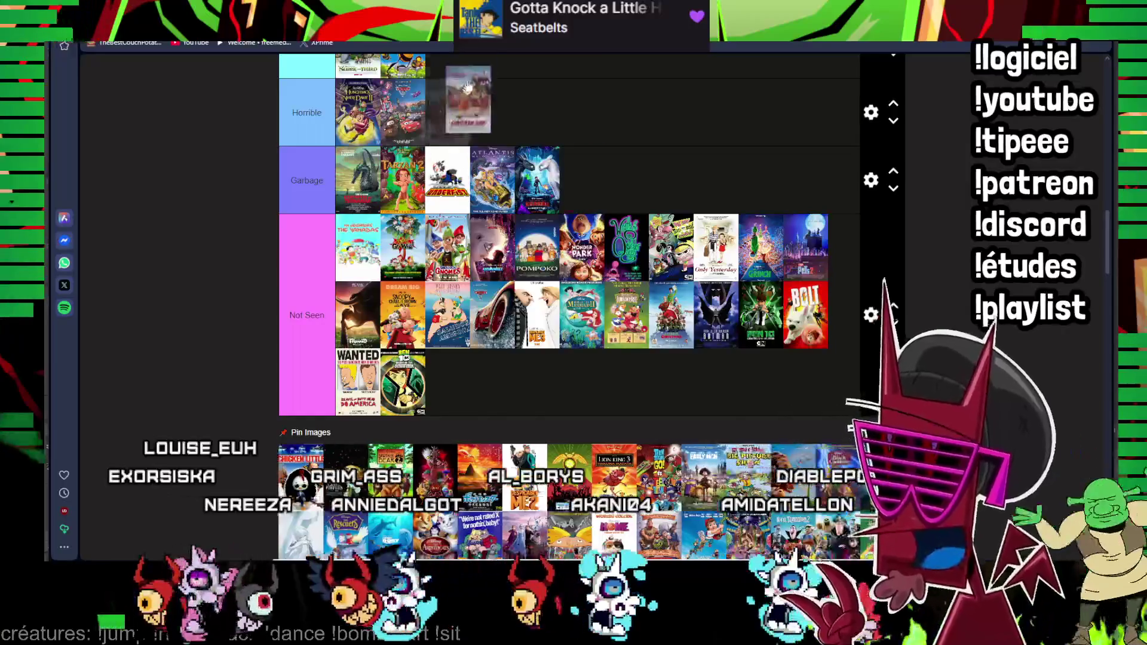
{"action": "scroll", "coordinate": [296, 474], "scroll_direction": "up", "scroll_amount": 4}
{"action": "scroll", "coordinate": [377, 502], "scroll_direction": "up", "scroll_amount": 5}
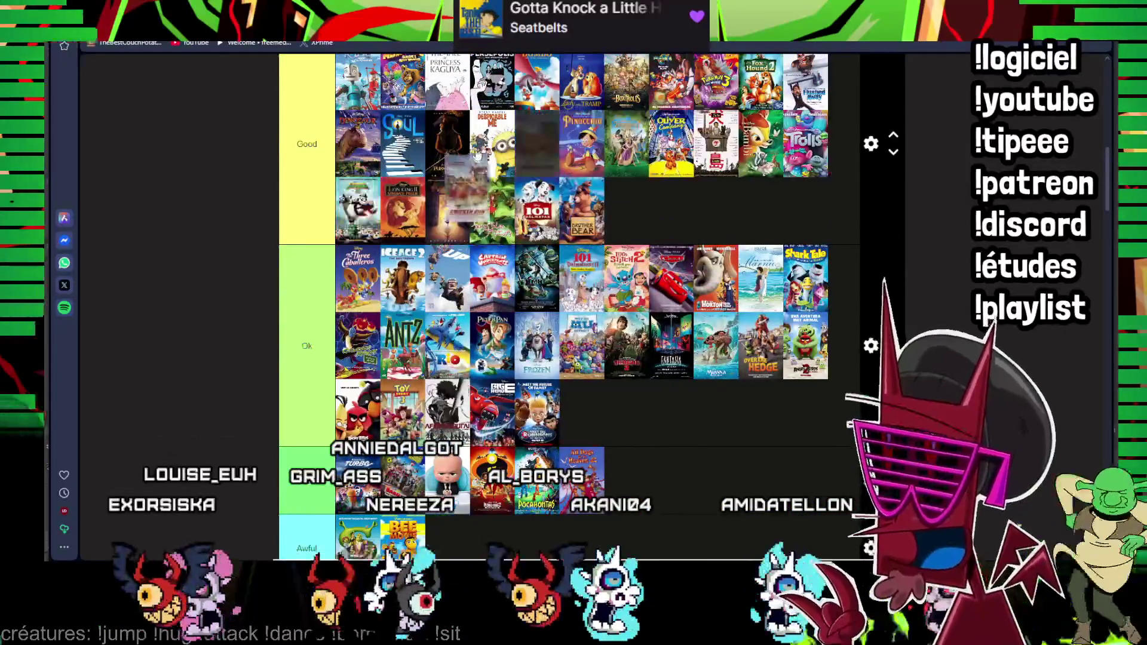
{"action": "scroll", "coordinate": [573, 305], "scroll_direction": "up", "scroll_amount": 2}
{"action": "scroll", "coordinate": [496, 332], "scroll_direction": "up", "scroll_amount": 1}
{"action": "scroll", "coordinate": [489, 305], "scroll_direction": "up", "scroll_amount": 2}
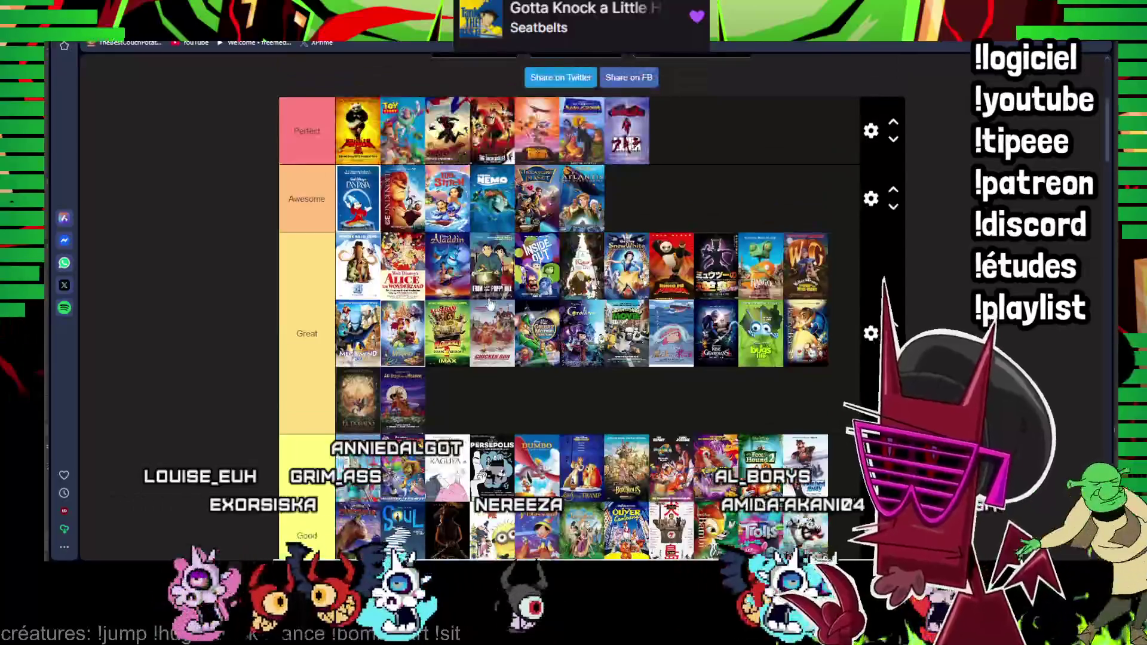
{"action": "scroll", "coordinate": [490, 370], "scroll_direction": "down", "scroll_amount": 4}
{"action": "scroll", "coordinate": [475, 376], "scroll_direction": "down", "scroll_amount": 3}
{"action": "scroll", "coordinate": [461, 385], "scroll_direction": "down", "scroll_amount": 3}
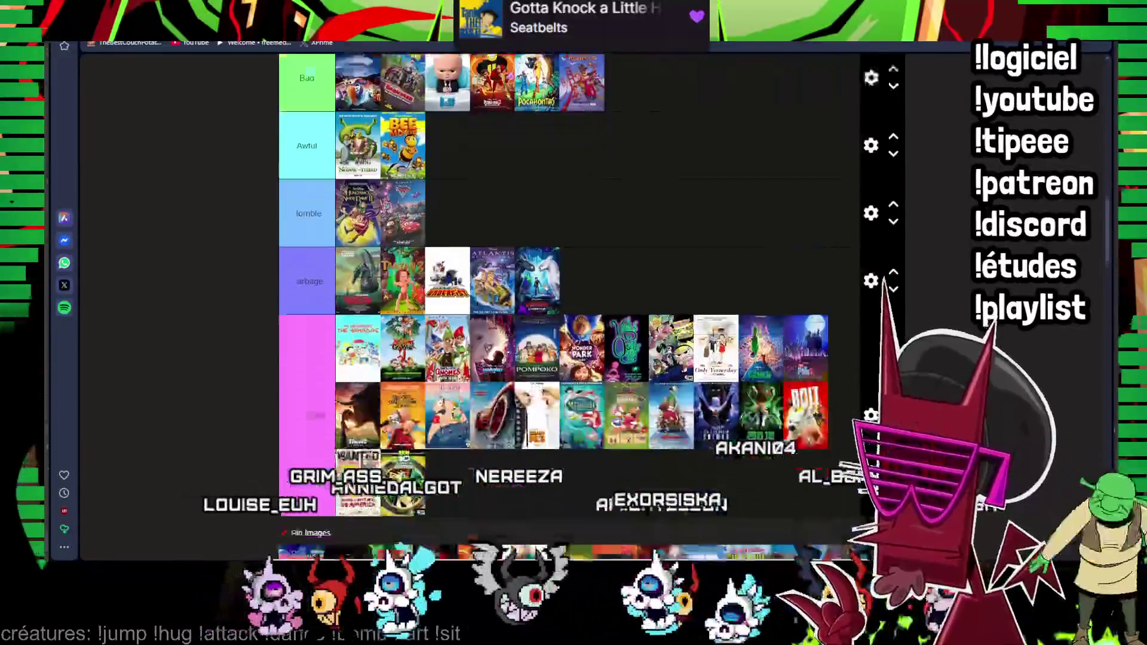
{"action": "scroll", "coordinate": [439, 399], "scroll_direction": "down", "scroll_amount": 2}
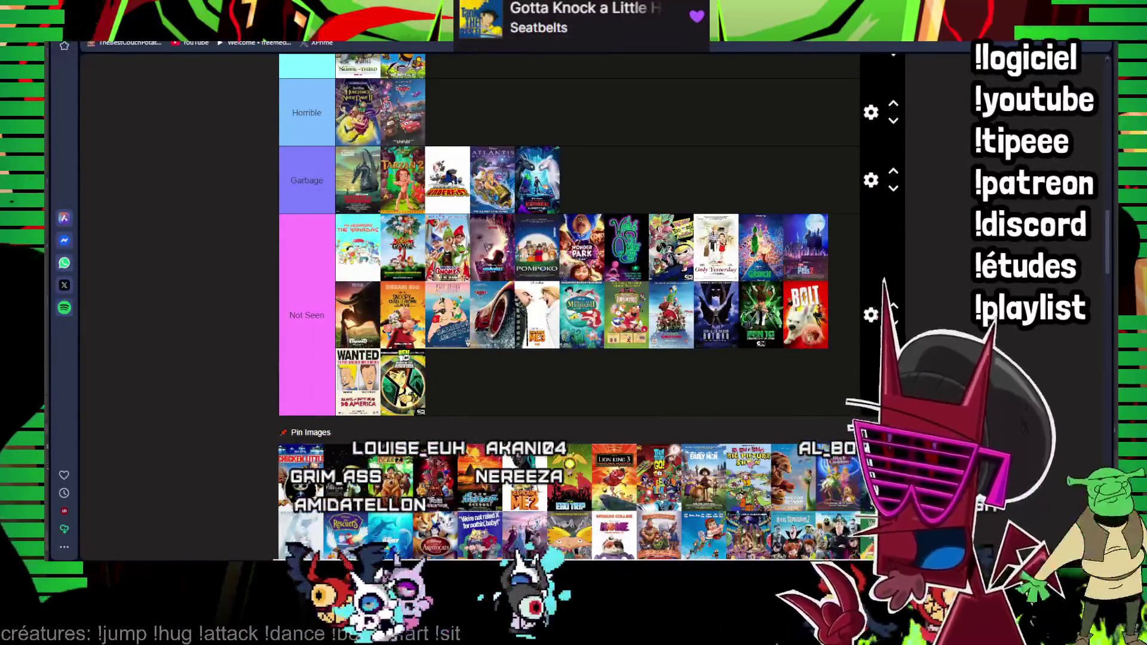
{"action": "scroll", "coordinate": [574, 305], "scroll_direction": "up", "scroll_amount": 1}
- Rank posters into Awful, Horrible and Not Seen, moving Despicable Me 2 into Awful
{"action": "left_click_drag", "start_coordinate": [508, 89], "coordinate": [315, 457]}
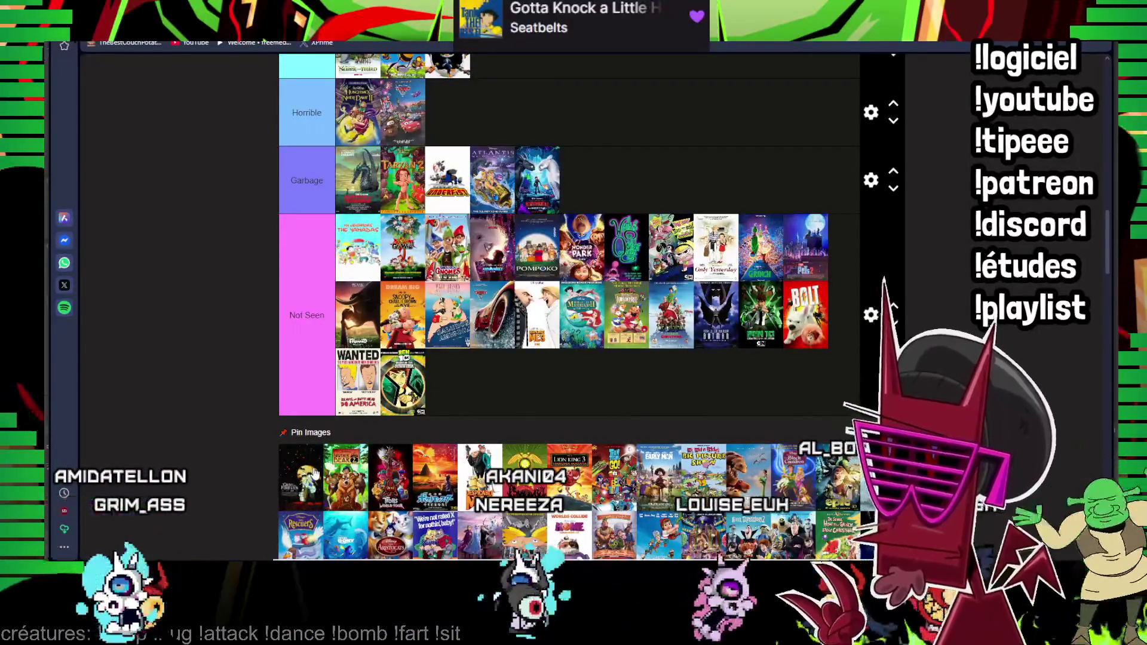
{"action": "left_click_drag", "start_coordinate": [301, 475], "coordinate": [536, 101]}
{"action": "scroll", "coordinate": [446, 126], "scroll_direction": "up", "scroll_amount": 4}
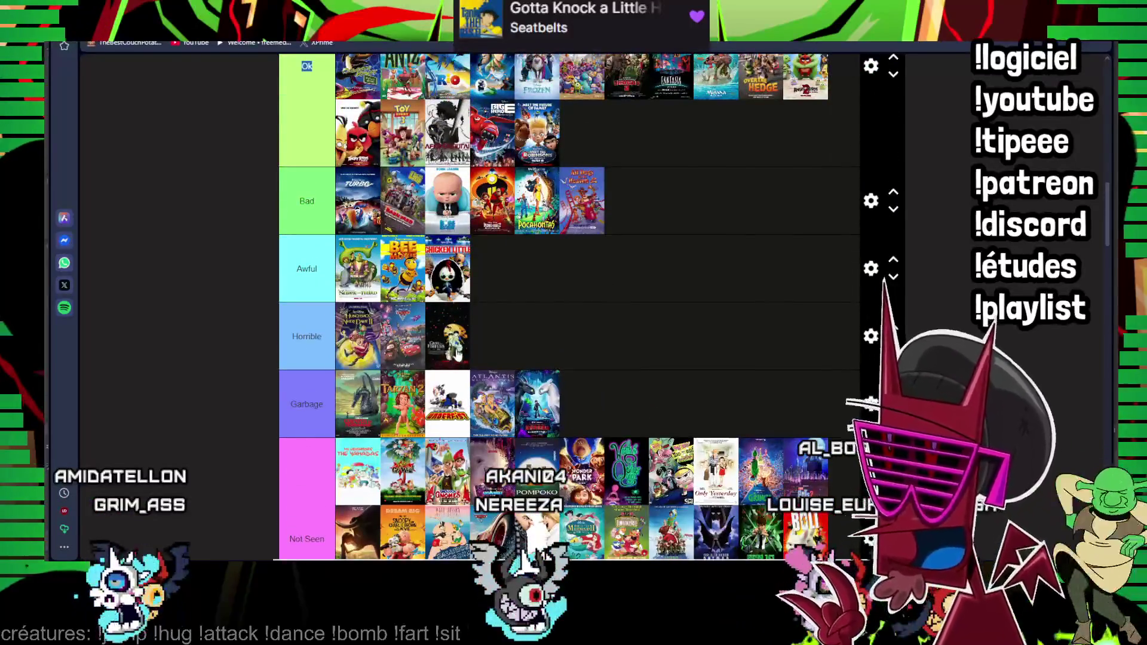
{"action": "scroll", "coordinate": [457, 354], "scroll_direction": "up", "scroll_amount": 1}
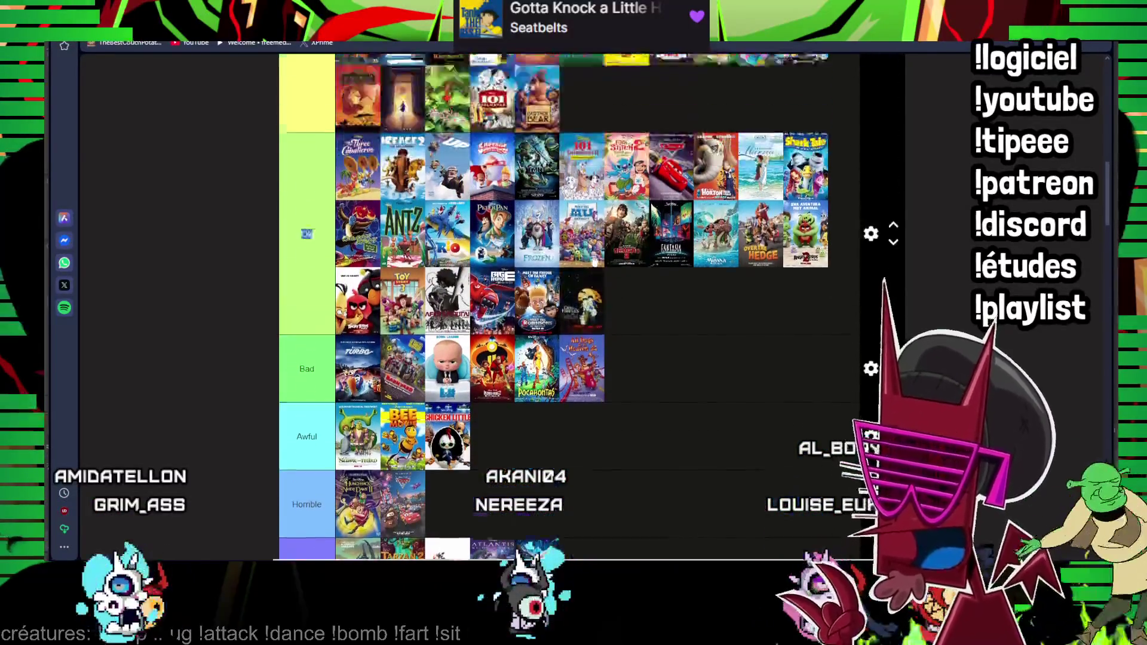
{"action": "scroll", "coordinate": [575, 167], "scroll_direction": "up", "scroll_amount": 3}
{"action": "scroll", "coordinate": [573, 166], "scroll_direction": "up", "scroll_amount": 3}
{"action": "mouse_move", "coordinate": [574, 167]}
{"action": "left_mouse_down"}
{"action": "mouse_move", "coordinate": [589, 325]}
{"action": "mouse_move", "coordinate": [479, 321]}
{"action": "mouse_move", "coordinate": [448, 345]}
{"action": "left_mouse_up"}
{"action": "scroll", "coordinate": [590, 325], "scroll_direction": "up", "scroll_amount": 4}
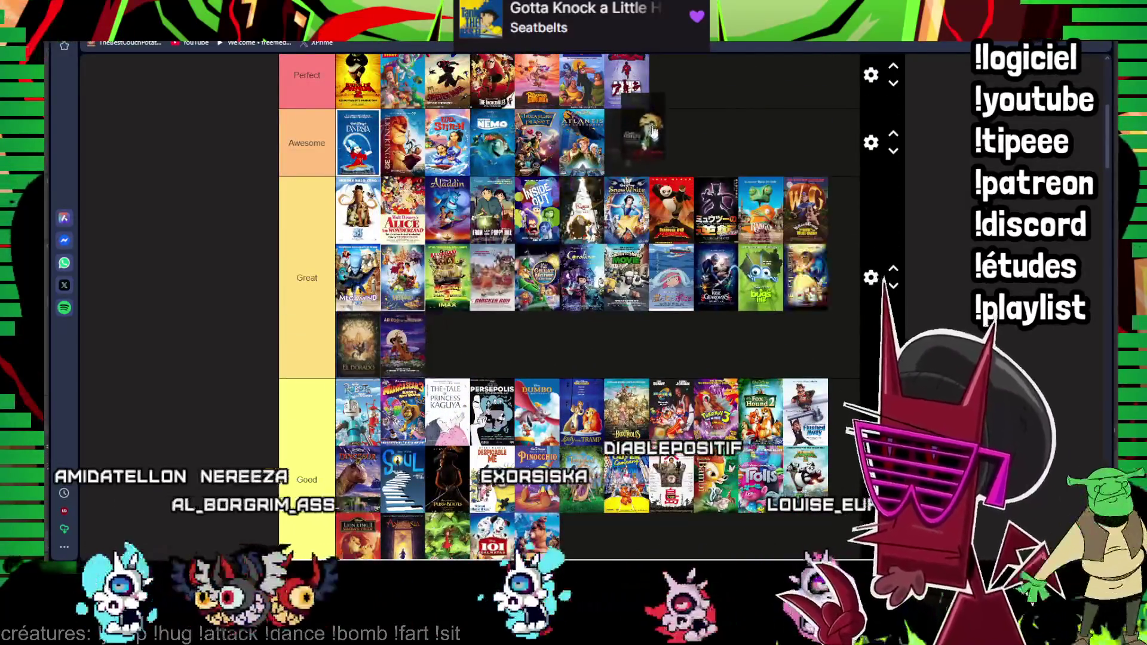
{"action": "scroll", "coordinate": [612, 237], "scroll_direction": "down", "scroll_amount": 8}
{"action": "scroll", "coordinate": [612, 236], "scroll_direction": "down", "scroll_amount": 5}
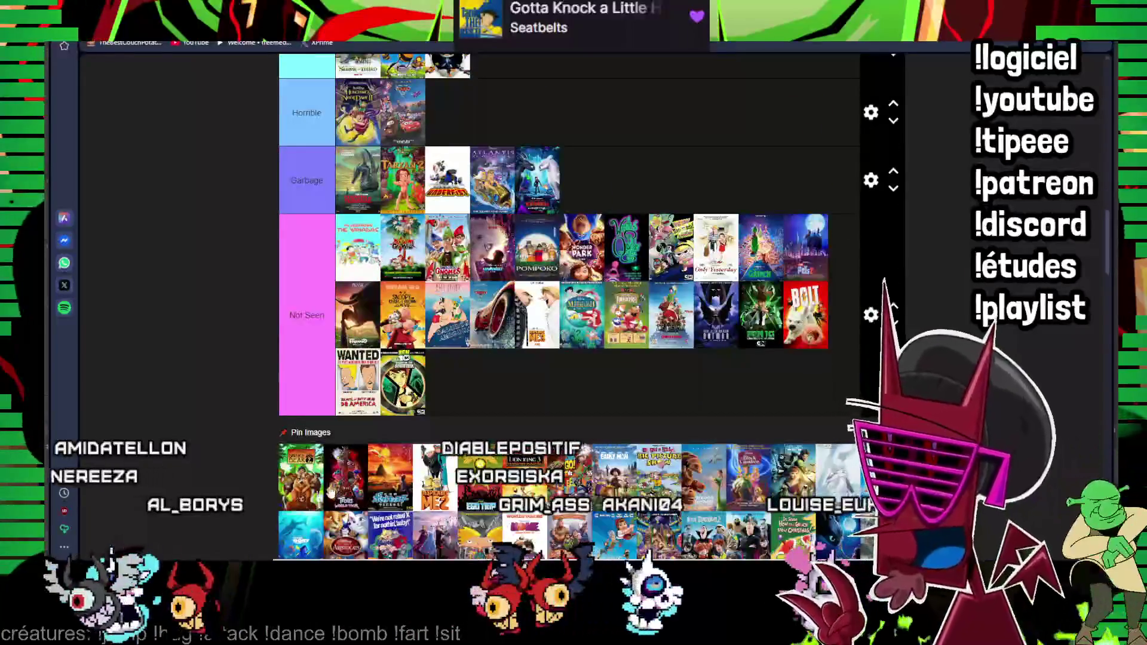
{"action": "mouse_move", "coordinate": [574, 480]}
{"action": "left_mouse_down"}
{"action": "mouse_move", "coordinate": [537, 334]}
{"action": "mouse_move", "coordinate": [549, 104]}
{"action": "left_mouse_up"}
{"action": "scroll", "coordinate": [548, 104], "scroll_direction": "up", "scroll_amount": 4}
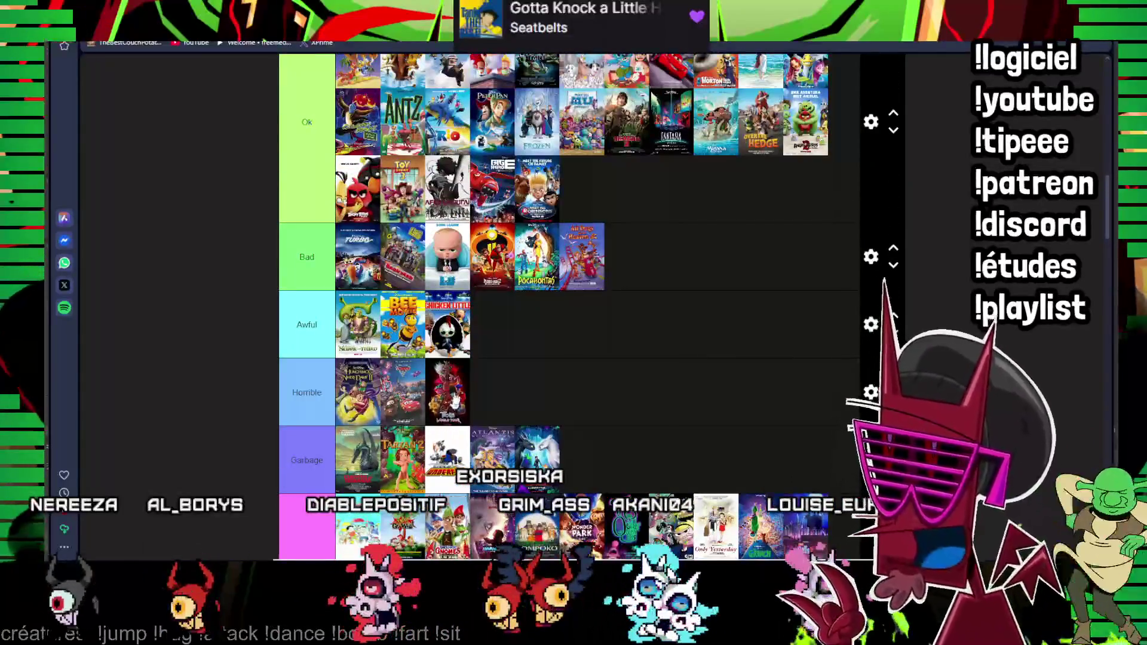
{"action": "left_click_drag", "start_coordinate": [448, 392], "coordinate": [582, 126]}
{"action": "scroll", "coordinate": [592, 369], "scroll_direction": "up", "scroll_amount": 3}
{"action": "left_click_drag", "start_coordinate": [583, 357], "coordinate": [583, 144]}
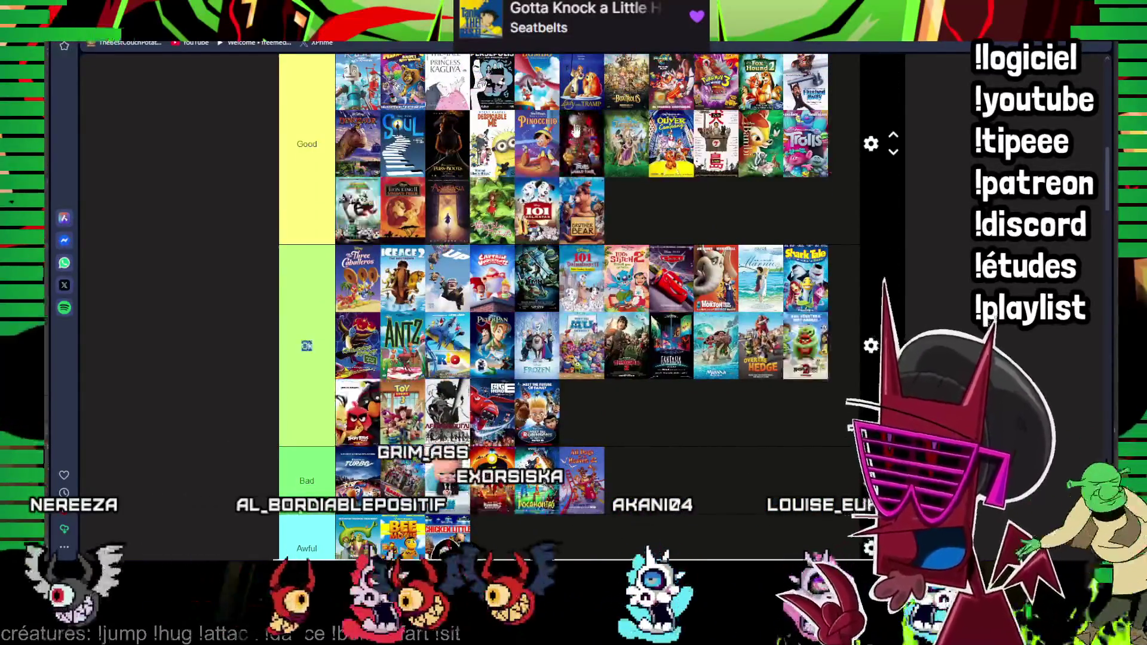
{"action": "scroll", "coordinate": [583, 143], "scroll_direction": "up", "scroll_amount": 2}
{"action": "left_click_drag", "start_coordinate": [569, 307], "coordinate": [527, 175]}
{"action": "scroll", "coordinate": [527, 175], "scroll_direction": "down", "scroll_amount": 5}
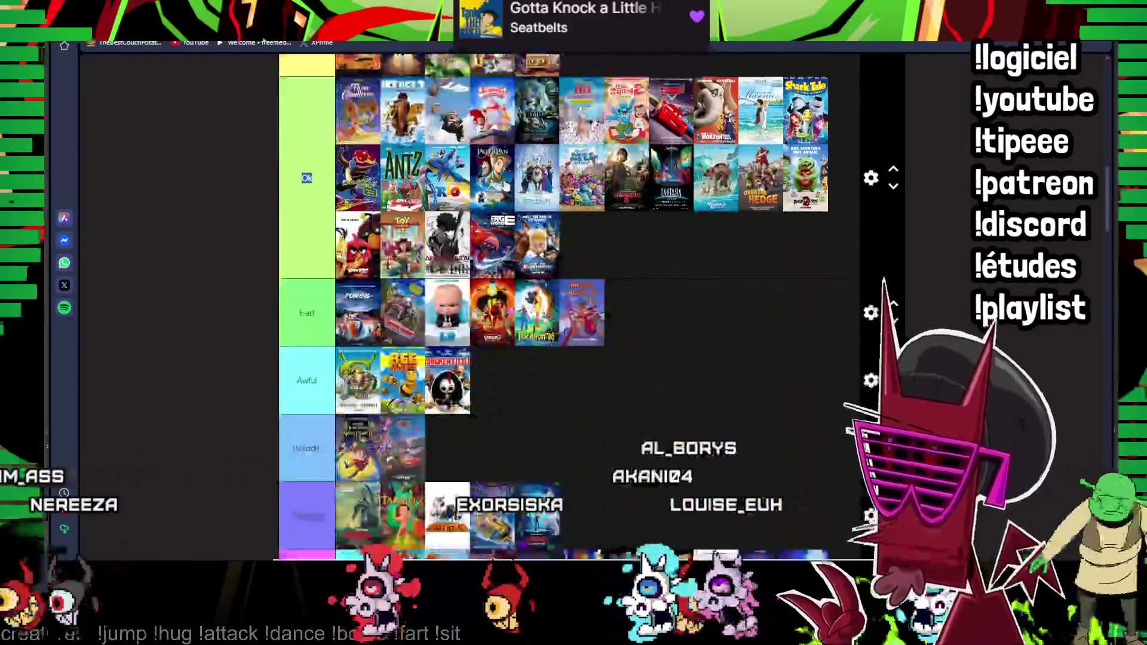
{"action": "scroll", "coordinate": [527, 175], "scroll_direction": "down", "scroll_amount": 4}
{"action": "scroll", "coordinate": [527, 174], "scroll_direction": "down", "scroll_amount": 1}
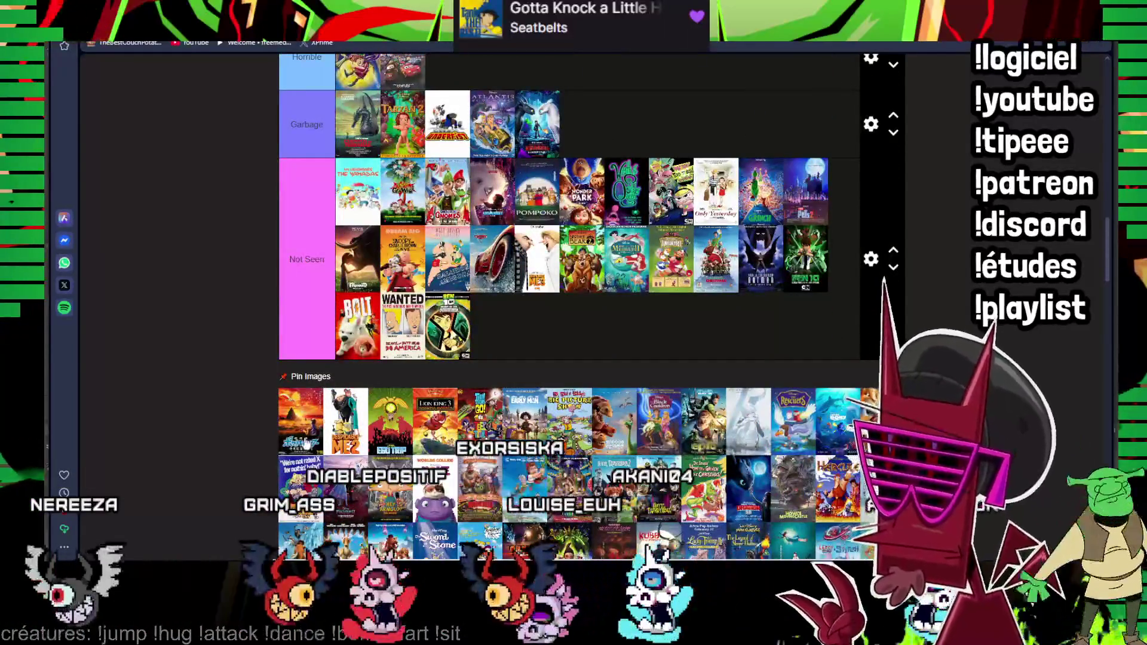
{"action": "left_click_drag", "start_coordinate": [376, 372], "coordinate": [508, 358]}
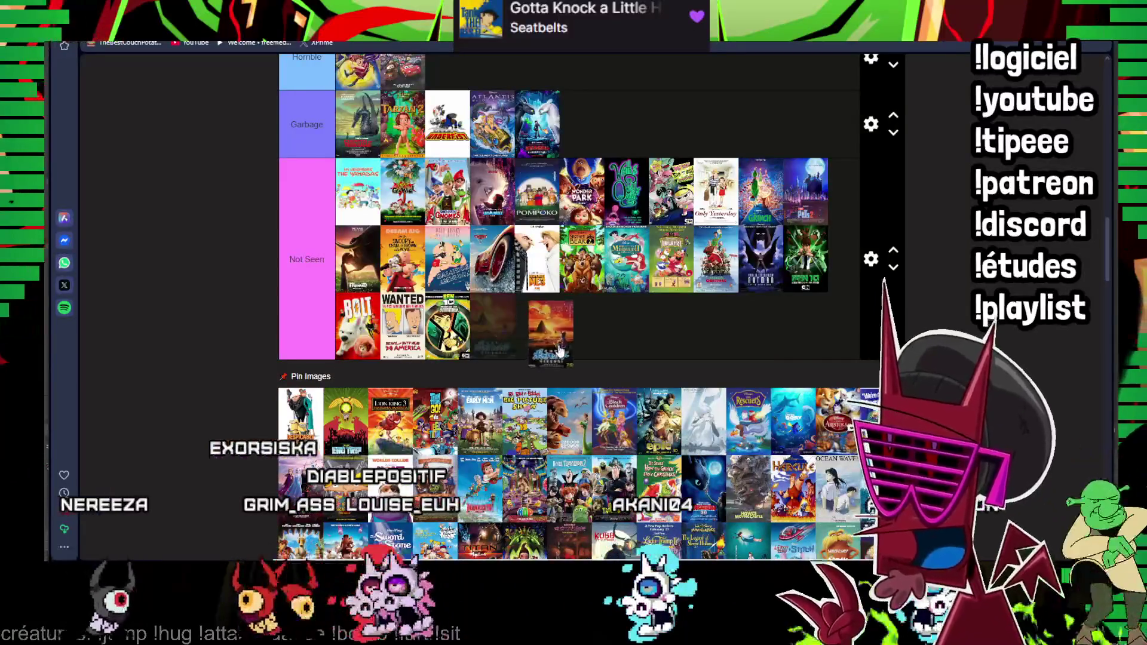
{"action": "scroll", "coordinate": [570, 269], "scroll_direction": "up", "scroll_amount": 2}
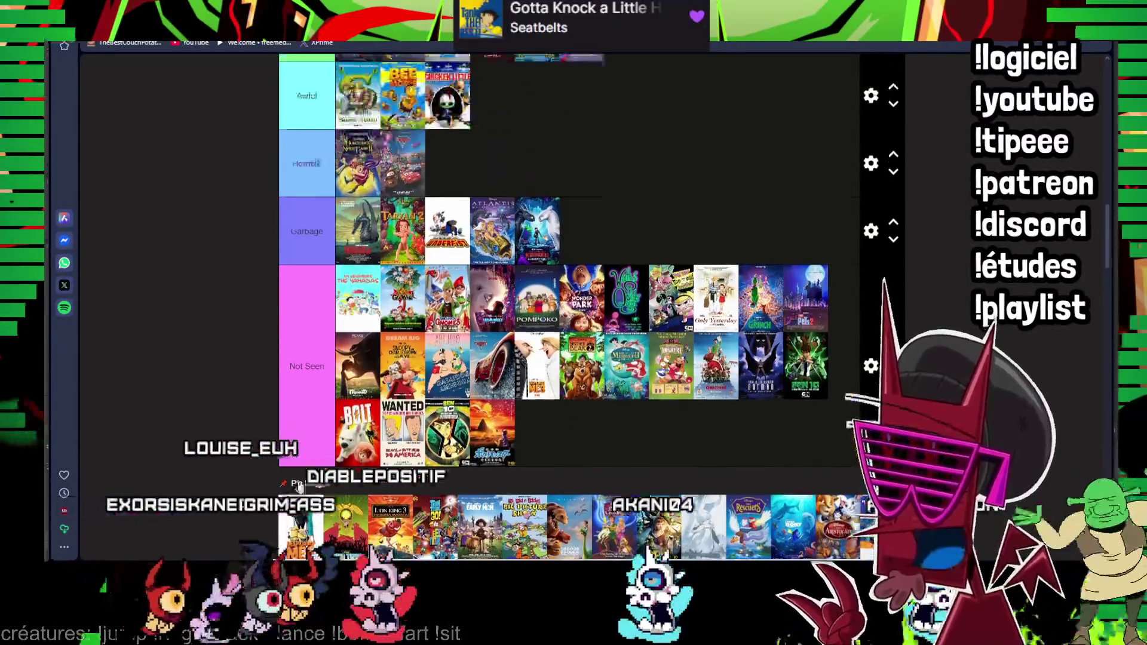
{"action": "left_click_drag", "start_coordinate": [501, 142], "coordinate": [505, 122]}
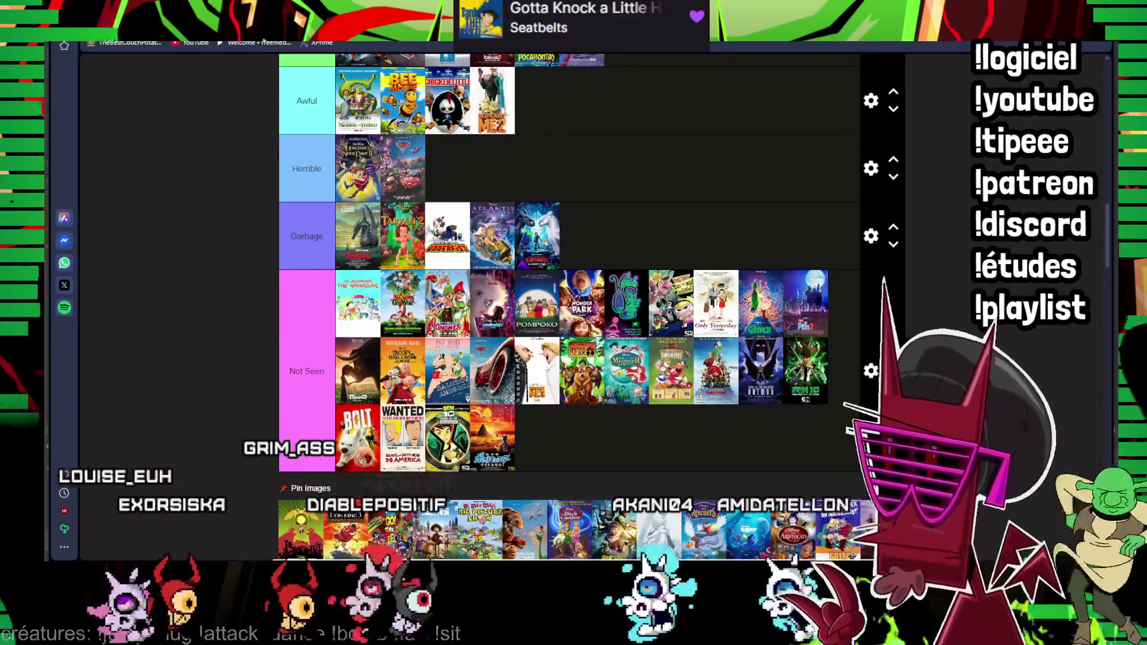
{"action": "scroll", "coordinate": [361, 323], "scroll_direction": "down", "scroll_amount": 3}
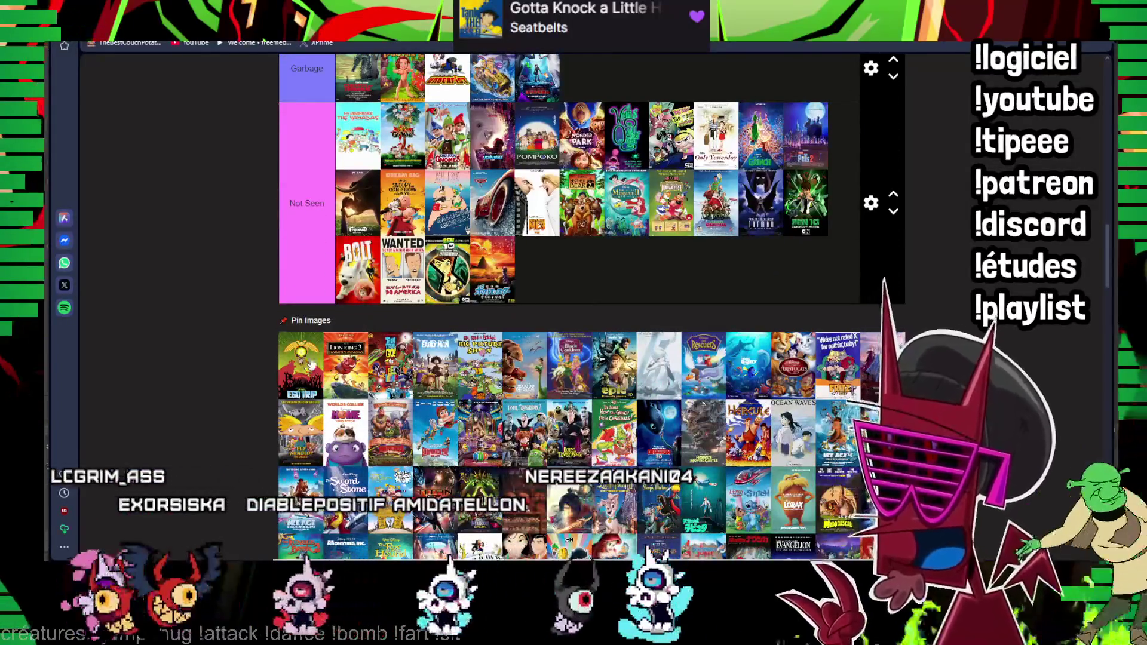
{"action": "left_click_drag", "start_coordinate": [301, 364], "coordinate": [493, 269]}
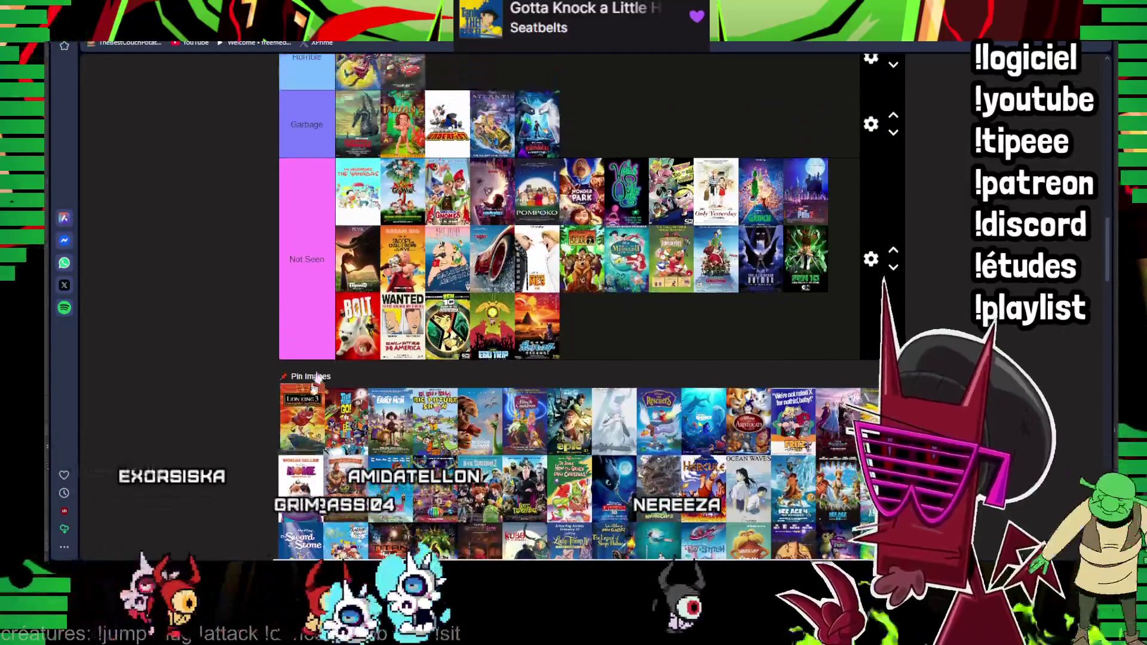
{"action": "scroll", "coordinate": [301, 400], "scroll_direction": "up", "scroll_amount": 5}
{"action": "mouse_move", "coordinate": [301, 399]}
{"action": "left_mouse_down"}
{"action": "mouse_move", "coordinate": [450, 376]}
{"action": "mouse_move", "coordinate": [573, 188]}
{"action": "left_mouse_up"}
{"action": "scroll", "coordinate": [573, 193], "scroll_direction": "down", "scroll_amount": 6}
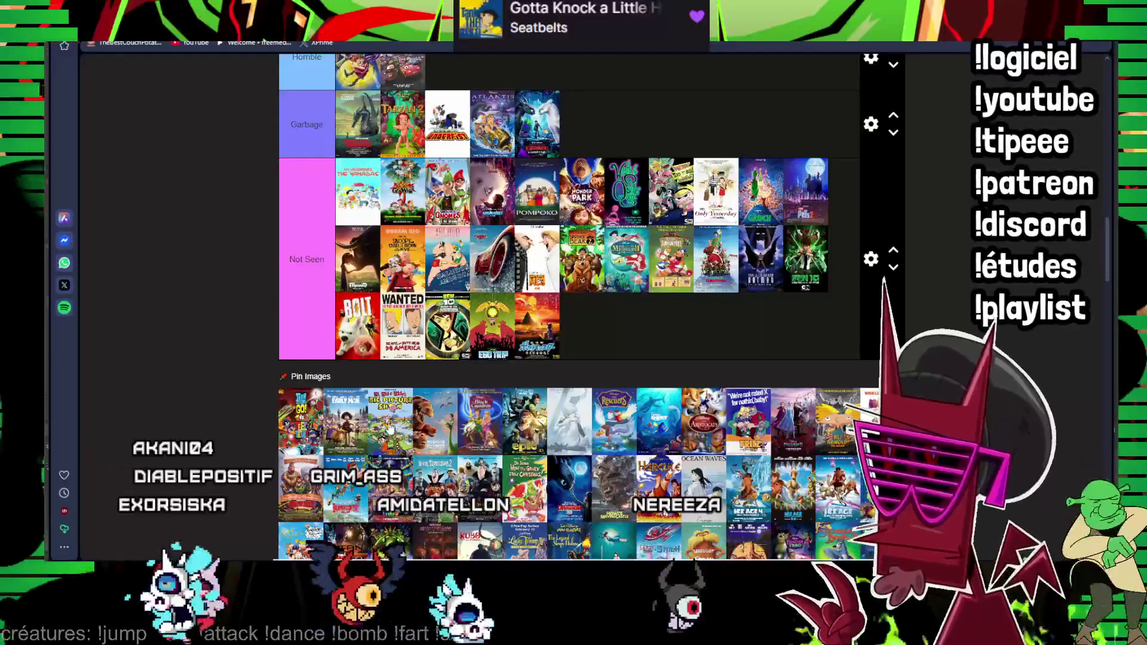
{"action": "left_click_drag", "start_coordinate": [314, 434], "coordinate": [538, 125]}
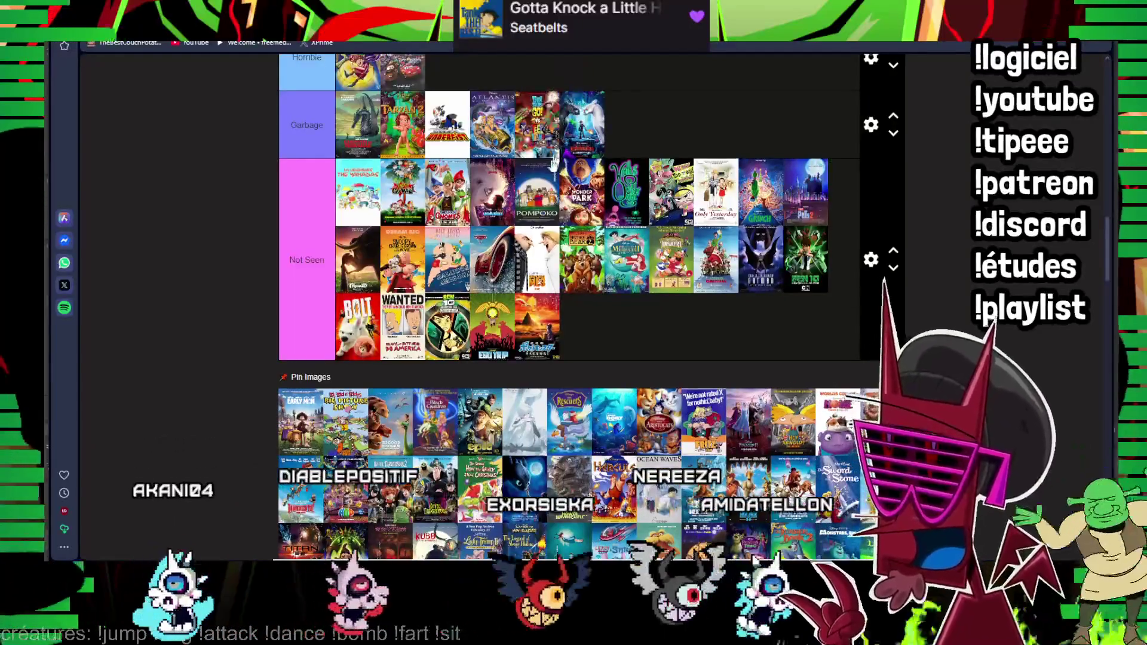
{"action": "scroll", "coordinate": [538, 415], "scroll_direction": "up", "scroll_amount": 4}
{"action": "left_click_drag", "start_coordinate": [539, 387], "coordinate": [590, 252]}
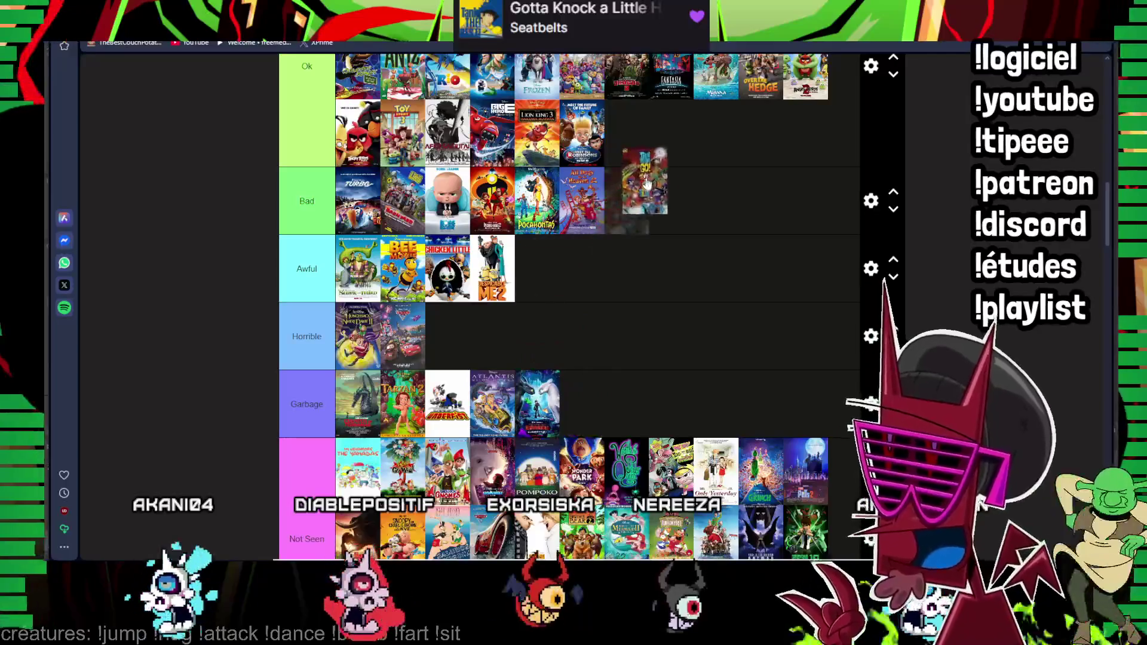
{"action": "scroll", "coordinate": [524, 247], "scroll_direction": "down", "scroll_amount": 4}
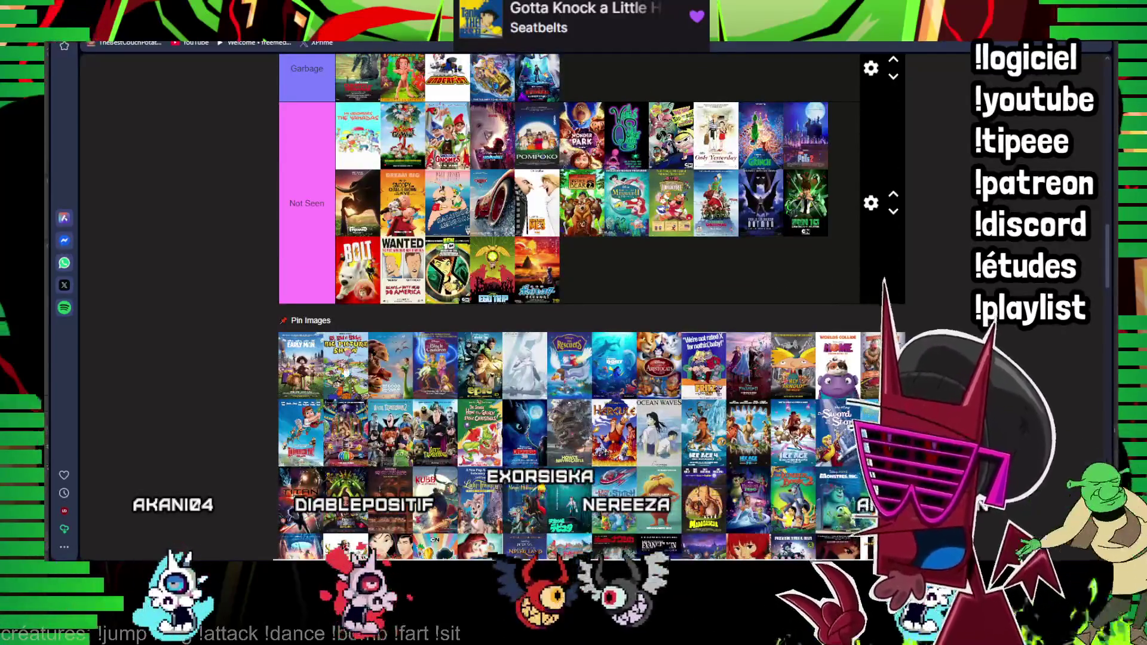
{"action": "mouse_move", "coordinate": [300, 365]}
{"action": "left_mouse_down"}
{"action": "mouse_move", "coordinate": [579, 394]}
{"action": "mouse_move", "coordinate": [704, 137]}
{"action": "left_mouse_up"}
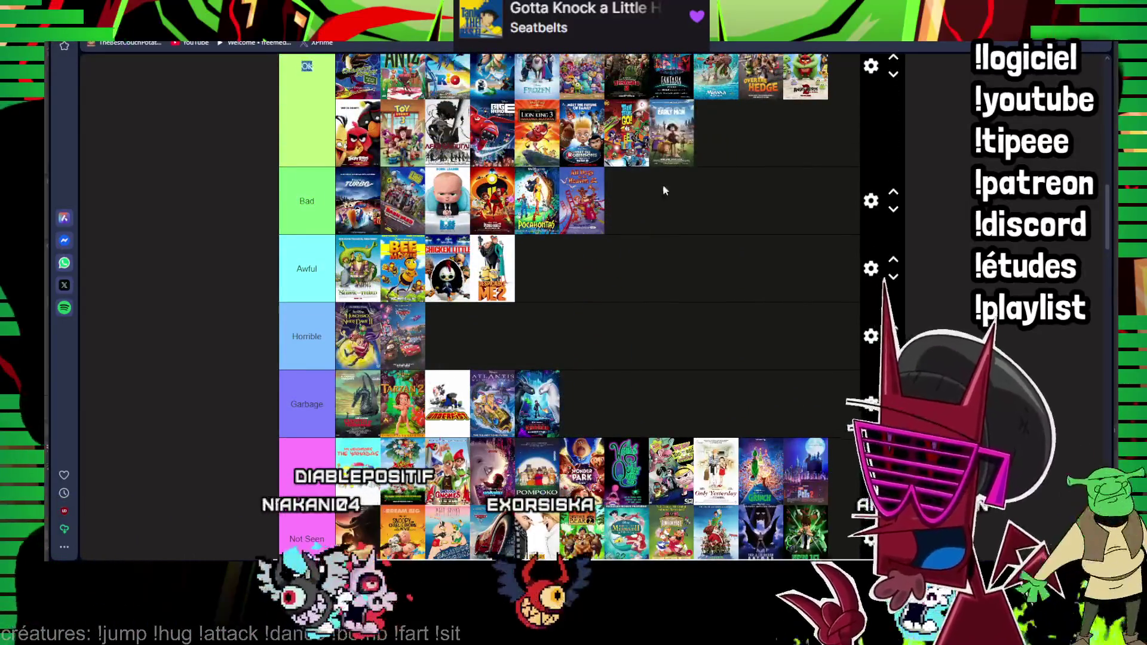
{"action": "scroll", "coordinate": [663, 186], "scroll_direction": "down", "scroll_amount": 3}
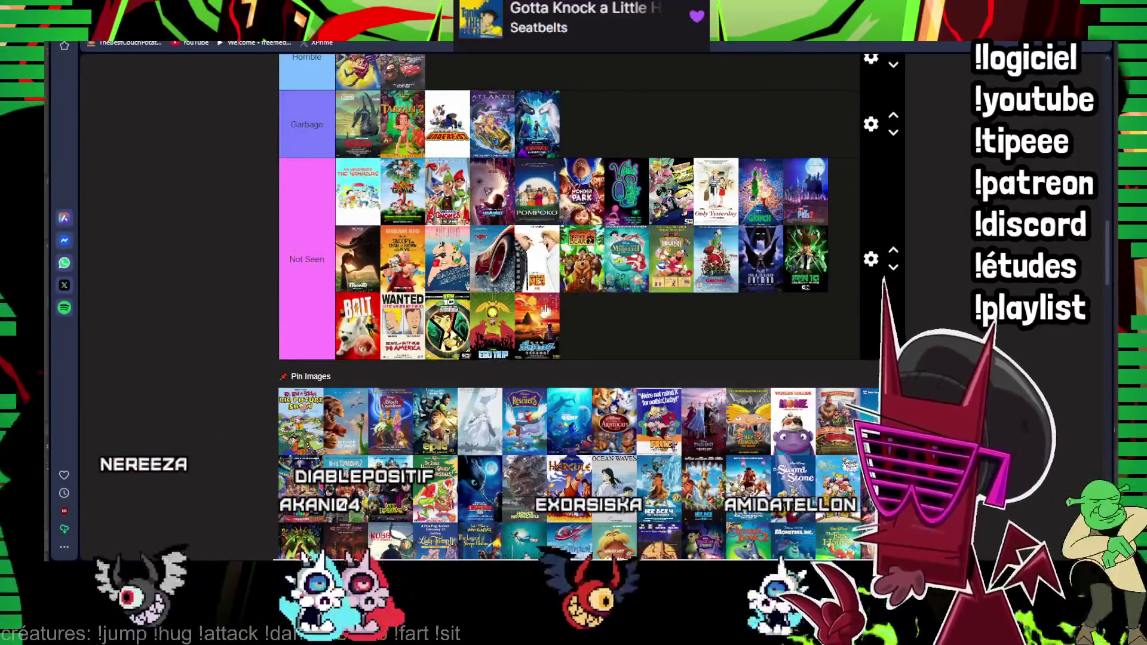
{"action": "scroll", "coordinate": [545, 307], "scroll_direction": "up", "scroll_amount": 1}
- Add posters to the end of Awful, one to Great, and more to Not Seen
{"action": "left_click_drag", "start_coordinate": [455, 420], "coordinate": [475, 421]}
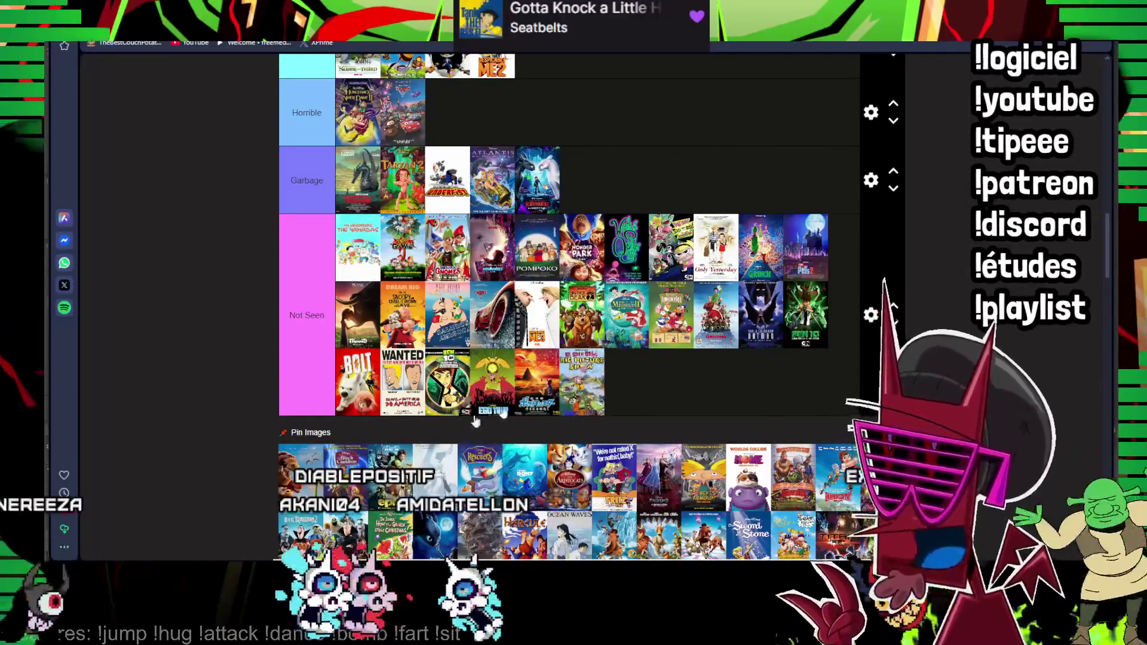
{"action": "left_click_drag", "start_coordinate": [390, 489], "coordinate": [592, 58]}
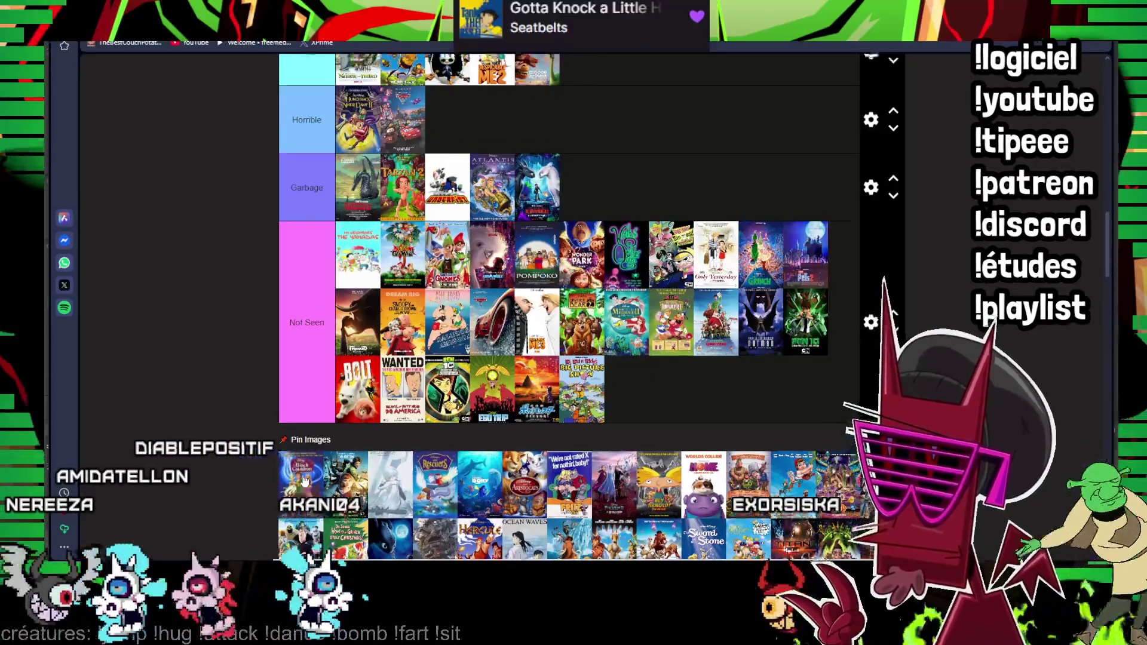
{"action": "scroll", "coordinate": [304, 485], "scroll_direction": "up", "scroll_amount": 1}
{"action": "left_click_drag", "start_coordinate": [304, 484], "coordinate": [612, 131]}
{"action": "scroll", "coordinate": [348, 485], "scroll_direction": "down", "scroll_amount": 1}
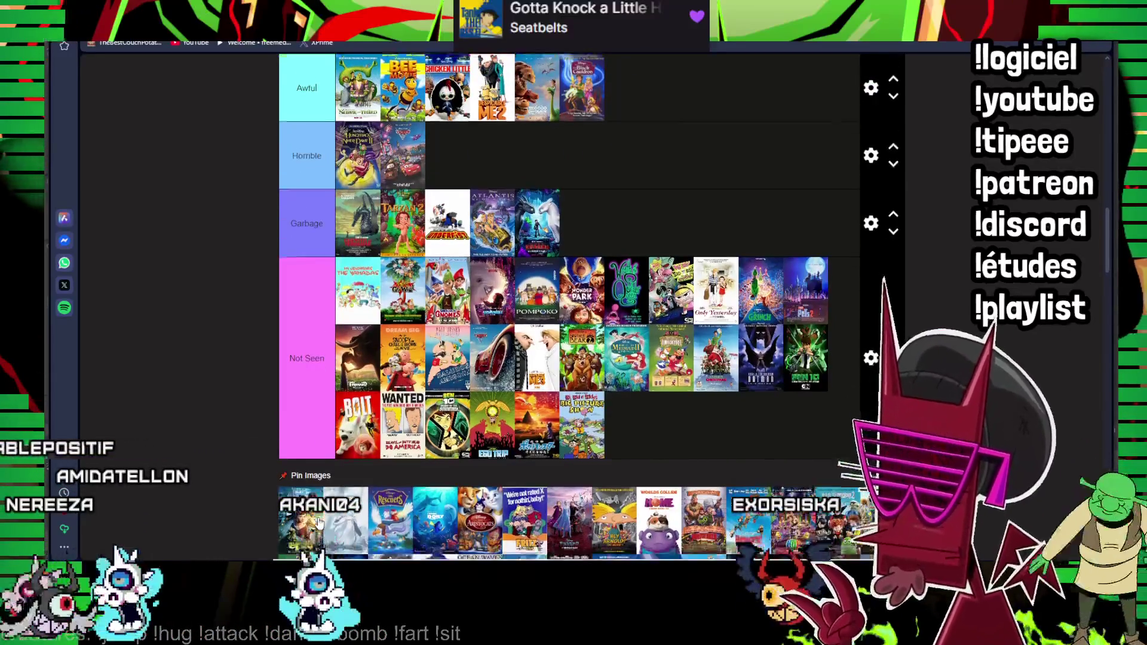
{"action": "left_click_drag", "start_coordinate": [313, 484], "coordinate": [636, 71]}
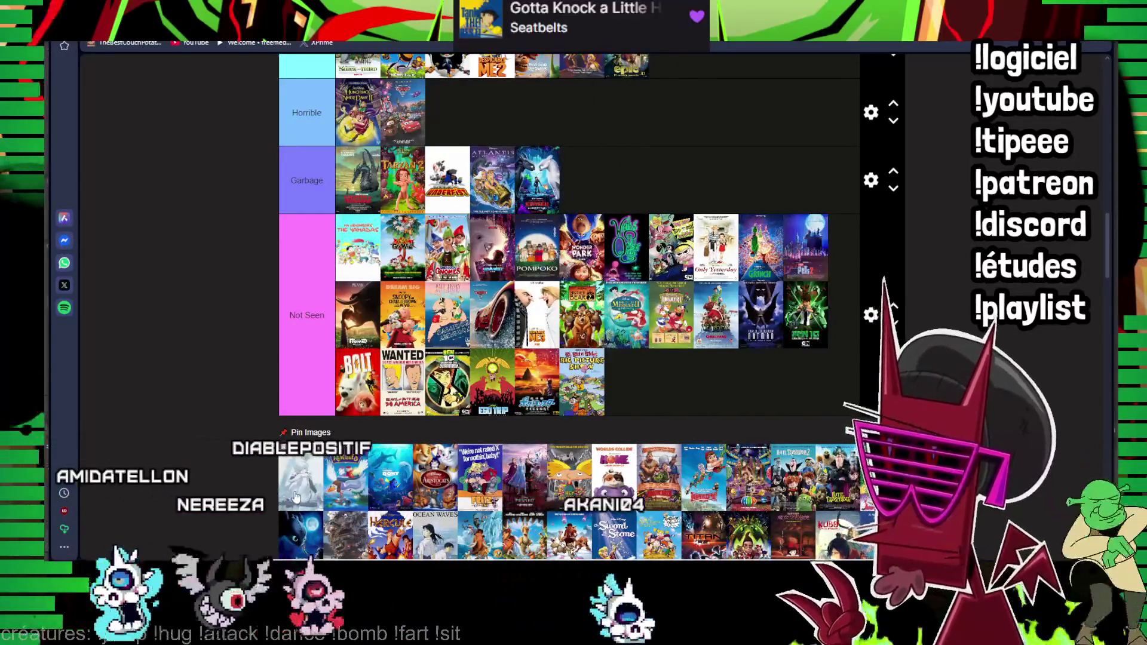
{"action": "mouse_move", "coordinate": [297, 482]}
{"action": "left_mouse_down"}
{"action": "mouse_move", "coordinate": [476, 106]}
{"action": "mouse_move", "coordinate": [540, 473]}
{"action": "left_mouse_up"}
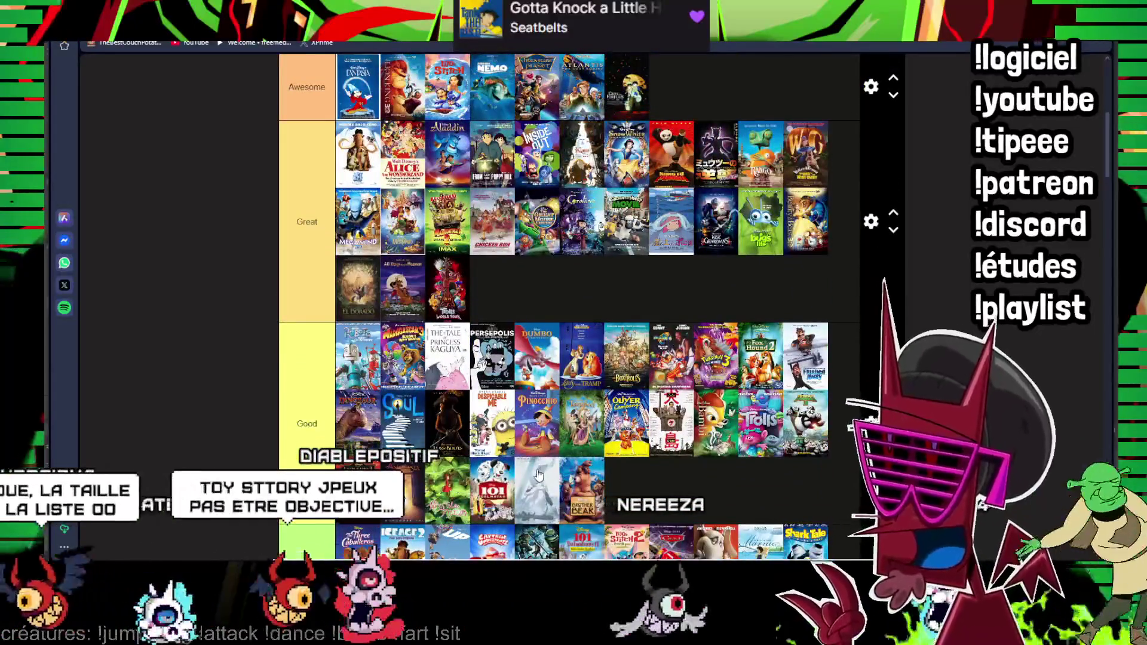
{"action": "left_click_drag", "start_coordinate": [541, 472], "coordinate": [418, 150]}
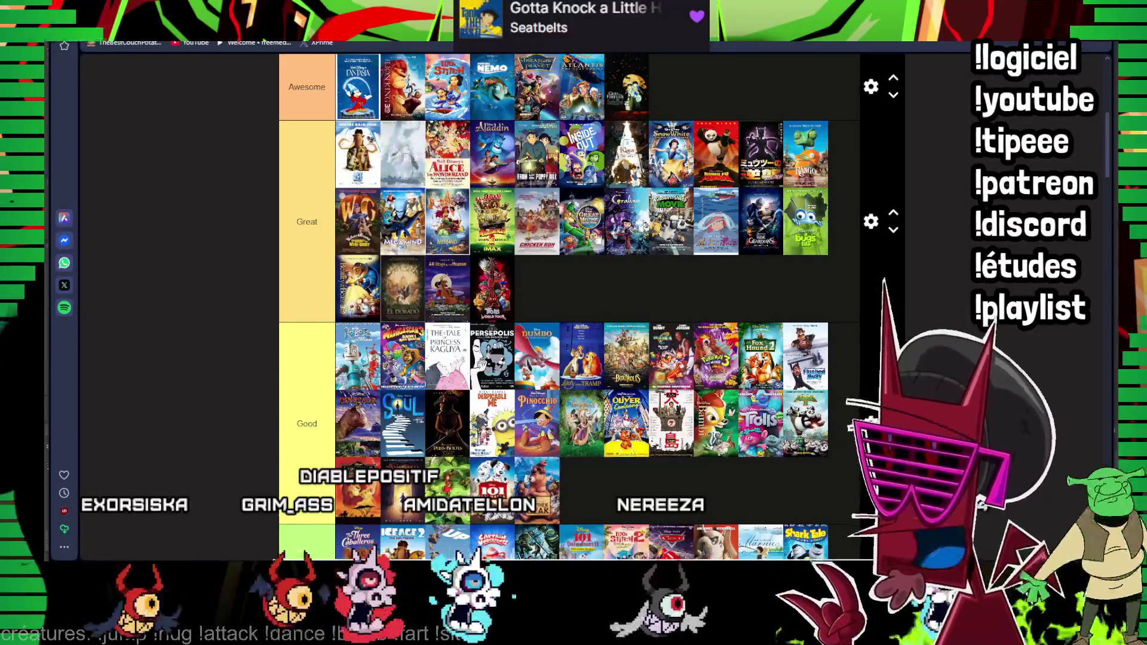
{"action": "scroll", "coordinate": [570, 305], "scroll_direction": "down", "scroll_amount": 5}
{"action": "scroll", "coordinate": [570, 305], "scroll_direction": "down", "scroll_amount": 5}
{"action": "scroll", "coordinate": [569, 306], "scroll_direction": "down", "scroll_amount": 3}
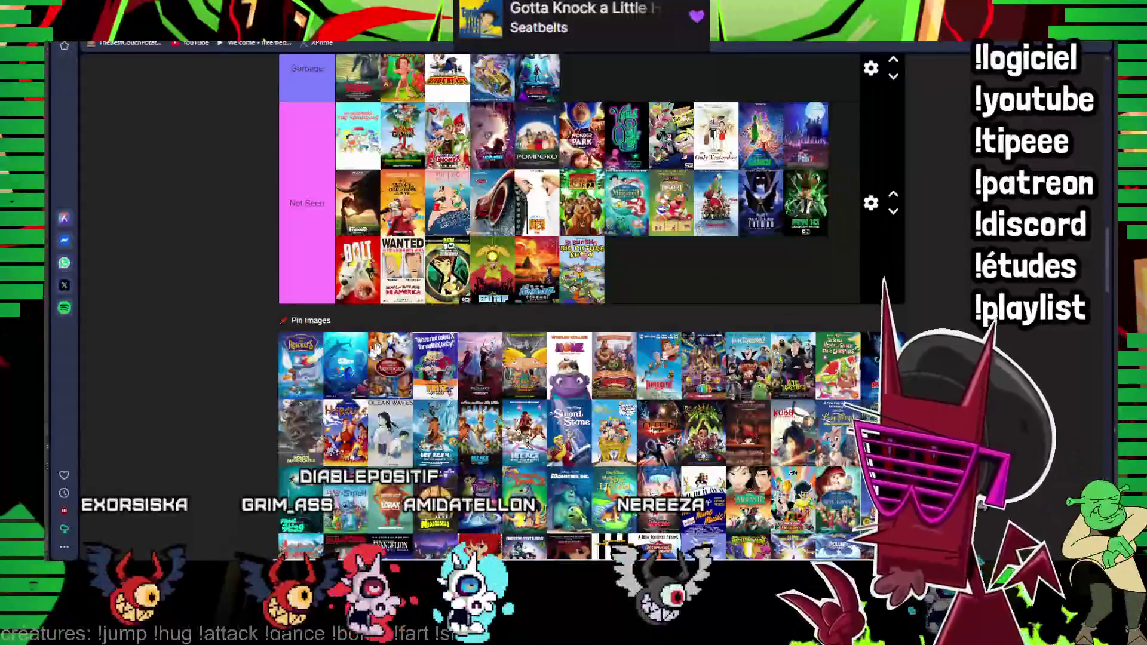
{"action": "scroll", "coordinate": [570, 305], "scroll_direction": "up", "scroll_amount": 3}
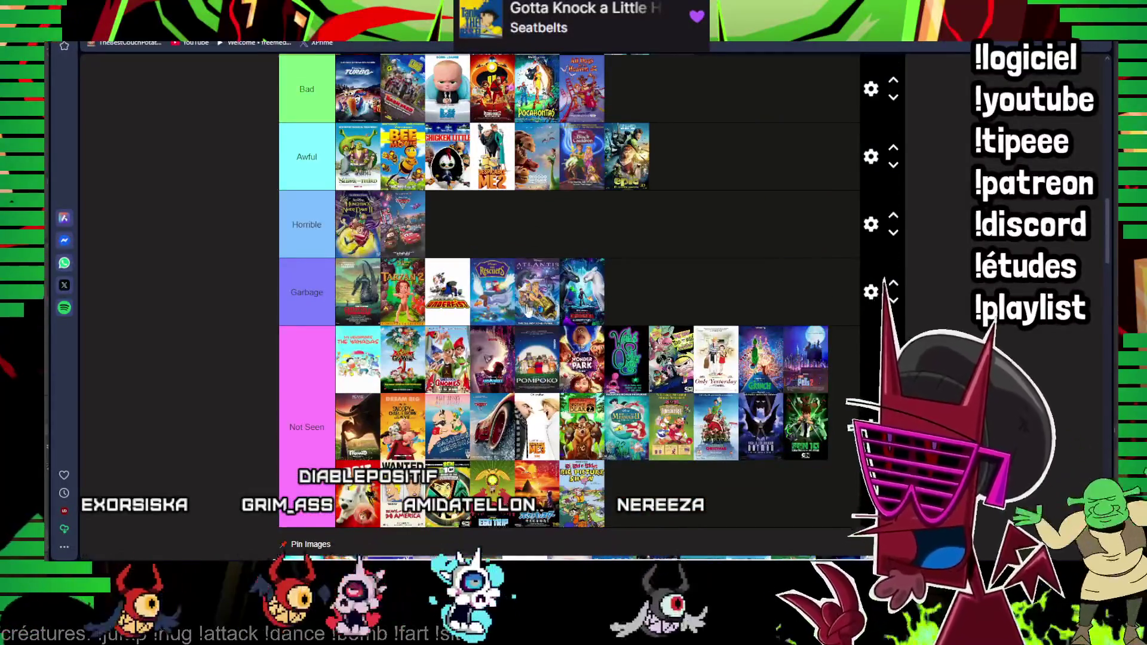
{"action": "scroll", "coordinate": [525, 327], "scroll_direction": "up", "scroll_amount": 3}
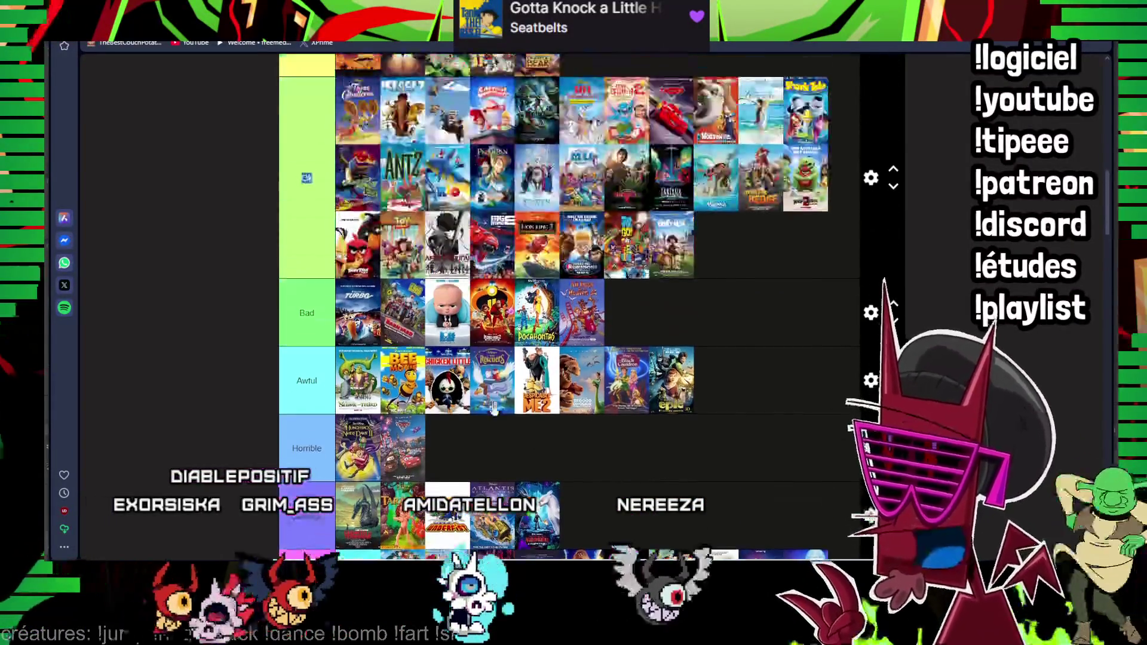
{"action": "scroll", "coordinate": [524, 328], "scroll_direction": "up", "scroll_amount": 3}
{"action": "scroll", "coordinate": [539, 392], "scroll_direction": "up", "scroll_amount": 2}
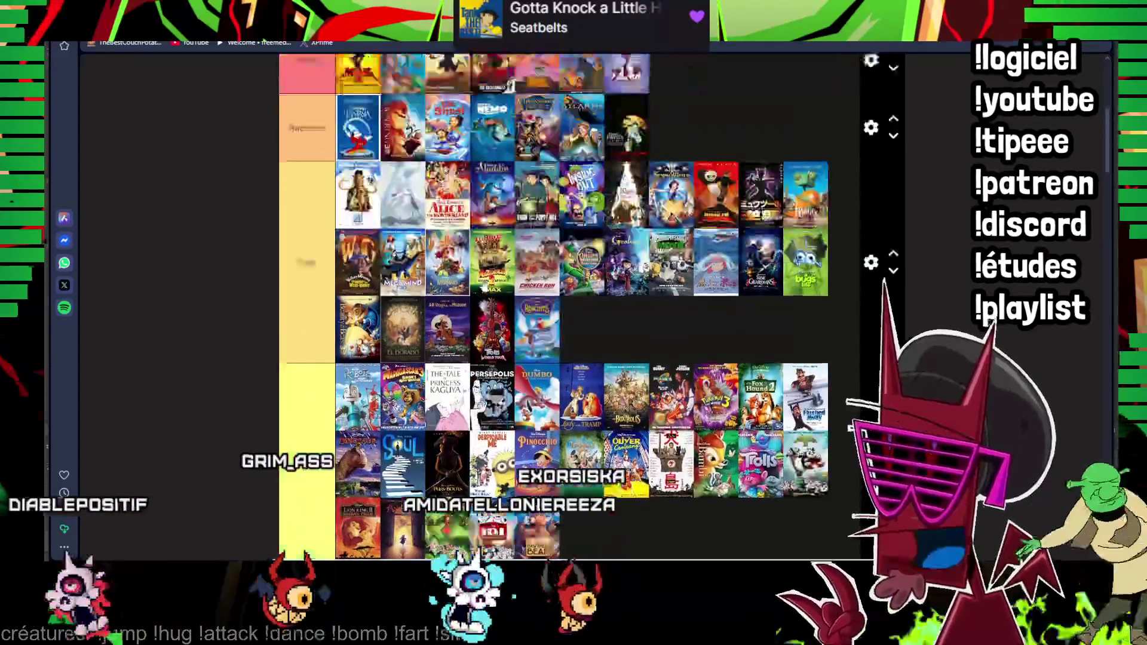
{"action": "scroll", "coordinate": [538, 392], "scroll_direction": "up", "scroll_amount": 2}
{"action": "left_click_drag", "start_coordinate": [539, 392], "coordinate": [673, 193]}
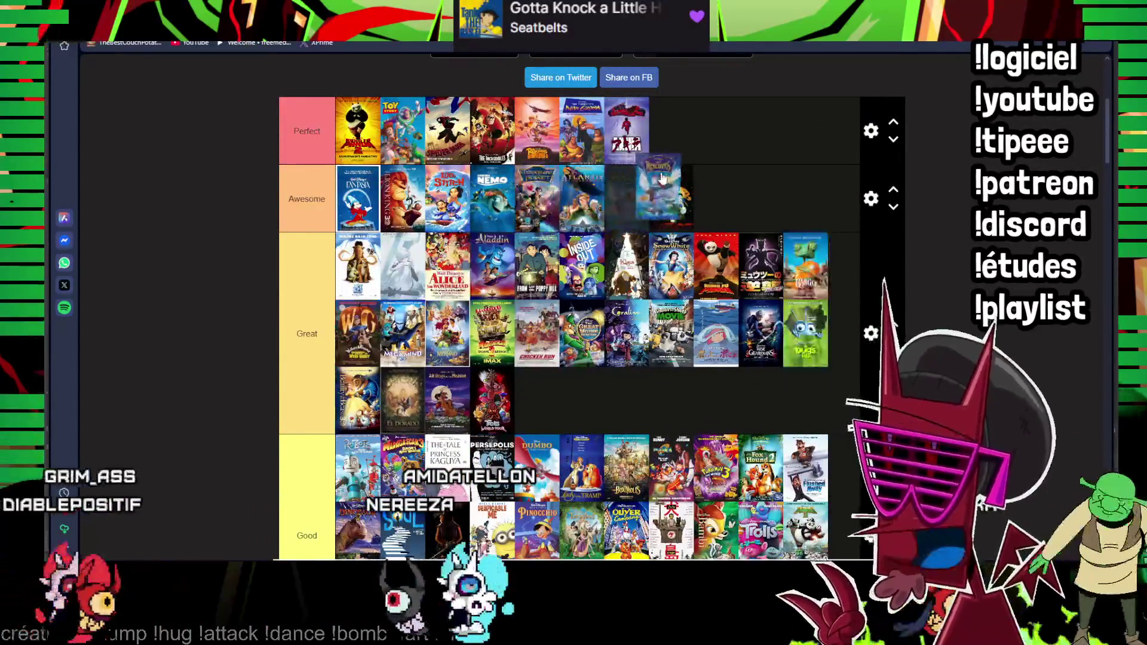
{"action": "scroll", "coordinate": [673, 193], "scroll_direction": "down", "scroll_amount": 1}
{"action": "scroll", "coordinate": [574, 306], "scroll_direction": "down", "scroll_amount": 4}
{"action": "scroll", "coordinate": [574, 305], "scroll_direction": "down", "scroll_amount": 3}
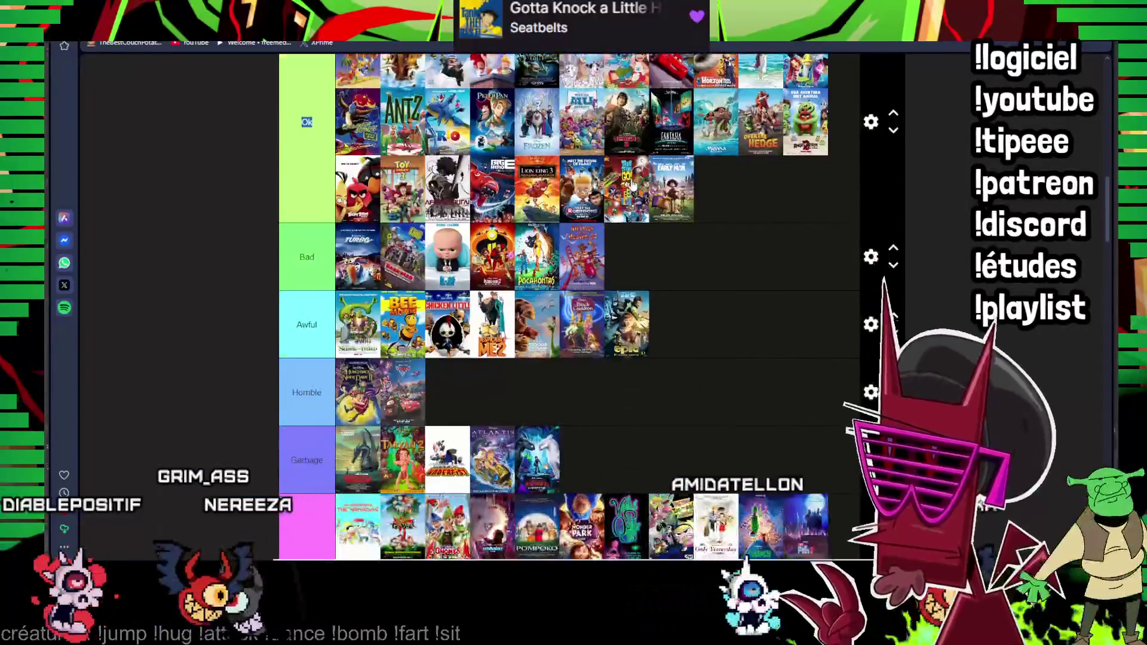
{"action": "scroll", "coordinate": [575, 306], "scroll_direction": "down", "scroll_amount": 3}
{"action": "left_click_drag", "start_coordinate": [308, 360], "coordinate": [571, 215]}
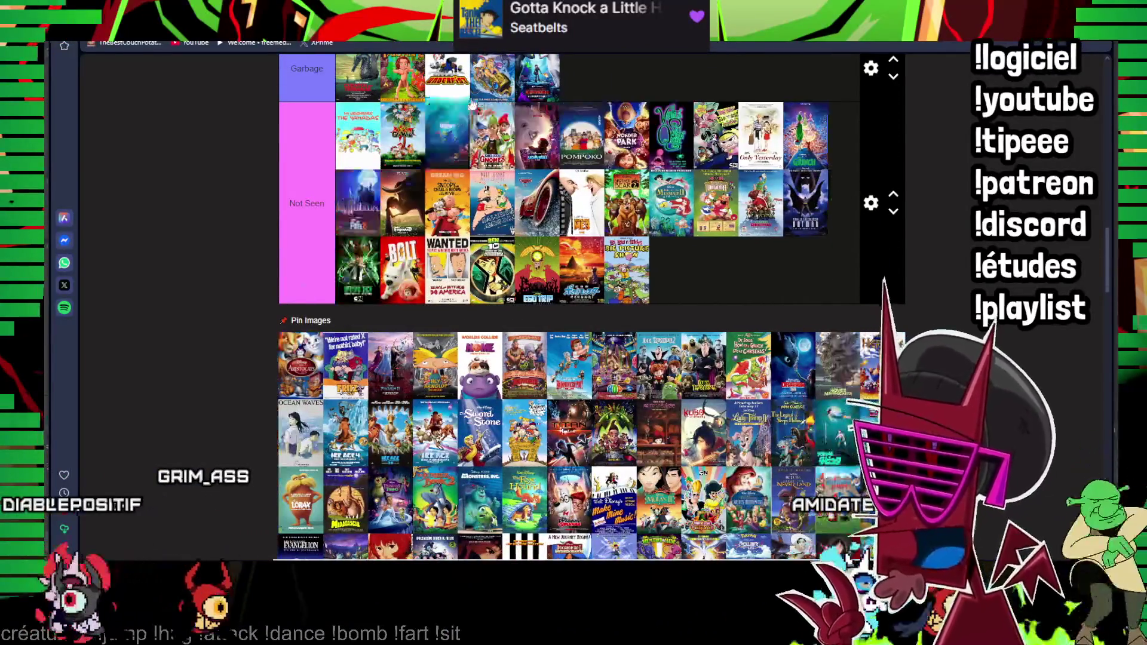
{"action": "scroll", "coordinate": [572, 215], "scroll_direction": "up", "scroll_amount": 5}
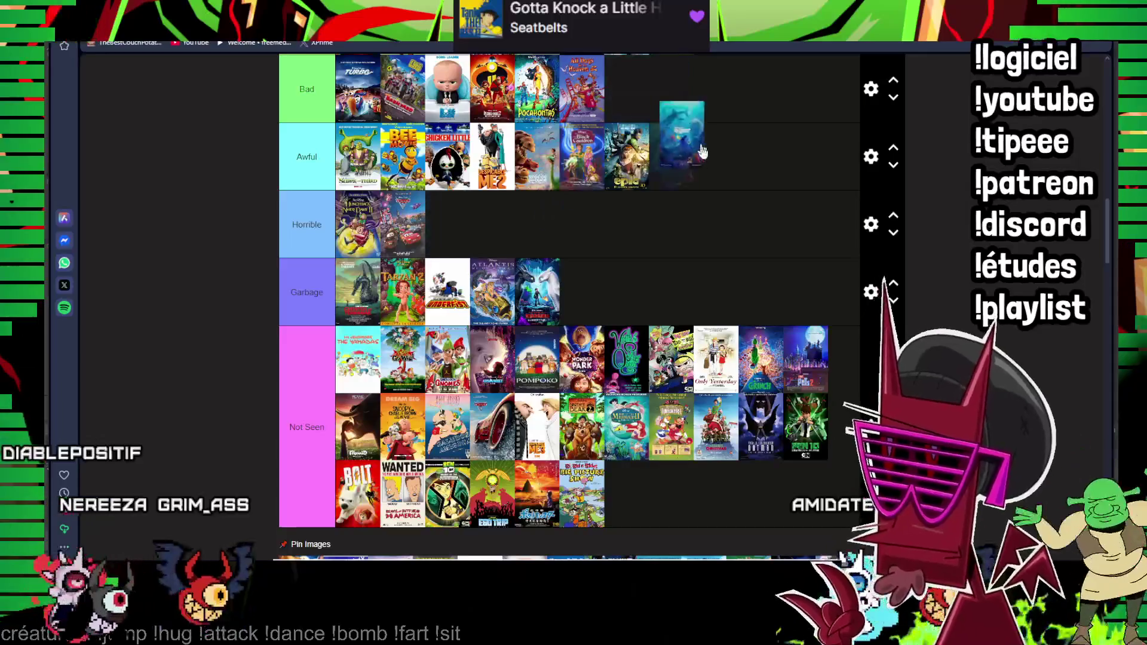
{"action": "left_click_drag", "start_coordinate": [702, 153], "coordinate": [690, 166]}
{"action": "scroll", "coordinate": [610, 251], "scroll_direction": "down", "scroll_amount": 3}
{"action": "scroll", "coordinate": [609, 251], "scroll_direction": "up", "scroll_amount": 4}
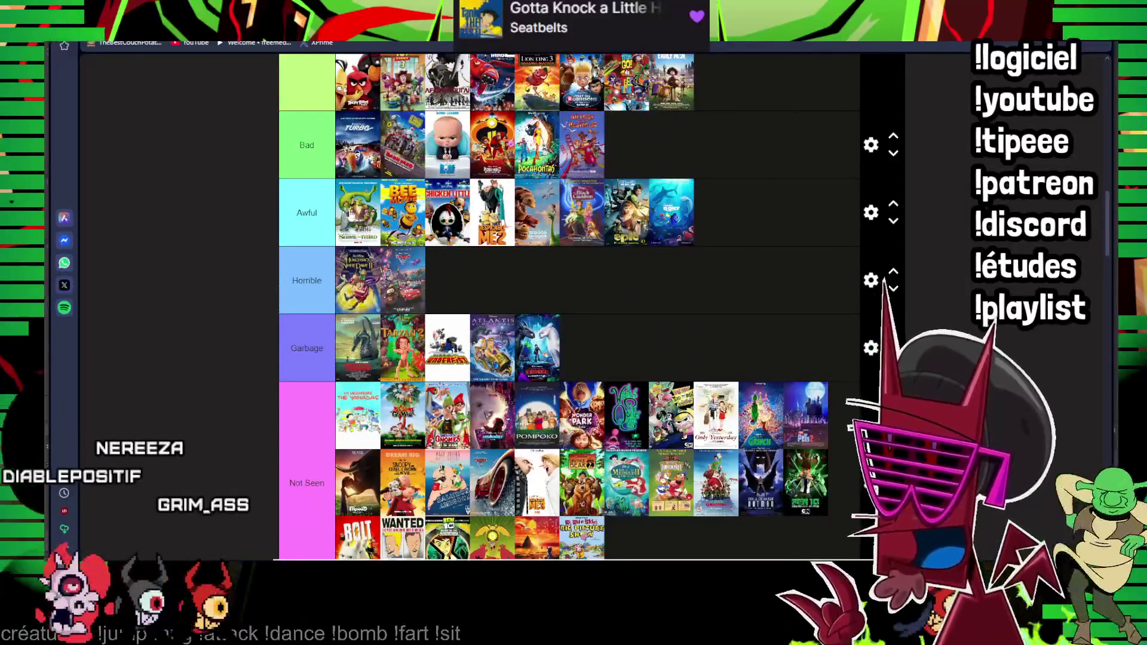
{"action": "scroll", "coordinate": [640, 211], "scroll_direction": "up", "scroll_amount": 1}
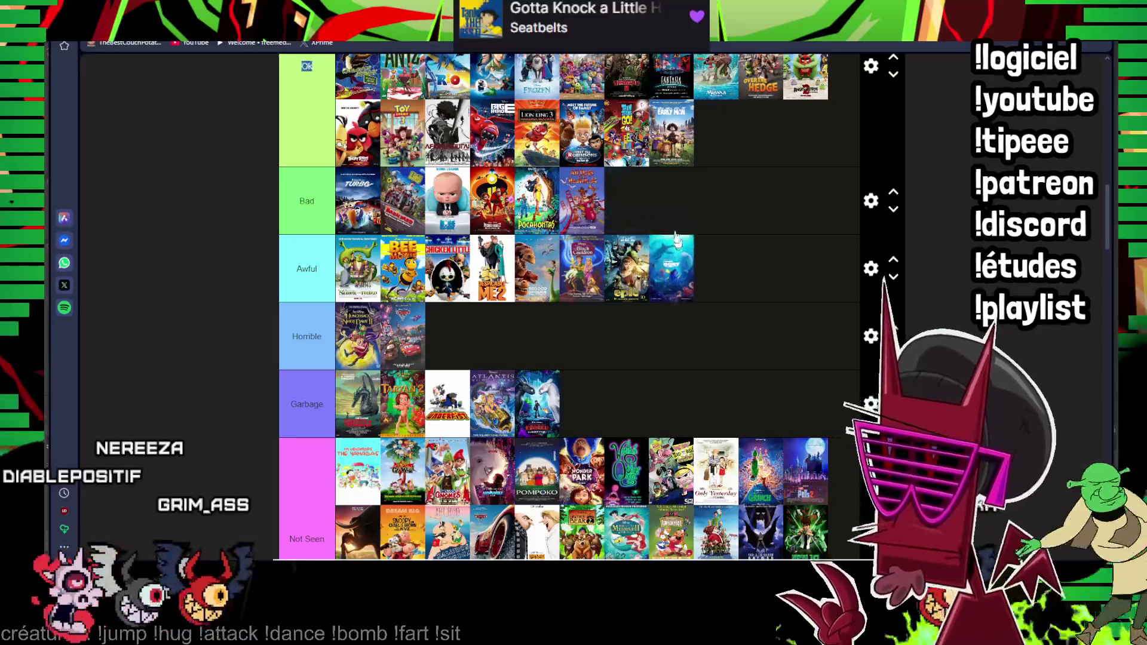
{"action": "scroll", "coordinate": [625, 160], "scroll_direction": "down", "scroll_amount": 7}
{"action": "scroll", "coordinate": [625, 161], "scroll_direction": "up", "scroll_amount": 3}
{"action": "scroll", "coordinate": [582, 305], "scroll_direction": "up", "scroll_amount": 5}
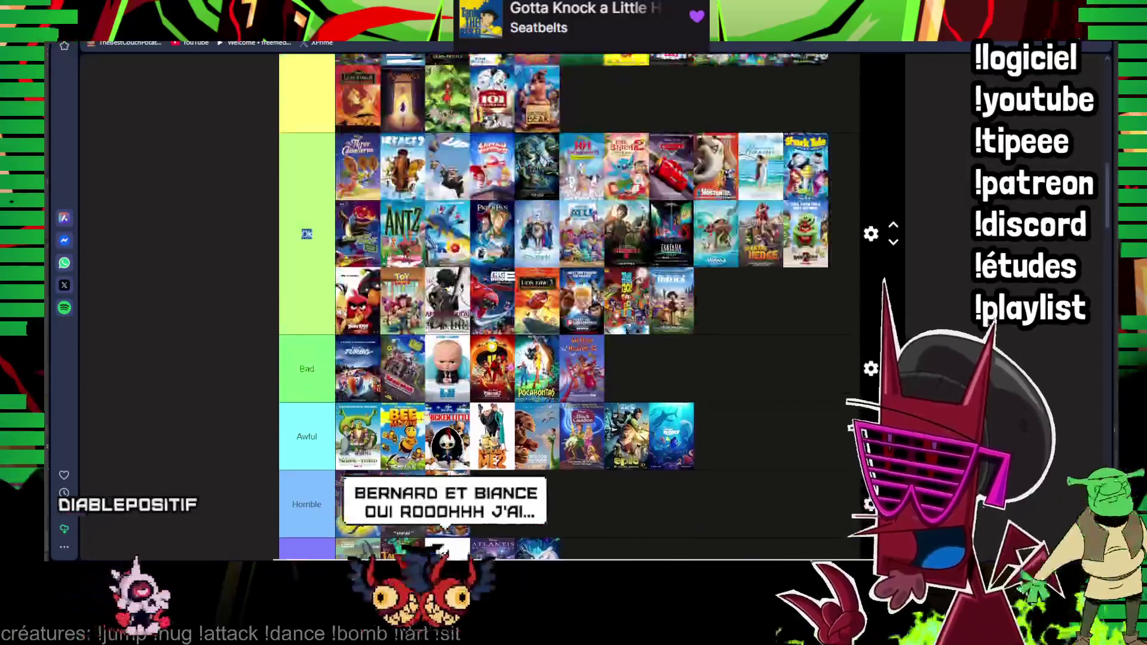
{"action": "scroll", "coordinate": [583, 306], "scroll_direction": "up", "scroll_amount": 4}
{"action": "scroll", "coordinate": [583, 304], "scroll_direction": "down", "scroll_amount": 6}
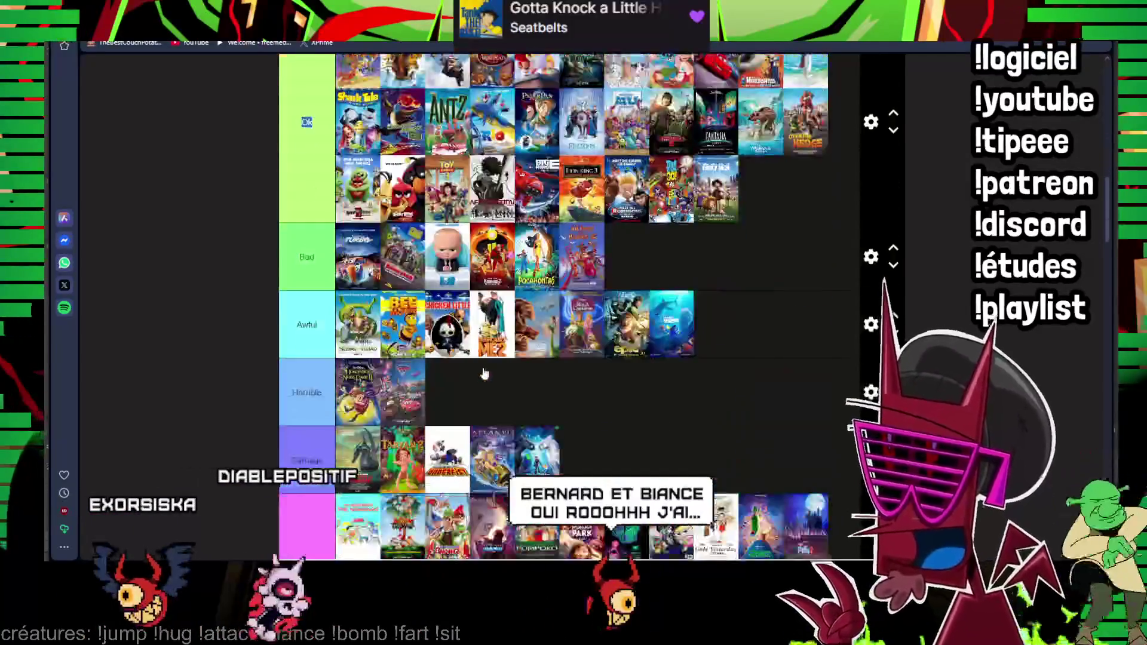
{"action": "scroll", "coordinate": [582, 304], "scroll_direction": "up", "scroll_amount": 5}
{"action": "scroll", "coordinate": [453, 380], "scroll_direction": "down", "scroll_amount": 5}
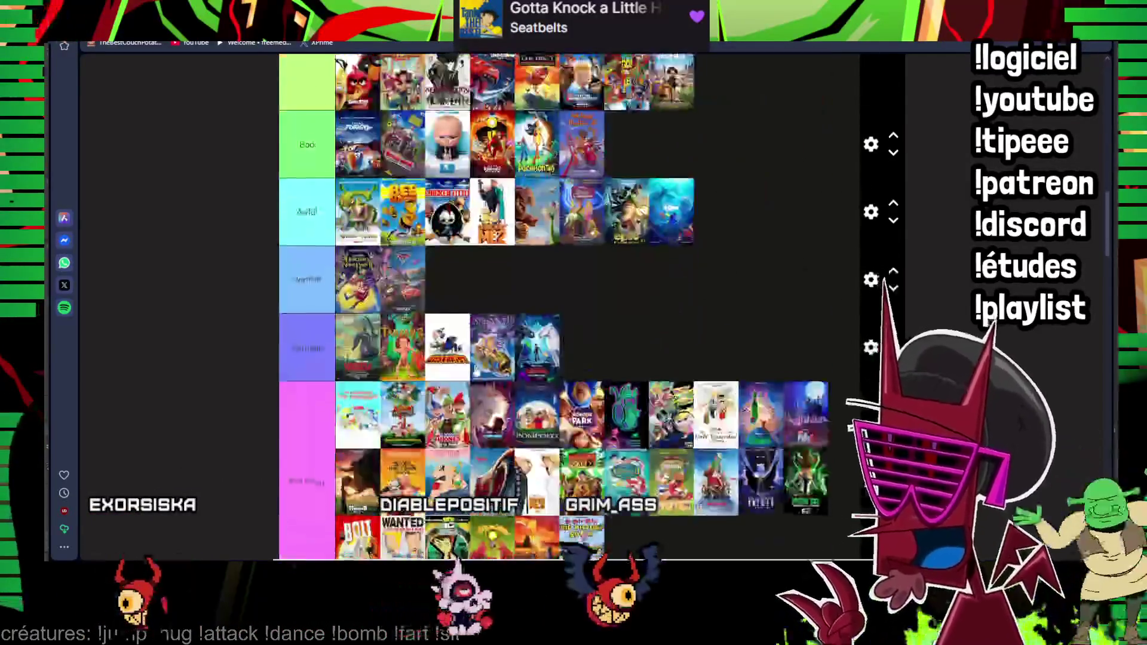
{"action": "scroll", "coordinate": [453, 381], "scroll_direction": "down", "scroll_amount": 5}
{"action": "scroll", "coordinate": [453, 381], "scroll_direction": "down", "scroll_amount": 2}
{"action": "scroll", "coordinate": [453, 381], "scroll_direction": "up", "scroll_amount": 2}
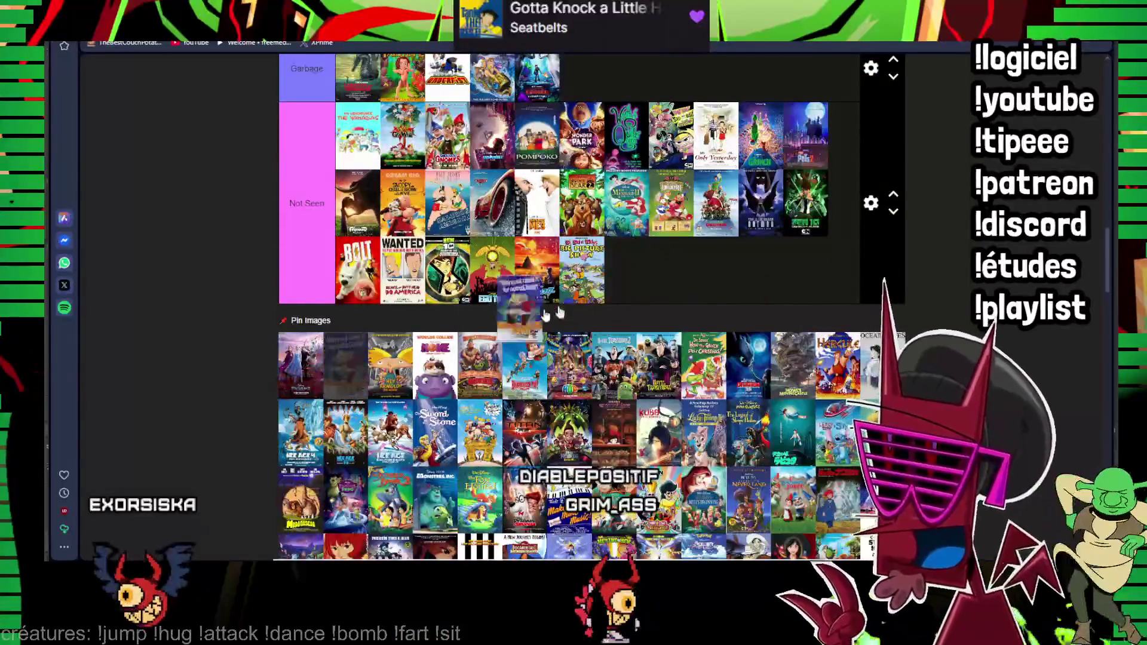
{"action": "scroll", "coordinate": [532, 323], "scroll_direction": "down", "scroll_amount": 1}
{"action": "left_click_drag", "start_coordinate": [641, 309], "coordinate": [644, 301]}
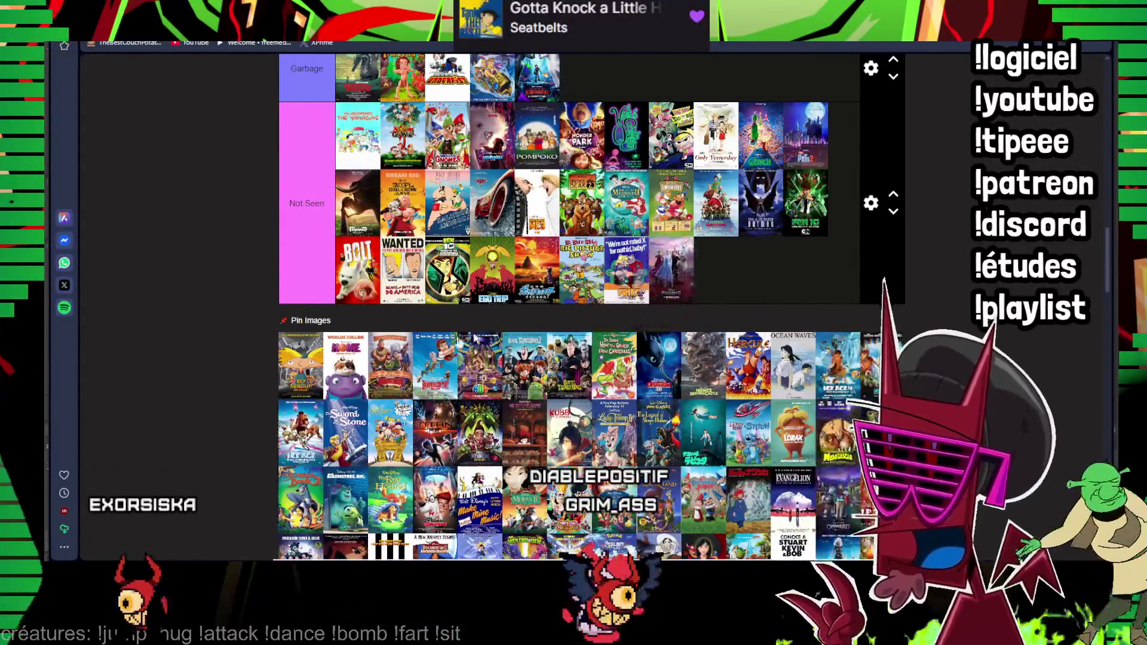
- Move the first two pinned pool posters into the Not Seen row
{"action": "left_click_drag", "start_coordinate": [290, 388], "coordinate": [704, 304]}
{"action": "scroll", "coordinate": [574, 269], "scroll_direction": "up", "scroll_amount": 2}
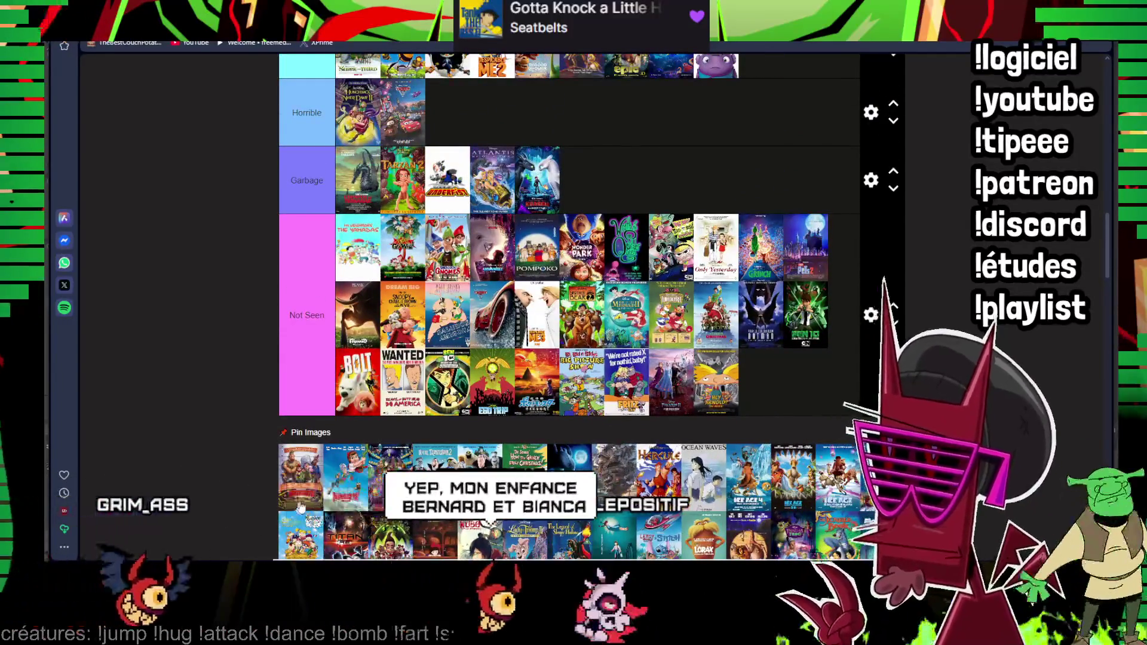
{"action": "left_click_drag", "start_coordinate": [311, 475], "coordinate": [716, 245]}
{"action": "scroll", "coordinate": [428, 415], "scroll_direction": "up", "scroll_amount": 3}
{"action": "scroll", "coordinate": [448, 407], "scroll_direction": "up", "scroll_amount": 1}
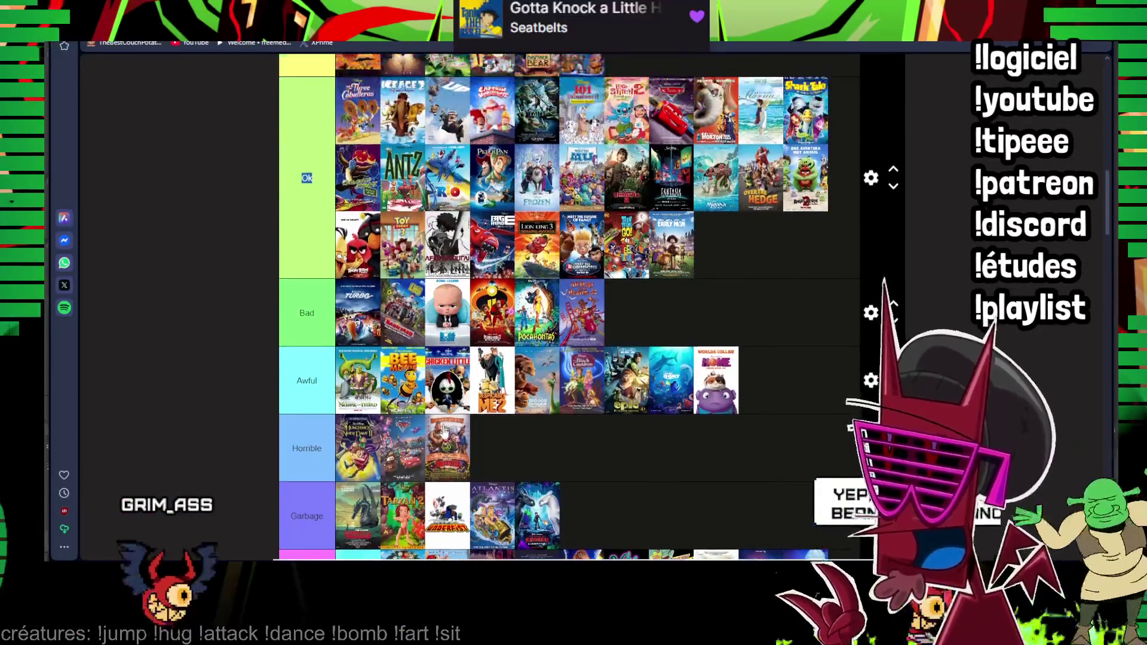
{"action": "left_click_drag", "start_coordinate": [582, 313], "coordinate": [583, 179]}
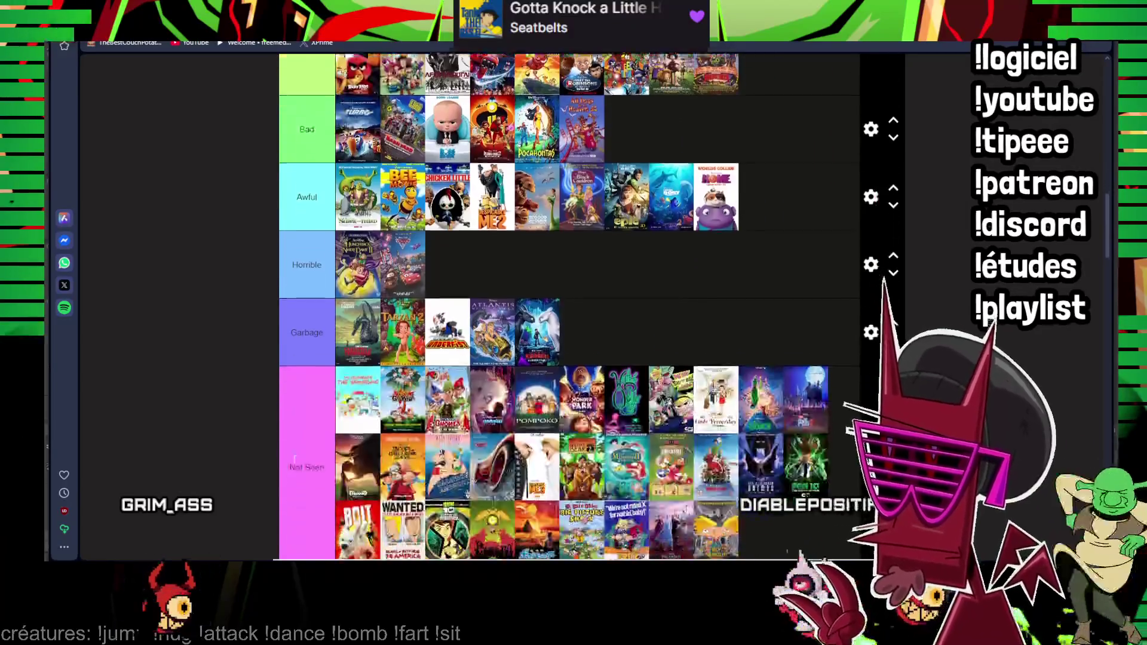
{"action": "scroll", "coordinate": [582, 313], "scroll_direction": "down", "scroll_amount": 4}
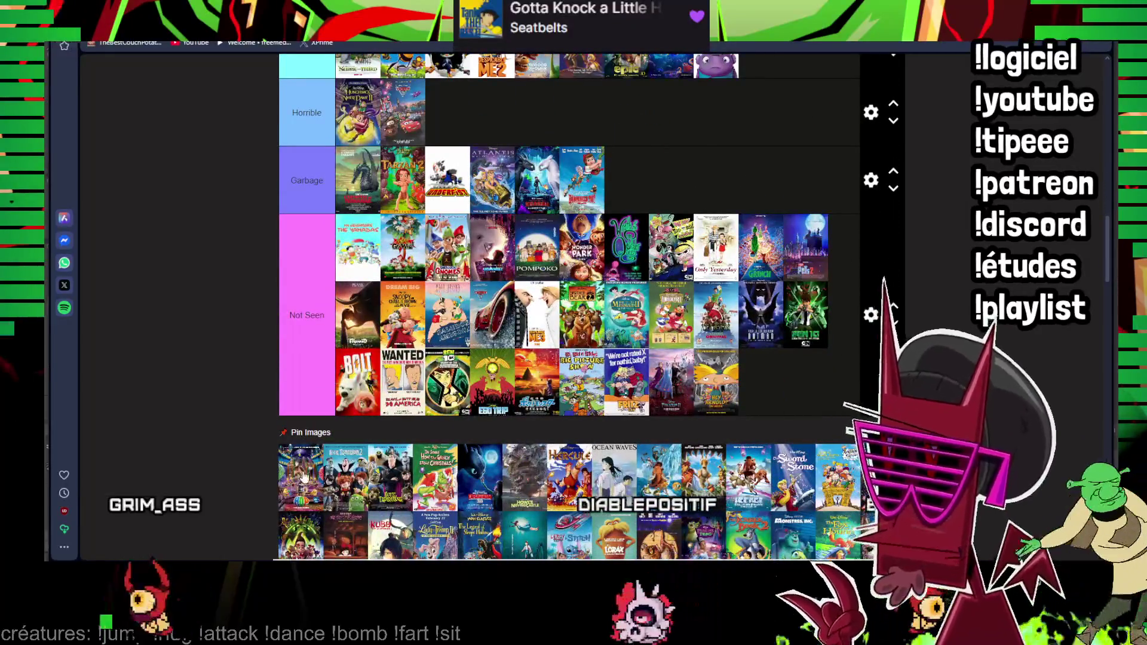
{"action": "left_click_drag", "start_coordinate": [304, 479], "coordinate": [761, 380]}
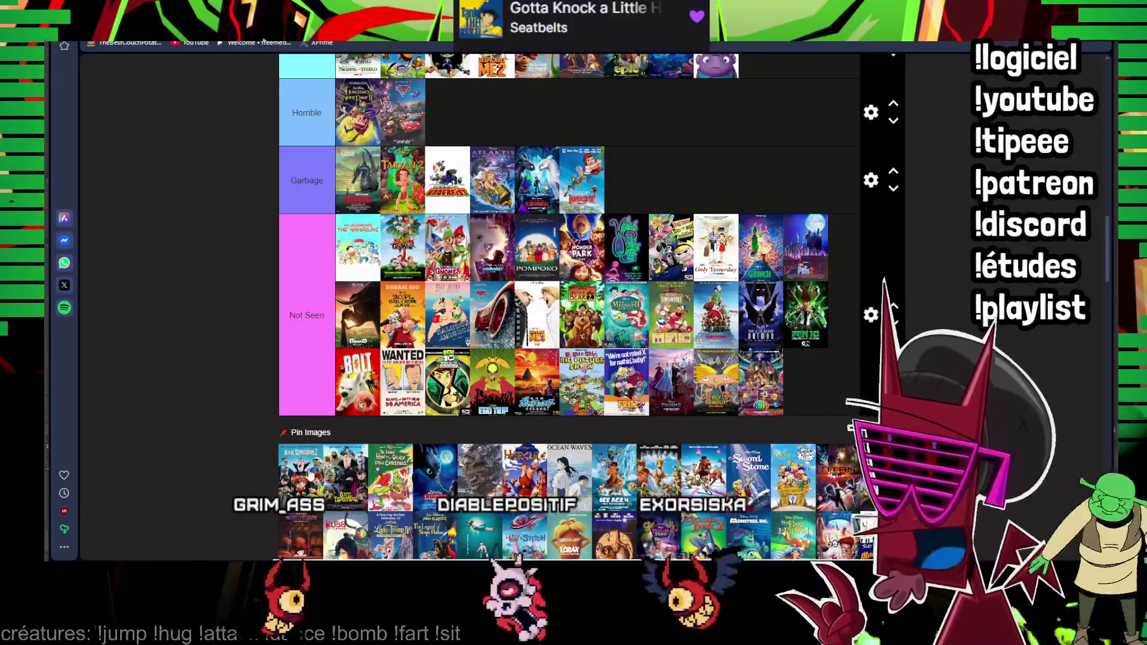
{"action": "scroll", "coordinate": [574, 305], "scroll_direction": "up", "scroll_amount": 2}
{"action": "scroll", "coordinate": [573, 305], "scroll_direction": "down", "scroll_amount": 1}
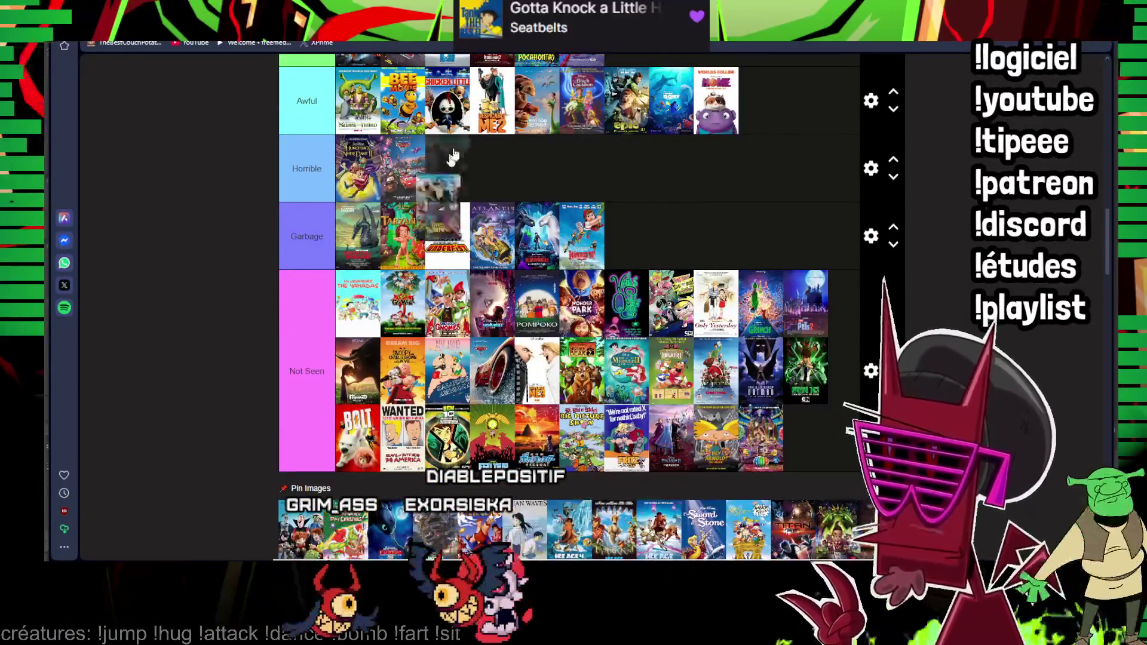
{"action": "scroll", "coordinate": [452, 153], "scroll_direction": "up", "scroll_amount": 2}
{"action": "scroll", "coordinate": [452, 153], "scroll_direction": "up", "scroll_amount": 3}
{"action": "scroll", "coordinate": [451, 153], "scroll_direction": "up", "scroll_amount": 3}
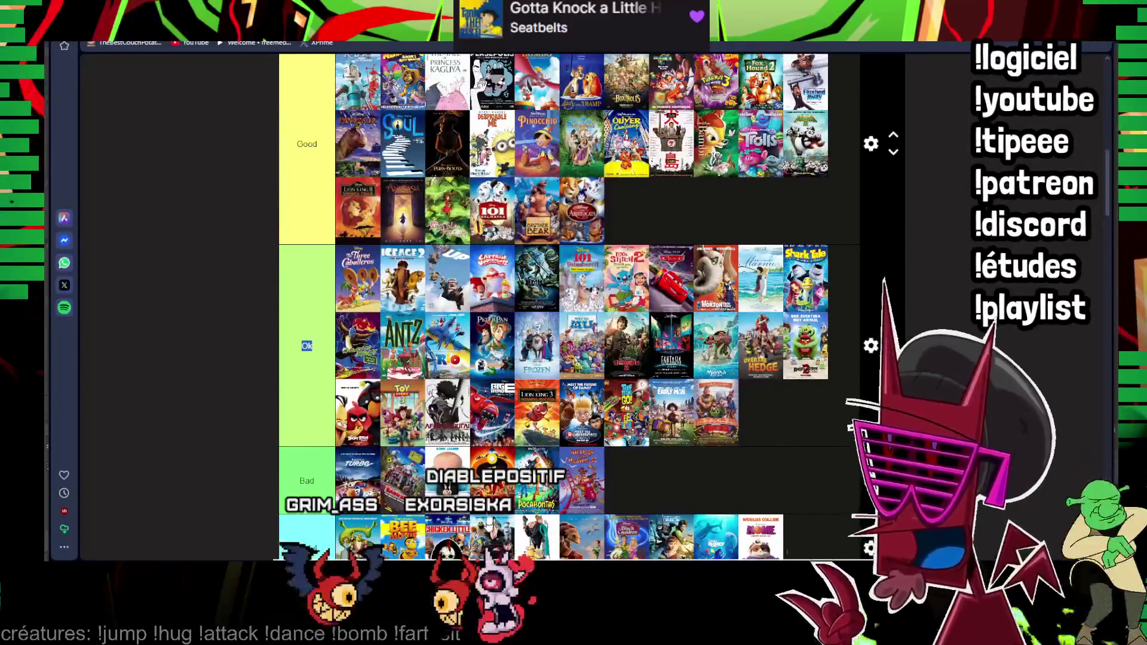
{"action": "scroll", "coordinate": [450, 154], "scroll_direction": "up", "scroll_amount": 3}
{"action": "mouse_move", "coordinate": [451, 153]}
{"action": "left_mouse_down"}
{"action": "mouse_move", "coordinate": [470, 310]}
{"action": "mouse_move", "coordinate": [673, 480]}
{"action": "left_mouse_up"}
{"action": "scroll", "coordinate": [672, 480], "scroll_direction": "down", "scroll_amount": 5}
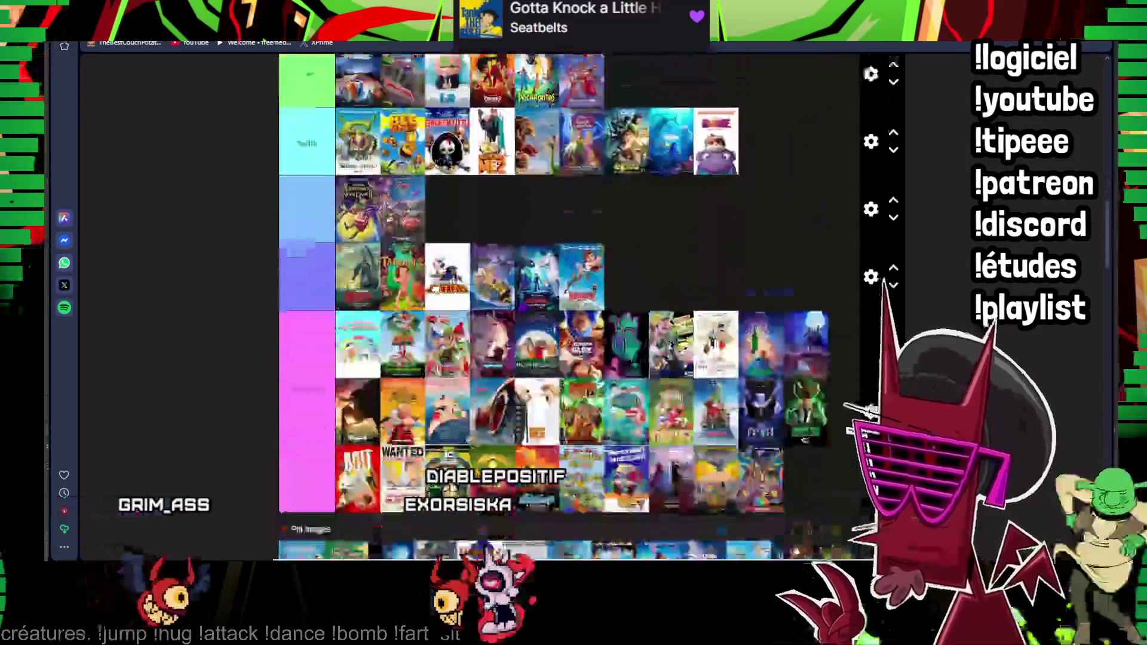
{"action": "scroll", "coordinate": [672, 479], "scroll_direction": "down", "scroll_amount": 5}
{"action": "scroll", "coordinate": [672, 480], "scroll_direction": "up", "scroll_amount": 3}
{"action": "scroll", "coordinate": [672, 480], "scroll_direction": "up", "scroll_amount": 3}
{"action": "left_click_drag", "start_coordinate": [673, 479], "coordinate": [537, 415]}
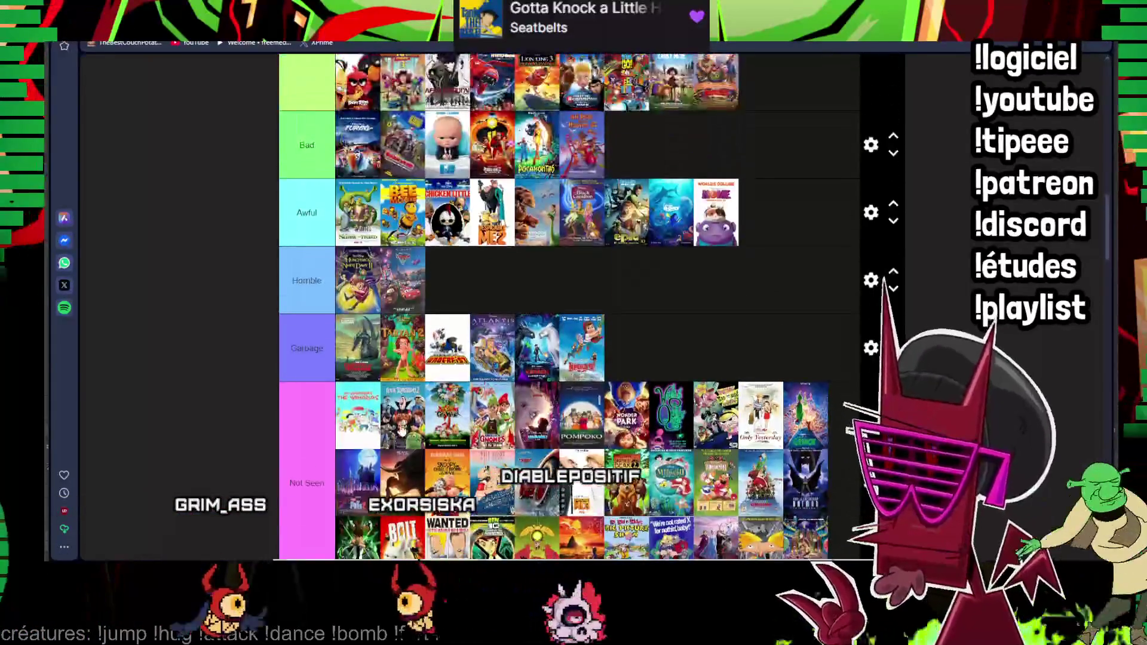
{"action": "scroll", "coordinate": [498, 329], "scroll_direction": "up", "scroll_amount": 3}
{"action": "scroll", "coordinate": [498, 329], "scroll_direction": "up", "scroll_amount": 2}
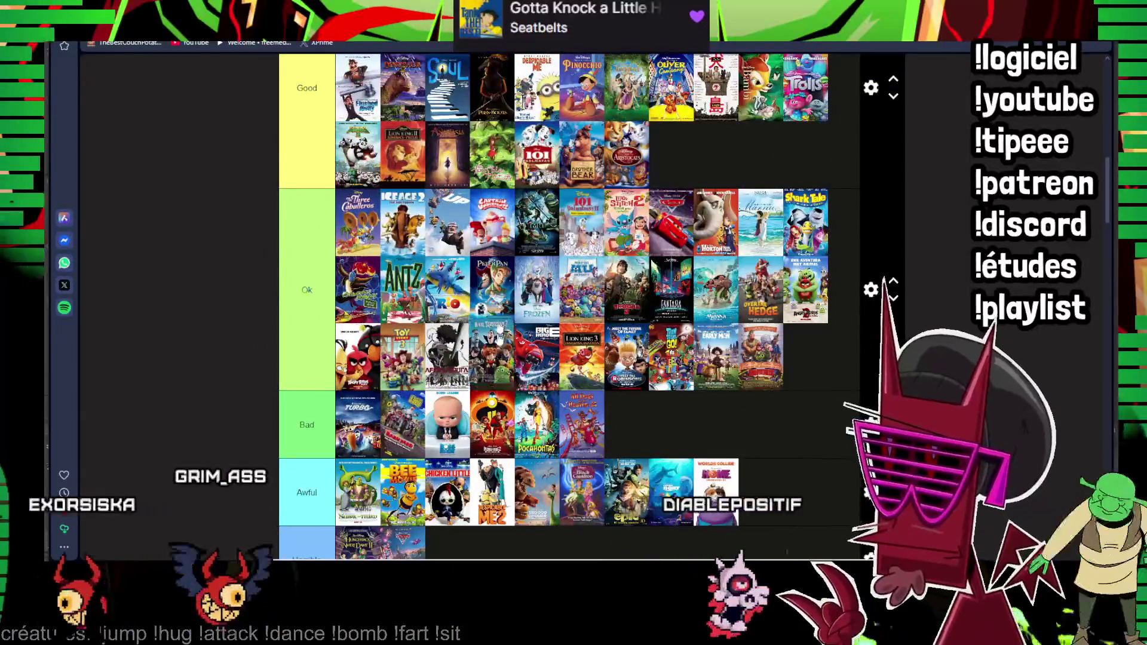
{"action": "scroll", "coordinate": [498, 329], "scroll_direction": "up", "scroll_amount": 4}
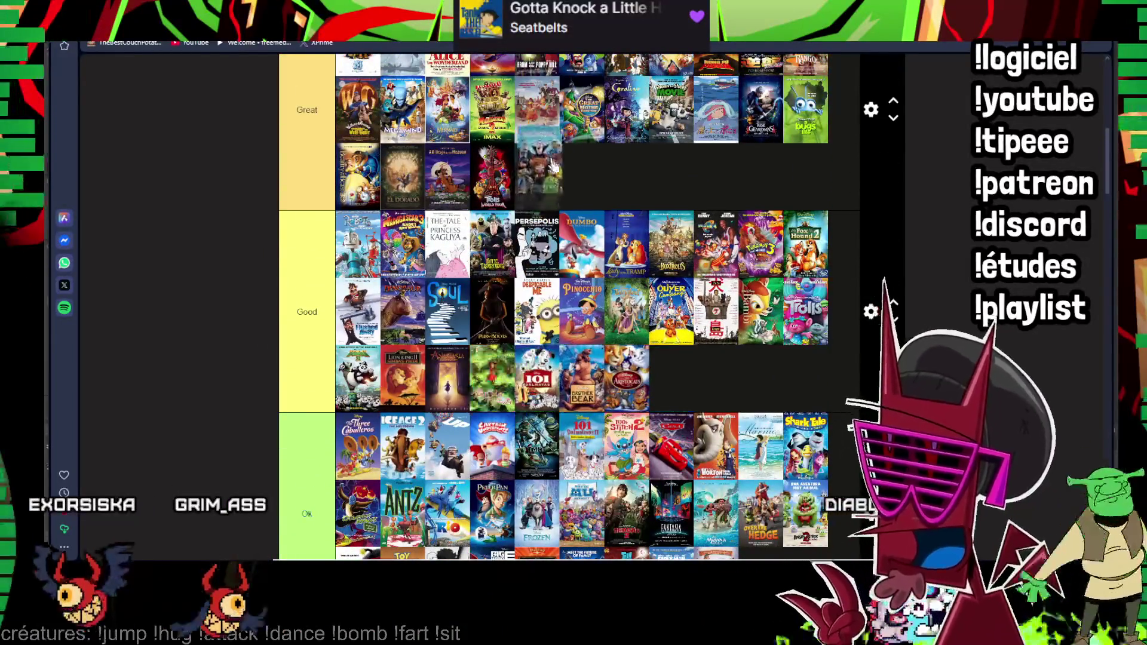
{"action": "scroll", "coordinate": [553, 164], "scroll_direction": "down", "scroll_amount": 5}
{"action": "scroll", "coordinate": [553, 165], "scroll_direction": "down", "scroll_amount": 5}
{"action": "scroll", "coordinate": [554, 164], "scroll_direction": "down", "scroll_amount": 2}
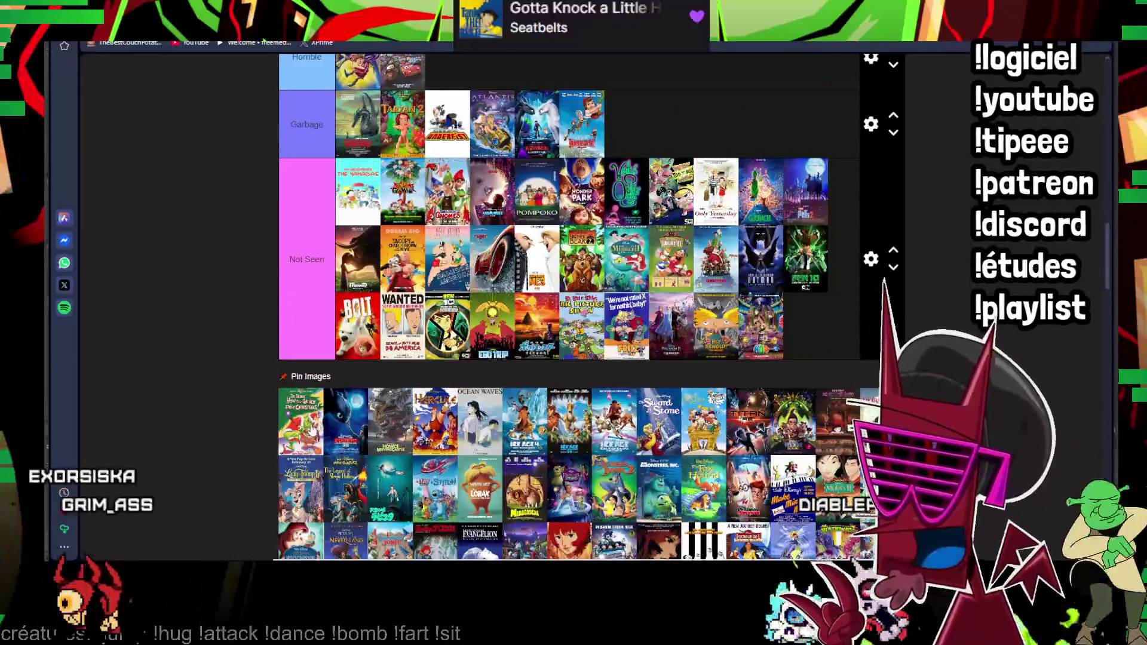
{"action": "scroll", "coordinate": [309, 430], "scroll_direction": "up", "scroll_amount": 4}
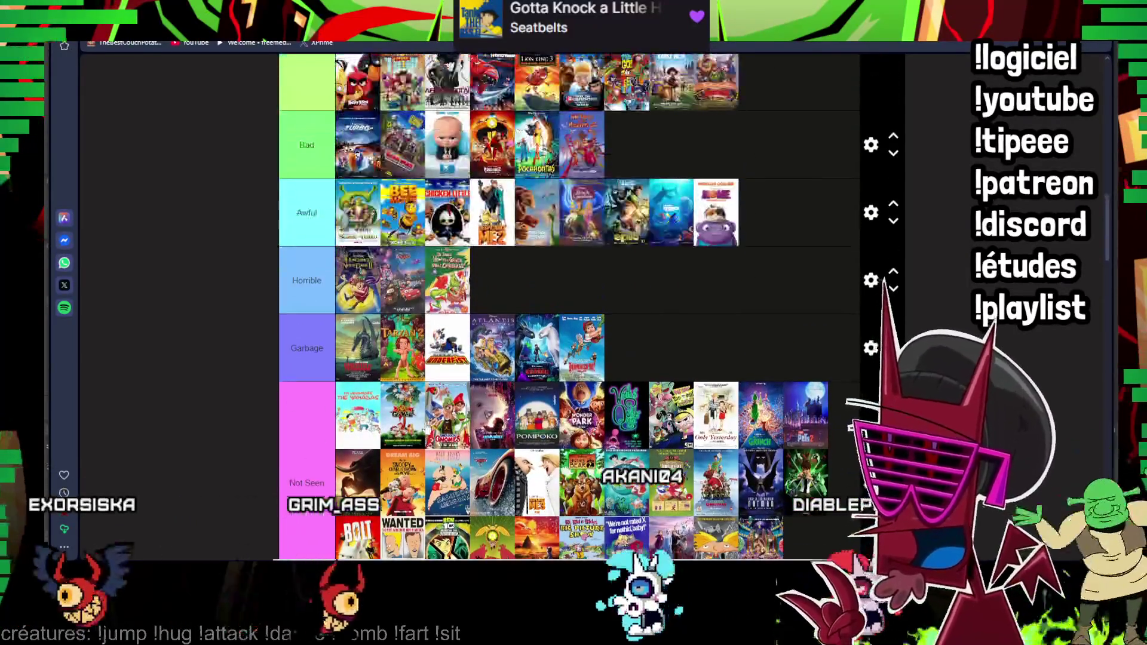
{"action": "scroll", "coordinate": [552, 305], "scroll_direction": "up", "scroll_amount": 5}
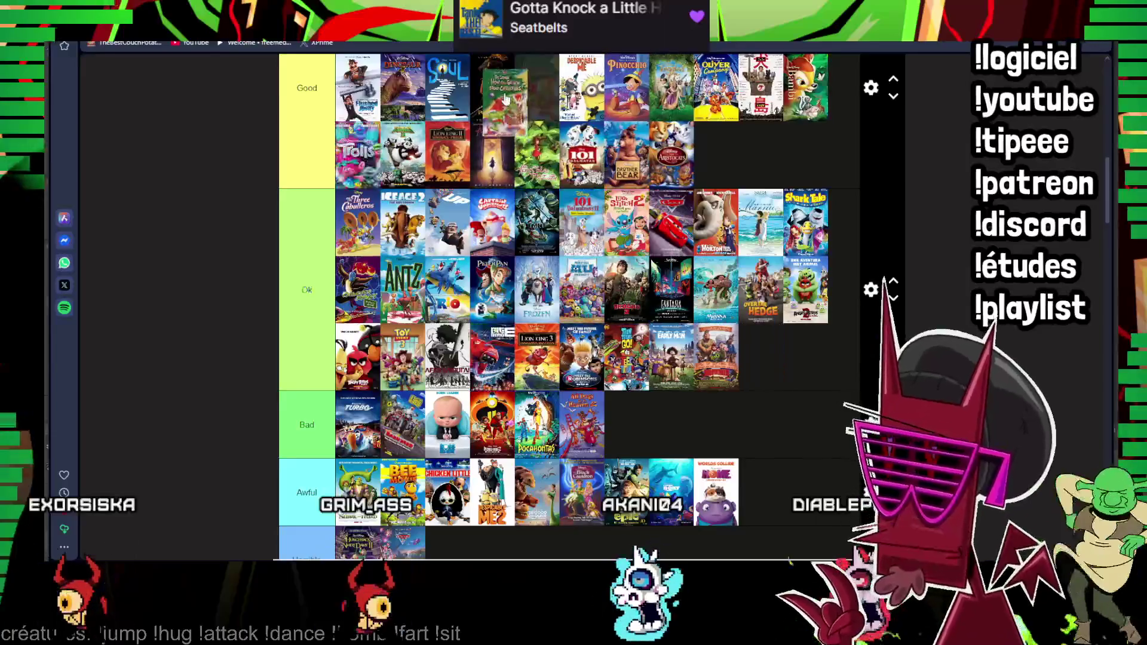
{"action": "scroll", "coordinate": [507, 103], "scroll_direction": "up", "scroll_amount": 4}
{"action": "left_click_drag", "start_coordinate": [506, 103], "coordinate": [524, 367]}
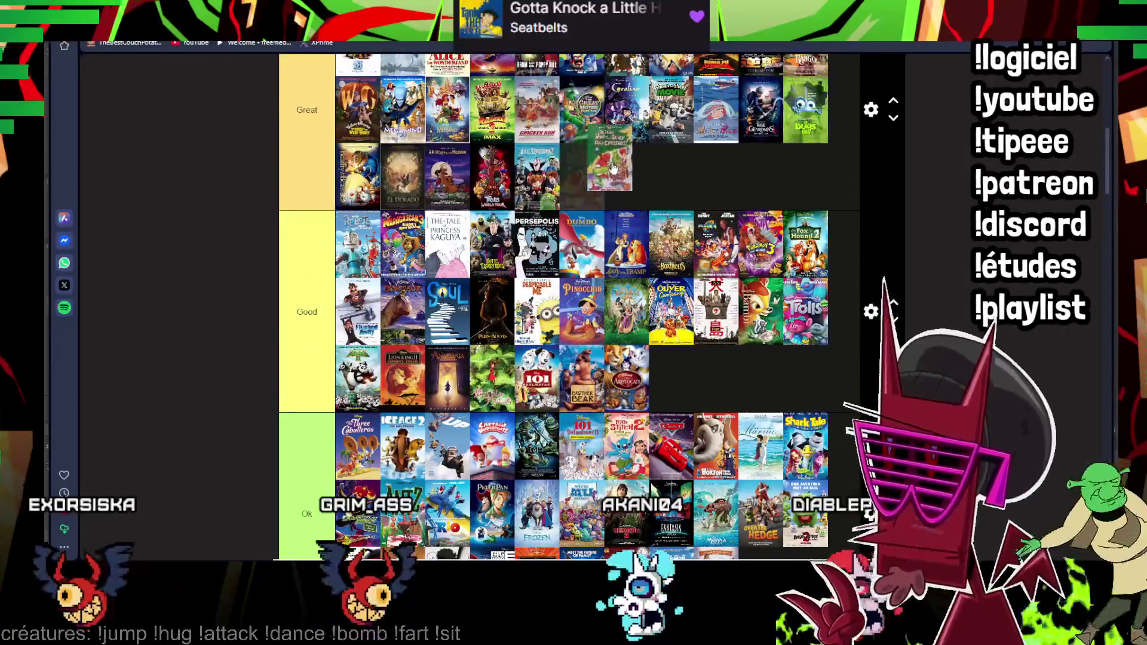
{"action": "scroll", "coordinate": [612, 166], "scroll_direction": "down", "scroll_amount": 7}
{"action": "scroll", "coordinate": [592, 198], "scroll_direction": "down", "scroll_amount": 6}
{"action": "scroll", "coordinate": [568, 232], "scroll_direction": "down", "scroll_amount": 4}
- Put a pool poster into Garbage and Ocean Waves into Not Seen
{"action": "left_click_drag", "start_coordinate": [612, 166], "coordinate": [568, 232]}
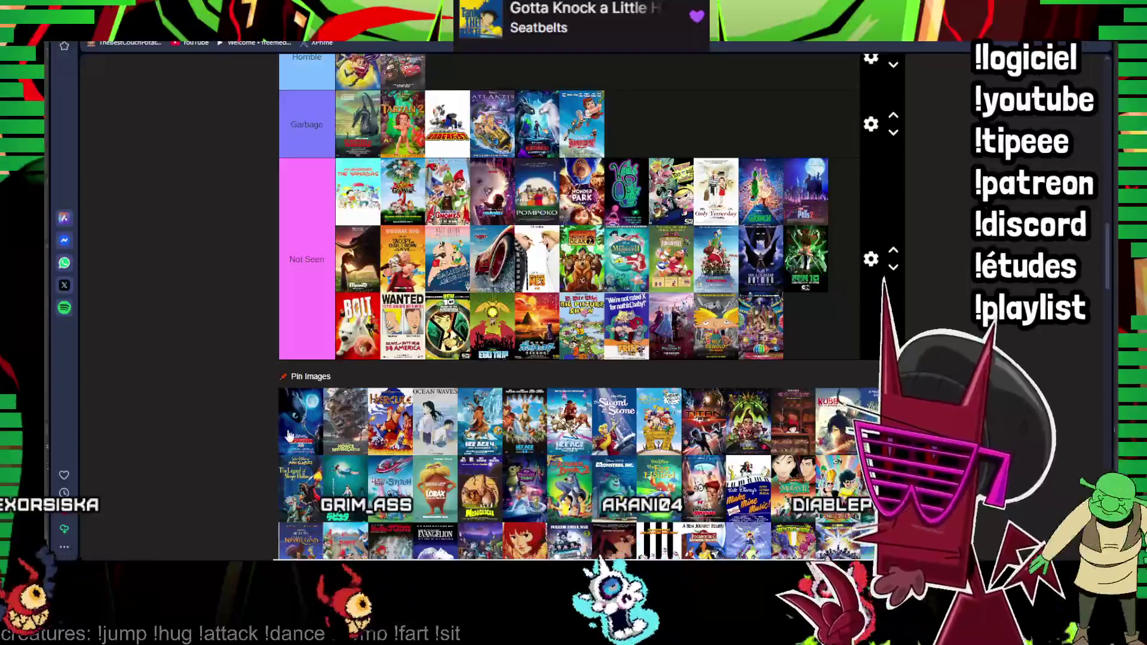
{"action": "left_click_drag", "start_coordinate": [300, 437], "coordinate": [448, 430]}
{"action": "scroll", "coordinate": [430, 422], "scroll_direction": "up", "scroll_amount": 5}
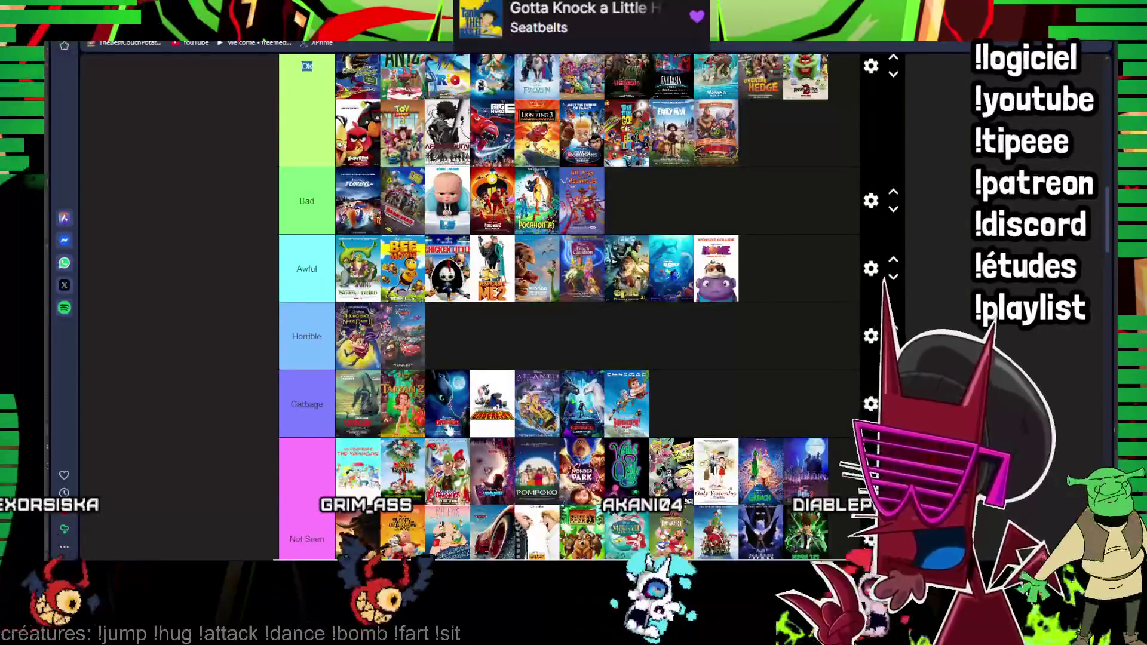
{"action": "scroll", "coordinate": [477, 110], "scroll_direction": "up", "scroll_amount": 5}
{"action": "left_click_drag", "start_coordinate": [478, 109], "coordinate": [523, 345]}
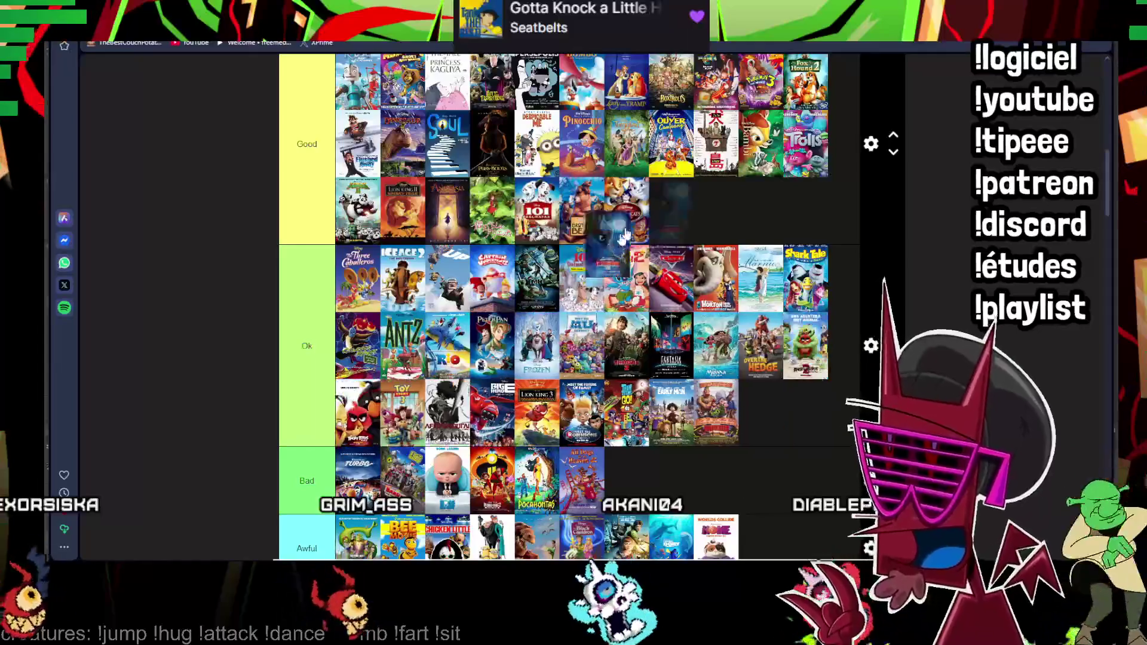
{"action": "scroll", "coordinate": [627, 234], "scroll_direction": "down", "scroll_amount": 8}
{"action": "scroll", "coordinate": [538, 269], "scroll_direction": "down", "scroll_amount": 5}
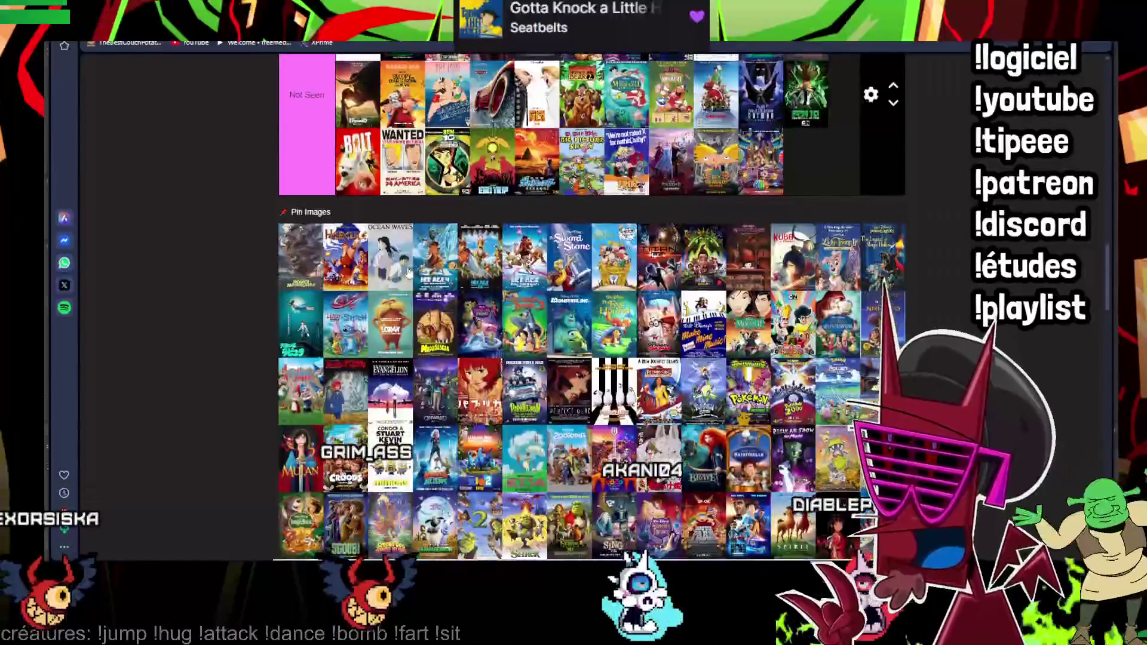
{"action": "scroll", "coordinate": [349, 332], "scroll_direction": "up", "scroll_amount": 3}
{"action": "left_click_drag", "start_coordinate": [331, 306], "coordinate": [482, 377]}
{"action": "scroll", "coordinate": [481, 376], "scroll_direction": "up", "scroll_amount": 5}
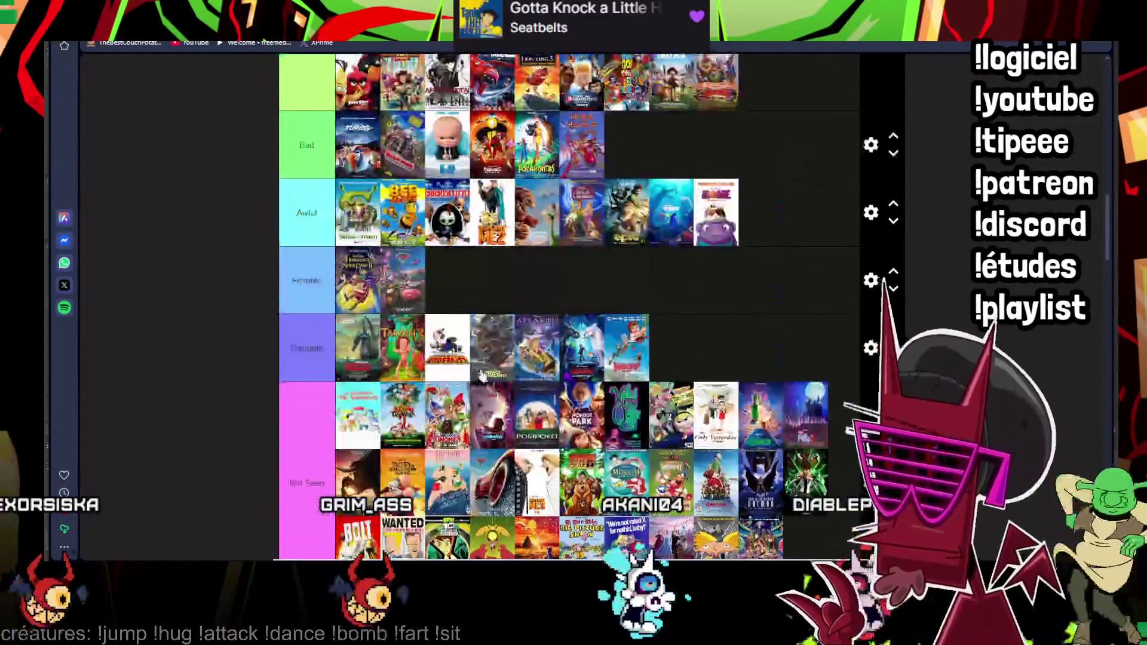
{"action": "scroll", "coordinate": [549, 421], "scroll_direction": "up", "scroll_amount": 5}
{"action": "scroll", "coordinate": [528, 108], "scroll_direction": "up", "scroll_amount": 4}
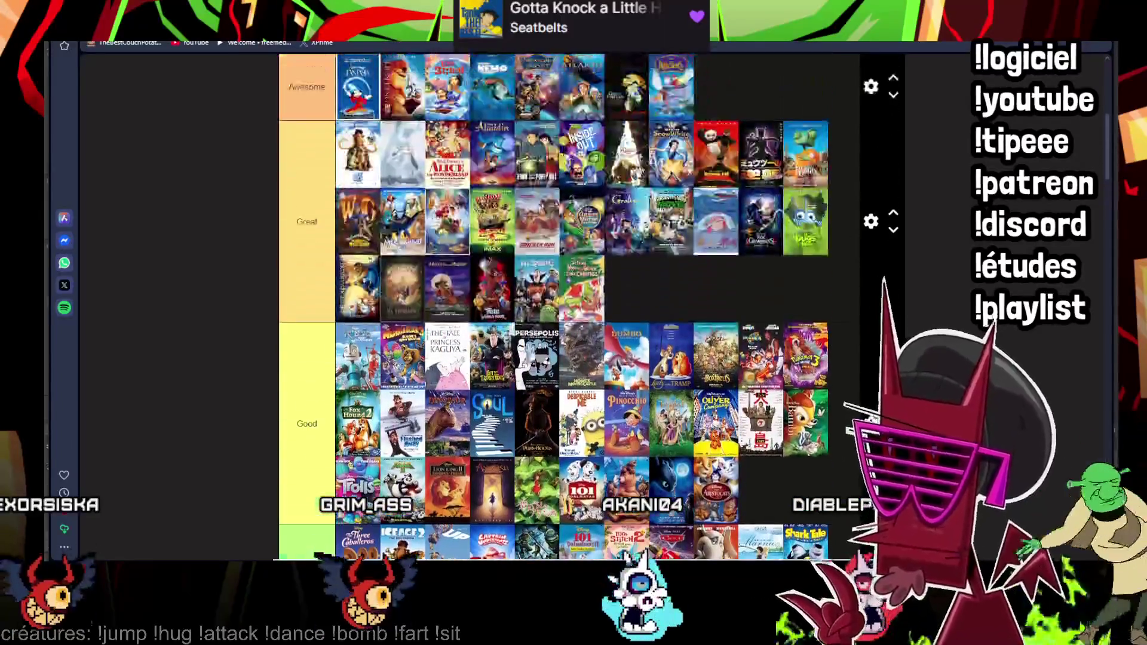
{"action": "scroll", "coordinate": [356, 385], "scroll_direction": "down", "scroll_amount": 5}
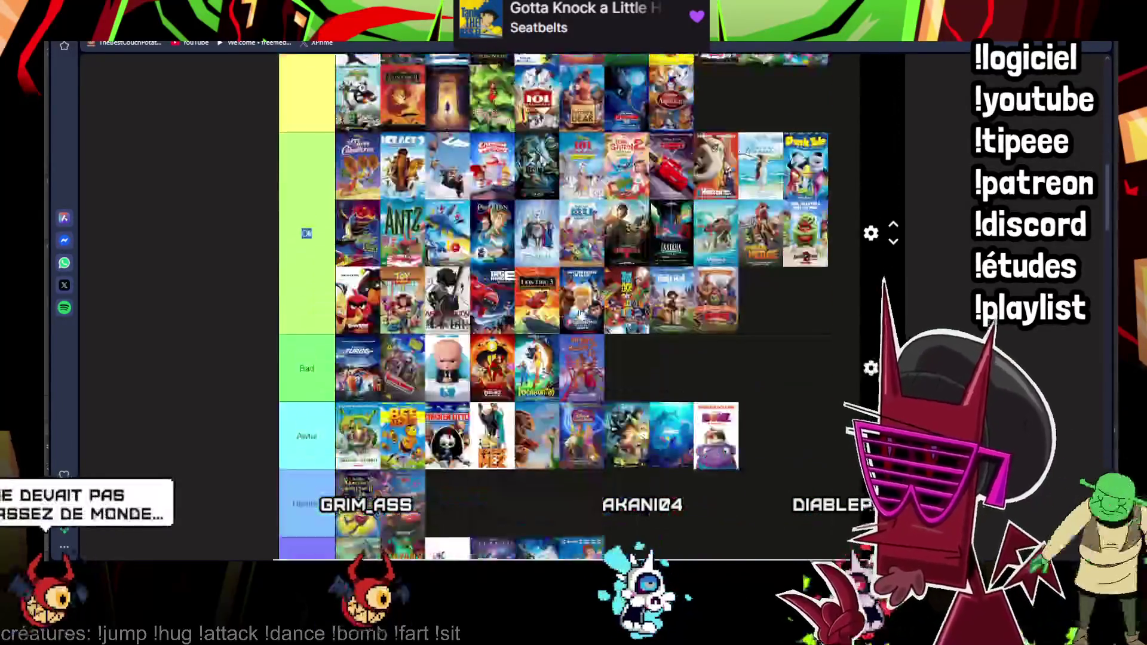
{"action": "scroll", "coordinate": [356, 386], "scroll_direction": "down", "scroll_amount": 5}
{"action": "scroll", "coordinate": [357, 386], "scroll_direction": "down", "scroll_amount": 5}
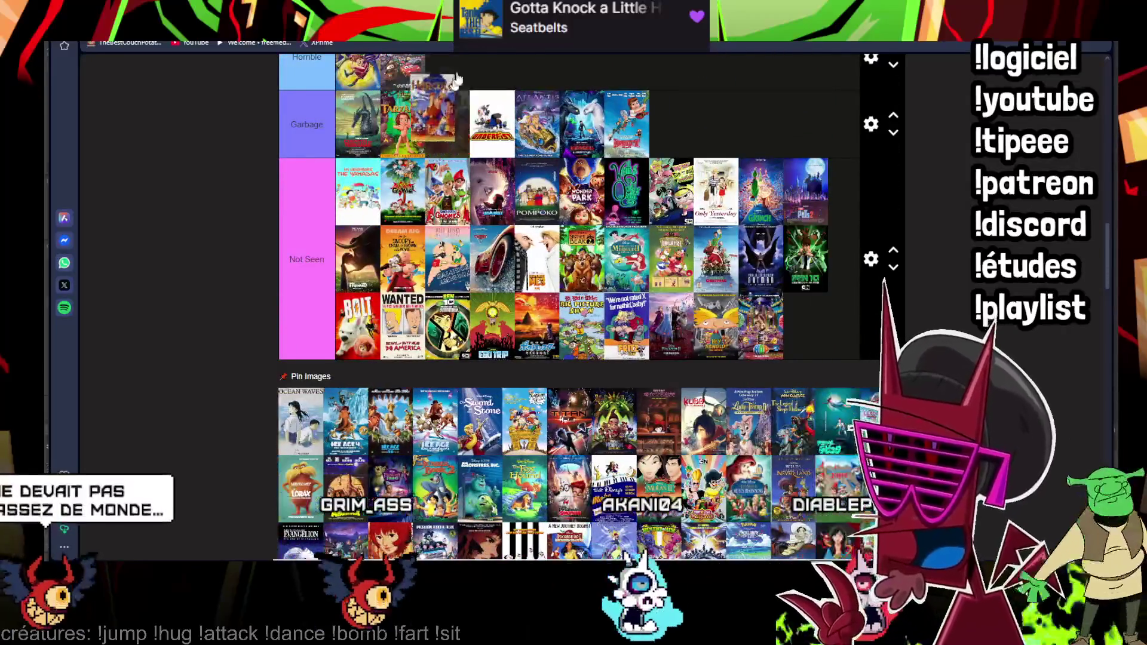
{"action": "scroll", "coordinate": [448, 492], "scroll_direction": "up", "scroll_amount": 1}
{"action": "scroll", "coordinate": [448, 491], "scroll_direction": "up", "scroll_amount": 4}
{"action": "scroll", "coordinate": [448, 491], "scroll_direction": "up", "scroll_amount": 2}
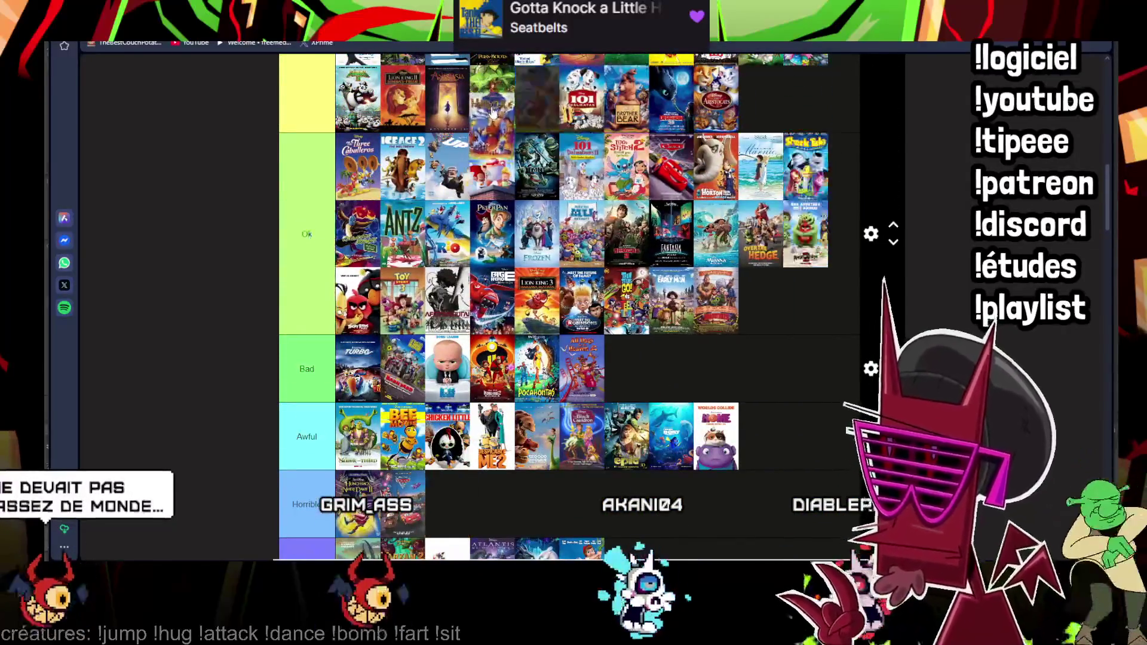
{"action": "scroll", "coordinate": [457, 471], "scroll_direction": "up", "scroll_amount": 2}
{"action": "scroll", "coordinate": [475, 444], "scroll_direction": "up", "scroll_amount": 1}
{"action": "scroll", "coordinate": [491, 420], "scroll_direction": "up", "scroll_amount": 1}
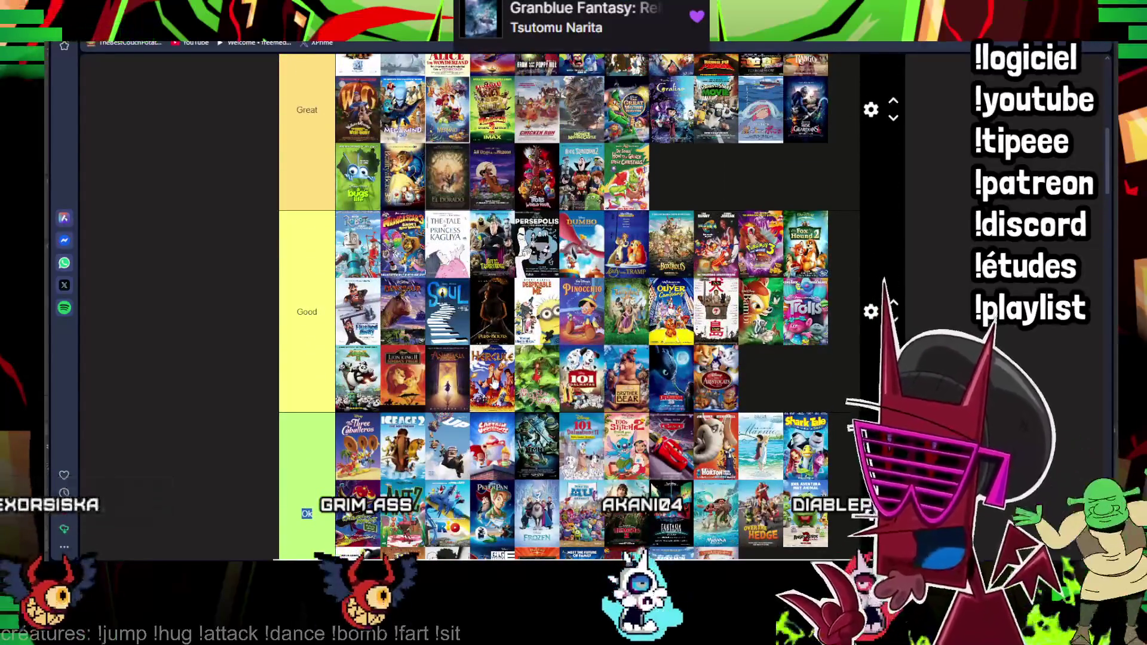
{"action": "left_click_drag", "start_coordinate": [502, 349], "coordinate": [545, 144]}
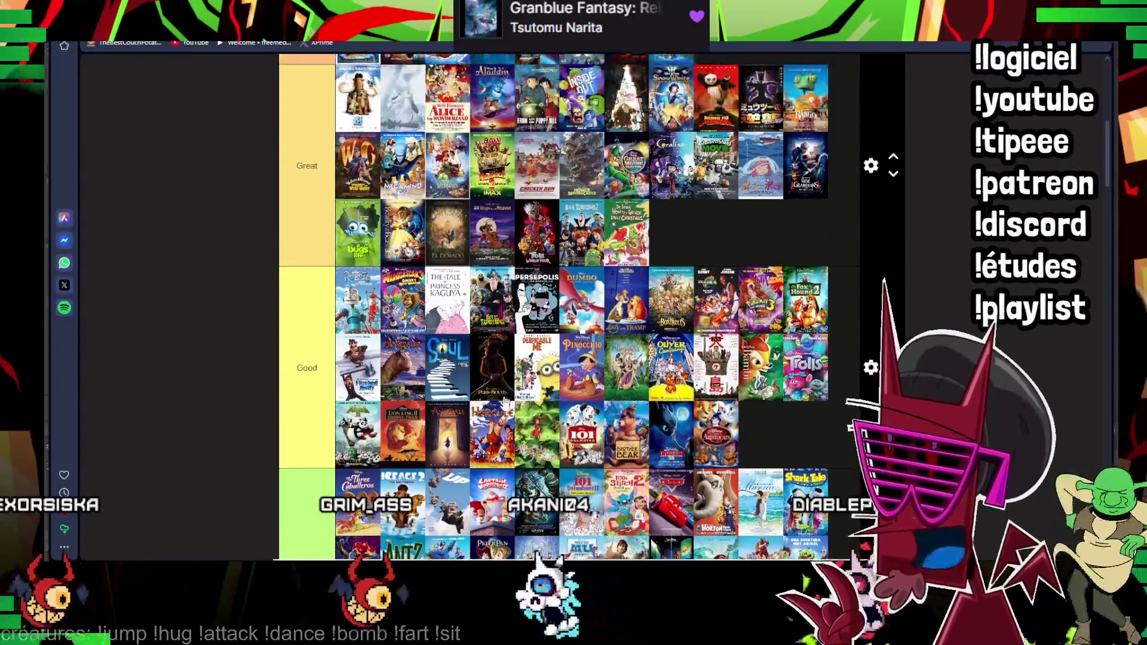
{"action": "scroll", "coordinate": [538, 180], "scroll_direction": "down", "scroll_amount": 2}
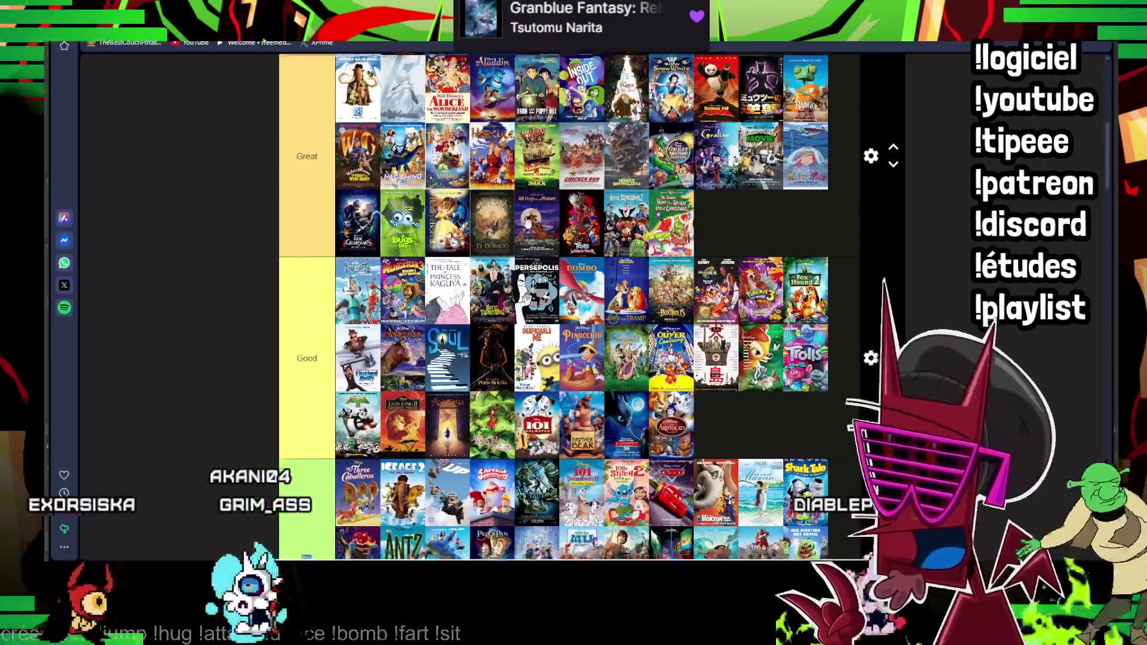
{"action": "scroll", "coordinate": [466, 269], "scroll_direction": "down", "scroll_amount": 5}
{"action": "scroll", "coordinate": [412, 340], "scroll_direction": "down", "scroll_amount": 5}
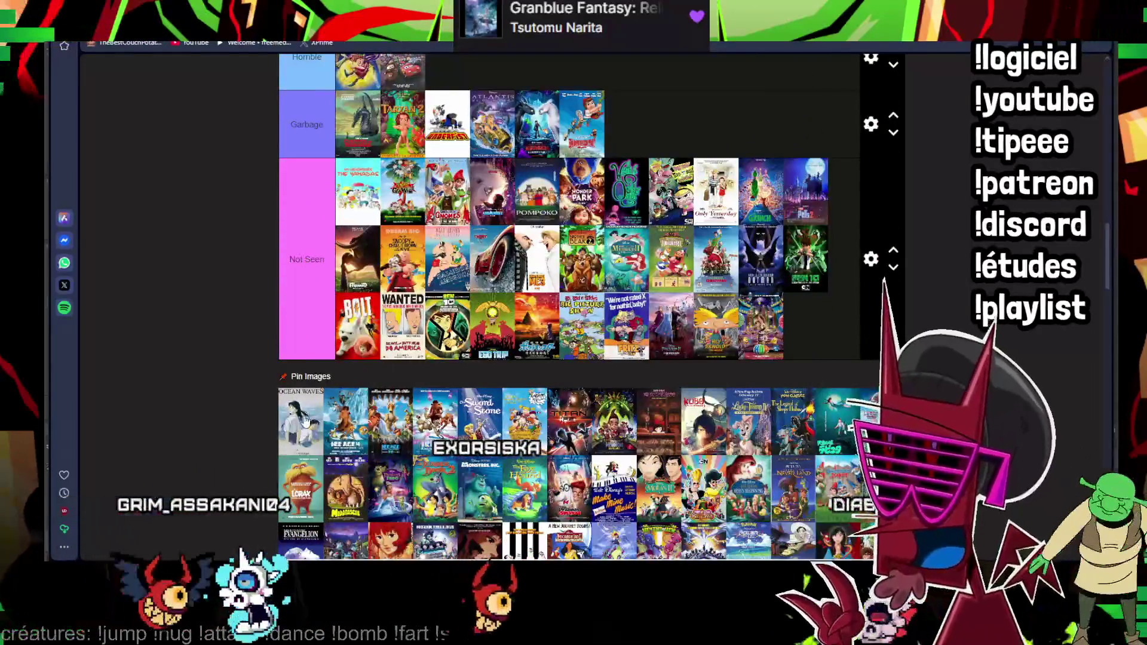
{"action": "left_click_drag", "start_coordinate": [301, 417], "coordinate": [548, 296]}
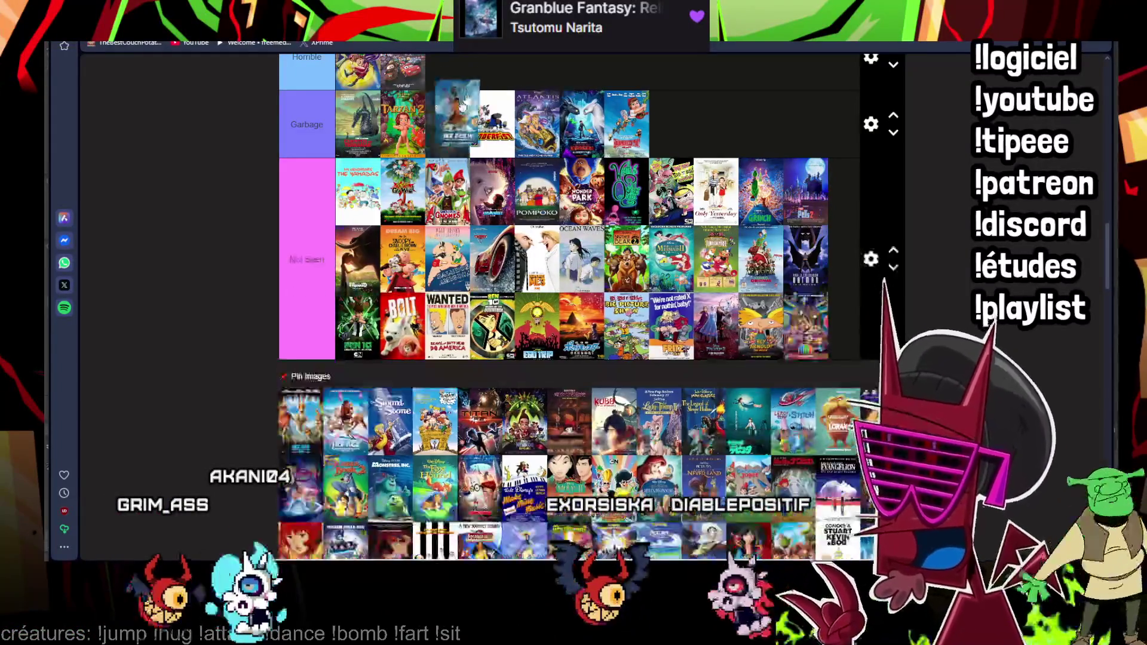
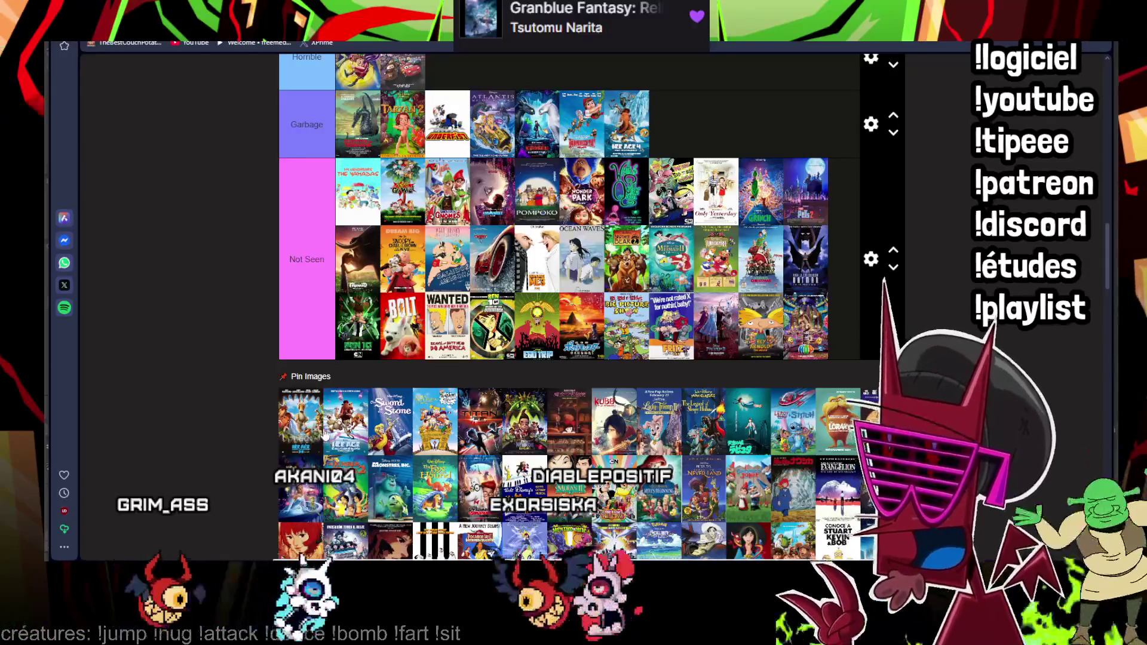
- Rank Ice Age via Horrible into the Garbage tier and add the next poster to Not Seen
{"action": "left_click_drag", "start_coordinate": [306, 441], "coordinate": [435, 92]}
{"action": "scroll", "coordinate": [435, 92], "scroll_direction": "up", "scroll_amount": 10}
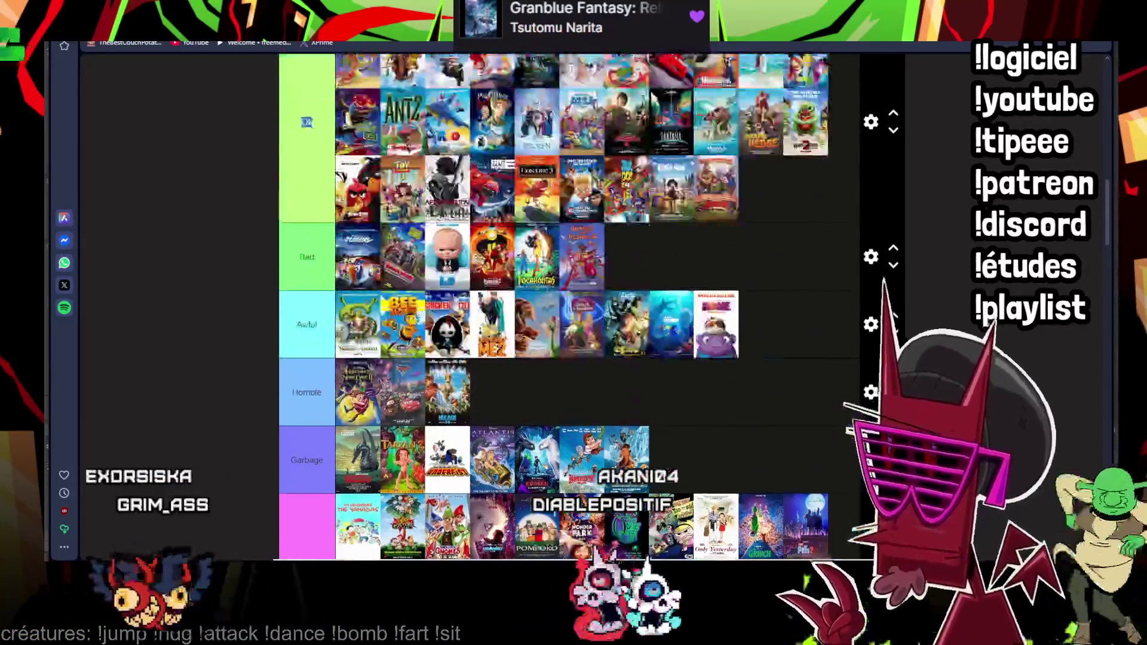
{"action": "scroll", "coordinate": [435, 93], "scroll_direction": "down", "scroll_amount": 4}
{"action": "scroll", "coordinate": [293, 432], "scroll_direction": "down", "scroll_amount": 3}
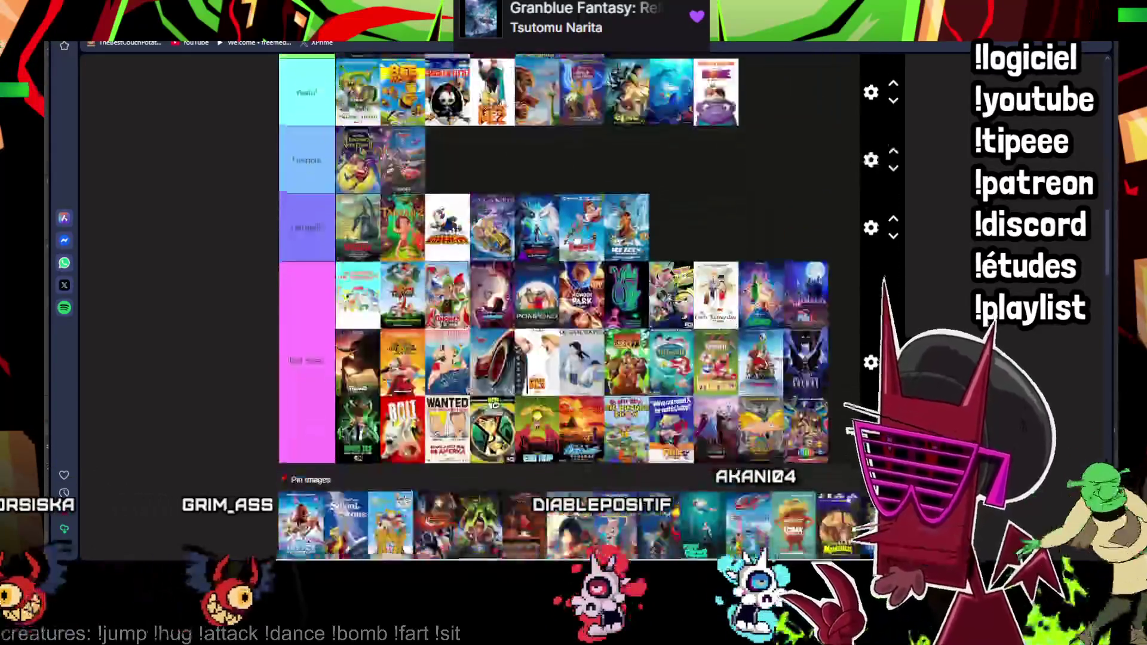
{"action": "scroll", "coordinate": [293, 432], "scroll_direction": "down", "scroll_amount": 3}
{"action": "left_click_drag", "start_coordinate": [294, 433], "coordinate": [715, 130]}
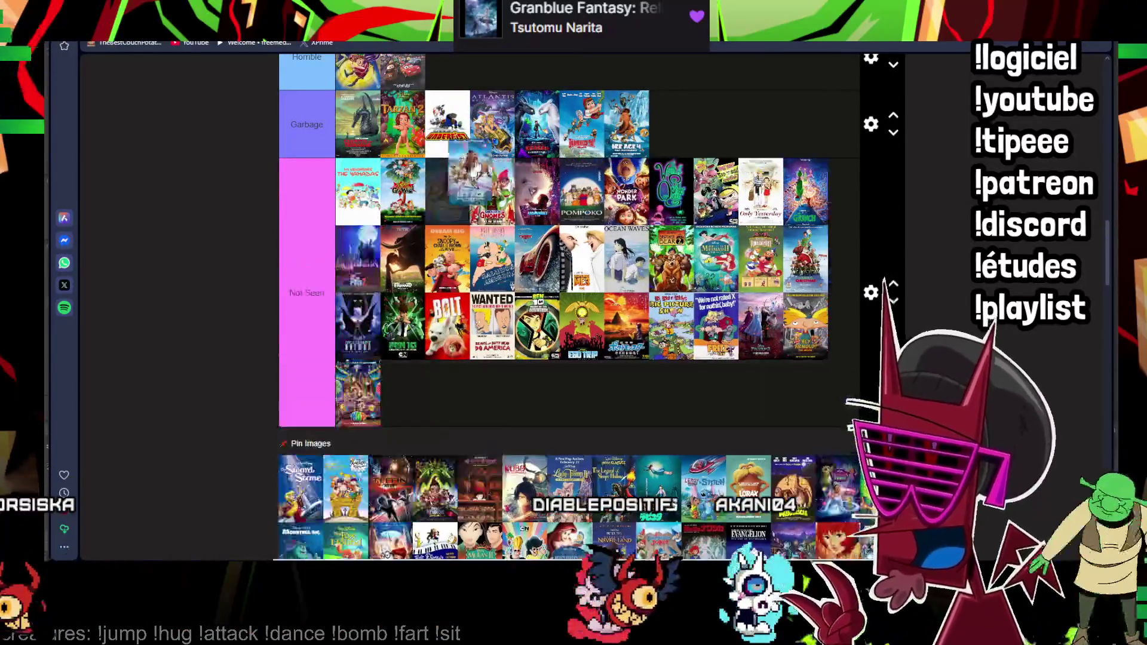
{"action": "left_click_drag", "start_coordinate": [301, 417], "coordinate": [406, 491]}
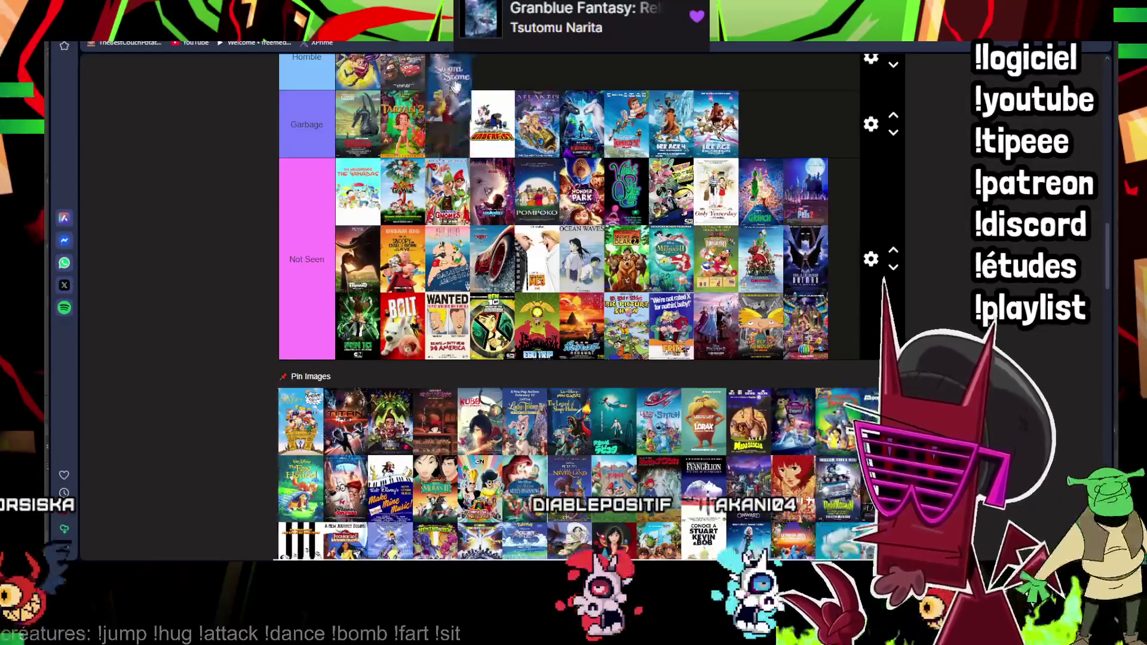
{"action": "scroll", "coordinate": [405, 492], "scroll_direction": "up", "scroll_amount": 3}
{"action": "left_click_drag", "start_coordinate": [446, 452], "coordinate": [448, 198]}
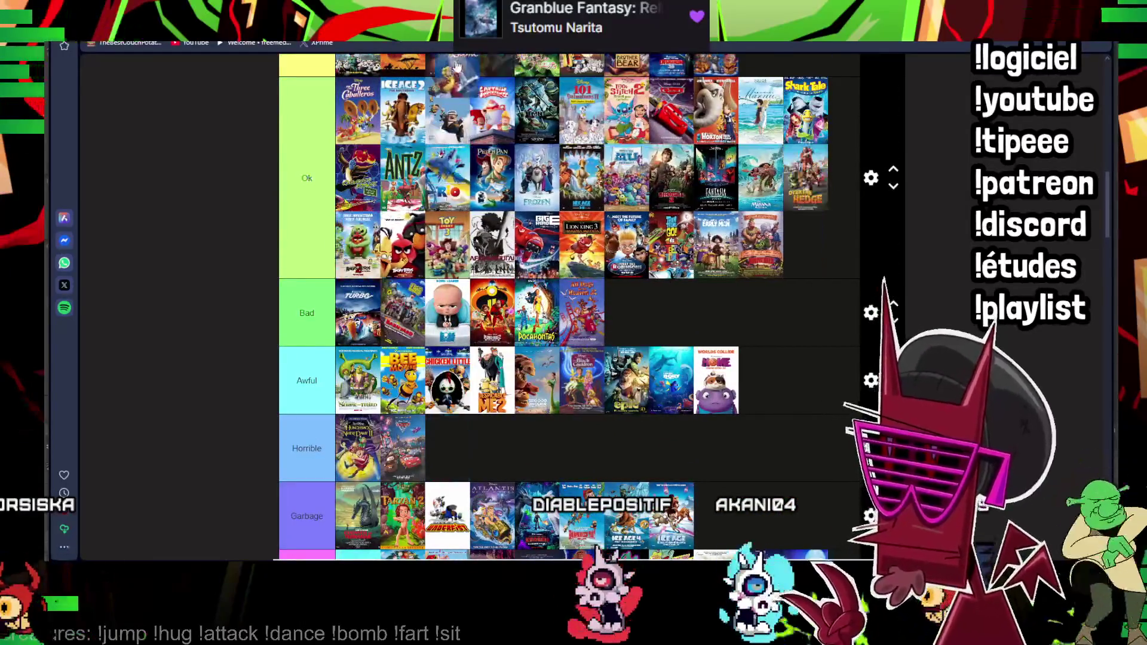
{"action": "scroll", "coordinate": [448, 198], "scroll_direction": "down", "scroll_amount": 3}
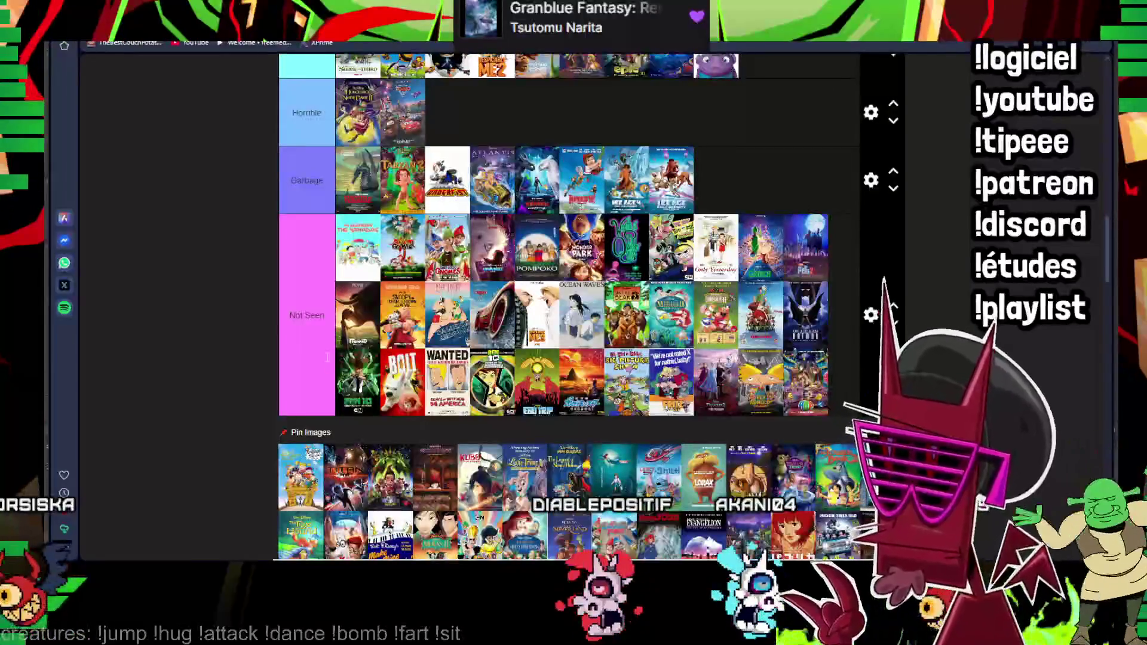
{"action": "left_click_drag", "start_coordinate": [303, 456], "coordinate": [622, 554]}
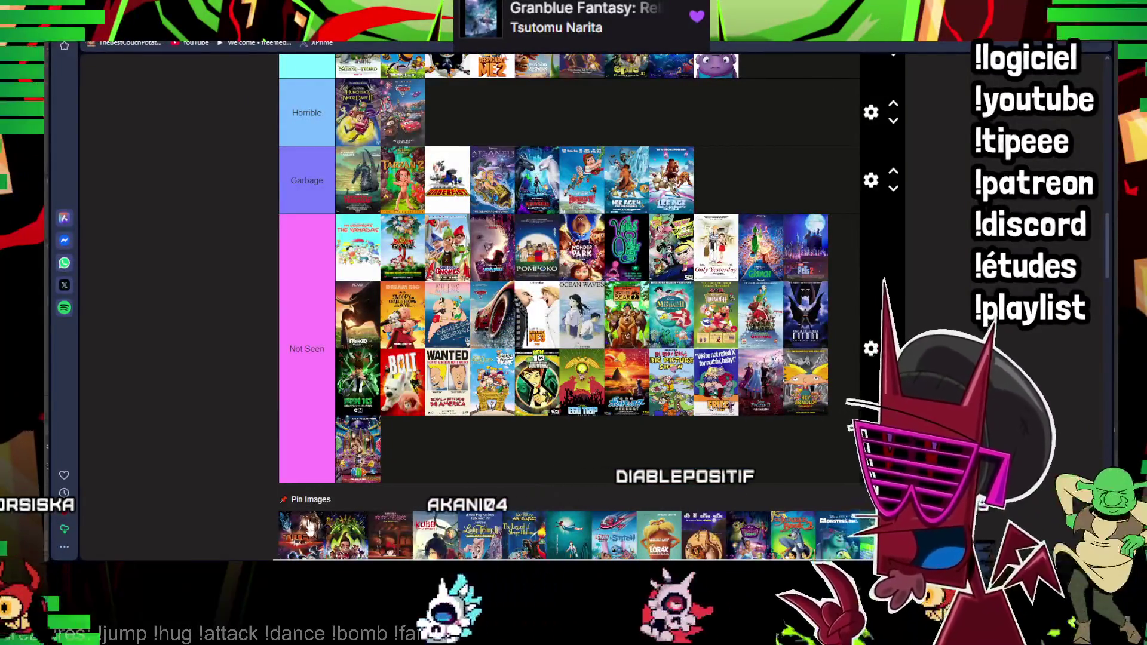
{"action": "scroll", "coordinate": [482, 108], "scroll_direction": "up", "scroll_amount": 5}
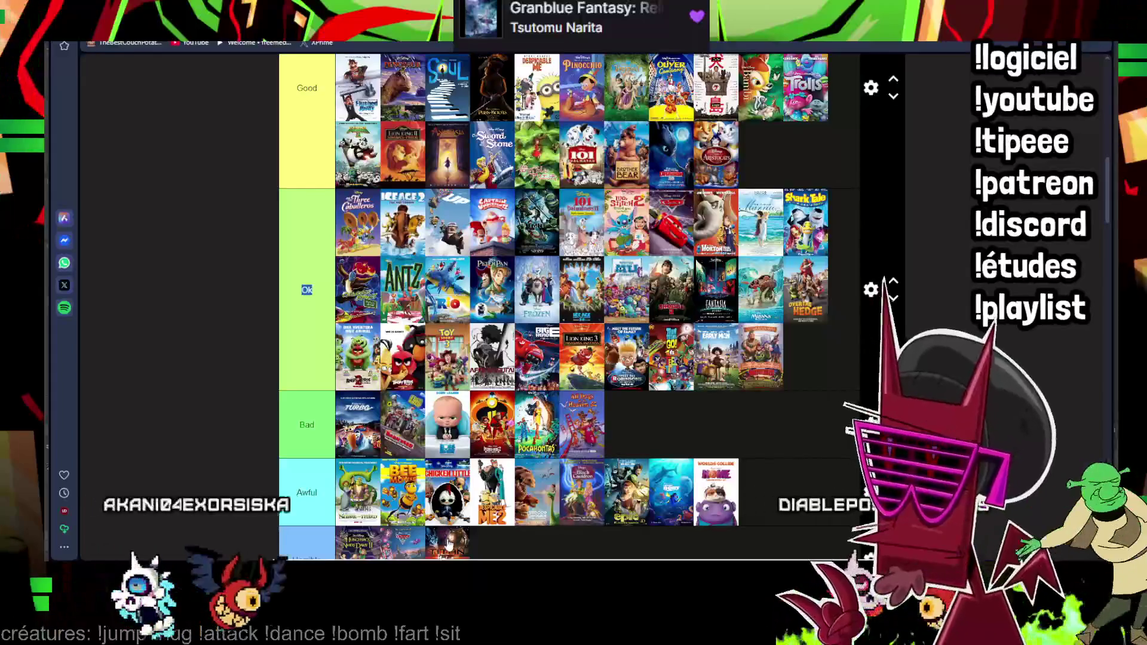
- Promote an Ok poster to Good and a Horrible poster up to Ok
{"action": "left_click_drag", "start_coordinate": [761, 222], "coordinate": [780, 160]}
{"action": "scroll", "coordinate": [745, 179], "scroll_direction": "down", "scroll_amount": 10}
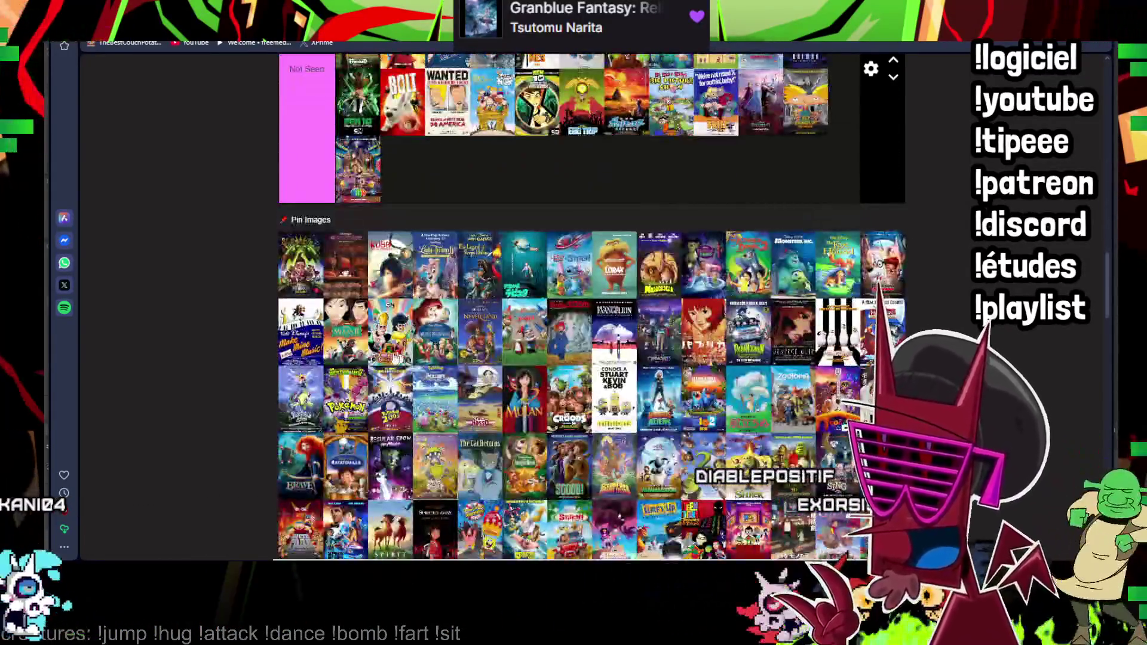
{"action": "left_click_drag", "start_coordinate": [300, 264], "coordinate": [492, 128]}
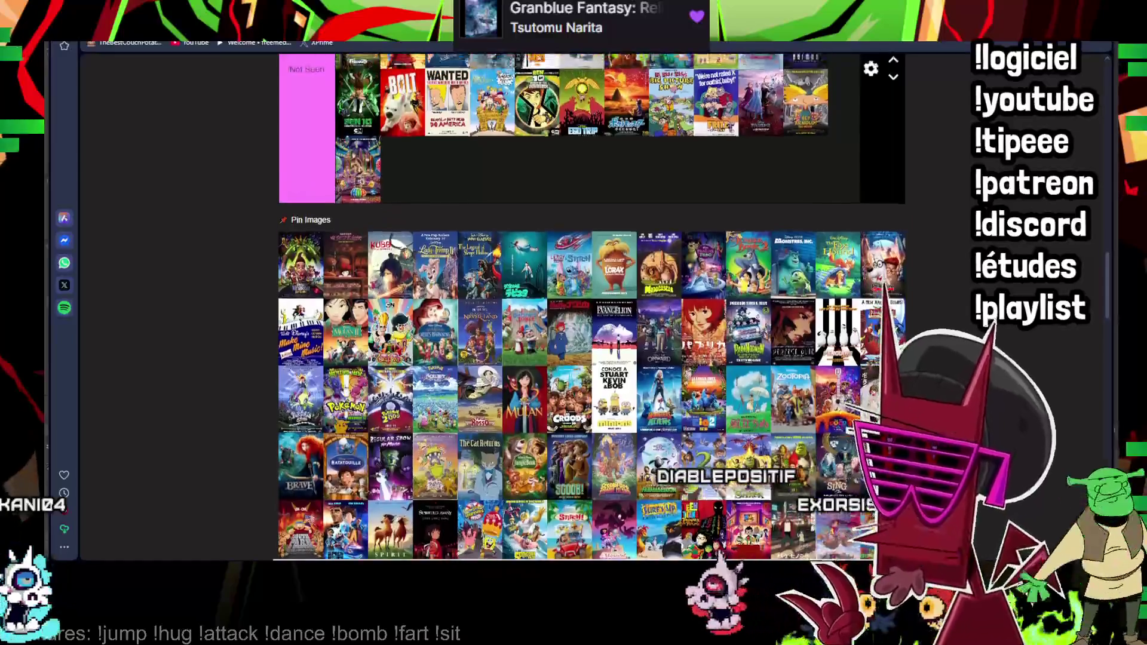
{"action": "scroll", "coordinate": [491, 129], "scroll_direction": "up", "scroll_amount": 5}
{"action": "scroll", "coordinate": [569, 305], "scroll_direction": "up", "scroll_amount": 3}
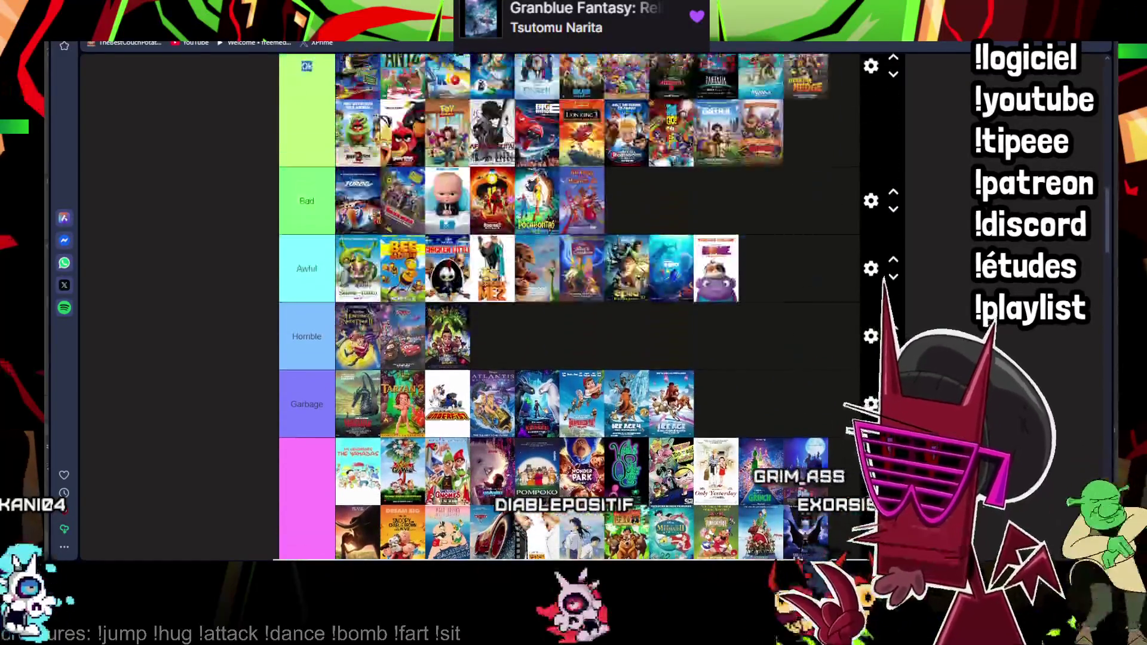
{"action": "left_click_drag", "start_coordinate": [448, 336], "coordinate": [748, 131]}
{"action": "scroll", "coordinate": [405, 323], "scroll_direction": "down", "scroll_amount": 3}
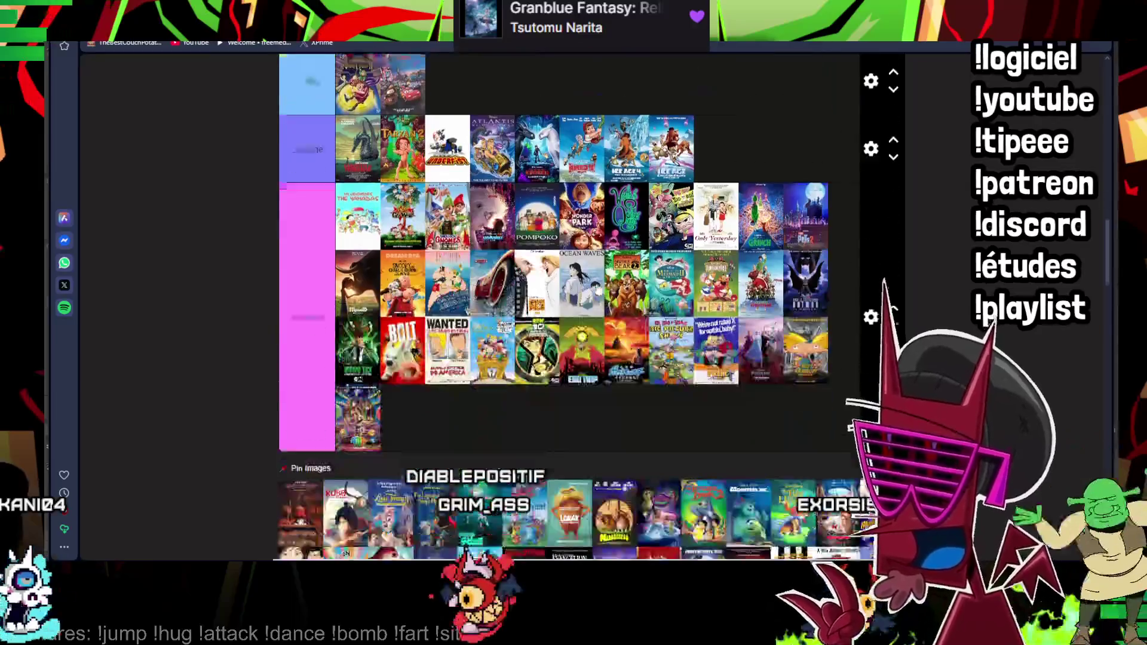
{"action": "scroll", "coordinate": [406, 323], "scroll_direction": "down", "scroll_amount": 1}
{"action": "mouse_move", "coordinate": [305, 433]}
{"action": "left_mouse_down"}
{"action": "mouse_move", "coordinate": [442, 50]}
{"action": "mouse_move", "coordinate": [405, 434]}
{"action": "left_mouse_up"}
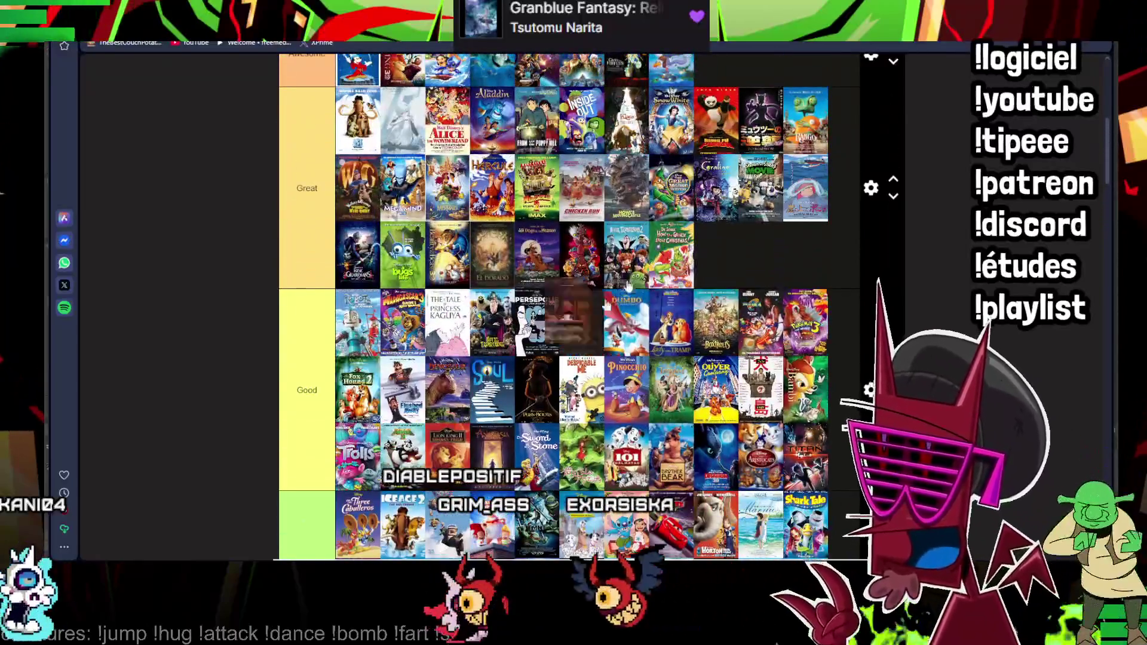
{"action": "left_click_drag", "start_coordinate": [449, 383], "coordinate": [713, 240]}
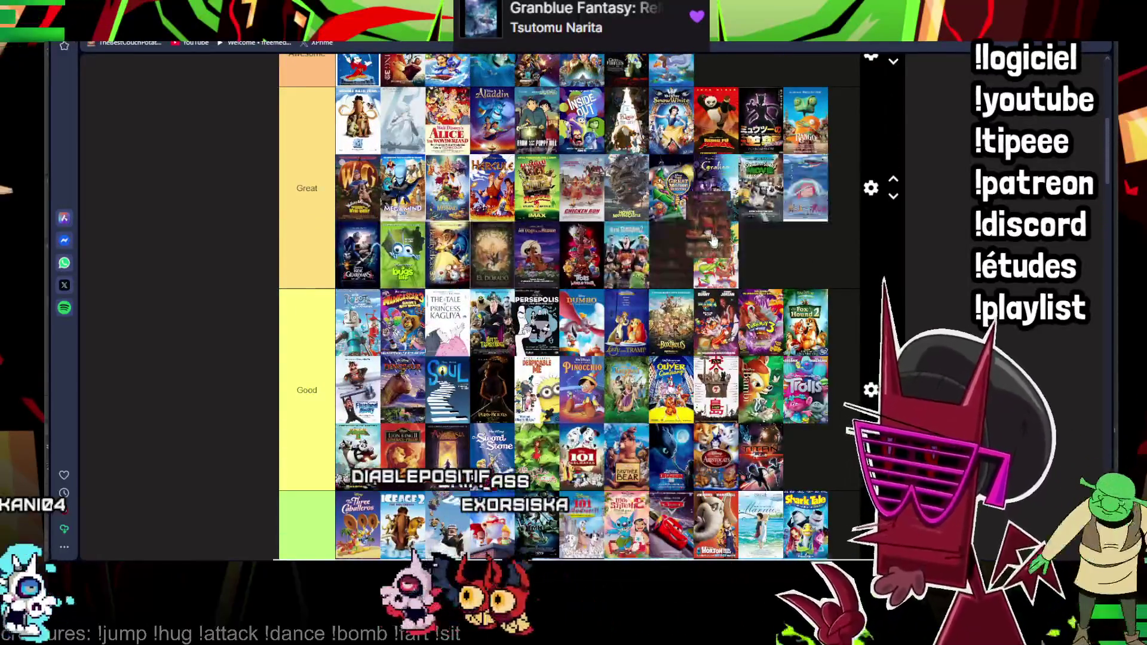
{"action": "scroll", "coordinate": [631, 223], "scroll_direction": "down", "scroll_amount": 5}
{"action": "scroll", "coordinate": [635, 230], "scroll_direction": "down", "scroll_amount": 1}
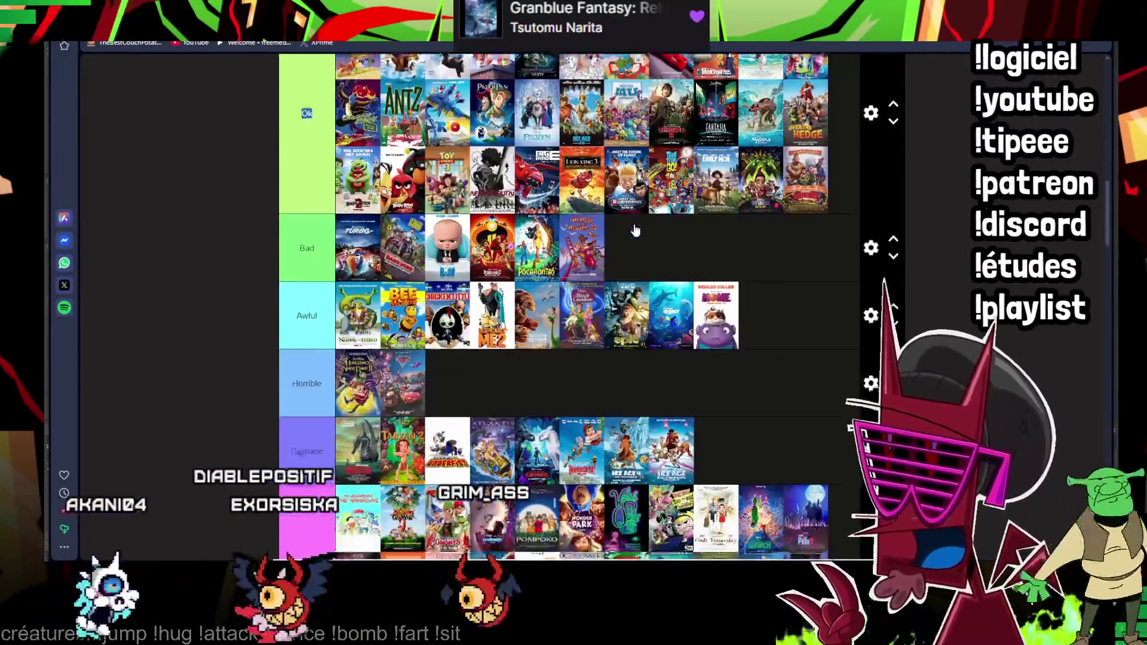
{"action": "scroll", "coordinate": [609, 242], "scroll_direction": "down", "scroll_amount": 4}
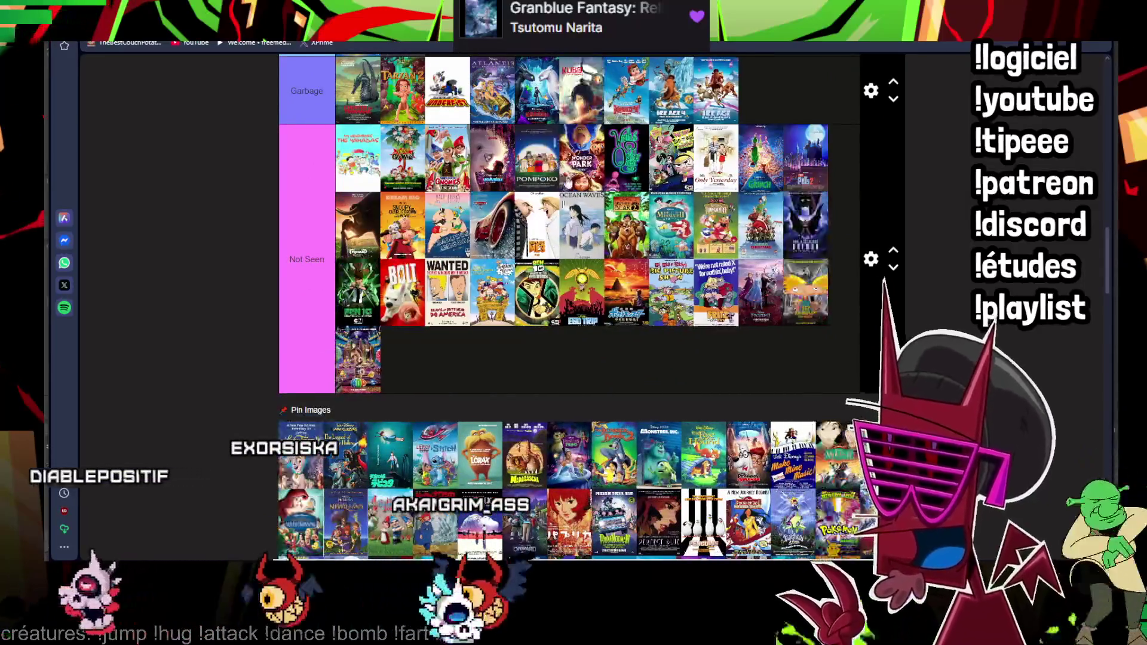
{"action": "scroll", "coordinate": [649, 264], "scroll_direction": "up", "scroll_amount": 4}
{"action": "scroll", "coordinate": [652, 263], "scroll_direction": "down", "scroll_amount": 3}
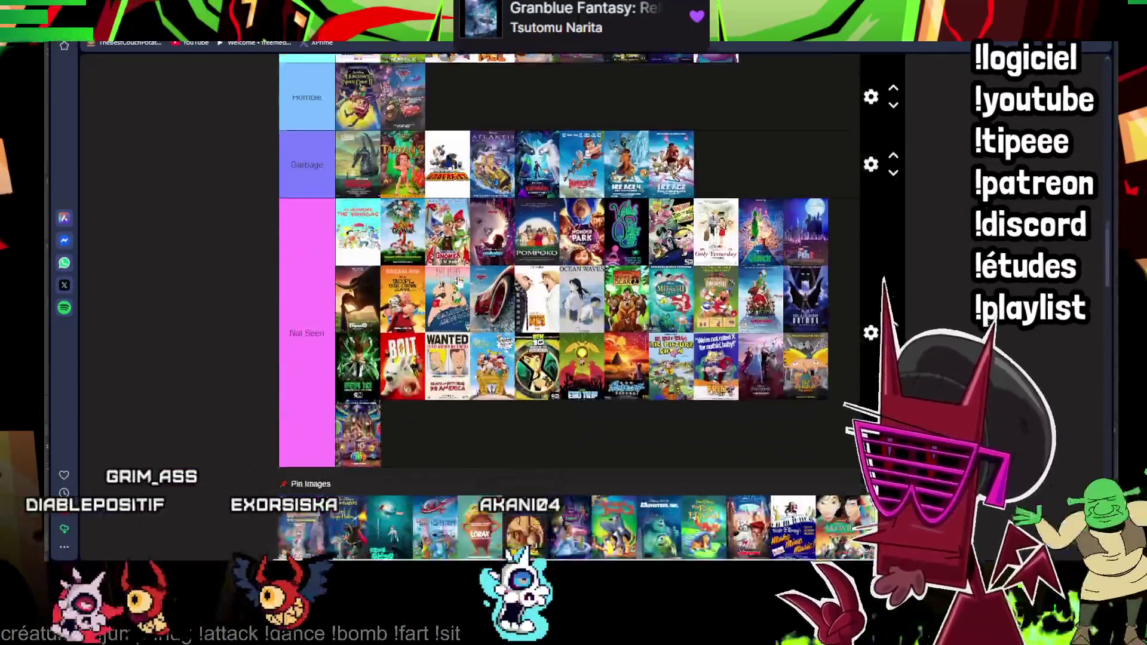
{"action": "scroll", "coordinate": [538, 314], "scroll_direction": "down", "scroll_amount": 1}
{"action": "scroll", "coordinate": [501, 267], "scroll_direction": "up", "scroll_amount": 1}
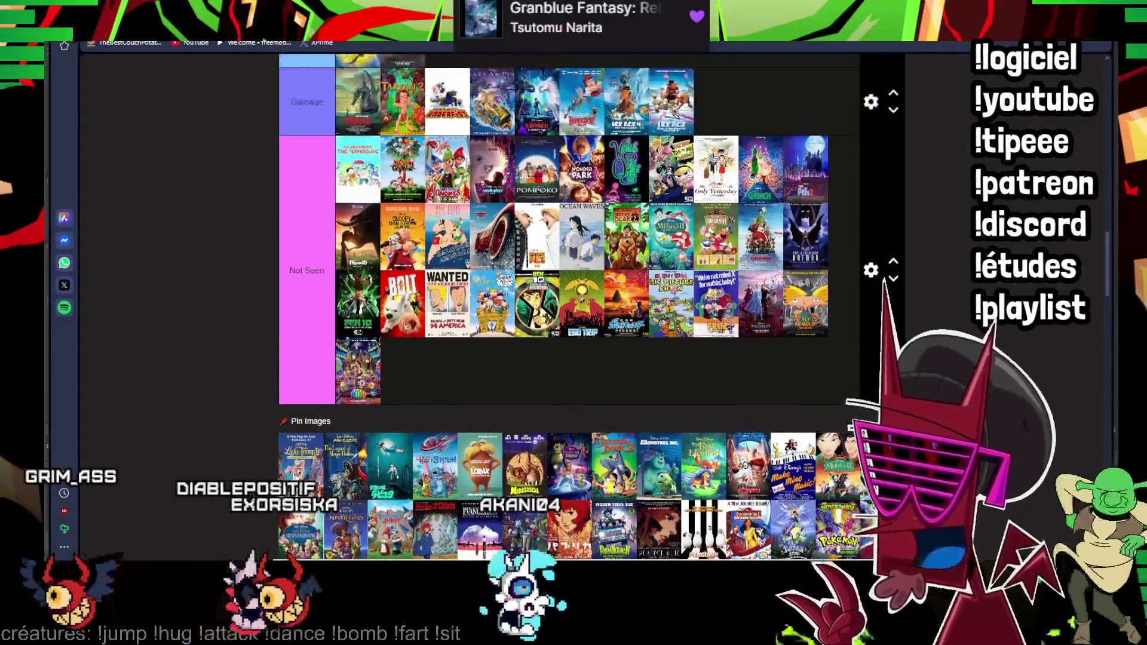
{"action": "scroll", "coordinate": [501, 266], "scroll_direction": "up", "scroll_amount": 3}
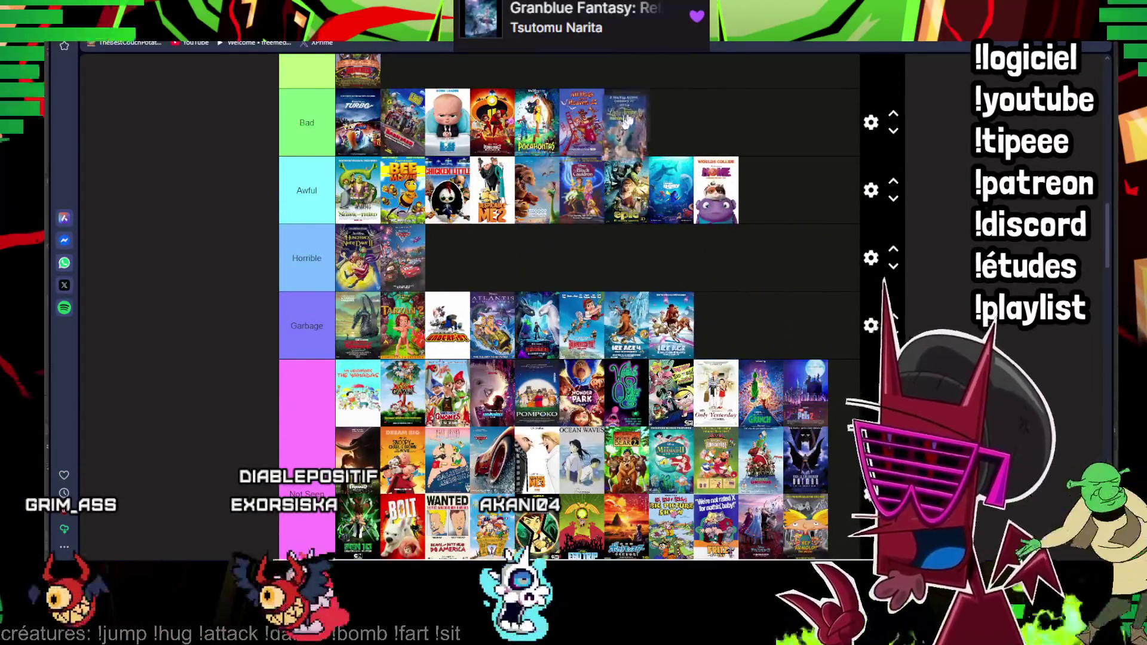
{"action": "scroll", "coordinate": [627, 123], "scroll_direction": "up", "scroll_amount": 2}
{"action": "scroll", "coordinate": [617, 240], "scroll_direction": "down", "scroll_amount": 5}
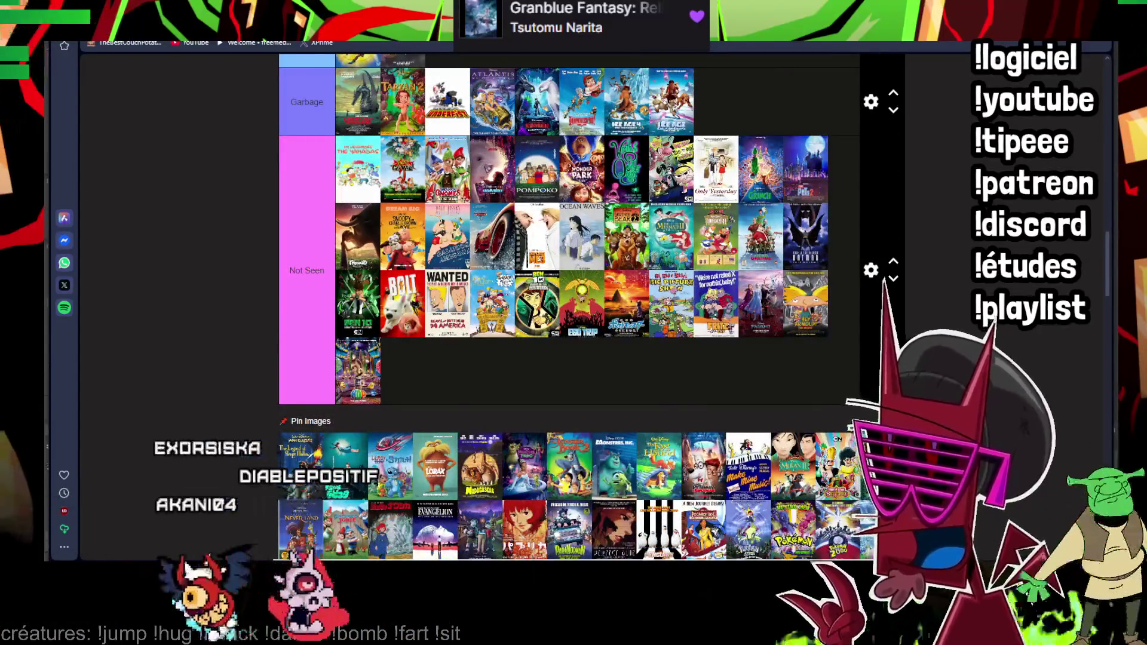
- Add two posters, Lilo & Stitch and Make Mine Music to Not Seen and Mulan to Garbage
{"action": "left_click_drag", "start_coordinate": [346, 466], "coordinate": [388, 371]}
{"action": "left_click_drag", "start_coordinate": [308, 461], "coordinate": [484, 103]}
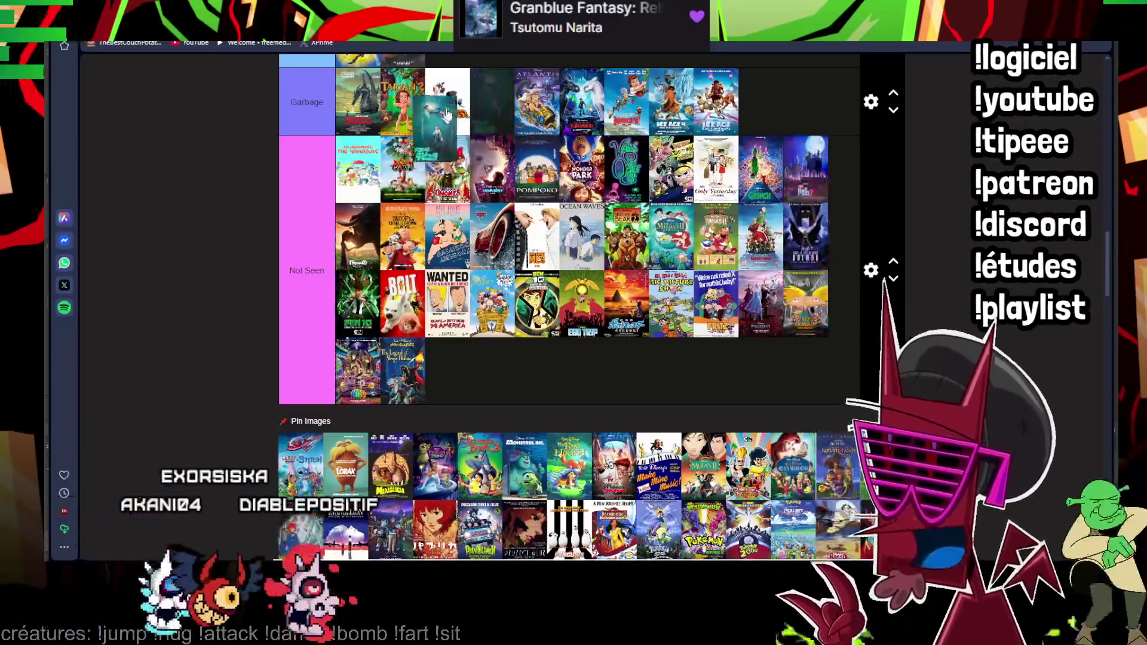
{"action": "scroll", "coordinate": [455, 338], "scroll_direction": "up", "scroll_amount": 4}
{"action": "scroll", "coordinate": [492, 399], "scroll_direction": "up", "scroll_amount": 2}
{"action": "scroll", "coordinate": [492, 386], "scroll_direction": "up", "scroll_amount": 2}
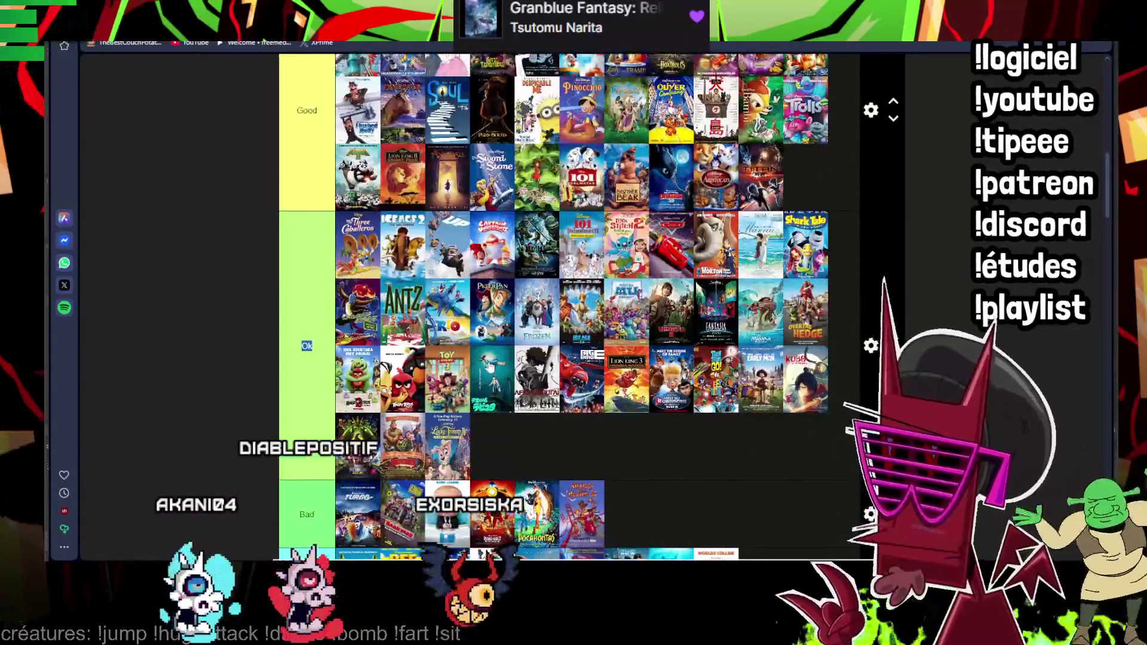
{"action": "scroll", "coordinate": [492, 358], "scroll_direction": "up", "scroll_amount": 1}
{"action": "scroll", "coordinate": [492, 332], "scroll_direction": "up", "scroll_amount": 2}
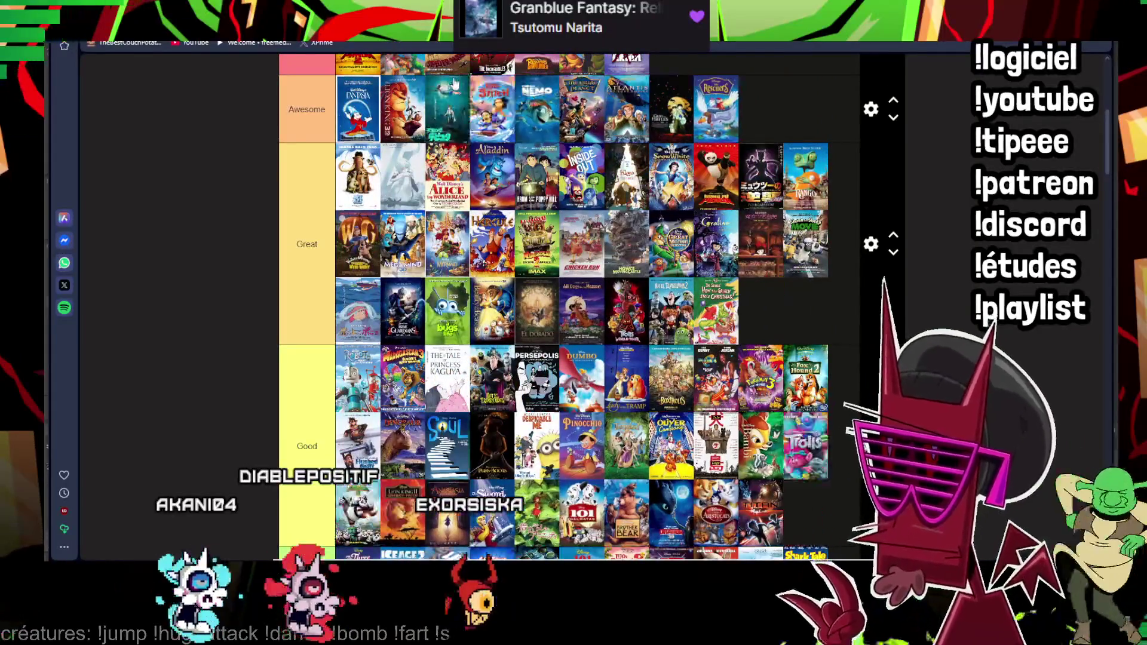
{"action": "scroll", "coordinate": [425, 177], "scroll_direction": "up", "scroll_amount": 3}
{"action": "left_click_drag", "start_coordinate": [447, 332], "coordinate": [672, 265]}
{"action": "scroll", "coordinate": [672, 265], "scroll_direction": "down", "scroll_amount": 5}
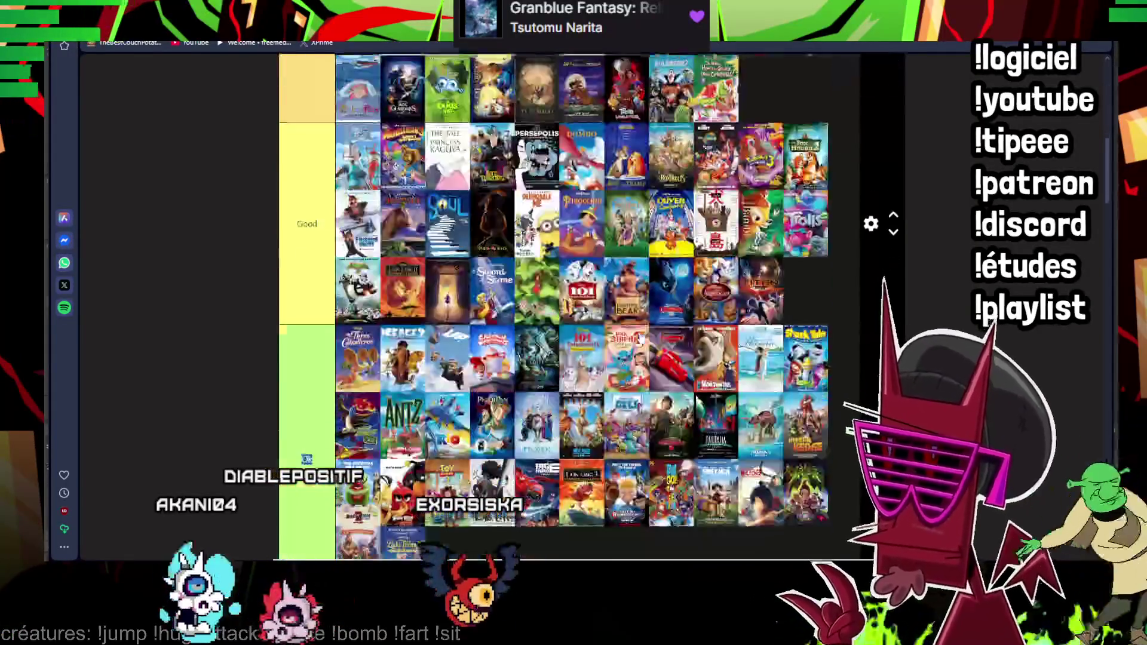
{"action": "scroll", "coordinate": [672, 265], "scroll_direction": "down", "scroll_amount": 5}
{"action": "scroll", "coordinate": [672, 265], "scroll_direction": "down", "scroll_amount": 5}
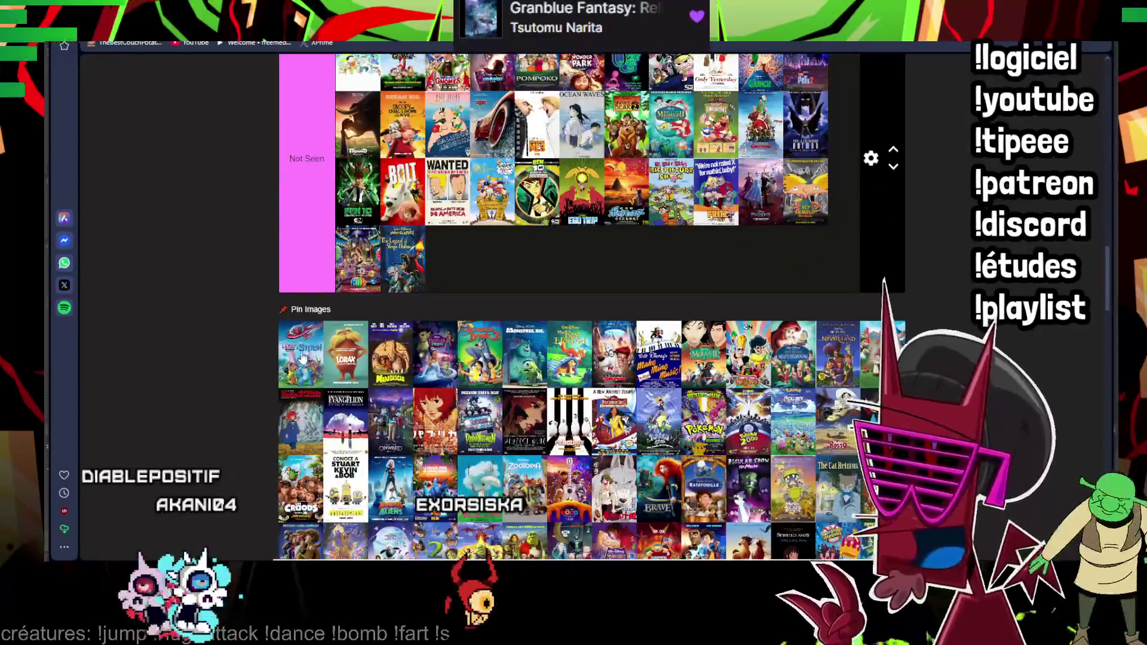
{"action": "left_click_drag", "start_coordinate": [300, 354], "coordinate": [447, 259]}
{"action": "scroll", "coordinate": [301, 523], "scroll_direction": "up", "scroll_amount": 3}
{"action": "left_click_drag", "start_coordinate": [301, 522], "coordinate": [505, 81]}
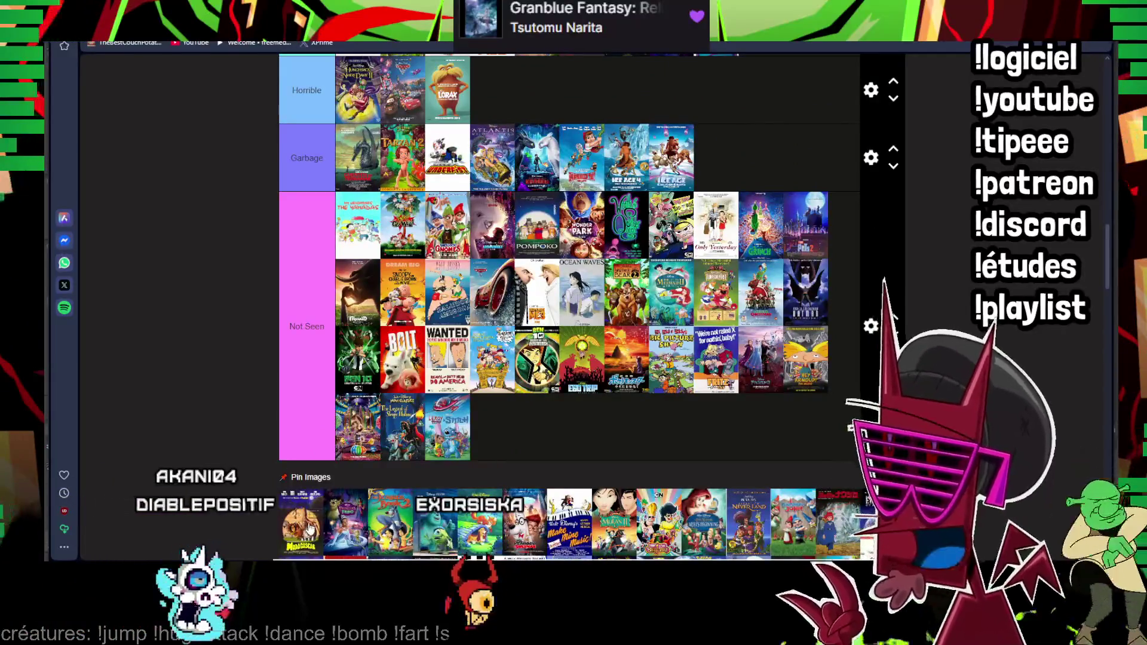
{"action": "scroll", "coordinate": [364, 388], "scroll_direction": "up", "scroll_amount": 5}
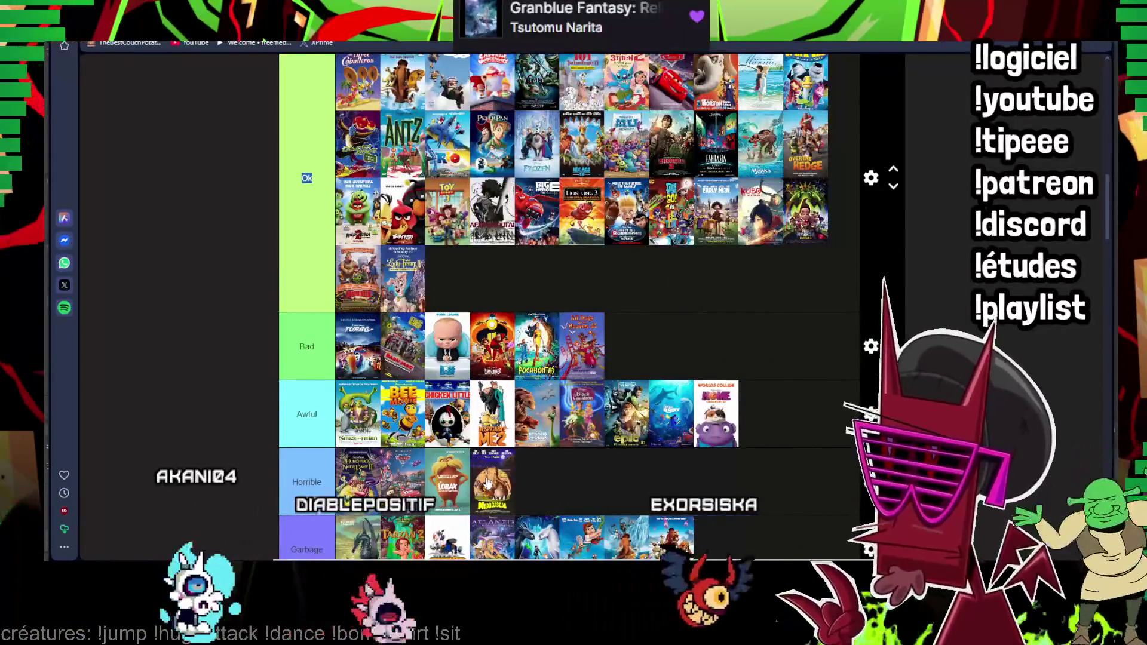
{"action": "left_click_drag", "start_coordinate": [364, 387], "coordinate": [537, 157]}
{"action": "scroll", "coordinate": [531, 444], "scroll_direction": "up", "scroll_amount": 5}
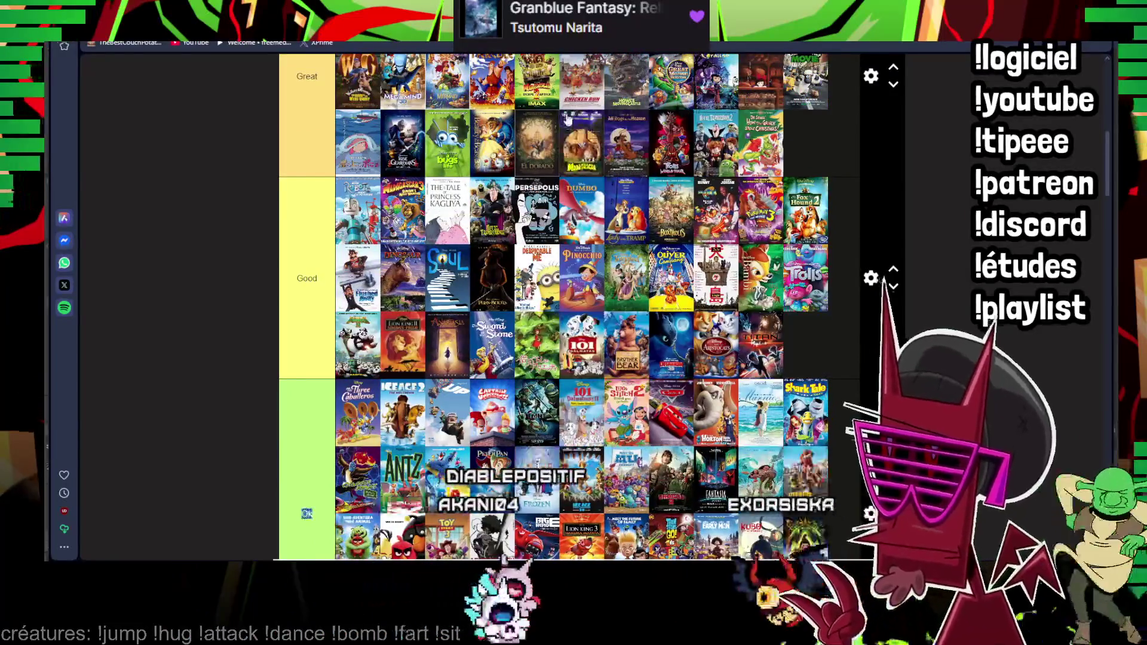
{"action": "scroll", "coordinate": [567, 254], "scroll_direction": "down", "scroll_amount": 5}
{"action": "scroll", "coordinate": [567, 253], "scroll_direction": "down", "scroll_amount": 5}
{"action": "scroll", "coordinate": [567, 253], "scroll_direction": "down", "scroll_amount": 5}
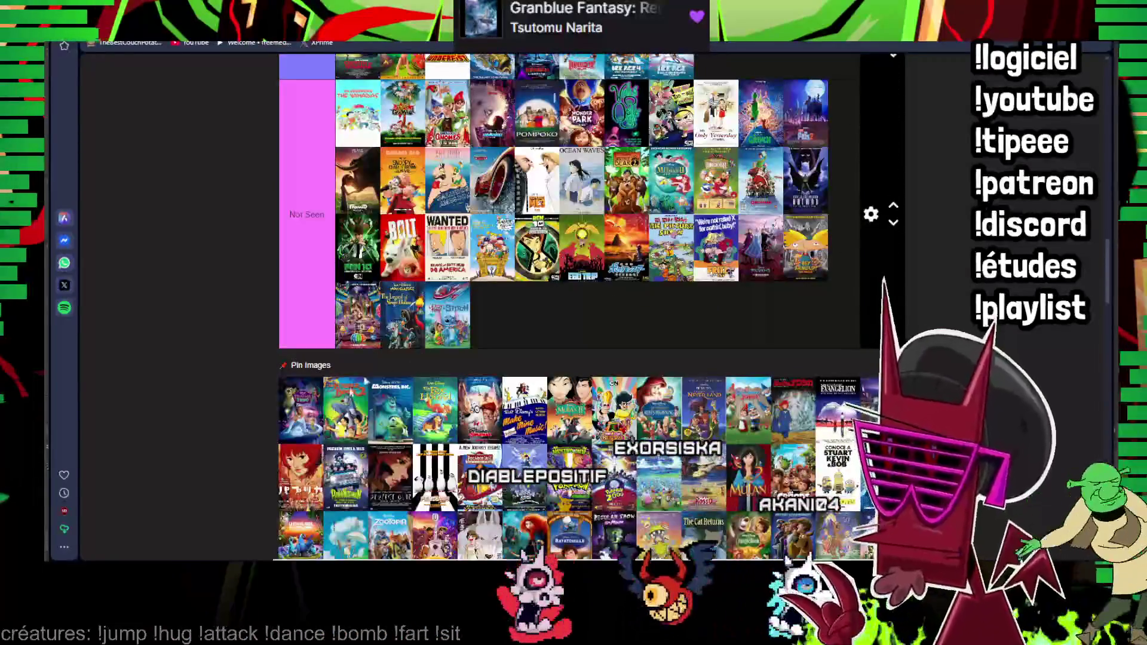
{"action": "scroll", "coordinate": [295, 427], "scroll_direction": "up", "scroll_amount": 3}
{"action": "scroll", "coordinate": [305, 511], "scroll_direction": "down", "scroll_amount": 1}
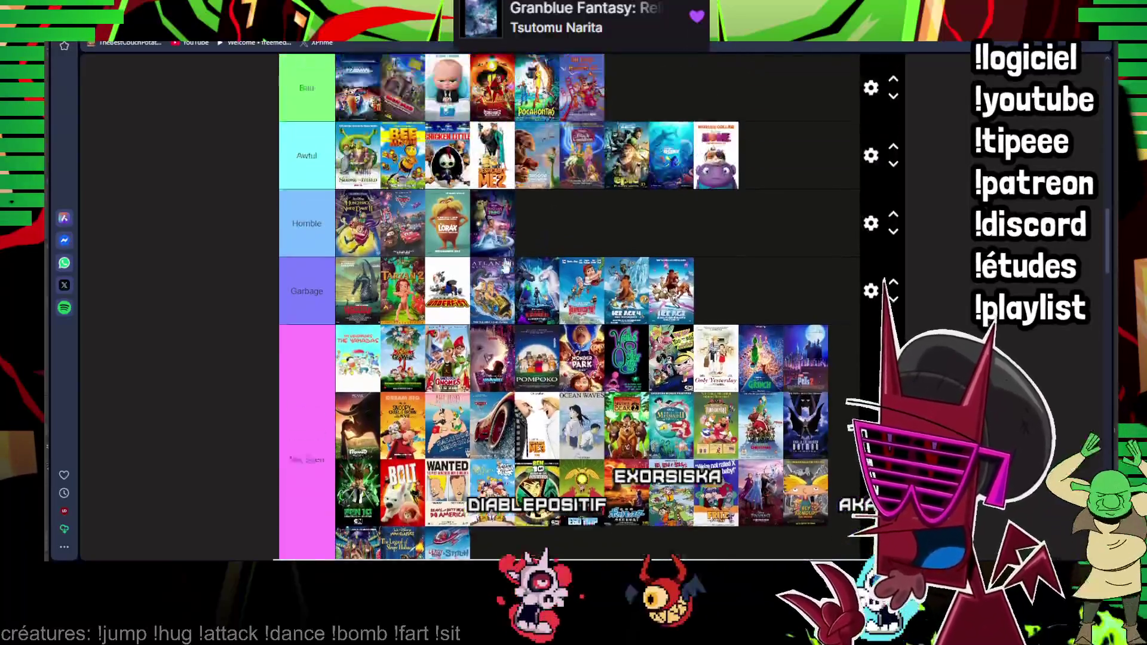
{"action": "left_click_drag", "start_coordinate": [530, 132], "coordinate": [491, 287]}
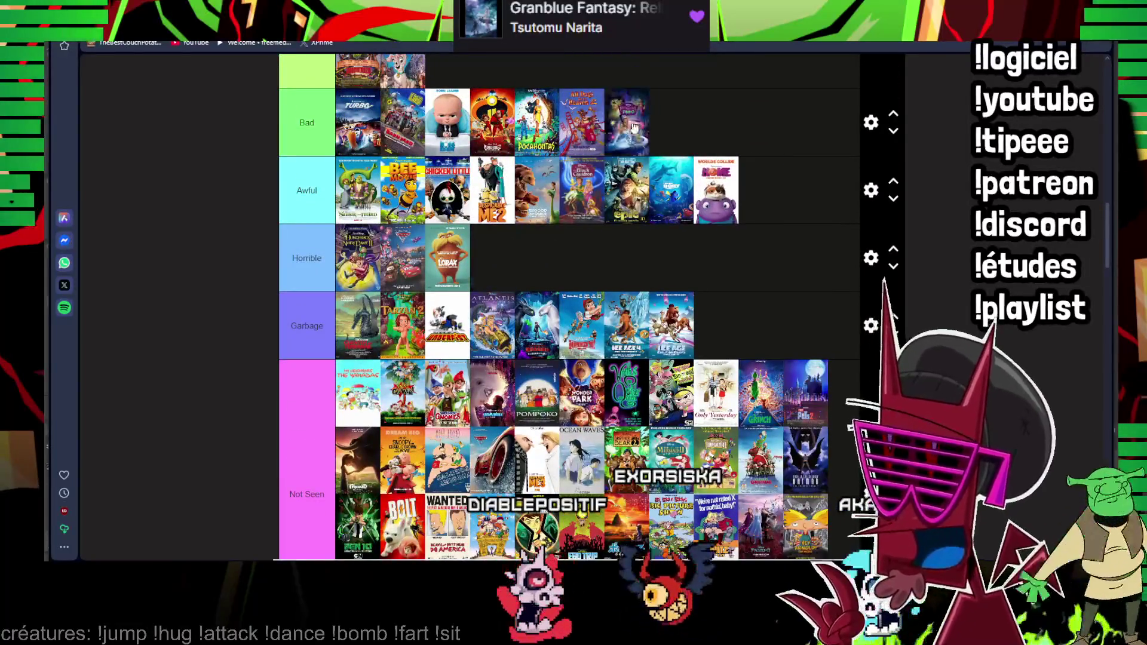
{"action": "scroll", "coordinate": [574, 305], "scroll_direction": "down", "scroll_amount": 3}
{"action": "mouse_move", "coordinate": [300, 353]}
{"action": "left_mouse_down"}
{"action": "mouse_move", "coordinate": [612, 94]}
{"action": "mouse_move", "coordinate": [542, 354]}
{"action": "left_mouse_up"}
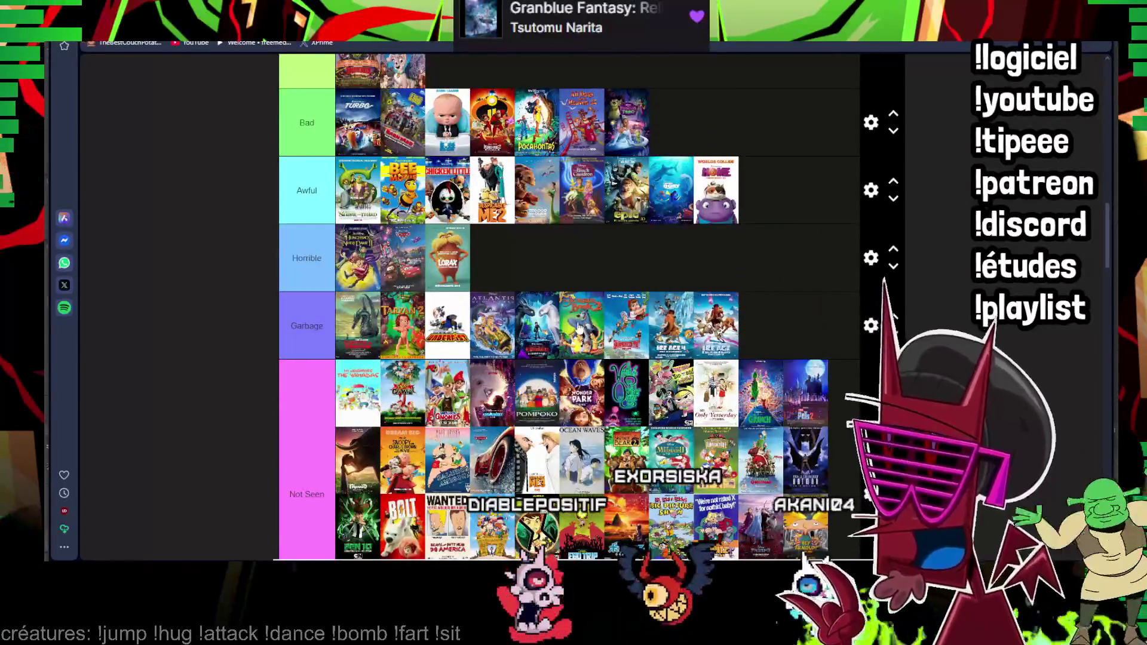
{"action": "left_click_drag", "start_coordinate": [591, 294], "coordinate": [588, 287]}
{"action": "scroll", "coordinate": [587, 287], "scroll_direction": "down", "scroll_amount": 2}
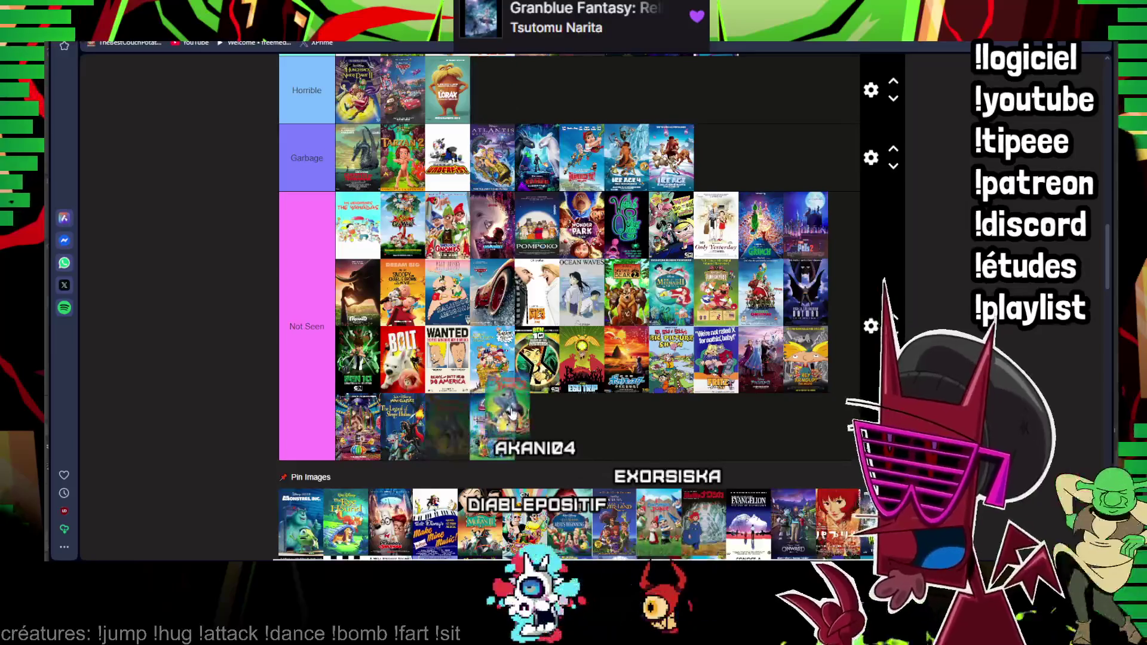
{"action": "left_click_drag", "start_coordinate": [377, 305], "coordinate": [491, 122]}
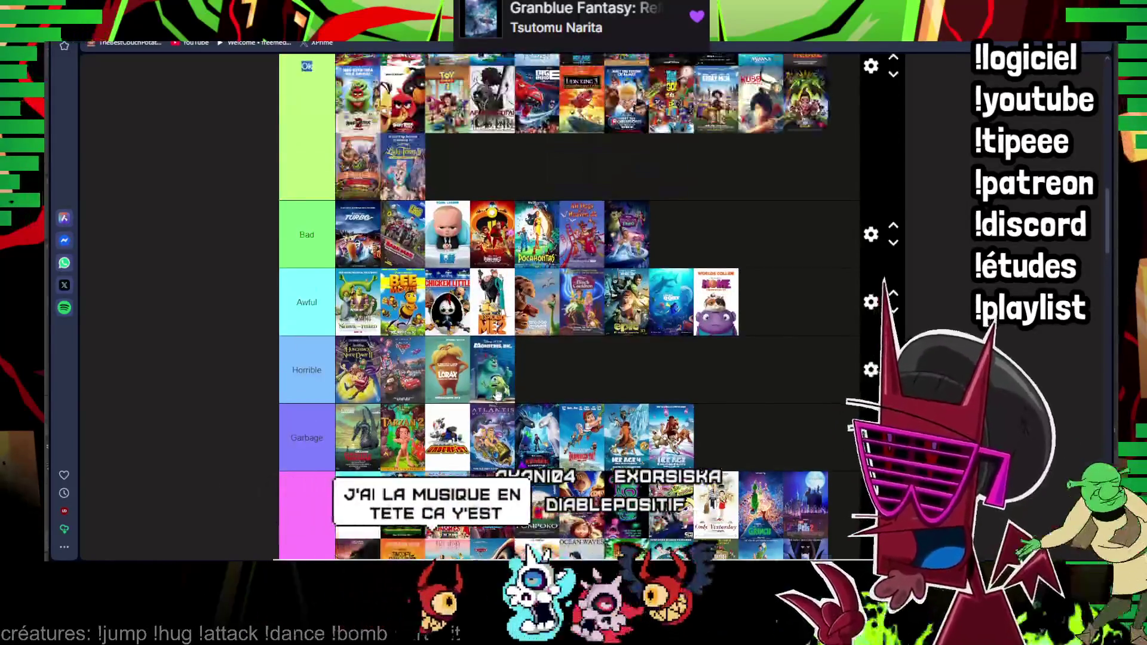
{"action": "scroll", "coordinate": [457, 432], "scroll_direction": "up", "scroll_amount": 3}
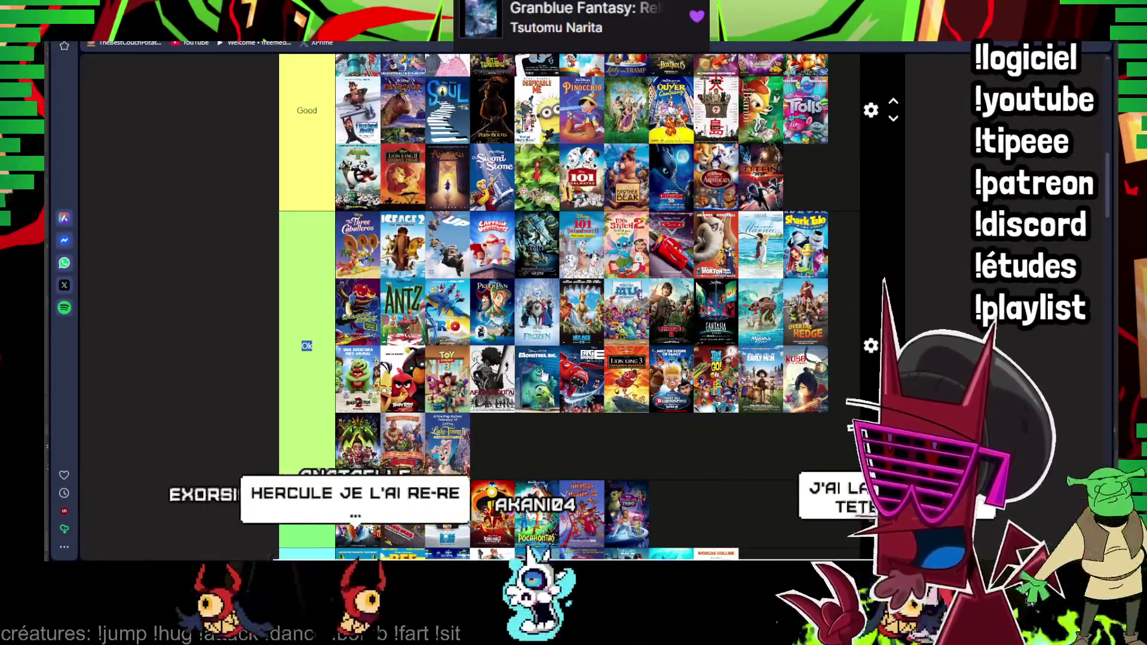
{"action": "scroll", "coordinate": [457, 432], "scroll_direction": "up", "scroll_amount": 3}
{"action": "scroll", "coordinate": [499, 429], "scroll_direction": "up", "scroll_amount": 3}
{"action": "scroll", "coordinate": [500, 429], "scroll_direction": "up", "scroll_amount": 5}
{"action": "scroll", "coordinate": [488, 332], "scroll_direction": "down", "scroll_amount": 10}
{"action": "scroll", "coordinate": [478, 242], "scroll_direction": "down", "scroll_amount": 8}
{"action": "scroll", "coordinate": [477, 242], "scroll_direction": "down", "scroll_amount": 2}
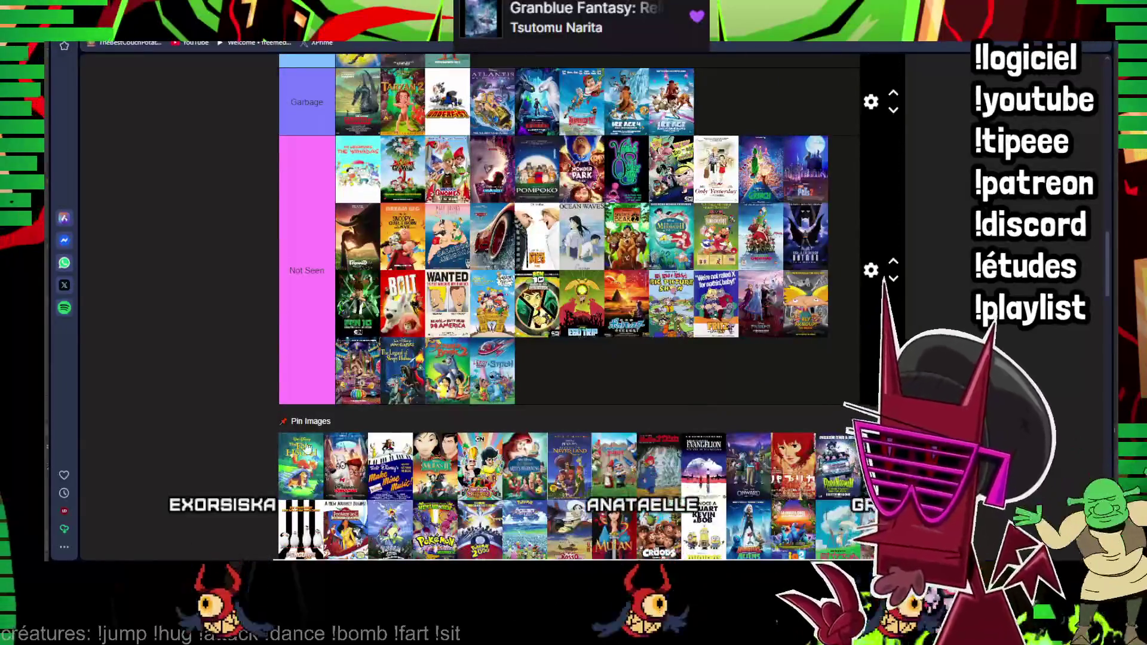
{"action": "scroll", "coordinate": [484, 237], "scroll_direction": "up", "scroll_amount": 5}
{"action": "scroll", "coordinate": [485, 238], "scroll_direction": "up", "scroll_amount": 5}
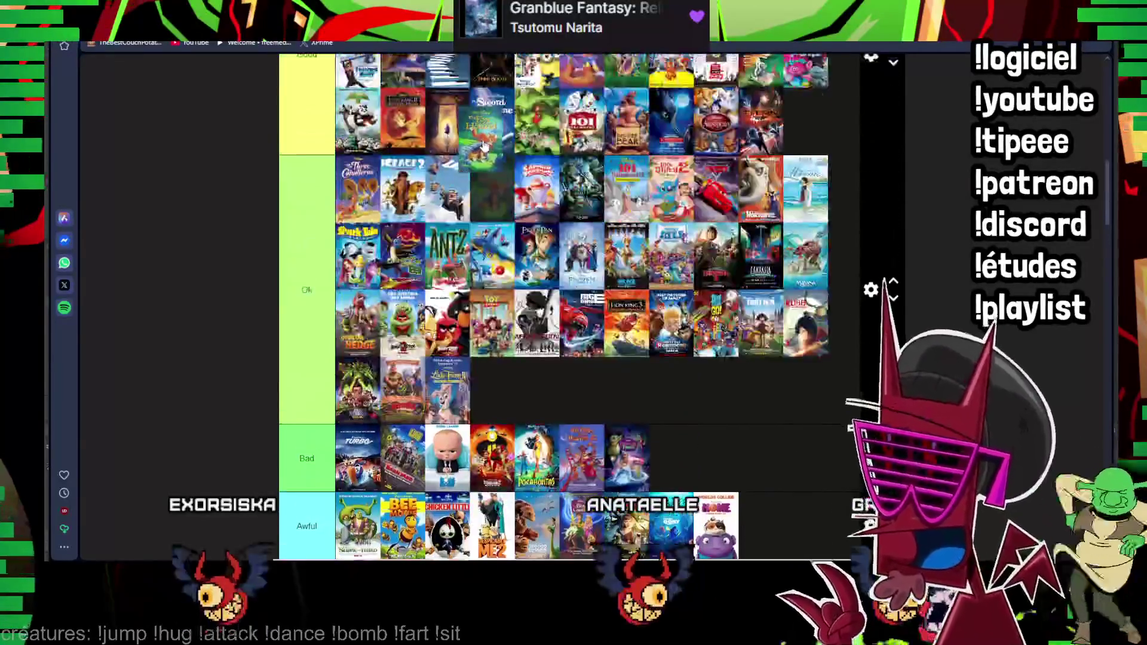
{"action": "scroll", "coordinate": [479, 180], "scroll_direction": "up", "scroll_amount": 4}
{"action": "scroll", "coordinate": [480, 179], "scroll_direction": "up", "scroll_amount": 3}
{"action": "left_click_drag", "start_coordinate": [480, 179], "coordinate": [536, 222]}
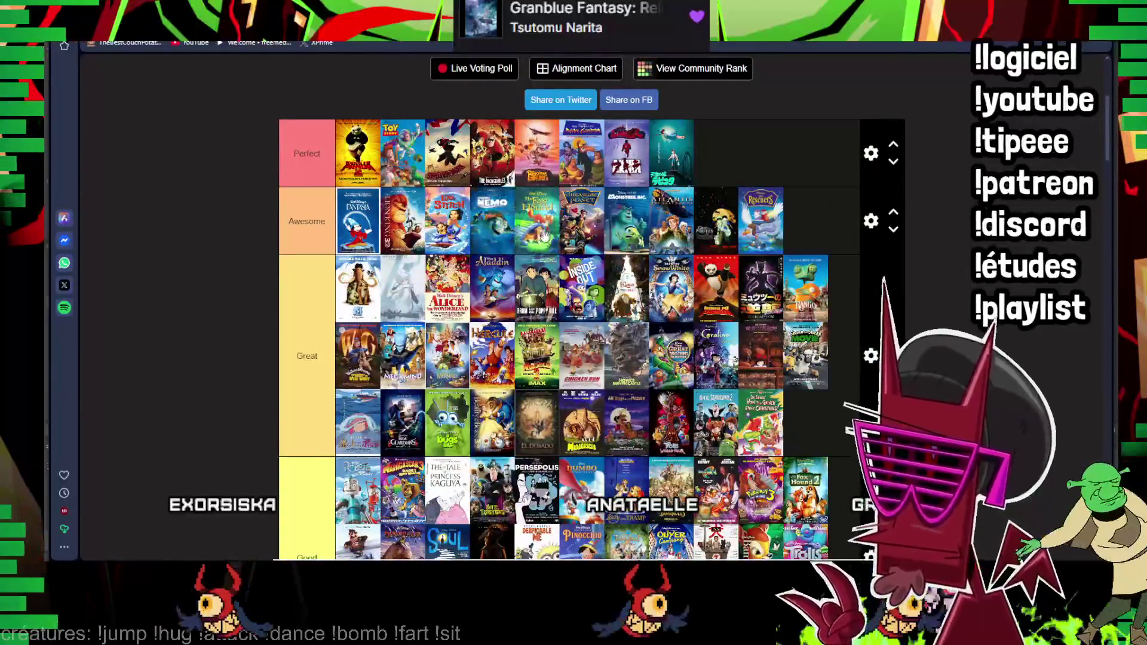
{"action": "scroll", "coordinate": [536, 222], "scroll_direction": "down", "scroll_amount": 6}
{"action": "scroll", "coordinate": [535, 223], "scroll_direction": "down", "scroll_amount": 6}
{"action": "scroll", "coordinate": [536, 222], "scroll_direction": "down", "scroll_amount": 5}
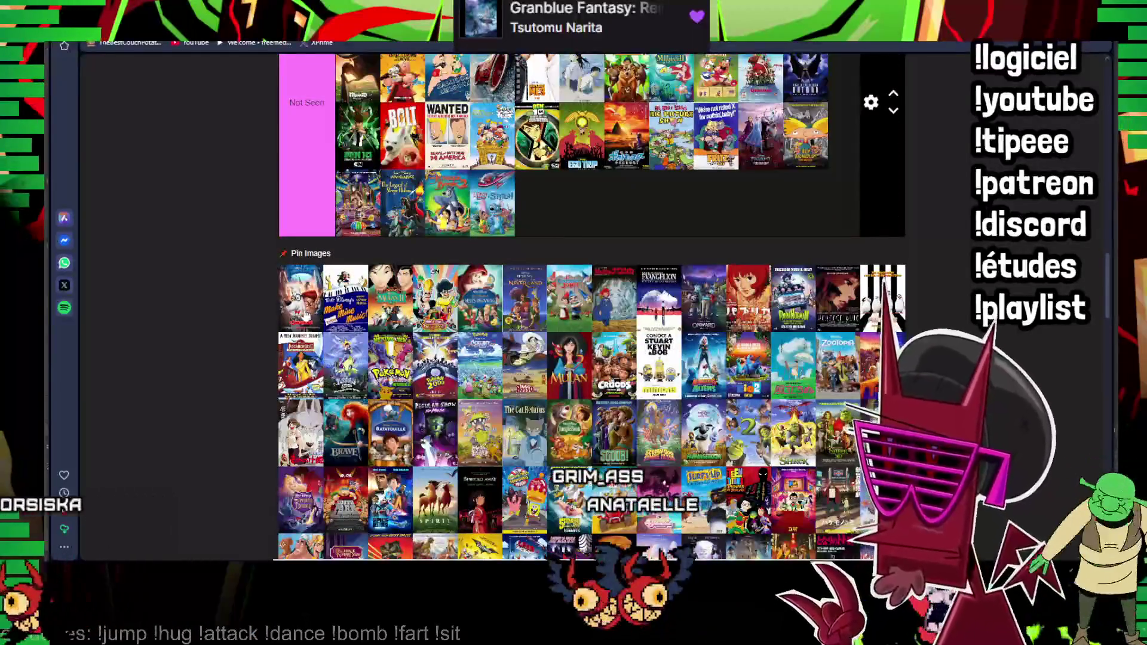
{"action": "left_click_drag", "start_coordinate": [309, 306], "coordinate": [536, 204]}
{"action": "scroll", "coordinate": [421, 269], "scroll_direction": "up", "scroll_amount": 5}
{"action": "scroll", "coordinate": [375, 421], "scroll_direction": "down", "scroll_amount": 3}
{"action": "scroll", "coordinate": [375, 422], "scroll_direction": "down", "scroll_amount": 3}
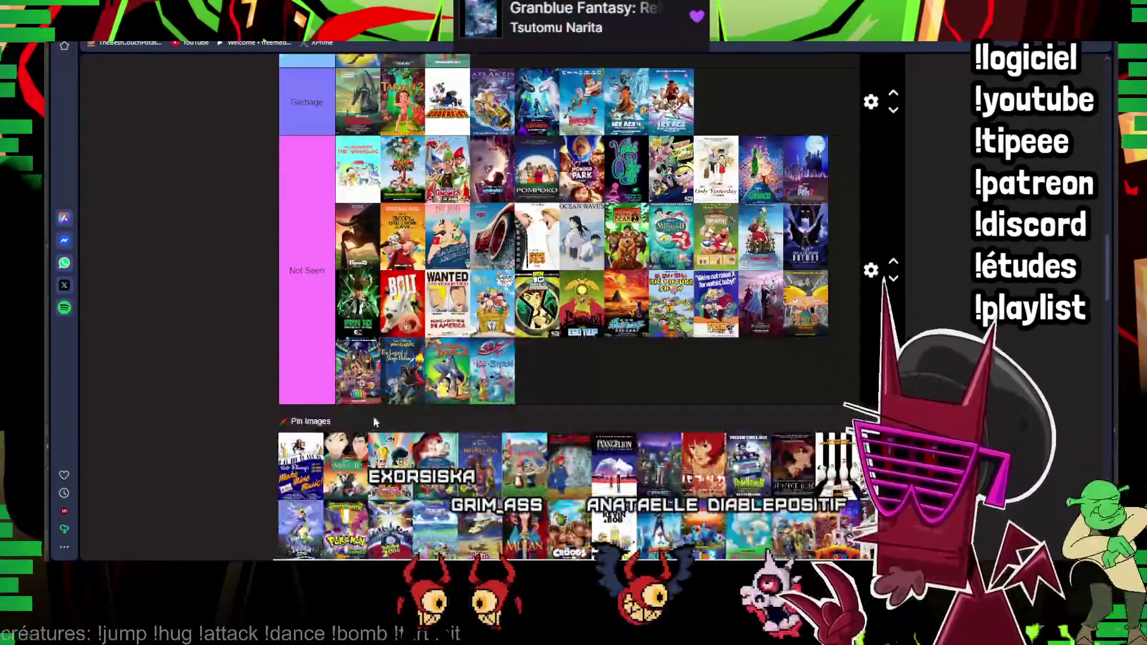
{"action": "left_click_drag", "start_coordinate": [308, 454], "coordinate": [544, 383]}
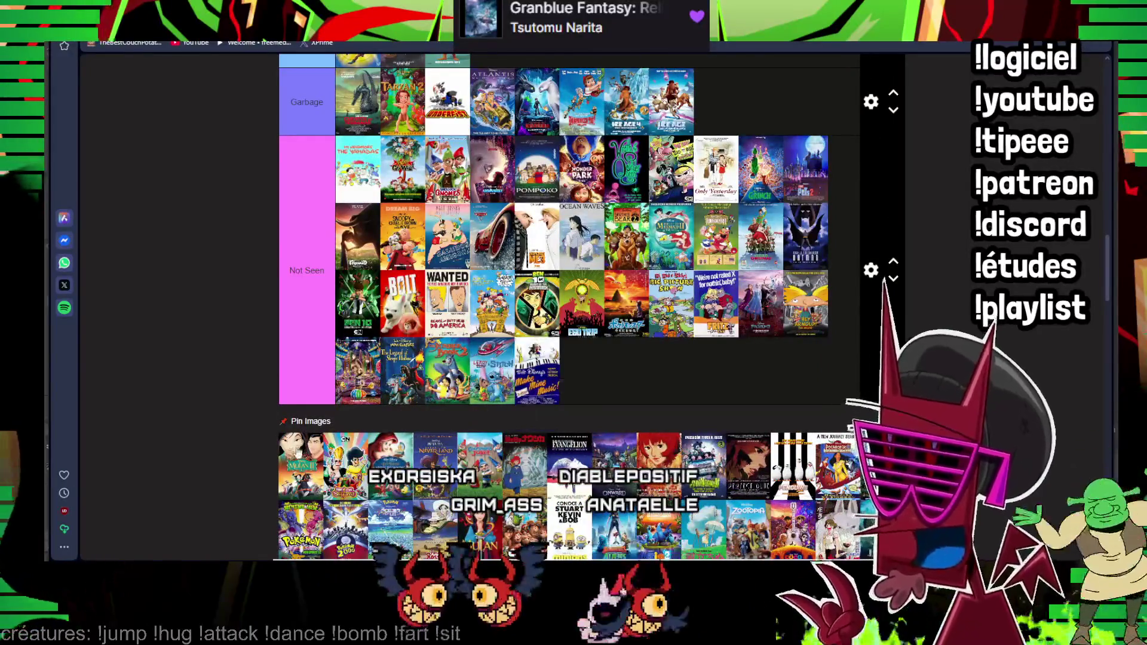
{"action": "left_click_drag", "start_coordinate": [299, 453], "coordinate": [676, 117]}
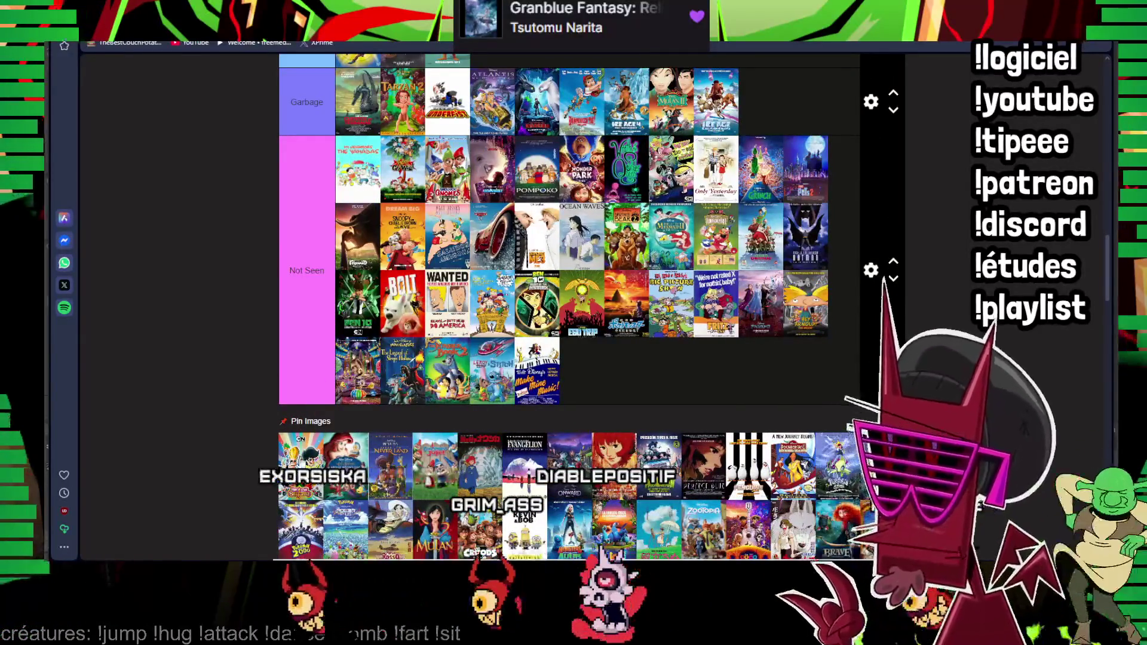
- Move four more unranked posters into Not Seen and pick up the next one to rank
{"action": "left_click_drag", "start_coordinate": [301, 455], "coordinate": [529, 383]}
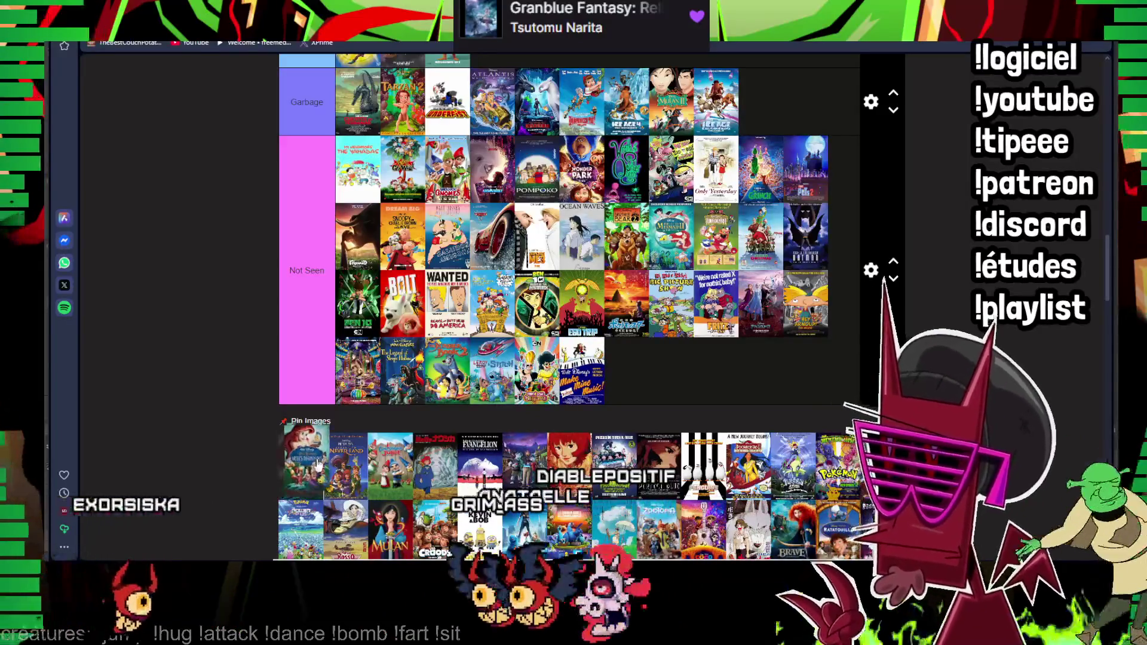
{"action": "left_click_drag", "start_coordinate": [318, 464], "coordinate": [613, 379]}
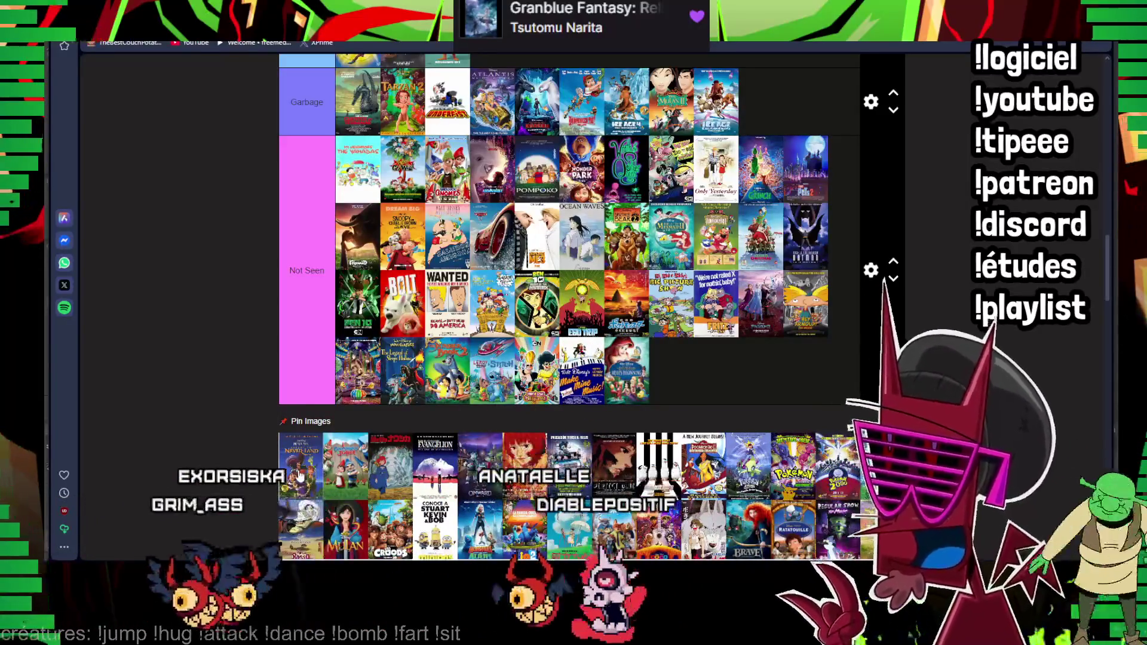
{"action": "left_click_drag", "start_coordinate": [309, 458], "coordinate": [609, 372]}
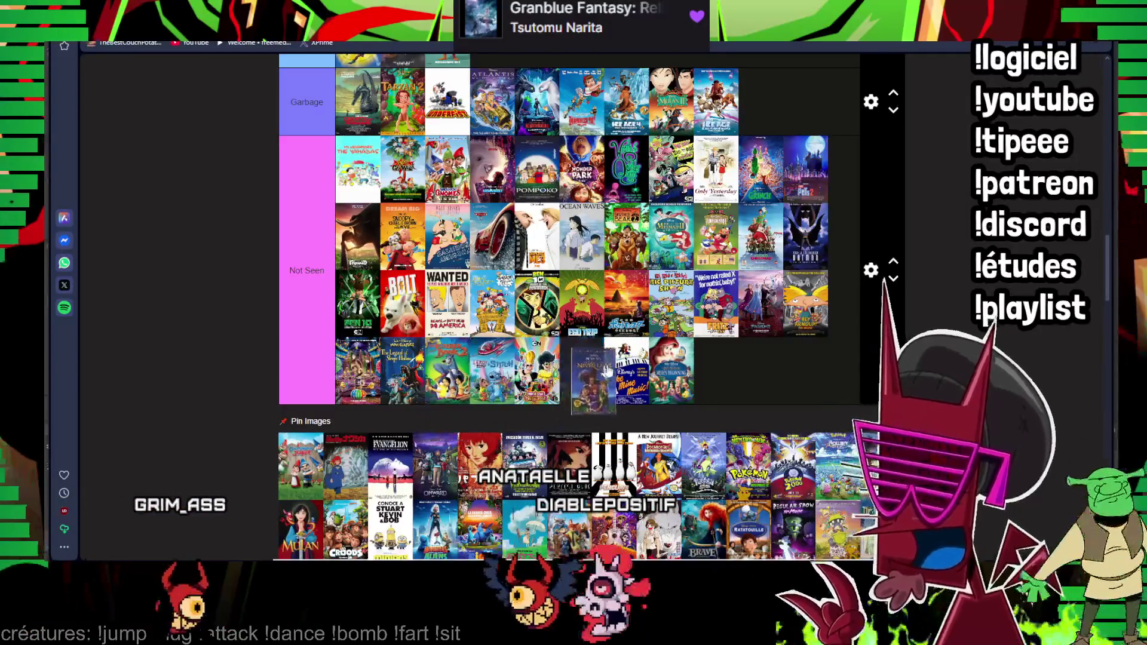
{"action": "left_click_drag", "start_coordinate": [301, 462], "coordinate": [582, 372]}
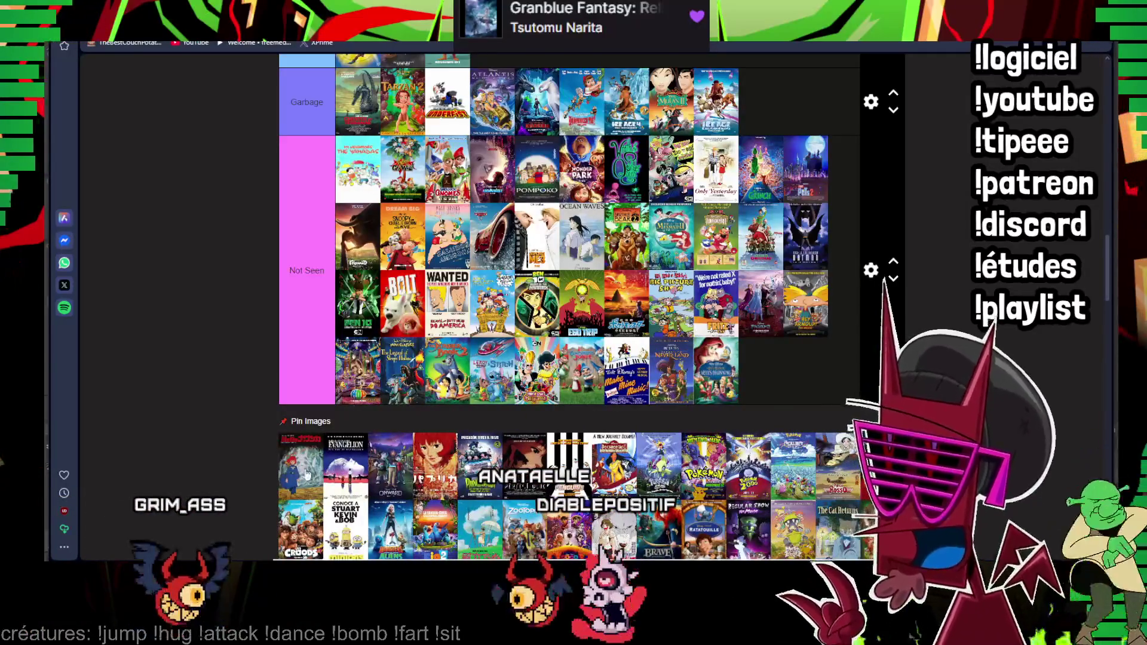
{"action": "left_click_drag", "start_coordinate": [308, 485], "coordinate": [646, 394]}
{"action": "scroll", "coordinate": [484, 403], "scroll_direction": "down", "scroll_amount": 15}
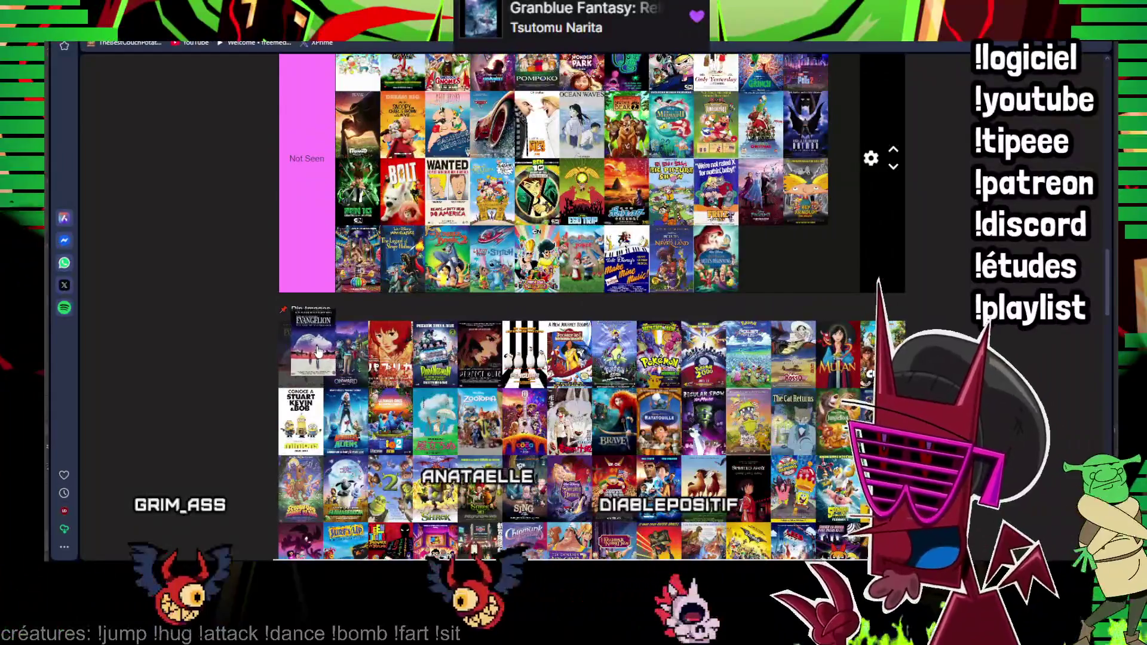
{"action": "left_click_drag", "start_coordinate": [318, 352], "coordinate": [312, 356]}
{"action": "scroll", "coordinate": [312, 357], "scroll_direction": "up", "scroll_amount": 15}
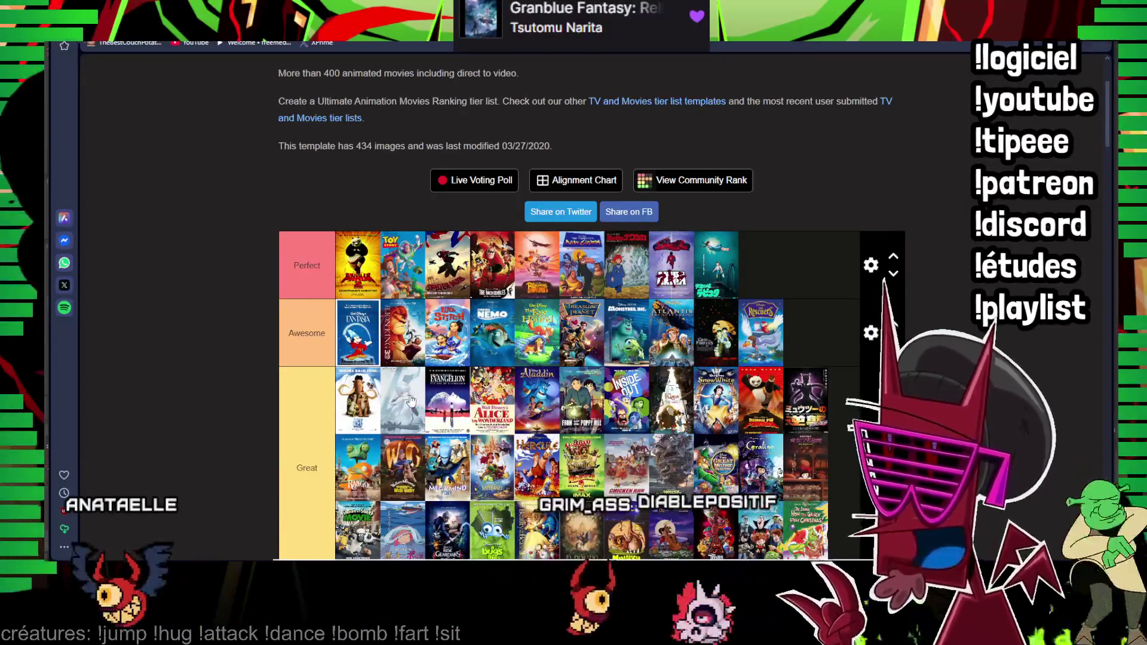
{"action": "left_click_drag", "start_coordinate": [415, 397], "coordinate": [348, 358]}
{"action": "scroll", "coordinate": [377, 376], "scroll_direction": "down", "scroll_amount": 15}
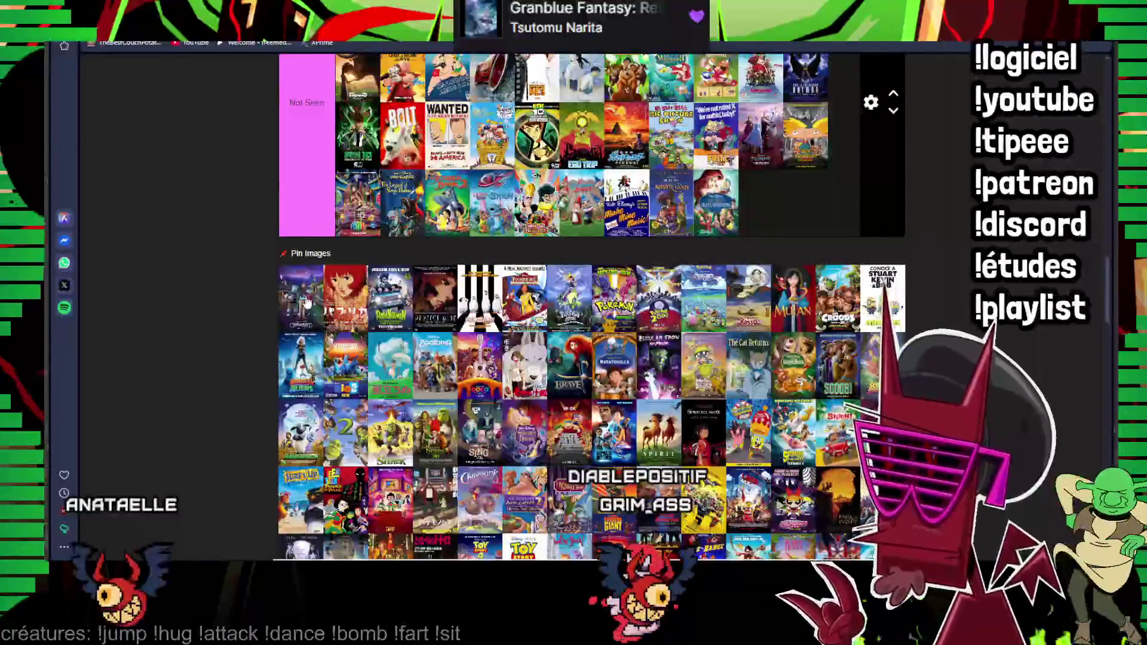
{"action": "scroll", "coordinate": [309, 305], "scroll_direction": "up", "scroll_amount": 5}
{"action": "left_click_drag", "start_coordinate": [305, 304], "coordinate": [319, 305]}
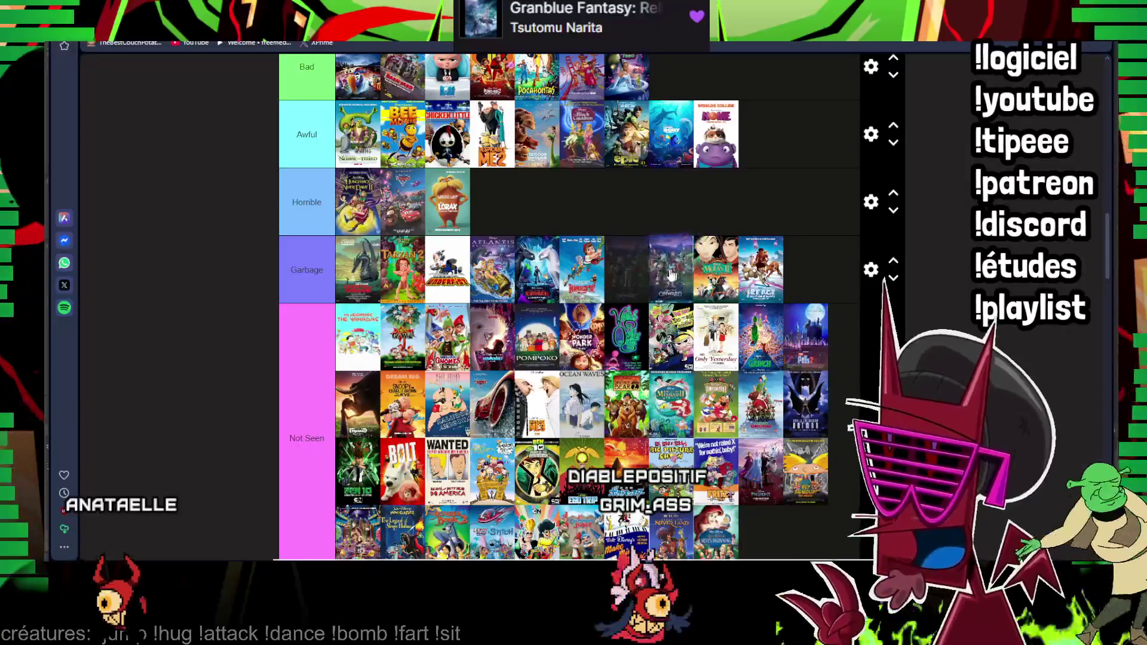
{"action": "scroll", "coordinate": [673, 277], "scroll_direction": "down", "scroll_amount": 10}
{"action": "mouse_move", "coordinate": [300, 242]}
{"action": "left_mouse_down"}
{"action": "mouse_move", "coordinate": [316, 307]}
{"action": "mouse_move", "coordinate": [325, 285]}
{"action": "left_mouse_up"}
{"action": "scroll", "coordinate": [317, 307], "scroll_direction": "up", "scroll_amount": 3}
{"action": "scroll", "coordinate": [315, 296], "scroll_direction": "up", "scroll_amount": 5}
{"action": "mouse_move", "coordinate": [767, 94]}
{"action": "left_mouse_down"}
{"action": "mouse_move", "coordinate": [308, 367]}
{"action": "mouse_move", "coordinate": [391, 334]}
{"action": "left_mouse_up"}
{"action": "scroll", "coordinate": [307, 368], "scroll_direction": "down", "scroll_amount": 10}
{"action": "scroll", "coordinate": [358, 350], "scroll_direction": "up", "scroll_amount": 8}
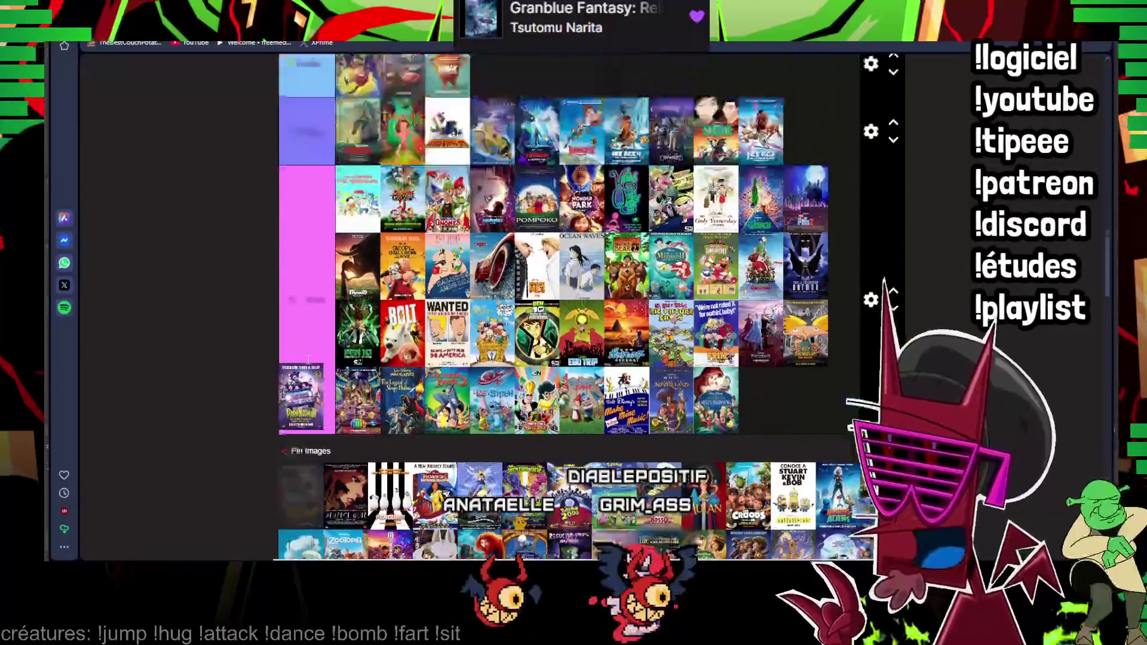
{"action": "scroll", "coordinate": [592, 305], "scroll_direction": "down", "scroll_amount": 5}
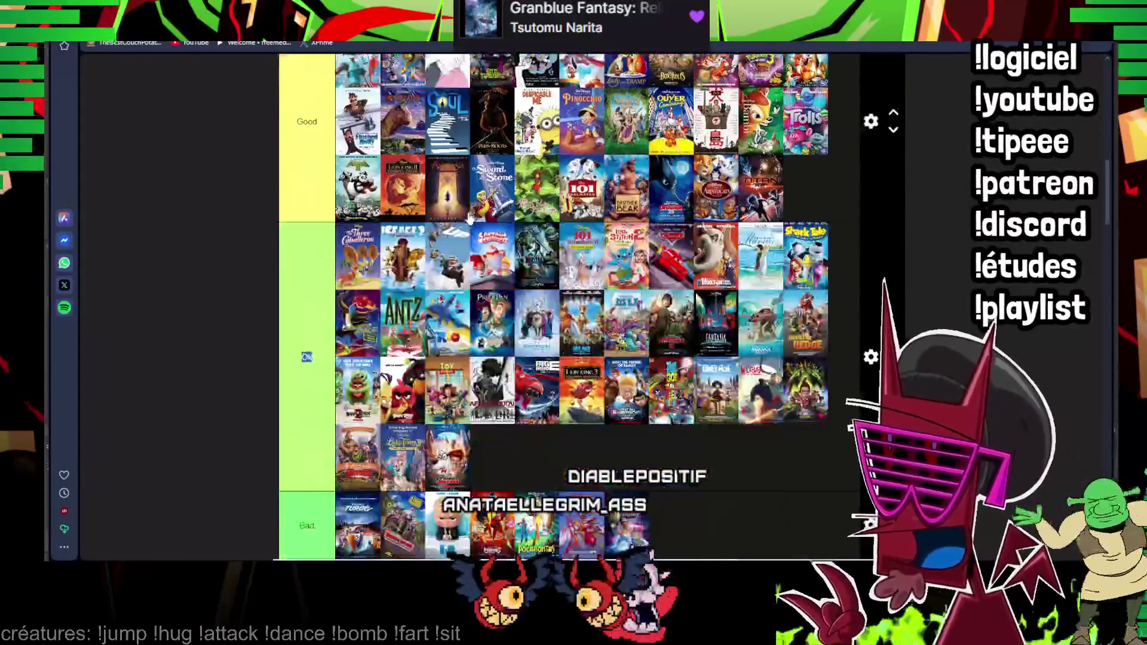
{"action": "scroll", "coordinate": [592, 306], "scroll_direction": "down", "scroll_amount": 5}
{"action": "scroll", "coordinate": [592, 305], "scroll_direction": "down", "scroll_amount": 5}
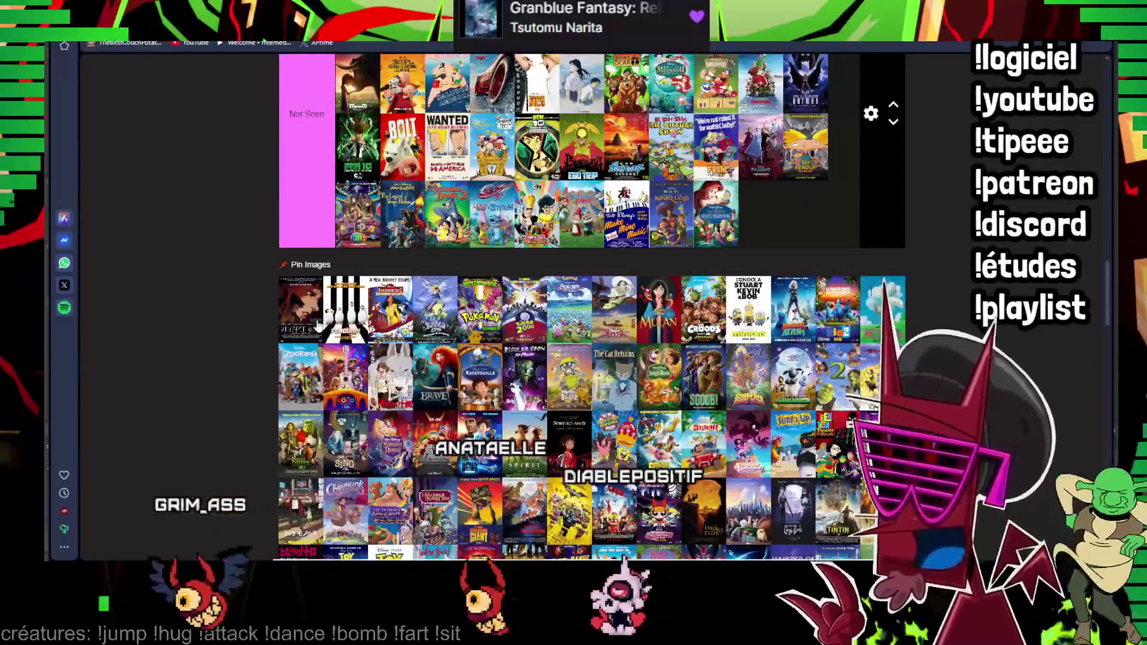
{"action": "left_click_drag", "start_coordinate": [320, 319], "coordinate": [321, 318]}
{"action": "scroll", "coordinate": [321, 318], "scroll_direction": "up", "scroll_amount": 5}
{"action": "scroll", "coordinate": [320, 318], "scroll_direction": "up", "scroll_amount": 5}
{"action": "scroll", "coordinate": [320, 318], "scroll_direction": "up", "scroll_amount": 5}
{"action": "scroll", "coordinate": [320, 318], "scroll_direction": "up", "scroll_amount": 5}
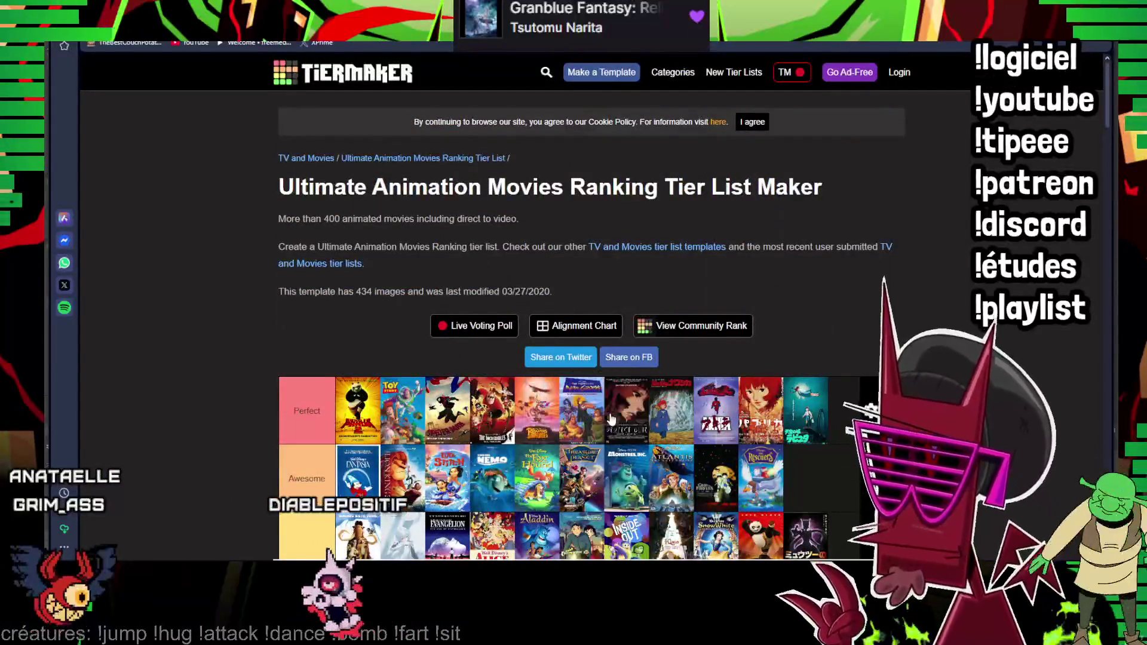
{"action": "scroll", "coordinate": [610, 419], "scroll_direction": "down", "scroll_amount": 5}
{"action": "scroll", "coordinate": [611, 419], "scroll_direction": "down", "scroll_amount": 5}
{"action": "scroll", "coordinate": [357, 409], "scroll_direction": "down", "scroll_amount": 3}
{"action": "scroll", "coordinate": [357, 408], "scroll_direction": "down", "scroll_amount": 3}
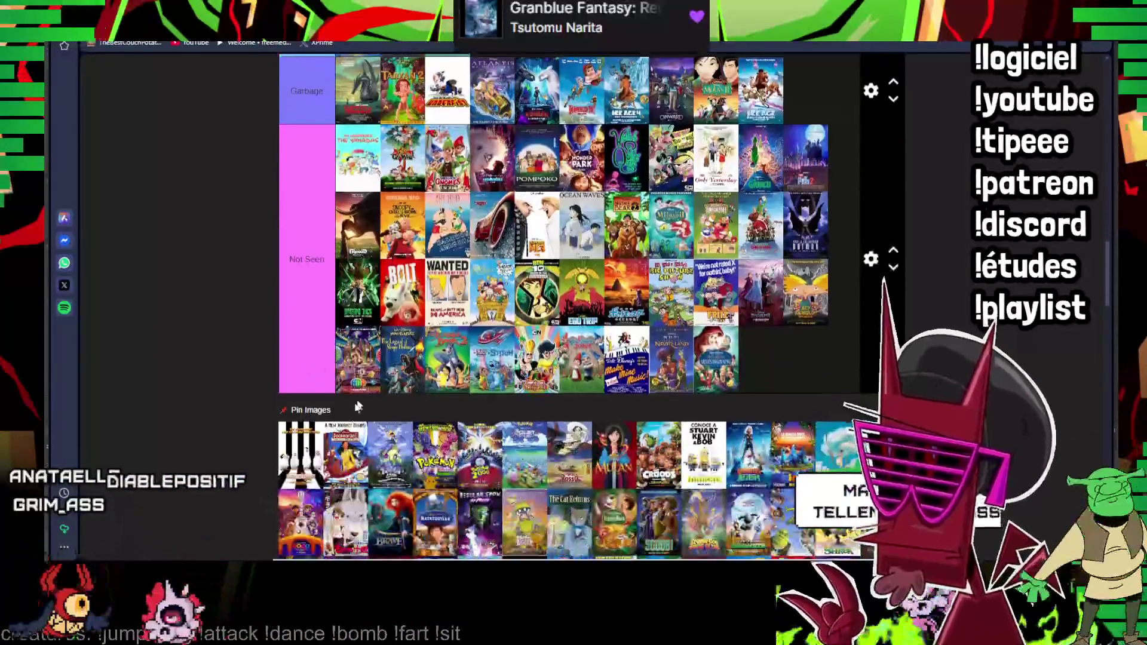
{"action": "scroll", "coordinate": [371, 322], "scroll_direction": "up", "scroll_amount": 5}
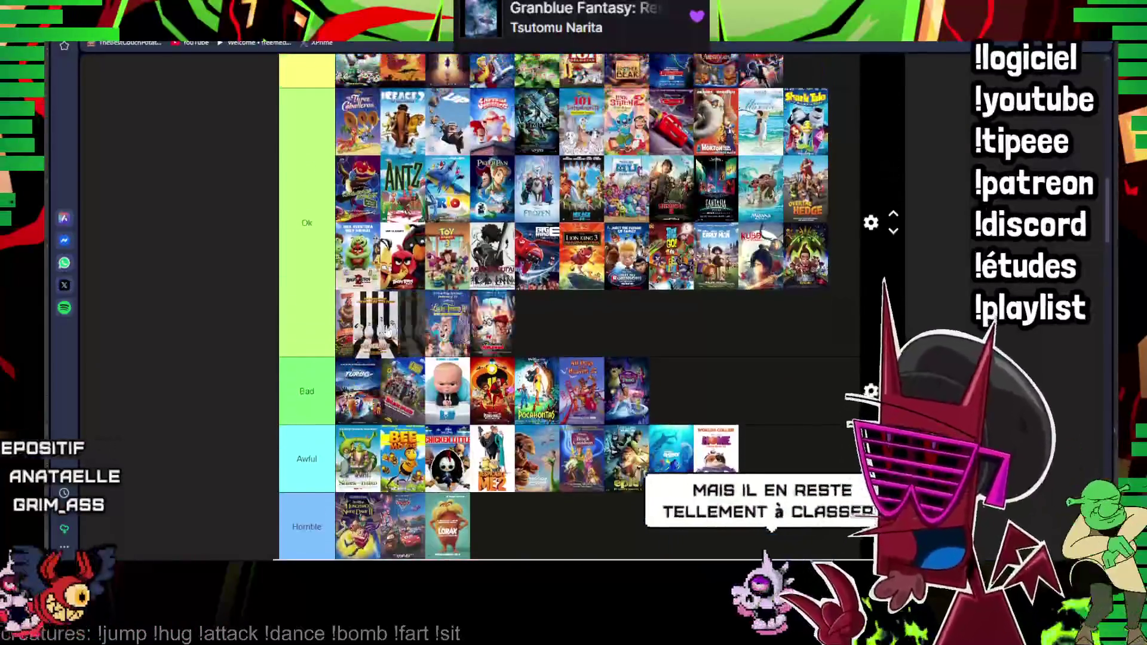
{"action": "left_click_drag", "start_coordinate": [372, 323], "coordinate": [538, 289]}
{"action": "scroll", "coordinate": [714, 246], "scroll_direction": "down", "scroll_amount": 5}
{"action": "scroll", "coordinate": [715, 247], "scroll_direction": "down", "scroll_amount": 5}
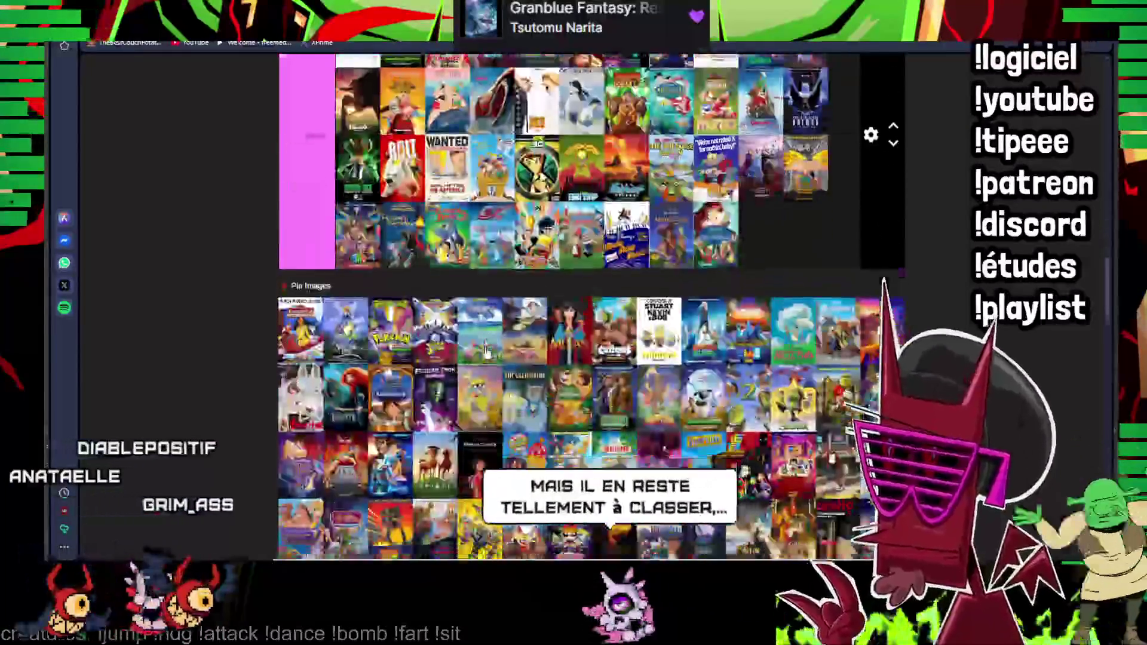
{"action": "scroll", "coordinate": [714, 246], "scroll_direction": "down", "scroll_amount": 3}
{"action": "scroll", "coordinate": [714, 247], "scroll_direction": "up", "scroll_amount": 2}
{"action": "scroll", "coordinate": [592, 359], "scroll_direction": "down", "scroll_amount": 5}
{"action": "scroll", "coordinate": [593, 359], "scroll_direction": "down", "scroll_amount": 5}
{"action": "scroll", "coordinate": [591, 359], "scroll_direction": "down", "scroll_amount": 5}
{"action": "scroll", "coordinate": [592, 358], "scroll_direction": "up", "scroll_amount": 5}
{"action": "scroll", "coordinate": [315, 299], "scroll_direction": "up", "scroll_amount": 3}
{"action": "scroll", "coordinate": [314, 298], "scroll_direction": "up", "scroll_amount": 3}
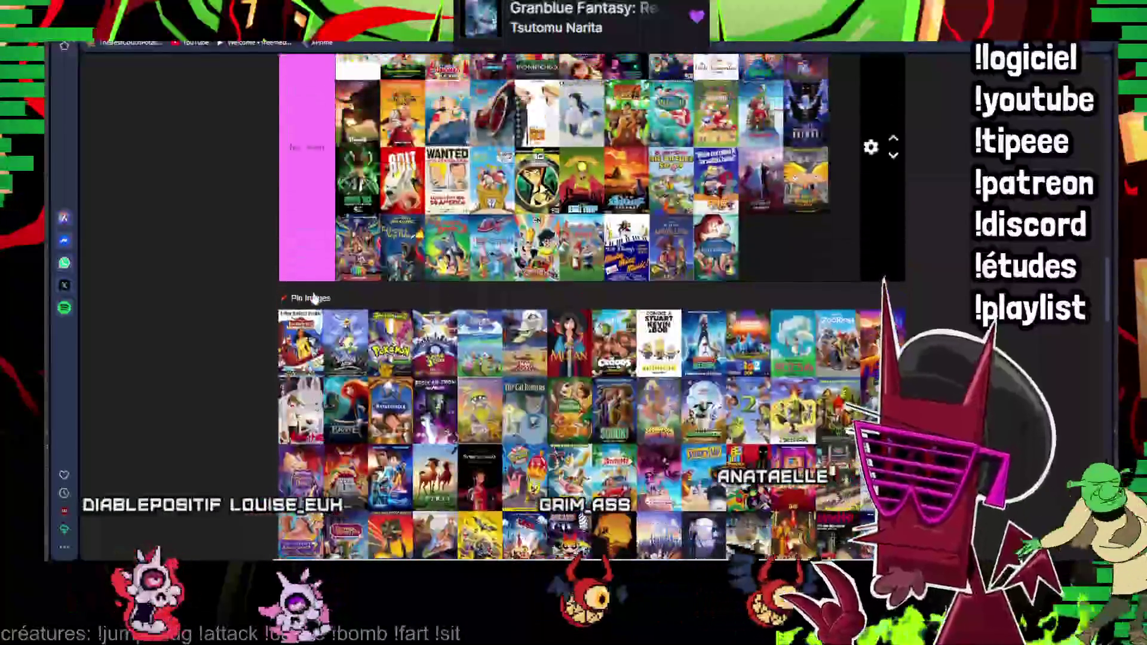
{"action": "scroll", "coordinate": [324, 348], "scroll_direction": "up", "scroll_amount": 1}
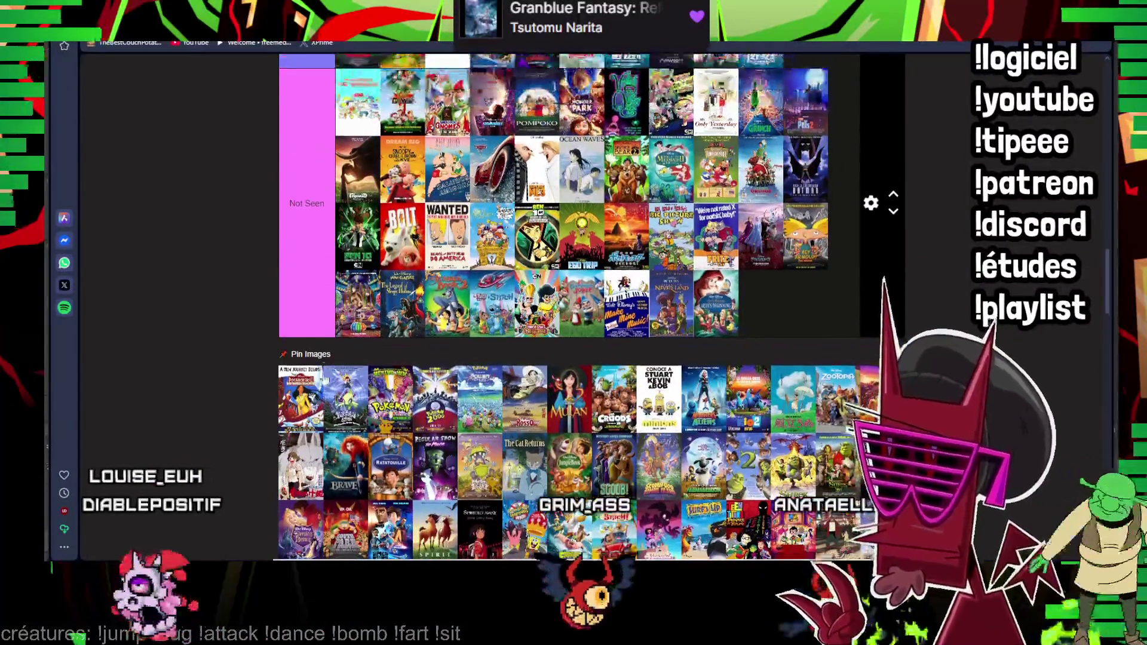
{"action": "scroll", "coordinate": [336, 372], "scroll_direction": "up", "scroll_amount": 2}
{"action": "left_click_drag", "start_coordinate": [337, 372], "coordinate": [609, 207]}
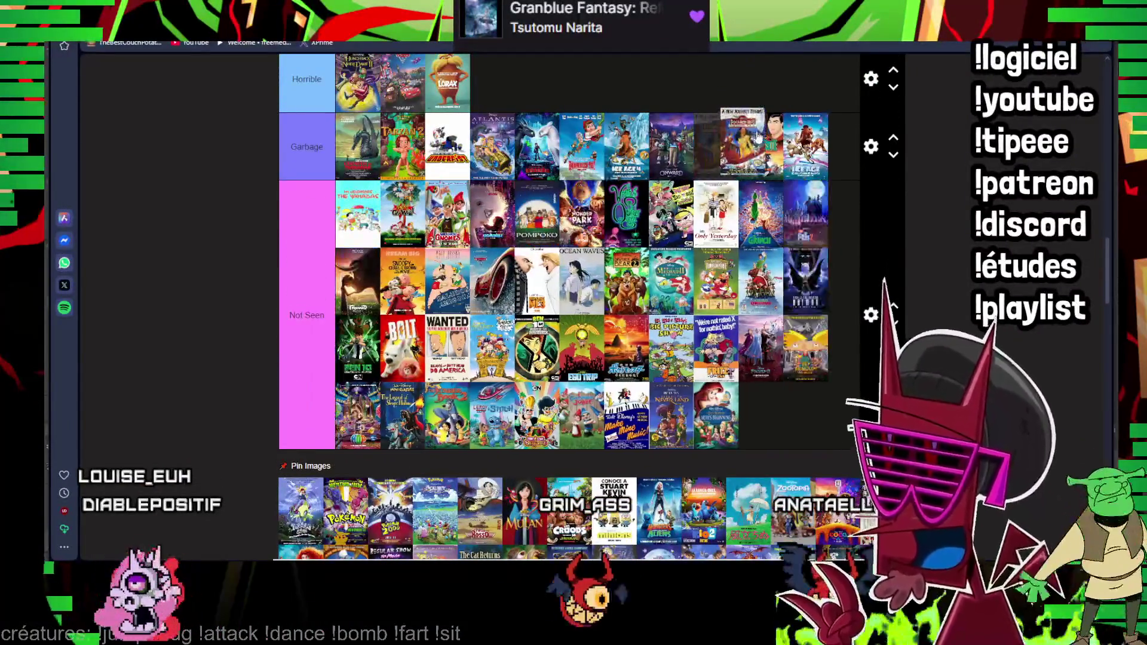
{"action": "scroll", "coordinate": [325, 402], "scroll_direction": "down", "scroll_amount": 1}
{"action": "scroll", "coordinate": [326, 402], "scroll_direction": "down", "scroll_amount": 1}
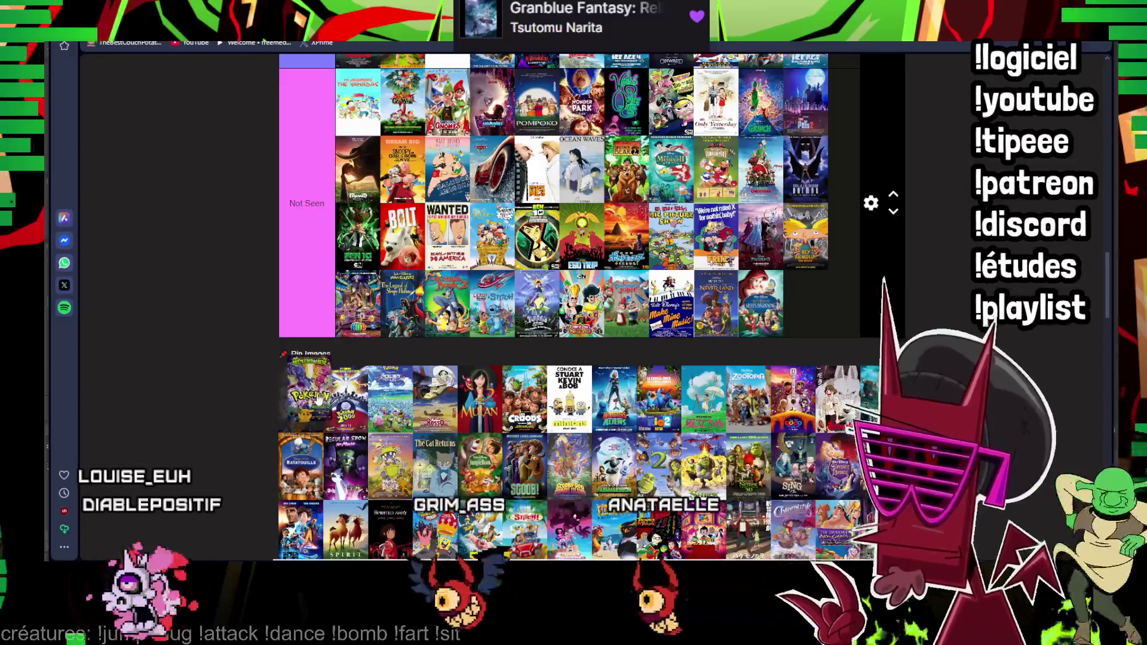
{"action": "scroll", "coordinate": [318, 401], "scroll_direction": "up", "scroll_amount": 5}
{"action": "scroll", "coordinate": [318, 401], "scroll_direction": "up", "scroll_amount": 5}
{"action": "scroll", "coordinate": [318, 401], "scroll_direction": "up", "scroll_amount": 5}
{"action": "scroll", "coordinate": [353, 394], "scroll_direction": "up", "scroll_amount": 2}
- Place the Pokémon poster in the Great tier and carry the held poster toward the lower tiers
{"action": "left_click_drag", "start_coordinate": [319, 400], "coordinate": [506, 405]}
{"action": "scroll", "coordinate": [353, 394], "scroll_direction": "down", "scroll_amount": 3}
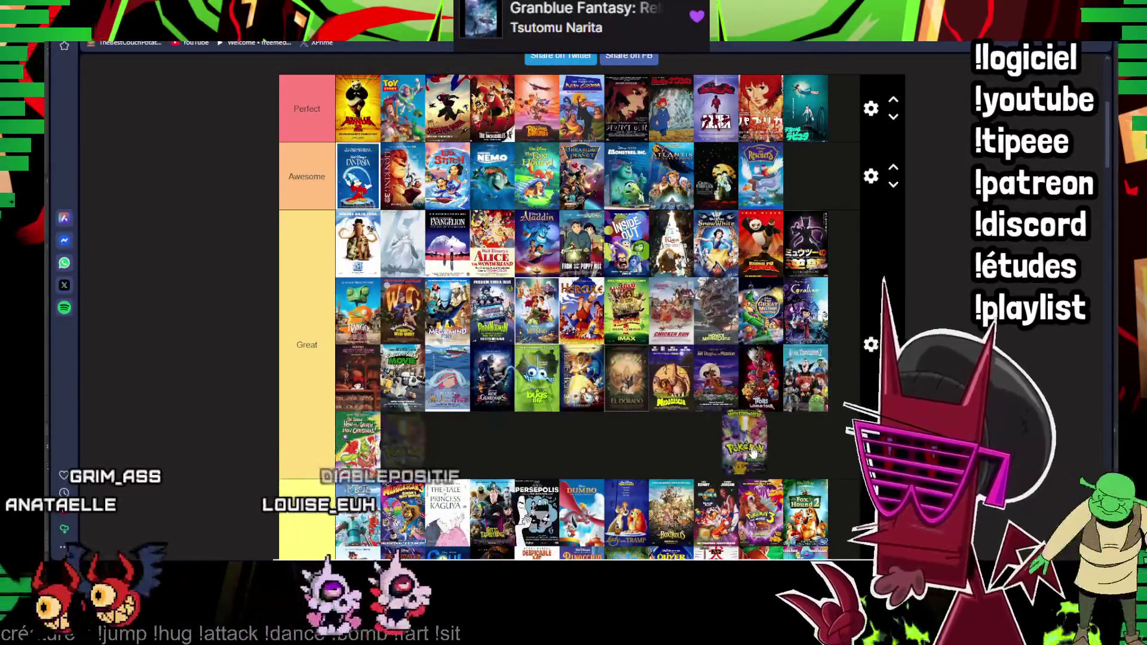
{"action": "left_click_drag", "start_coordinate": [810, 386], "coordinate": [807, 263]}
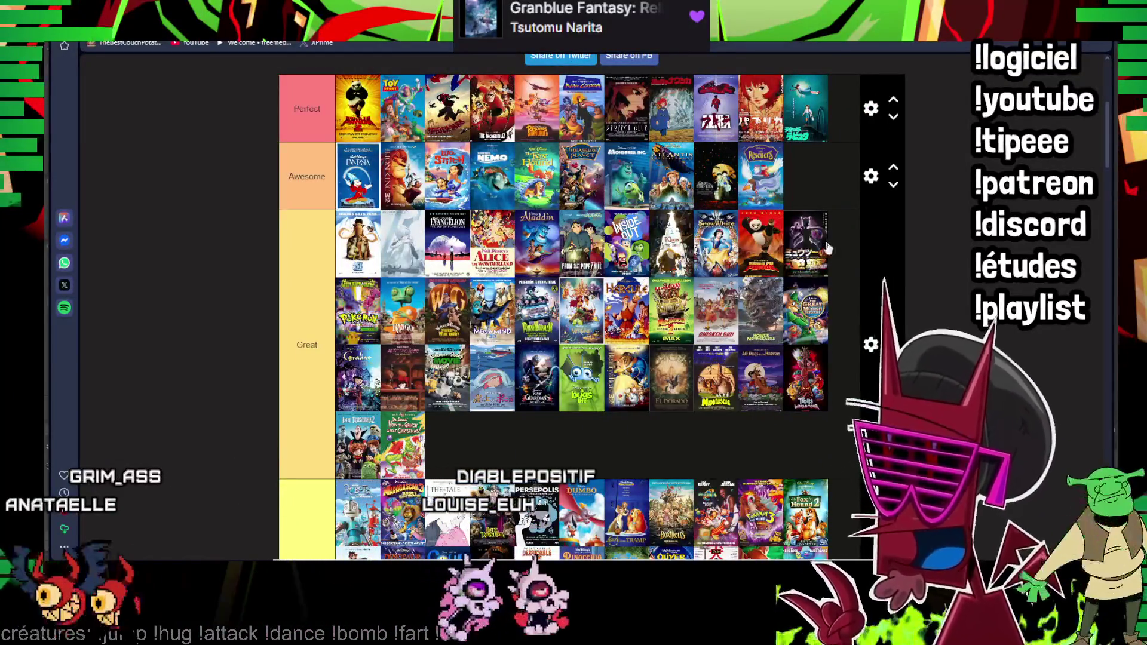
{"action": "scroll", "coordinate": [818, 253], "scroll_direction": "down", "scroll_amount": 5}
{"action": "scroll", "coordinate": [818, 253], "scroll_direction": "down", "scroll_amount": 5}
{"action": "scroll", "coordinate": [798, 233], "scroll_direction": "down", "scroll_amount": 3}
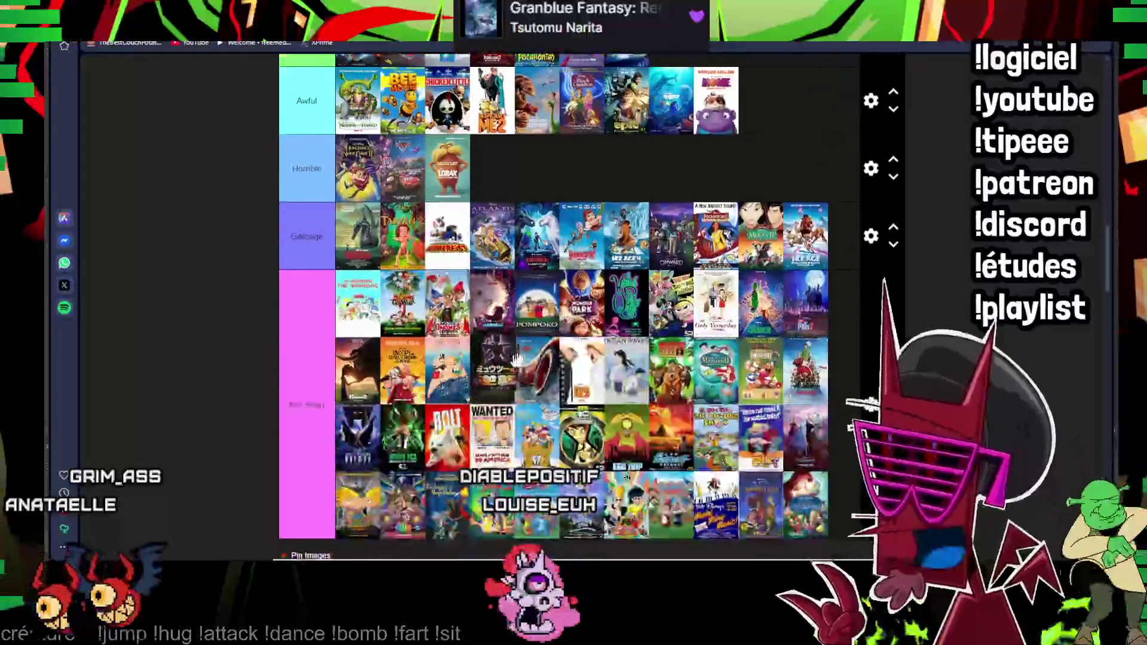
{"action": "left_click_drag", "start_coordinate": [818, 254], "coordinate": [786, 215]}
{"action": "scroll", "coordinate": [568, 289], "scroll_direction": "down", "scroll_amount": 5}
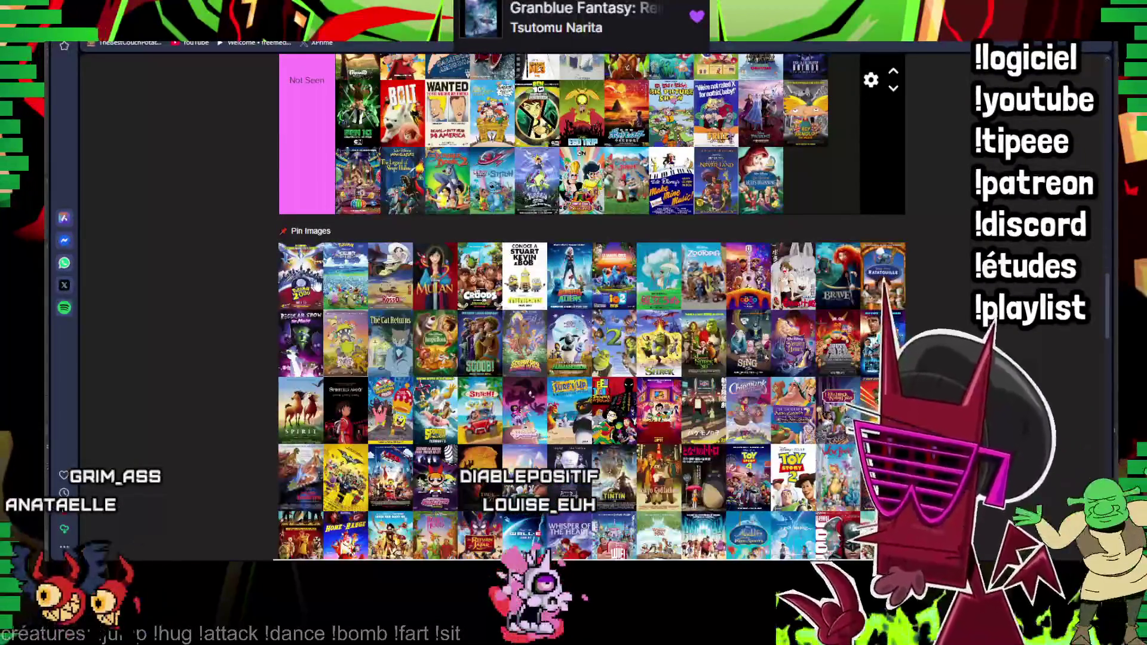
{"action": "scroll", "coordinate": [292, 305], "scroll_direction": "up", "scroll_amount": 5}
{"action": "scroll", "coordinate": [359, 324], "scroll_direction": "up", "scroll_amount": 5}
{"action": "scroll", "coordinate": [412, 340], "scroll_direction": "up", "scroll_amount": 5}
{"action": "scroll", "coordinate": [465, 357], "scroll_direction": "up", "scroll_amount": 5}
{"action": "scroll", "coordinate": [465, 356], "scroll_direction": "down", "scroll_amount": 5}
{"action": "scroll", "coordinate": [431, 385], "scroll_direction": "down", "scroll_amount": 5}
{"action": "scroll", "coordinate": [395, 422], "scroll_direction": "down", "scroll_amount": 5}
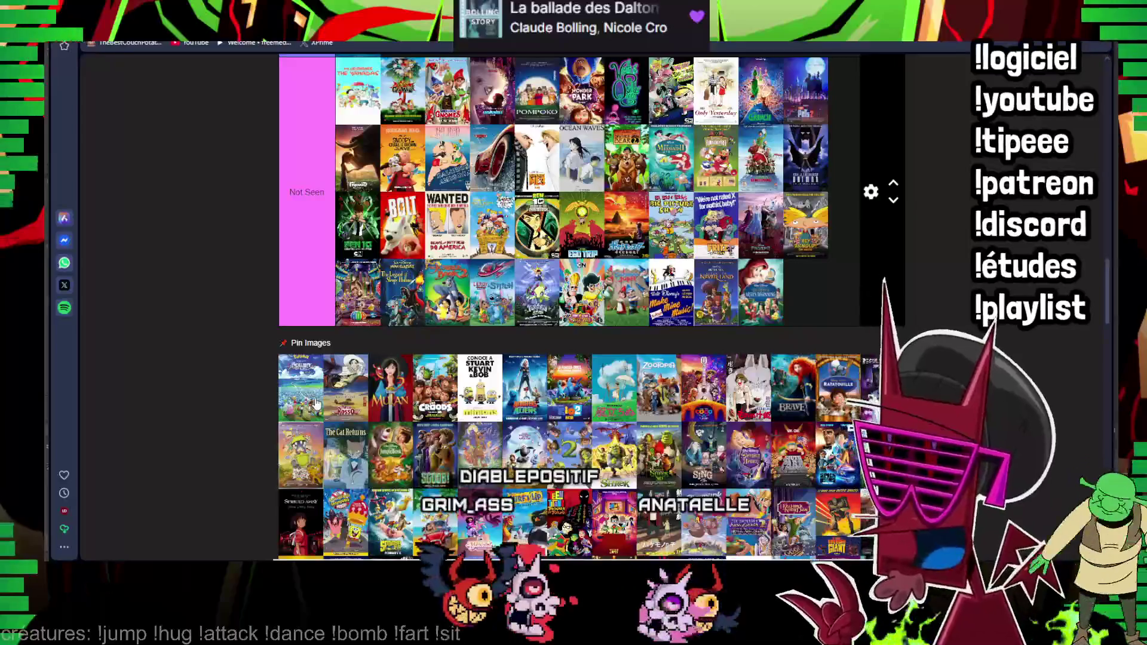
- Rank Porco Rosso in Perfect and put the Minions poster in Not Seen
{"action": "left_click_drag", "start_coordinate": [316, 406], "coordinate": [420, 311]}
{"action": "scroll", "coordinate": [309, 390], "scroll_direction": "up", "scroll_amount": 5}
{"action": "scroll", "coordinate": [319, 359], "scroll_direction": "up", "scroll_amount": 5}
{"action": "scroll", "coordinate": [331, 309], "scroll_direction": "up", "scroll_amount": 5}
{"action": "left_click_drag", "start_coordinate": [310, 390], "coordinate": [331, 310]}
{"action": "left_click_drag", "start_coordinate": [642, 384], "coordinate": [638, 386]}
{"action": "scroll", "coordinate": [583, 382], "scroll_direction": "down", "scroll_amount": 5}
{"action": "scroll", "coordinate": [494, 372], "scroll_direction": "down", "scroll_amount": 5}
{"action": "scroll", "coordinate": [403, 363], "scroll_direction": "down", "scroll_amount": 5}
{"action": "scroll", "coordinate": [363, 358], "scroll_direction": "up", "scroll_amount": 2}
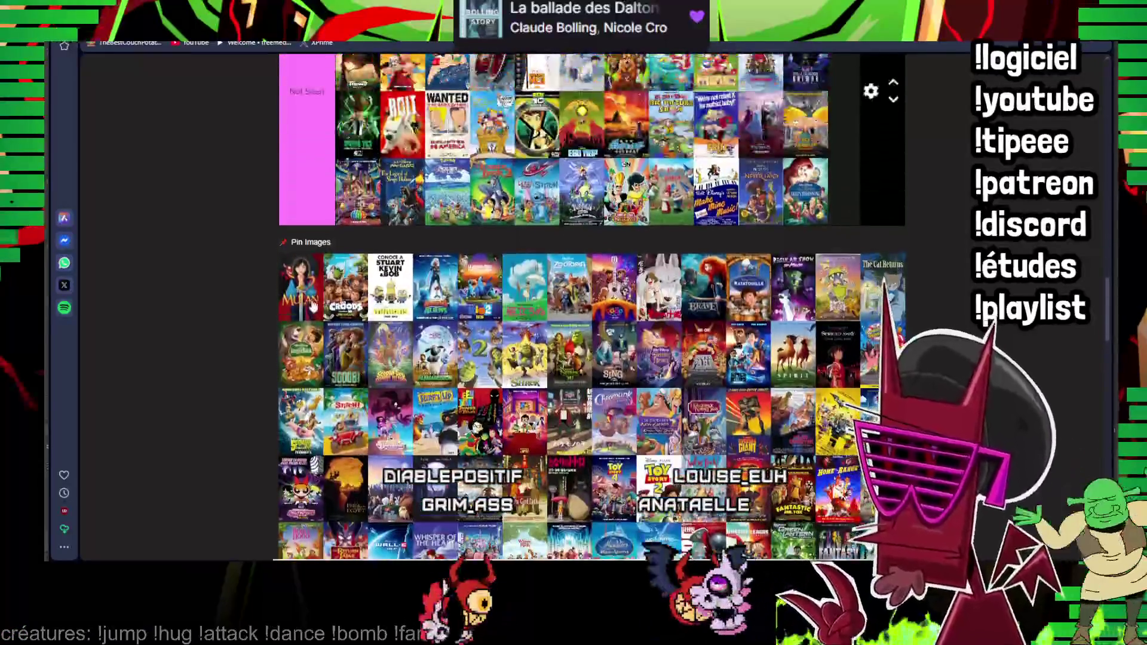
{"action": "scroll", "coordinate": [301, 308], "scroll_direction": "up", "scroll_amount": 5}
{"action": "scroll", "coordinate": [291, 430], "scroll_direction": "up", "scroll_amount": 5}
{"action": "scroll", "coordinate": [285, 554], "scroll_direction": "up", "scroll_amount": 3}
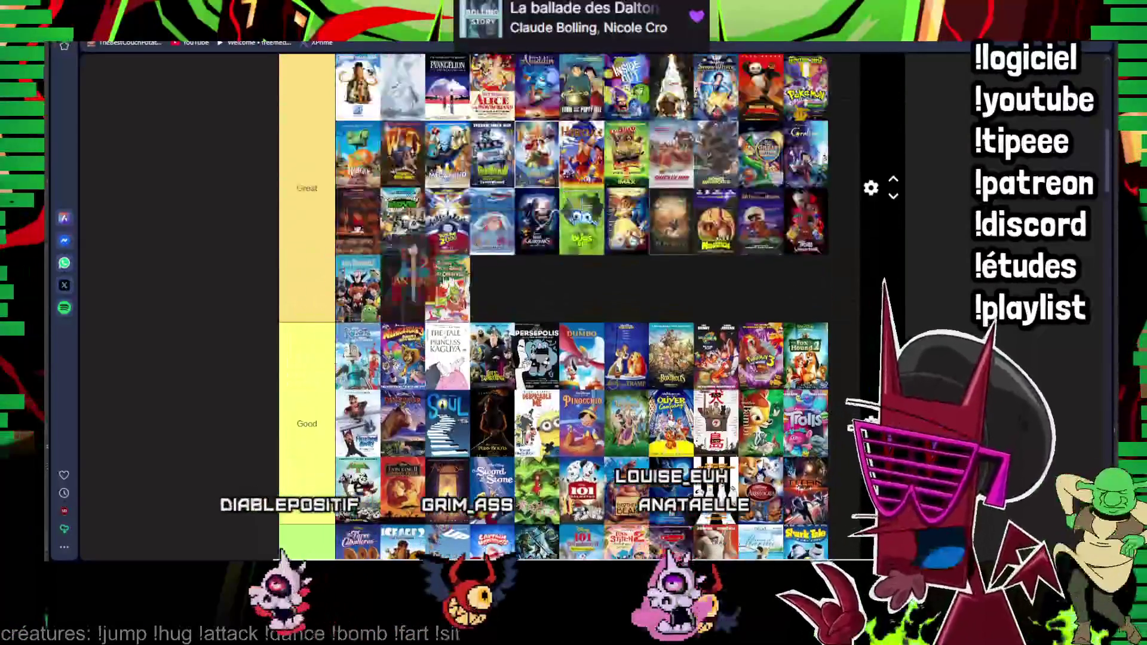
{"action": "scroll", "coordinate": [460, 259], "scroll_direction": "down", "scroll_amount": 5}
{"action": "scroll", "coordinate": [460, 260], "scroll_direction": "down", "scroll_amount": 5}
{"action": "scroll", "coordinate": [460, 259], "scroll_direction": "down", "scroll_amount": 5}
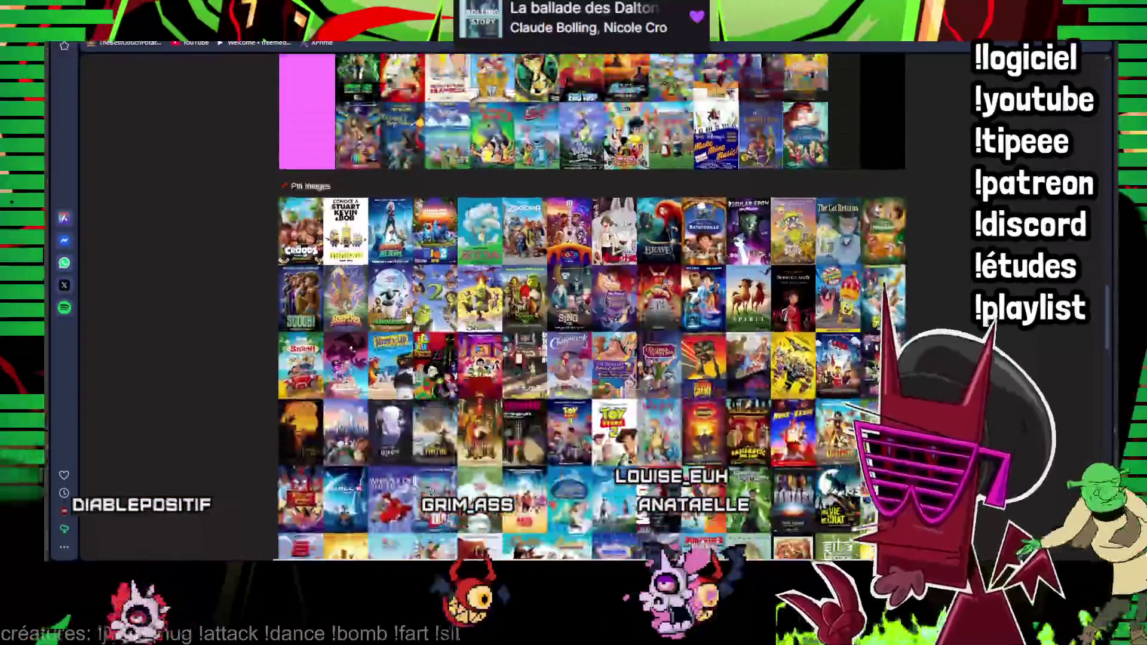
{"action": "scroll", "coordinate": [574, 359], "scroll_direction": "up", "scroll_amount": 1}
{"action": "scroll", "coordinate": [574, 359], "scroll_direction": "up", "scroll_amount": 5}
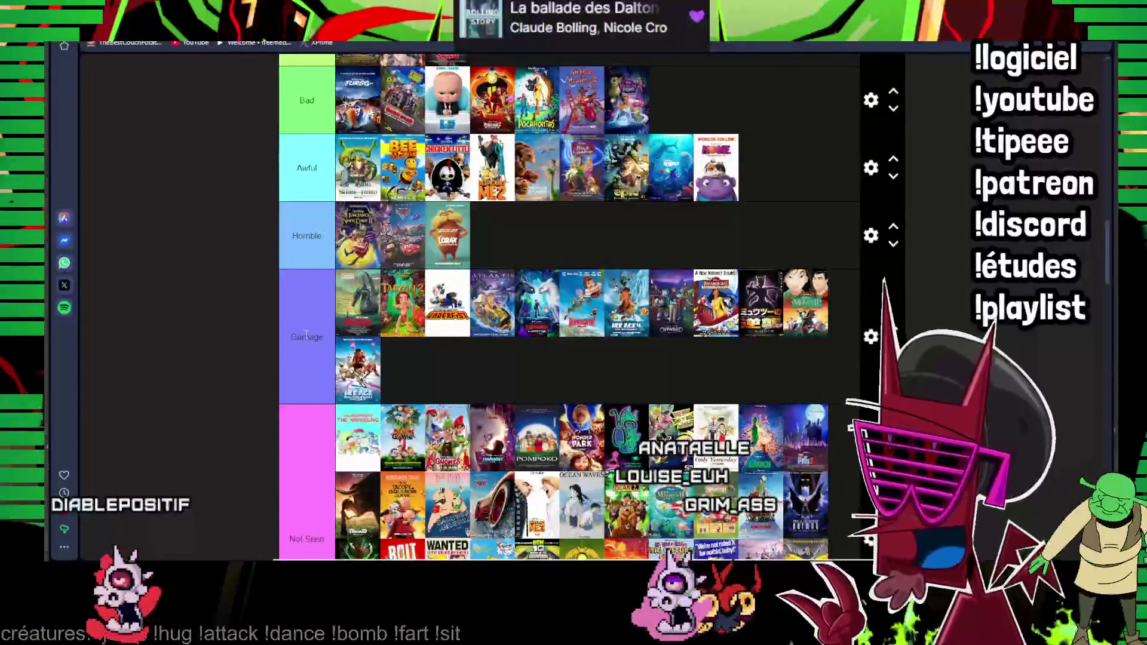
{"action": "scroll", "coordinate": [305, 336], "scroll_direction": "down", "scroll_amount": 5}
{"action": "scroll", "coordinate": [306, 336], "scroll_direction": "up", "scroll_amount": 1}
{"action": "scroll", "coordinate": [305, 305], "scroll_direction": "up", "scroll_amount": 5}
{"action": "scroll", "coordinate": [306, 268], "scroll_direction": "up", "scroll_amount": 3}
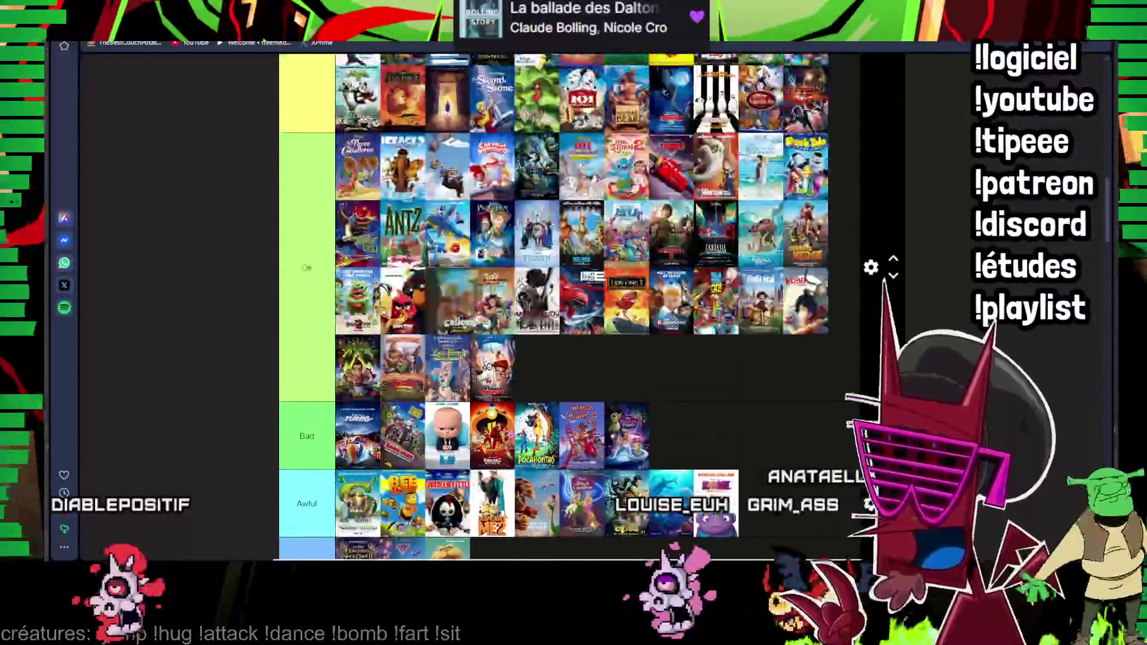
{"action": "scroll", "coordinate": [305, 268], "scroll_direction": "down", "scroll_amount": 3}
{"action": "scroll", "coordinate": [306, 267], "scroll_direction": "down", "scroll_amount": 2}
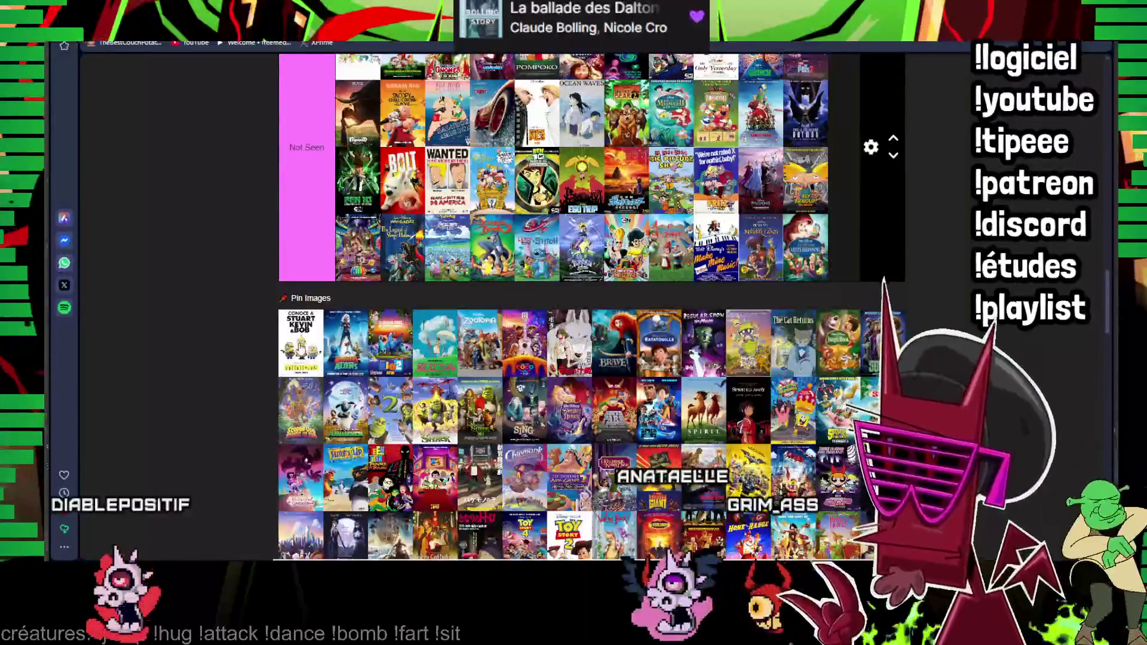
{"action": "left_click_drag", "start_coordinate": [303, 346], "coordinate": [529, 255]}
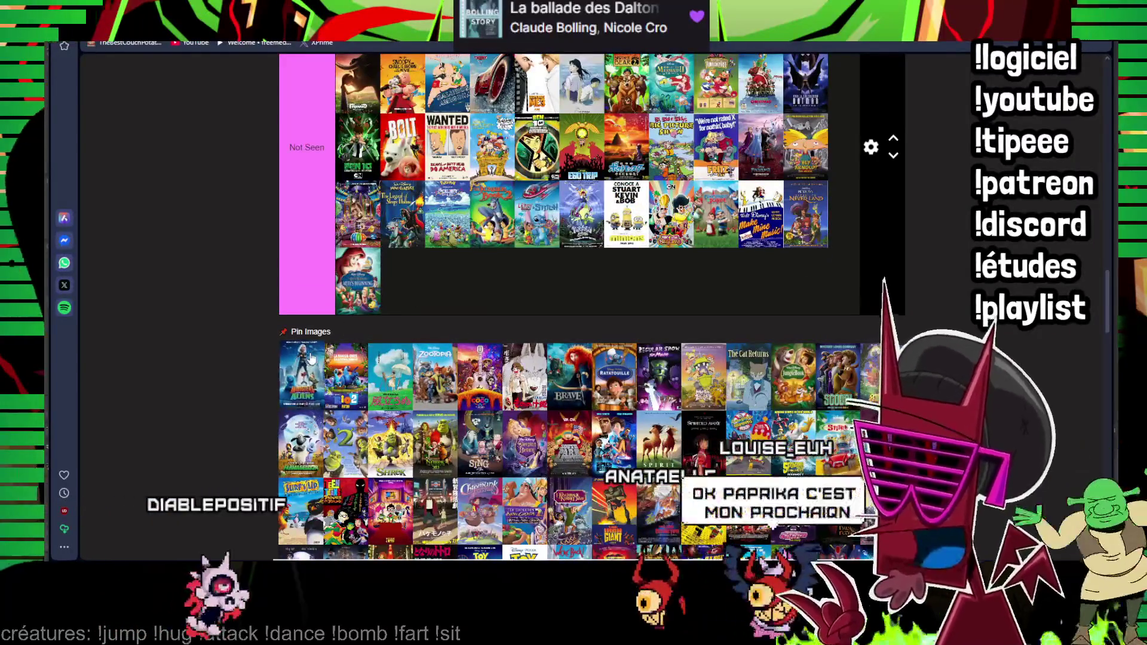
{"action": "left_click_drag", "start_coordinate": [301, 375], "coordinate": [541, 281]}
{"action": "scroll", "coordinate": [541, 281], "scroll_direction": "up", "scroll_amount": 4}
{"action": "scroll", "coordinate": [541, 281], "scroll_direction": "up", "scroll_amount": 1}
{"action": "left_click_drag", "start_coordinate": [617, 160], "coordinate": [617, 160]}
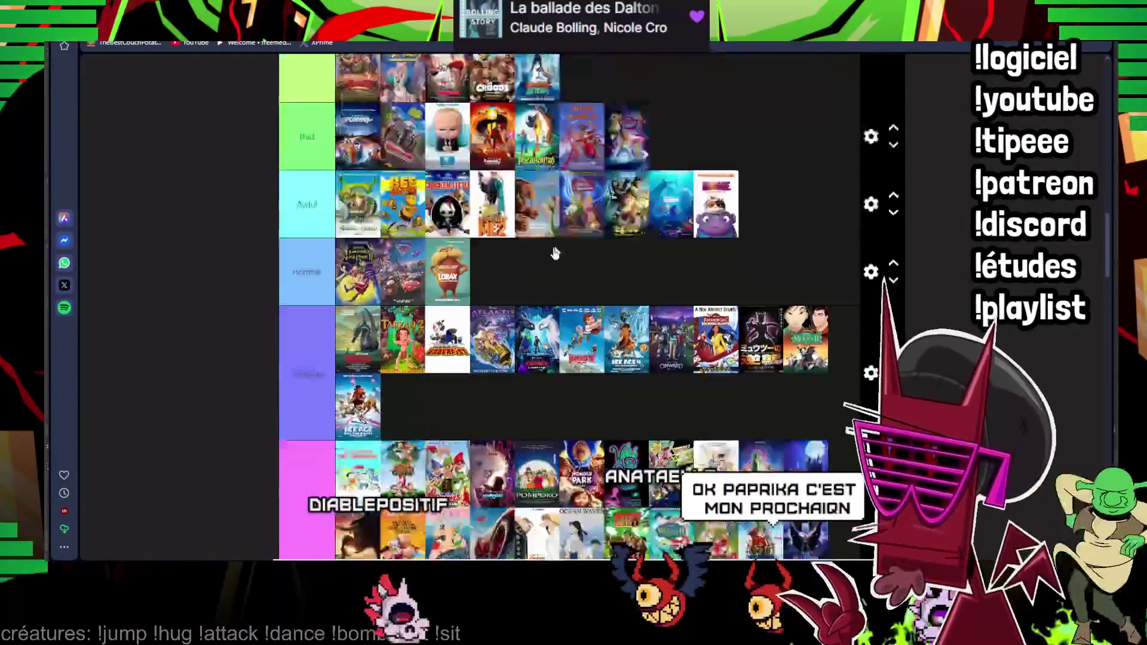
{"action": "scroll", "coordinate": [308, 439], "scroll_direction": "down", "scroll_amount": 4}
{"action": "scroll", "coordinate": [307, 440], "scroll_direction": "down", "scroll_amount": 1}
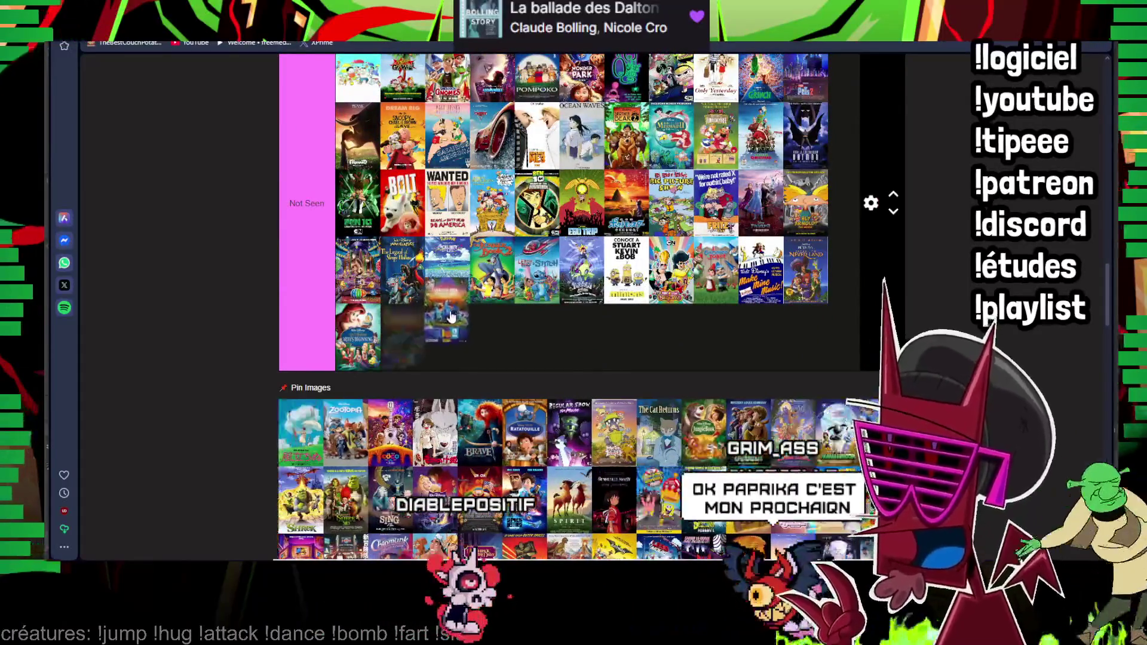
{"action": "left_click_drag", "start_coordinate": [308, 433], "coordinate": [328, 308]}
{"action": "scroll", "coordinate": [328, 308], "scroll_direction": "up", "scroll_amount": 1}
{"action": "scroll", "coordinate": [339, 315], "scroll_direction": "up", "scroll_amount": 4}
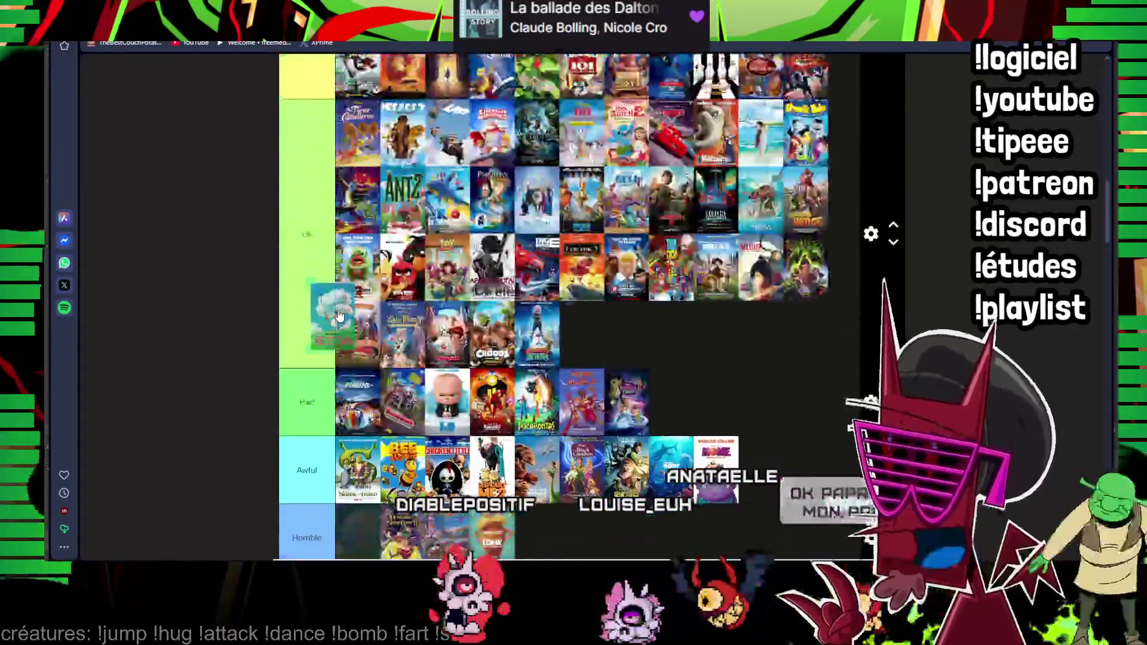
{"action": "scroll", "coordinate": [678, 345], "scroll_direction": "down", "scroll_amount": 5}
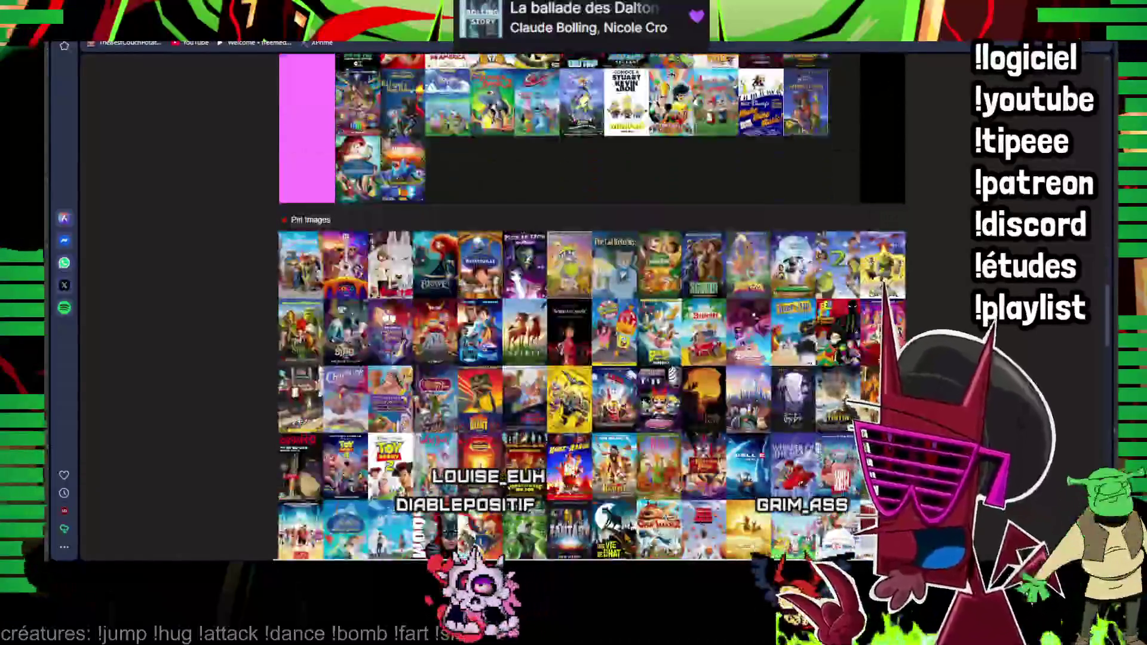
- Move one unranked poster into Bad and carry another up toward Good
{"action": "left_click_drag", "start_coordinate": [325, 321], "coordinate": [597, 302]}
{"action": "scroll", "coordinate": [597, 301], "scroll_direction": "up", "scroll_amount": 2}
{"action": "scroll", "coordinate": [599, 301], "scroll_direction": "up", "scroll_amount": 3}
{"action": "scroll", "coordinate": [598, 302], "scroll_direction": "up", "scroll_amount": 3}
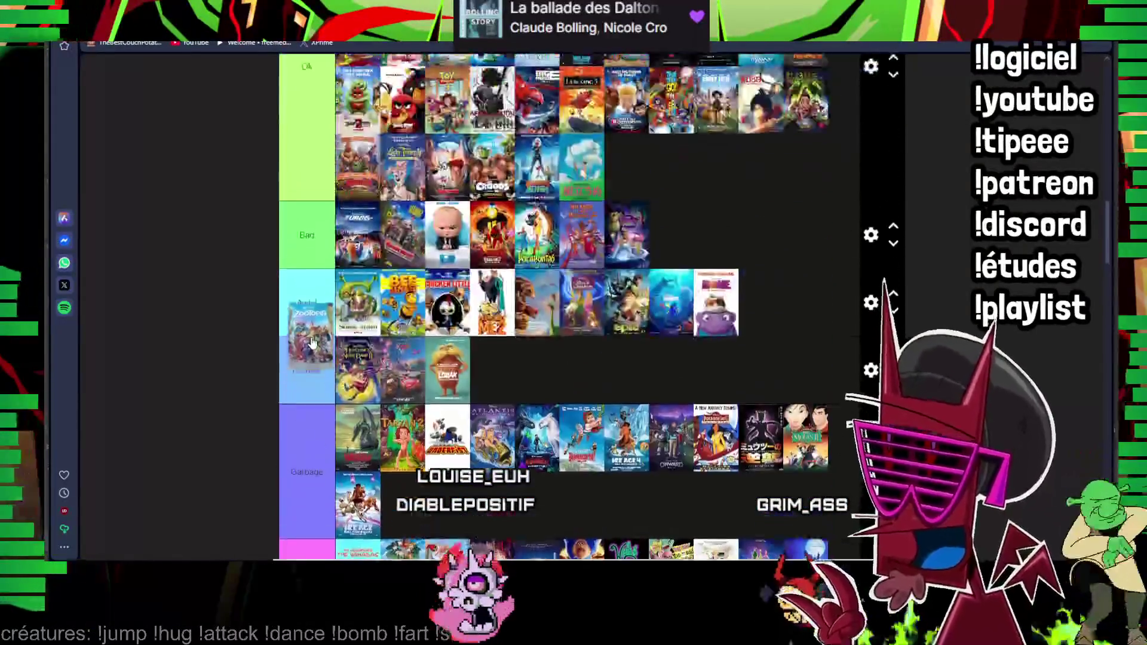
{"action": "scroll", "coordinate": [597, 301], "scroll_direction": "up", "scroll_amount": 2}
{"action": "left_click_drag", "start_coordinate": [747, 444], "coordinate": [747, 443]}
{"action": "scroll", "coordinate": [747, 444], "scroll_direction": "down", "scroll_amount": 3}
{"action": "scroll", "coordinate": [670, 269], "scroll_direction": "down", "scroll_amount": 3}
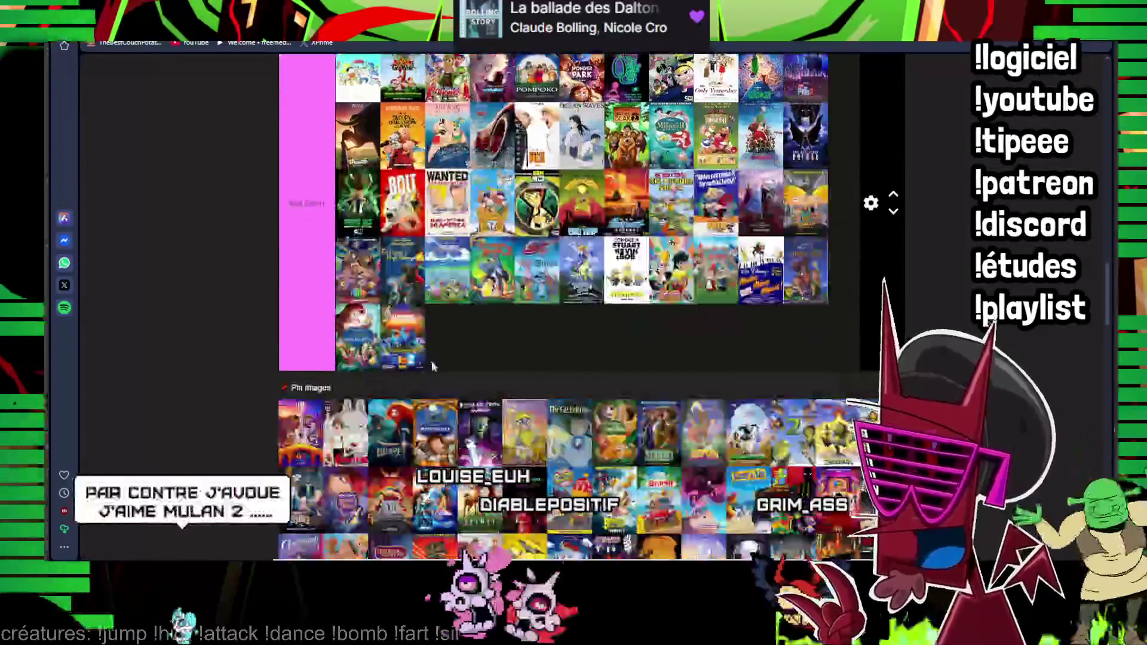
{"action": "scroll", "coordinate": [671, 242], "scroll_direction": "down", "scroll_amount": 2}
{"action": "left_click_drag", "start_coordinate": [314, 410], "coordinate": [306, 525]}
{"action": "scroll", "coordinate": [306, 449], "scroll_direction": "up", "scroll_amount": 3}
{"action": "scroll", "coordinate": [306, 502], "scroll_direction": "up", "scroll_amount": 4}
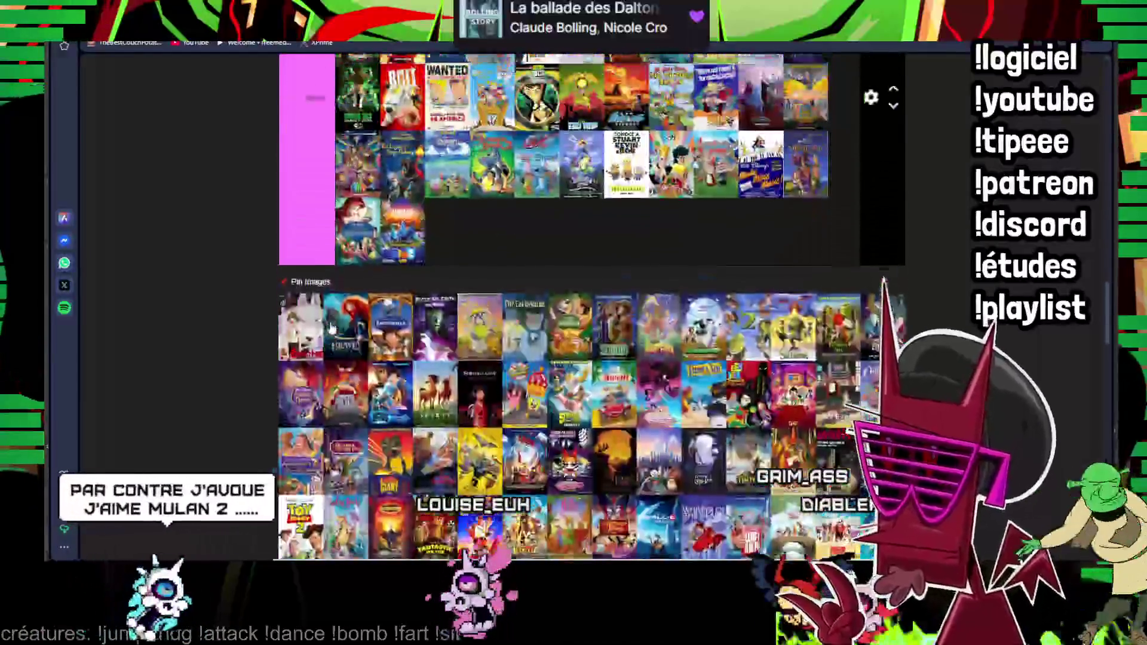
{"action": "scroll", "coordinate": [330, 285], "scroll_direction": "up", "scroll_amount": 4}
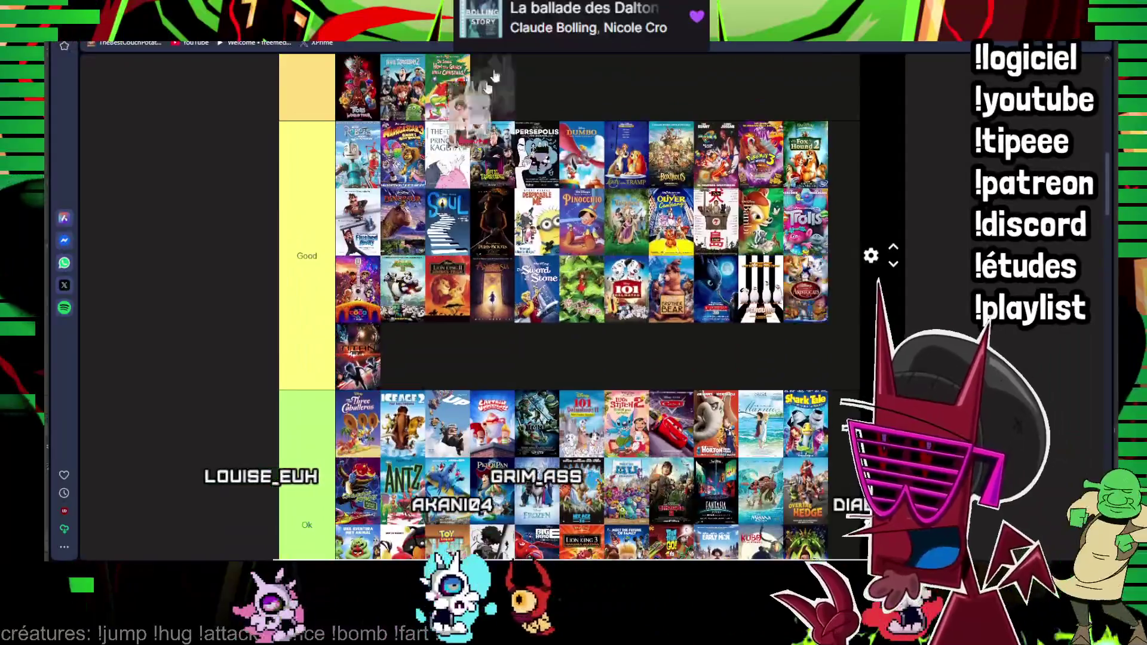
{"action": "scroll", "coordinate": [307, 359], "scroll_direction": "down", "scroll_amount": 5}
{"action": "scroll", "coordinate": [324, 394], "scroll_direction": "up", "scroll_amount": 3}
{"action": "mouse_move", "coordinate": [307, 525]}
{"action": "left_mouse_down"}
{"action": "mouse_move", "coordinate": [325, 395]}
{"action": "mouse_move", "coordinate": [529, 408]}
{"action": "left_mouse_up"}
{"action": "scroll", "coordinate": [324, 394], "scroll_direction": "up", "scroll_amount": 4}
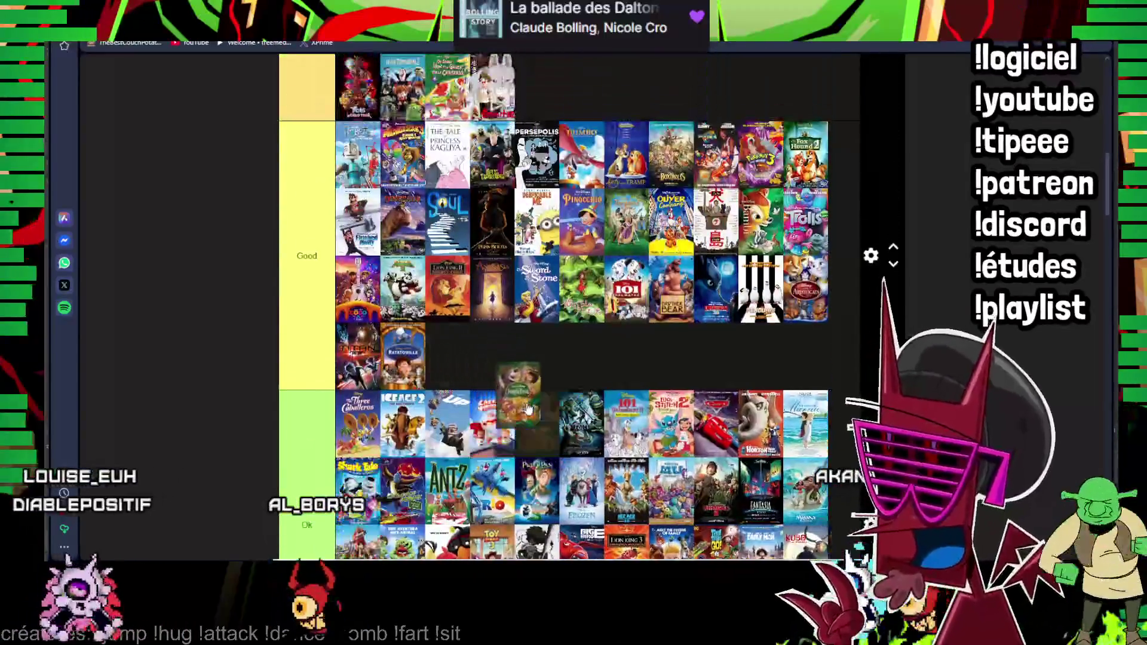
{"action": "scroll", "coordinate": [518, 381], "scroll_direction": "down", "scroll_amount": 5}
{"action": "scroll", "coordinate": [306, 358], "scroll_direction": "down", "scroll_amount": 3}
{"action": "scroll", "coordinate": [307, 359], "scroll_direction": "down", "scroll_amount": 4}
{"action": "scroll", "coordinate": [307, 341], "scroll_direction": "up", "scroll_amount": 5}
{"action": "scroll", "coordinate": [306, 322], "scroll_direction": "up", "scroll_amount": 5}
{"action": "scroll", "coordinate": [307, 321], "scroll_direction": "up", "scroll_amount": 3}
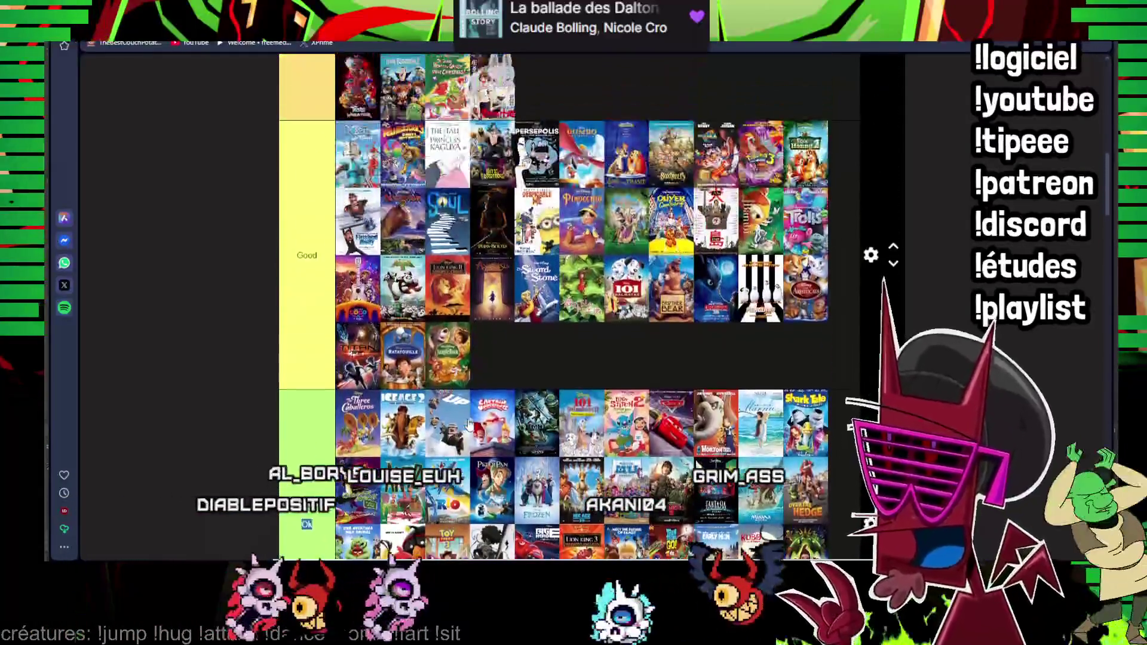
{"action": "scroll", "coordinate": [307, 321], "scroll_direction": "up", "scroll_amount": 3}
{"action": "left_click_drag", "start_coordinate": [307, 321], "coordinate": [491, 256]}
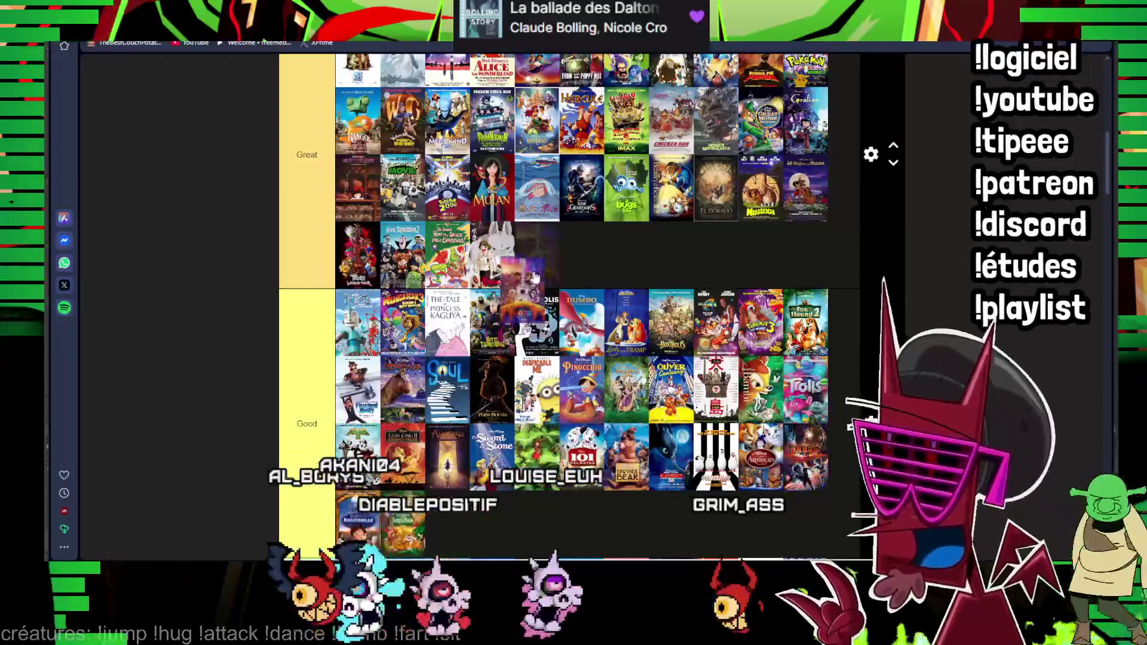
{"action": "scroll", "coordinate": [532, 278], "scroll_direction": "down", "scroll_amount": 3}
{"action": "scroll", "coordinate": [533, 279], "scroll_direction": "down", "scroll_amount": 3}
{"action": "scroll", "coordinate": [532, 278], "scroll_direction": "down", "scroll_amount": 2}
{"action": "scroll", "coordinate": [517, 189], "scroll_direction": "up", "scroll_amount": 2}
{"action": "scroll", "coordinate": [516, 188], "scroll_direction": "up", "scroll_amount": 2}
{"action": "scroll", "coordinate": [516, 189], "scroll_direction": "up", "scroll_amount": 3}
{"action": "scroll", "coordinate": [516, 188], "scroll_direction": "up", "scroll_amount": 2}
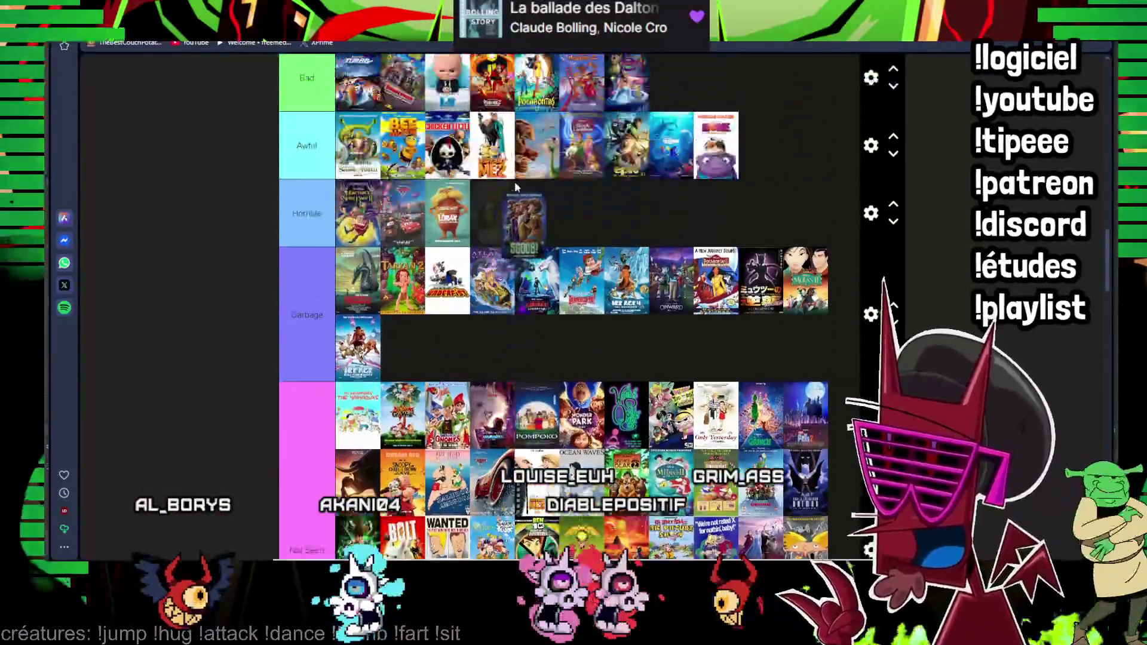
{"action": "scroll", "coordinate": [609, 210], "scroll_direction": "down", "scroll_amount": 3}
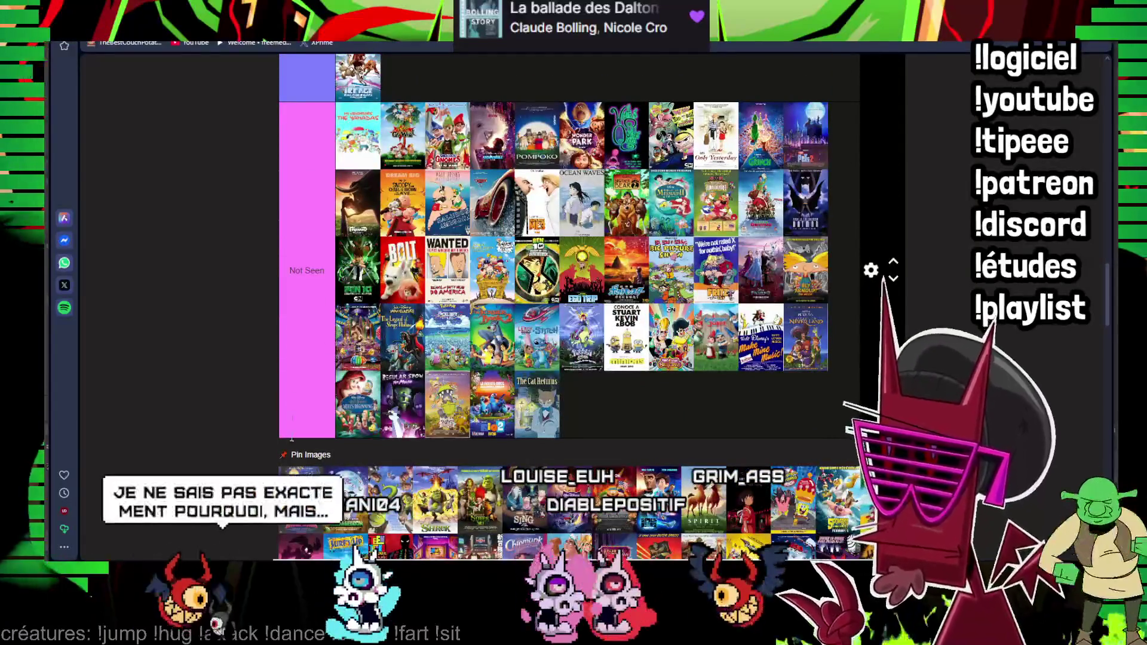
{"action": "scroll", "coordinate": [493, 263], "scroll_direction": "up", "scroll_amount": 3}
{"action": "scroll", "coordinate": [494, 263], "scroll_direction": "up", "scroll_amount": 3}
{"action": "scroll", "coordinate": [493, 263], "scroll_direction": "up", "scroll_amount": 2}
{"action": "scroll", "coordinate": [493, 263], "scroll_direction": "up", "scroll_amount": 2}
{"action": "scroll", "coordinate": [488, 306], "scroll_direction": "down", "scroll_amount": 3}
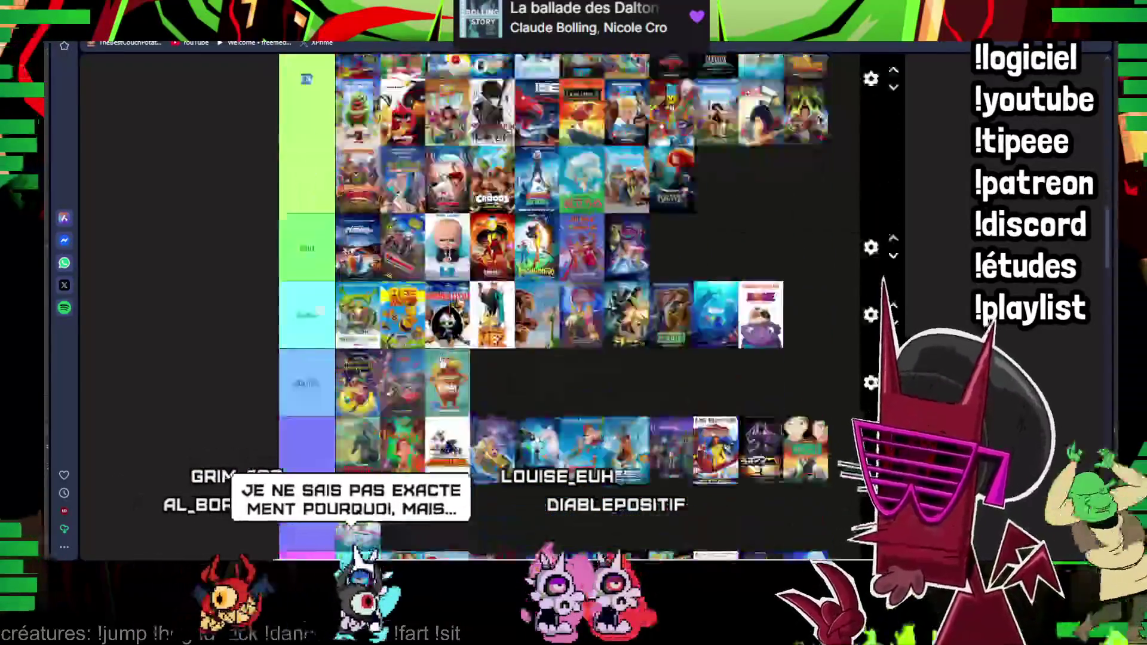
{"action": "scroll", "coordinate": [489, 306], "scroll_direction": "down", "scroll_amount": 5}
{"action": "scroll", "coordinate": [488, 304], "scroll_direction": "up", "scroll_amount": 1}
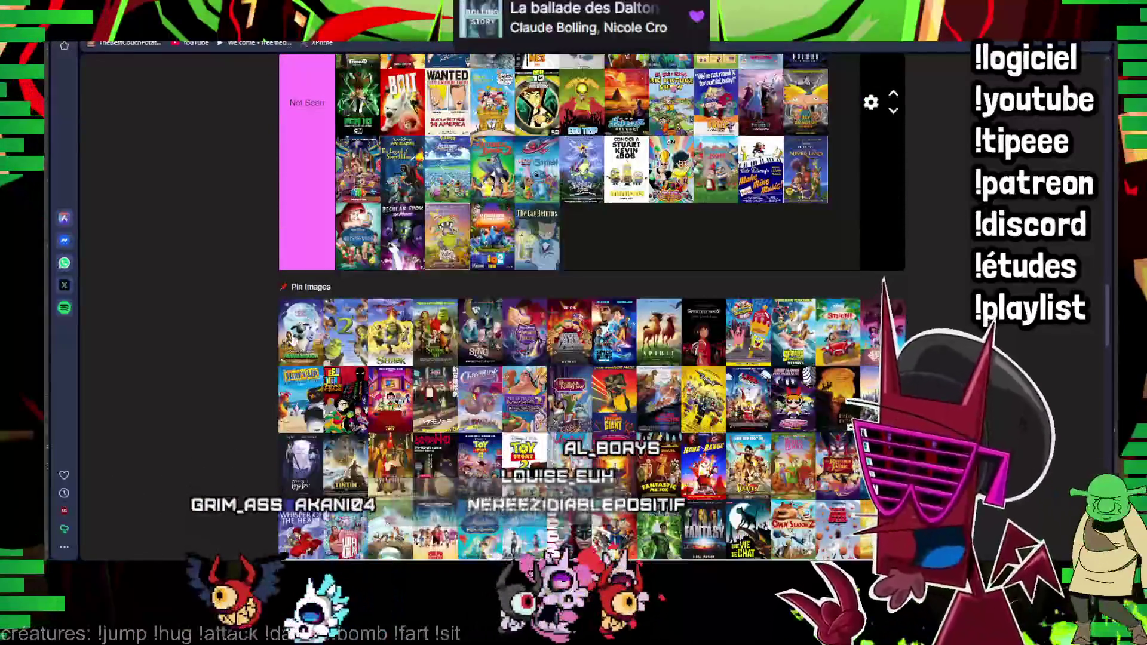
{"action": "scroll", "coordinate": [319, 298], "scroll_direction": "up", "scroll_amount": 5}
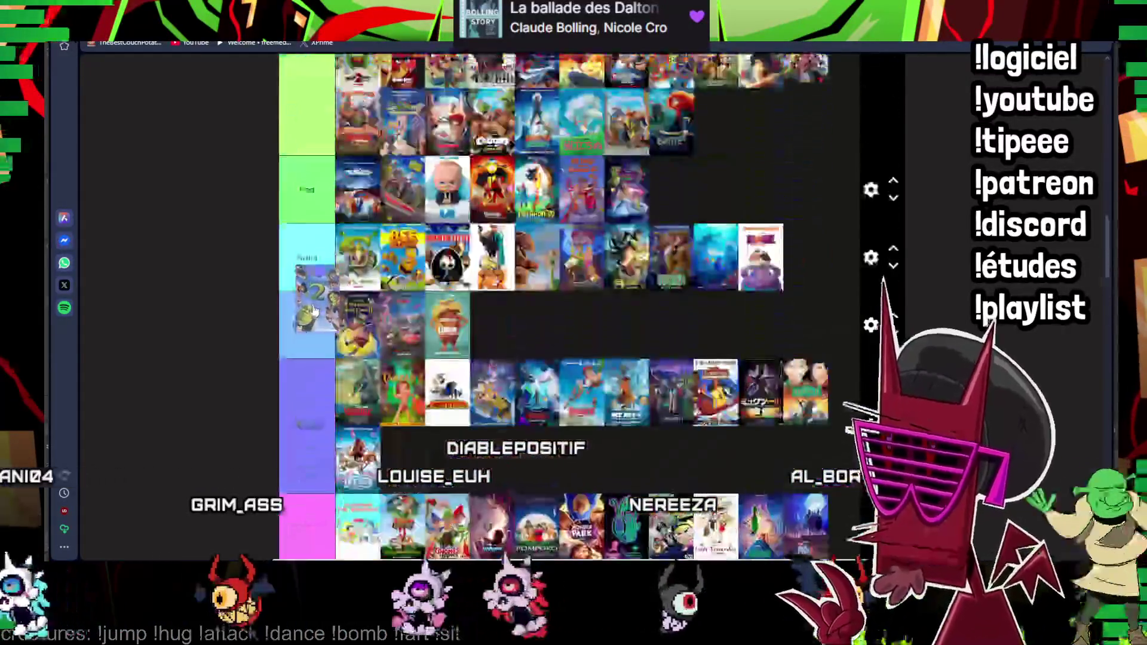
{"action": "scroll", "coordinate": [321, 297], "scroll_direction": "up", "scroll_amount": 5}
{"action": "scroll", "coordinate": [320, 298], "scroll_direction": "up", "scroll_amount": 5}
{"action": "scroll", "coordinate": [320, 298], "scroll_direction": "up", "scroll_amount": 2}
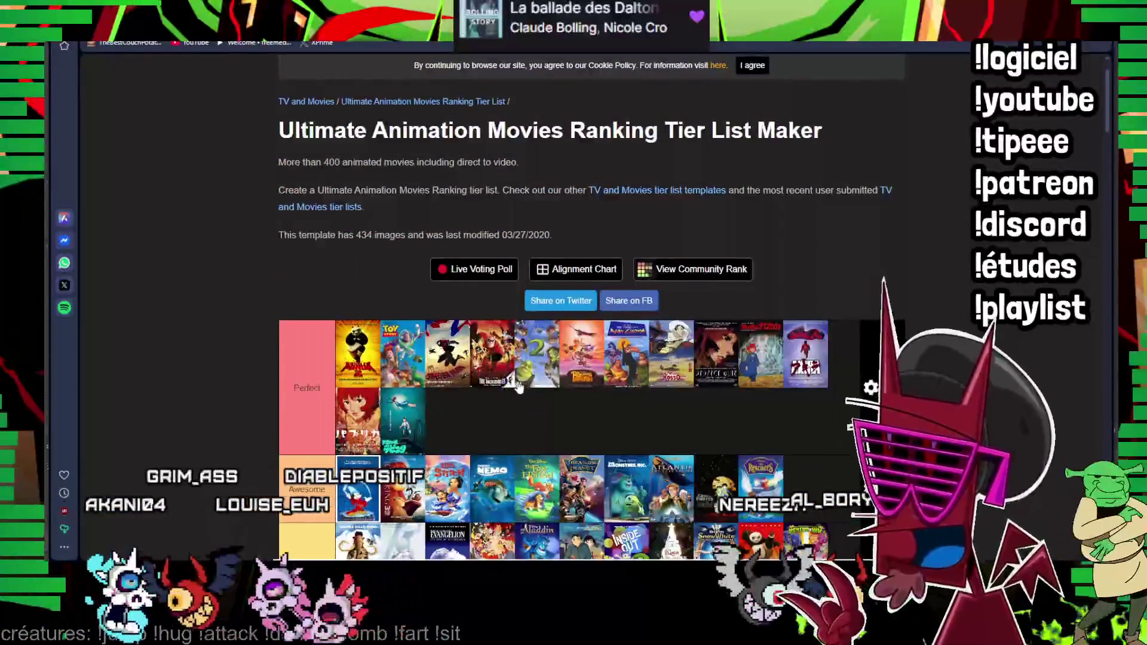
{"action": "scroll", "coordinate": [320, 298], "scroll_direction": "down", "scroll_amount": 5}
{"action": "scroll", "coordinate": [358, 367], "scroll_direction": "down", "scroll_amount": 3}
{"action": "scroll", "coordinate": [360, 368], "scroll_direction": "down", "scroll_amount": 3}
{"action": "left_click_drag", "start_coordinate": [359, 368], "coordinate": [310, 409]}
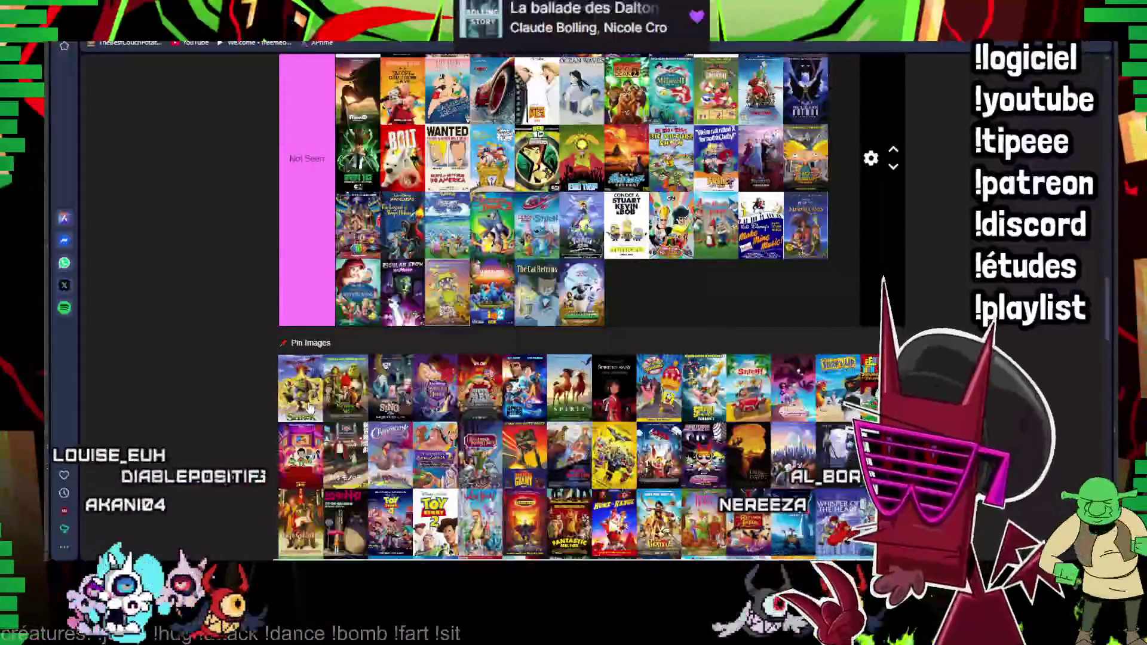
{"action": "scroll", "coordinate": [310, 408], "scroll_direction": "up", "scroll_amount": 5}
{"action": "scroll", "coordinate": [309, 408], "scroll_direction": "up", "scroll_amount": 3}
{"action": "scroll", "coordinate": [309, 408], "scroll_direction": "up", "scroll_amount": 10}
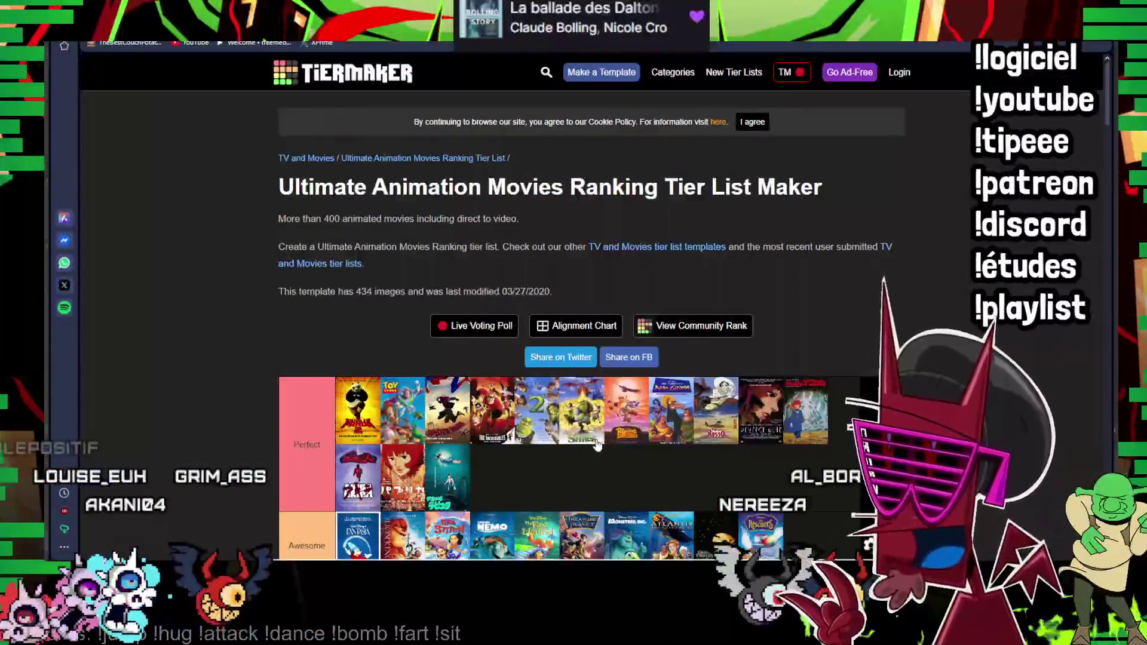
{"action": "scroll", "coordinate": [310, 408], "scroll_direction": "down", "scroll_amount": 5}
{"action": "scroll", "coordinate": [310, 408], "scroll_direction": "down", "scroll_amount": 5}
{"action": "scroll", "coordinate": [310, 403], "scroll_direction": "down", "scroll_amount": 3}
{"action": "scroll", "coordinate": [309, 404], "scroll_direction": "down", "scroll_amount": 2}
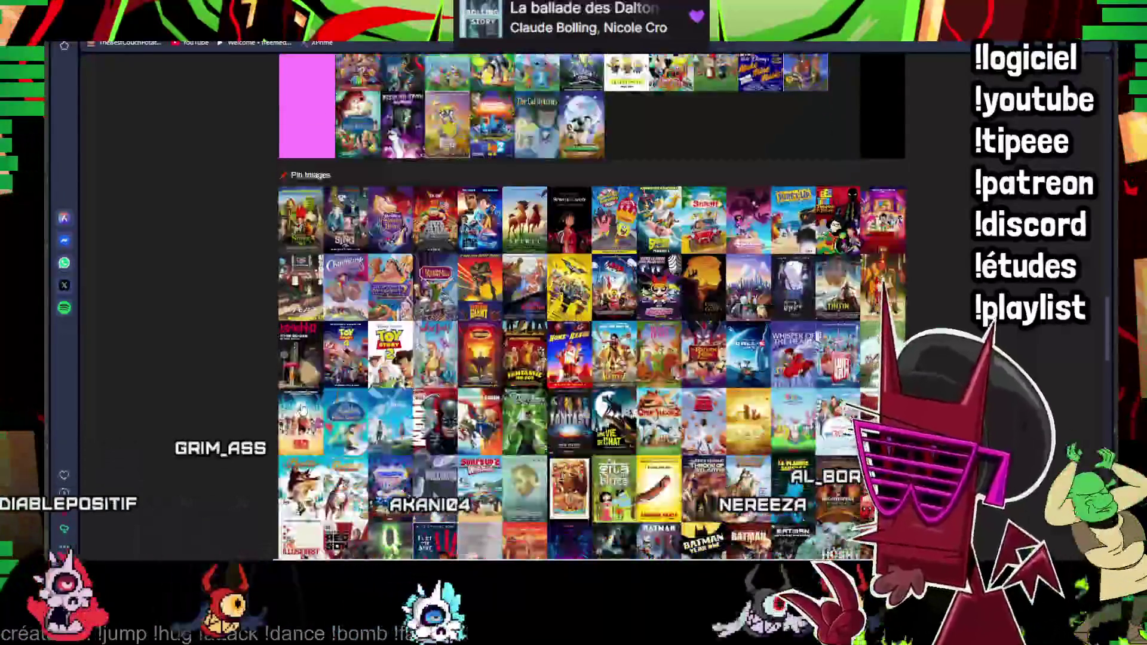
{"action": "scroll", "coordinate": [309, 404], "scroll_direction": "up", "scroll_amount": 1}
{"action": "scroll", "coordinate": [309, 403], "scroll_direction": "up", "scroll_amount": 1}
{"action": "scroll", "coordinate": [309, 401], "scroll_direction": "up", "scroll_amount": 2}
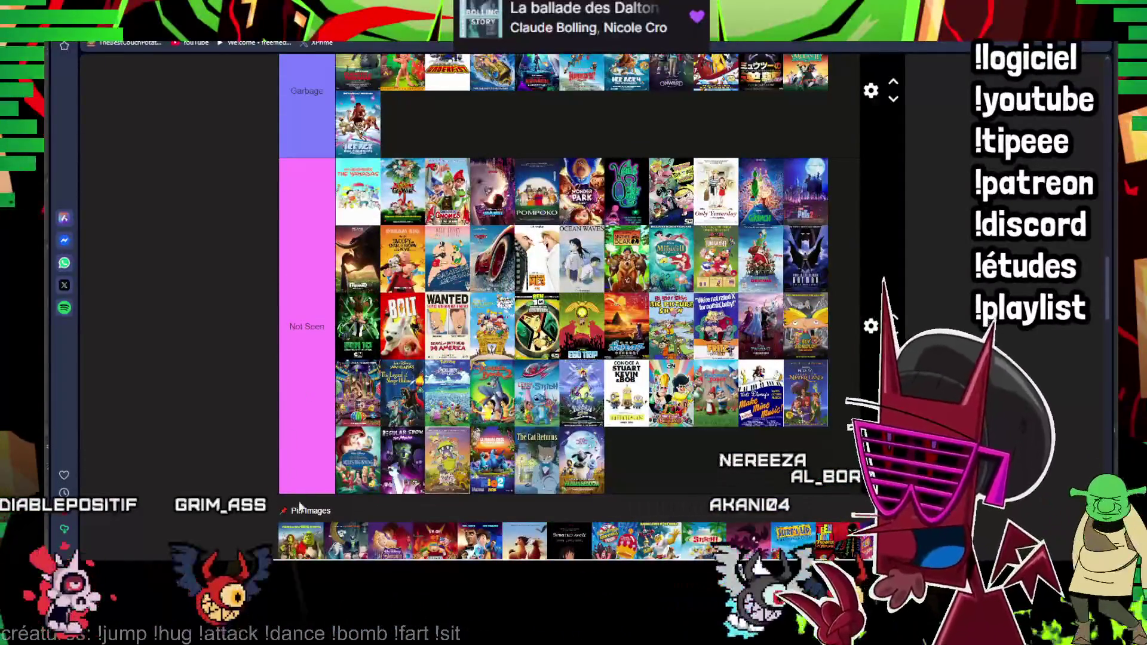
{"action": "scroll", "coordinate": [573, 305], "scroll_direction": "up", "scroll_amount": 3}
{"action": "scroll", "coordinate": [574, 305], "scroll_direction": "up", "scroll_amount": 3}
{"action": "scroll", "coordinate": [574, 305], "scroll_direction": "up", "scroll_amount": 3}
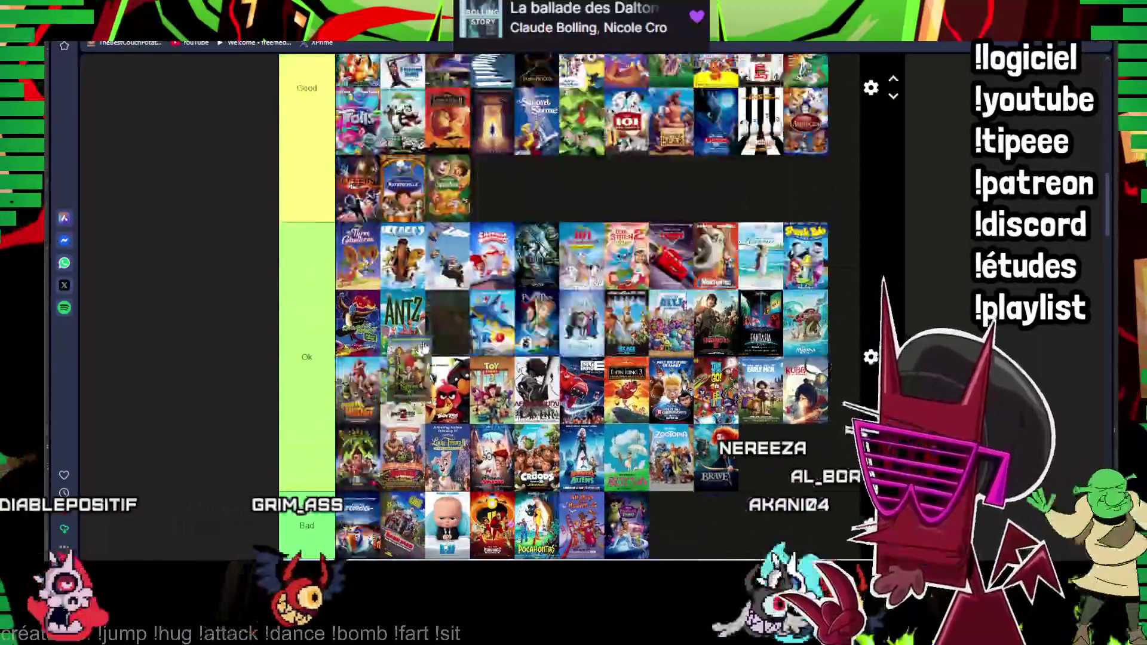
{"action": "scroll", "coordinate": [575, 305], "scroll_direction": "down", "scroll_amount": 2}
{"action": "scroll", "coordinate": [575, 305], "scroll_direction": "down", "scroll_amount": 2}
{"action": "scroll", "coordinate": [575, 305], "scroll_direction": "down", "scroll_amount": 2}
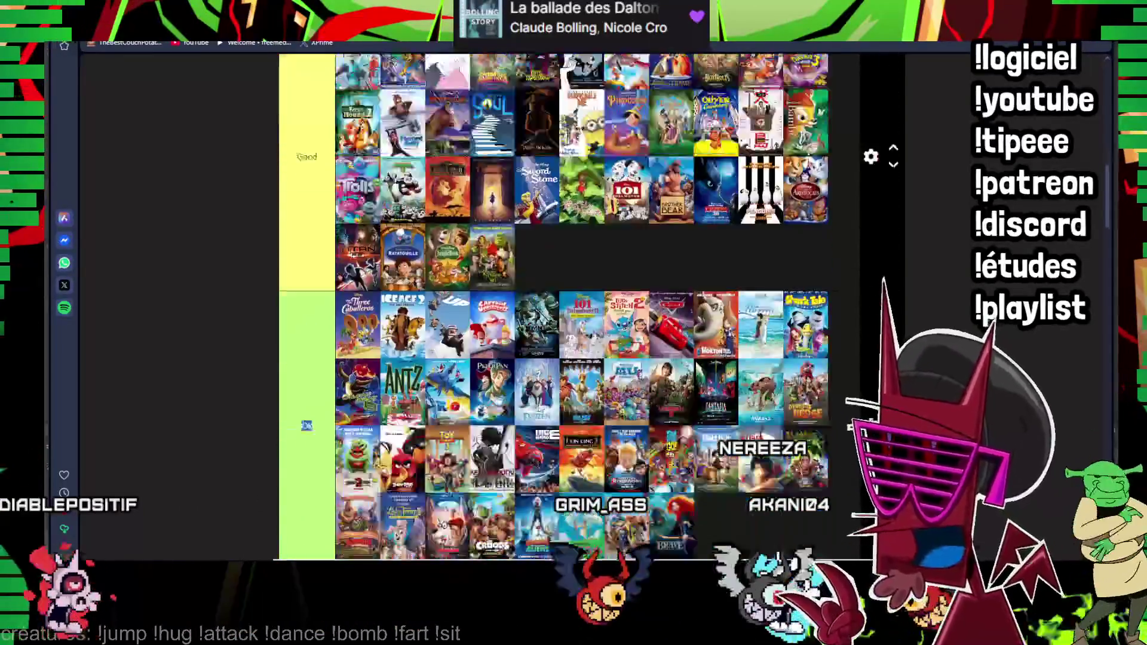
{"action": "scroll", "coordinate": [574, 305], "scroll_direction": "down", "scroll_amount": 2}
{"action": "scroll", "coordinate": [574, 305], "scroll_direction": "down", "scroll_amount": 2}
{"action": "left_click_drag", "start_coordinate": [305, 395], "coordinate": [786, 392]}
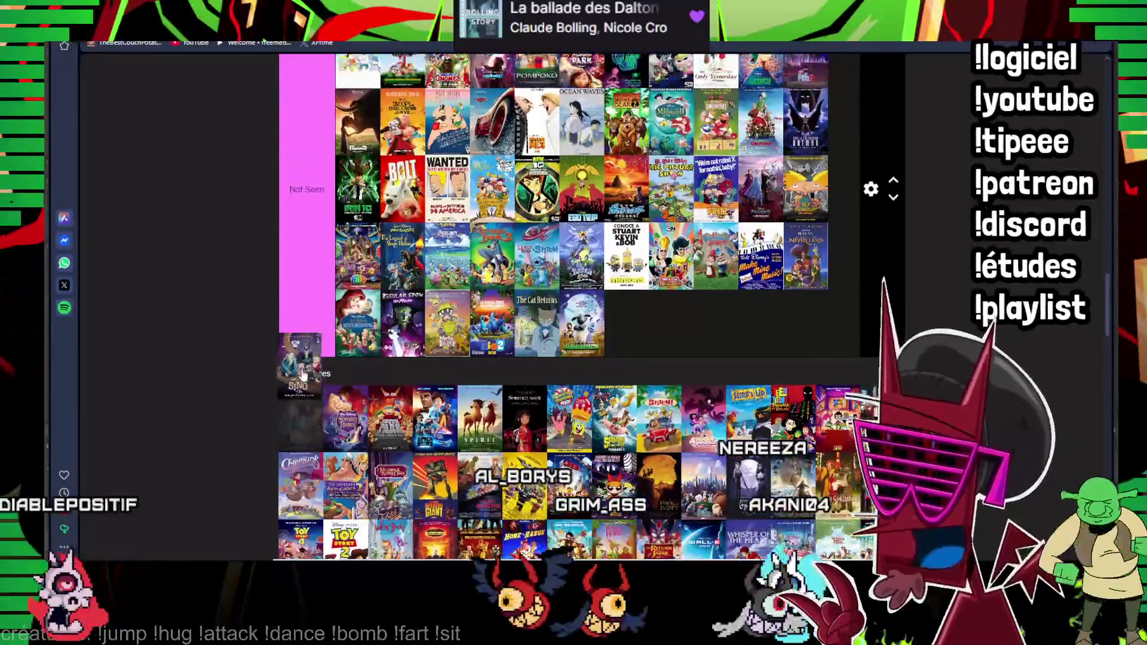
{"action": "scroll", "coordinate": [575, 359], "scroll_direction": "up", "scroll_amount": 6}
{"action": "scroll", "coordinate": [800, 381], "scroll_direction": "down", "scroll_amount": 4}
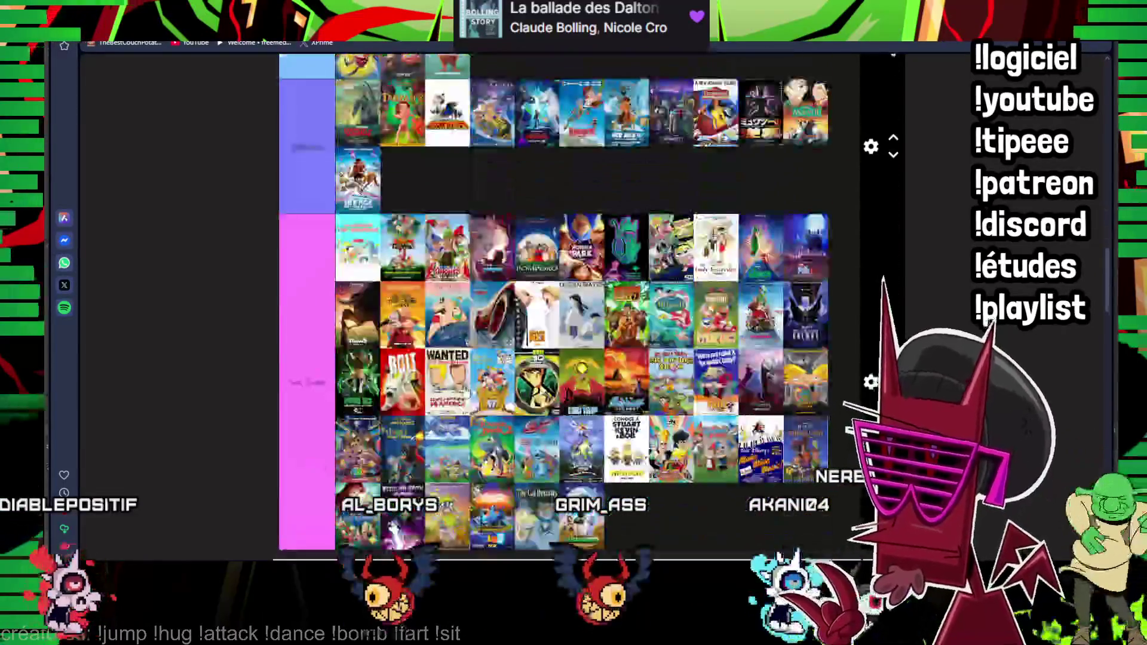
{"action": "scroll", "coordinate": [801, 382], "scroll_direction": "down", "scroll_amount": 2}
{"action": "scroll", "coordinate": [327, 376], "scroll_direction": "up", "scroll_amount": 5}
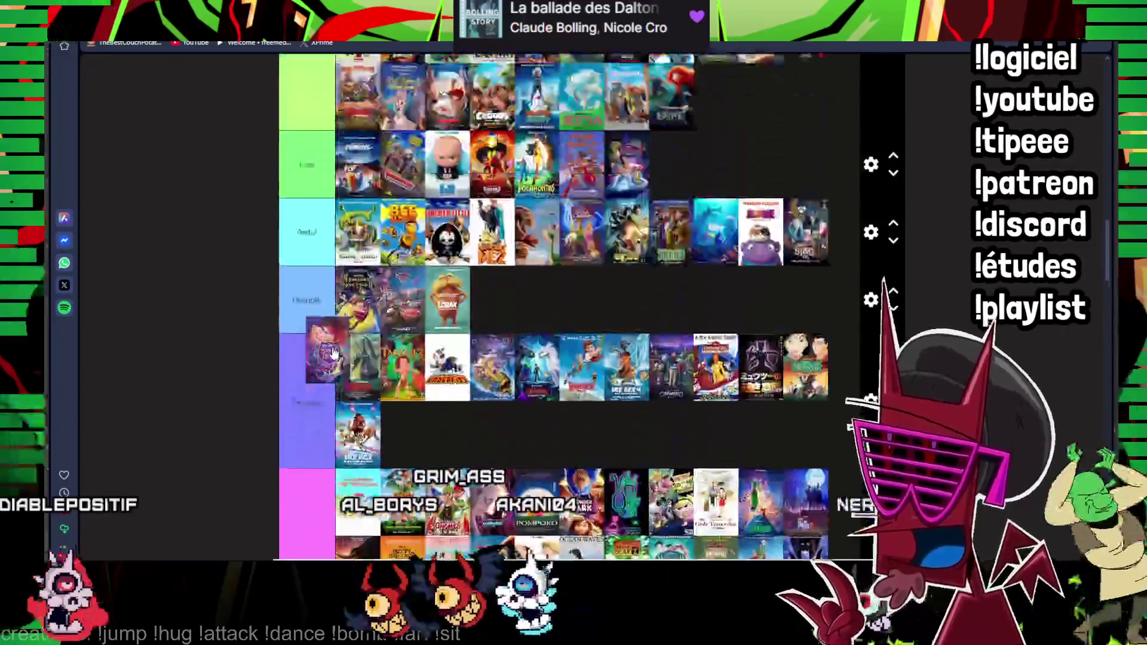
{"action": "left_click_drag", "start_coordinate": [328, 375], "coordinate": [597, 409]}
{"action": "left_click_drag", "start_coordinate": [717, 262], "coordinate": [649, 304]}
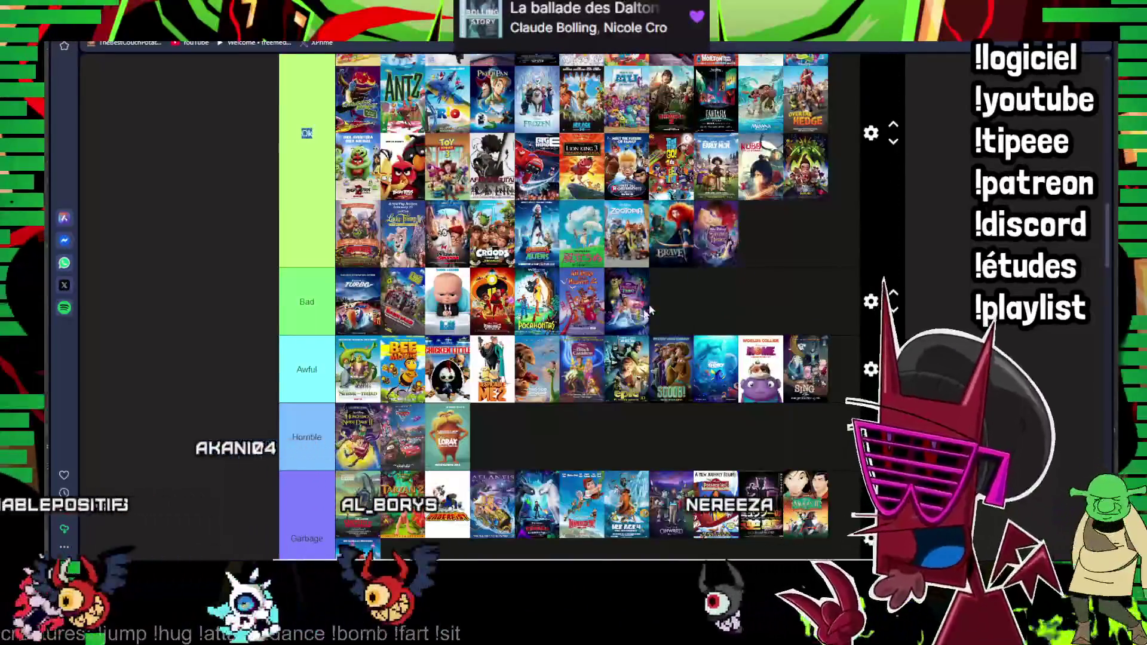
{"action": "scroll", "coordinate": [649, 303], "scroll_direction": "down", "scroll_amount": 5}
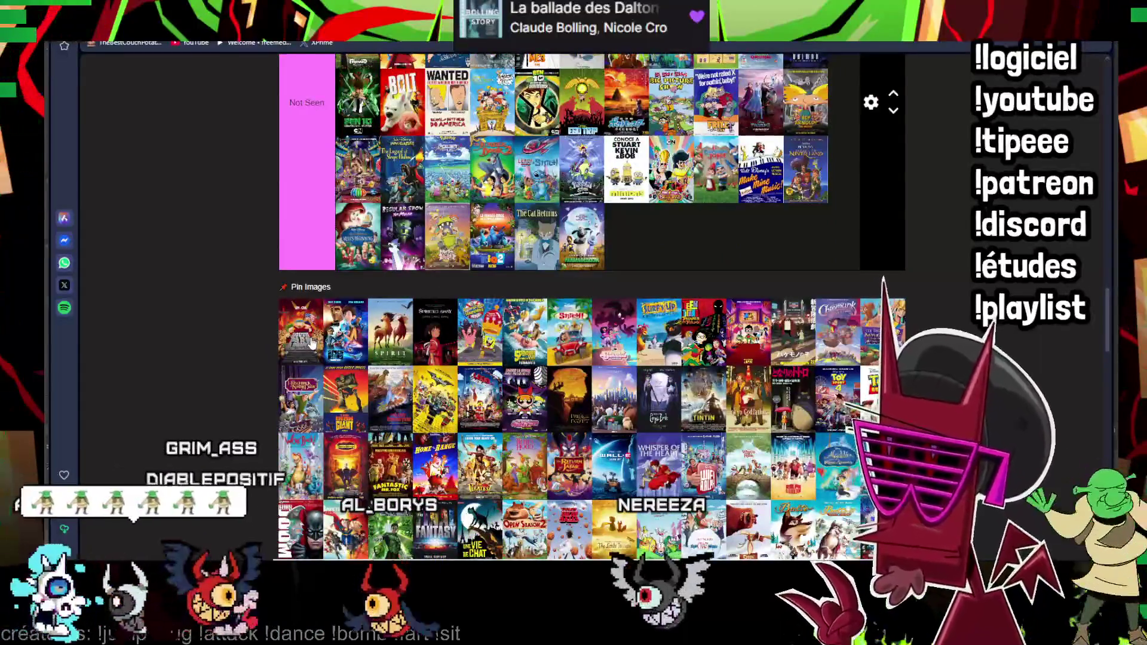
- Drop two pool posters into Not Seen and carry another up toward the top tiers
{"action": "left_click_drag", "start_coordinate": [310, 341], "coordinate": [541, 260]}
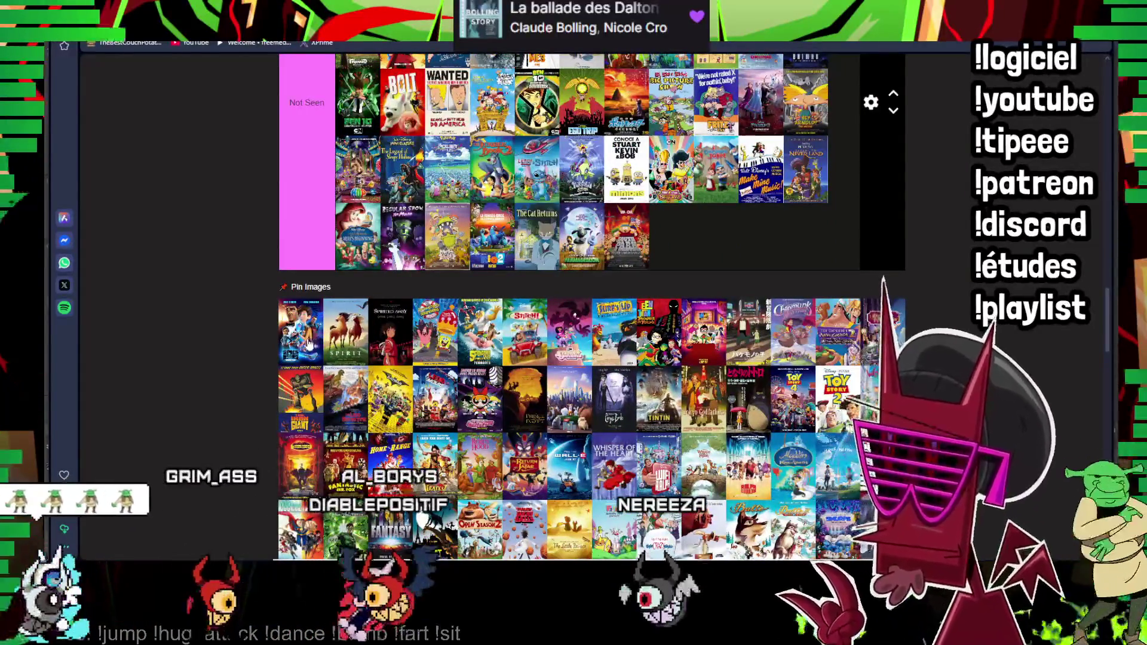
{"action": "left_click_drag", "start_coordinate": [309, 344], "coordinate": [553, 243]}
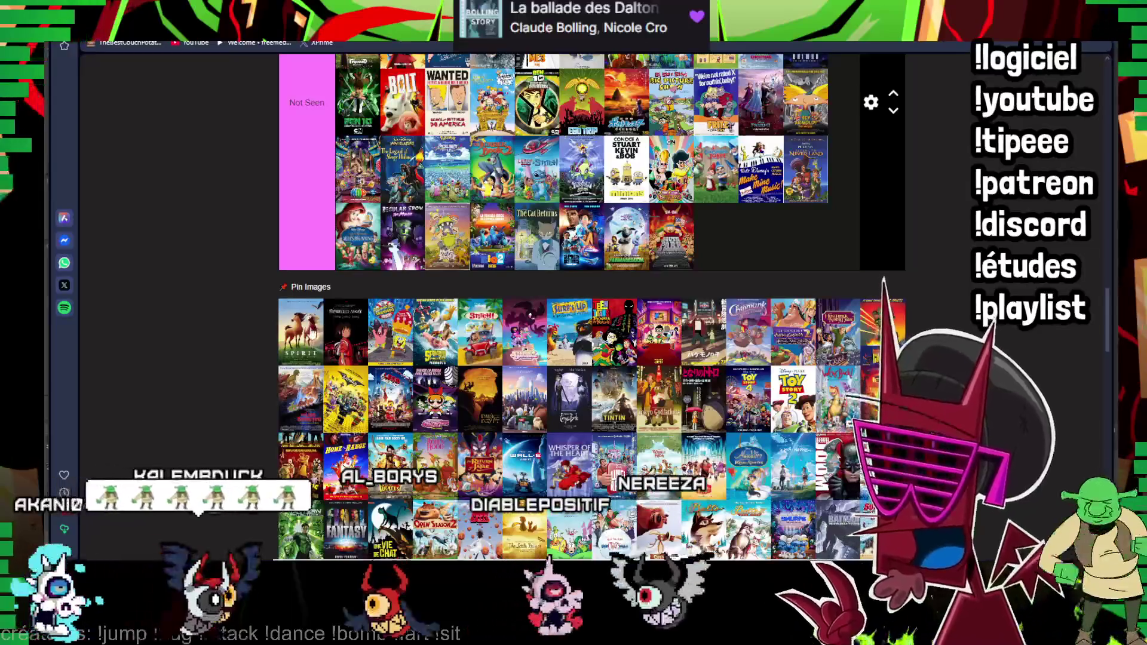
{"action": "left_click_drag", "start_coordinate": [309, 341], "coordinate": [319, 347]}
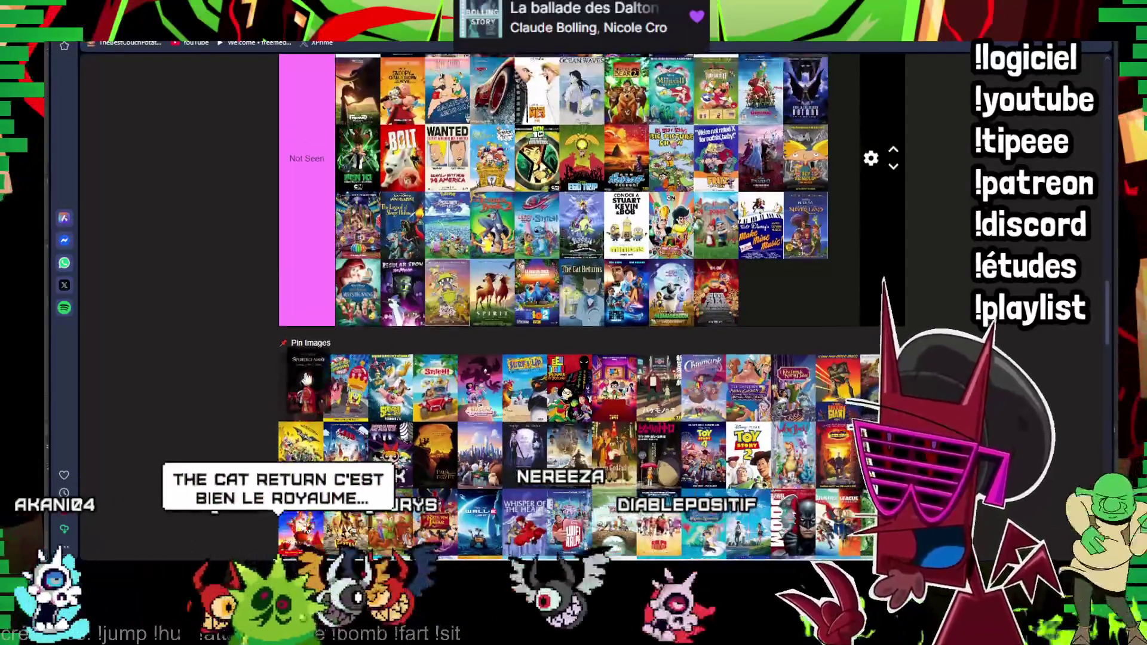
{"action": "scroll", "coordinate": [318, 348], "scroll_direction": "up", "scroll_amount": 5}
{"action": "scroll", "coordinate": [318, 348], "scroll_direction": "up", "scroll_amount": 10}
{"action": "mouse_move", "coordinate": [318, 349]}
{"action": "left_mouse_down"}
{"action": "mouse_move", "coordinate": [419, 345]}
{"action": "mouse_move", "coordinate": [421, 377]}
{"action": "left_mouse_up"}
{"action": "scroll", "coordinate": [401, 367], "scroll_direction": "down", "scroll_amount": 3}
{"action": "scroll", "coordinate": [401, 368], "scroll_direction": "down", "scroll_amount": 3}
{"action": "scroll", "coordinate": [400, 368], "scroll_direction": "down", "scroll_amount": 3}
{"action": "scroll", "coordinate": [399, 368], "scroll_direction": "down", "scroll_amount": 3}
{"action": "scroll", "coordinate": [358, 342], "scroll_direction": "up", "scroll_amount": 3}
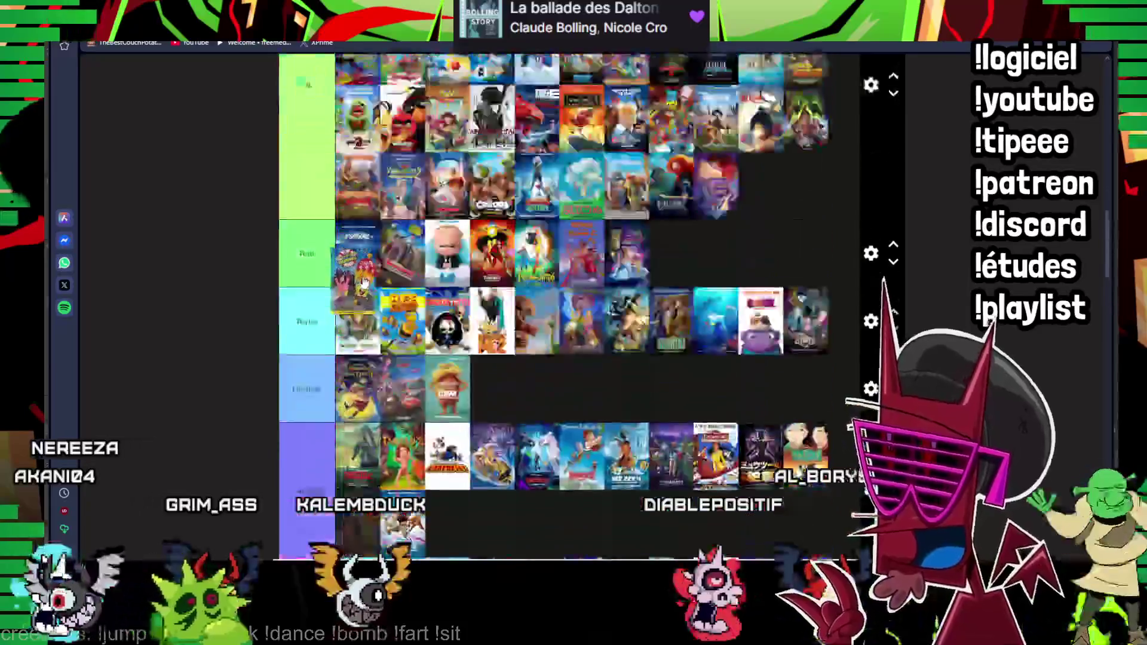
{"action": "scroll", "coordinate": [403, 359], "scroll_direction": "up", "scroll_amount": 3}
{"action": "scroll", "coordinate": [448, 377], "scroll_direction": "up", "scroll_amount": 3}
{"action": "scroll", "coordinate": [494, 386], "scroll_direction": "up", "scroll_amount": 3}
{"action": "mouse_move", "coordinate": [340, 331]}
{"action": "left_mouse_down"}
{"action": "mouse_move", "coordinate": [535, 398]}
{"action": "mouse_move", "coordinate": [635, 165]}
{"action": "left_mouse_up"}
{"action": "scroll", "coordinate": [535, 399], "scroll_direction": "down", "scroll_amount": 3}
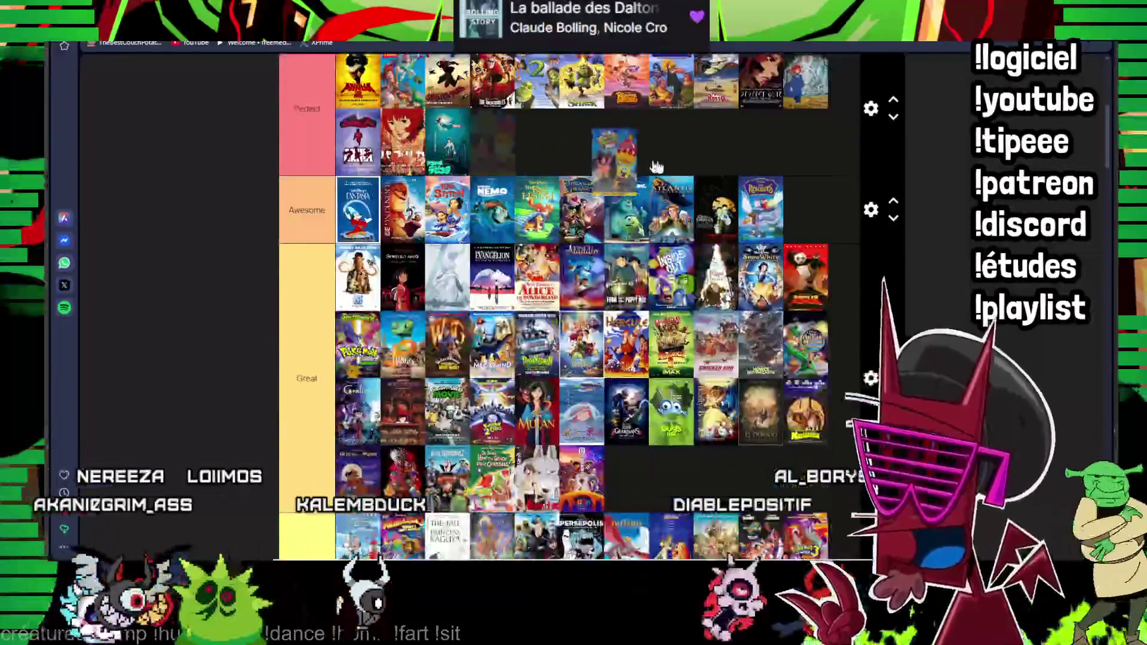
- Drop SpongeBob into an upper tier and put the Stitch poster in Not Seen
{"action": "left_click_drag", "start_coordinate": [868, 208], "coordinate": [391, 259]}
{"action": "scroll", "coordinate": [439, 266], "scroll_direction": "down", "scroll_amount": 3}
{"action": "scroll", "coordinate": [422, 264], "scroll_direction": "down", "scroll_amount": 3}
{"action": "scroll", "coordinate": [395, 260], "scroll_direction": "down", "scroll_amount": 2}
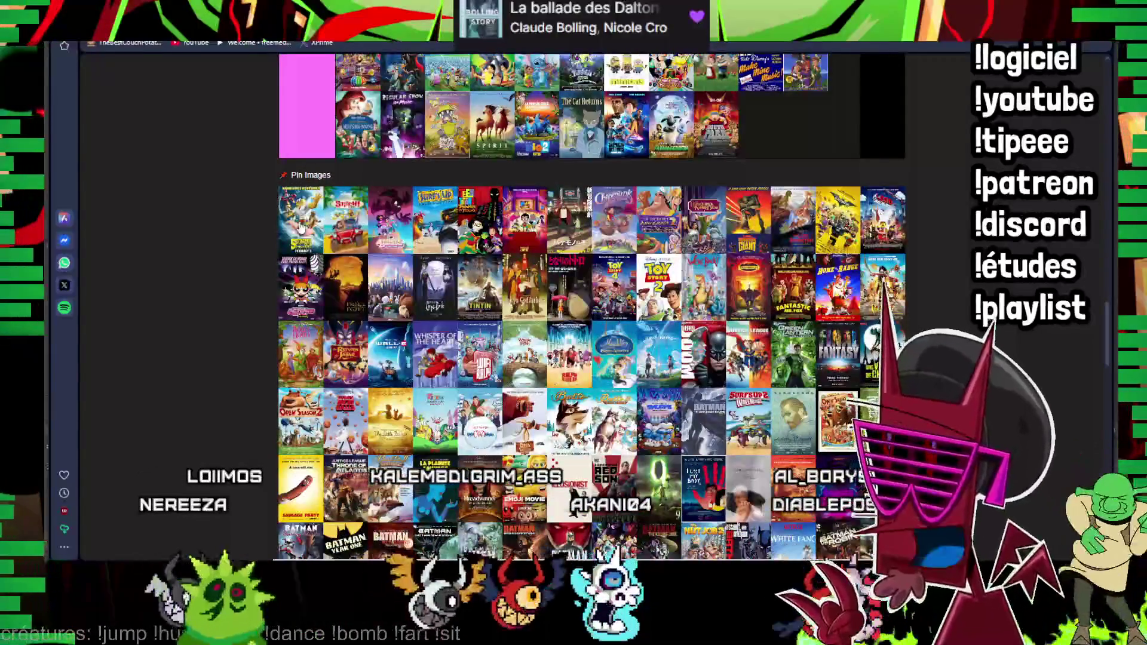
{"action": "scroll", "coordinate": [403, 260], "scroll_direction": "up", "scroll_amount": 5}
{"action": "scroll", "coordinate": [371, 362], "scroll_direction": "down", "scroll_amount": 2}
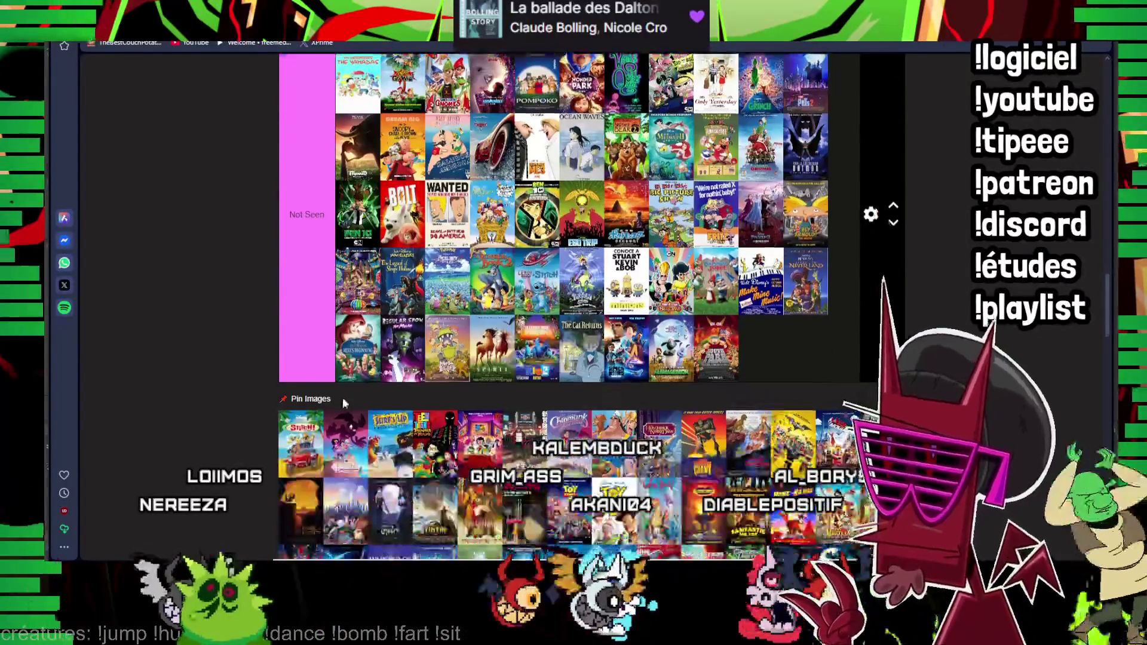
{"action": "left_click_drag", "start_coordinate": [314, 432], "coordinate": [401, 345]}
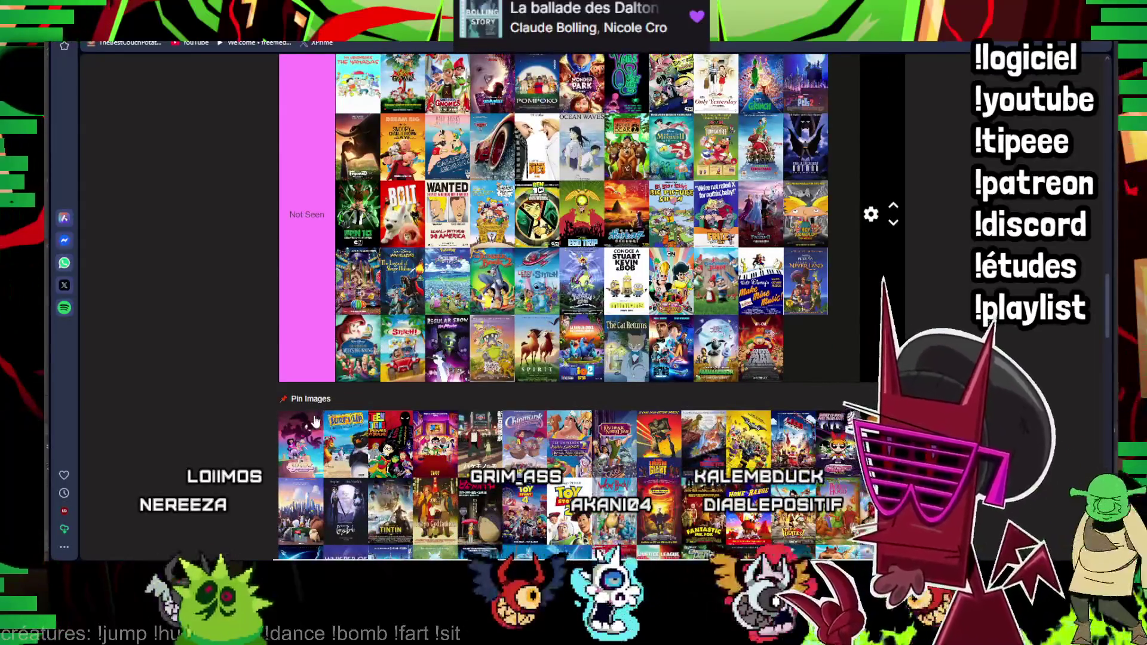
{"action": "scroll", "coordinate": [538, 341], "scroll_direction": "up", "scroll_amount": 8}
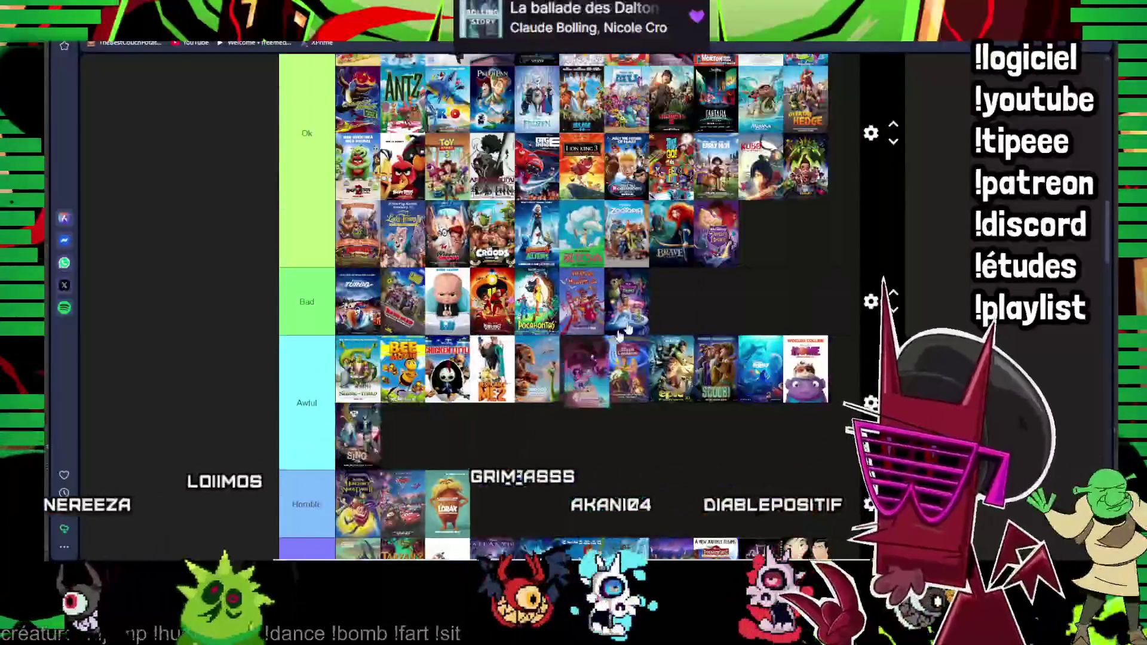
{"action": "scroll", "coordinate": [709, 276], "scroll_direction": "down", "scroll_amount": 2}
{"action": "scroll", "coordinate": [755, 167], "scroll_direction": "down", "scroll_amount": 2}
{"action": "scroll", "coordinate": [756, 167], "scroll_direction": "down", "scroll_amount": 6}
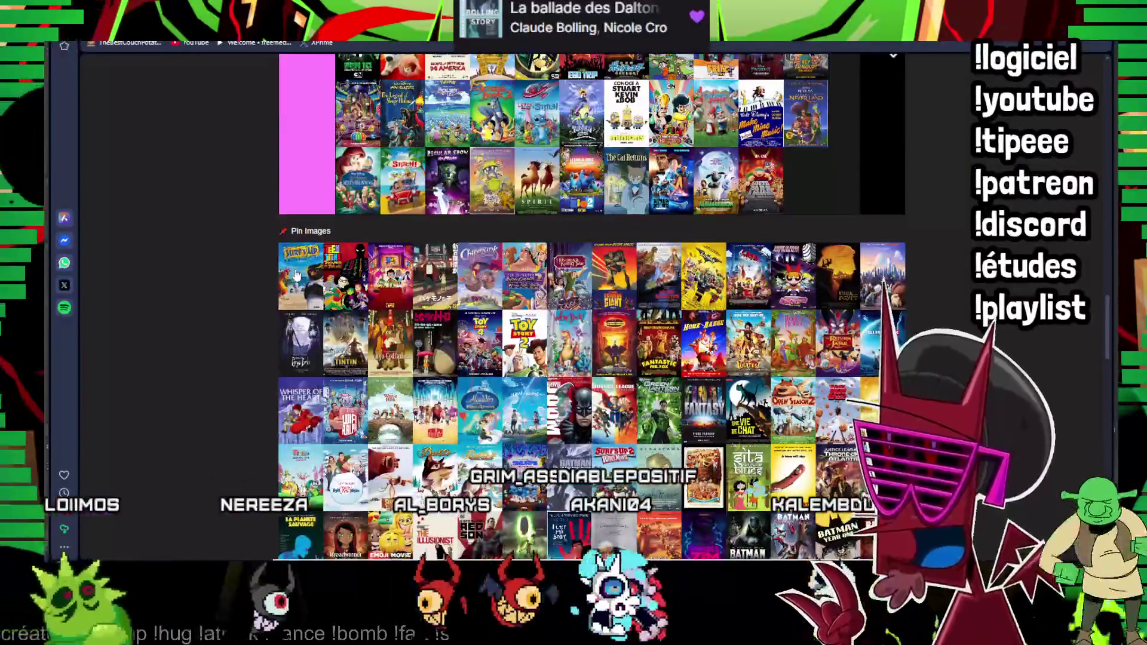
{"action": "scroll", "coordinate": [511, 289], "scroll_direction": "up", "scroll_amount": 3}
{"action": "scroll", "coordinate": [511, 288], "scroll_direction": "up", "scroll_amount": 2}
{"action": "scroll", "coordinate": [511, 288], "scroll_direction": "up", "scroll_amount": 2}
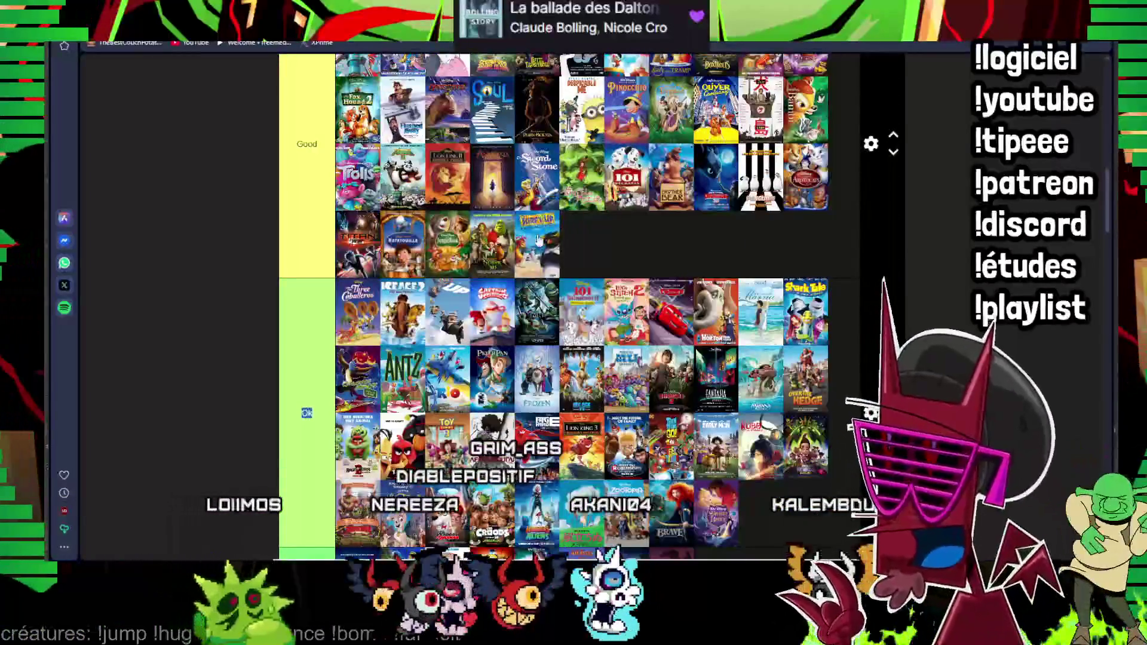
{"action": "scroll", "coordinate": [540, 239], "scroll_direction": "down", "scroll_amount": 4}
{"action": "scroll", "coordinate": [513, 264], "scroll_direction": "down", "scroll_amount": 4}
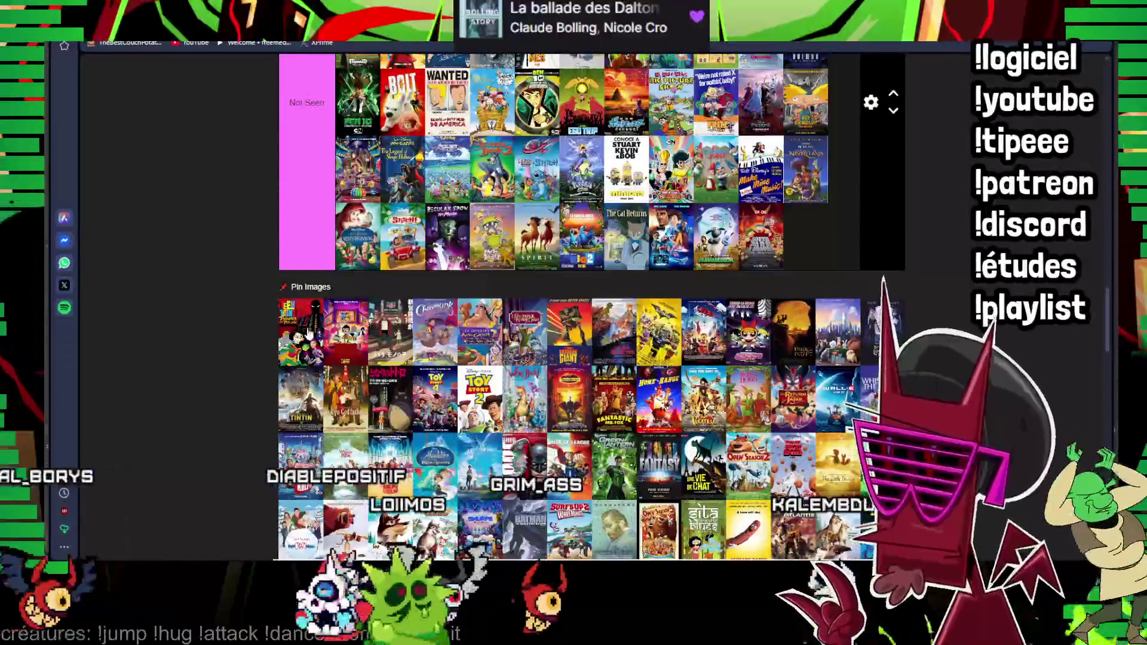
- Add the first pool poster to the end of the Not Seen tier
{"action": "left_click_drag", "start_coordinate": [305, 334], "coordinate": [789, 256]}
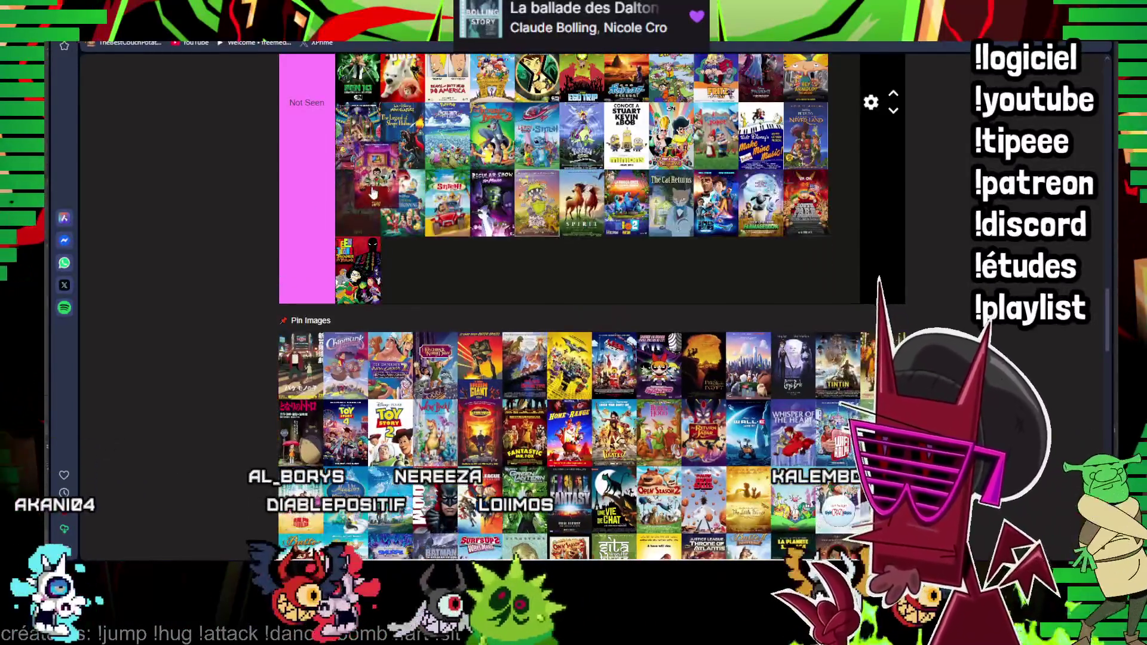
{"action": "scroll", "coordinate": [404, 341], "scroll_direction": "up", "scroll_amount": 3}
{"action": "scroll", "coordinate": [539, 322], "scroll_direction": "up", "scroll_amount": 3}
{"action": "scroll", "coordinate": [639, 305], "scroll_direction": "up", "scroll_amount": 3}
{"action": "left_click_drag", "start_coordinate": [637, 306], "coordinate": [654, 302]}
{"action": "scroll", "coordinate": [655, 301], "scroll_direction": "up", "scroll_amount": 3}
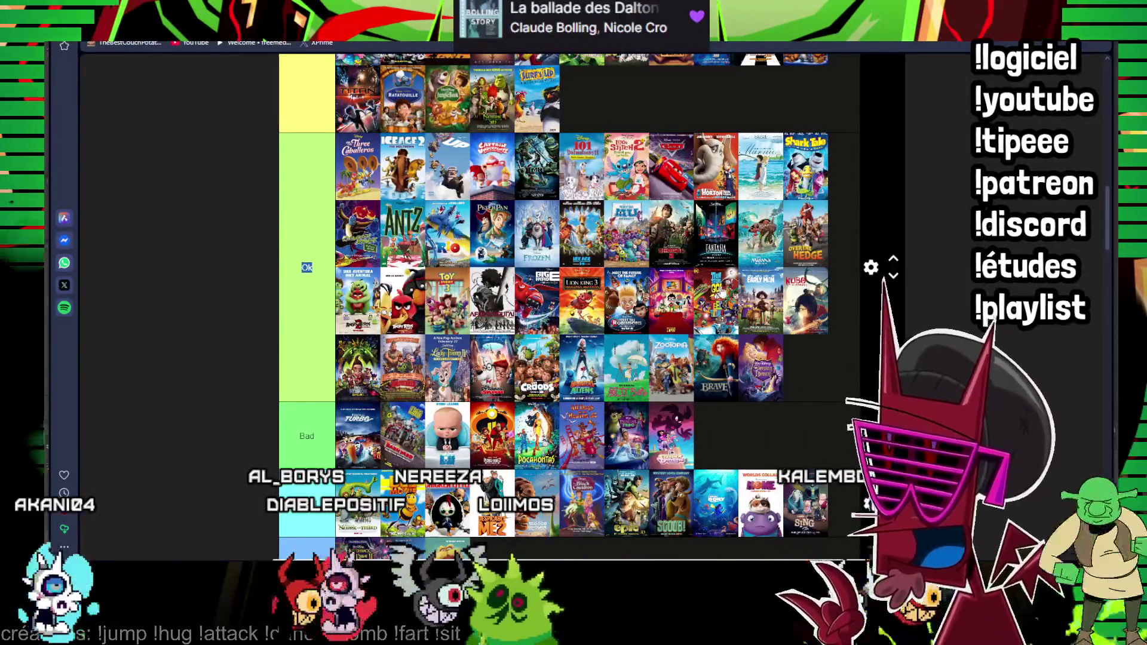
{"action": "left_click_drag", "start_coordinate": [720, 290], "coordinate": [682, 193]}
{"action": "scroll", "coordinate": [699, 243], "scroll_direction": "down", "scroll_amount": 10}
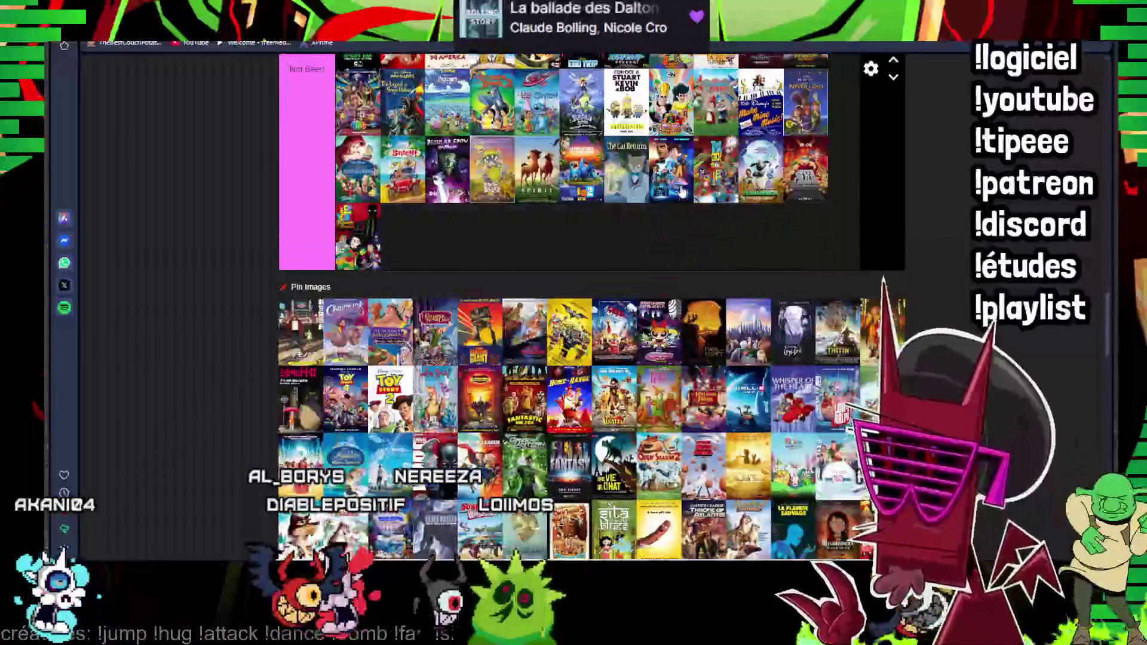
{"action": "scroll", "coordinate": [430, 328], "scroll_direction": "up", "scroll_amount": 5}
{"action": "scroll", "coordinate": [430, 327], "scroll_direction": "up", "scroll_amount": 5}
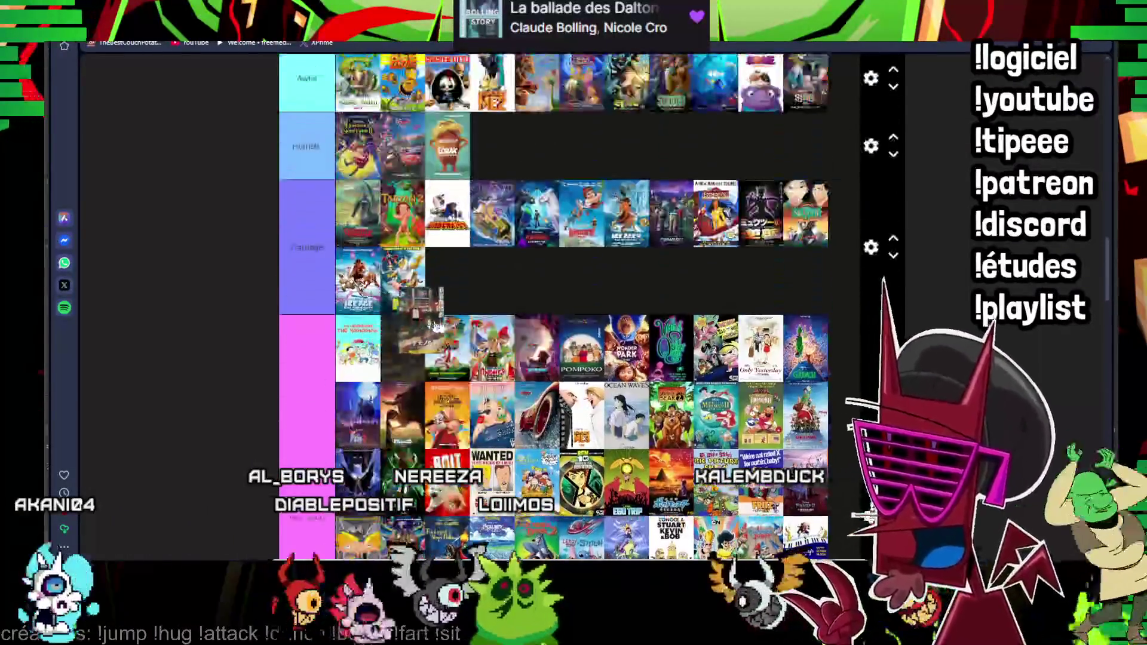
{"action": "scroll", "coordinate": [511, 296], "scroll_direction": "up", "scroll_amount": 2}
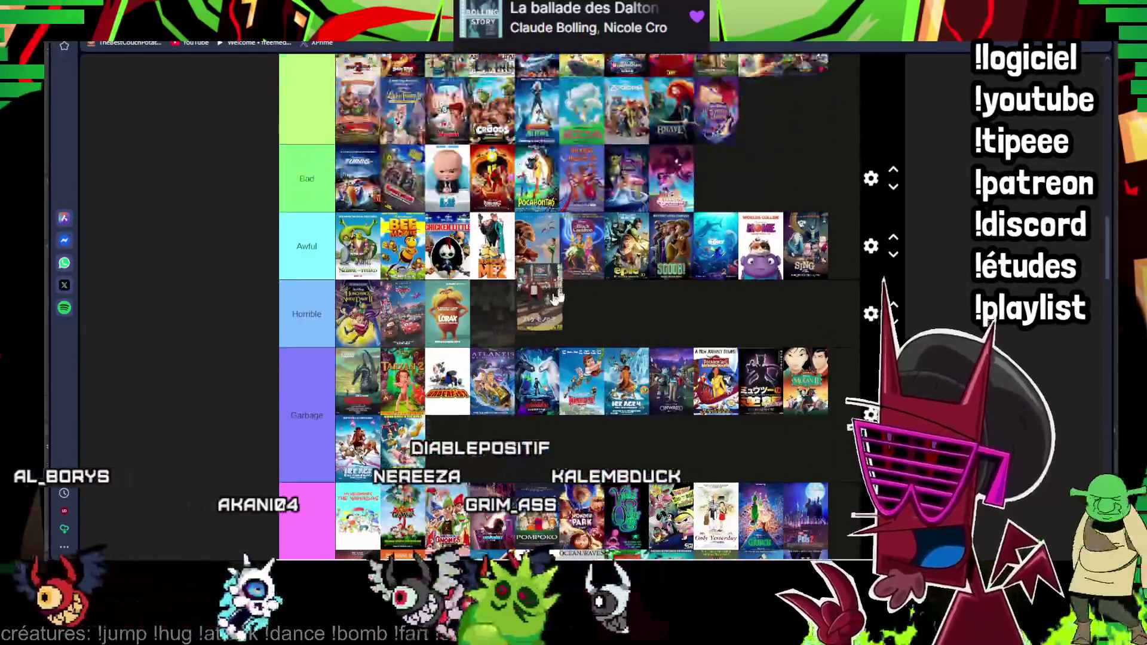
{"action": "left_click_drag", "start_coordinate": [511, 297], "coordinate": [717, 106]}
{"action": "scroll", "coordinate": [511, 283], "scroll_direction": "down", "scroll_amount": 5}
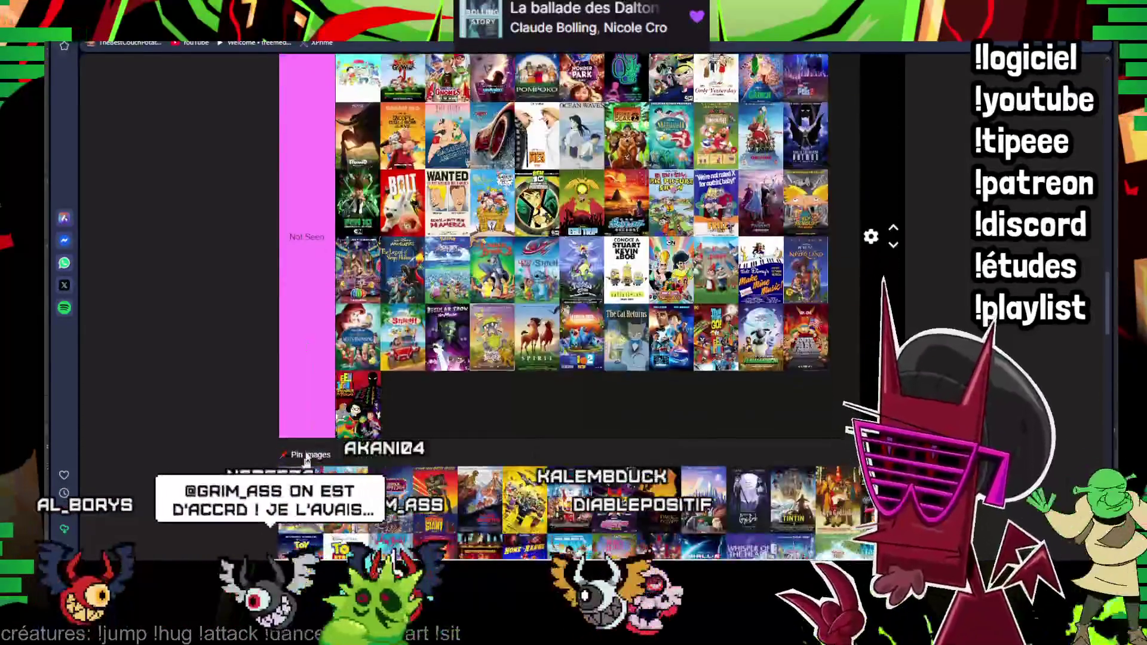
{"action": "scroll", "coordinate": [344, 440], "scroll_direction": "up", "scroll_amount": 2}
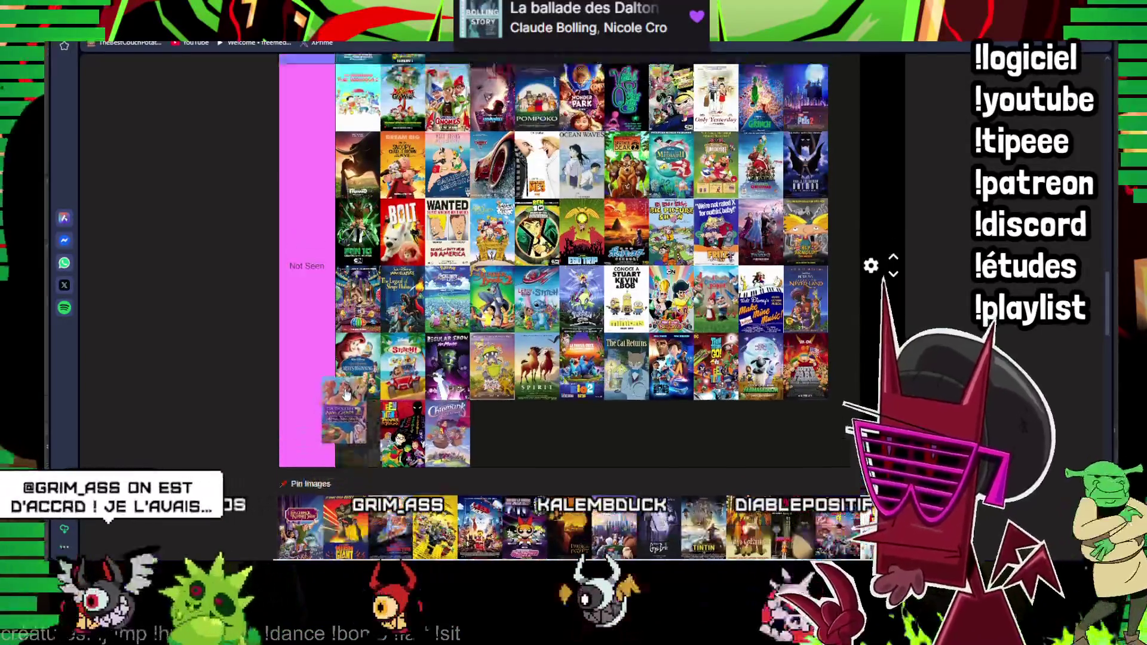
{"action": "scroll", "coordinate": [346, 403], "scroll_direction": "up", "scroll_amount": 3}
{"action": "scroll", "coordinate": [346, 388], "scroll_direction": "up", "scroll_amount": 3}
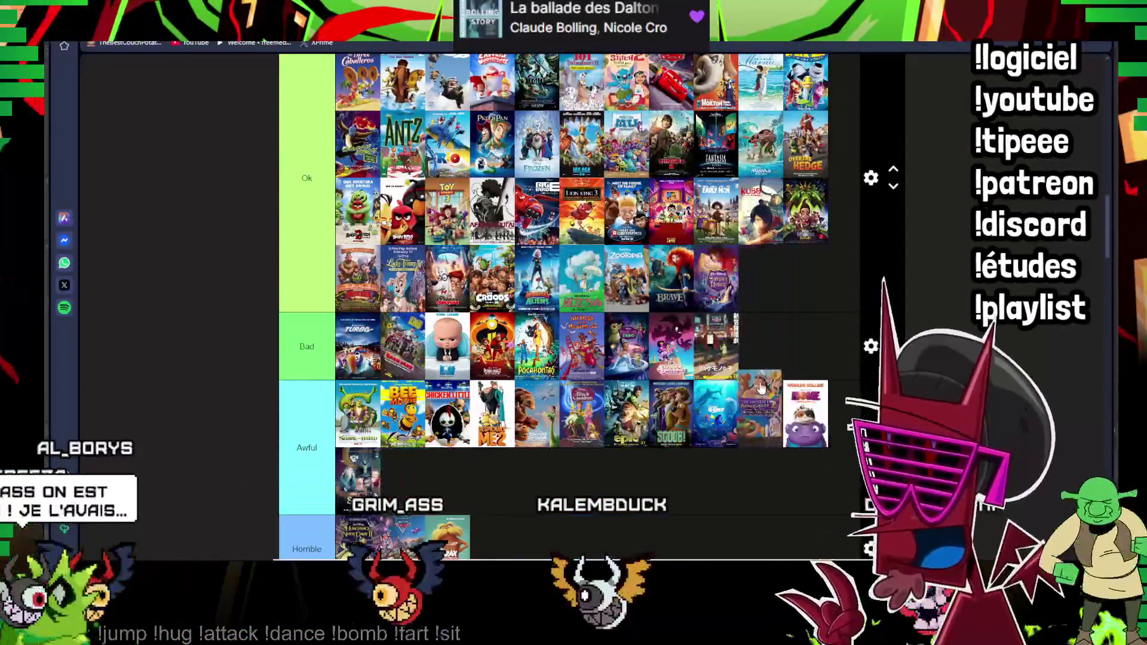
{"action": "scroll", "coordinate": [746, 410], "scroll_direction": "down", "scroll_amount": 4}
{"action": "scroll", "coordinate": [533, 434], "scroll_direction": "down", "scroll_amount": 4}
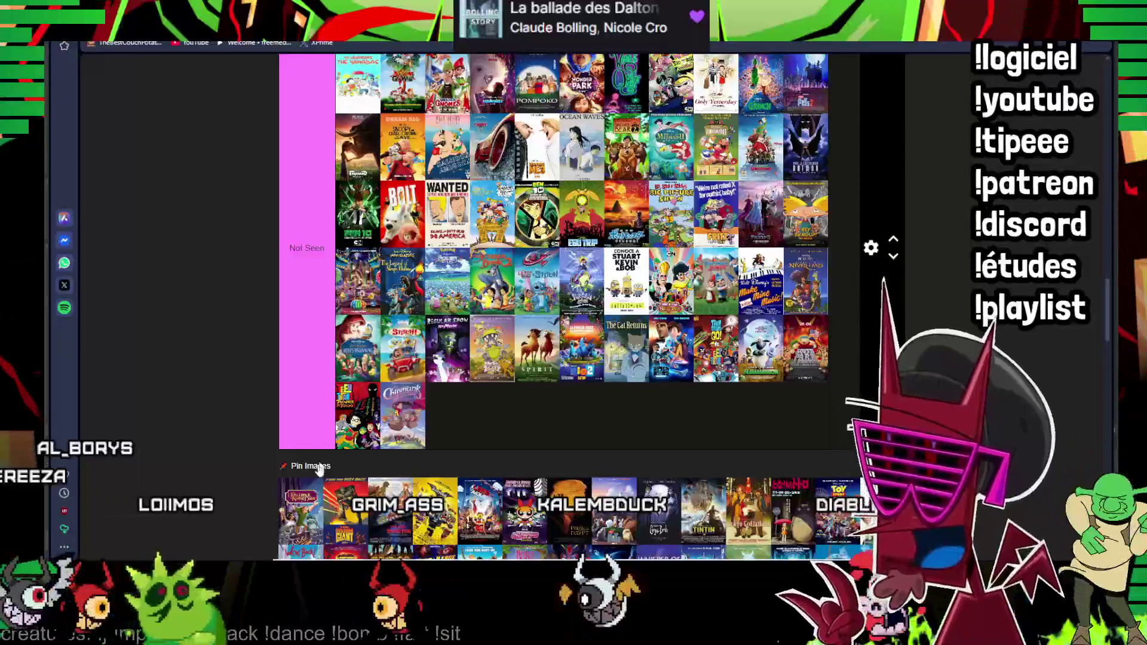
{"action": "scroll", "coordinate": [309, 449], "scroll_direction": "up", "scroll_amount": 3}
{"action": "scroll", "coordinate": [582, 296], "scroll_direction": "up", "scroll_amount": 7}
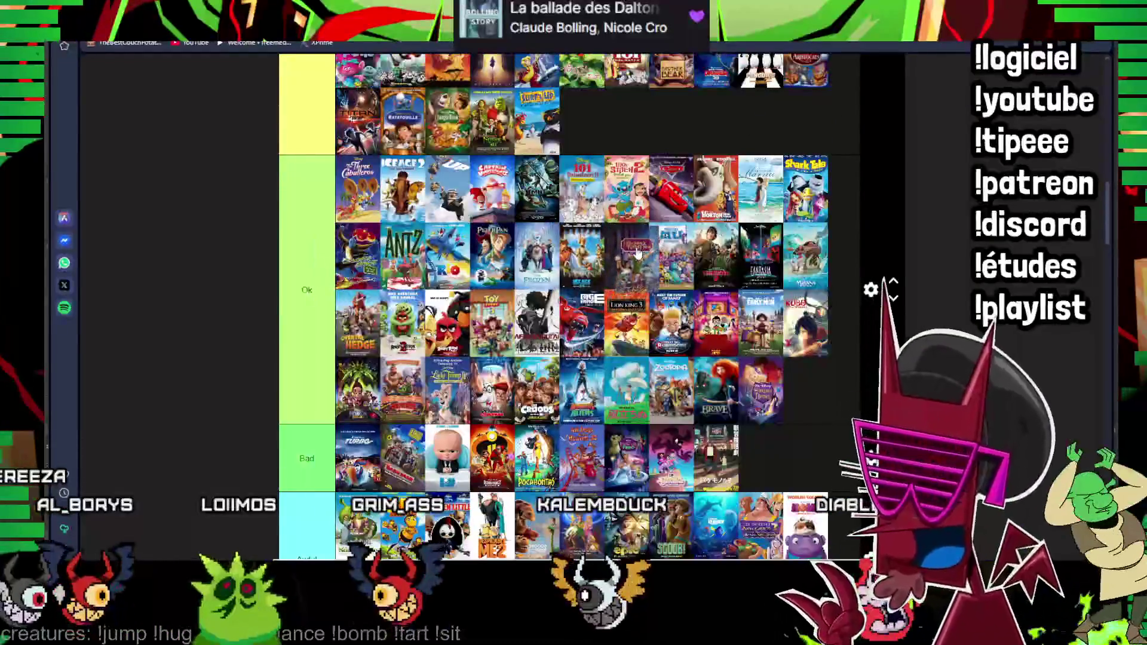
{"action": "scroll", "coordinate": [474, 223], "scroll_direction": "down", "scroll_amount": 5}
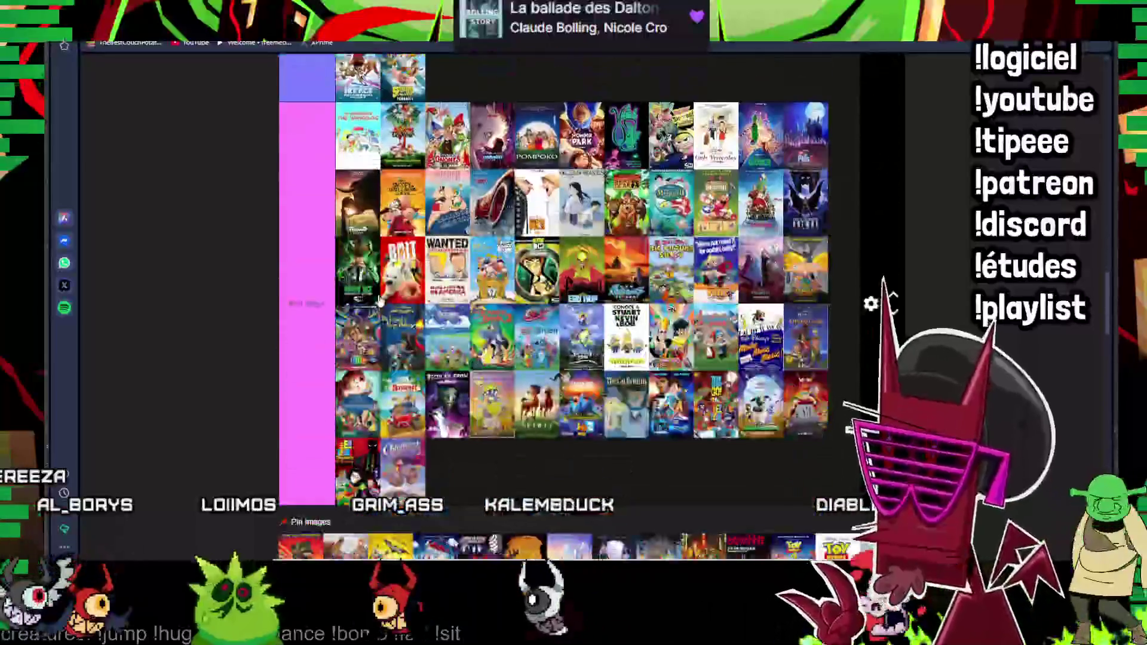
{"action": "scroll", "coordinate": [359, 350], "scroll_direction": "down", "scroll_amount": 3}
{"action": "left_click_drag", "start_coordinate": [310, 406], "coordinate": [481, 258]}
{"action": "scroll", "coordinate": [359, 359], "scroll_direction": "up", "scroll_amount": 3}
{"action": "scroll", "coordinate": [403, 323], "scroll_direction": "up", "scroll_amount": 3}
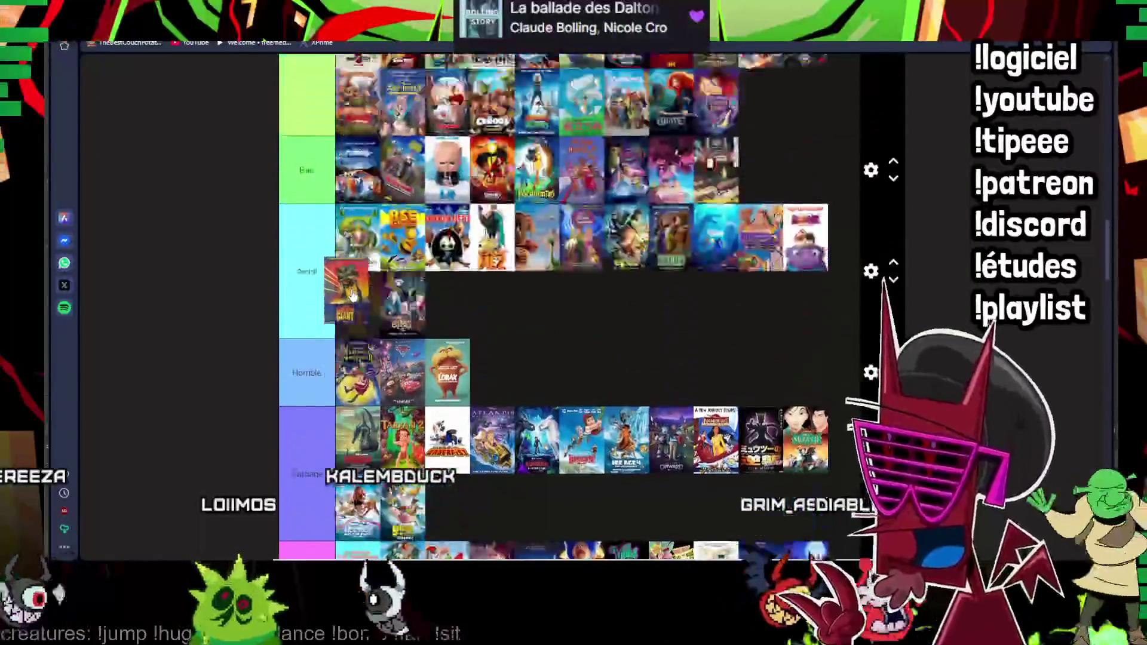
{"action": "scroll", "coordinate": [449, 287], "scroll_direction": "up", "scroll_amount": 3}
{"action": "scroll", "coordinate": [481, 258], "scroll_direction": "up", "scroll_amount": 3}
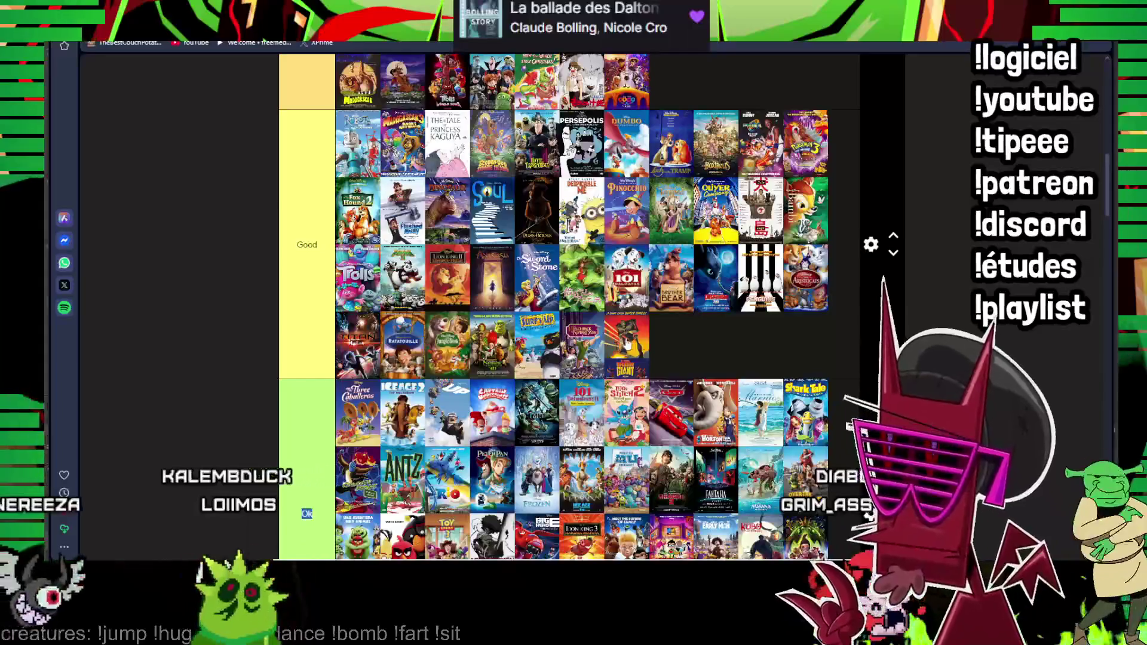
{"action": "left_click_drag", "start_coordinate": [626, 343], "coordinate": [407, 208]}
{"action": "scroll", "coordinate": [537, 287], "scroll_direction": "down", "scroll_amount": 3}
{"action": "scroll", "coordinate": [467, 251], "scroll_direction": "down", "scroll_amount": 3}
{"action": "scroll", "coordinate": [408, 208], "scroll_direction": "down", "scroll_amount": 3}
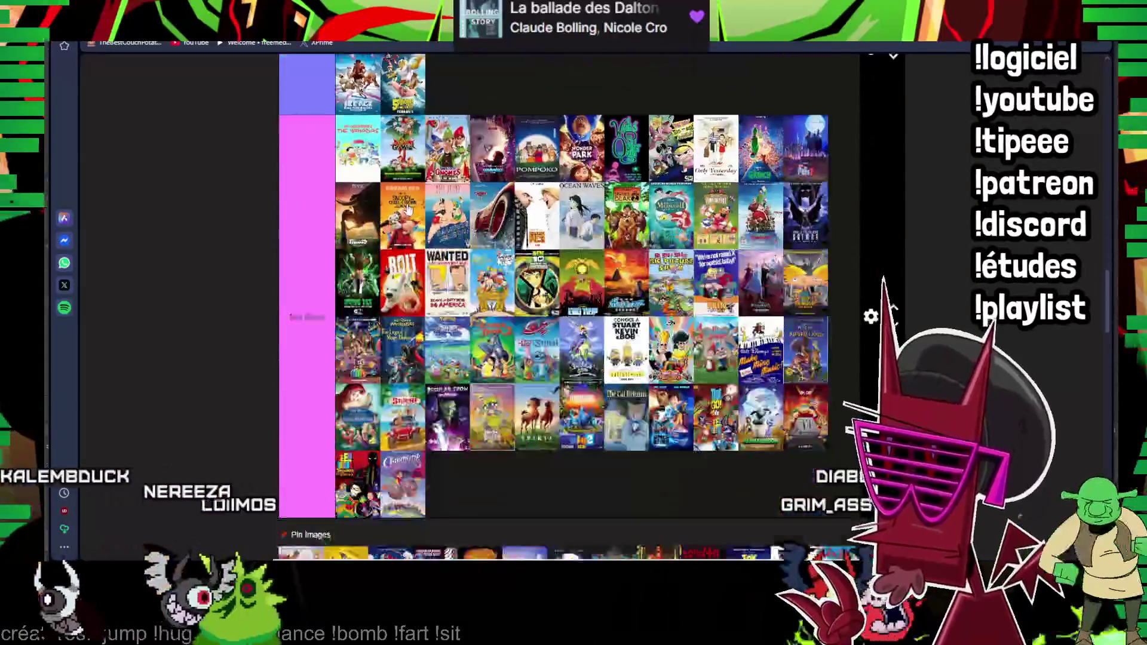
{"action": "scroll", "coordinate": [409, 208], "scroll_direction": "down", "scroll_amount": 3}
{"action": "left_click_drag", "start_coordinate": [308, 408], "coordinate": [439, 183]}
{"action": "scroll", "coordinate": [359, 341], "scroll_direction": "up", "scroll_amount": 3}
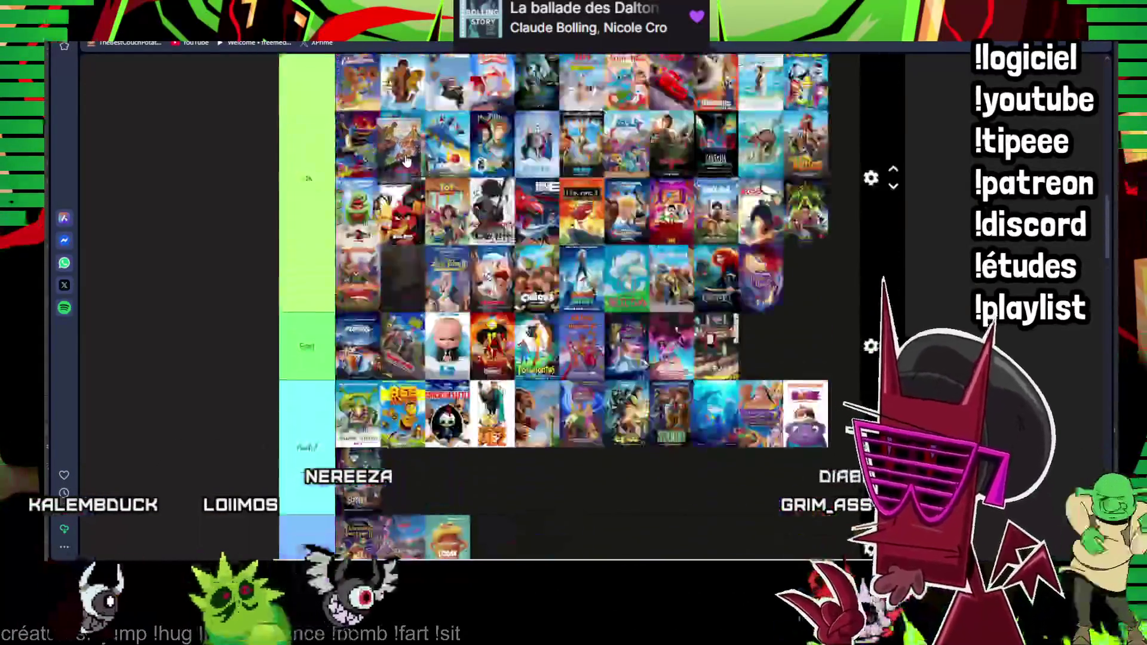
{"action": "scroll", "coordinate": [403, 269], "scroll_direction": "up", "scroll_amount": 3}
{"action": "scroll", "coordinate": [439, 182], "scroll_direction": "up", "scroll_amount": 3}
{"action": "scroll", "coordinate": [439, 182], "scroll_direction": "down", "scroll_amount": 3}
{"action": "scroll", "coordinate": [439, 182], "scroll_direction": "down", "scroll_amount": 3}
{"action": "scroll", "coordinate": [439, 181], "scroll_direction": "down", "scroll_amount": 3}
{"action": "mouse_move", "coordinate": [439, 182]}
{"action": "left_mouse_down"}
{"action": "mouse_move", "coordinate": [382, 204]}
{"action": "mouse_move", "coordinate": [434, 236]}
{"action": "left_mouse_up"}
{"action": "scroll", "coordinate": [412, 184], "scroll_direction": "down", "scroll_amount": 5}
{"action": "scroll", "coordinate": [412, 183], "scroll_direction": "up", "scroll_amount": 5}
{"action": "scroll", "coordinate": [394, 197], "scroll_direction": "up", "scroll_amount": 5}
{"action": "scroll", "coordinate": [385, 206], "scroll_direction": "up", "scroll_amount": 5}
{"action": "scroll", "coordinate": [395, 215], "scroll_direction": "up", "scroll_amount": 5}
{"action": "scroll", "coordinate": [434, 236], "scroll_direction": "down", "scroll_amount": 10}
{"action": "scroll", "coordinate": [331, 353], "scroll_direction": "down", "scroll_amount": 3}
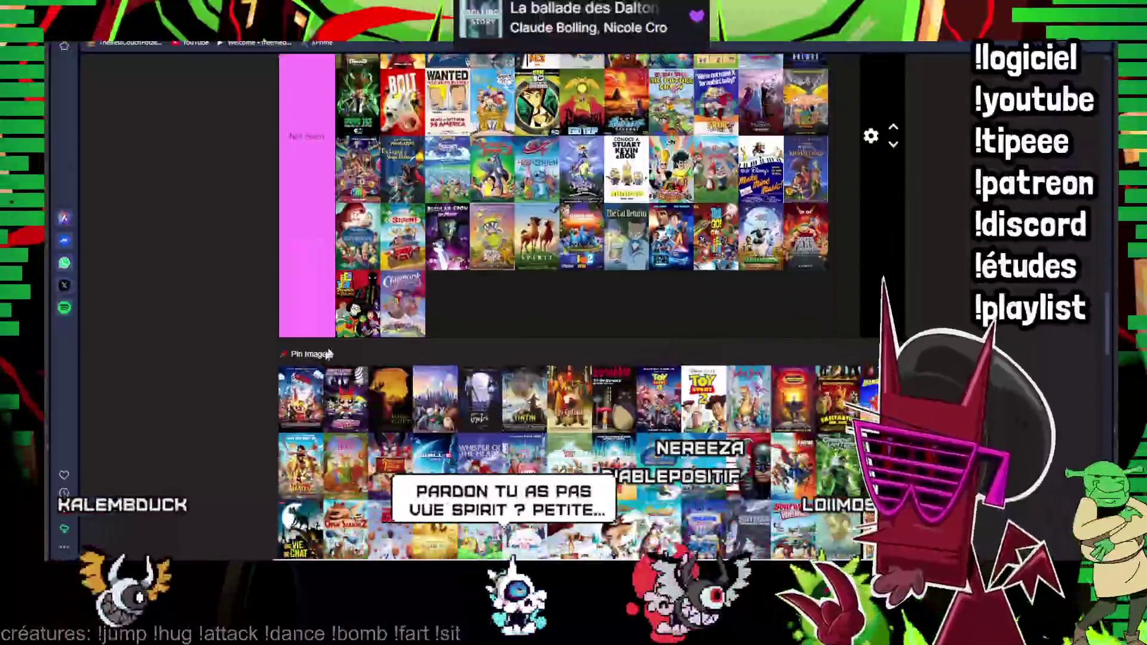
{"action": "scroll", "coordinate": [422, 161], "scroll_direction": "up", "scroll_amount": 10}
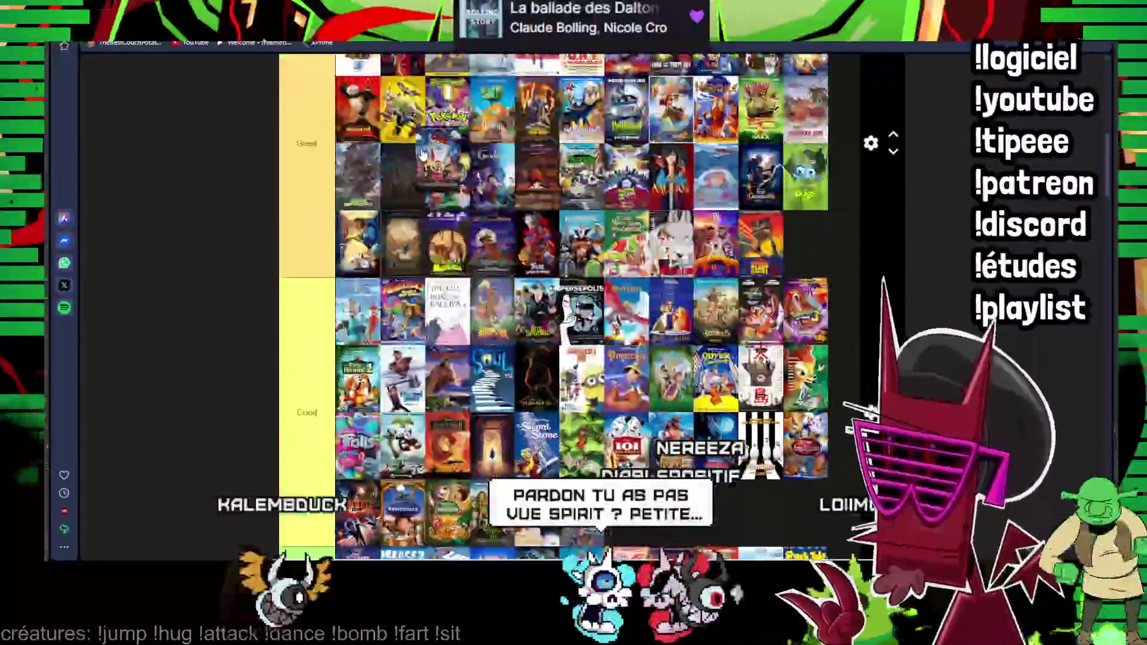
{"action": "scroll", "coordinate": [422, 155], "scroll_direction": "up", "scroll_amount": 5}
{"action": "scroll", "coordinate": [422, 154], "scroll_direction": "up", "scroll_amount": 5}
{"action": "scroll", "coordinate": [404, 126], "scroll_direction": "down", "scroll_amount": 5}
{"action": "scroll", "coordinate": [386, 87], "scroll_direction": "down", "scroll_amount": 5}
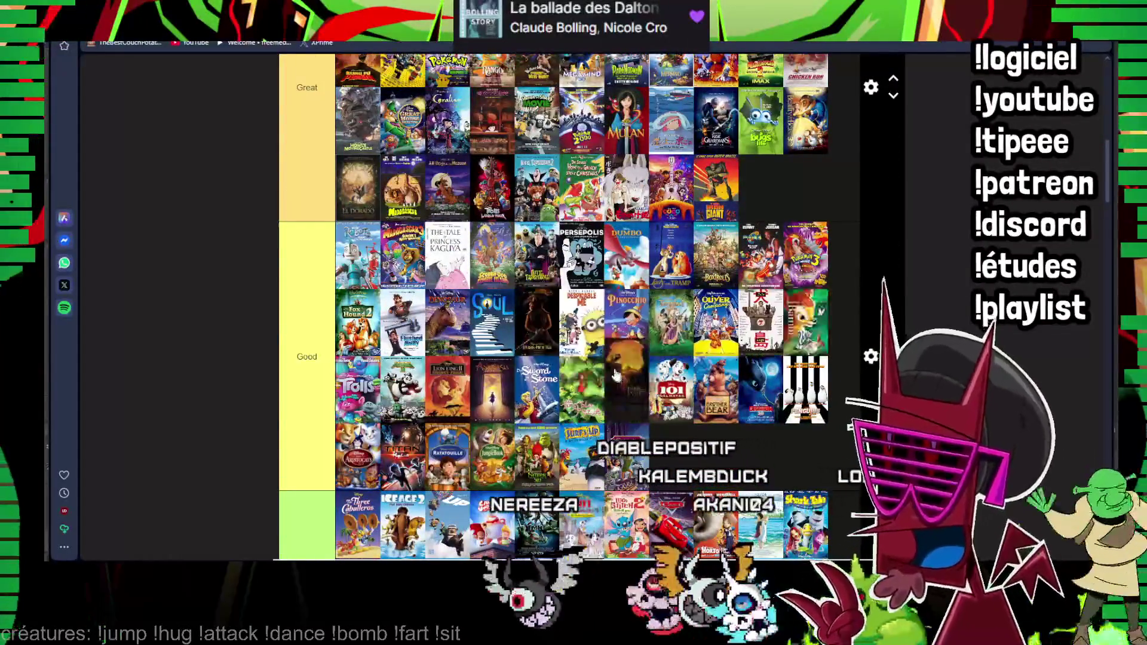
{"action": "scroll", "coordinate": [601, 333], "scroll_direction": "down", "scroll_amount": 5}
{"action": "scroll", "coordinate": [602, 334], "scroll_direction": "down", "scroll_amount": 5}
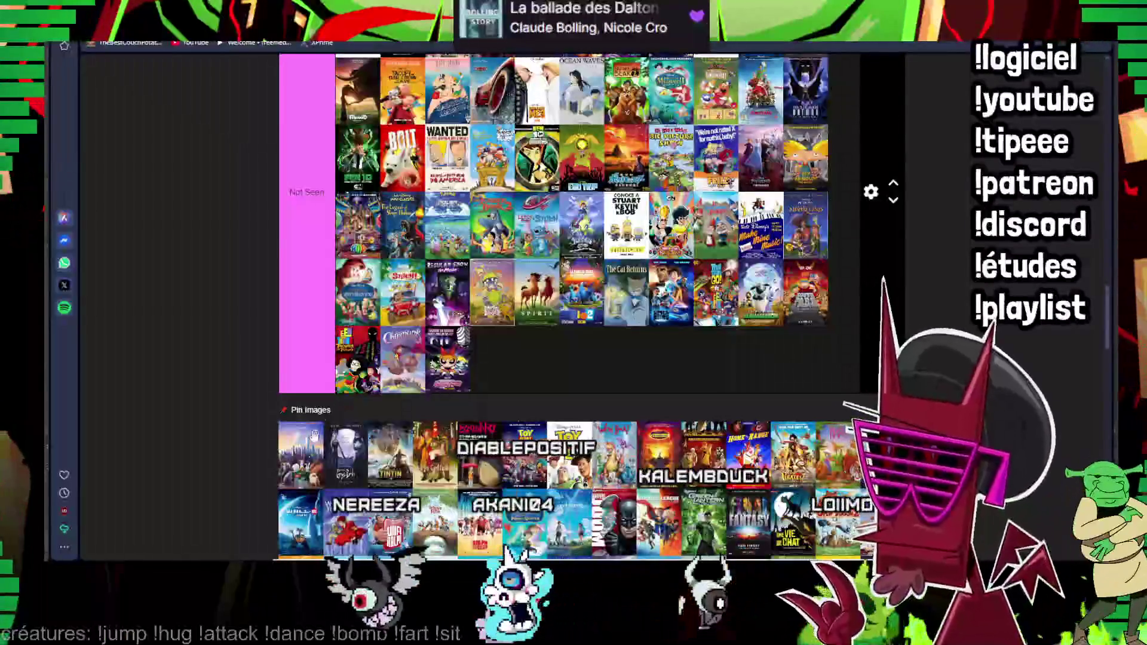
{"action": "scroll", "coordinate": [455, 504], "scroll_direction": "up", "scroll_amount": 5}
{"action": "scroll", "coordinate": [455, 503], "scroll_direction": "up", "scroll_amount": 5}
{"action": "scroll", "coordinate": [454, 504], "scroll_direction": "up", "scroll_amount": 5}
{"action": "scroll", "coordinate": [454, 504], "scroll_direction": "up", "scroll_amount": 5}
{"action": "scroll", "coordinate": [454, 504], "scroll_direction": "down", "scroll_amount": 5}
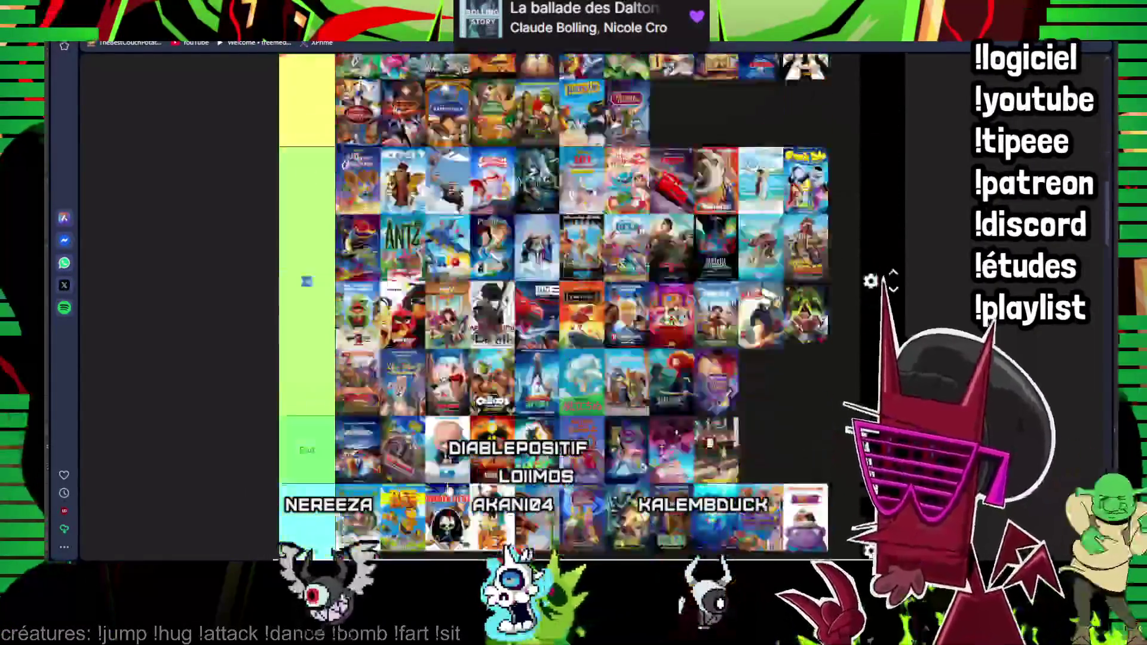
{"action": "scroll", "coordinate": [455, 504], "scroll_direction": "down", "scroll_amount": 5}
{"action": "scroll", "coordinate": [454, 504], "scroll_direction": "down", "scroll_amount": 5}
{"action": "scroll", "coordinate": [454, 503], "scroll_direction": "down", "scroll_amount": 3}
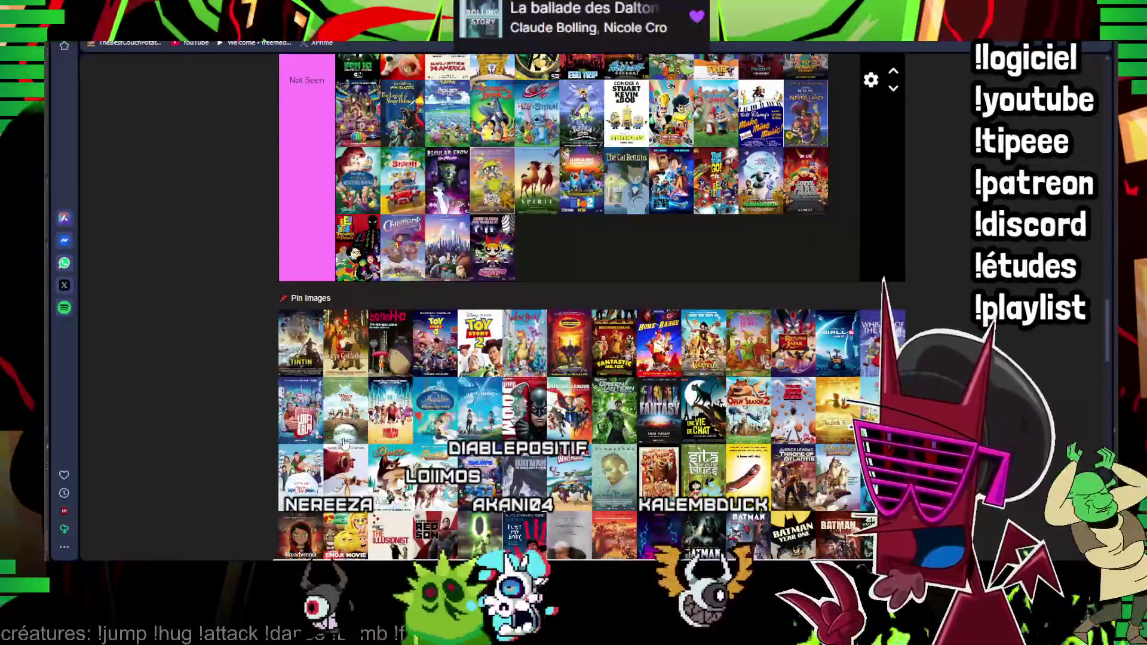
{"action": "scroll", "coordinate": [343, 442], "scroll_direction": "up", "scroll_amount": 1}
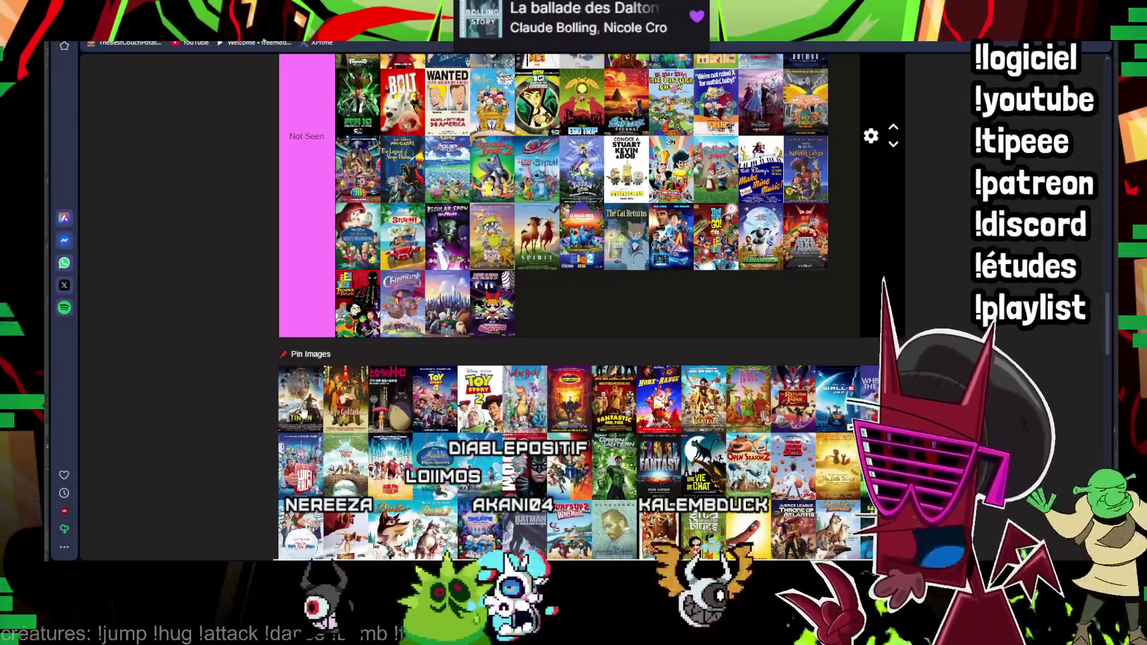
- Put Tintin in Not Seen and rank Toy Story 2 in the Perfect tier
{"action": "left_click_drag", "start_coordinate": [300, 399], "coordinate": [612, 319]}
{"action": "scroll", "coordinate": [335, 407], "scroll_direction": "up", "scroll_amount": 5}
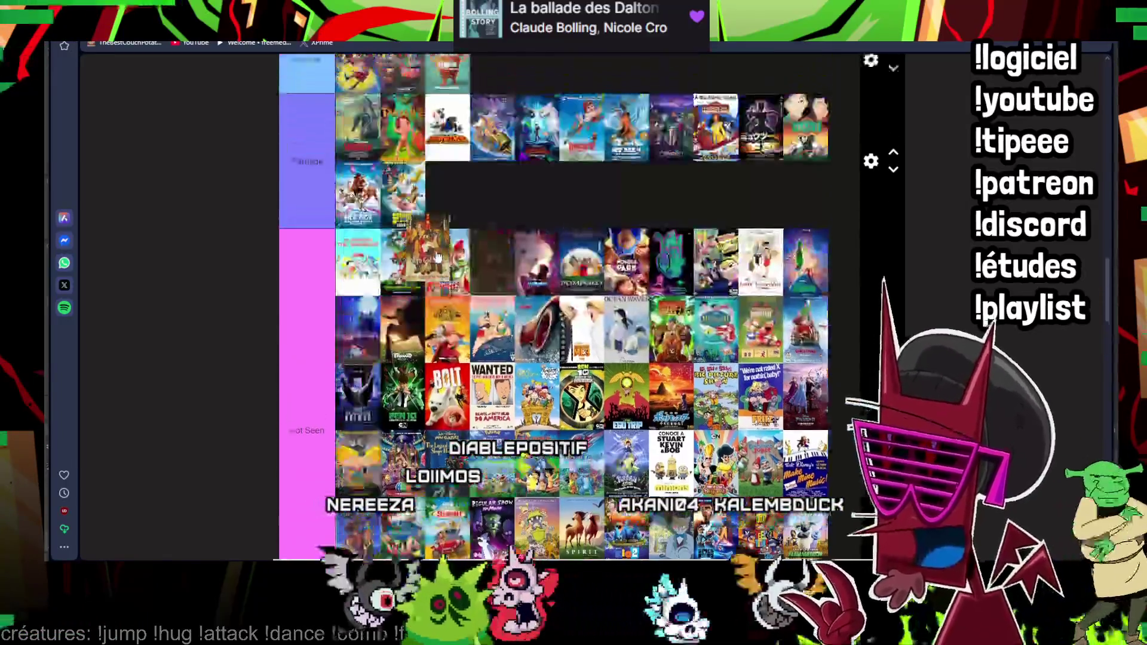
{"action": "scroll", "coordinate": [336, 407], "scroll_direction": "up", "scroll_amount": 5}
{"action": "scroll", "coordinate": [429, 262], "scroll_direction": "up", "scroll_amount": 5}
{"action": "scroll", "coordinate": [430, 263], "scroll_direction": "up", "scroll_amount": 2}
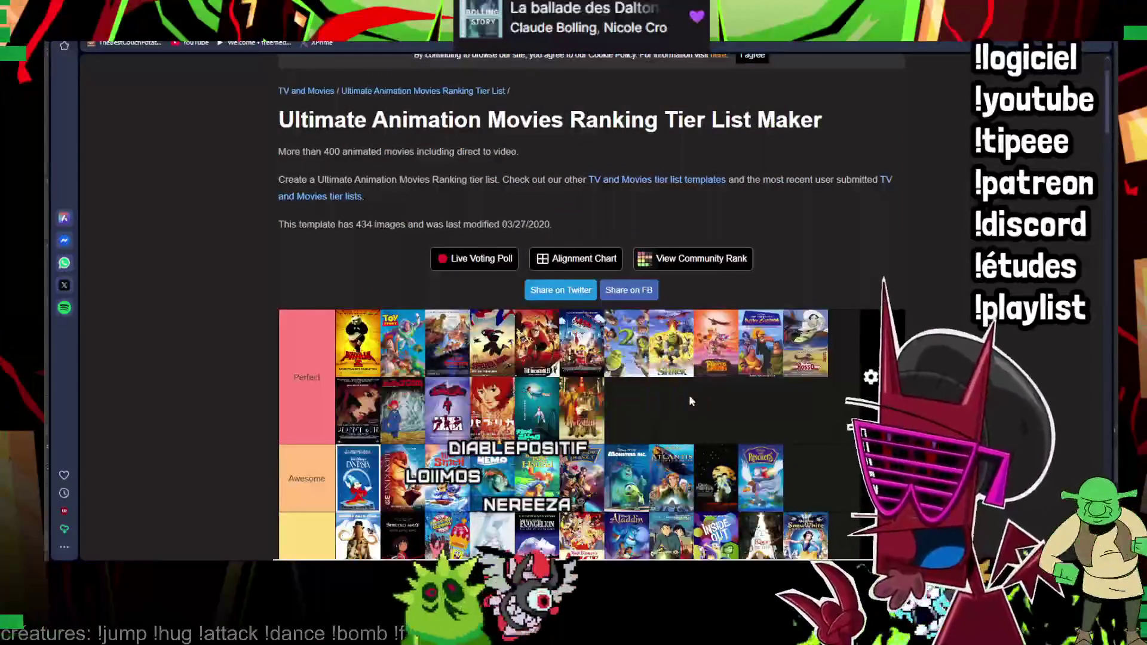
{"action": "scroll", "coordinate": [689, 395], "scroll_direction": "down", "scroll_amount": 5}
{"action": "scroll", "coordinate": [690, 395], "scroll_direction": "down", "scroll_amount": 3}
{"action": "scroll", "coordinate": [591, 359], "scroll_direction": "down", "scroll_amount": 5}
{"action": "scroll", "coordinate": [592, 359], "scroll_direction": "down", "scroll_amount": 3}
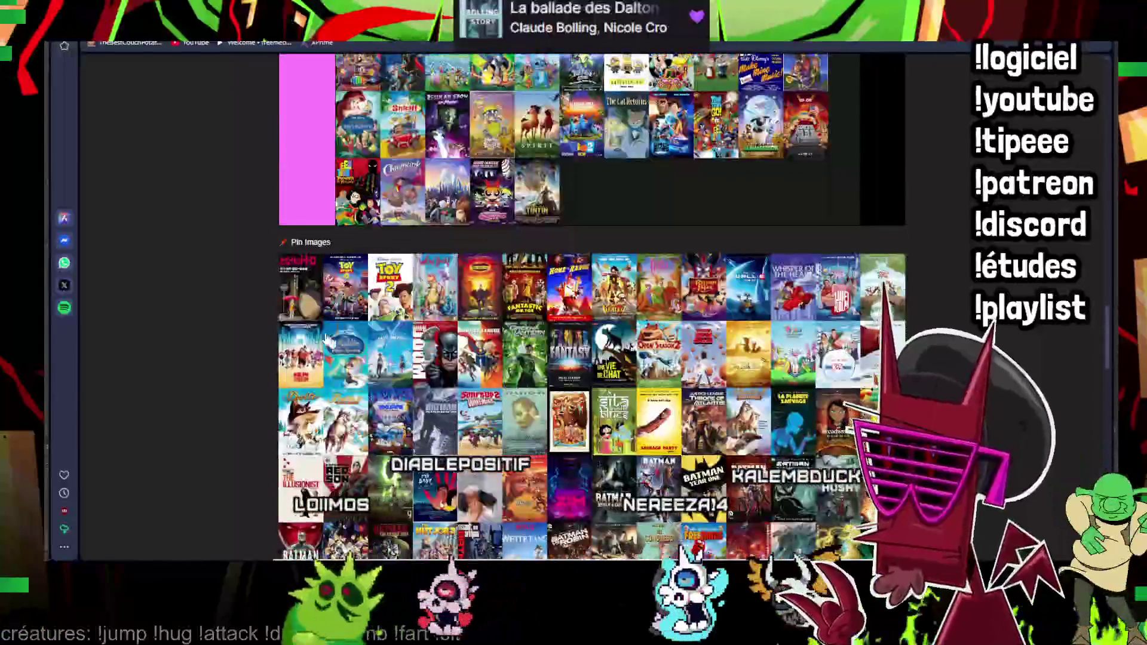
{"action": "scroll", "coordinate": [307, 298], "scroll_direction": "up", "scroll_amount": 3}
{"action": "scroll", "coordinate": [359, 297], "scroll_direction": "up", "scroll_amount": 5}
{"action": "scroll", "coordinate": [431, 297], "scroll_direction": "up", "scroll_amount": 5}
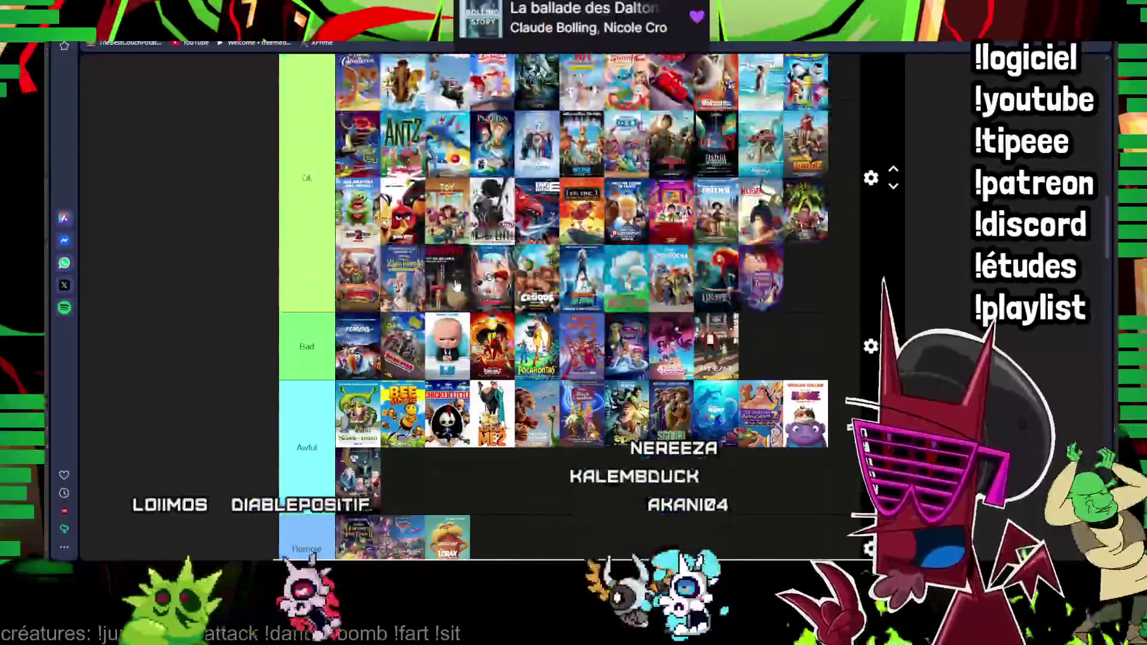
{"action": "scroll", "coordinate": [493, 298], "scroll_direction": "up", "scroll_amount": 5}
{"action": "scroll", "coordinate": [494, 297], "scroll_direction": "up", "scroll_amount": 2}
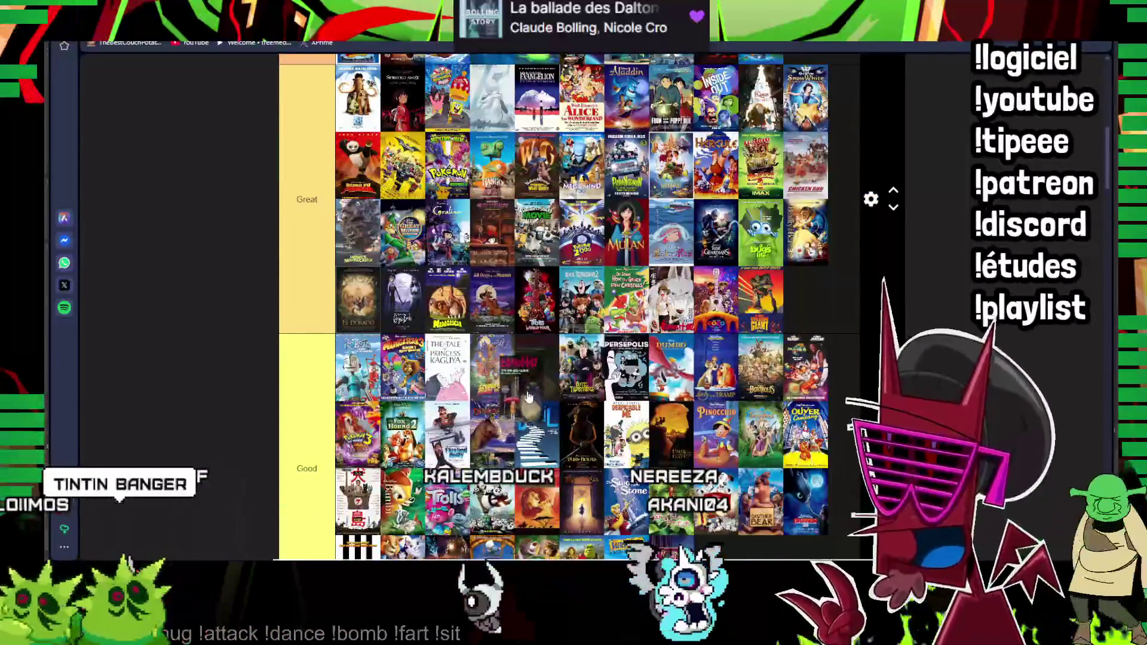
{"action": "scroll", "coordinate": [494, 298], "scroll_direction": "down", "scroll_amount": 4}
{"action": "double_click", "coordinate": [307, 234]}
{"action": "scroll", "coordinate": [307, 235], "scroll_direction": "down", "scroll_amount": 4}
{"action": "scroll", "coordinate": [358, 296], "scroll_direction": "down", "scroll_amount": 4}
{"action": "scroll", "coordinate": [386, 323], "scroll_direction": "down", "scroll_amount": 4}
{"action": "scroll", "coordinate": [416, 356], "scroll_direction": "down", "scroll_amount": 3}
{"action": "scroll", "coordinate": [415, 357], "scroll_direction": "down", "scroll_amount": 5}
{"action": "scroll", "coordinate": [416, 357], "scroll_direction": "down", "scroll_amount": 3}
{"action": "scroll", "coordinate": [415, 355], "scroll_direction": "up", "scroll_amount": 6}
{"action": "scroll", "coordinate": [416, 356], "scroll_direction": "up", "scroll_amount": 5}
{"action": "scroll", "coordinate": [591, 305], "scroll_direction": "up", "scroll_amount": 3}
{"action": "scroll", "coordinate": [591, 305], "scroll_direction": "up", "scroll_amount": 5}
{"action": "scroll", "coordinate": [593, 305], "scroll_direction": "up", "scroll_amount": 1}
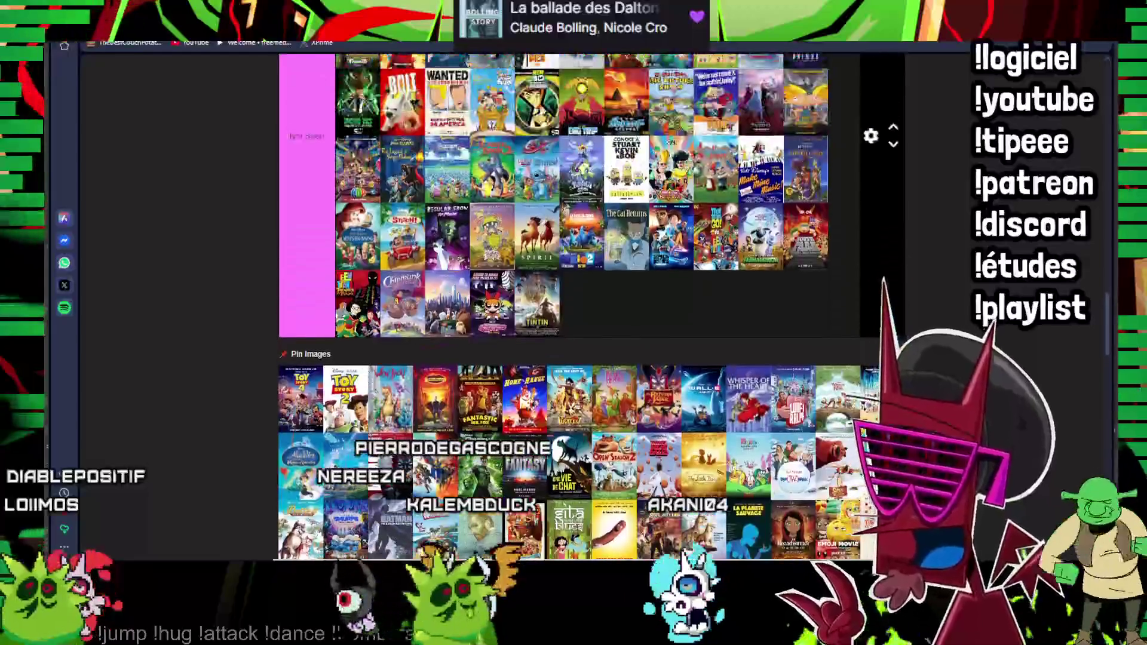
{"action": "scroll", "coordinate": [626, 427], "scroll_direction": "up", "scroll_amount": 3}
{"action": "scroll", "coordinate": [625, 427], "scroll_direction": "up", "scroll_amount": 3}
{"action": "scroll", "coordinate": [626, 427], "scroll_direction": "up", "scroll_amount": 3}
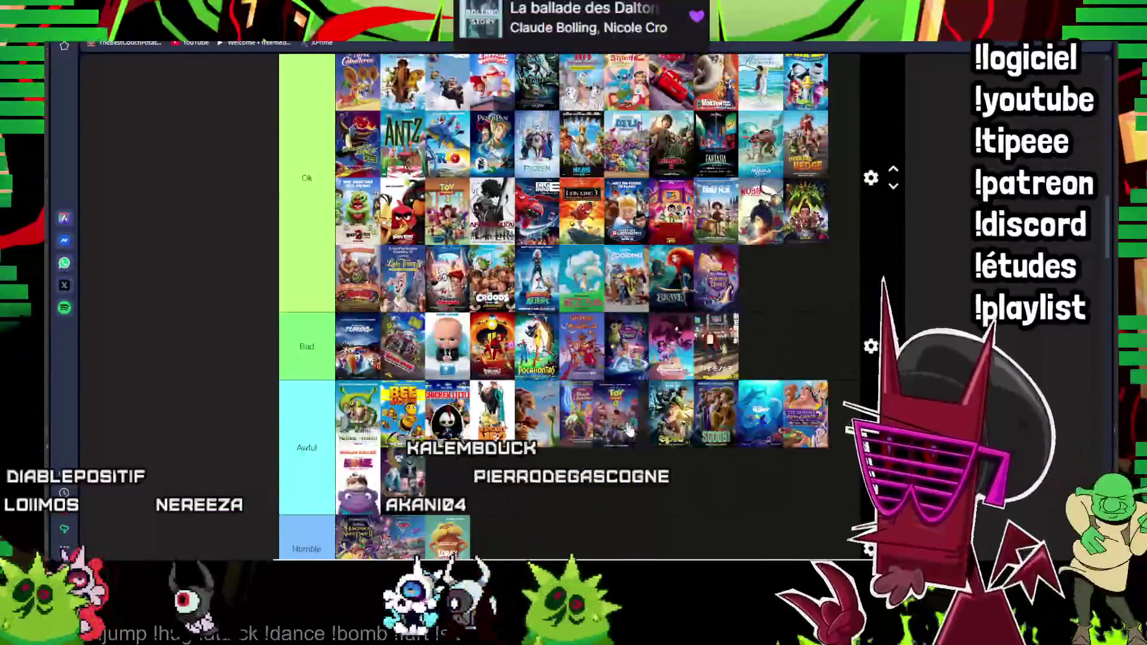
{"action": "scroll", "coordinate": [757, 305], "scroll_direction": "down", "scroll_amount": 3}
{"action": "scroll", "coordinate": [758, 305], "scroll_direction": "down", "scroll_amount": 3}
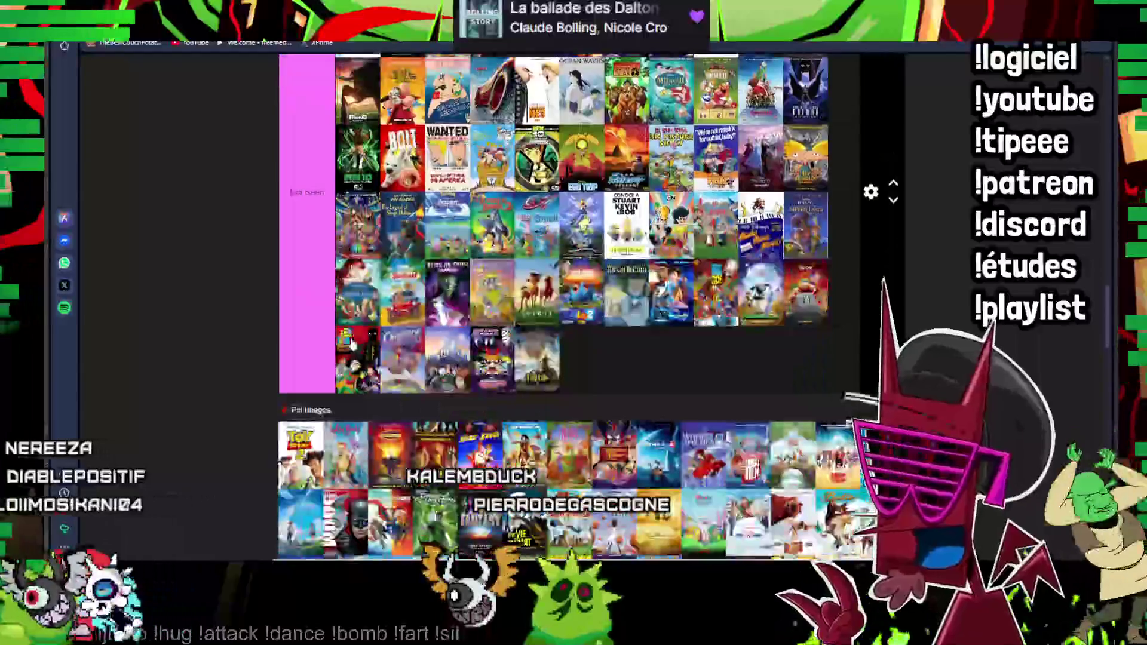
{"action": "scroll", "coordinate": [757, 305], "scroll_direction": "down", "scroll_amount": 3}
{"action": "scroll", "coordinate": [301, 298], "scroll_direction": "up", "scroll_amount": 3}
{"action": "scroll", "coordinate": [302, 299], "scroll_direction": "up", "scroll_amount": 3}
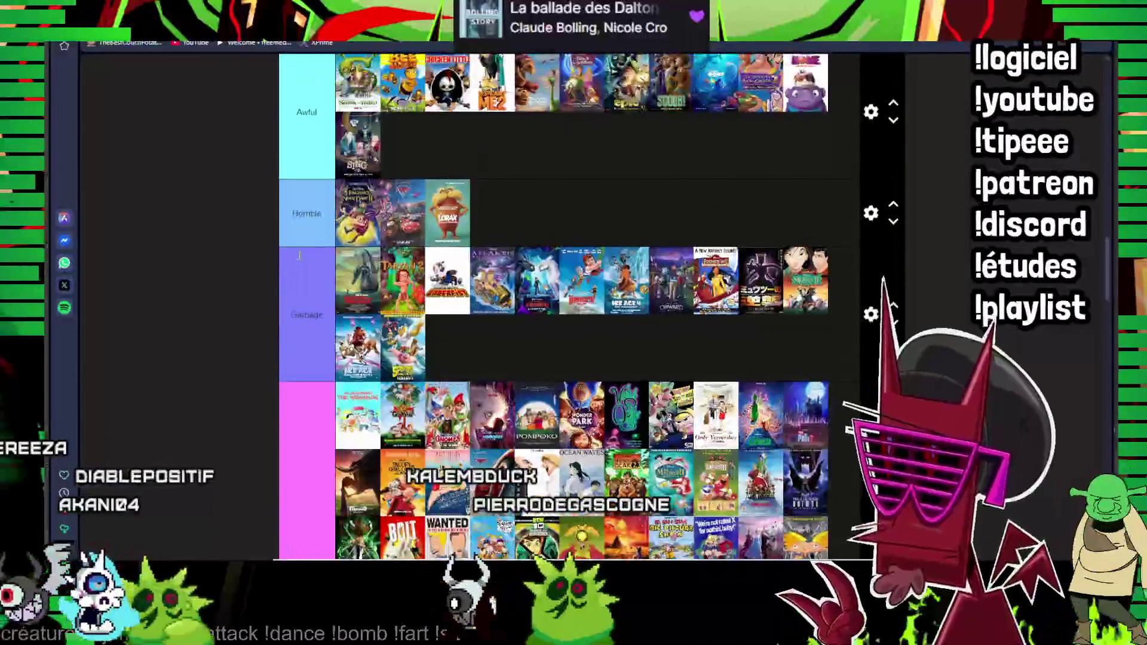
{"action": "scroll", "coordinate": [302, 299], "scroll_direction": "down", "scroll_amount": 3}
{"action": "scroll", "coordinate": [303, 299], "scroll_direction": "down", "scroll_amount": 1}
{"action": "scroll", "coordinate": [302, 298], "scroll_direction": "up", "scroll_amount": 3}
{"action": "scroll", "coordinate": [302, 298], "scroll_direction": "up", "scroll_amount": 3}
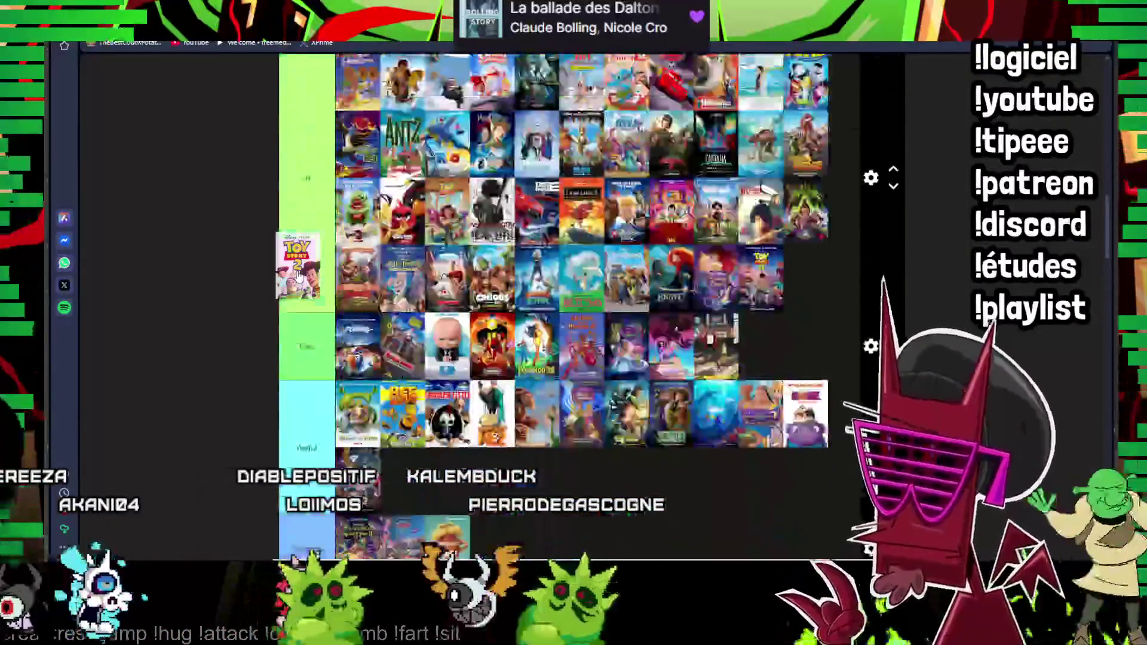
{"action": "scroll", "coordinate": [305, 287], "scroll_direction": "up", "scroll_amount": 3}
{"action": "scroll", "coordinate": [359, 274], "scroll_direction": "up", "scroll_amount": 2}
{"action": "mouse_move", "coordinate": [302, 299]}
{"action": "left_mouse_down"}
{"action": "mouse_move", "coordinate": [369, 269]}
{"action": "mouse_move", "coordinate": [529, 380]}
{"action": "left_mouse_up"}
{"action": "scroll", "coordinate": [368, 267], "scroll_direction": "up", "scroll_amount": 3}
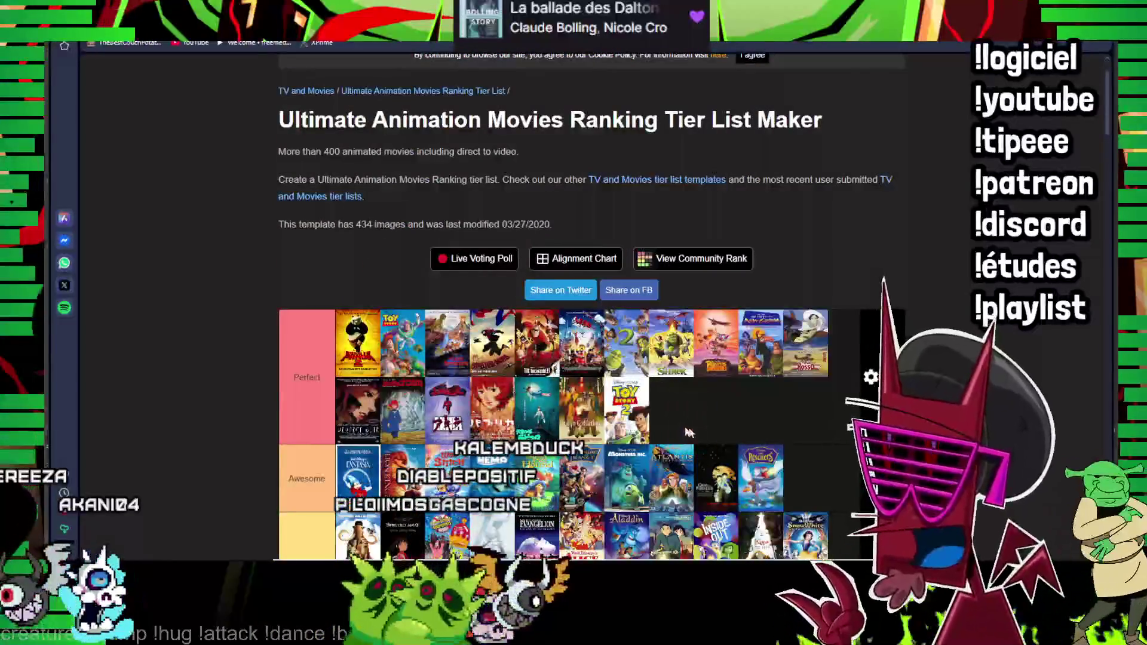
{"action": "scroll", "coordinate": [691, 434], "scroll_direction": "down", "scroll_amount": 5}
{"action": "scroll", "coordinate": [461, 391], "scroll_direction": "down", "scroll_amount": 5}
{"action": "scroll", "coordinate": [461, 392], "scroll_direction": "down", "scroll_amount": 3}
{"action": "scroll", "coordinate": [461, 392], "scroll_direction": "down", "scroll_amount": 3}
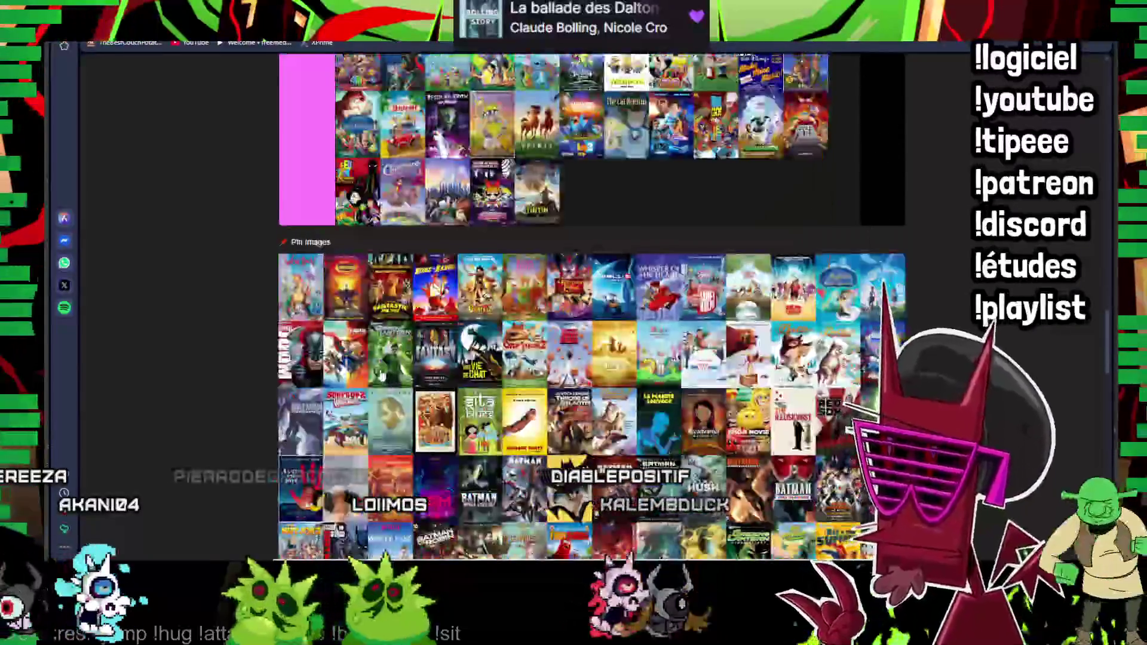
{"action": "scroll", "coordinate": [593, 305], "scroll_direction": "up", "scroll_amount": 2}
{"action": "scroll", "coordinate": [383, 305], "scroll_direction": "up", "scroll_amount": 5}
{"action": "left_click_drag", "start_coordinate": [384, 305], "coordinate": [419, 263]}
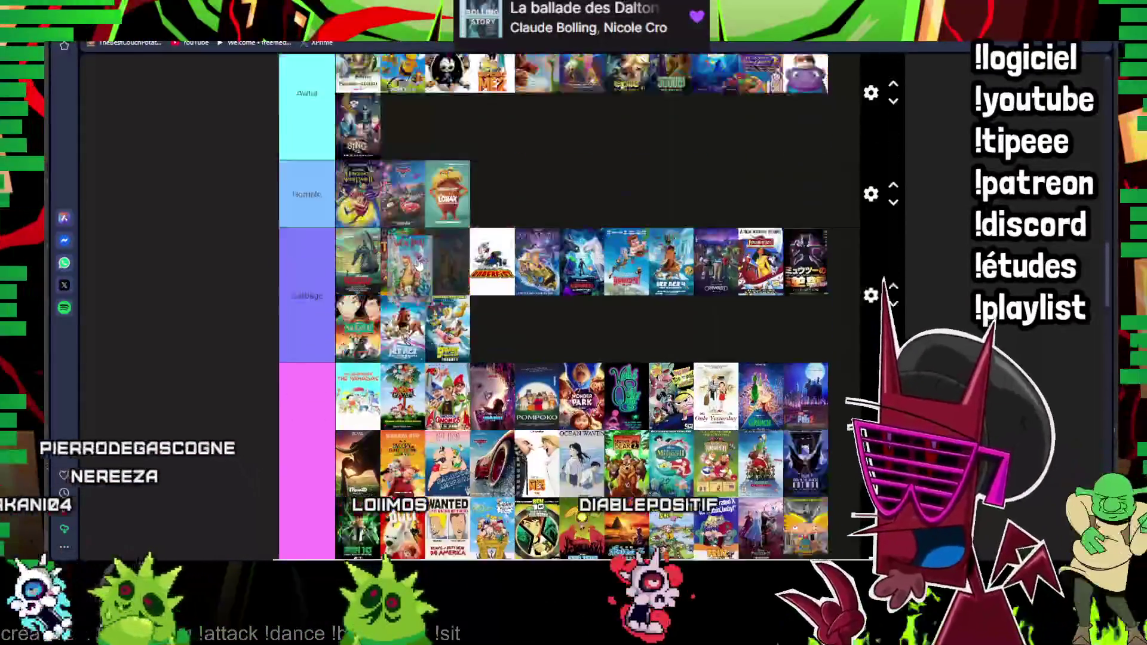
{"action": "scroll", "coordinate": [825, 277], "scroll_direction": "down", "scroll_amount": 5}
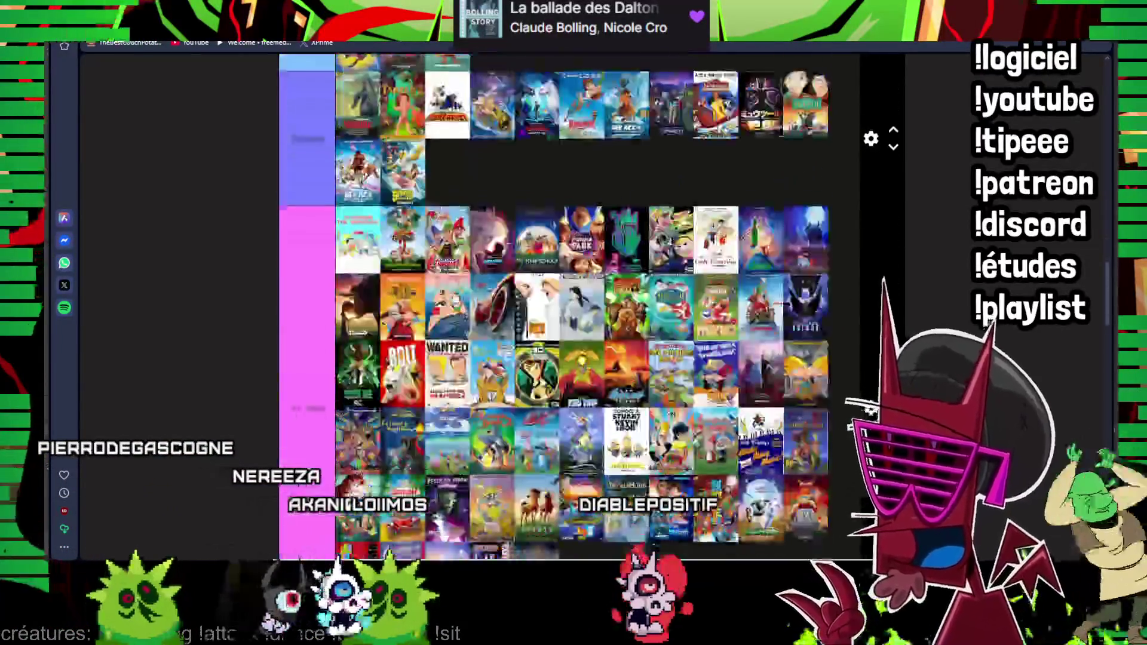
{"action": "scroll", "coordinate": [826, 276], "scroll_direction": "down", "scroll_amount": 3}
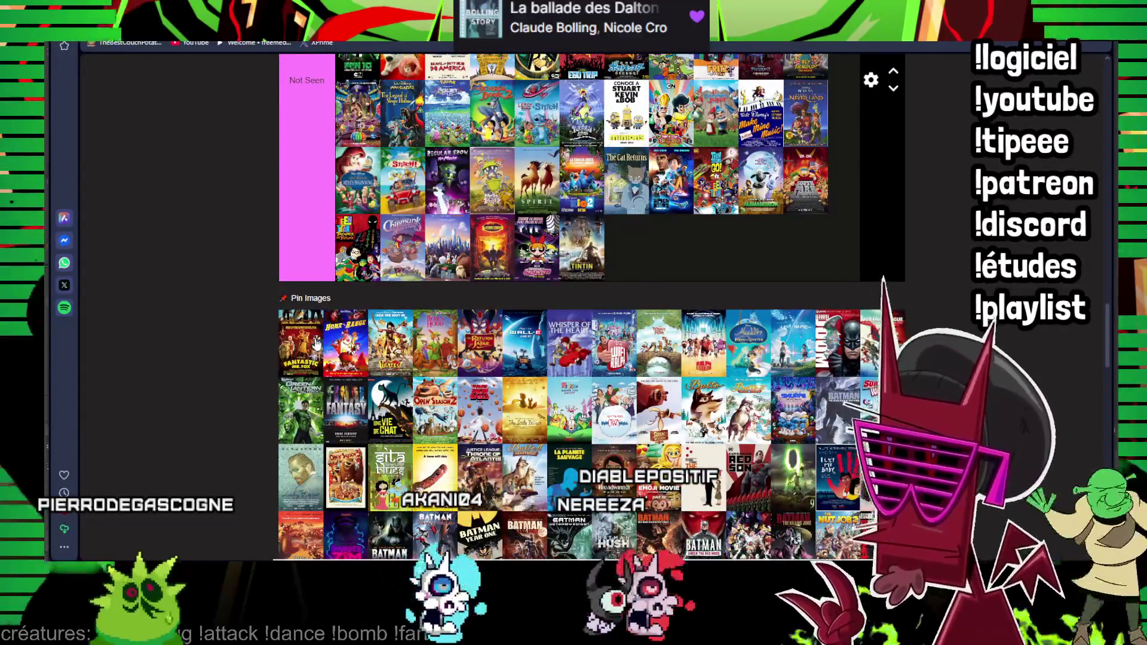
{"action": "scroll", "coordinate": [316, 330], "scroll_direction": "up", "scroll_amount": 4}
{"action": "scroll", "coordinate": [315, 329], "scroll_direction": "up", "scroll_amount": 4}
{"action": "scroll", "coordinate": [316, 330], "scroll_direction": "up", "scroll_amount": 4}
{"action": "scroll", "coordinate": [359, 296], "scroll_direction": "up", "scroll_amount": 2}
{"action": "left_click_drag", "start_coordinate": [315, 331], "coordinate": [414, 271]}
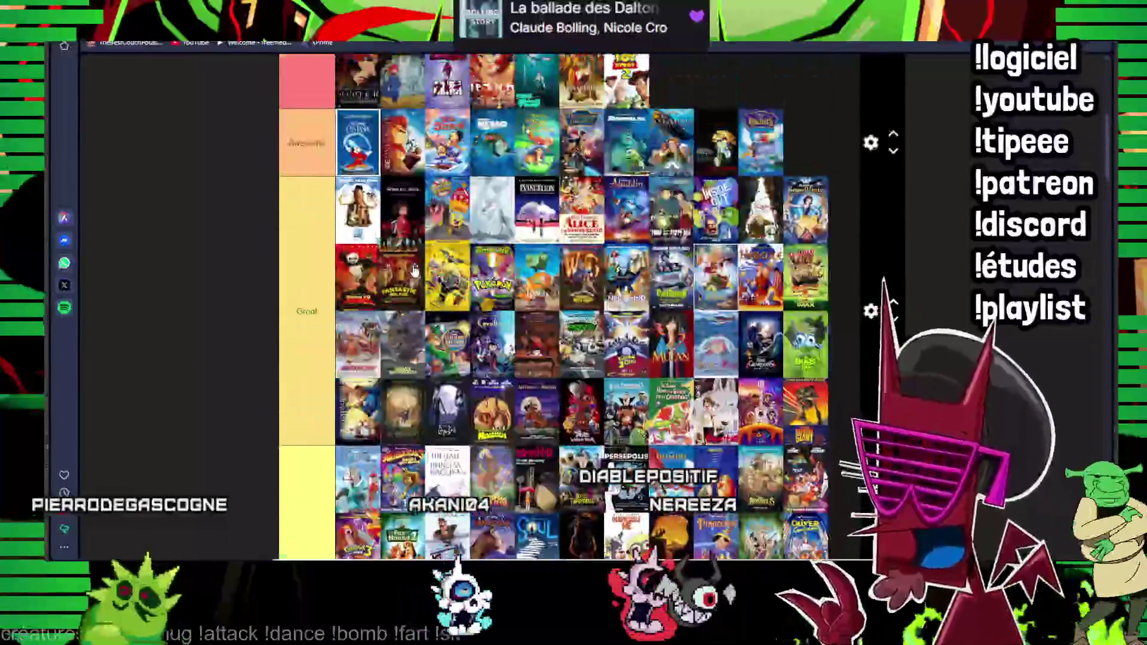
{"action": "scroll", "coordinate": [415, 271], "scroll_direction": "down", "scroll_amount": 3}
{"action": "scroll", "coordinate": [408, 274], "scroll_direction": "down", "scroll_amount": 4}
{"action": "scroll", "coordinate": [403, 279], "scroll_direction": "down", "scroll_amount": 4}
{"action": "scroll", "coordinate": [395, 284], "scroll_direction": "down", "scroll_amount": 2}
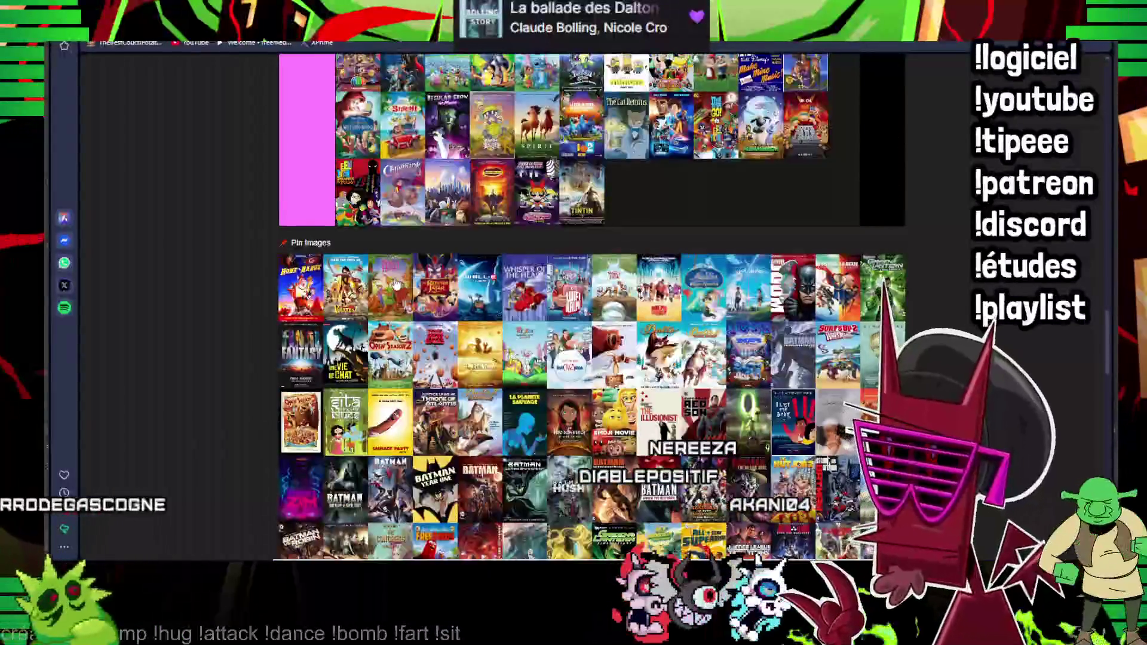
{"action": "left_click_drag", "start_coordinate": [300, 287], "coordinate": [562, 329]}
{"action": "scroll", "coordinate": [562, 328], "scroll_direction": "up", "scroll_amount": 6}
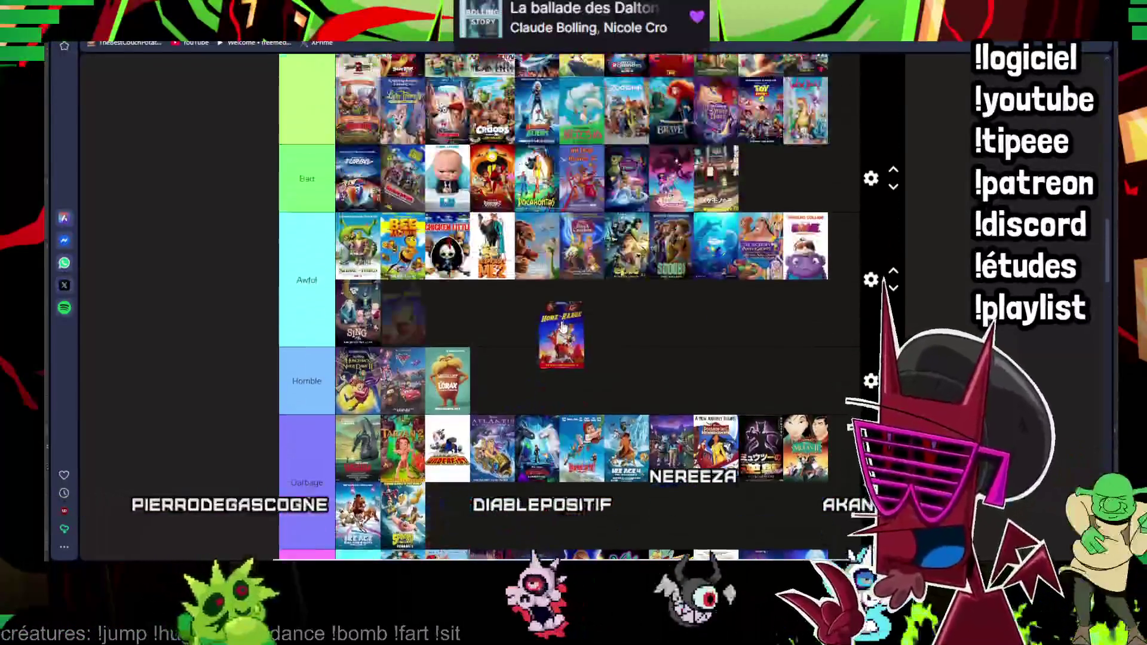
- Place Home on the Range in Awful and carry Whisper of the Heart up toward Ok
{"action": "left_click_drag", "start_coordinate": [794, 236], "coordinate": [805, 229]}
{"action": "scroll", "coordinate": [628, 309], "scroll_direction": "down", "scroll_amount": 5}
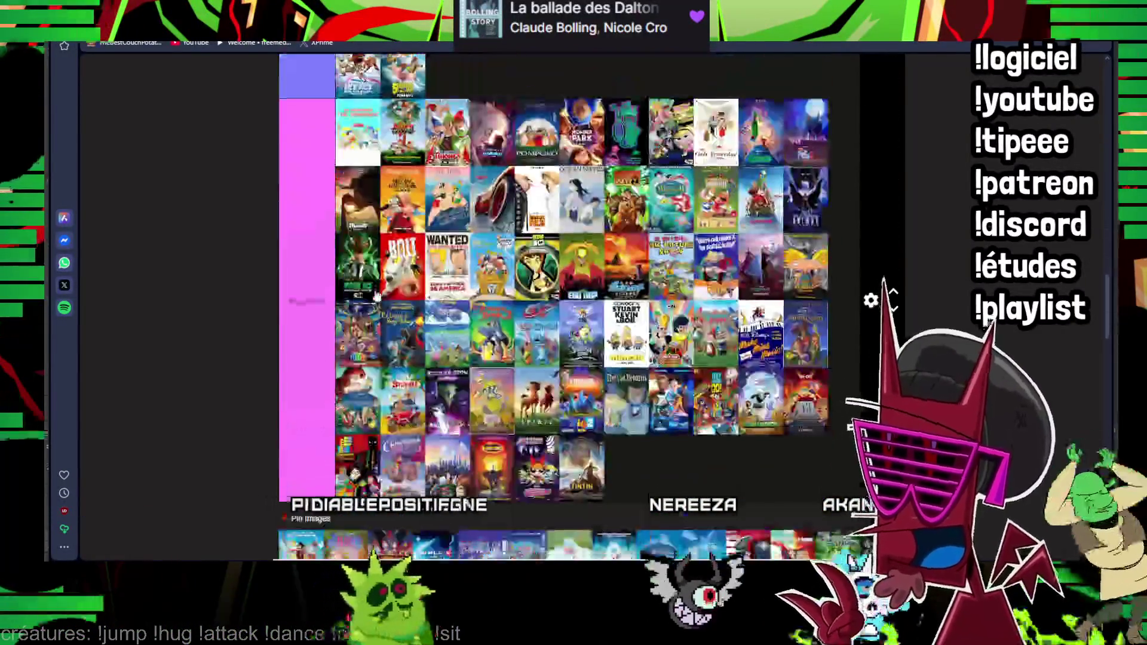
{"action": "scroll", "coordinate": [448, 319], "scroll_direction": "down", "scroll_amount": 3}
{"action": "scroll", "coordinate": [306, 328], "scroll_direction": "up", "scroll_amount": 2}
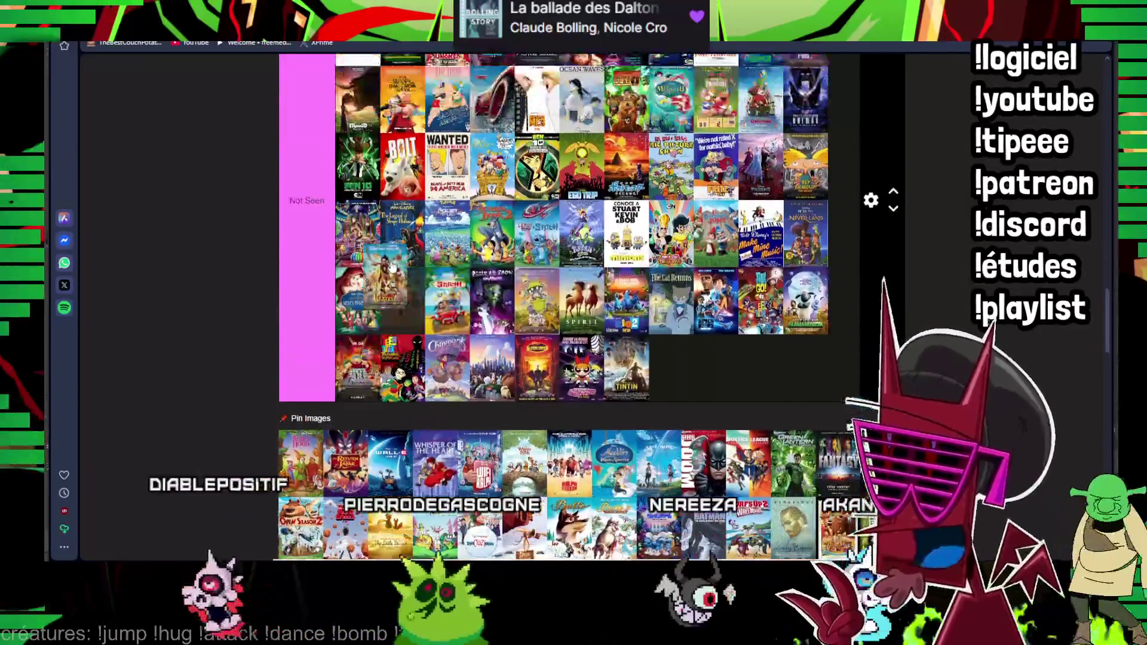
{"action": "scroll", "coordinate": [306, 327], "scroll_direction": "up", "scroll_amount": 4}
{"action": "scroll", "coordinate": [307, 327], "scroll_direction": "up", "scroll_amount": 5}
{"action": "scroll", "coordinate": [307, 377], "scroll_direction": "up", "scroll_amount": 5}
{"action": "scroll", "coordinate": [307, 376], "scroll_direction": "up", "scroll_amount": 3}
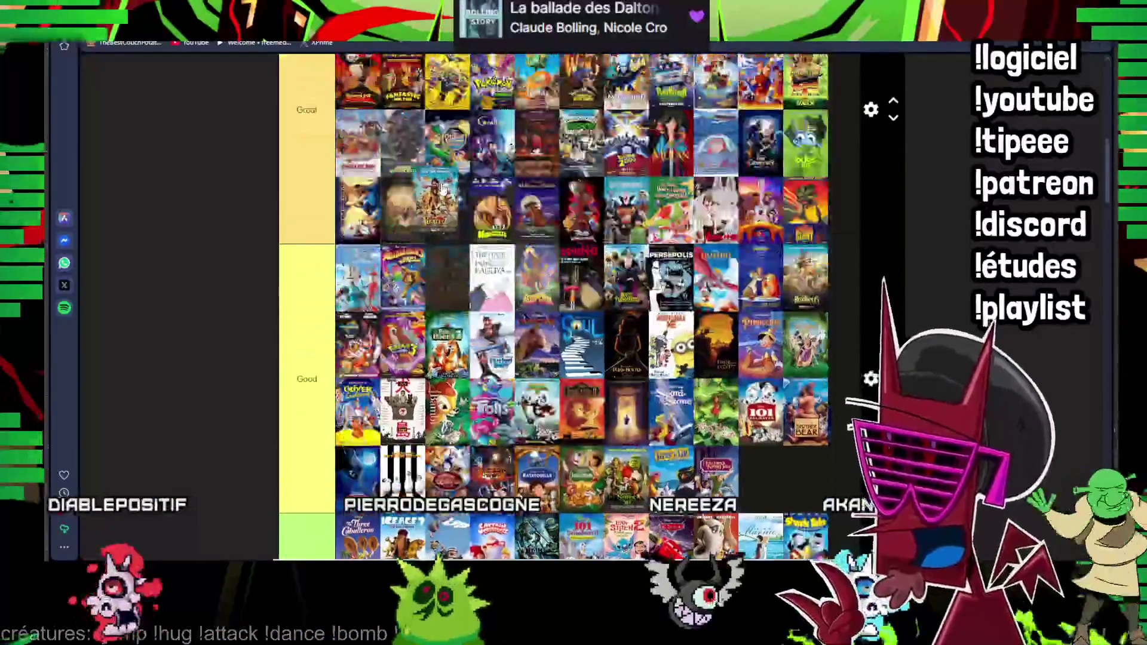
{"action": "scroll", "coordinate": [307, 377], "scroll_direction": "up", "scroll_amount": 3}
{"action": "scroll", "coordinate": [504, 285], "scroll_direction": "down", "scroll_amount": 5}
{"action": "scroll", "coordinate": [448, 285], "scroll_direction": "down", "scroll_amount": 5}
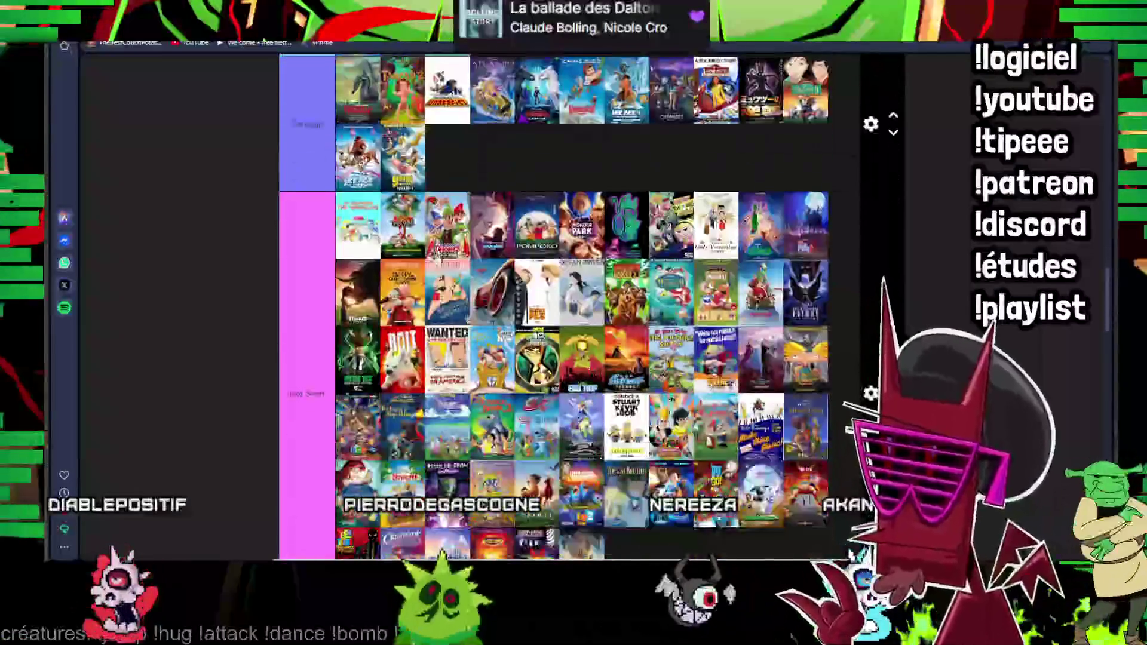
{"action": "scroll", "coordinate": [409, 283], "scroll_direction": "down", "scroll_amount": 3}
{"action": "scroll", "coordinate": [676, 282], "scroll_direction": "up", "scroll_amount": 5}
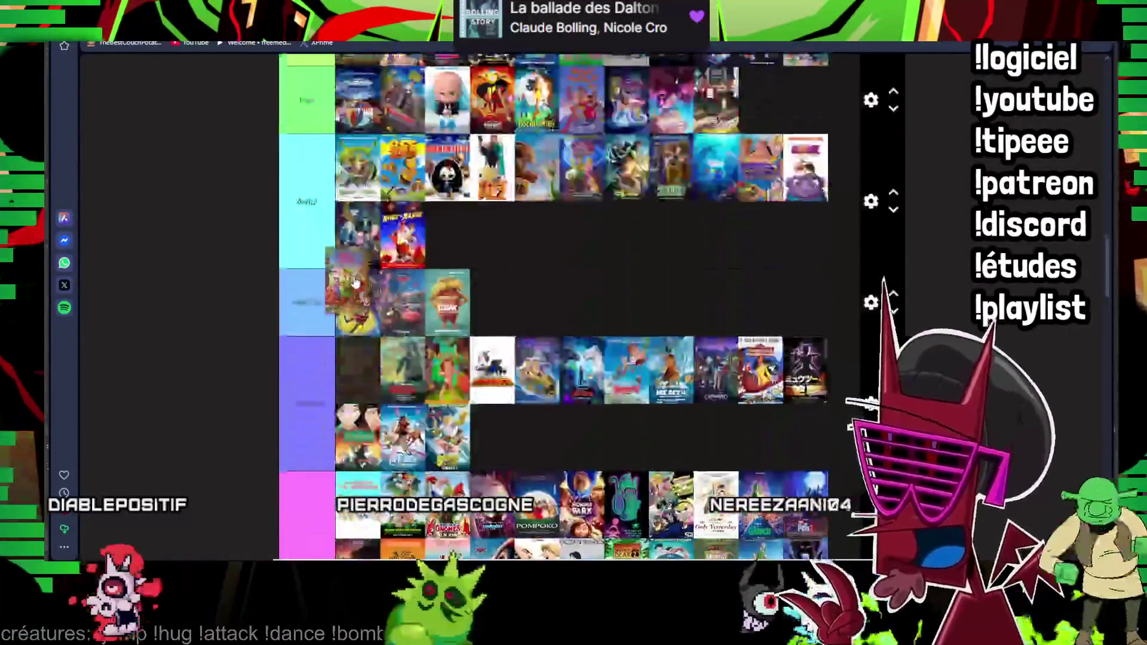
{"action": "scroll", "coordinate": [676, 282], "scroll_direction": "up", "scroll_amount": 5}
{"action": "scroll", "coordinate": [674, 281], "scroll_direction": "up", "scroll_amount": 3}
{"action": "scroll", "coordinate": [675, 281], "scroll_direction": "down", "scroll_amount": 5}
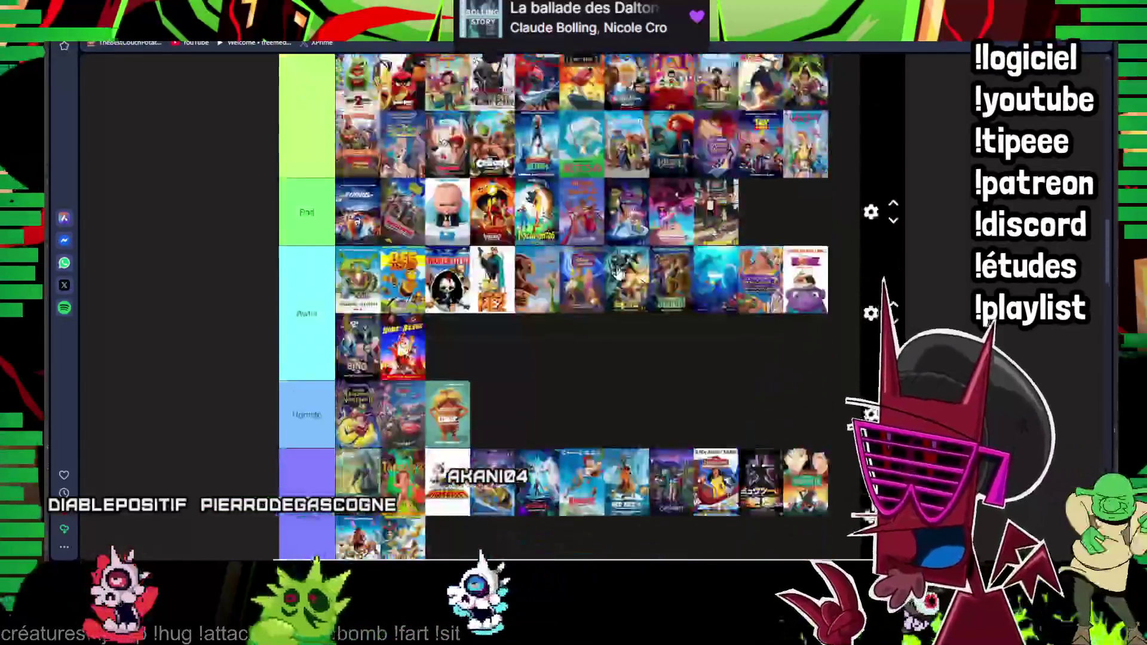
{"action": "scroll", "coordinate": [676, 282], "scroll_direction": "down", "scroll_amount": 5}
{"action": "scroll", "coordinate": [675, 281], "scroll_direction": "down", "scroll_amount": 5}
{"action": "scroll", "coordinate": [307, 214], "scroll_direction": "down", "scroll_amount": 1}
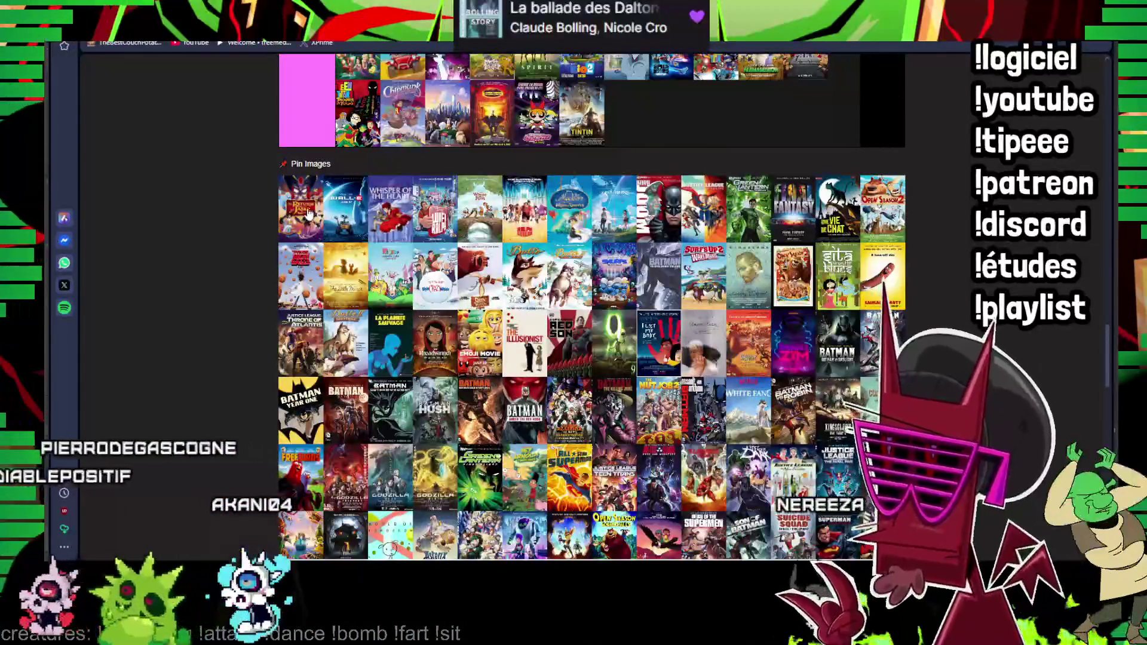
{"action": "scroll", "coordinate": [308, 209], "scroll_direction": "up", "scroll_amount": 3}
{"action": "scroll", "coordinate": [307, 208], "scroll_direction": "up", "scroll_amount": 4}
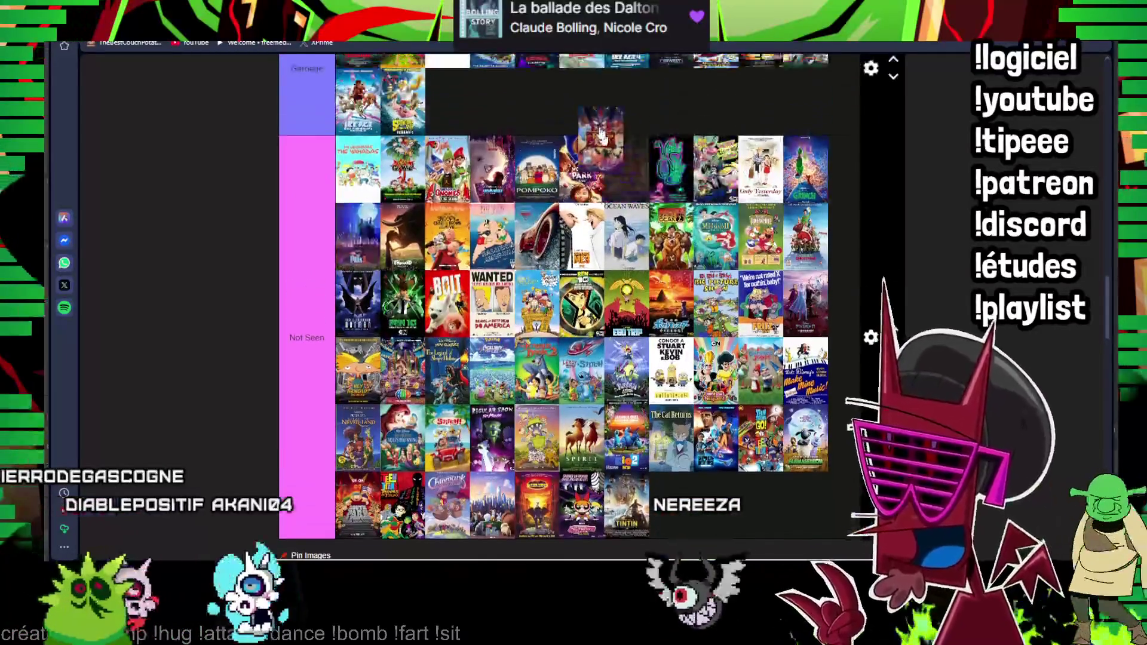
{"action": "scroll", "coordinate": [574, 296], "scroll_direction": "down", "scroll_amount": 2}
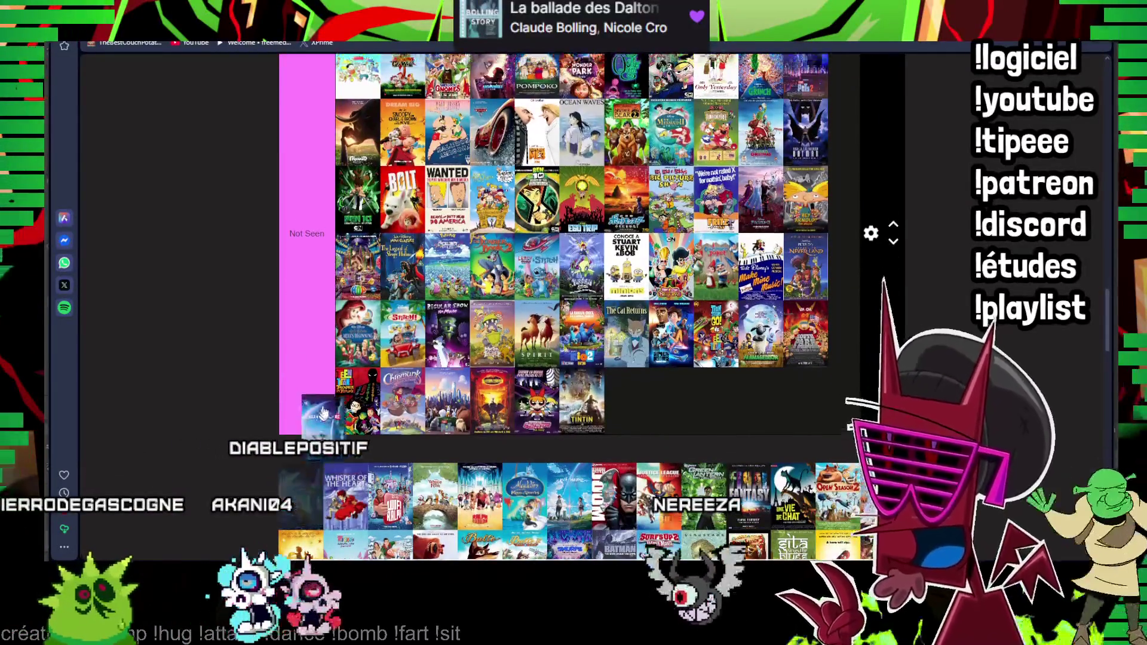
{"action": "scroll", "coordinate": [574, 306], "scroll_direction": "up", "scroll_amount": 5}
{"action": "scroll", "coordinate": [574, 305], "scroll_direction": "up", "scroll_amount": 5}
{"action": "scroll", "coordinate": [574, 305], "scroll_direction": "up", "scroll_amount": 5}
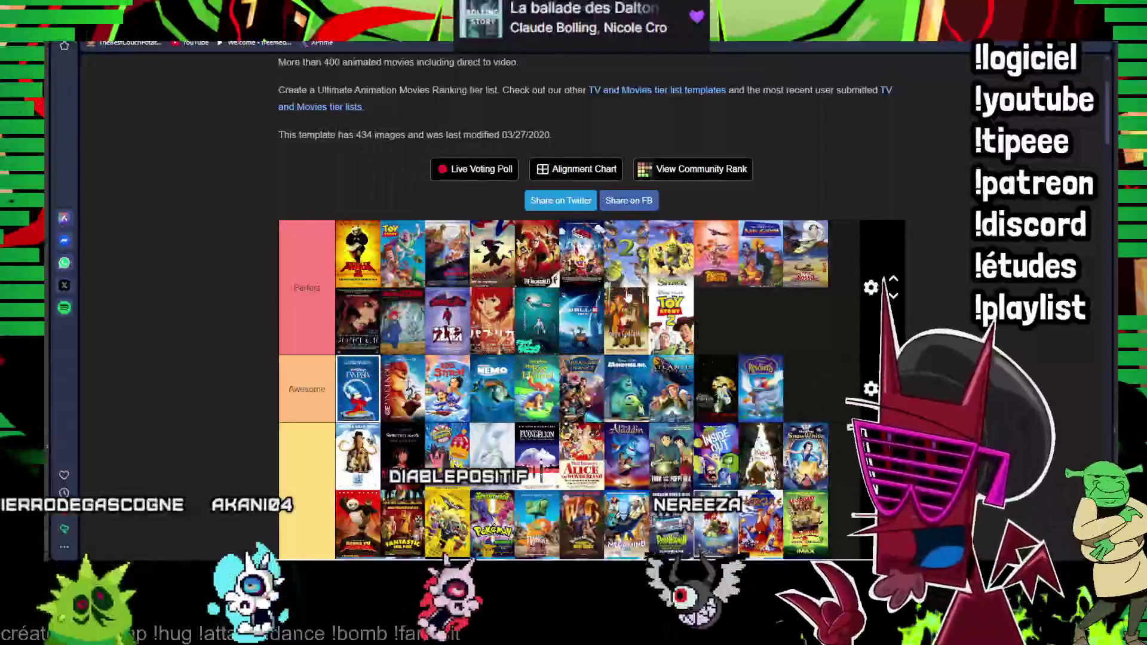
{"action": "scroll", "coordinate": [574, 359], "scroll_direction": "down", "scroll_amount": 6}
{"action": "scroll", "coordinate": [573, 358], "scroll_direction": "down", "scroll_amount": 5}
{"action": "scroll", "coordinate": [573, 359], "scroll_direction": "down", "scroll_amount": 4}
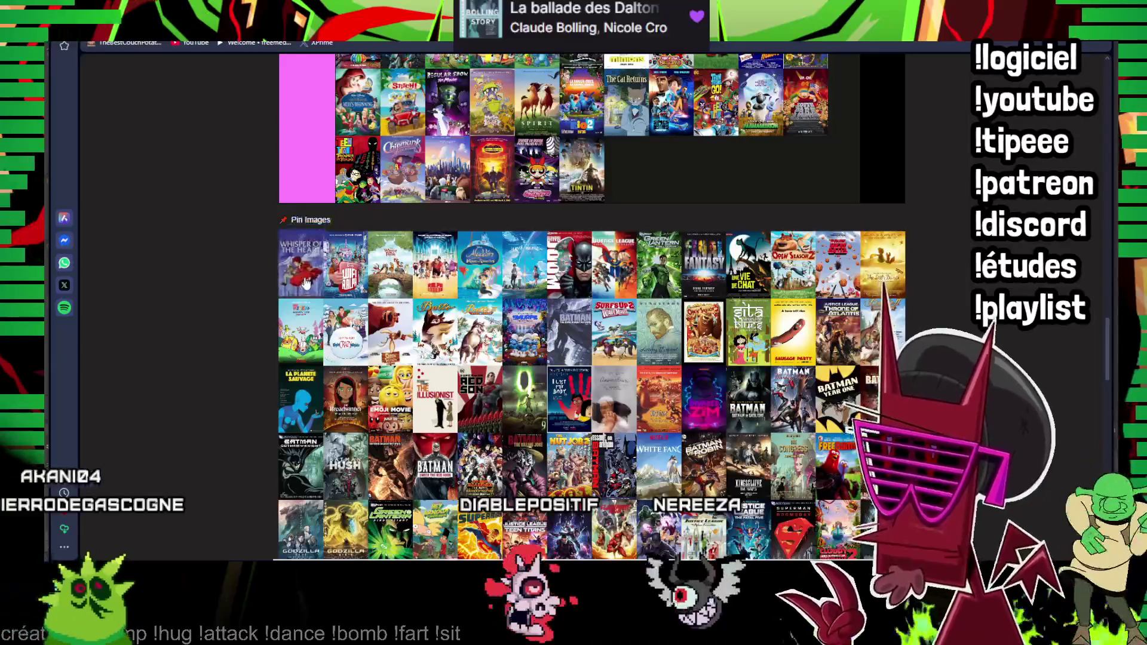
{"action": "left_click_drag", "start_coordinate": [303, 292], "coordinate": [305, 282]}
{"action": "scroll", "coordinate": [304, 281], "scroll_direction": "down", "scroll_amount": 1}
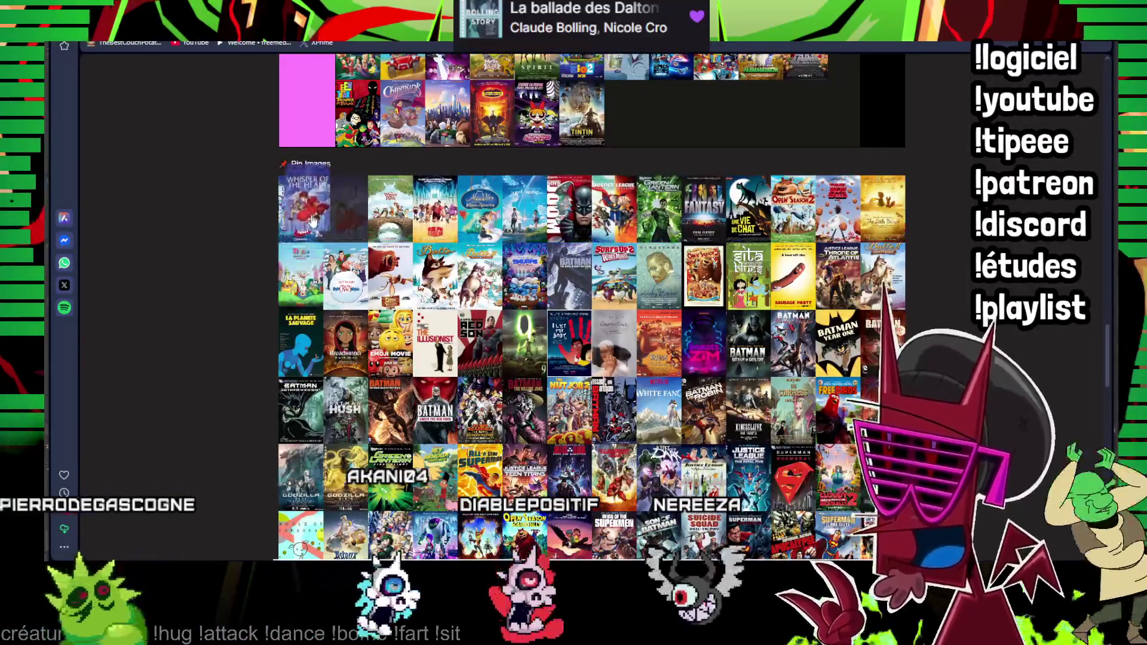
{"action": "left_click_drag", "start_coordinate": [309, 220], "coordinate": [475, 309]}
{"action": "scroll", "coordinate": [476, 309], "scroll_direction": "up", "scroll_amount": 4}
{"action": "scroll", "coordinate": [475, 309], "scroll_direction": "up", "scroll_amount": 4}
{"action": "scroll", "coordinate": [476, 309], "scroll_direction": "up", "scroll_amount": 2}
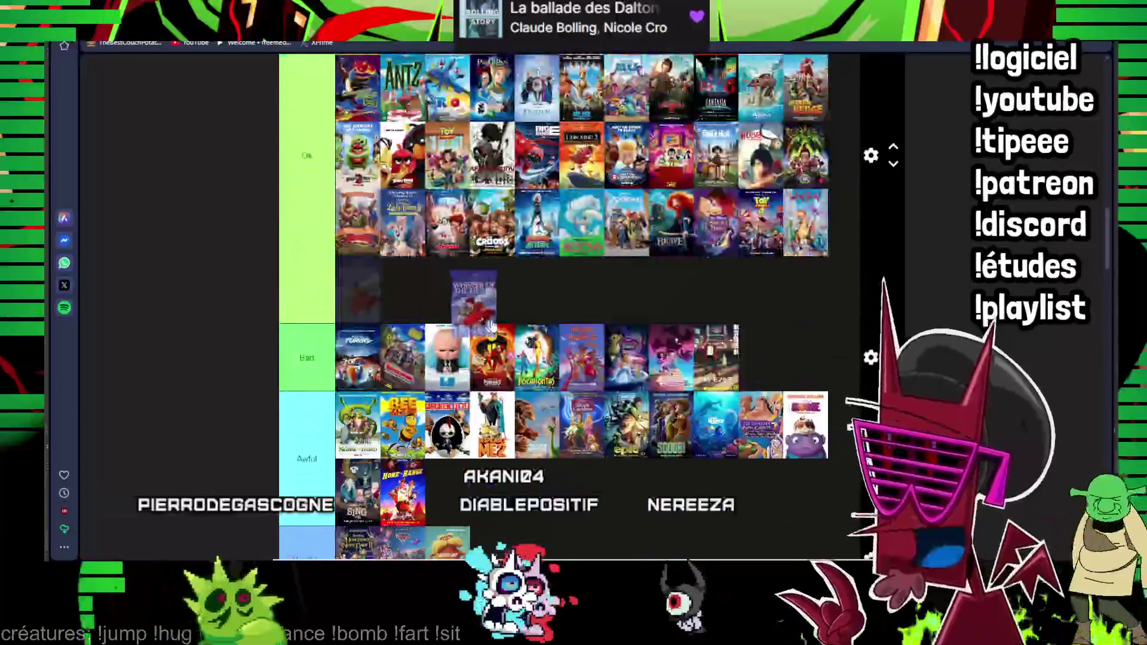
{"action": "scroll", "coordinate": [439, 296], "scroll_direction": "down", "scroll_amount": 3}
{"action": "scroll", "coordinate": [440, 296], "scroll_direction": "down", "scroll_amount": 4}
{"action": "scroll", "coordinate": [304, 300], "scroll_direction": "up", "scroll_amount": 2}
{"action": "scroll", "coordinate": [303, 300], "scroll_direction": "up", "scroll_amount": 3}
{"action": "scroll", "coordinate": [306, 287], "scroll_direction": "up", "scroll_amount": 2}
{"action": "scroll", "coordinate": [358, 359], "scroll_direction": "down", "scroll_amount": 5}
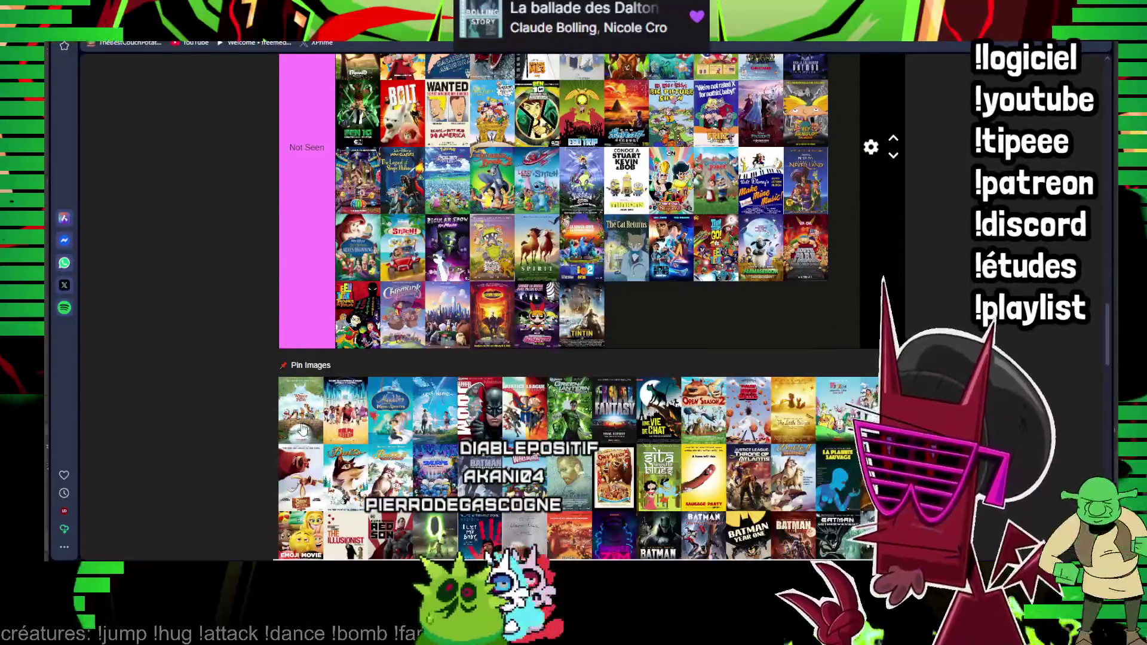
- Put one unranked poster in Not Seen and carry another up to the Ok tier
{"action": "left_click_drag", "start_coordinate": [302, 428], "coordinate": [355, 315]}
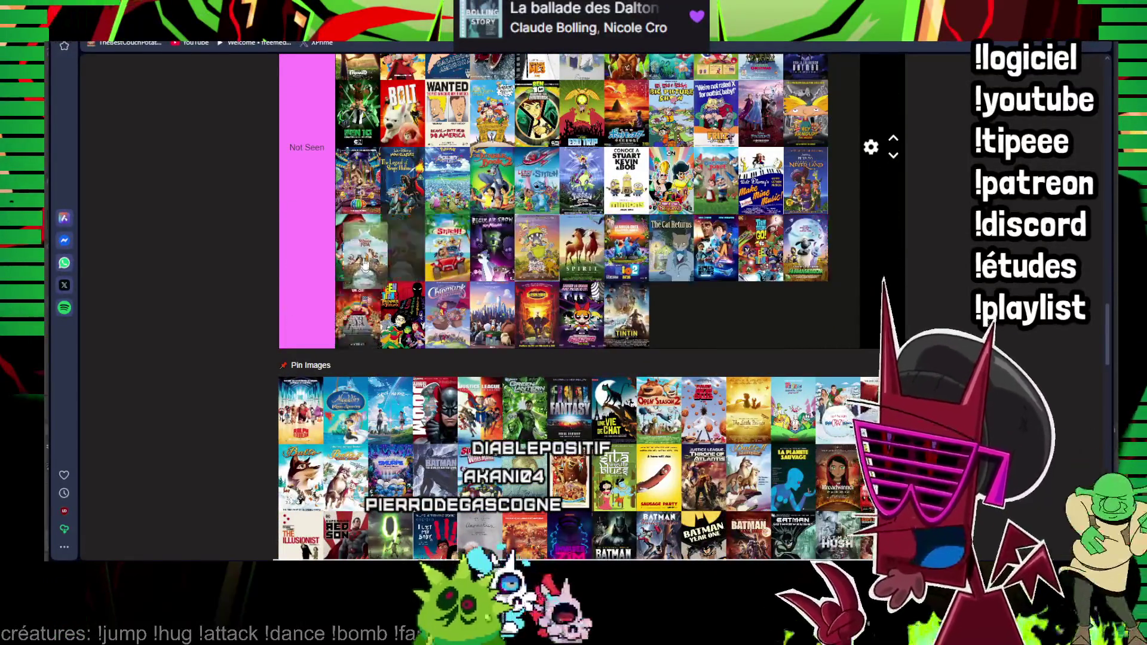
{"action": "scroll", "coordinate": [366, 260], "scroll_direction": "up", "scroll_amount": 3}
{"action": "scroll", "coordinate": [366, 261], "scroll_direction": "up", "scroll_amount": 3}
{"action": "scroll", "coordinate": [366, 260], "scroll_direction": "up", "scroll_amount": 3}
{"action": "scroll", "coordinate": [366, 260], "scroll_direction": "up", "scroll_amount": 2}
{"action": "left_click_drag", "start_coordinate": [366, 260], "coordinate": [704, 334]}
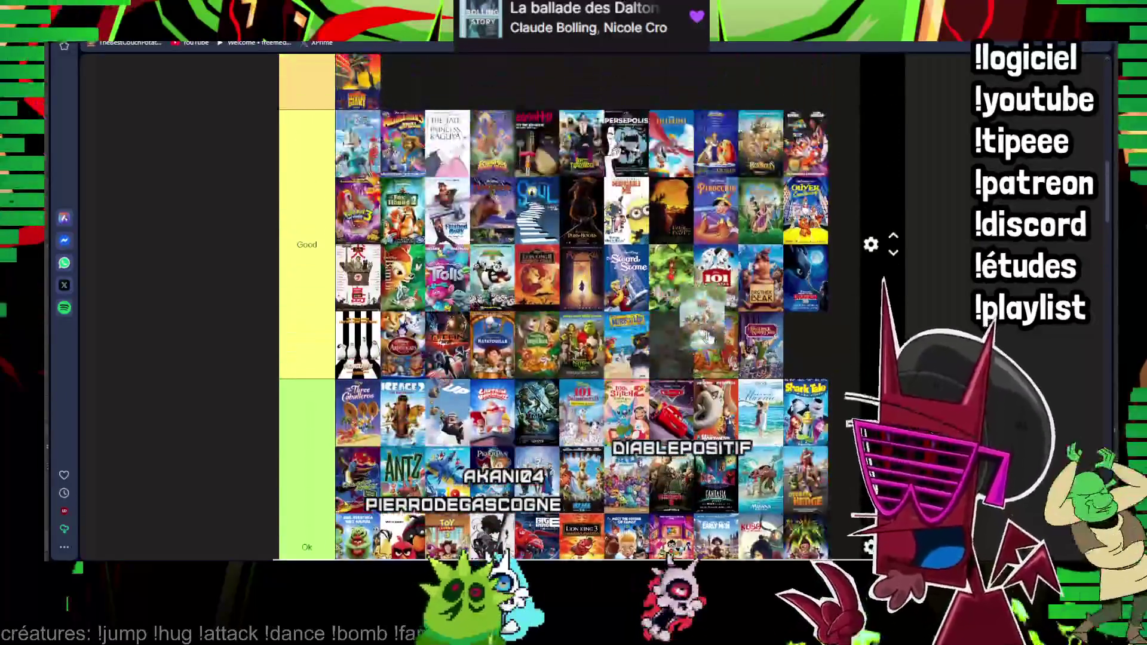
{"action": "scroll", "coordinate": [777, 340], "scroll_direction": "down", "scroll_amount": 4}
{"action": "scroll", "coordinate": [777, 339], "scroll_direction": "down", "scroll_amount": 4}
{"action": "scroll", "coordinate": [776, 339], "scroll_direction": "down", "scroll_amount": 3}
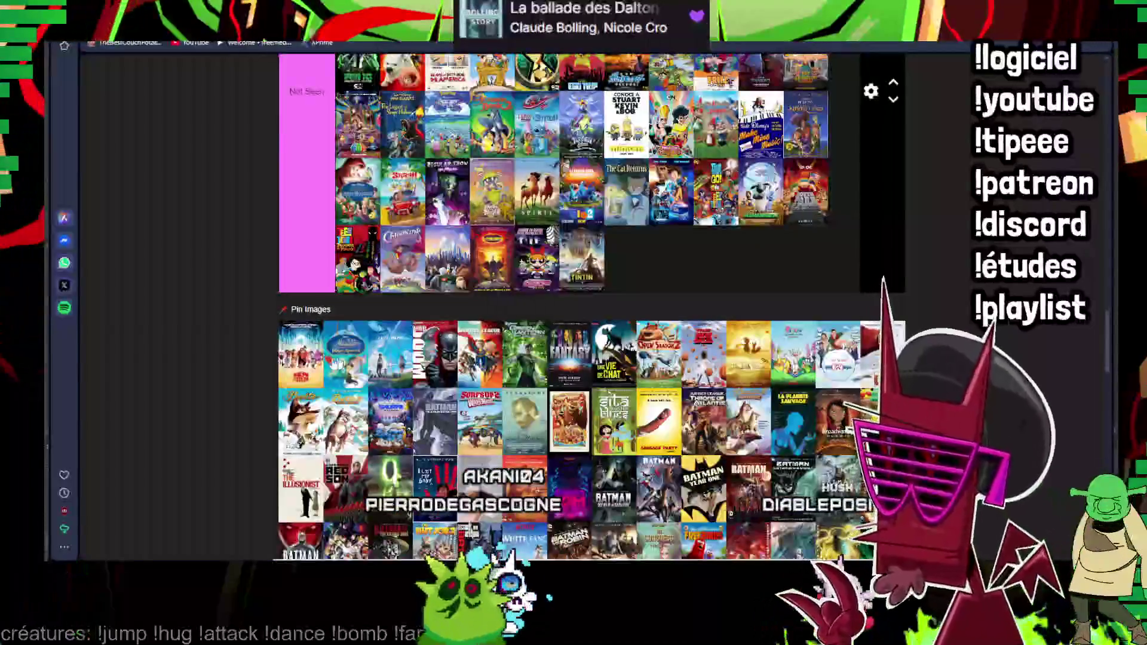
{"action": "scroll", "coordinate": [301, 355], "scroll_direction": "up", "scroll_amount": 3}
{"action": "scroll", "coordinate": [301, 355], "scroll_direction": "up", "scroll_amount": 3}
{"action": "scroll", "coordinate": [301, 354], "scroll_direction": "up", "scroll_amount": 3}
{"action": "scroll", "coordinate": [739, 320], "scroll_direction": "up", "scroll_amount": 3}
{"action": "left_click_drag", "start_coordinate": [301, 354], "coordinate": [739, 319]}
{"action": "scroll", "coordinate": [750, 304], "scroll_direction": "down", "scroll_amount": 3}
{"action": "scroll", "coordinate": [751, 305], "scroll_direction": "down", "scroll_amount": 3}
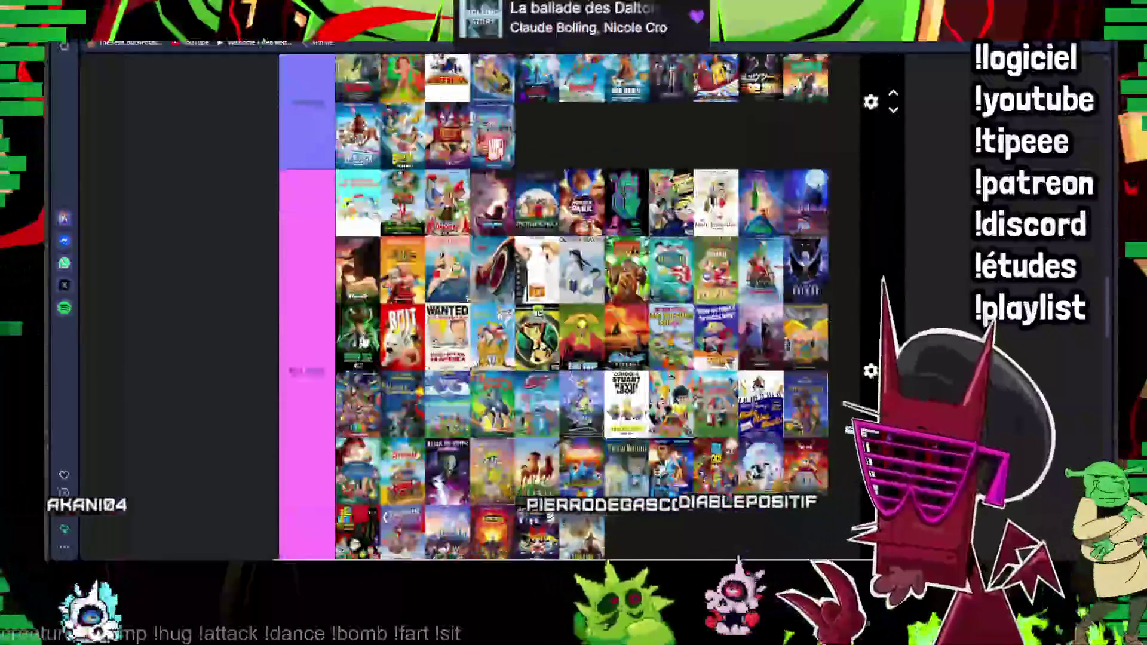
{"action": "scroll", "coordinate": [750, 304], "scroll_direction": "down", "scroll_amount": 3}
{"action": "scroll", "coordinate": [751, 303], "scroll_direction": "down", "scroll_amount": 2}
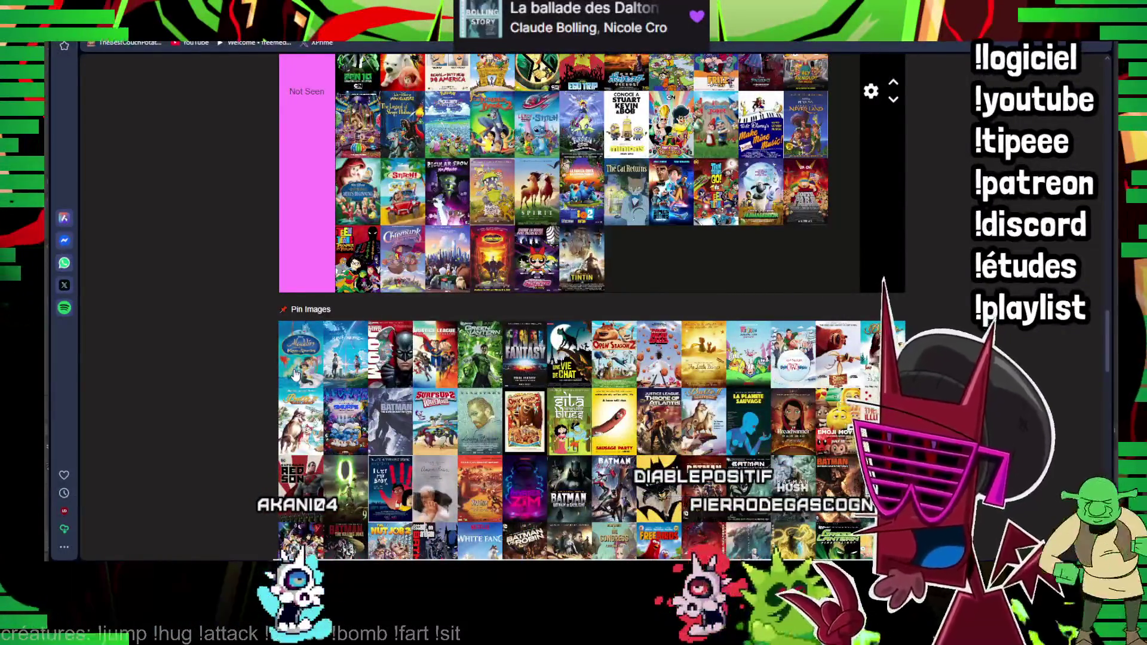
{"action": "scroll", "coordinate": [298, 376], "scroll_direction": "up", "scroll_amount": 3}
{"action": "scroll", "coordinate": [299, 377], "scroll_direction": "up", "scroll_amount": 3}
{"action": "scroll", "coordinate": [298, 377], "scroll_direction": "up", "scroll_amount": 3}
{"action": "left_click_drag", "start_coordinate": [298, 377], "coordinate": [485, 400]}
{"action": "scroll", "coordinate": [484, 400], "scroll_direction": "down", "scroll_amount": 3}
{"action": "scroll", "coordinate": [403, 395], "scroll_direction": "down", "scroll_amount": 3}
{"action": "scroll", "coordinate": [338, 387], "scroll_direction": "down", "scroll_amount": 3}
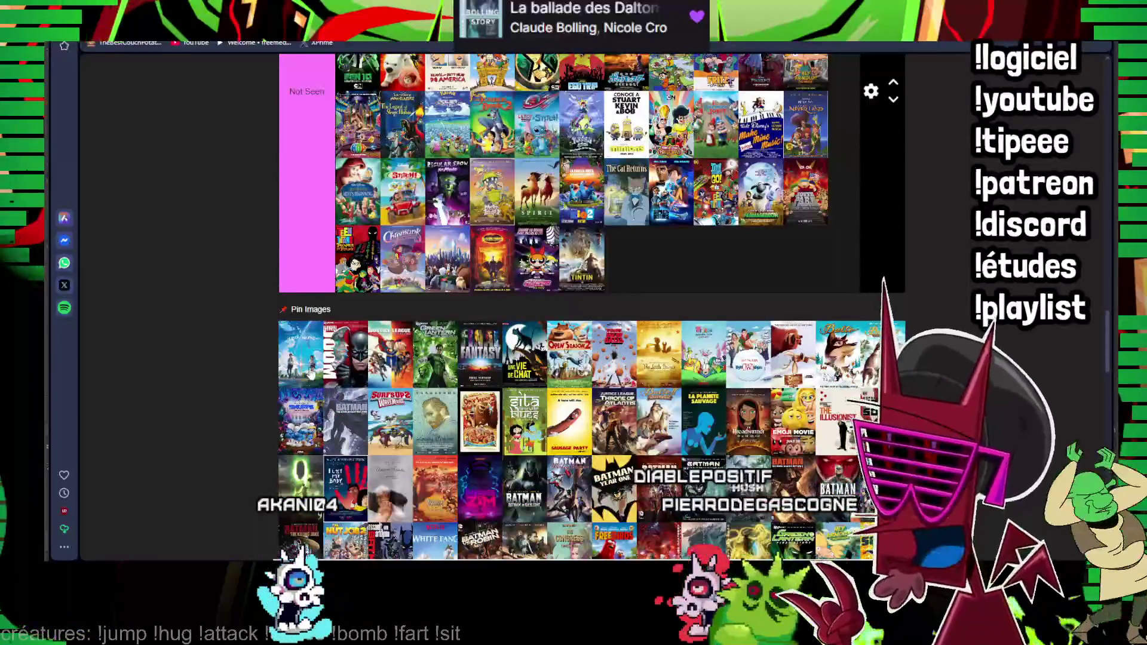
{"action": "mouse_move", "coordinate": [309, 369]}
{"action": "left_mouse_down"}
{"action": "mouse_move", "coordinate": [455, 327]}
{"action": "mouse_move", "coordinate": [475, 395]}
{"action": "left_mouse_up"}
{"action": "scroll", "coordinate": [455, 328], "scroll_direction": "up", "scroll_amount": 5}
{"action": "scroll", "coordinate": [479, 296], "scroll_direction": "up", "scroll_amount": 3}
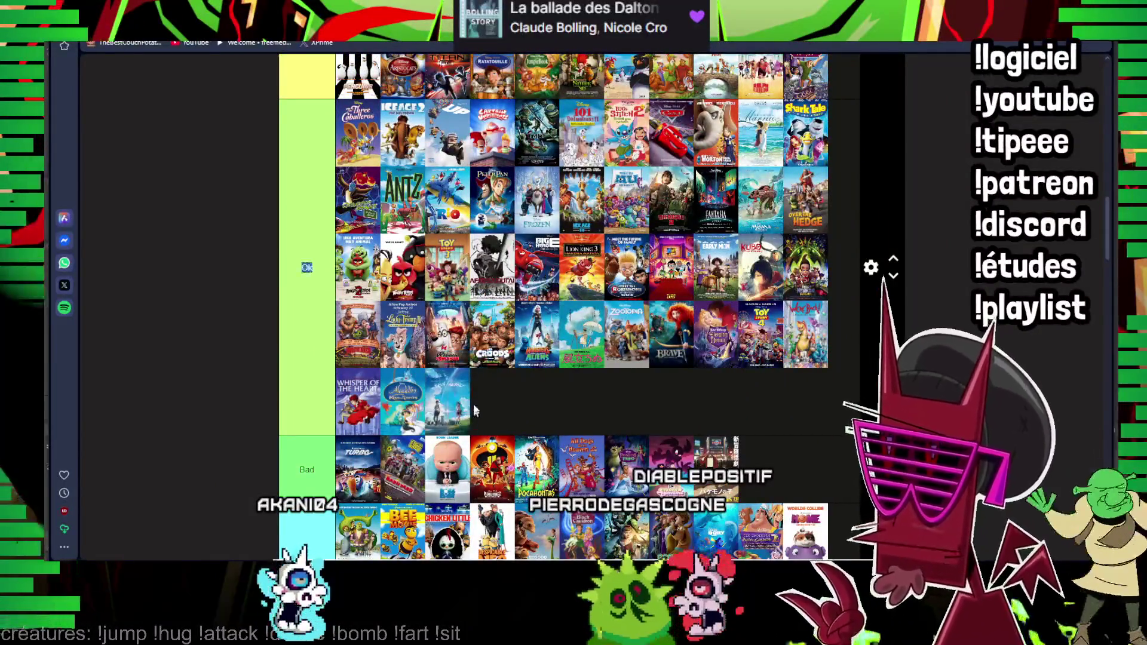
{"action": "scroll", "coordinate": [462, 371], "scroll_direction": "down", "scroll_amount": 3}
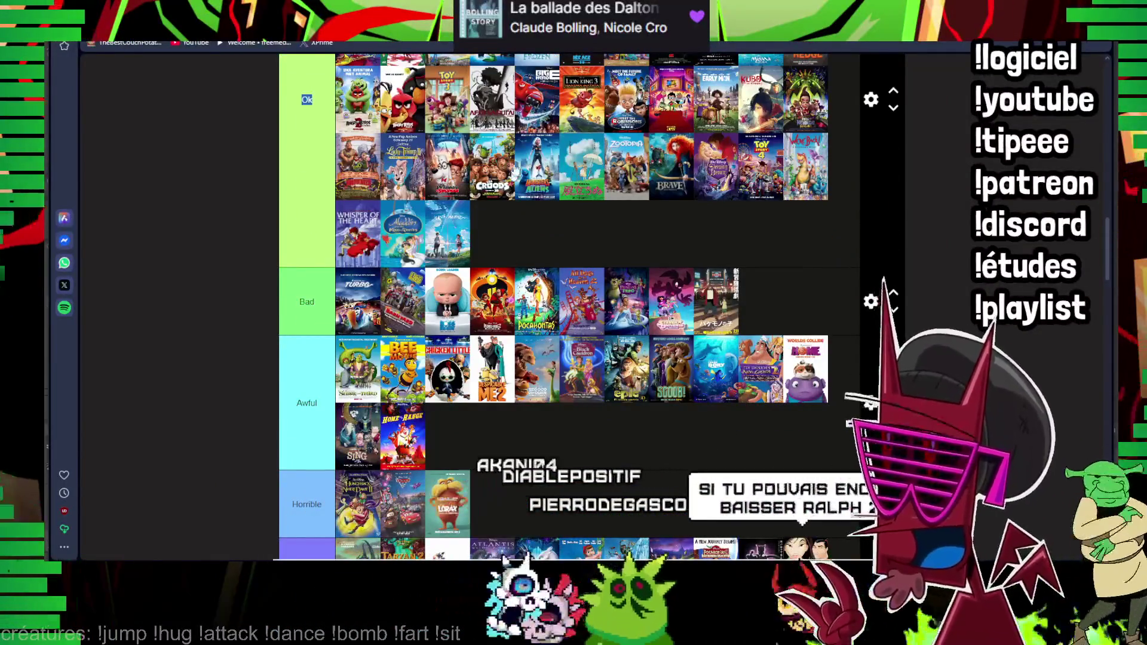
{"action": "scroll", "coordinate": [491, 222], "scroll_direction": "up", "scroll_amount": 5}
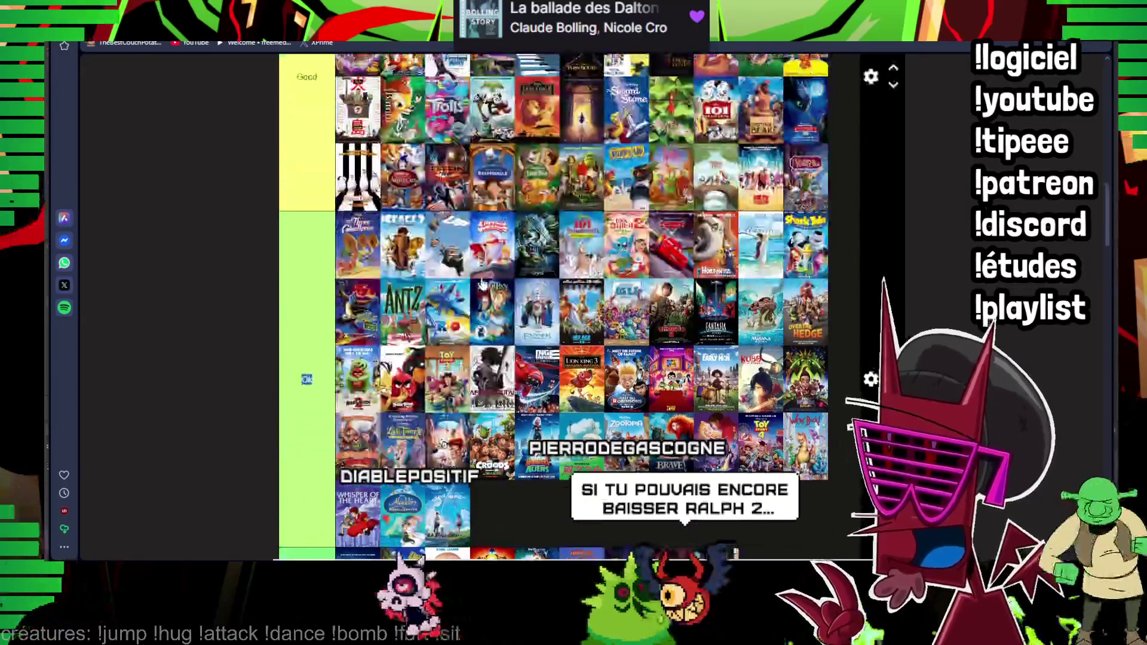
{"action": "scroll", "coordinate": [482, 285], "scroll_direction": "down", "scroll_amount": 4}
{"action": "scroll", "coordinate": [511, 262], "scroll_direction": "down", "scroll_amount": 10}
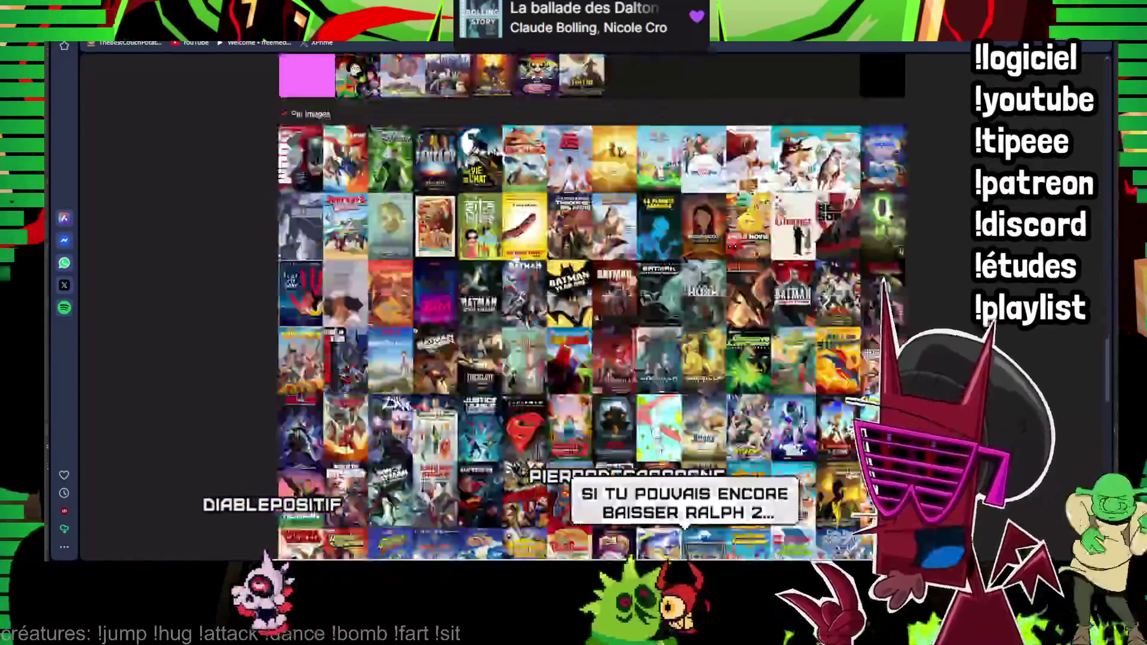
{"action": "scroll", "coordinate": [511, 262], "scroll_direction": "down", "scroll_amount": 3}
{"action": "scroll", "coordinate": [511, 261], "scroll_direction": "up", "scroll_amount": 2}
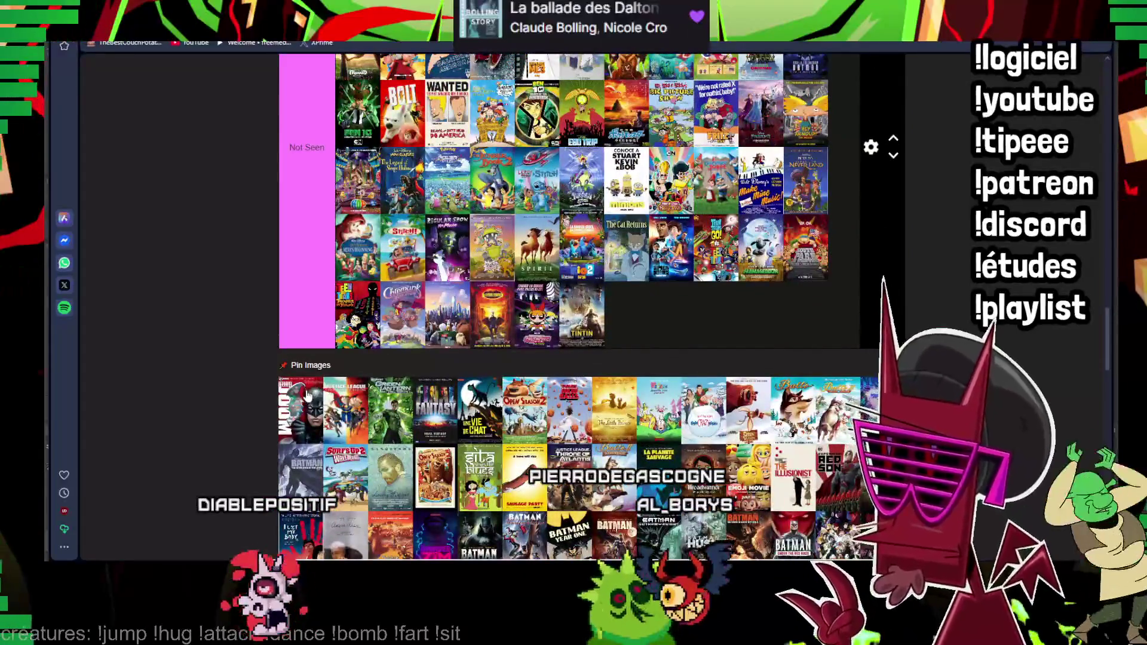
- Move the Batman, Justice League and Green Lantern posters into Not Seen after Tintin
{"action": "left_click_drag", "start_coordinate": [306, 395], "coordinate": [626, 294]}
{"action": "left_click_drag", "start_coordinate": [332, 380], "coordinate": [479, 299]}
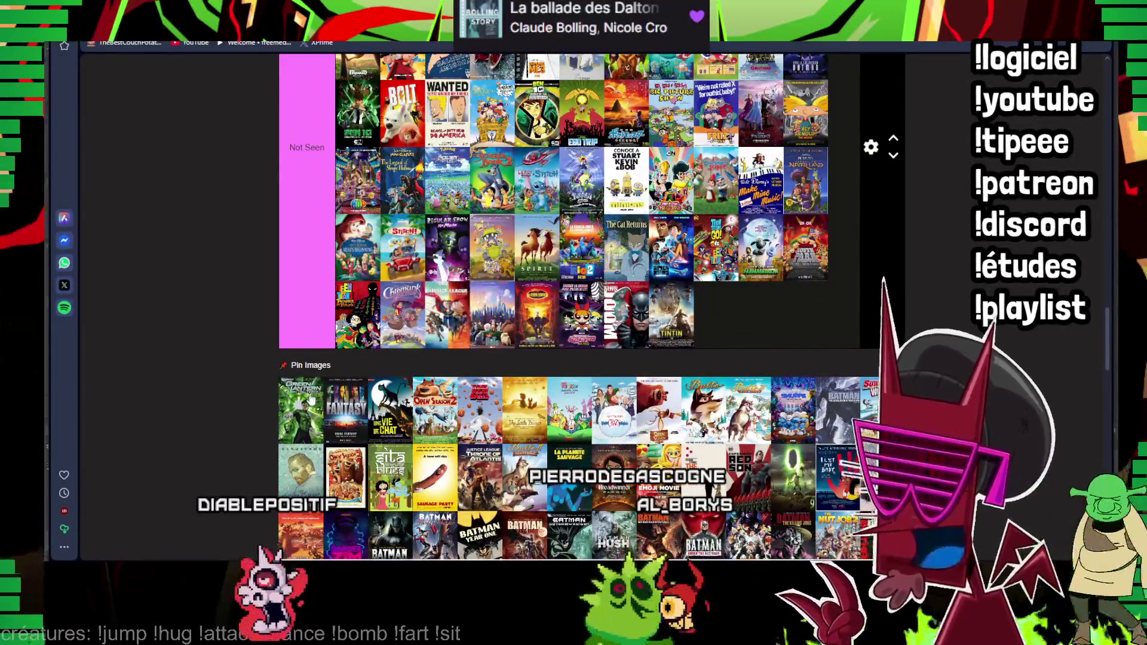
{"action": "left_click_drag", "start_coordinate": [302, 408], "coordinate": [401, 314]}
{"action": "left_click_drag", "start_coordinate": [298, 376], "coordinate": [540, 336]}
{"action": "scroll", "coordinate": [540, 335], "scroll_direction": "up", "scroll_amount": 5}
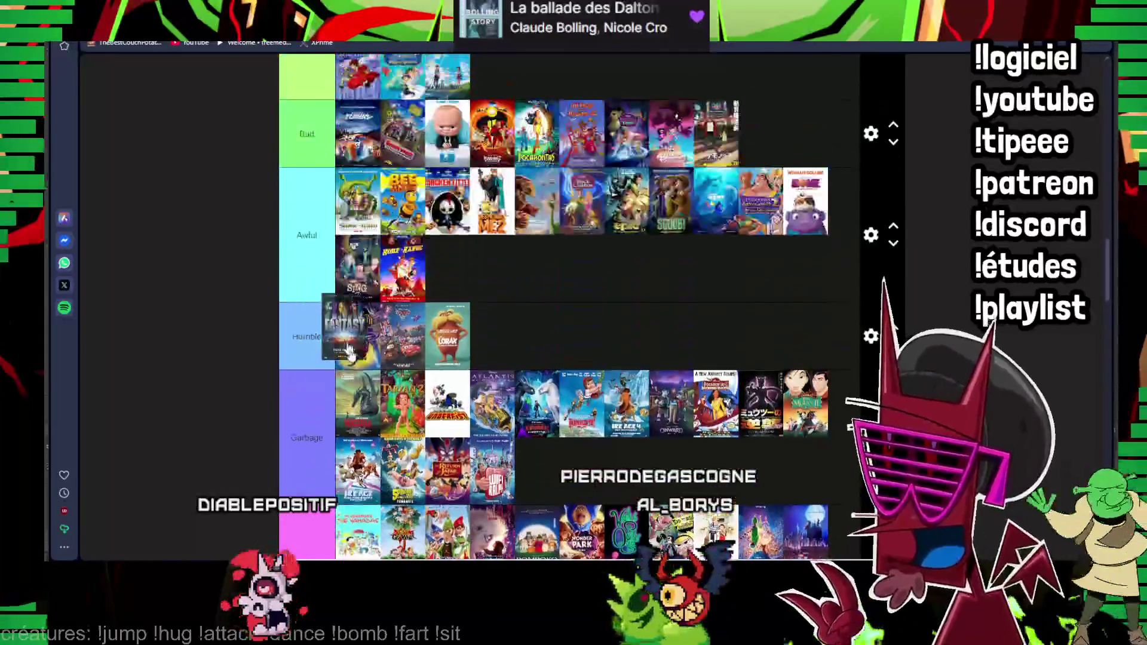
{"action": "scroll", "coordinate": [547, 336], "scroll_direction": "down", "scroll_amount": 6}
{"action": "scroll", "coordinate": [547, 336], "scroll_direction": "down", "scroll_amount": 5}
{"action": "scroll", "coordinate": [548, 336], "scroll_direction": "up", "scroll_amount": 2}
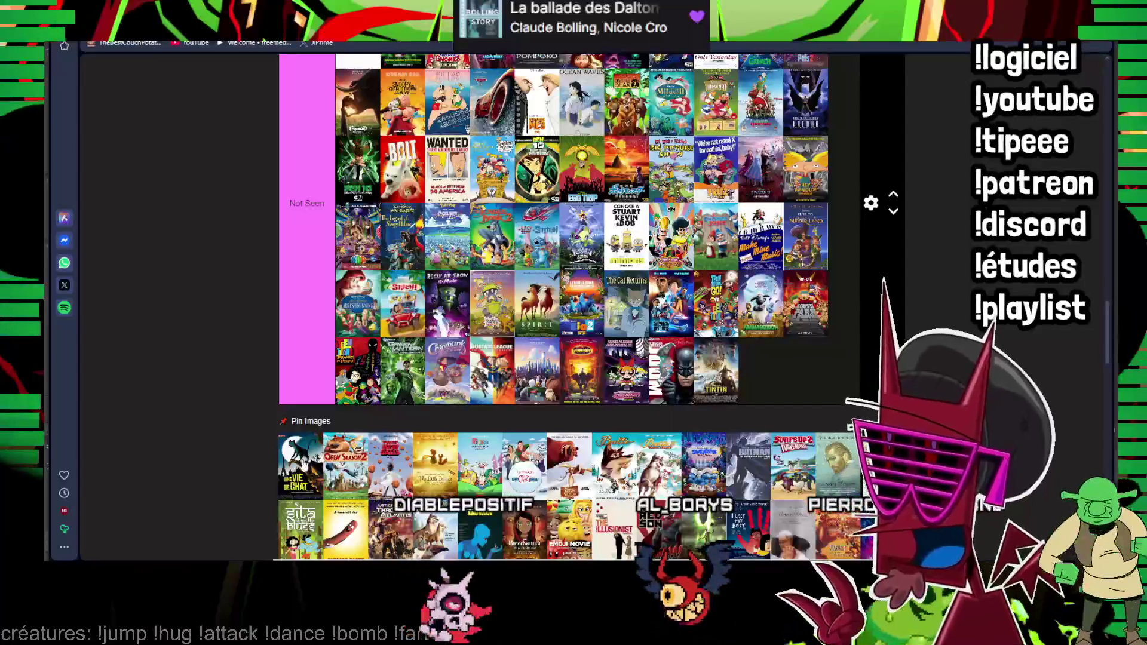
- Add Une vie de chat, Open Season 2 and another poster to Not Seen and rank Fantasy in Ok
{"action": "left_click_drag", "start_coordinate": [301, 462], "coordinate": [451, 382]}
{"action": "left_click_drag", "start_coordinate": [327, 464], "coordinate": [448, 357]}
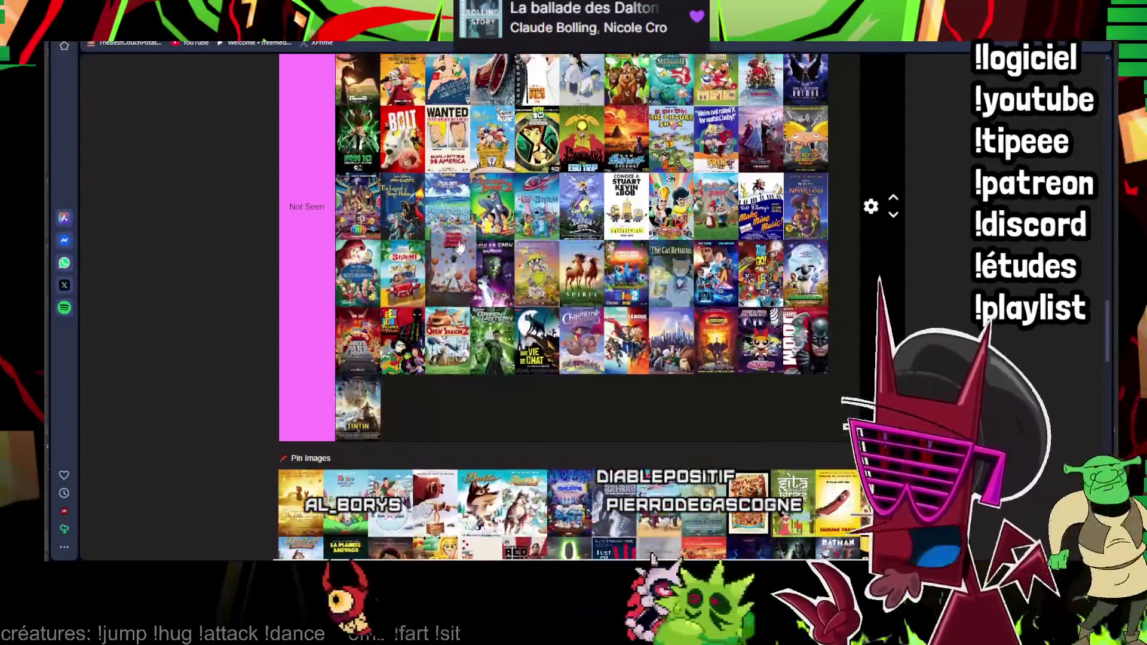
{"action": "scroll", "coordinate": [305, 460], "scroll_direction": "up", "scroll_amount": 4}
{"action": "scroll", "coordinate": [305, 459], "scroll_direction": "up", "scroll_amount": 3}
{"action": "scroll", "coordinate": [305, 459], "scroll_direction": "up", "scroll_amount": 3}
{"action": "mouse_move", "coordinate": [404, 412]}
{"action": "left_mouse_down"}
{"action": "mouse_move", "coordinate": [461, 330]}
{"action": "mouse_move", "coordinate": [459, 288]}
{"action": "left_mouse_up"}
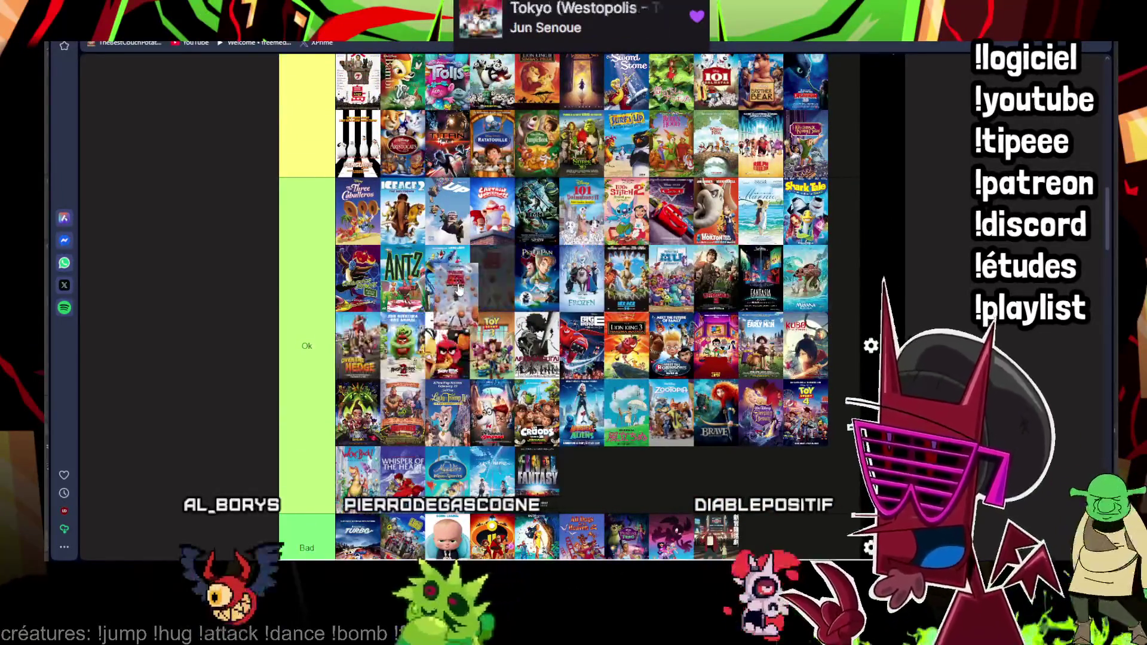
{"action": "scroll", "coordinate": [460, 289], "scroll_direction": "down", "scroll_amount": 5}
{"action": "scroll", "coordinate": [404, 314], "scroll_direction": "down", "scroll_amount": 3}
{"action": "scroll", "coordinate": [348, 331], "scroll_direction": "down", "scroll_amount": 2}
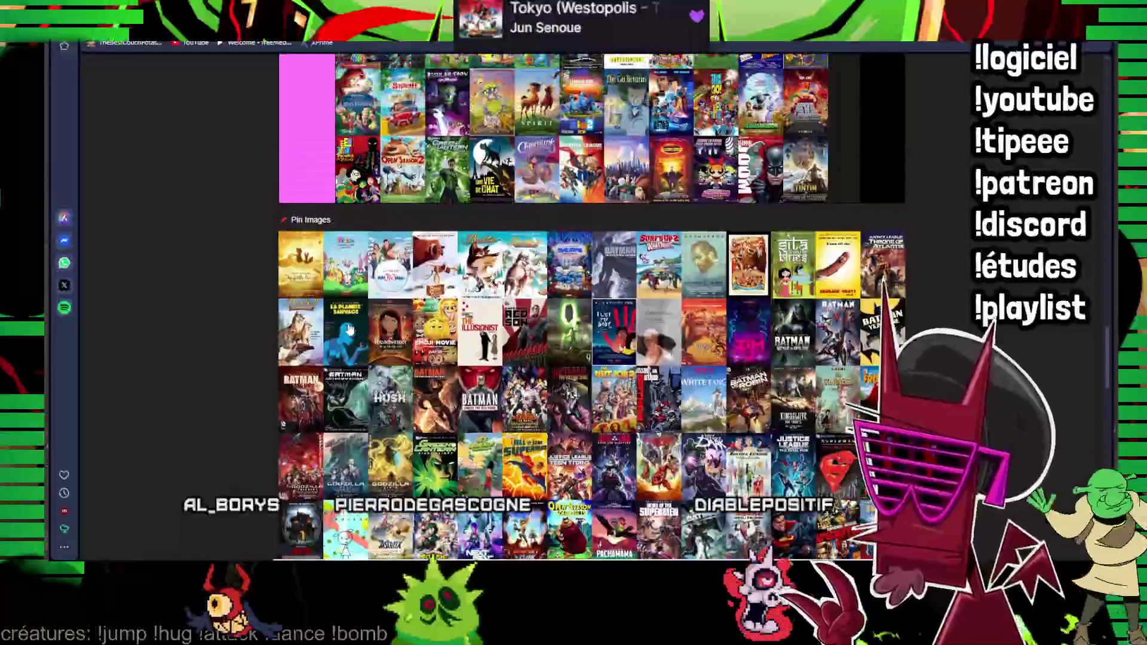
{"action": "scroll", "coordinate": [349, 331], "scroll_direction": "up", "scroll_amount": 1}
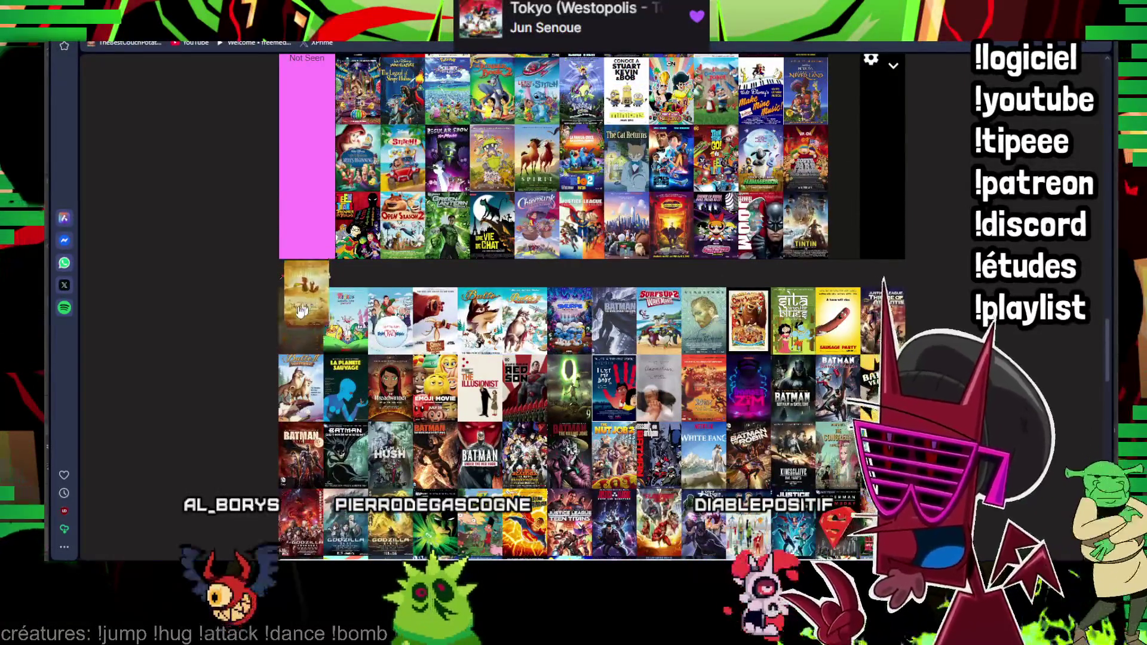
{"action": "scroll", "coordinate": [305, 310], "scroll_direction": "up", "scroll_amount": 3}
{"action": "scroll", "coordinate": [305, 309], "scroll_direction": "up", "scroll_amount": 3}
{"action": "scroll", "coordinate": [309, 304], "scroll_direction": "up", "scroll_amount": 3}
{"action": "scroll", "coordinate": [323, 297], "scroll_direction": "up", "scroll_amount": 3}
{"action": "left_click_drag", "start_coordinate": [304, 309], "coordinate": [340, 291]}
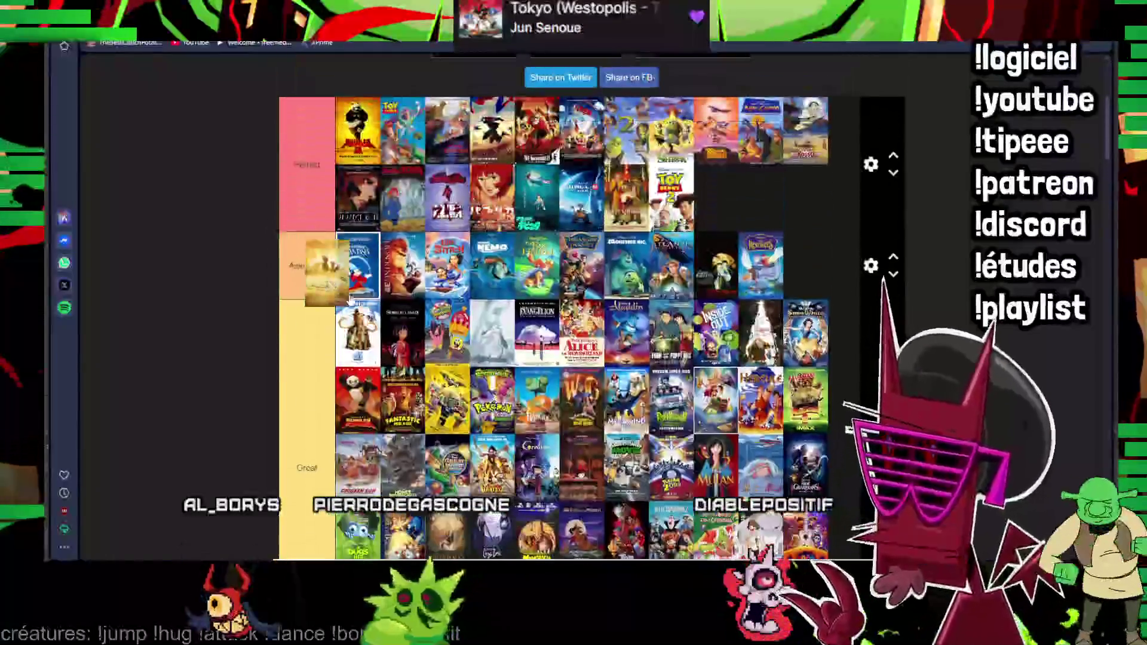
{"action": "scroll", "coordinate": [340, 292], "scroll_direction": "down", "scroll_amount": 3}
{"action": "scroll", "coordinate": [341, 291], "scroll_direction": "down", "scroll_amount": 3}
{"action": "scroll", "coordinate": [341, 294], "scroll_direction": "down", "scroll_amount": 3}
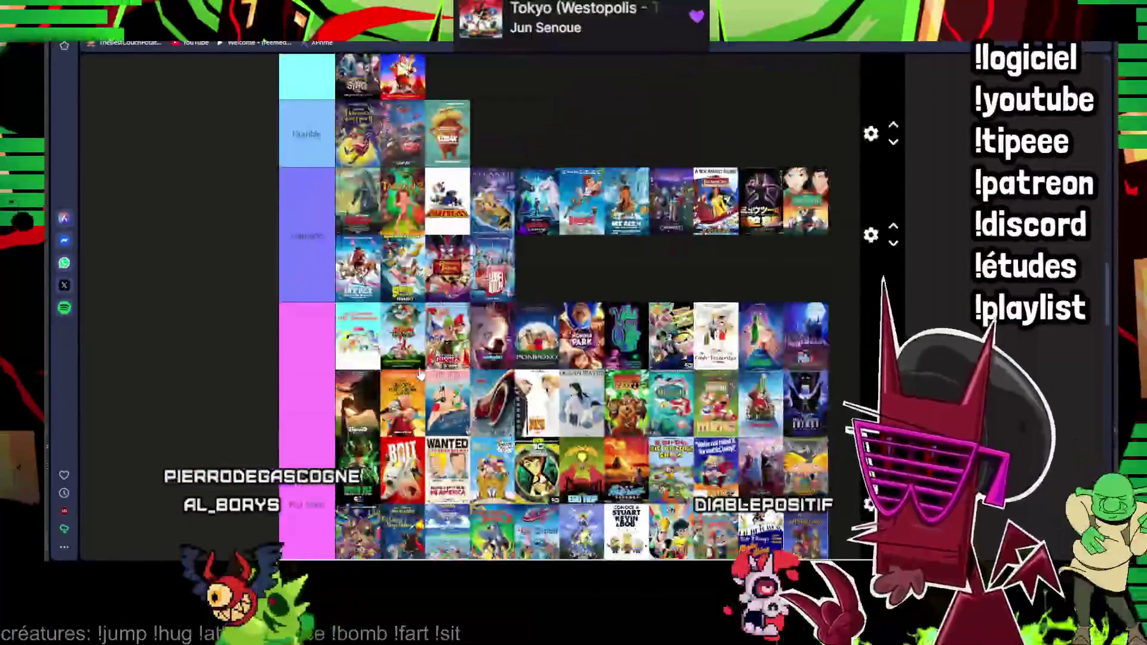
{"action": "scroll", "coordinate": [341, 296], "scroll_direction": "down", "scroll_amount": 3}
{"action": "left_click_drag", "start_coordinate": [342, 296], "coordinate": [358, 315]}
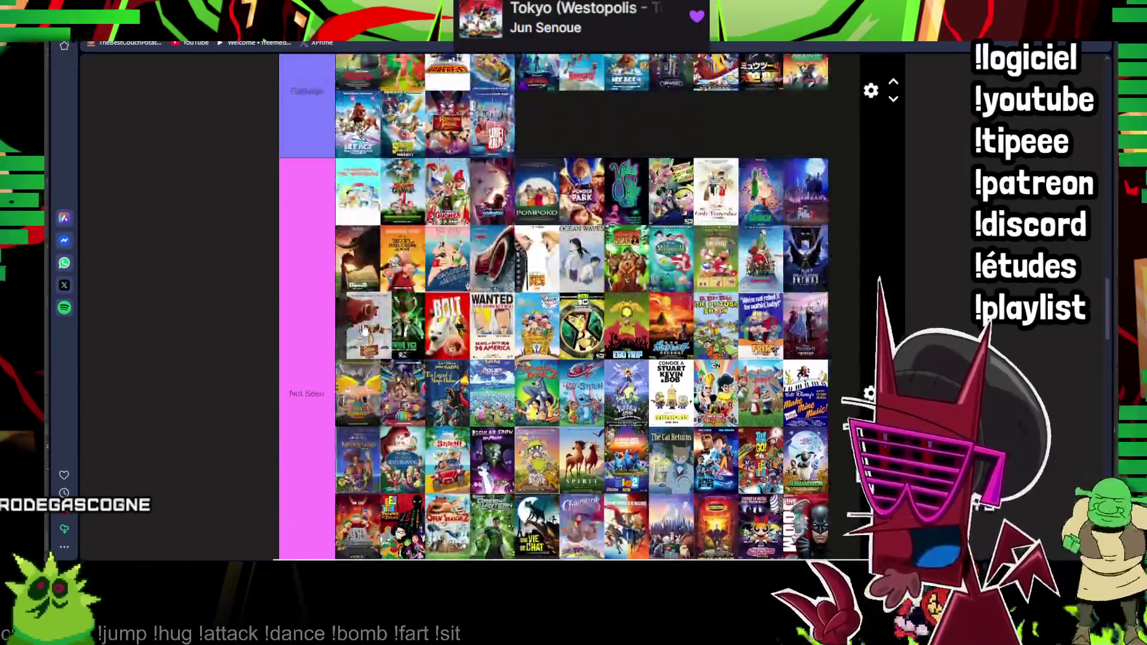
{"action": "scroll", "coordinate": [364, 332], "scroll_direction": "up", "scroll_amount": 3}
{"action": "scroll", "coordinate": [448, 318], "scroll_direction": "up", "scroll_amount": 5}
{"action": "left_click_drag", "start_coordinate": [364, 331], "coordinate": [491, 310]}
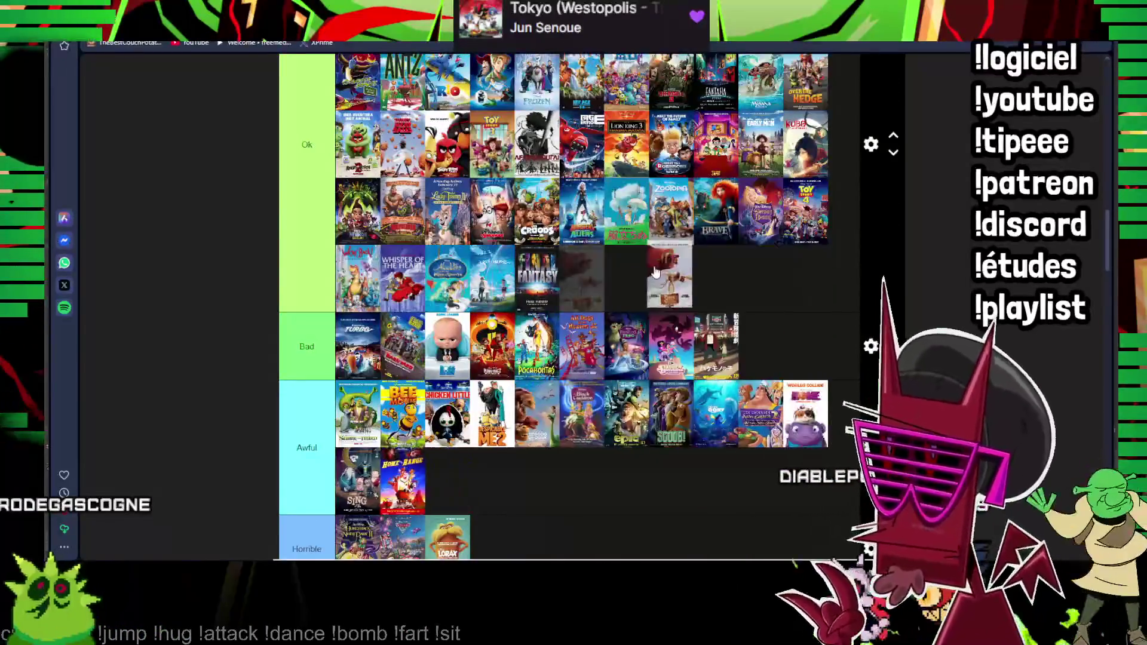
{"action": "scroll", "coordinate": [656, 272], "scroll_direction": "down", "scroll_amount": 5}
{"action": "left_click_drag", "start_coordinate": [657, 272], "coordinate": [403, 371]}
{"action": "left_click_drag", "start_coordinate": [287, 480], "coordinate": [408, 238]}
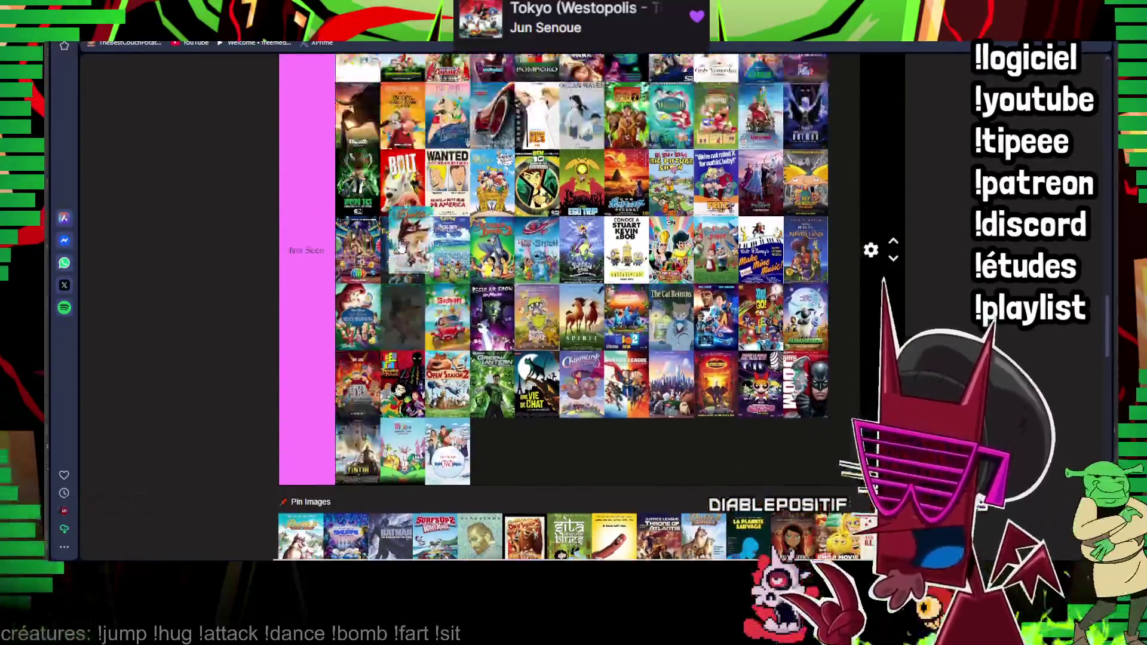
{"action": "scroll", "coordinate": [404, 269], "scroll_direction": "up", "scroll_amount": 10}
{"action": "scroll", "coordinate": [405, 241], "scroll_direction": "down", "scroll_amount": 3}
{"action": "scroll", "coordinate": [405, 242], "scroll_direction": "down", "scroll_amount": 3}
{"action": "scroll", "coordinate": [403, 244], "scroll_direction": "down", "scroll_amount": 3}
{"action": "scroll", "coordinate": [403, 246], "scroll_direction": "down", "scroll_amount": 2}
{"action": "left_click_drag", "start_coordinate": [407, 238], "coordinate": [402, 247]}
{"action": "scroll", "coordinate": [402, 247], "scroll_direction": "down", "scroll_amount": 3}
{"action": "scroll", "coordinate": [403, 247], "scroll_direction": "up", "scroll_amount": 1}
{"action": "scroll", "coordinate": [402, 246], "scroll_direction": "up", "scroll_amount": 1}
{"action": "scroll", "coordinate": [402, 247], "scroll_direction": "up", "scroll_amount": 1}
{"action": "scroll", "coordinate": [553, 269], "scroll_direction": "up", "scroll_amount": 1}
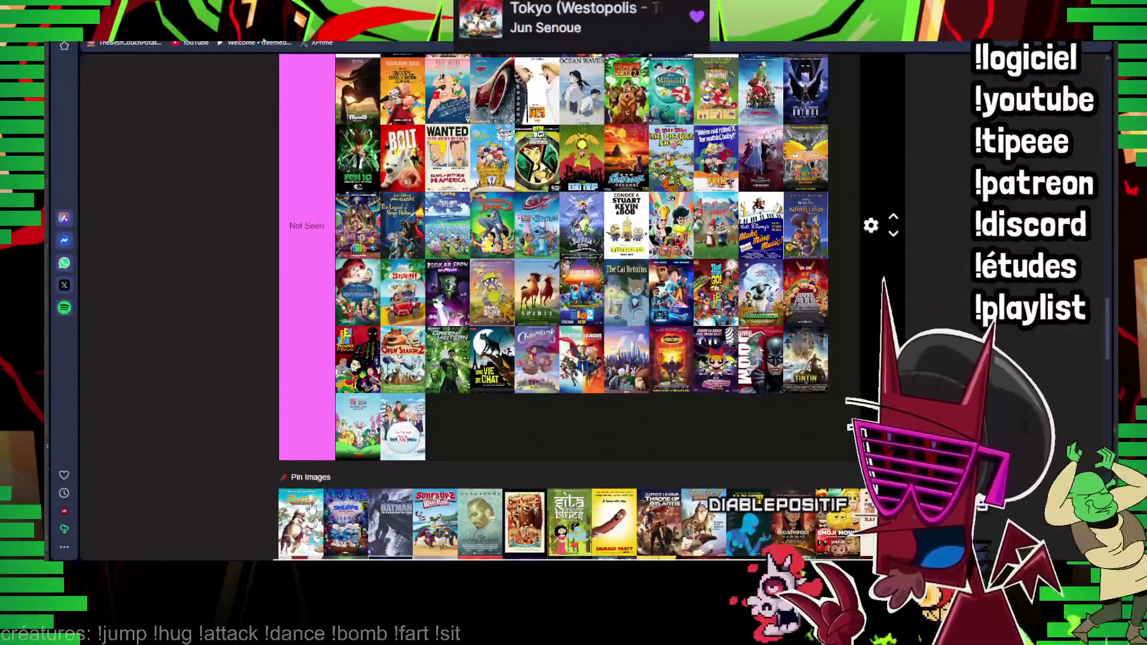
{"action": "scroll", "coordinate": [358, 449], "scroll_direction": "up", "scroll_amount": 1}
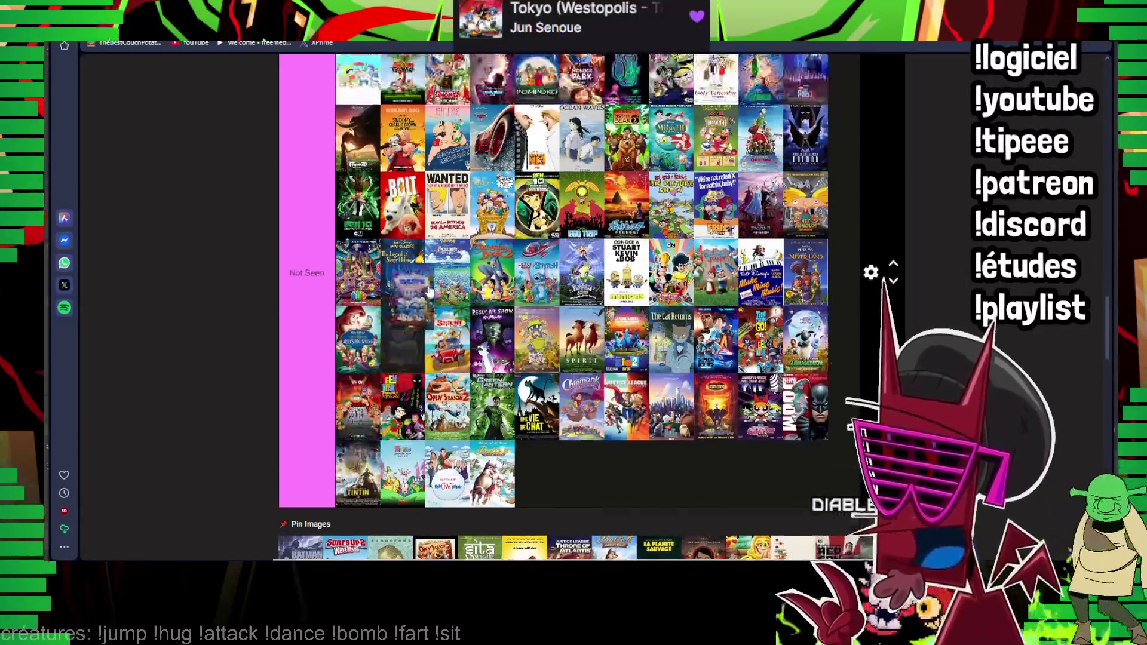
{"action": "scroll", "coordinate": [448, 359], "scroll_direction": "up", "scroll_amount": 5}
{"action": "scroll", "coordinate": [539, 295], "scroll_direction": "up", "scroll_amount": 2}
{"action": "left_click_drag", "start_coordinate": [346, 472], "coordinate": [552, 284]}
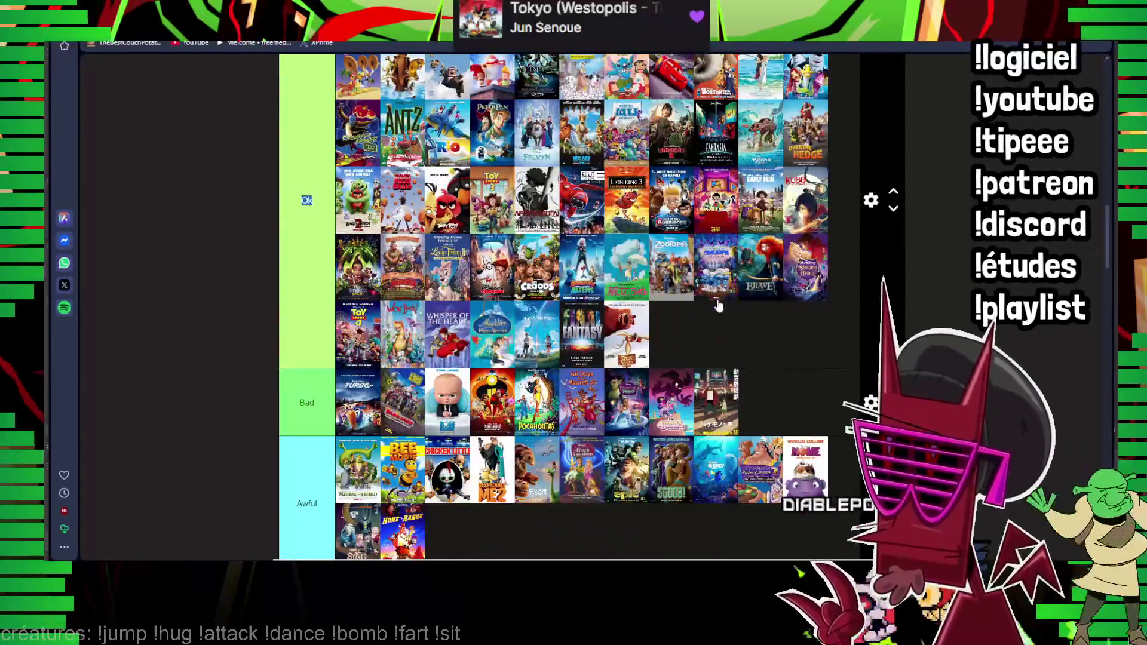
{"action": "scroll", "coordinate": [717, 306], "scroll_direction": "down", "scroll_amount": 5}
{"action": "scroll", "coordinate": [717, 306], "scroll_direction": "down", "scroll_amount": 4}
{"action": "scroll", "coordinate": [717, 306], "scroll_direction": "down", "scroll_amount": 1}
{"action": "scroll", "coordinate": [718, 306], "scroll_direction": "down", "scroll_amount": 1}
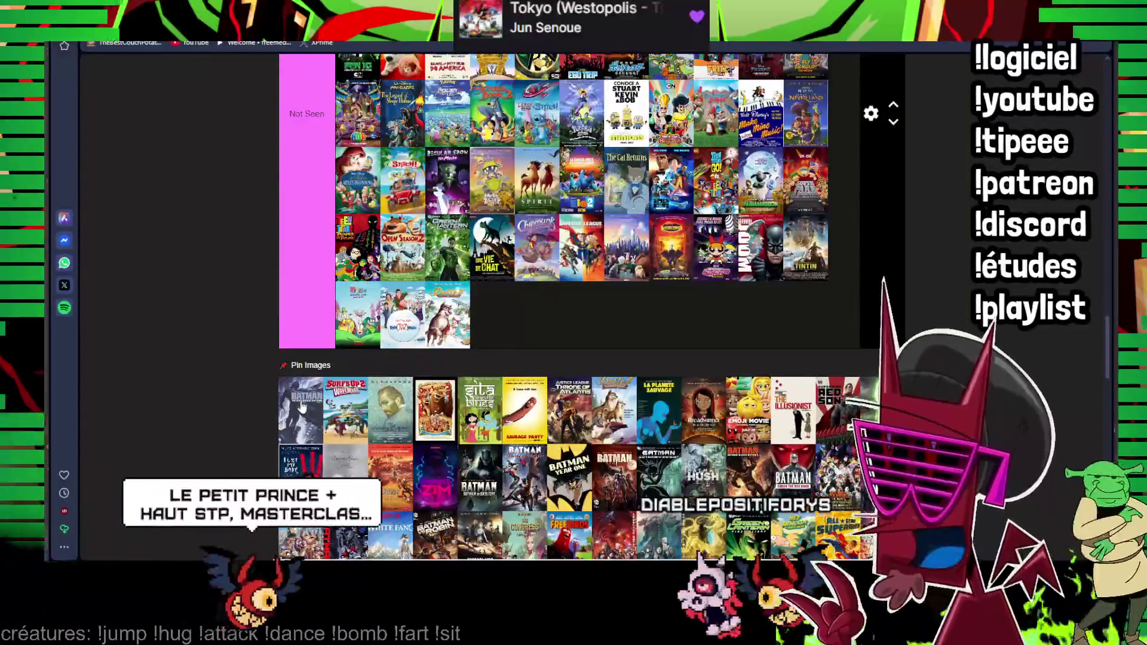
- Move four pool posters, including Sita, into the Not Seen row
{"action": "left_click_drag", "start_coordinate": [301, 408], "coordinate": [583, 314]}
{"action": "mouse_move", "coordinate": [301, 408]}
{"action": "left_mouse_down"}
{"action": "mouse_move", "coordinate": [540, 318]}
{"action": "mouse_move", "coordinate": [635, 326]}
{"action": "left_mouse_up"}
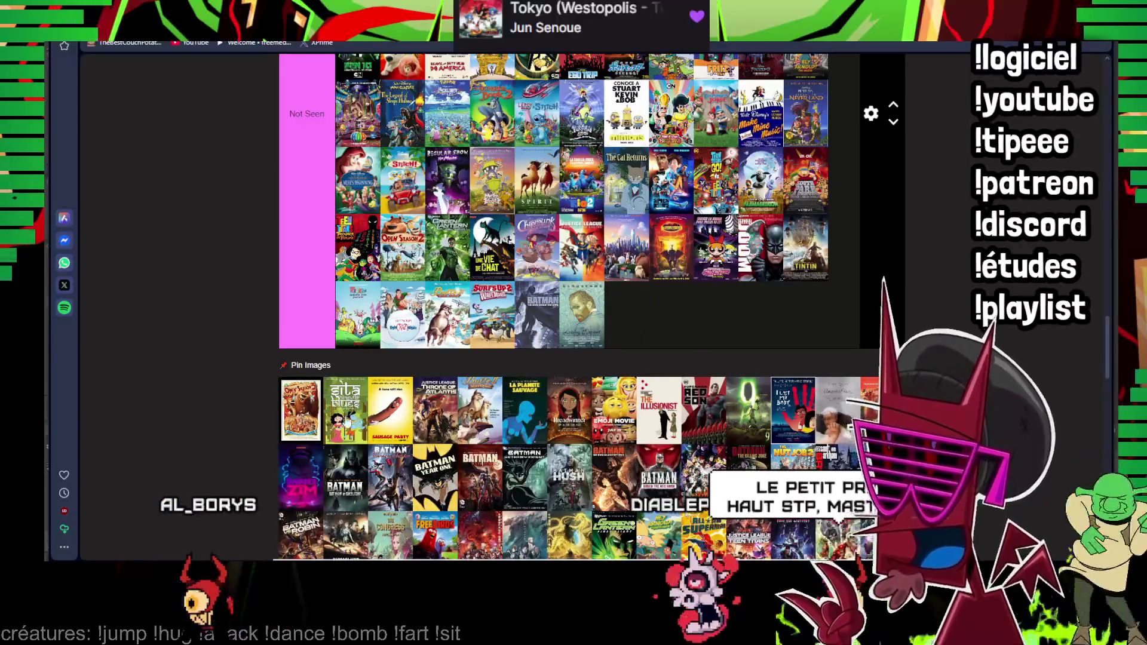
{"action": "left_click_drag", "start_coordinate": [345, 410], "coordinate": [638, 314]}
{"action": "left_click_drag", "start_coordinate": [304, 387], "coordinate": [402, 314]}
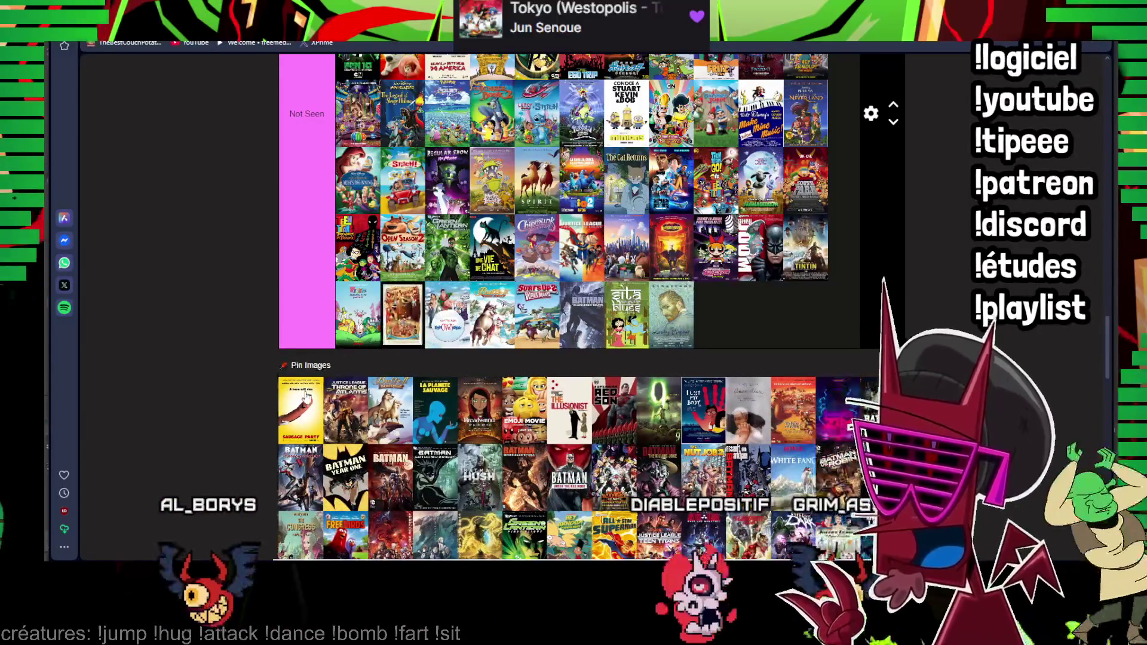
{"action": "scroll", "coordinate": [319, 370], "scroll_direction": "up", "scroll_amount": 3}
{"action": "scroll", "coordinate": [320, 369], "scroll_direction": "up", "scroll_amount": 3}
{"action": "mouse_move", "coordinate": [321, 370]}
{"action": "left_mouse_down"}
{"action": "mouse_move", "coordinate": [589, 417]}
{"action": "mouse_move", "coordinate": [416, 310]}
{"action": "left_mouse_up"}
{"action": "scroll", "coordinate": [590, 417], "scroll_direction": "down", "scroll_amount": 10}
- Add the next posters, including The Illusionist, to the Not Seen row
{"action": "left_click_drag", "start_coordinate": [379, 353], "coordinate": [396, 329]}
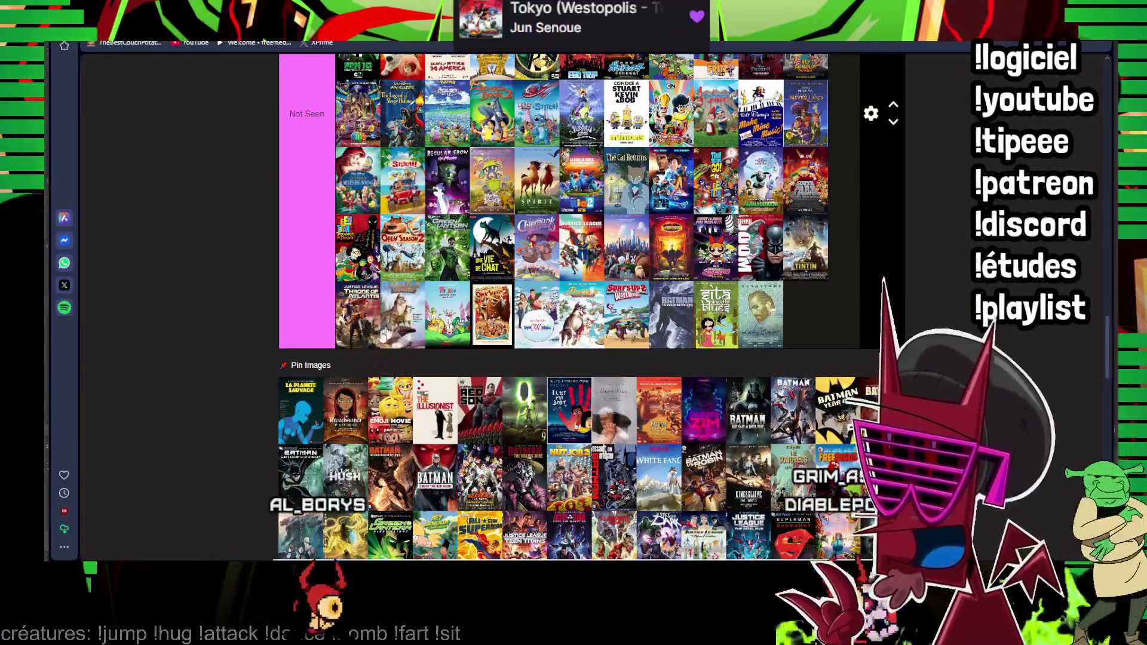
{"action": "left_click_drag", "start_coordinate": [302, 413], "coordinate": [475, 305]}
{"action": "scroll", "coordinate": [475, 305], "scroll_direction": "up", "scroll_amount": 10}
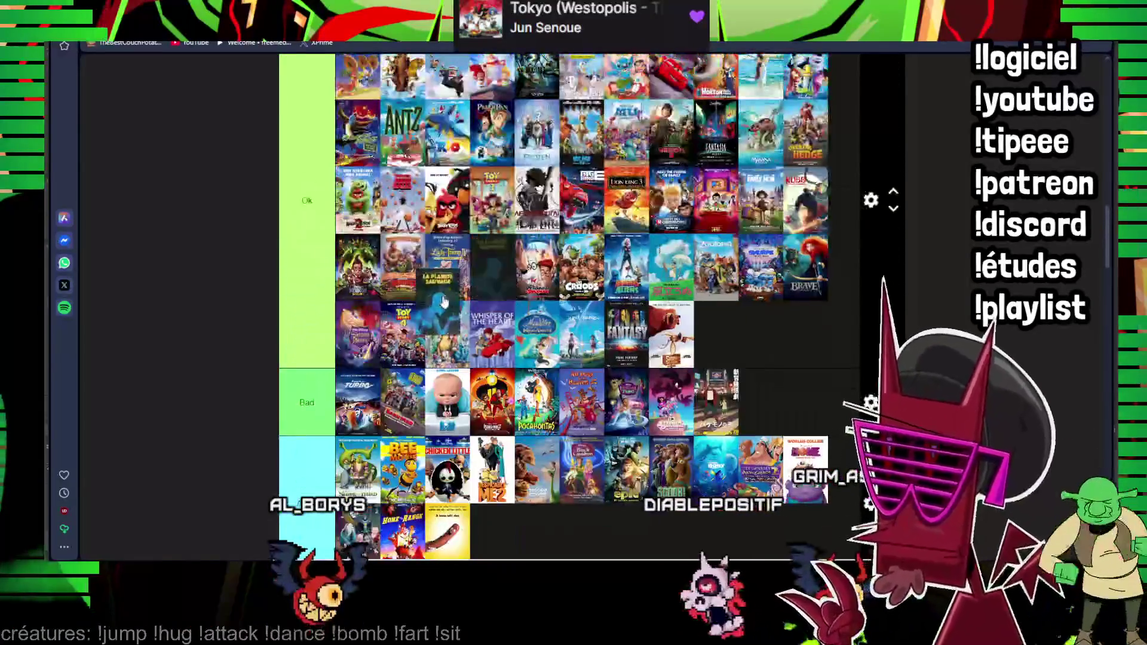
{"action": "scroll", "coordinate": [475, 304], "scroll_direction": "down", "scroll_amount": 10}
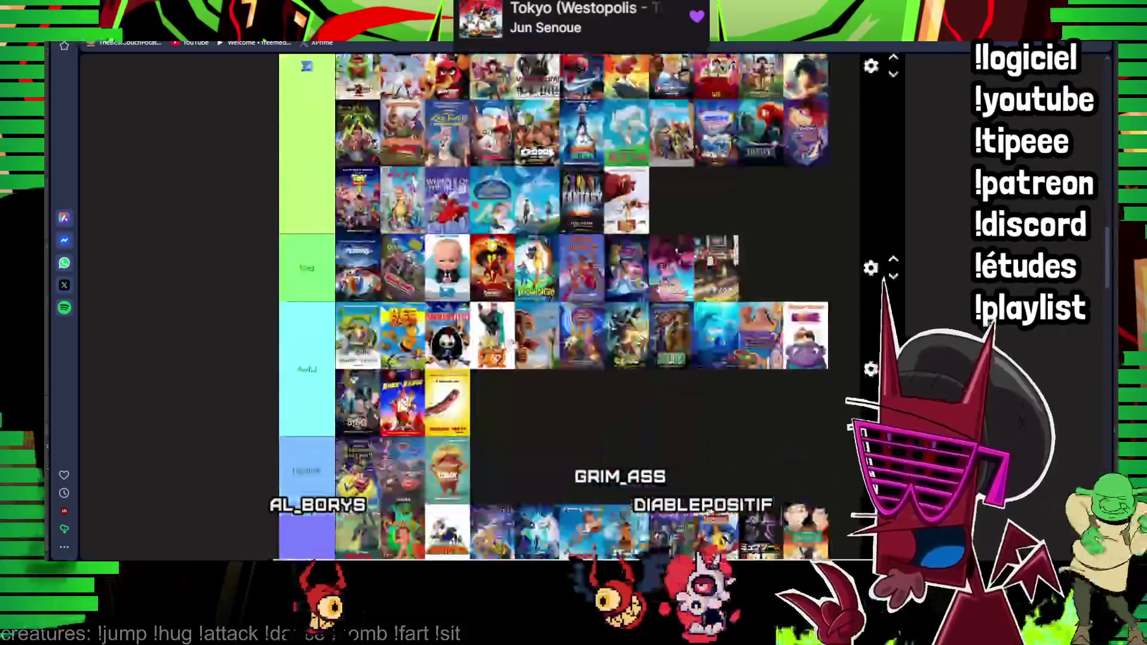
{"action": "left_click_drag", "start_coordinate": [475, 305], "coordinate": [491, 269]}
{"action": "scroll", "coordinate": [305, 409], "scroll_direction": "down", "scroll_amount": 5}
{"action": "scroll", "coordinate": [304, 408], "scroll_direction": "down", "scroll_amount": 3}
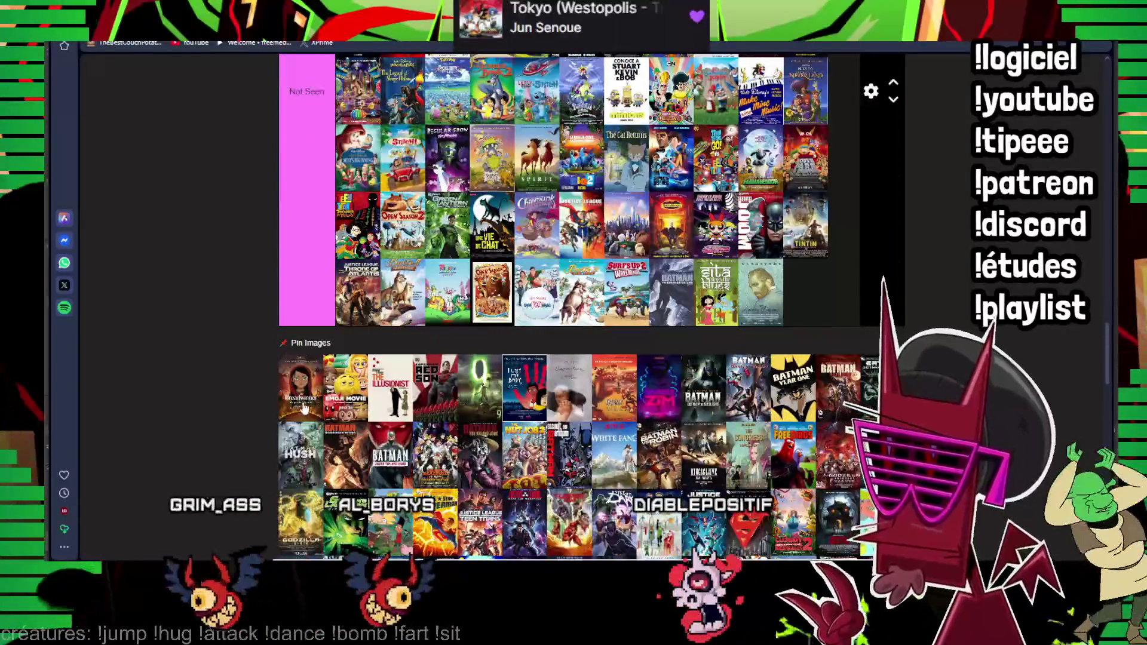
{"action": "left_click_drag", "start_coordinate": [303, 409], "coordinate": [683, 345]}
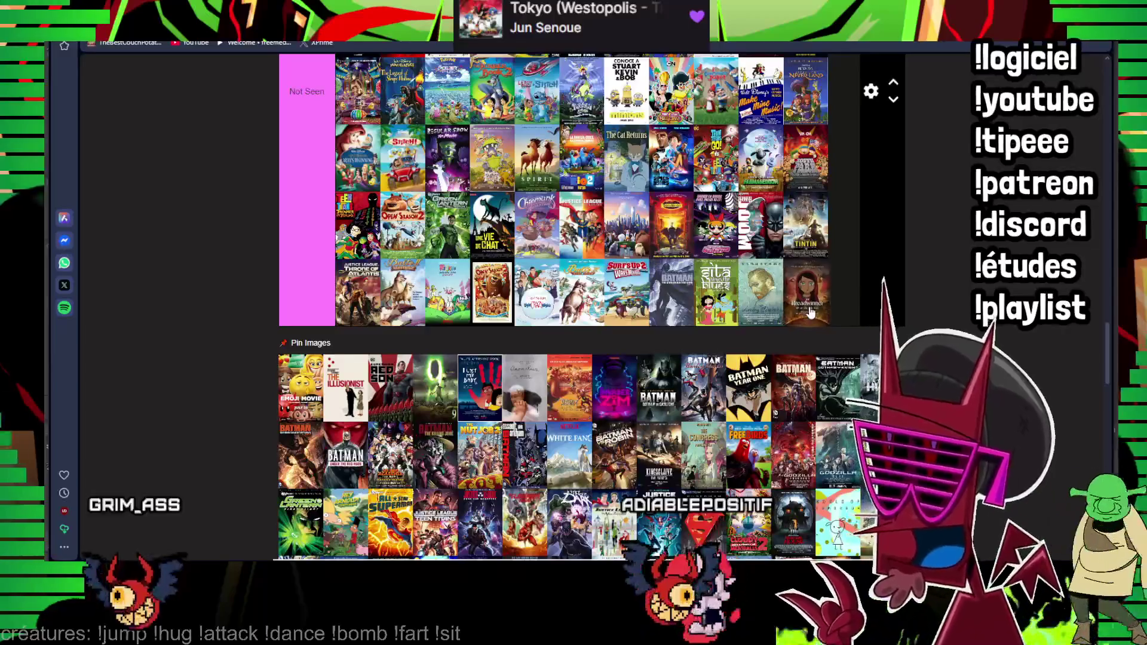
{"action": "left_click_drag", "start_coordinate": [809, 311], "coordinate": [553, 242]}
{"action": "scroll", "coordinate": [553, 242], "scroll_direction": "up", "scroll_amount": 5}
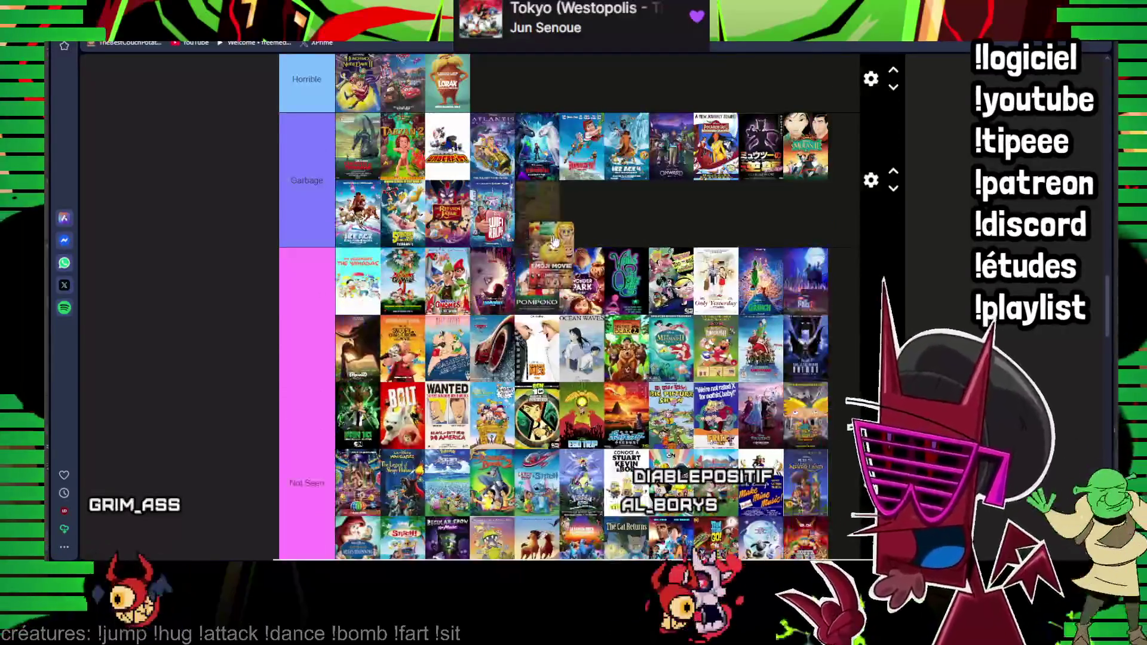
{"action": "scroll", "coordinate": [553, 242], "scroll_direction": "down", "scroll_amount": 3}
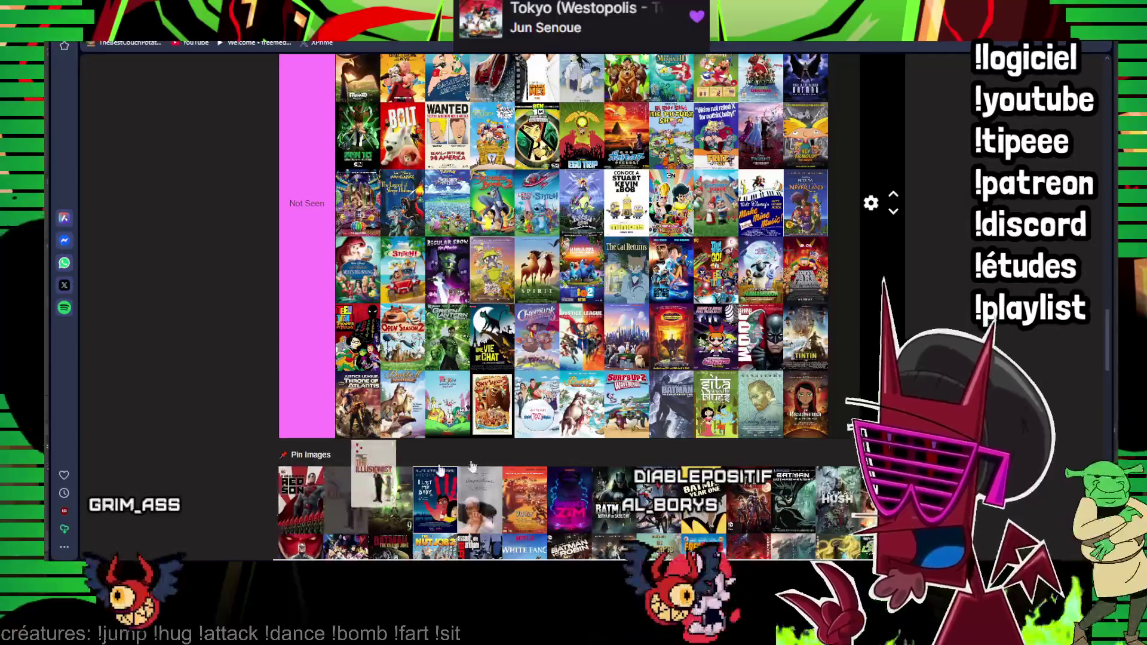
{"action": "left_click_drag", "start_coordinate": [341, 473], "coordinate": [853, 402]}
{"action": "mouse_move", "coordinate": [428, 439]}
{"action": "left_mouse_down"}
{"action": "mouse_move", "coordinate": [323, 363]}
{"action": "mouse_move", "coordinate": [399, 309]}
{"action": "left_mouse_up"}
{"action": "scroll", "coordinate": [324, 364], "scroll_direction": "up", "scroll_amount": 5}
{"action": "scroll", "coordinate": [323, 363], "scroll_direction": "up", "scroll_amount": 5}
{"action": "scroll", "coordinate": [566, 325], "scroll_direction": "down", "scroll_amount": 5}
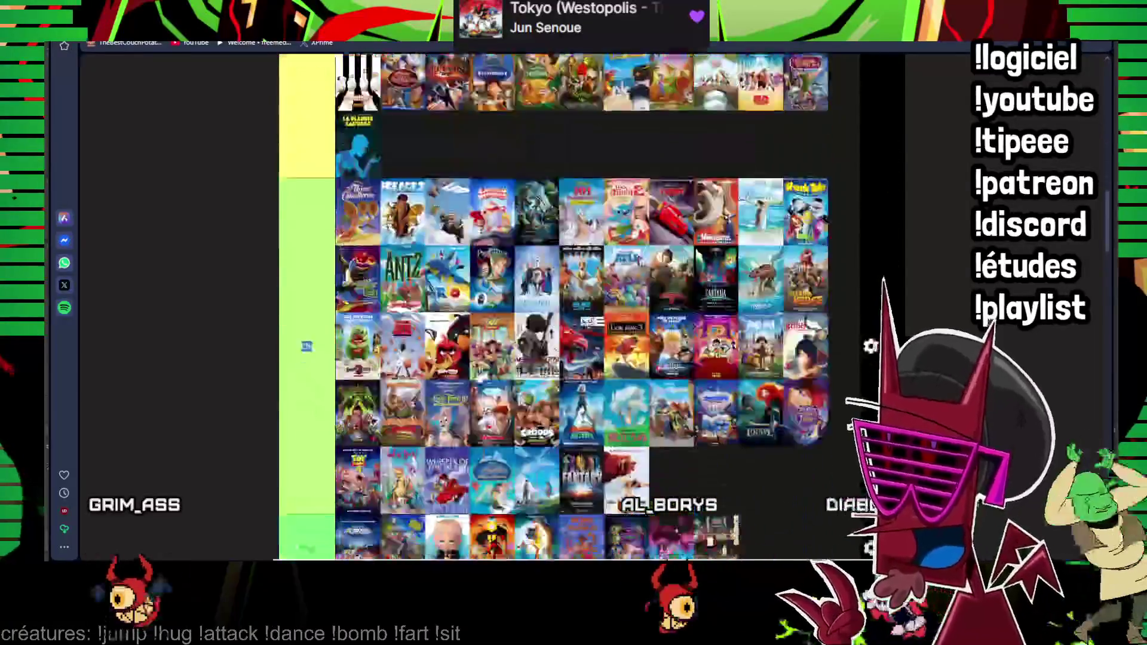
{"action": "scroll", "coordinate": [449, 377], "scroll_direction": "down", "scroll_amount": 5}
{"action": "scroll", "coordinate": [395, 410], "scroll_direction": "down", "scroll_amount": 5}
{"action": "mouse_move", "coordinate": [305, 388]}
{"action": "left_mouse_down"}
{"action": "mouse_move", "coordinate": [441, 315]}
{"action": "mouse_move", "coordinate": [418, 413]}
{"action": "left_mouse_up"}
{"action": "scroll", "coordinate": [419, 413], "scroll_direction": "down", "scroll_amount": 10}
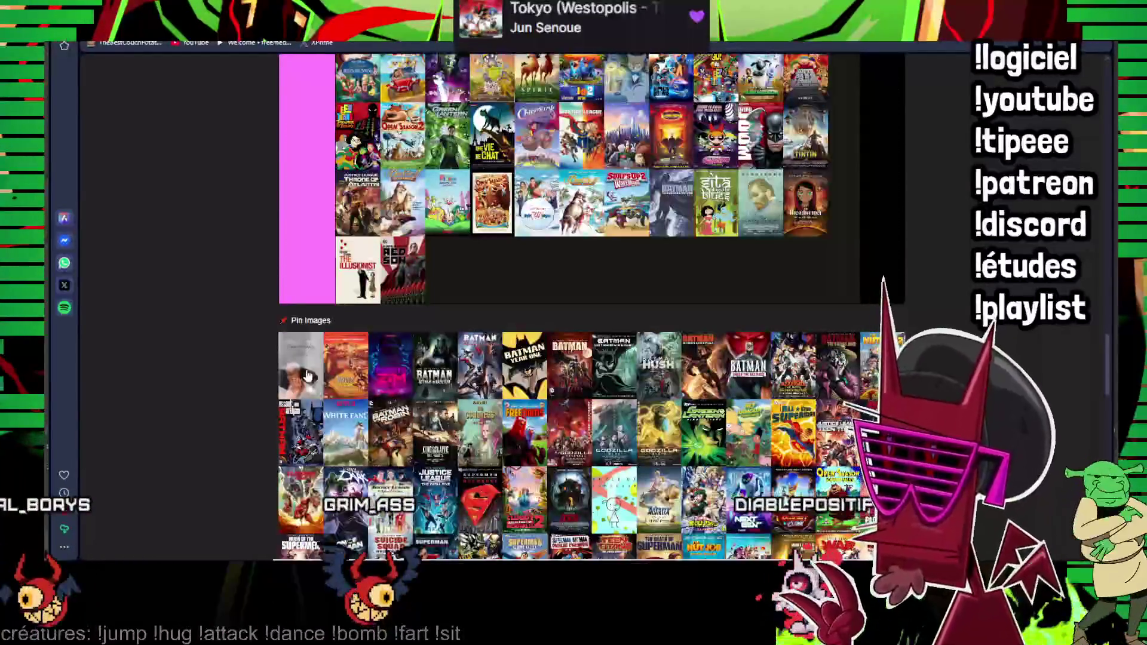
{"action": "left_click_drag", "start_coordinate": [445, 300], "coordinate": [446, 302]}
{"action": "scroll", "coordinate": [377, 377], "scroll_direction": "up", "scroll_amount": 1}
{"action": "left_click_drag", "start_coordinate": [298, 419], "coordinate": [309, 408]}
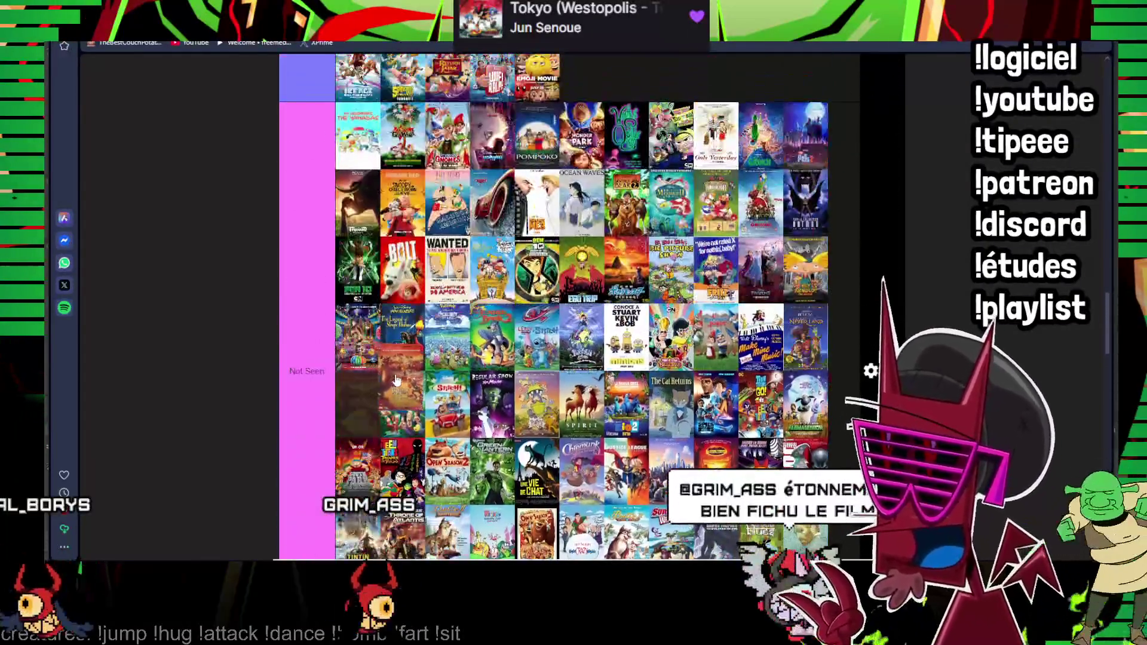
{"action": "left_click_drag", "start_coordinate": [394, 380], "coordinate": [495, 358]}
{"action": "scroll", "coordinate": [496, 359], "scroll_direction": "up", "scroll_amount": 3}
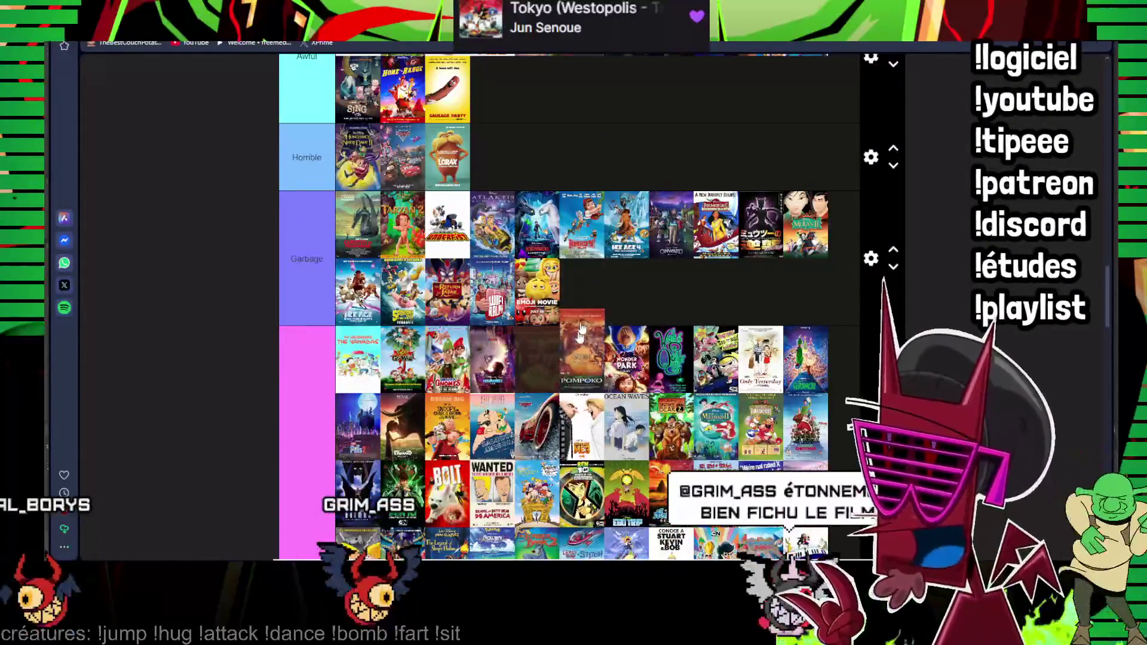
{"action": "scroll", "coordinate": [578, 341], "scroll_direction": "up", "scroll_amount": 3}
{"action": "scroll", "coordinate": [579, 340], "scroll_direction": "up", "scroll_amount": 2}
{"action": "left_click_drag", "start_coordinate": [579, 341], "coordinate": [632, 377]}
{"action": "scroll", "coordinate": [632, 376], "scroll_direction": "down", "scroll_amount": 5}
{"action": "scroll", "coordinate": [631, 377], "scroll_direction": "down", "scroll_amount": 4}
{"action": "left_click_drag", "start_coordinate": [395, 366], "coordinate": [339, 305]}
{"action": "scroll", "coordinate": [325, 290], "scroll_direction": "up", "scroll_amount": 4}
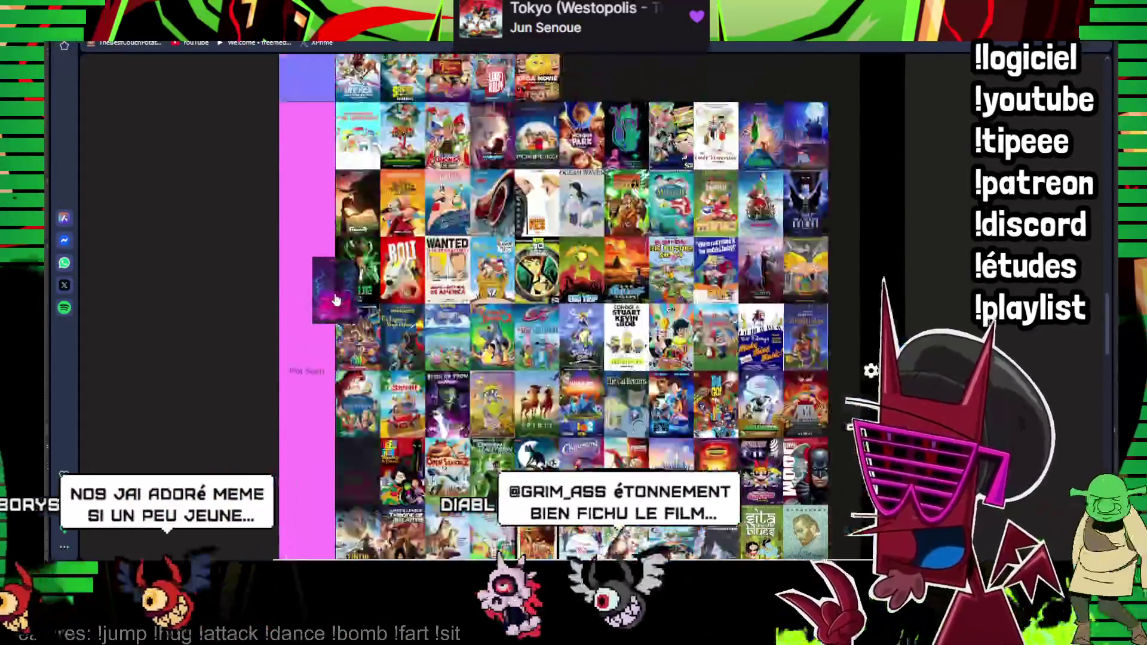
{"action": "scroll", "coordinate": [333, 303], "scroll_direction": "up", "scroll_amount": 3}
{"action": "scroll", "coordinate": [340, 305], "scroll_direction": "up", "scroll_amount": 3}
{"action": "scroll", "coordinate": [546, 235], "scroll_direction": "up", "scroll_amount": 2}
{"action": "left_click_drag", "start_coordinate": [339, 305], "coordinate": [508, 210]}
{"action": "scroll", "coordinate": [509, 212], "scroll_direction": "down", "scroll_amount": 5}
{"action": "scroll", "coordinate": [297, 362], "scroll_direction": "down", "scroll_amount": 5}
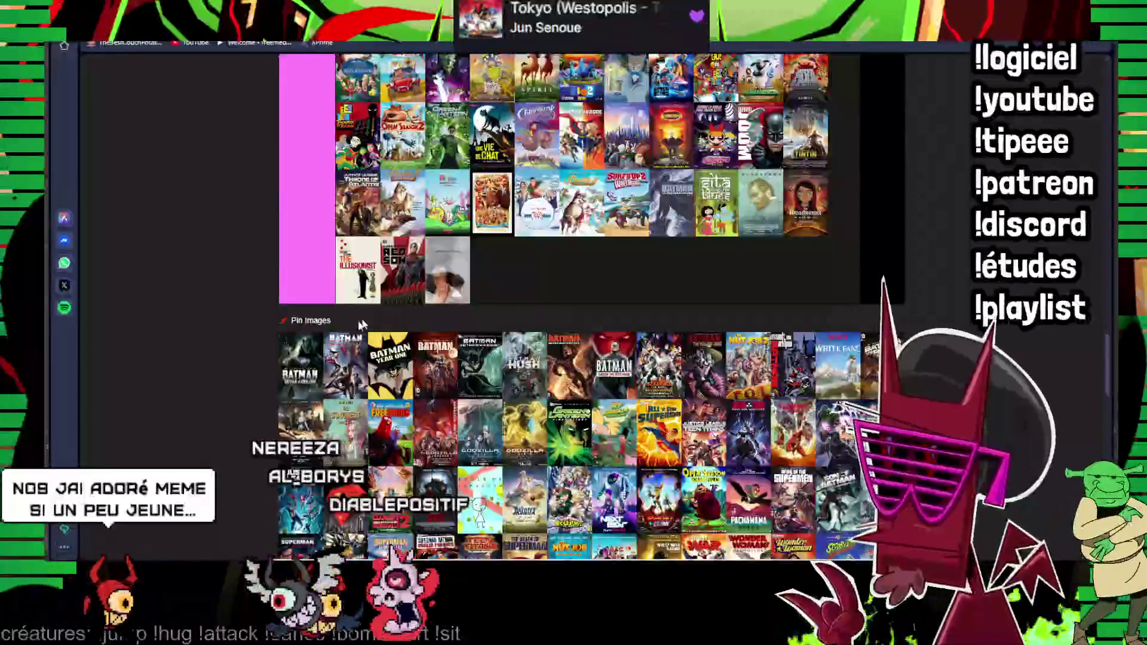
- Place the Batman posters, including Hush, in the Not Seen tier
{"action": "left_click_drag", "start_coordinate": [301, 364], "coordinate": [492, 268]}
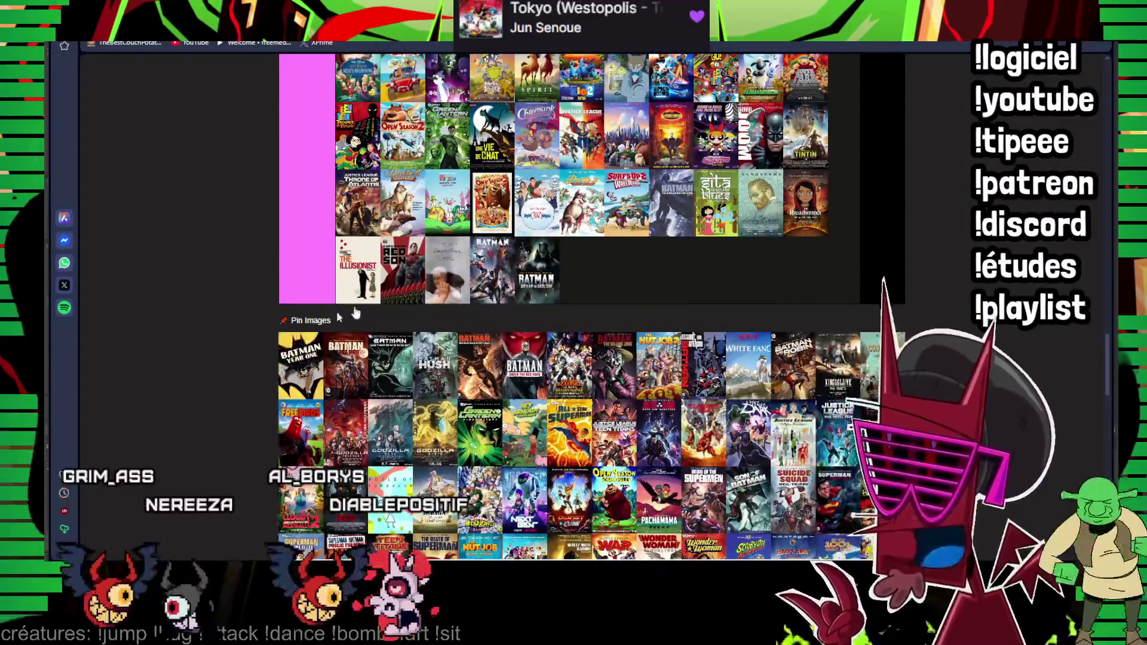
{"action": "left_click_drag", "start_coordinate": [444, 304], "coordinate": [551, 281]}
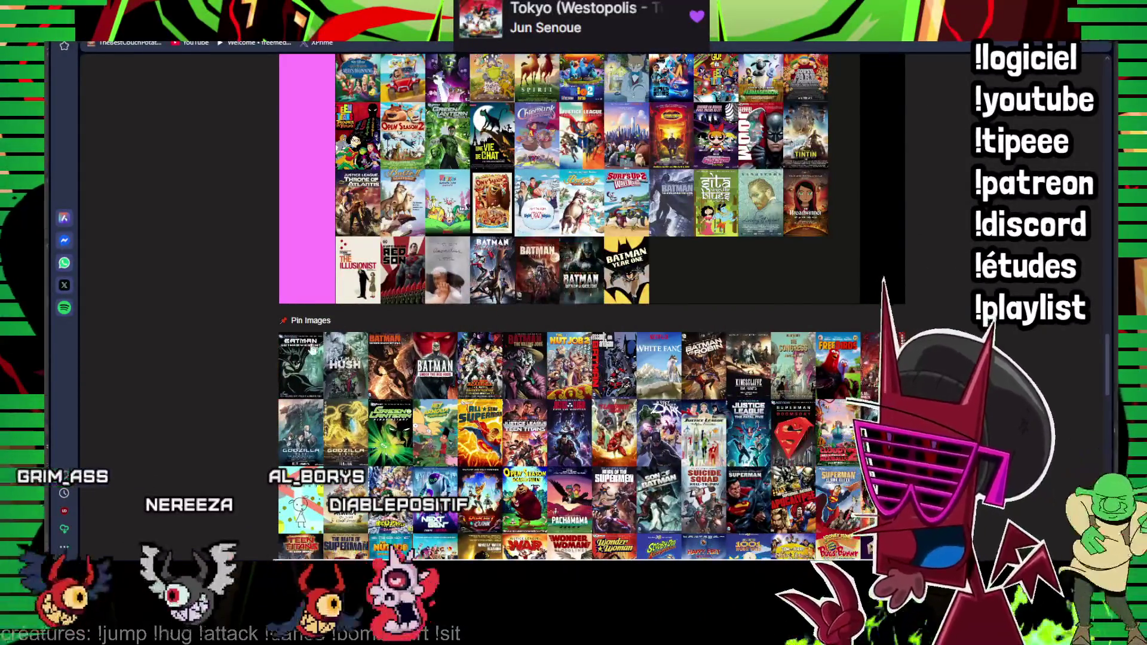
{"action": "left_click_drag", "start_coordinate": [300, 365], "coordinate": [550, 280]}
{"action": "left_click_drag", "start_coordinate": [300, 365], "coordinate": [568, 241]}
{"action": "mouse_move", "coordinate": [297, 356]}
{"action": "left_mouse_down"}
{"action": "mouse_move", "coordinate": [538, 269]}
{"action": "mouse_move", "coordinate": [469, 256]}
{"action": "left_mouse_up"}
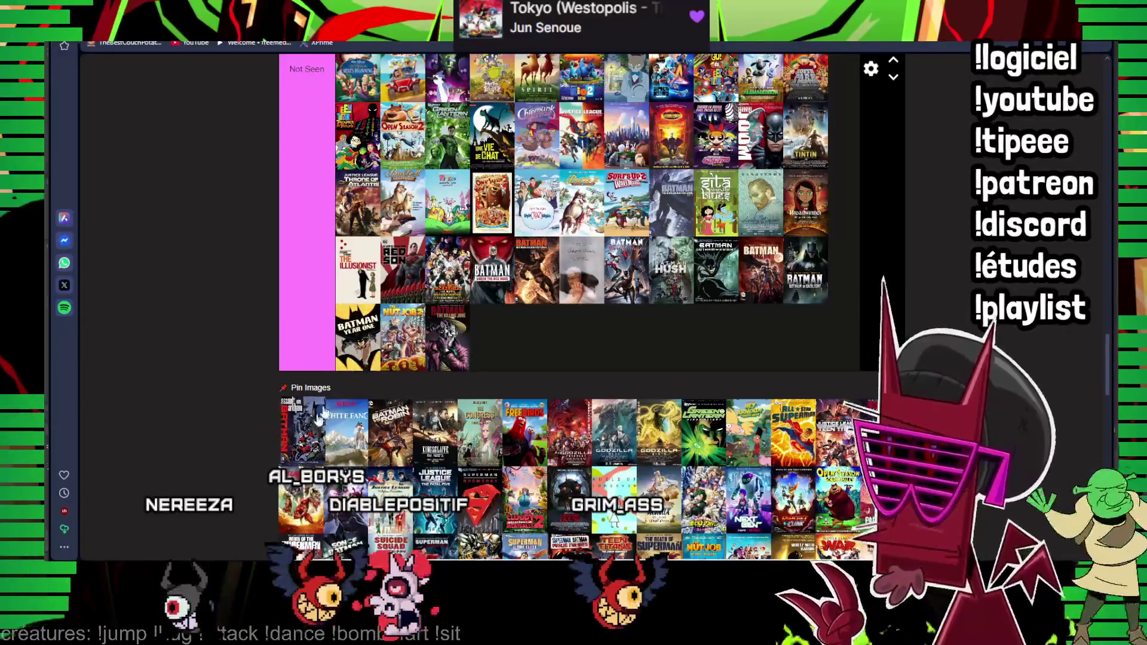
- Add White Fang, Free Birds and both Godzilla posters to Not Seen
{"action": "left_click_drag", "start_coordinate": [370, 384], "coordinate": [494, 340]}
{"action": "left_click_drag", "start_coordinate": [301, 431], "coordinate": [493, 339]}
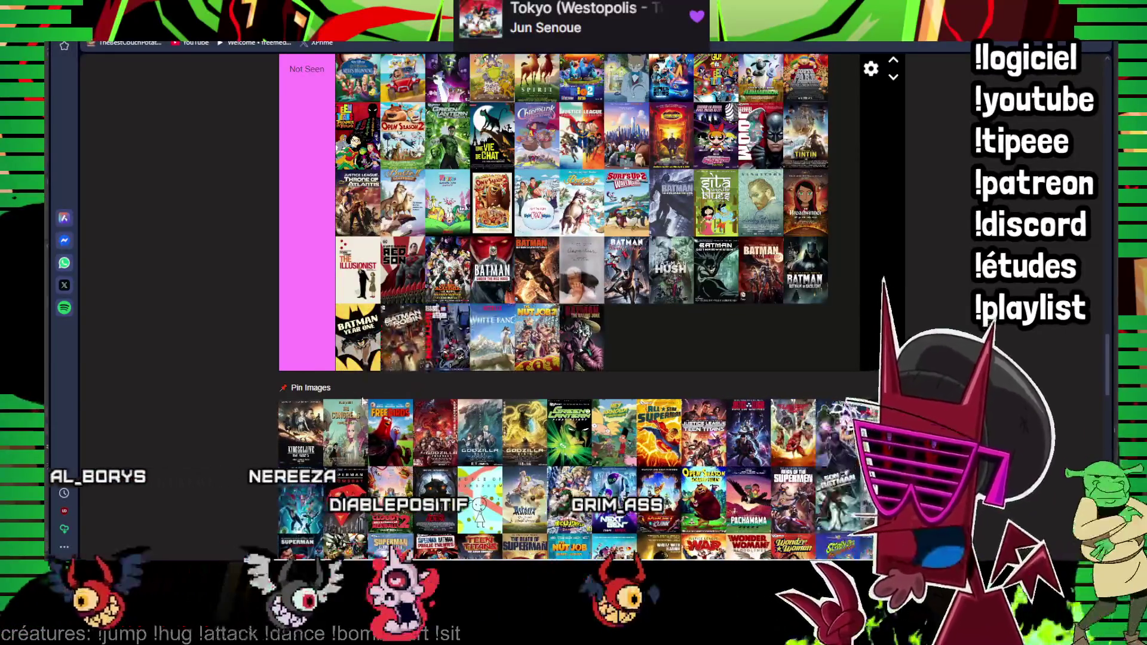
{"action": "left_click_drag", "start_coordinate": [296, 453], "coordinate": [395, 350]}
{"action": "left_click_drag", "start_coordinate": [300, 431], "coordinate": [392, 360]}
{"action": "left_click_drag", "start_coordinate": [301, 431], "coordinate": [388, 353]}
{"action": "left_click_drag", "start_coordinate": [333, 407], "coordinate": [395, 345]}
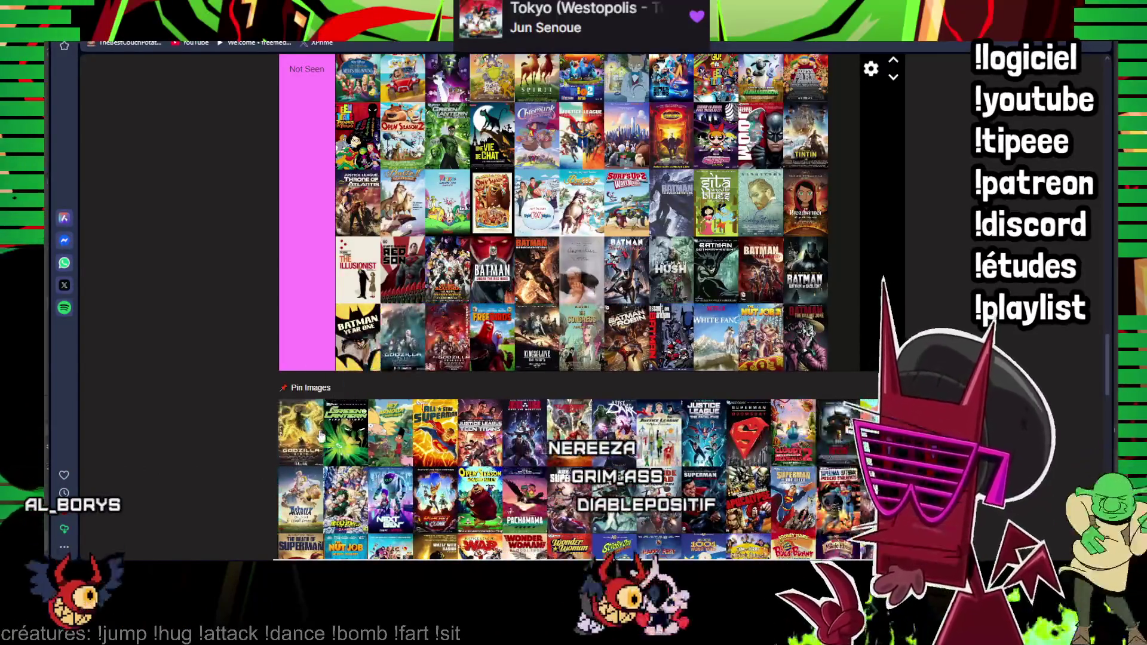
{"action": "left_click_drag", "start_coordinate": [301, 431], "coordinate": [366, 357]}
{"action": "scroll", "coordinate": [357, 440], "scroll_direction": "down", "scroll_amount": 3}
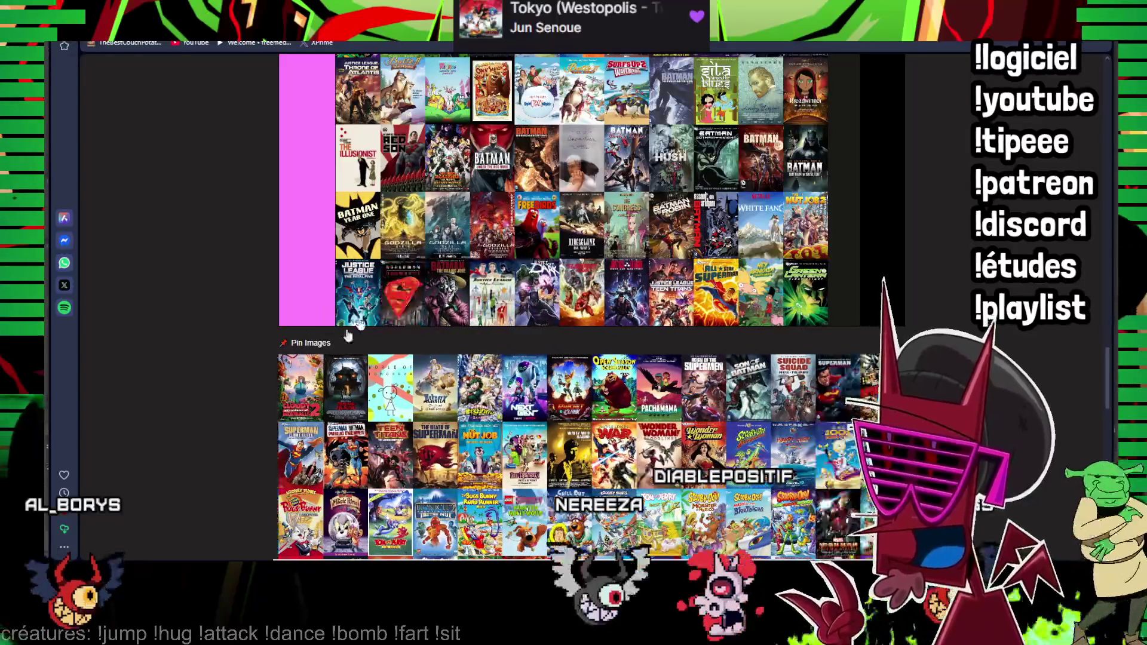
{"action": "scroll", "coordinate": [553, 306], "scroll_direction": "up", "scroll_amount": 3}
{"action": "scroll", "coordinate": [553, 306], "scroll_direction": "up", "scroll_amount": 5}
{"action": "scroll", "coordinate": [553, 306], "scroll_direction": "up", "scroll_amount": 5}
{"action": "scroll", "coordinate": [553, 306], "scroll_direction": "up", "scroll_amount": 5}
{"action": "scroll", "coordinate": [472, 154], "scroll_direction": "up", "scroll_amount": 2}
{"action": "scroll", "coordinate": [538, 314], "scroll_direction": "down", "scroll_amount": 5}
{"action": "scroll", "coordinate": [612, 387], "scroll_direction": "down", "scroll_amount": 3}
{"action": "scroll", "coordinate": [611, 388], "scroll_direction": "down", "scroll_amount": 5}
{"action": "scroll", "coordinate": [612, 388], "scroll_direction": "down", "scroll_amount": 5}
{"action": "scroll", "coordinate": [291, 361], "scroll_direction": "down", "scroll_amount": 5}
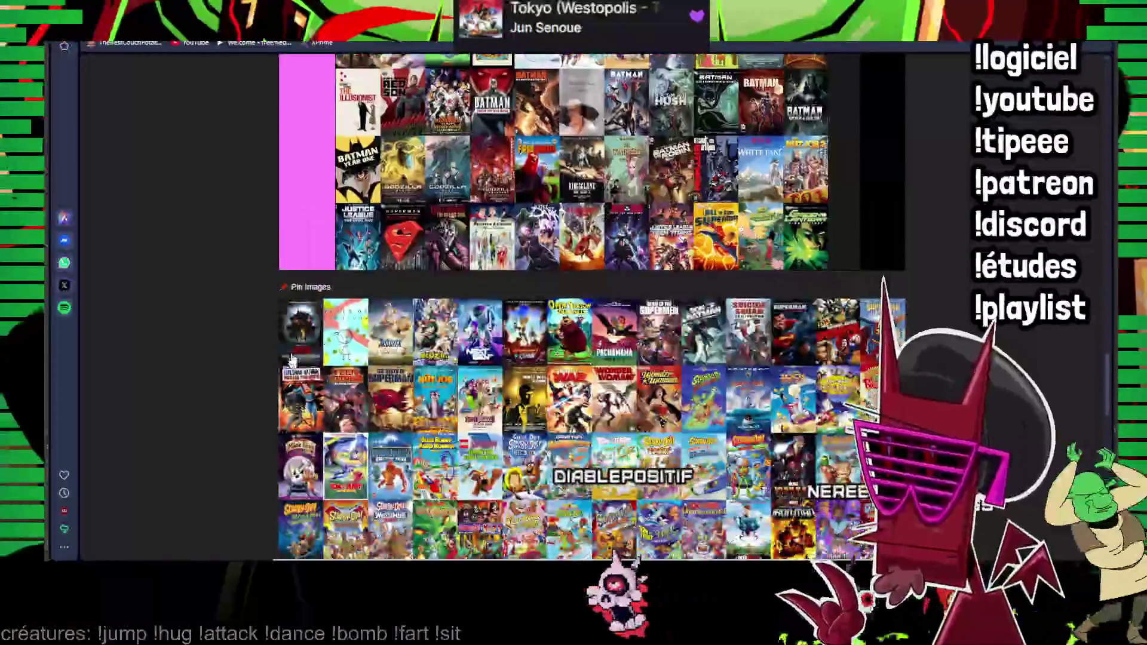
- Carry a poster up to the top tiers, then settle it at the end of Not Seen
{"action": "left_click_drag", "start_coordinate": [306, 334], "coordinate": [307, 88]}
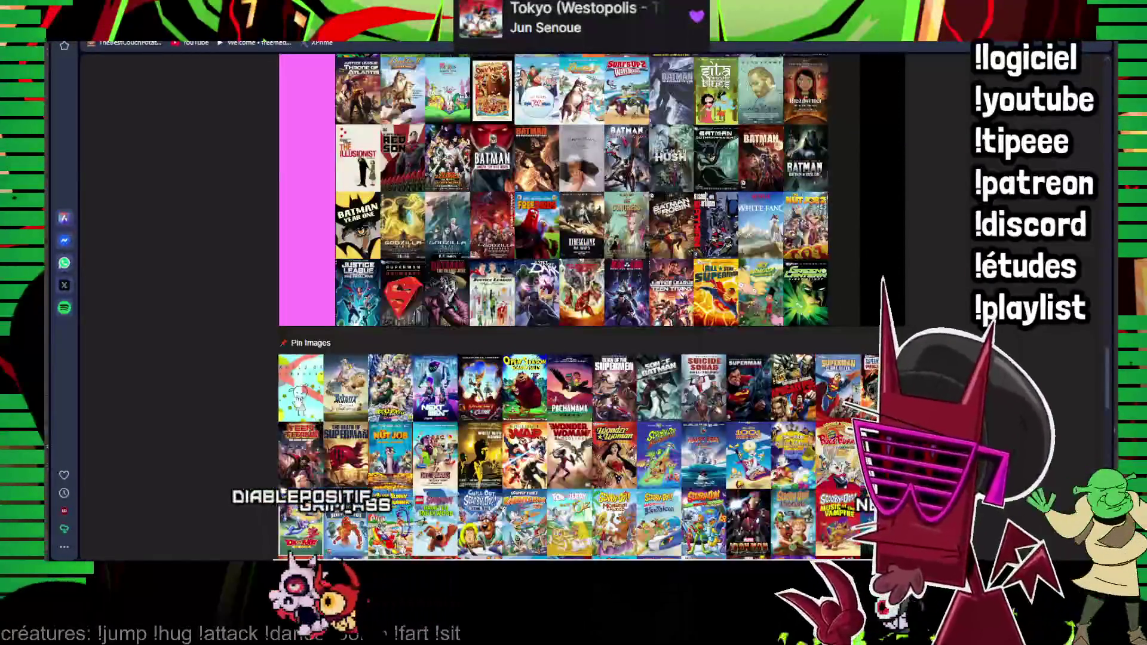
{"action": "mouse_move", "coordinate": [307, 89]}
{"action": "left_mouse_down"}
{"action": "mouse_move", "coordinate": [290, 428]}
{"action": "mouse_move", "coordinate": [600, 346]}
{"action": "left_mouse_up"}
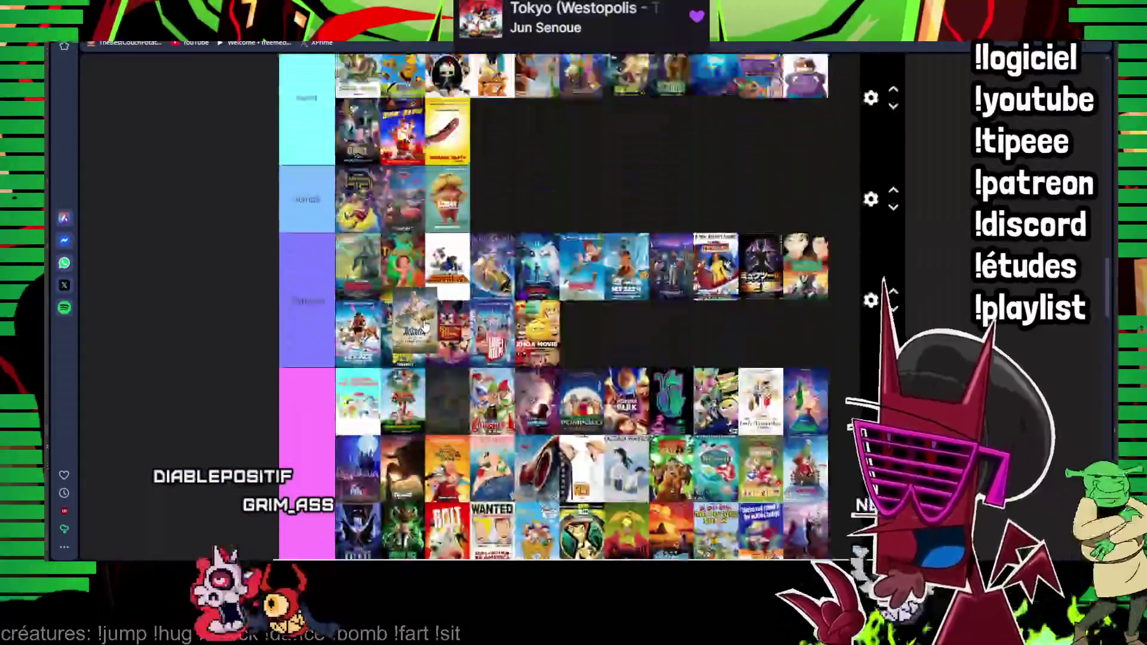
{"action": "scroll", "coordinate": [600, 346], "scroll_direction": "down", "scroll_amount": 15}
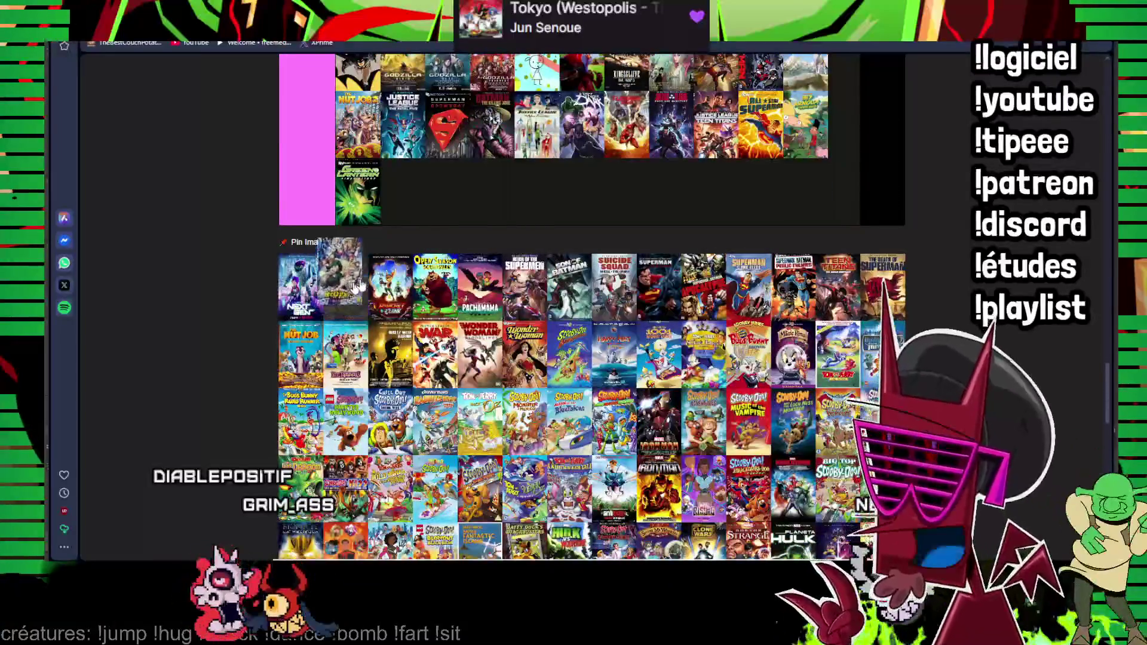
{"action": "left_click_drag", "start_coordinate": [338, 275], "coordinate": [413, 198]}
{"action": "scroll", "coordinate": [584, 305], "scroll_direction": "up", "scroll_amount": 1}
{"action": "scroll", "coordinate": [583, 305], "scroll_direction": "up", "scroll_amount": 5}
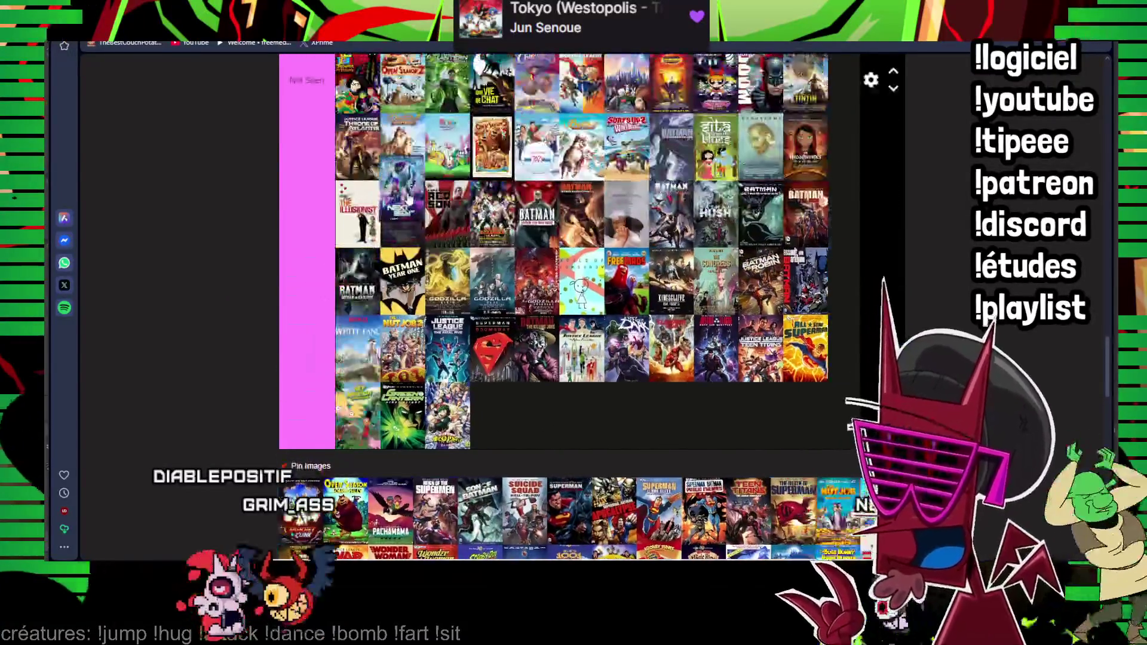
{"action": "scroll", "coordinate": [583, 305], "scroll_direction": "up", "scroll_amount": 5}
{"action": "scroll", "coordinate": [583, 304], "scroll_direction": "up", "scroll_amount": 5}
{"action": "scroll", "coordinate": [470, 154], "scroll_direction": "up", "scroll_amount": 2}
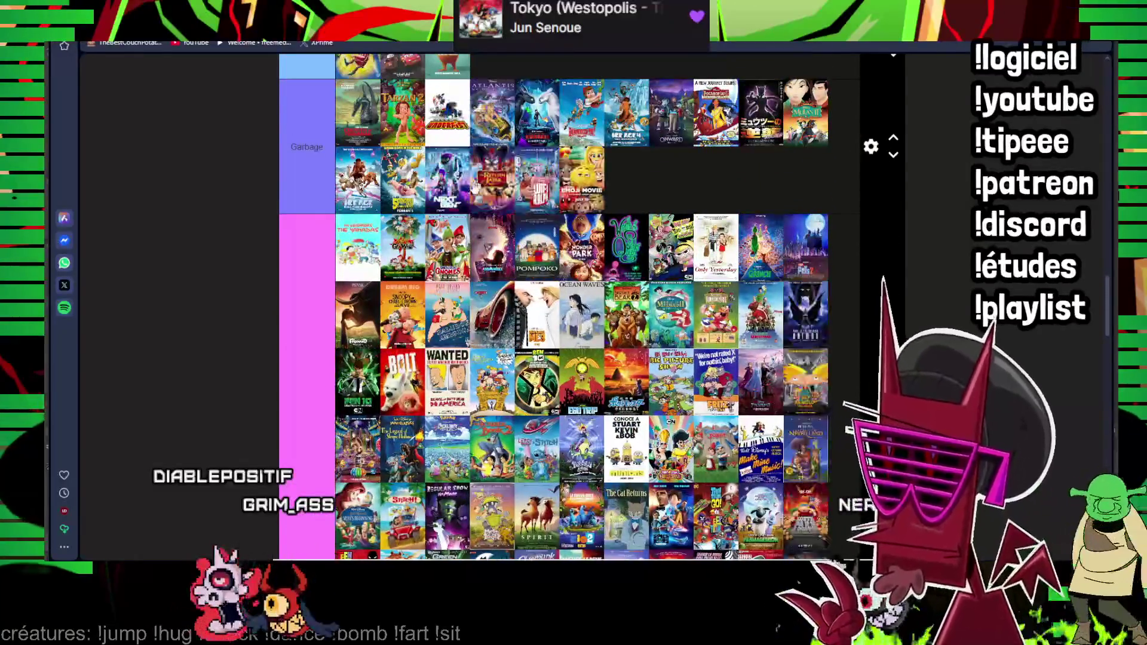
{"action": "scroll", "coordinate": [520, 240], "scroll_direction": "down", "scroll_amount": 6}
{"action": "scroll", "coordinate": [519, 239], "scroll_direction": "down", "scroll_amount": 2}
{"action": "scroll", "coordinate": [519, 239], "scroll_direction": "up", "scroll_amount": 1}
{"action": "scroll", "coordinate": [519, 240], "scroll_direction": "up", "scroll_amount": 5}
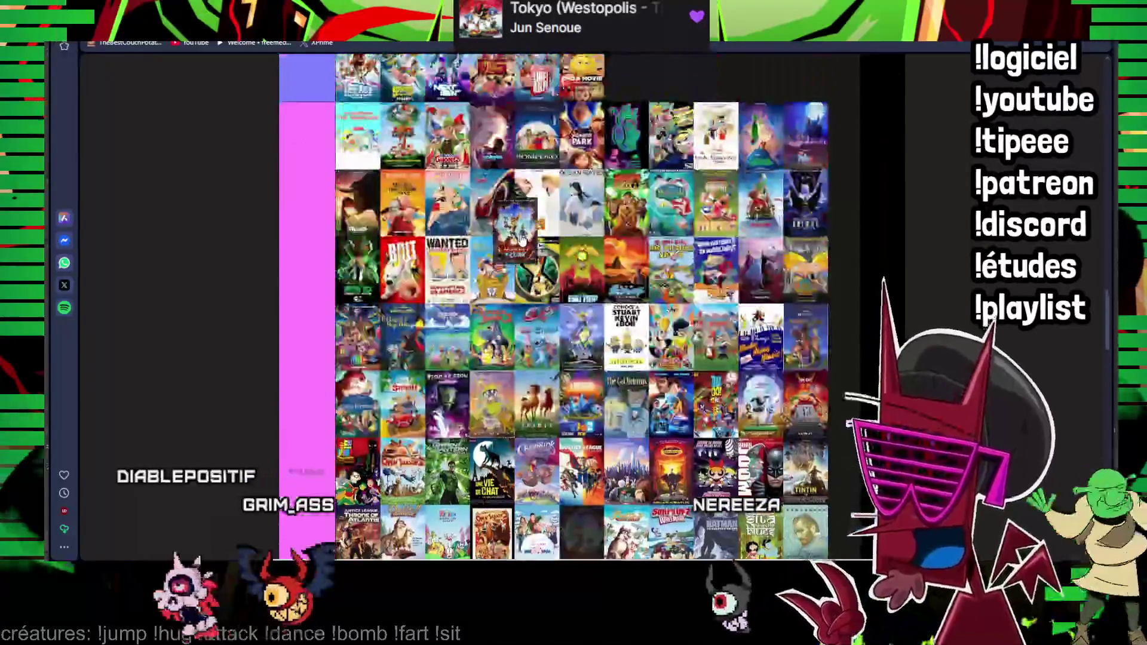
{"action": "scroll", "coordinate": [521, 239], "scroll_direction": "up", "scroll_amount": 4}
{"action": "scroll", "coordinate": [520, 240], "scroll_direction": "up", "scroll_amount": 3}
{"action": "scroll", "coordinate": [520, 240], "scroll_direction": "up", "scroll_amount": 2}
{"action": "scroll", "coordinate": [521, 239], "scroll_direction": "up", "scroll_amount": 1}
{"action": "left_click_drag", "start_coordinate": [520, 239], "coordinate": [736, 387]}
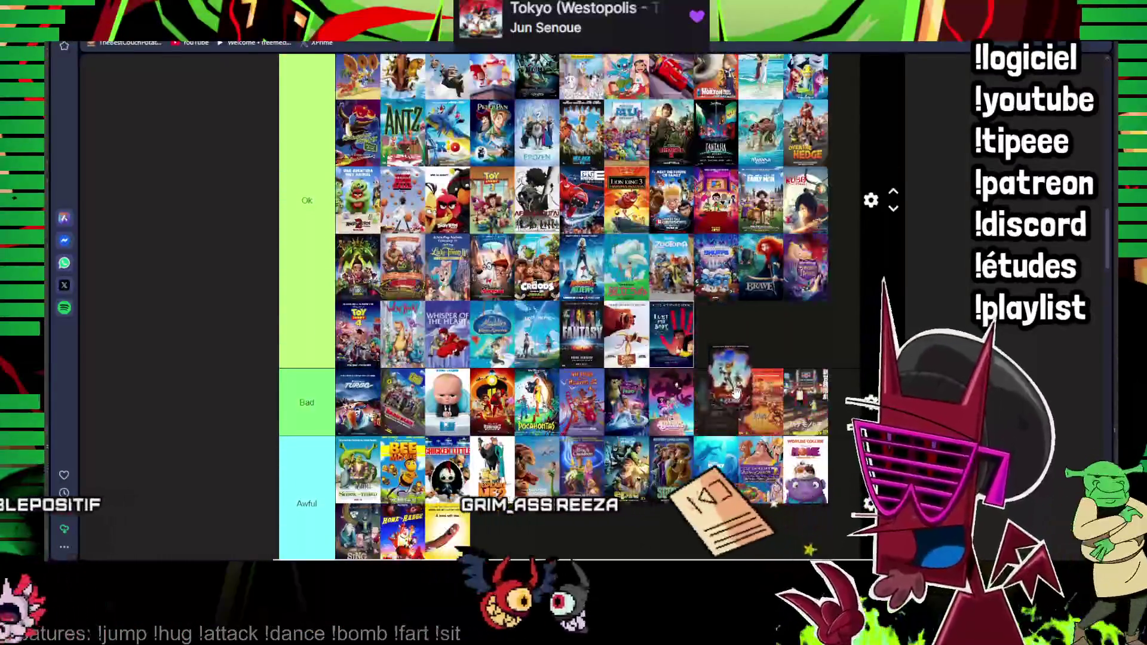
{"action": "scroll", "coordinate": [735, 387], "scroll_direction": "down", "scroll_amount": 4}
{"action": "scroll", "coordinate": [366, 405], "scroll_direction": "down", "scroll_amount": 2}
{"action": "scroll", "coordinate": [366, 406], "scroll_direction": "down", "scroll_amount": 1}
- Move Open Season, Pachamama, Son of Batman, Suicide Squad, Teen Titans and Superman into Not Seen
{"action": "left_click_drag", "start_coordinate": [300, 343], "coordinate": [466, 235]}
{"action": "mouse_move", "coordinate": [300, 343]}
{"action": "left_mouse_down"}
{"action": "mouse_move", "coordinate": [448, 244]}
{"action": "mouse_move", "coordinate": [434, 251]}
{"action": "left_mouse_up"}
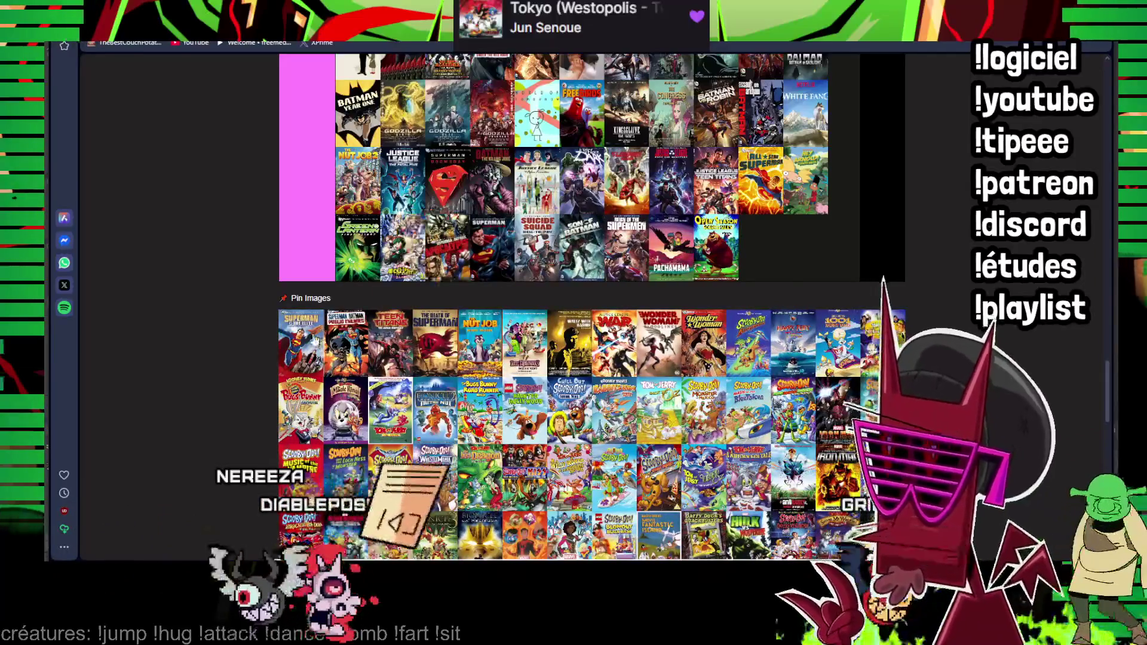
{"action": "left_click_drag", "start_coordinate": [300, 342], "coordinate": [449, 244]}
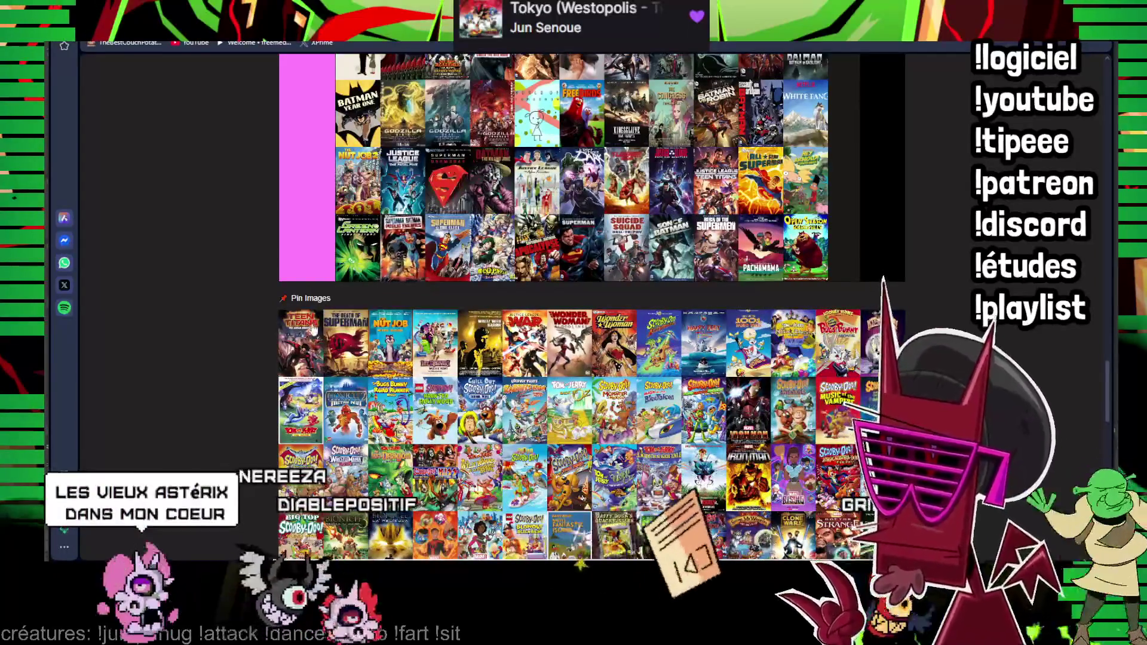
{"action": "mouse_move", "coordinate": [300, 410]}
{"action": "left_mouse_down"}
{"action": "mouse_move", "coordinate": [381, 307]}
{"action": "mouse_move", "coordinate": [404, 310]}
{"action": "left_mouse_up"}
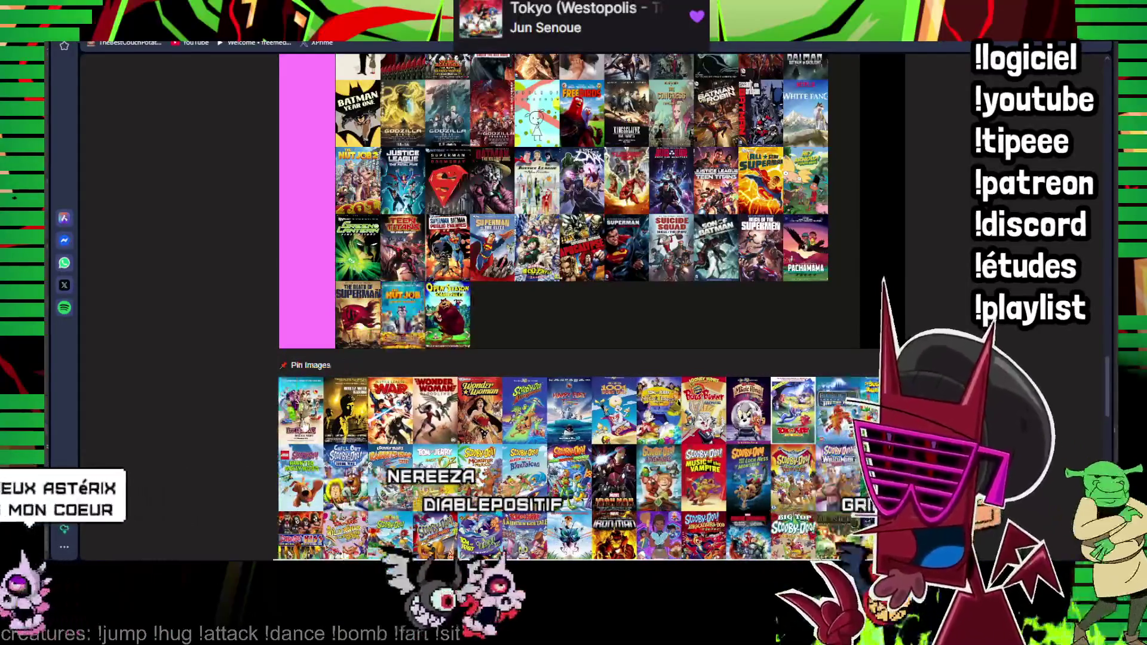
{"action": "scroll", "coordinate": [583, 305], "scroll_direction": "up", "scroll_amount": 5}
{"action": "scroll", "coordinate": [299, 357], "scroll_direction": "up", "scroll_amount": 2}
{"action": "scroll", "coordinate": [299, 357], "scroll_direction": "down", "scroll_amount": 3}
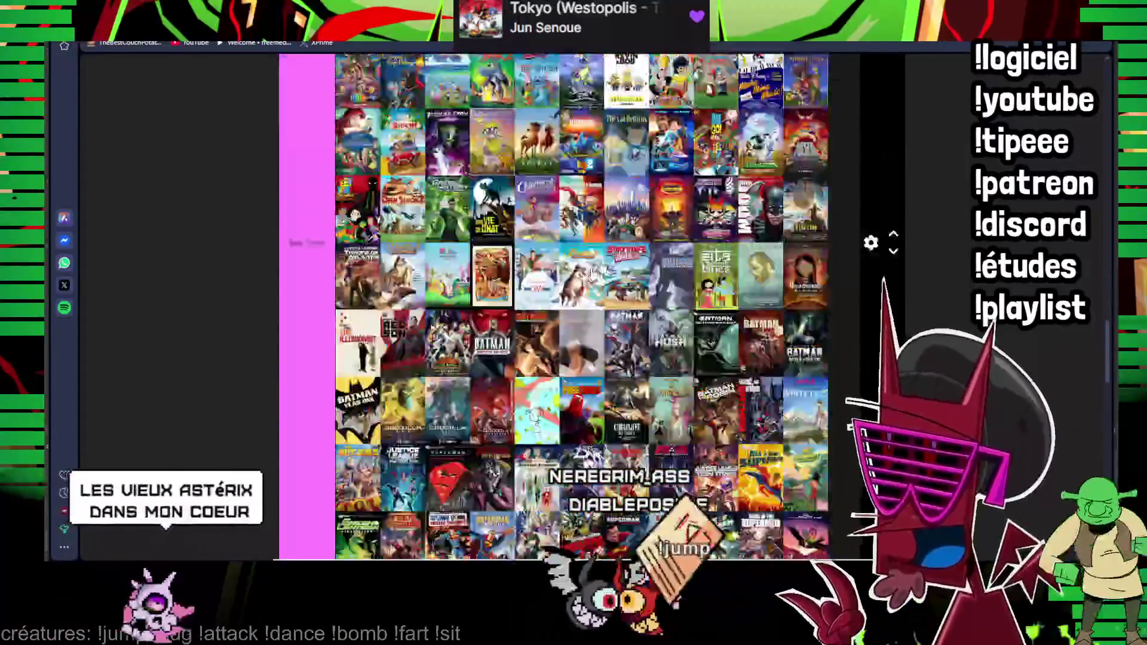
{"action": "scroll", "coordinate": [299, 357], "scroll_direction": "down", "scroll_amount": 3}
{"action": "scroll", "coordinate": [299, 358], "scroll_direction": "up", "scroll_amount": 3}
{"action": "scroll", "coordinate": [583, 305], "scroll_direction": "up", "scroll_amount": 3}
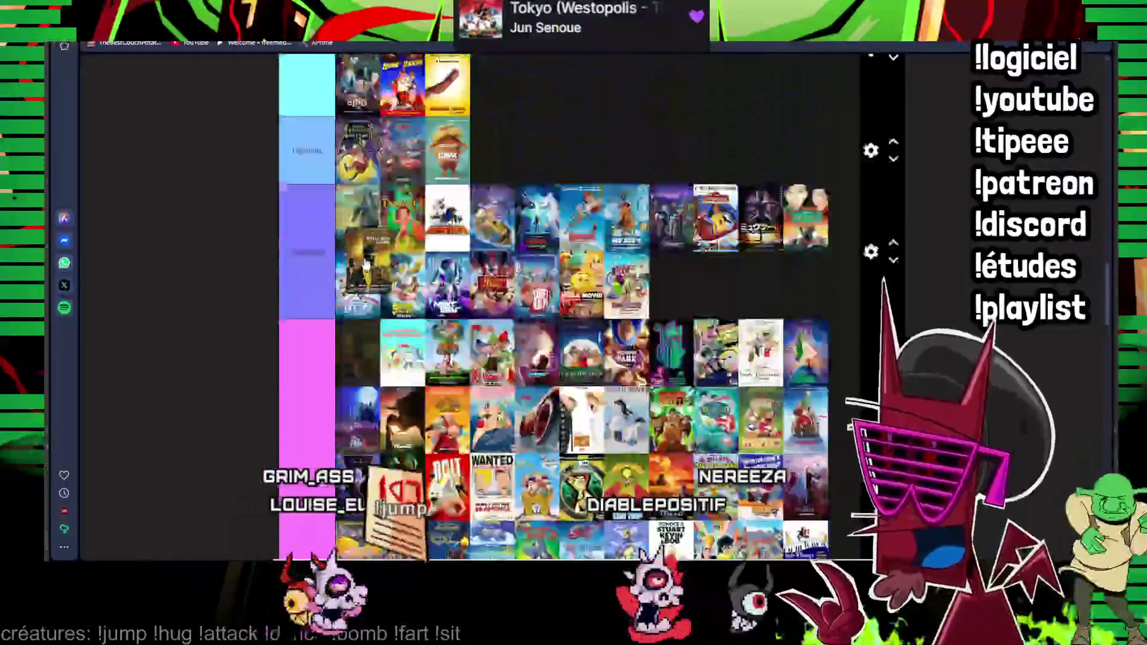
{"action": "scroll", "coordinate": [872, 260], "scroll_direction": "up", "scroll_amount": 3}
{"action": "scroll", "coordinate": [872, 306], "scroll_direction": "up", "scroll_amount": 2}
{"action": "scroll", "coordinate": [872, 306], "scroll_direction": "down", "scroll_amount": 3}
{"action": "scroll", "coordinate": [872, 306], "scroll_direction": "down", "scroll_amount": 3}
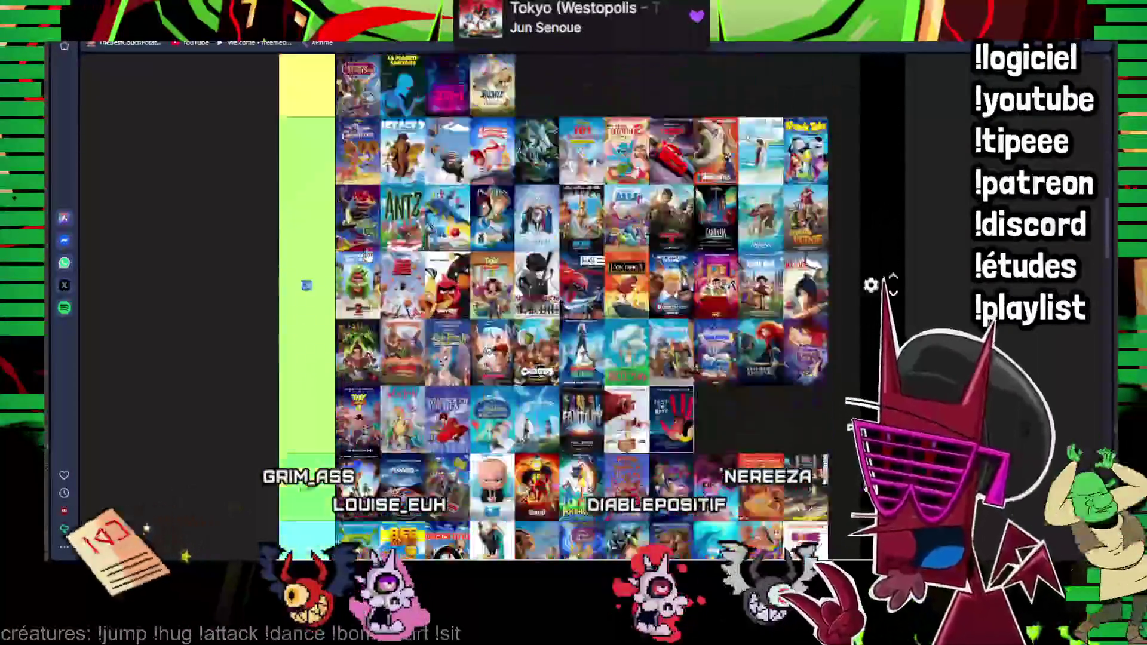
{"action": "scroll", "coordinate": [872, 306], "scroll_direction": "down", "scroll_amount": 3}
{"action": "scroll", "coordinate": [368, 268], "scroll_direction": "down", "scroll_amount": 3}
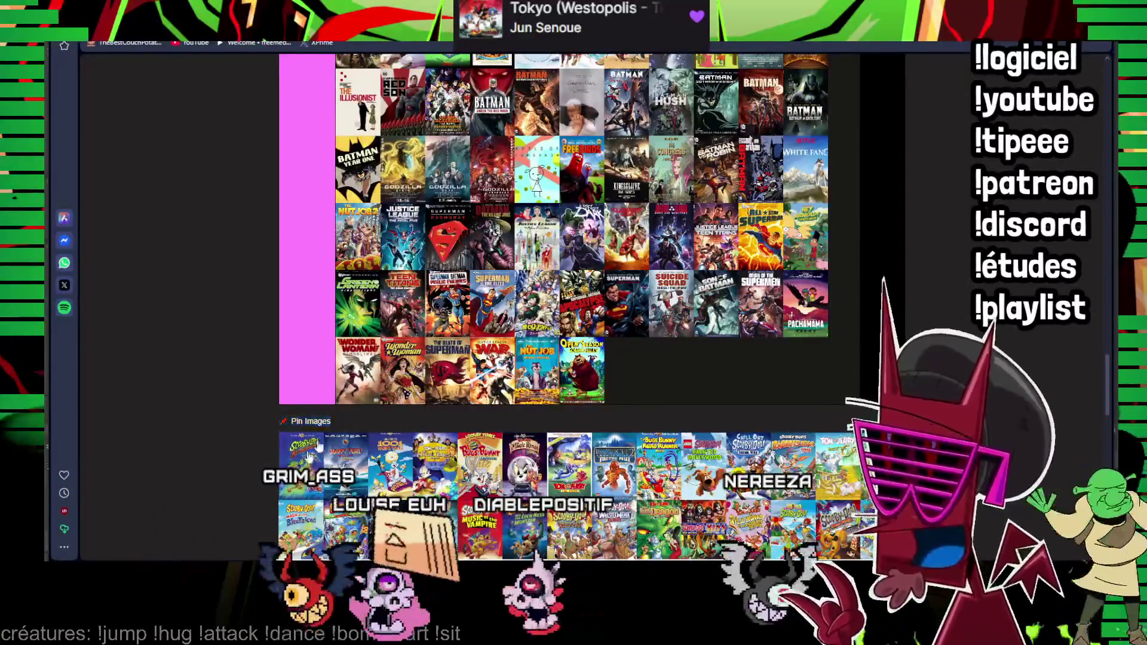
{"action": "scroll", "coordinate": [341, 411], "scroll_direction": "up", "scroll_amount": 4}
{"action": "mouse_move", "coordinate": [318, 459]}
{"action": "left_mouse_down"}
{"action": "mouse_move", "coordinate": [340, 411]}
{"action": "mouse_move", "coordinate": [362, 402]}
{"action": "left_mouse_up"}
{"action": "scroll", "coordinate": [343, 411], "scroll_direction": "down", "scroll_amount": 4}
- Add The Nut Job and Open Season posters to the end of Not Seen
{"action": "left_click_drag", "start_coordinate": [305, 461], "coordinate": [359, 399]}
{"action": "left_click_drag", "start_coordinate": [305, 462], "coordinate": [489, 300]}
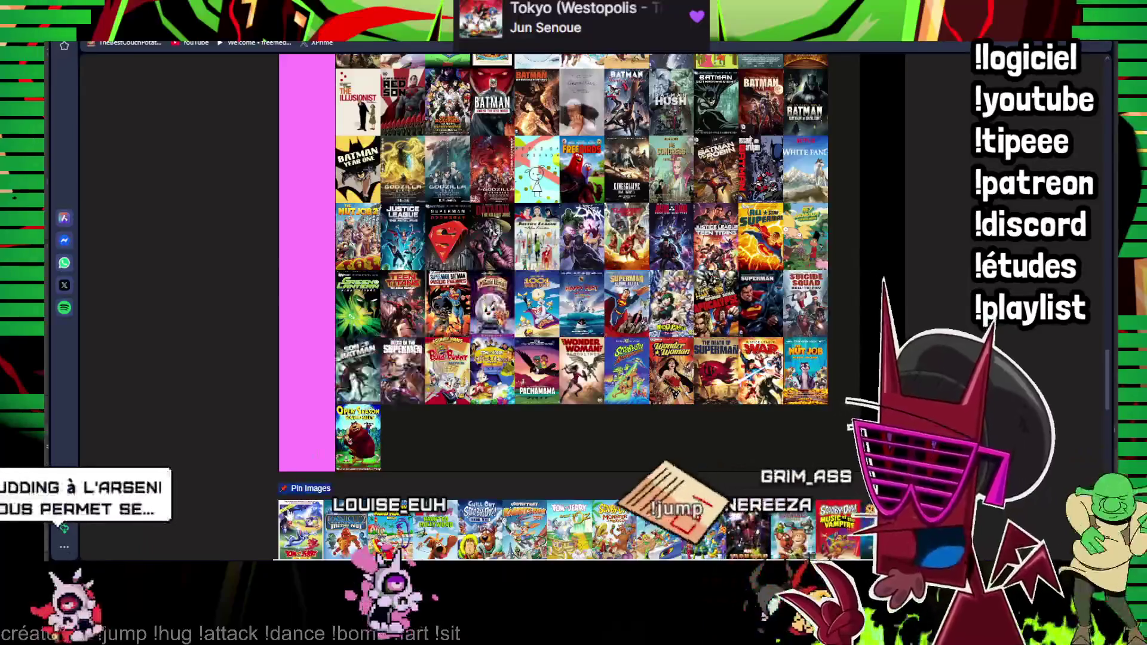
{"action": "scroll", "coordinate": [488, 301], "scroll_direction": "down", "scroll_amount": 2}
{"action": "mouse_move", "coordinate": [300, 421]}
{"action": "left_mouse_down"}
{"action": "mouse_move", "coordinate": [449, 259]}
{"action": "mouse_move", "coordinate": [390, 345]}
{"action": "mouse_move", "coordinate": [398, 332]}
{"action": "left_mouse_up"}
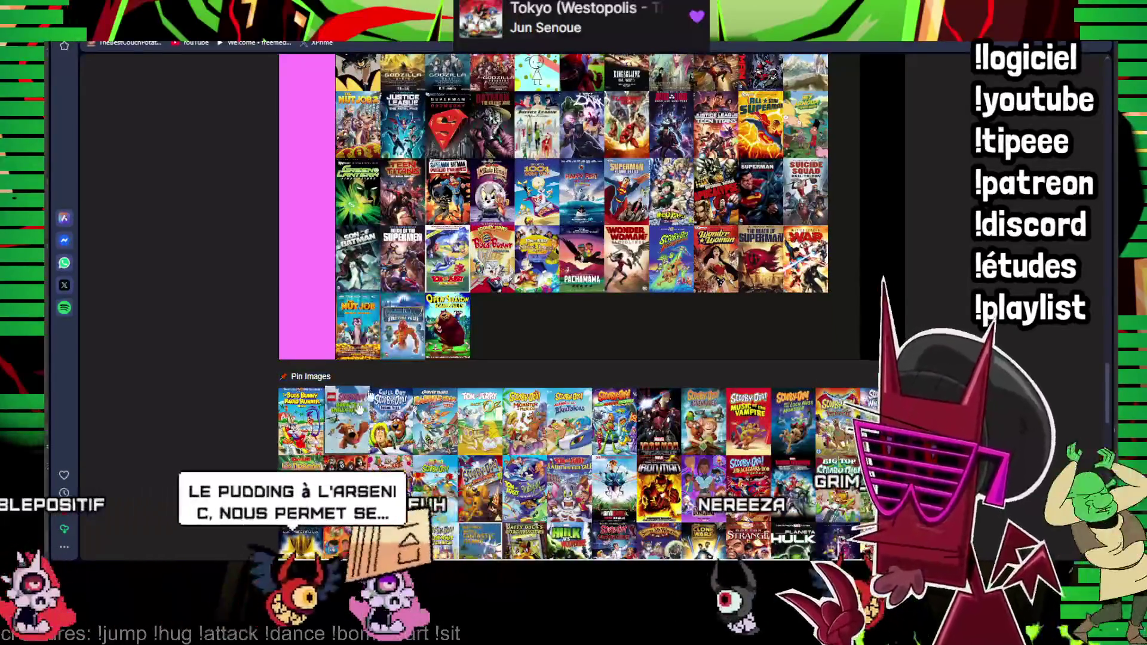
{"action": "scroll", "coordinate": [424, 368], "scroll_direction": "down", "scroll_amount": 2}
{"action": "scroll", "coordinate": [424, 369], "scroll_direction": "down", "scroll_amount": 3}
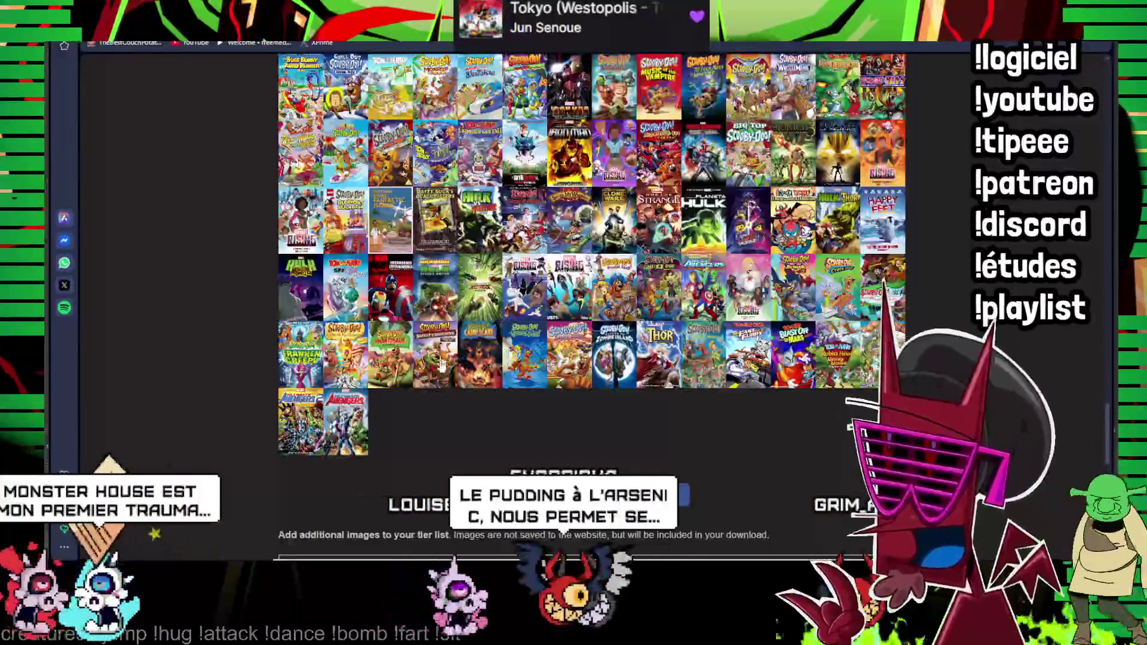
{"action": "scroll", "coordinate": [424, 367], "scroll_direction": "up", "scroll_amount": 6}
{"action": "scroll", "coordinate": [481, 289], "scroll_direction": "up", "scroll_amount": 3}
{"action": "scroll", "coordinate": [493, 270], "scroll_direction": "up", "scroll_amount": 3}
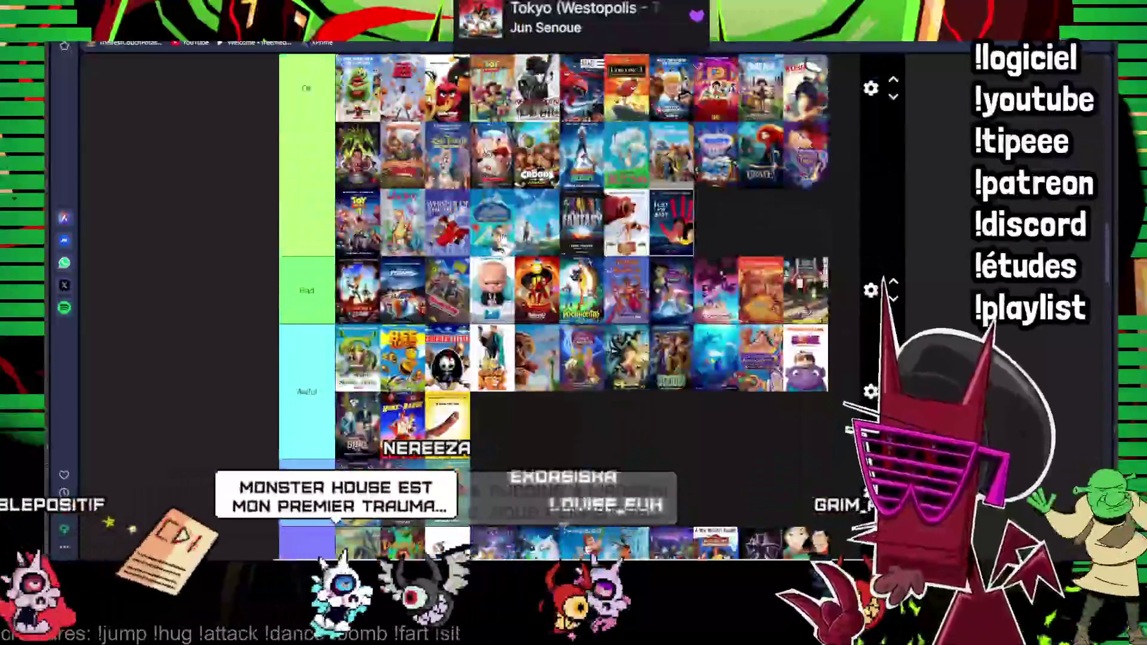
{"action": "scroll", "coordinate": [505, 242], "scroll_direction": "up", "scroll_amount": 5}
{"action": "scroll", "coordinate": [505, 242], "scroll_direction": "up", "scroll_amount": 5}
{"action": "scroll", "coordinate": [505, 242], "scroll_direction": "up", "scroll_amount": 5}
{"action": "scroll", "coordinate": [505, 242], "scroll_direction": "down", "scroll_amount": 2}
{"action": "scroll", "coordinate": [749, 296], "scroll_direction": "down", "scroll_amount": 2}
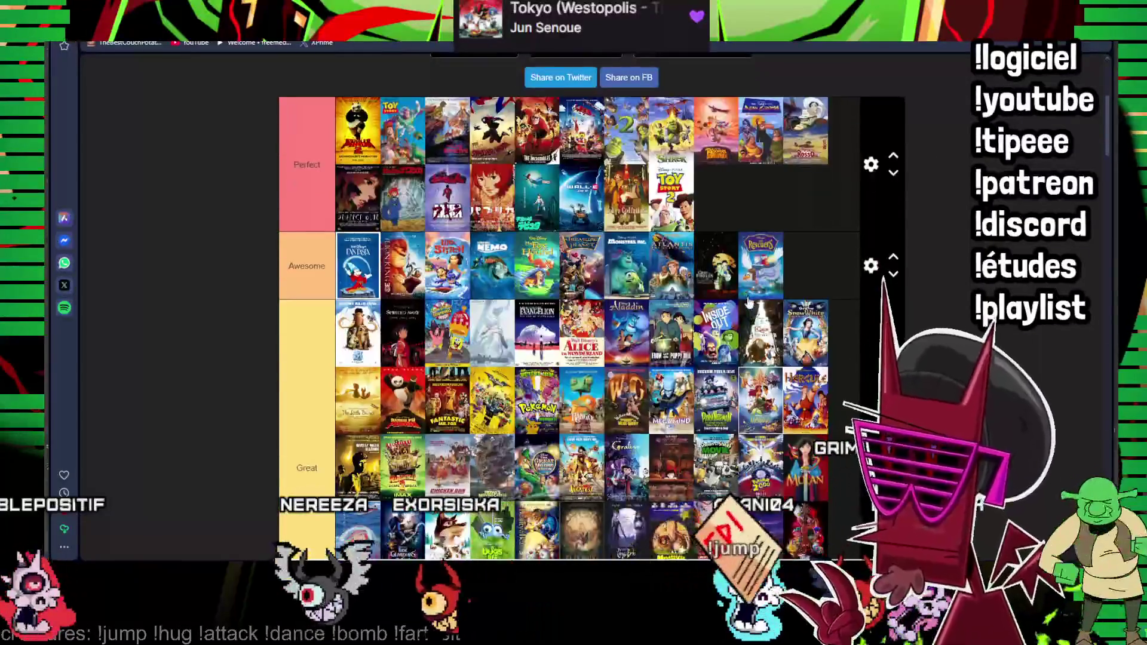
{"action": "scroll", "coordinate": [748, 306], "scroll_direction": "up", "scroll_amount": 1}
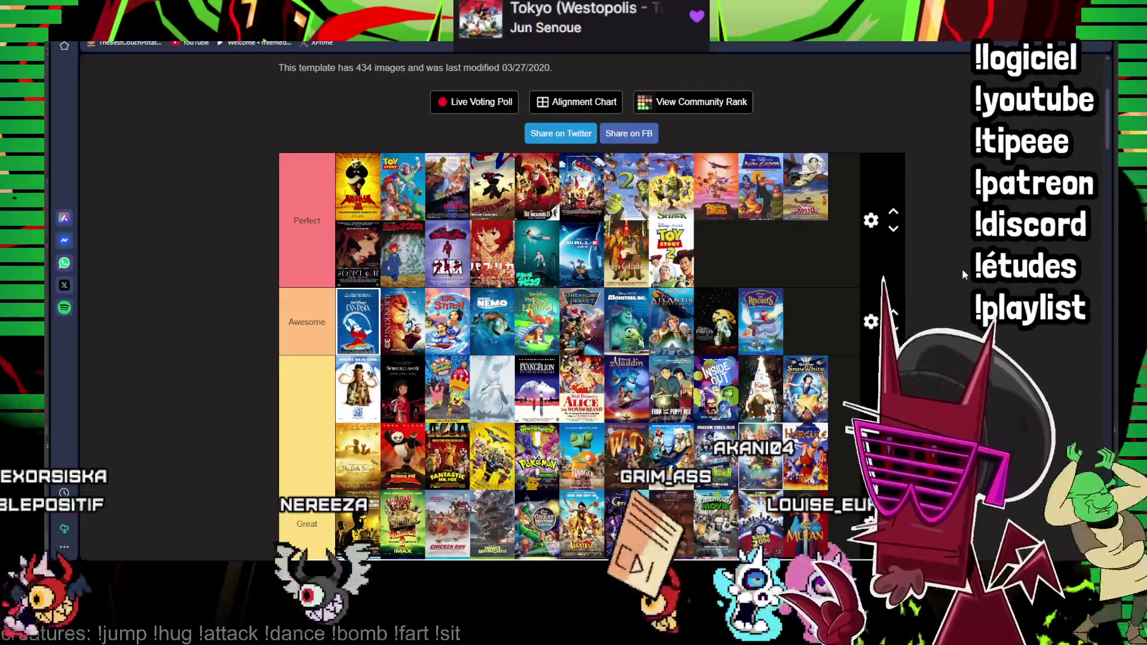
{"action": "scroll", "coordinate": [966, 266], "scroll_direction": "down", "scroll_amount": 8}
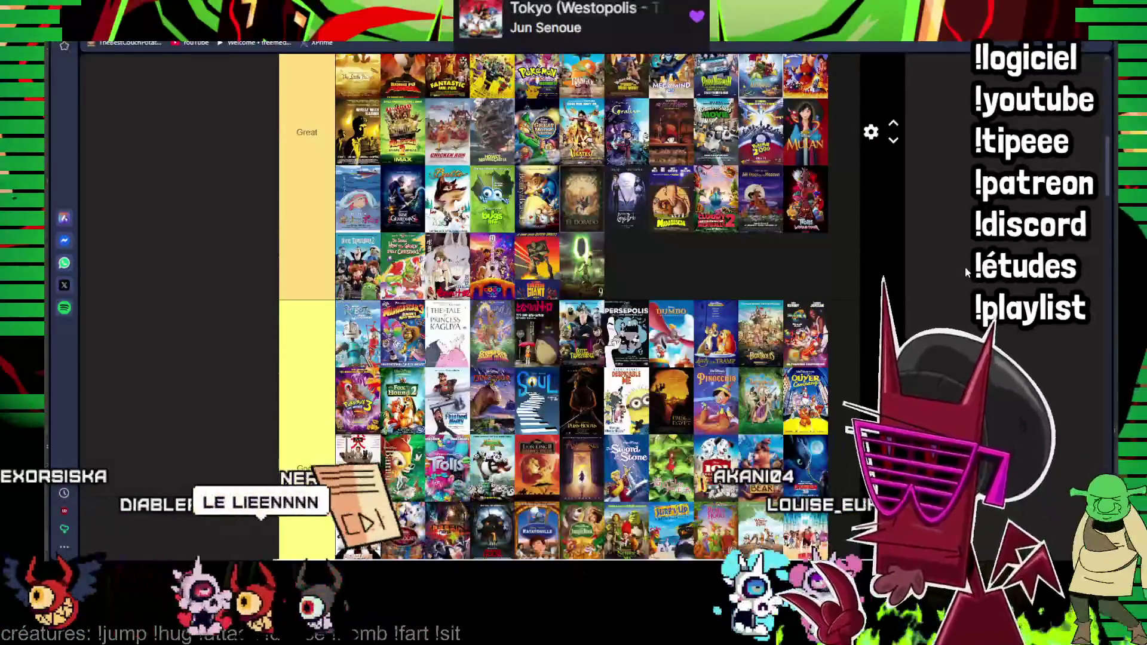
{"action": "scroll", "coordinate": [965, 266], "scroll_direction": "up", "scroll_amount": 4}
{"action": "scroll", "coordinate": [966, 266], "scroll_direction": "up", "scroll_amount": 6}
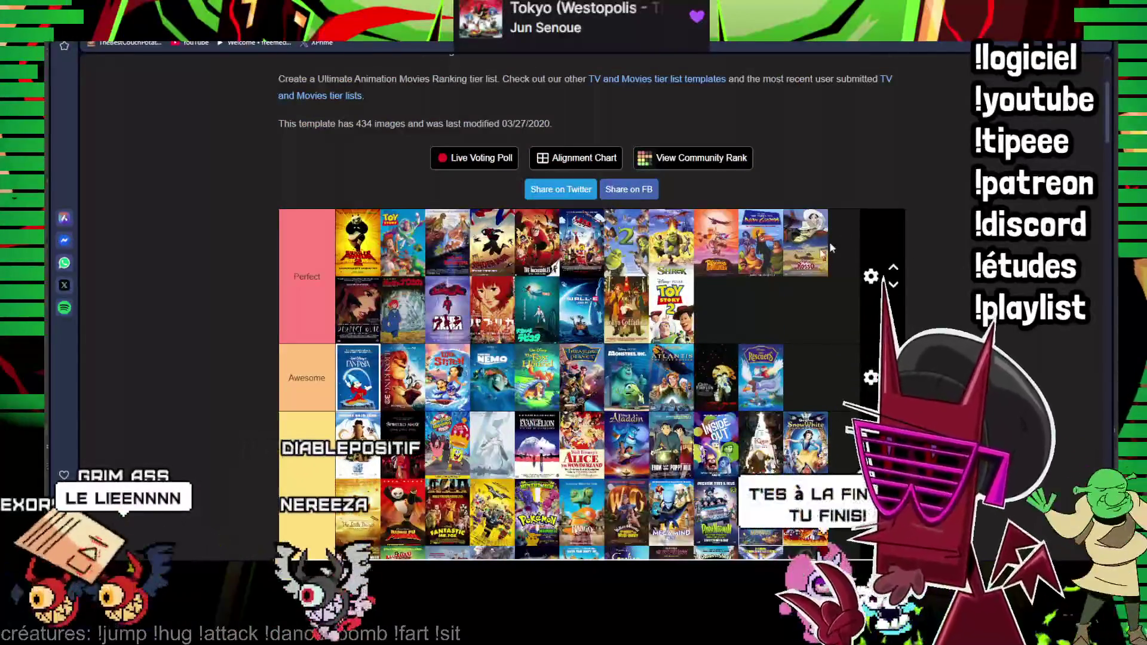
{"action": "scroll", "coordinate": [666, 265], "scroll_direction": "up", "scroll_amount": 3}
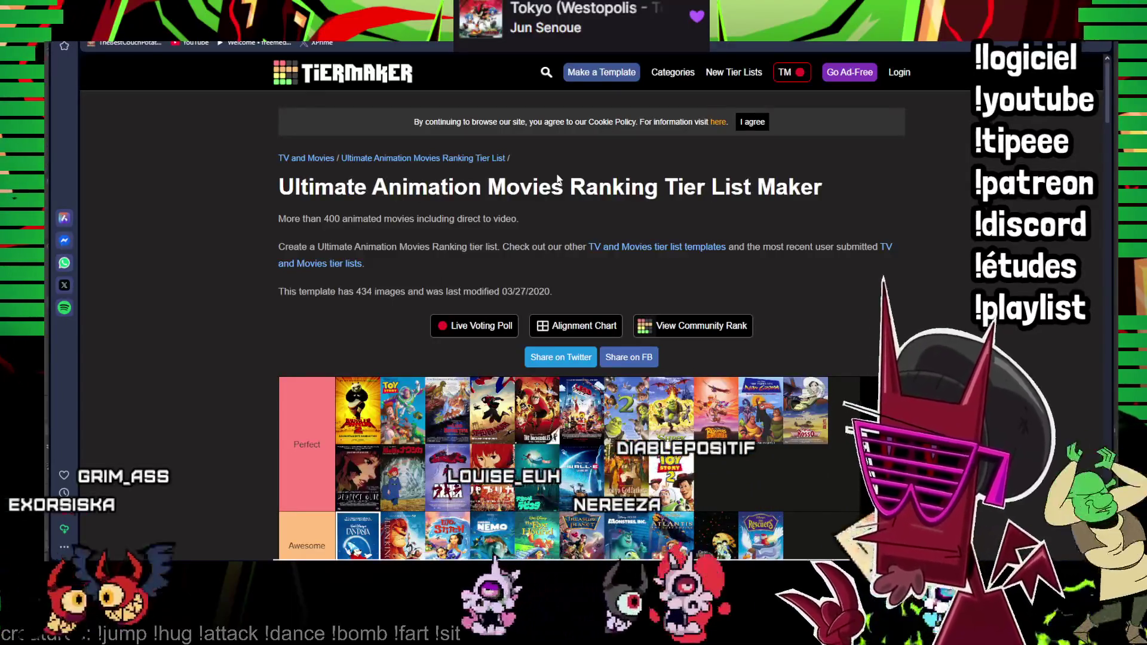
{"action": "scroll", "coordinate": [481, 298], "scroll_direction": "down", "scroll_amount": 4}
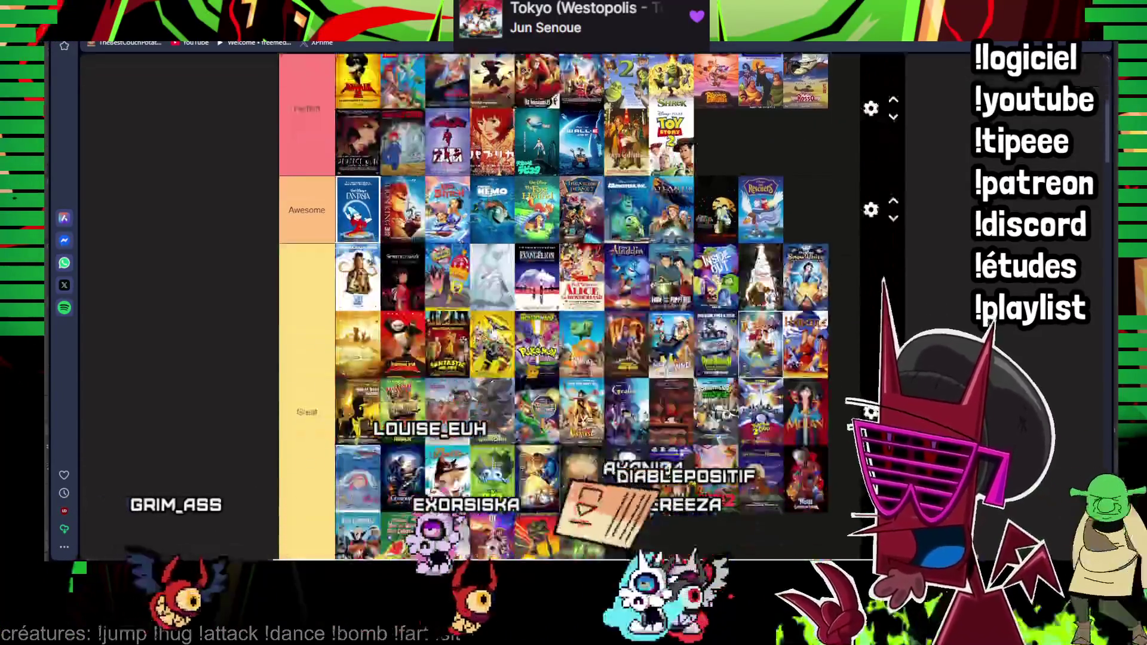
{"action": "scroll", "coordinate": [482, 298], "scroll_direction": "down", "scroll_amount": 2}
{"action": "scroll", "coordinate": [481, 298], "scroll_direction": "down", "scroll_amount": 1}
{"action": "scroll", "coordinate": [537, 297], "scroll_direction": "up", "scroll_amount": 4}
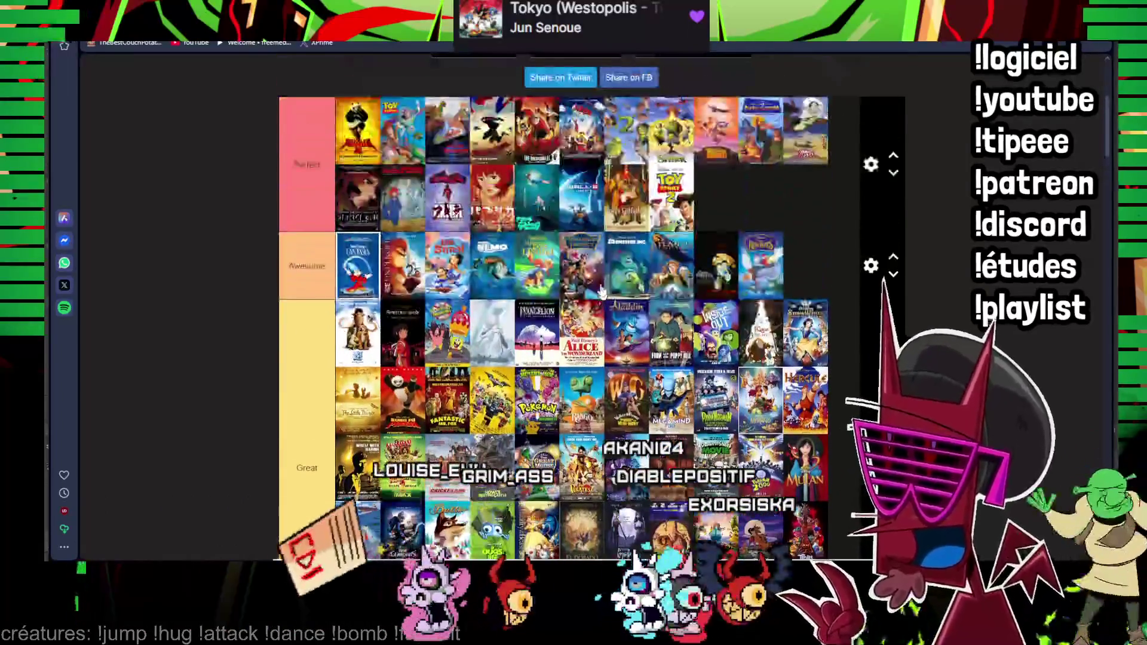
{"action": "scroll", "coordinate": [579, 286], "scroll_direction": "up", "scroll_amount": 2}
{"action": "scroll", "coordinate": [579, 286], "scroll_direction": "up", "scroll_amount": 1}
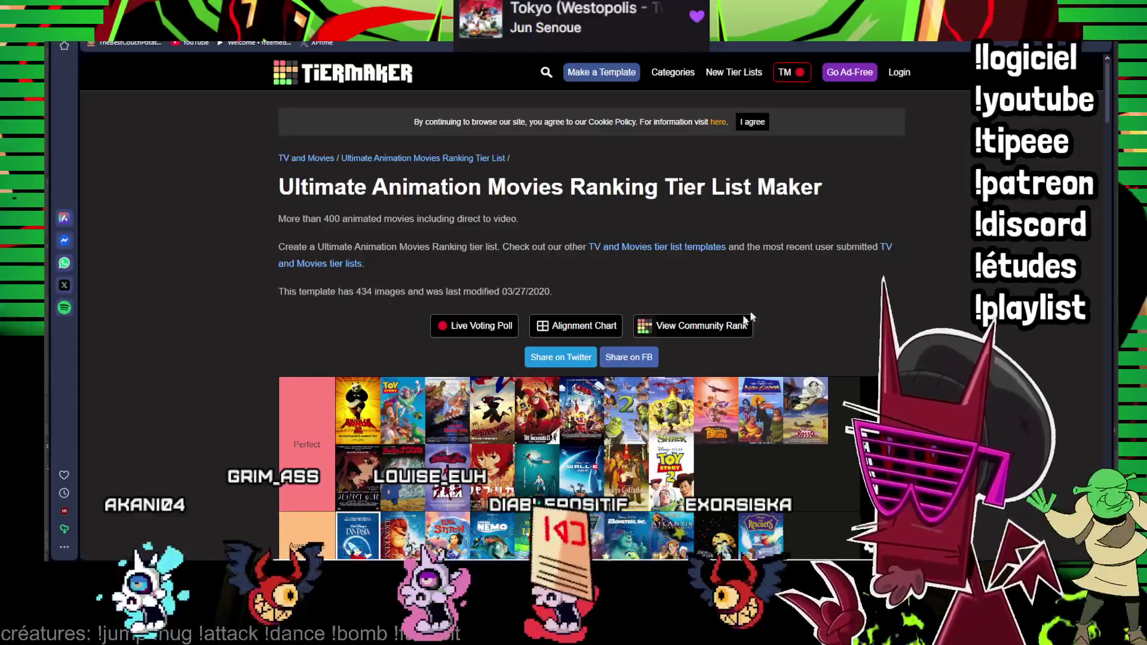
{"action": "scroll", "coordinate": [1115, 319], "scroll_direction": "down", "scroll_amount": 10}
{"action": "scroll", "coordinate": [1115, 319], "scroll_direction": "down", "scroll_amount": 10}
{"action": "scroll", "coordinate": [678, 419], "scroll_direction": "up", "scroll_amount": 5}
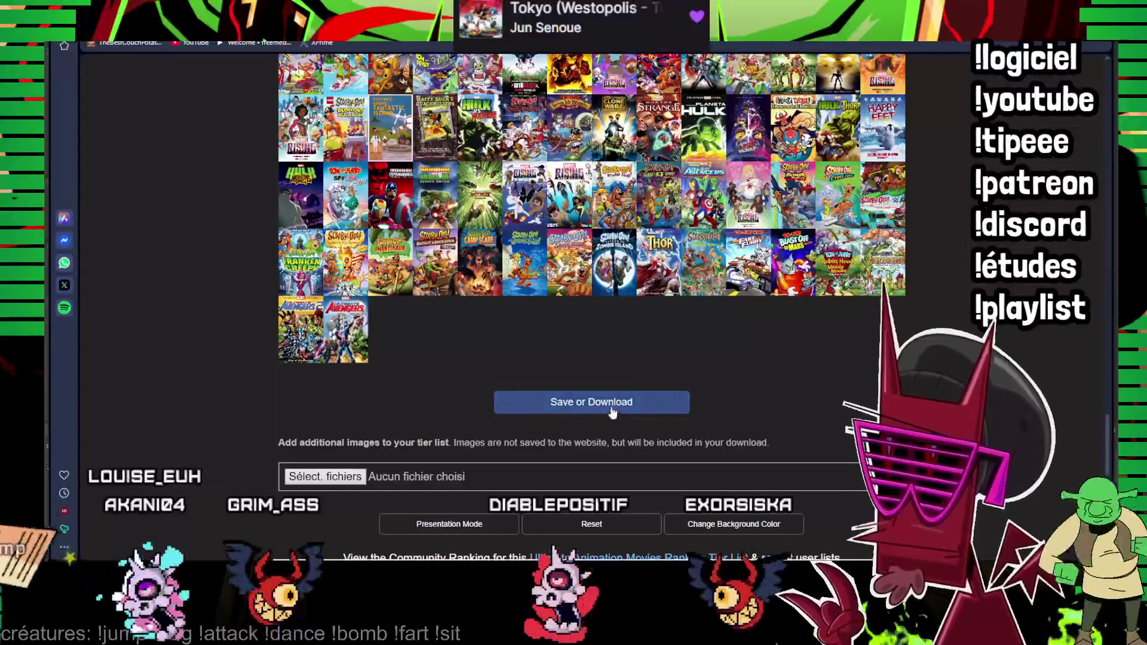
- Download the finished animated movie tier list as an image
{"action": "left_click", "coordinate": [627, 403]}
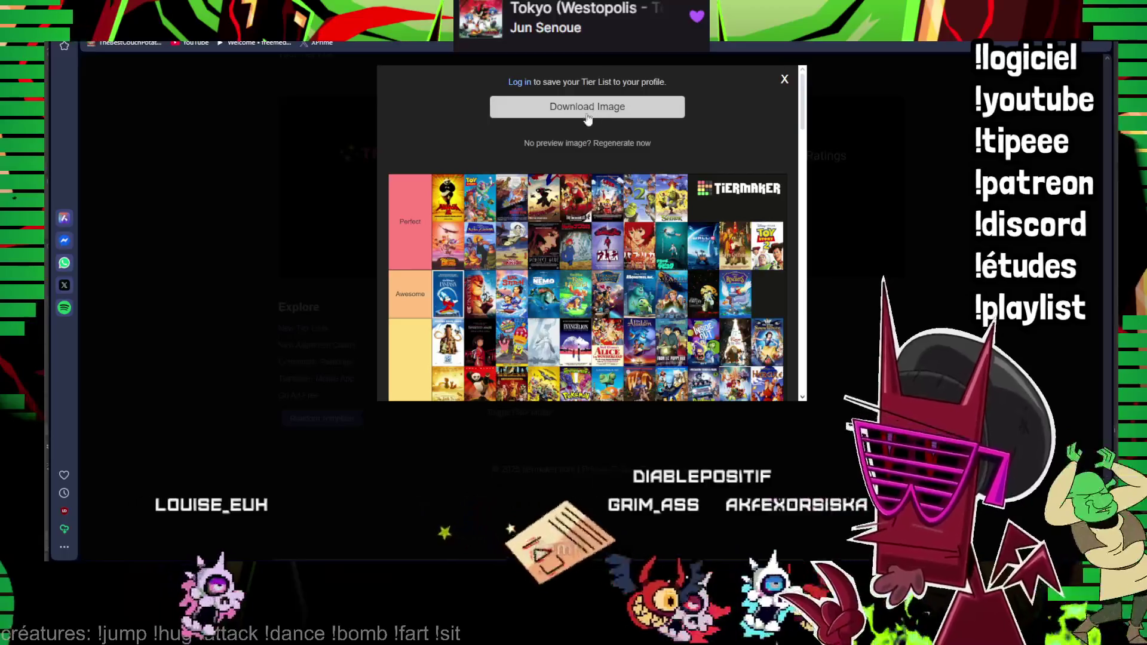
{"action": "left_click", "coordinate": [591, 108]}
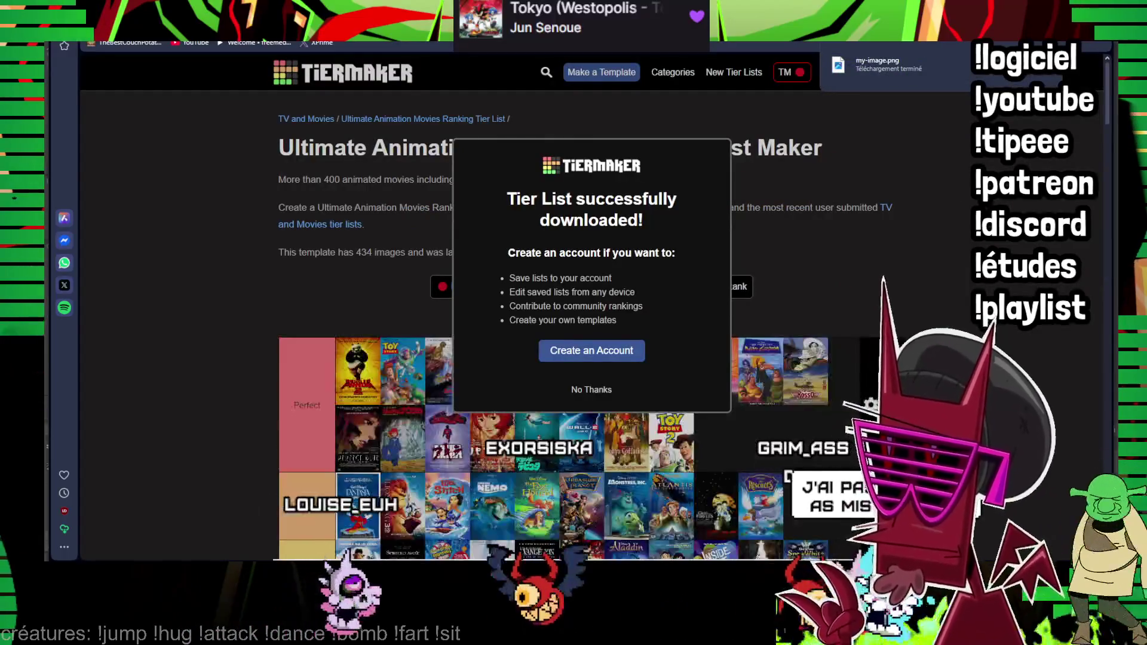
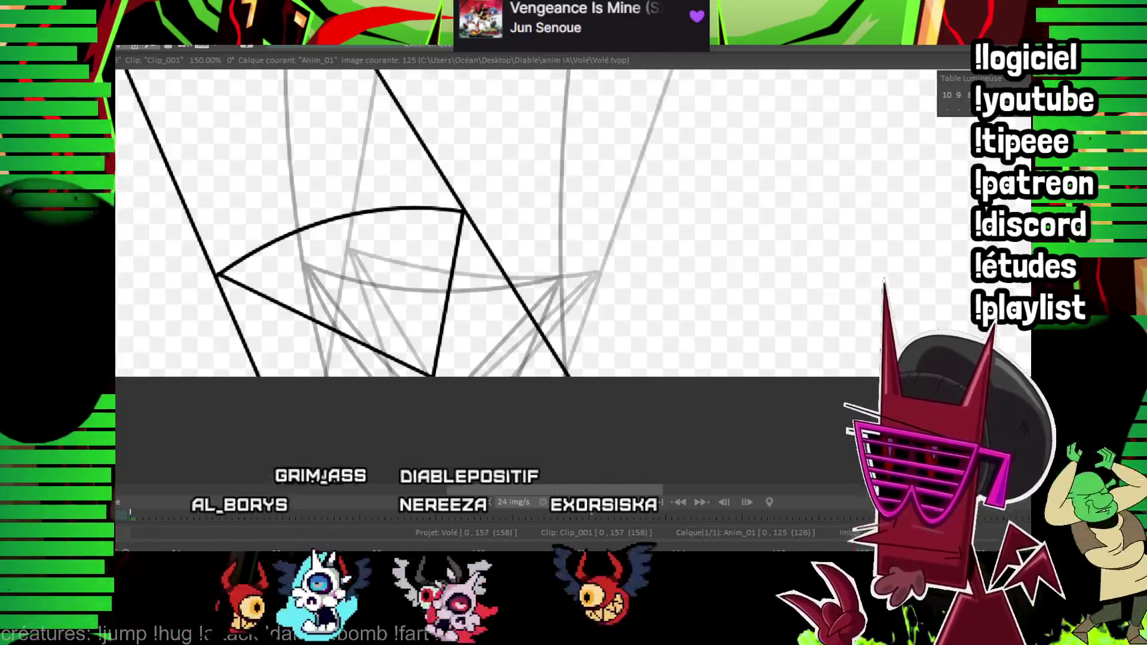
- Flip between the inked drawings, then start playback to review the trident motion
{"action": "key", "text": "Left"}
{"action": "key", "text": "Left"}
{"action": "key", "text": "Right"}
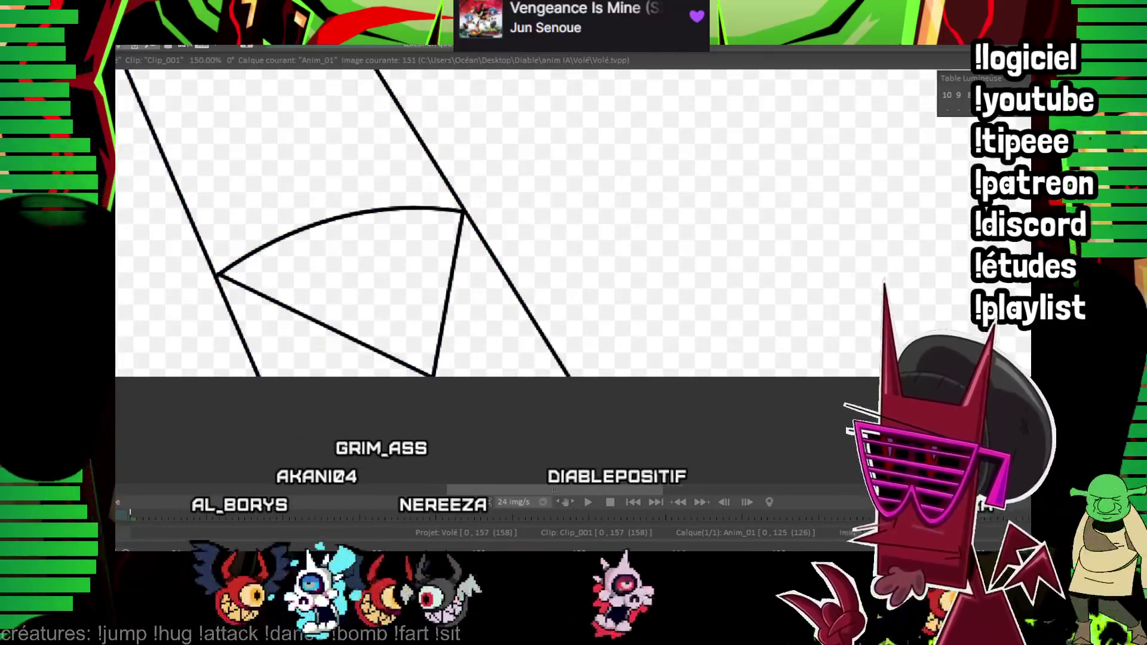
{"action": "scroll", "coordinate": [789, 233], "scroll_direction": "down", "scroll_amount": 2}
{"action": "scroll", "coordinate": [790, 234], "scroll_direction": "down", "scroll_amount": 2}
{"action": "scroll", "coordinate": [965, 309], "scroll_direction": "down", "scroll_amount": 2}
{"action": "key", "text": "Return"}
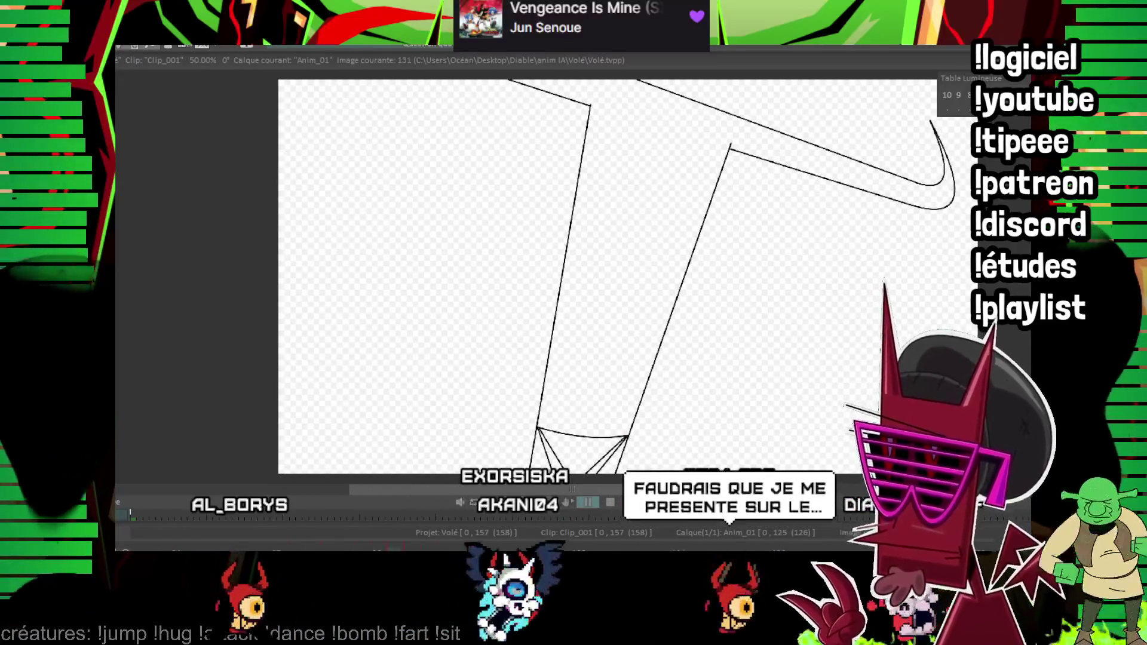
- Stop playback, go to drawing 127 and ink both legs of the trident shaft
{"action": "key", "text": "Return"}
{"action": "key", "text": "Left"}
{"action": "key", "text": "Left"}
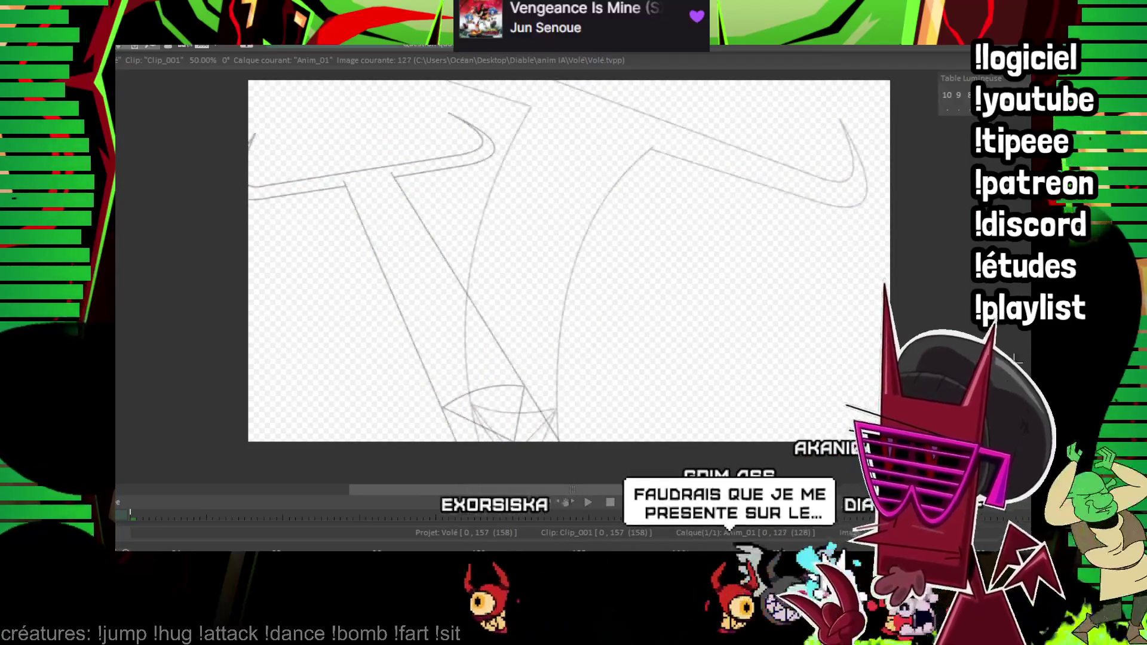
{"action": "scroll", "coordinate": [623, 259], "scroll_direction": "up", "scroll_amount": 2}
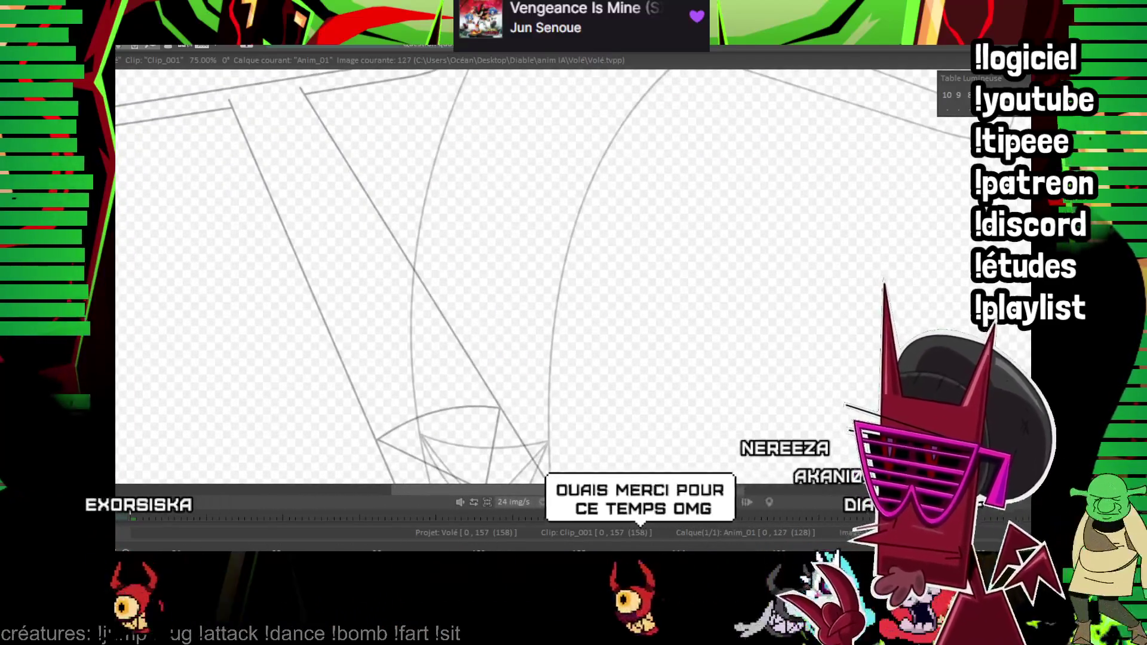
{"action": "scroll", "coordinate": [685, 221], "scroll_direction": "down", "scroll_amount": 2}
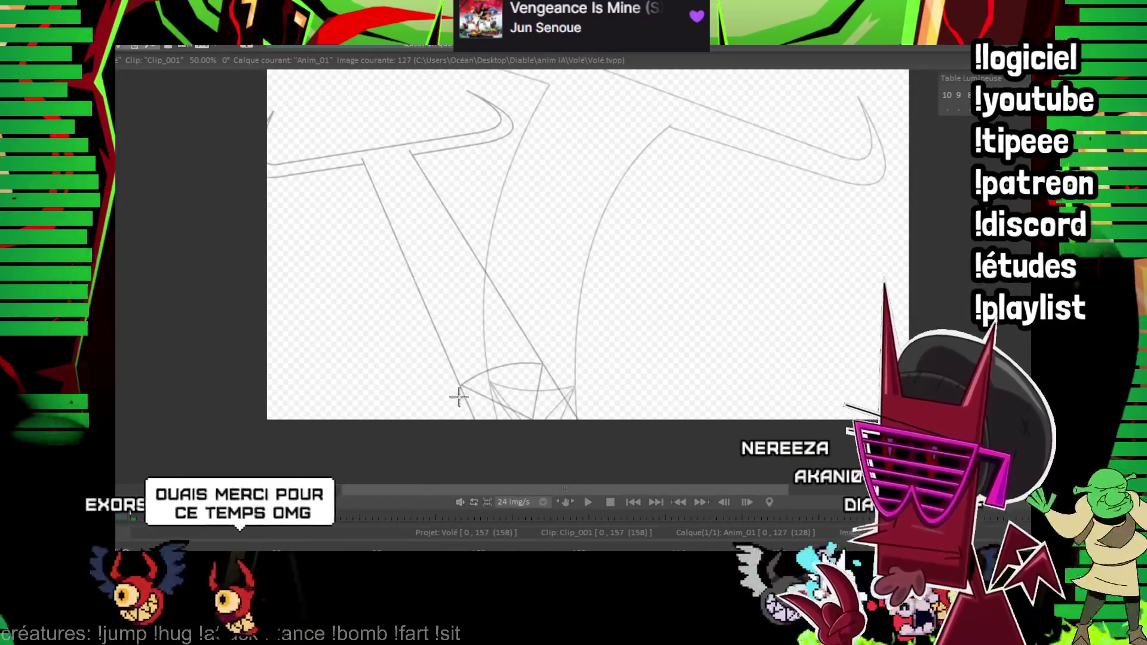
{"action": "left_click_drag", "start_coordinate": [475, 420], "coordinate": [368, 160]}
{"action": "mouse_move", "coordinate": [578, 420]}
{"action": "left_mouse_down"}
{"action": "mouse_move", "coordinate": [414, 150]}
{"action": "mouse_move", "coordinate": [490, 215]}
{"action": "left_mouse_up"}
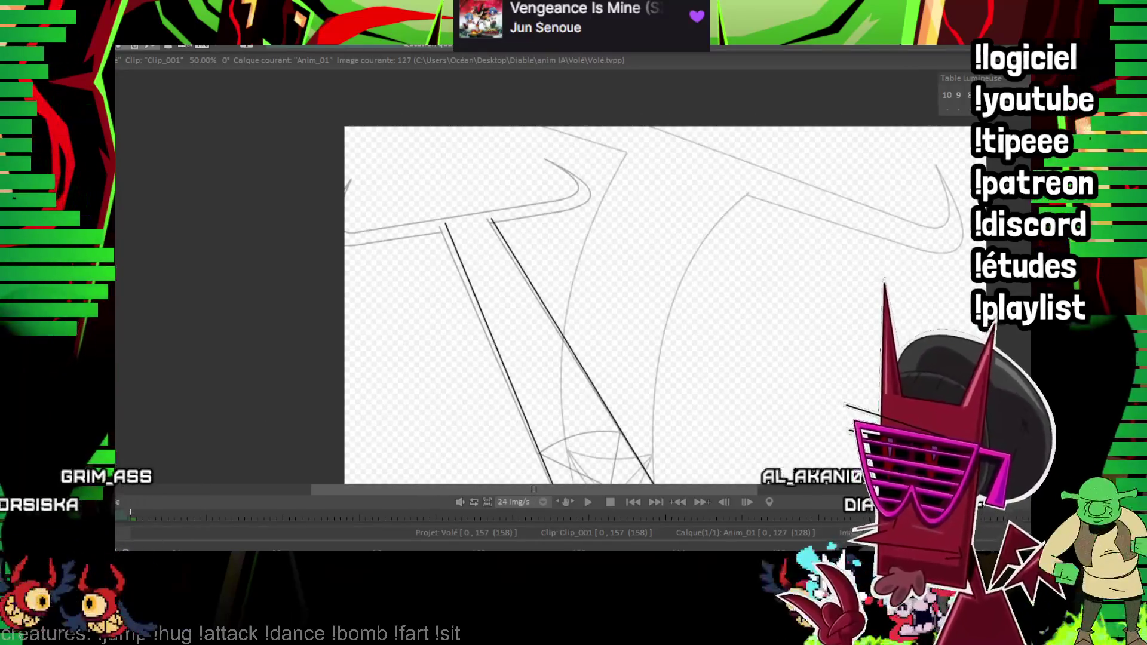
{"action": "scroll", "coordinate": [490, 215], "scroll_direction": "up", "scroll_amount": 3}
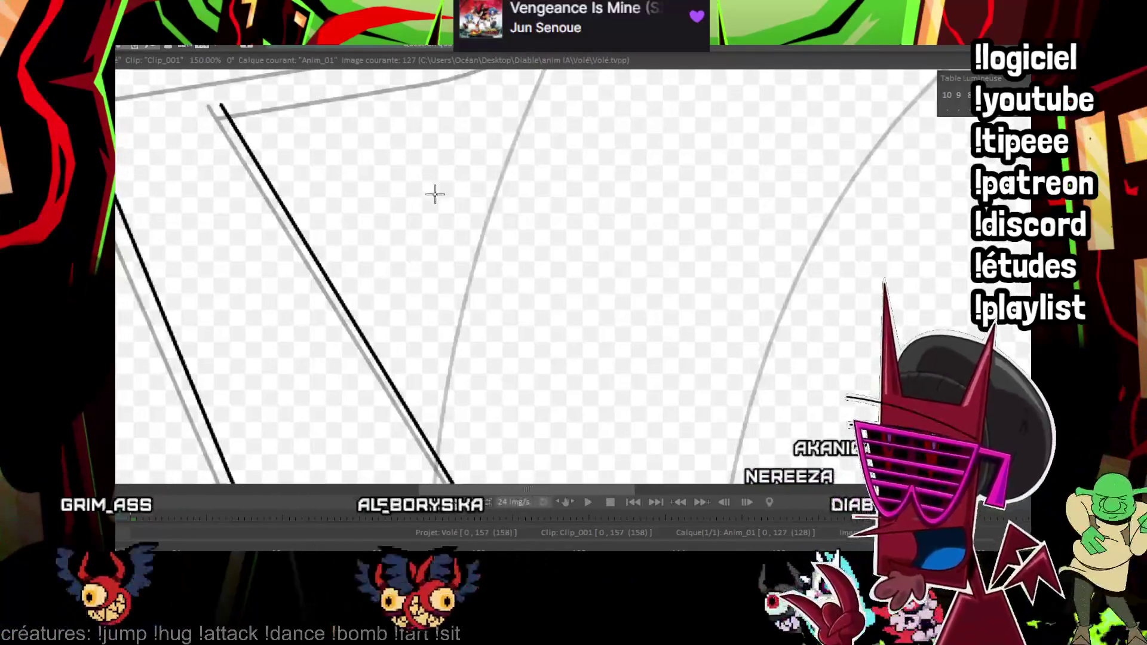
{"action": "left_click_drag", "start_coordinate": [430, 192], "coordinate": [694, 384]}
- Ink the two straight crossbar lines and the curved upturned right tip
{"action": "key", "text": "Left"}
{"action": "key", "text": "Left"}
{"action": "key", "text": "Right"}
{"action": "key", "text": "Right"}
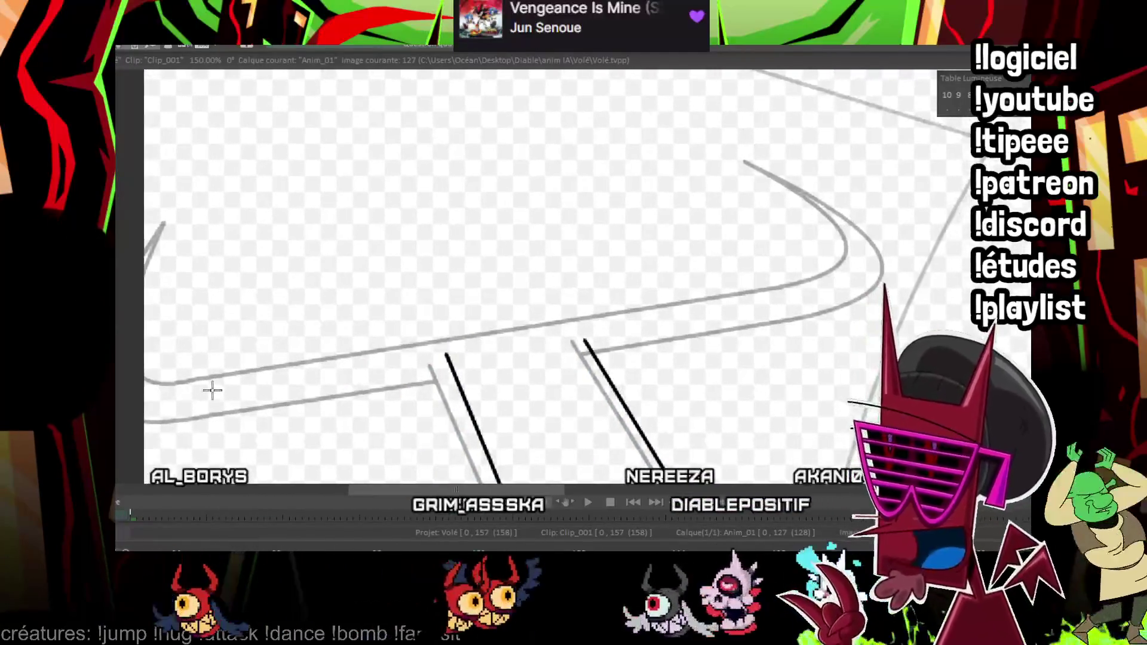
{"action": "left_click_drag", "start_coordinate": [222, 397], "coordinate": [874, 296]}
{"action": "mouse_move", "coordinate": [220, 362]}
{"action": "left_mouse_down"}
{"action": "mouse_move", "coordinate": [832, 260]}
{"action": "mouse_move", "coordinate": [693, 300]}
{"action": "mouse_move", "coordinate": [709, 280]}
{"action": "left_mouse_up"}
{"action": "key", "text": "Left"}
{"action": "key", "text": "Right"}
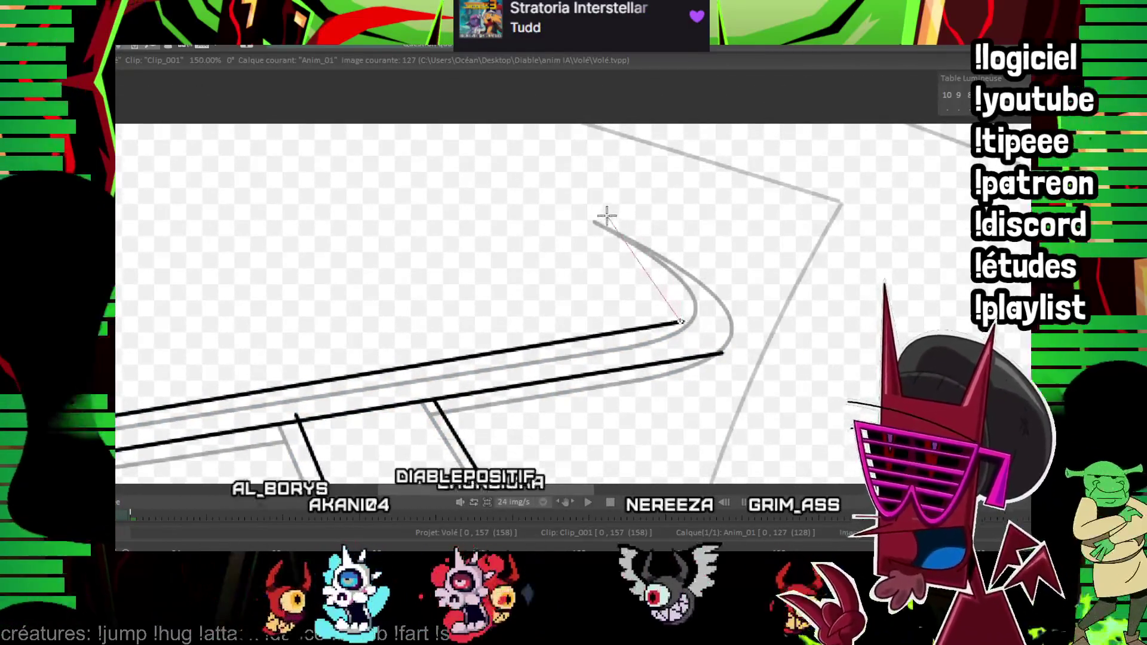
{"action": "left_click", "coordinate": [709, 280]}
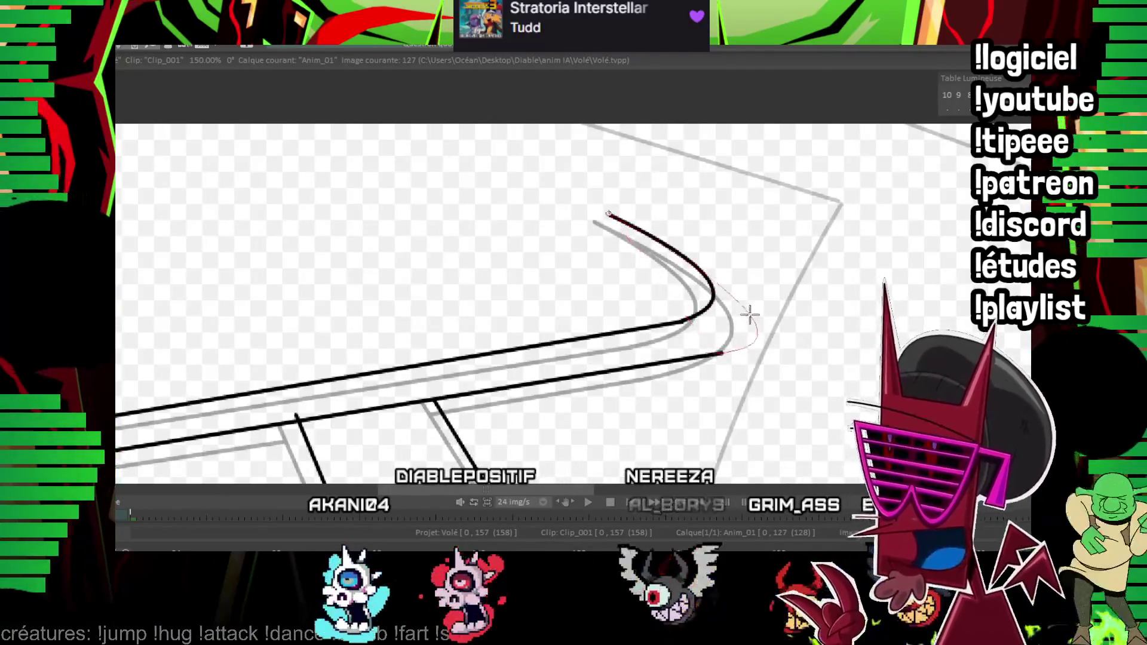
{"action": "mouse_move", "coordinate": [719, 284]}
{"action": "left_mouse_down"}
{"action": "mouse_move", "coordinate": [546, 259]}
{"action": "mouse_move", "coordinate": [352, 364]}
{"action": "left_mouse_up"}
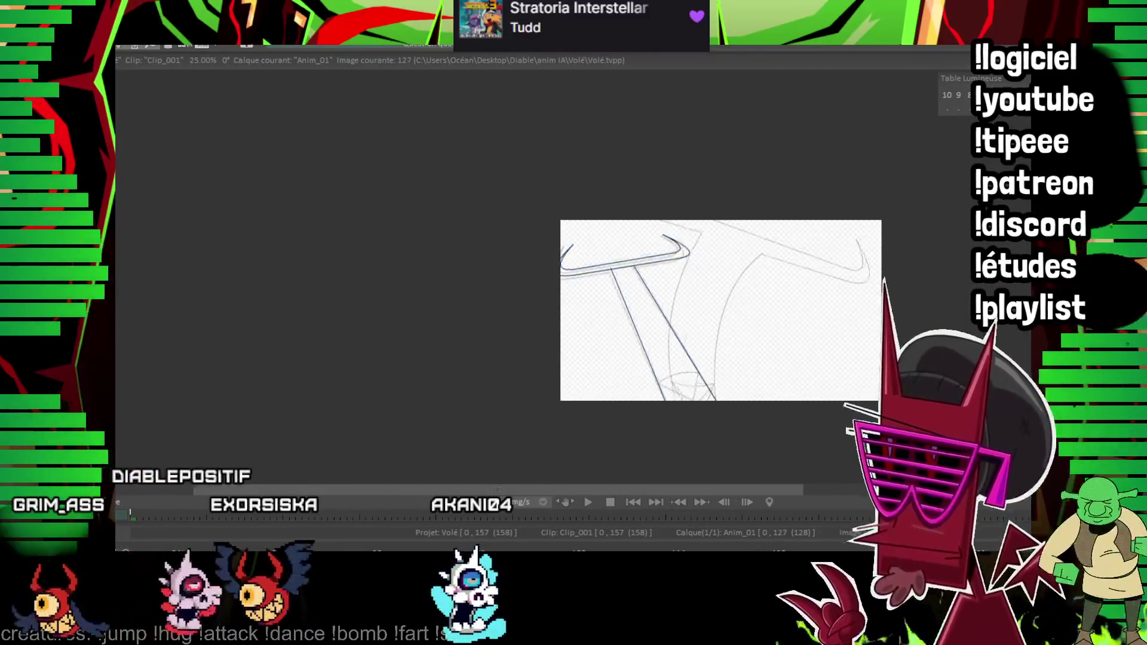
{"action": "scroll", "coordinate": [613, 269], "scroll_direction": "up", "scroll_amount": 5}
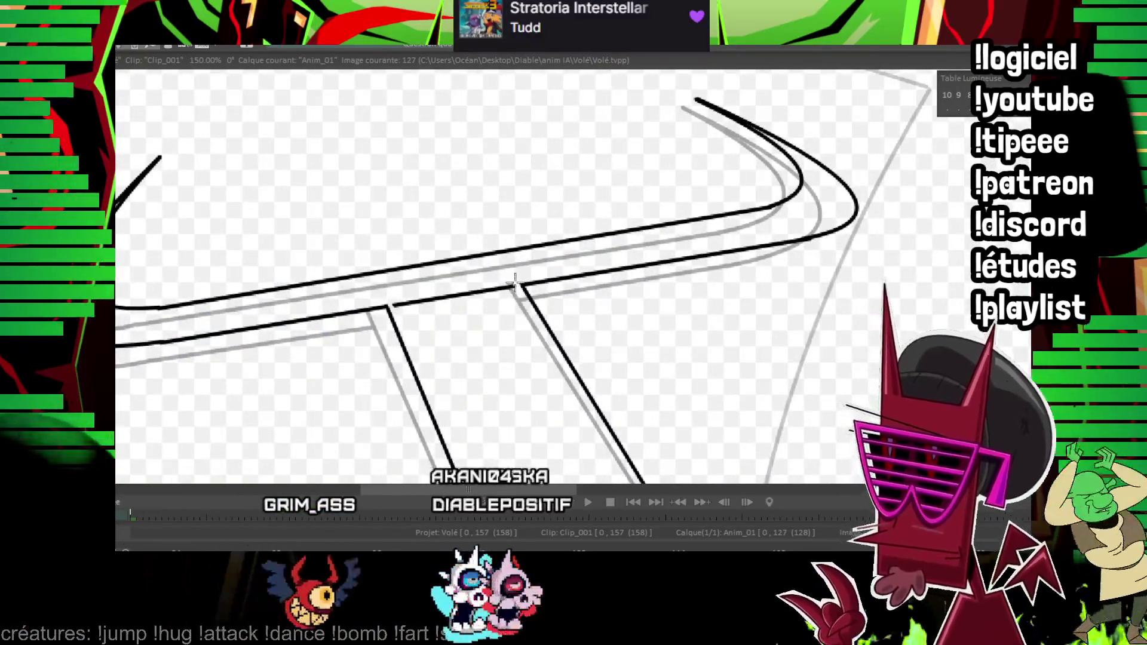
{"action": "scroll", "coordinate": [512, 287], "scroll_direction": "down", "scroll_amount": 3}
{"action": "scroll", "coordinate": [513, 301], "scroll_direction": "down", "scroll_amount": 3}
{"action": "scroll", "coordinate": [604, 174], "scroll_direction": "down", "scroll_amount": 3}
- Ink the eye's upper arc between the shaft legs, flipping frames to compare
{"action": "left_click_drag", "start_coordinate": [319, 348], "coordinate": [567, 298]}
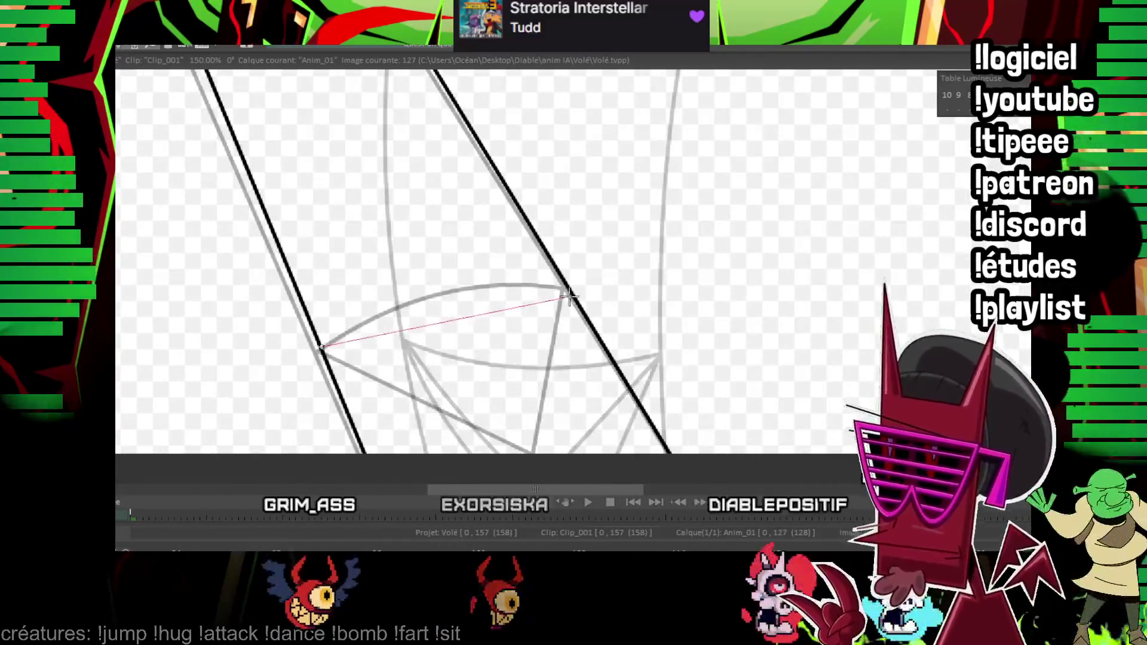
{"action": "left_click", "coordinate": [454, 288]}
{"action": "key", "text": "Left"}
{"action": "key", "text": "Right"}
{"action": "key", "text": "Left"}
{"action": "key", "text": "Left"}
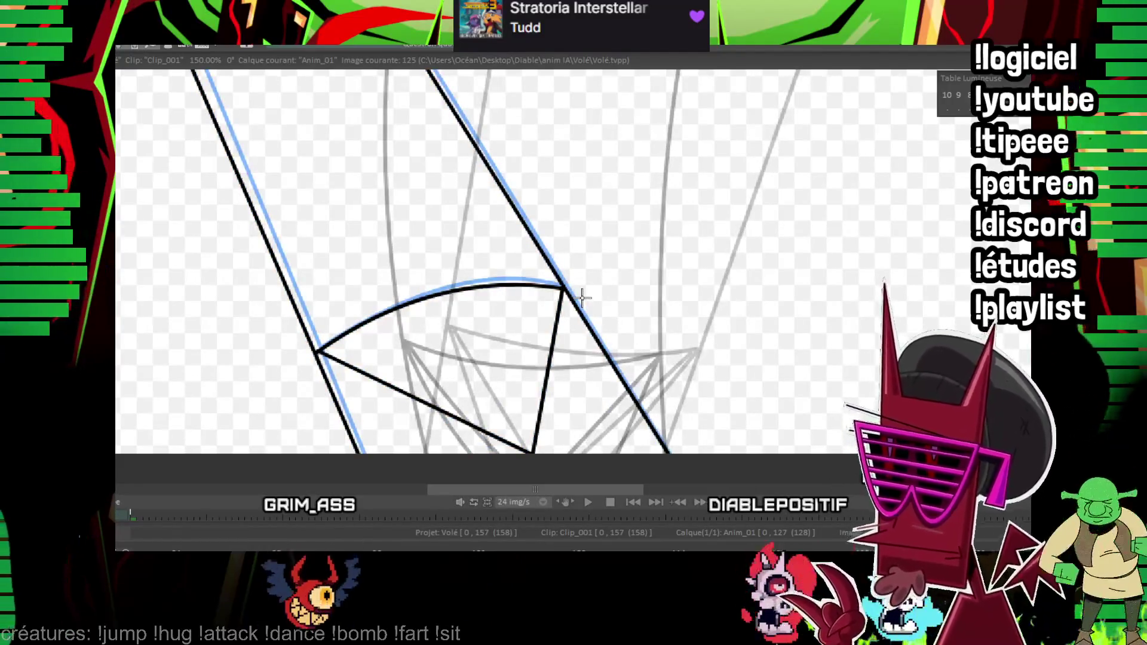
{"action": "key", "text": "Right"}
{"action": "key", "text": "Left"}
- Ink the slit-pupil lines inside the eye, then move on to drawing 131
{"action": "mouse_move", "coordinate": [320, 352]}
{"action": "left_mouse_down"}
{"action": "mouse_move", "coordinate": [413, 346]}
{"action": "mouse_move", "coordinate": [455, 378]}
{"action": "left_mouse_up"}
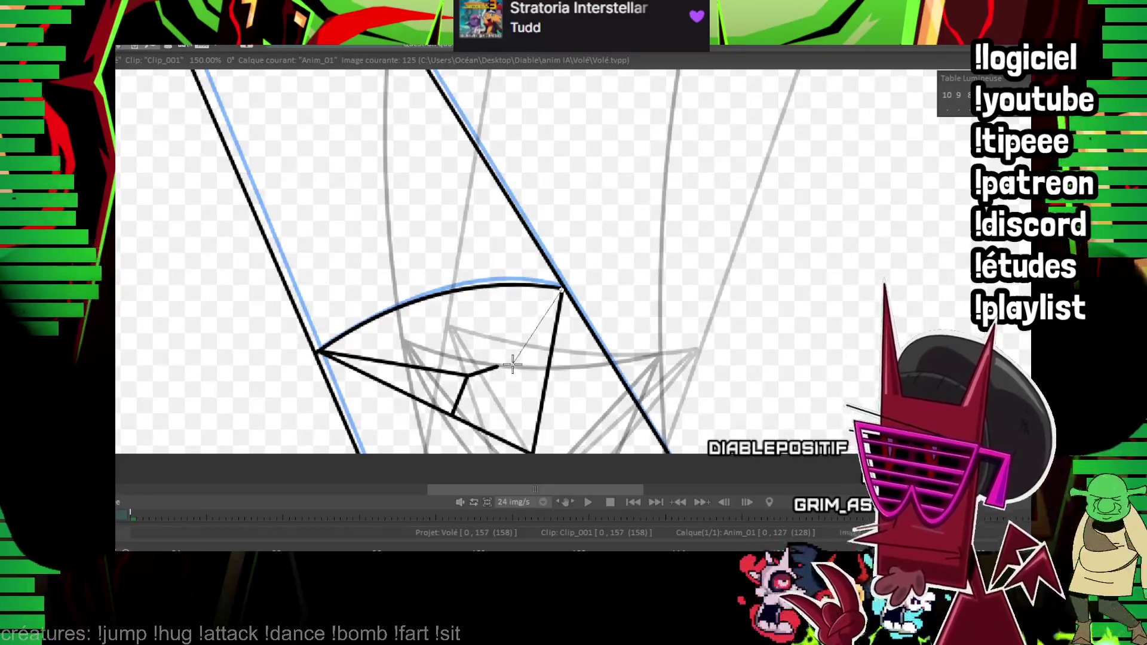
{"action": "key", "text": "Left"}
{"action": "key", "text": "Left"}
{"action": "key", "text": "Right"}
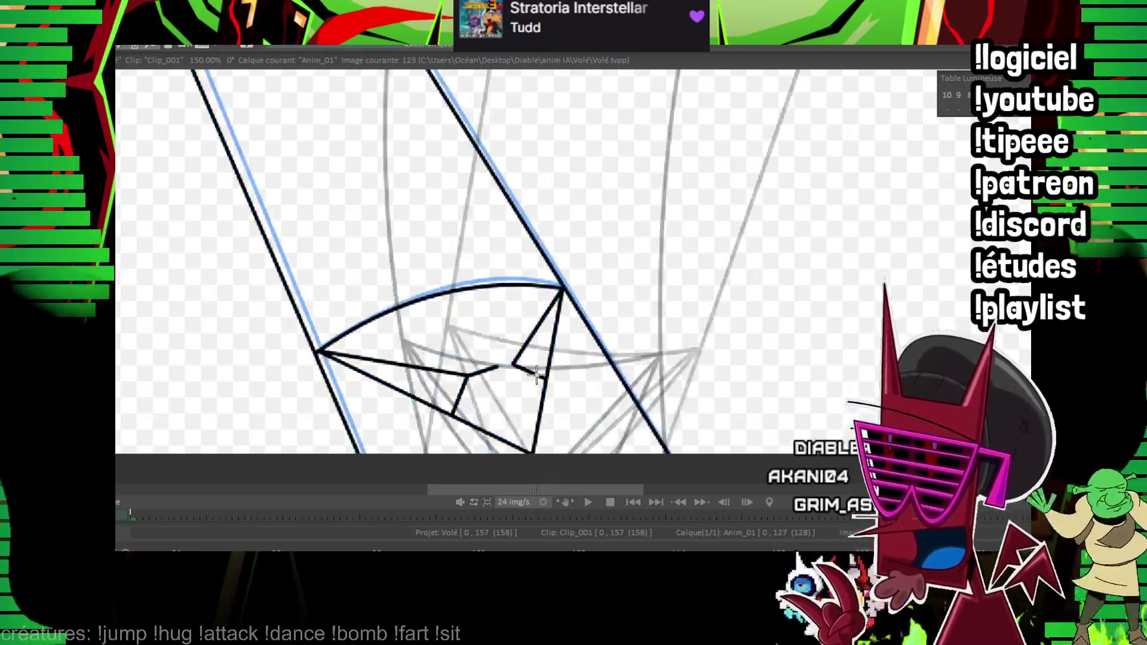
{"action": "key", "text": "Right"}
{"action": "mouse_move", "coordinate": [342, 351]}
{"action": "left_mouse_down"}
{"action": "mouse_move", "coordinate": [512, 409]}
{"action": "mouse_move", "coordinate": [557, 463]}
{"action": "mouse_move", "coordinate": [529, 465]}
{"action": "left_mouse_up"}
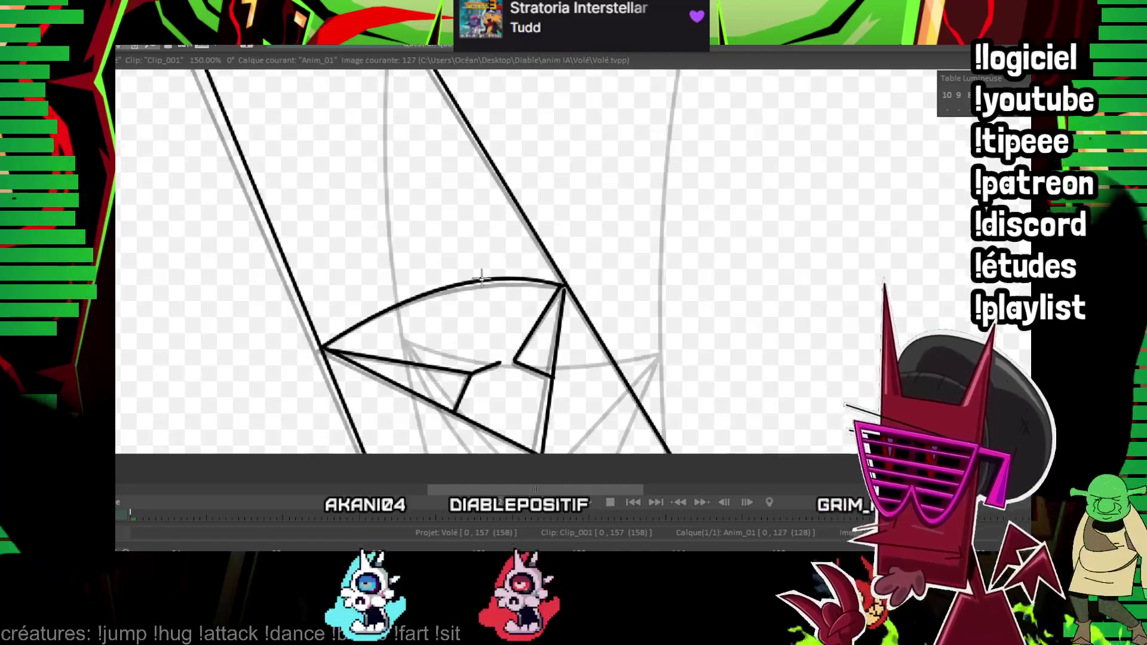
{"action": "key", "text": "Right"}
{"action": "key", "text": "Right"}
{"action": "key", "text": "Right"}
{"action": "key", "text": "Right"}
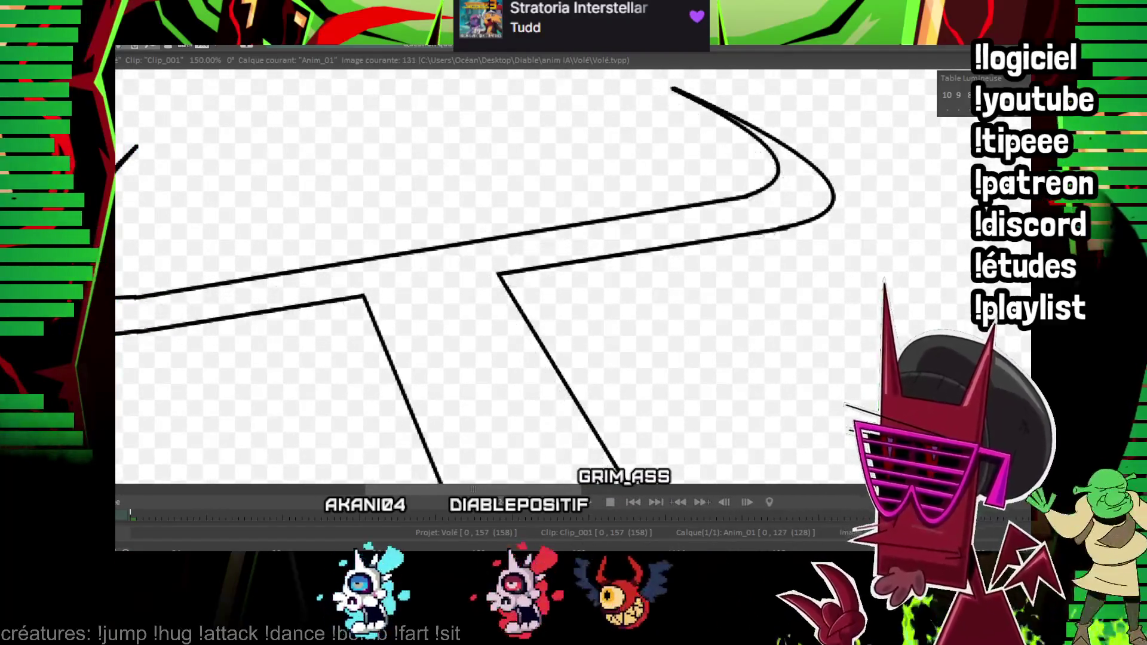
{"action": "scroll", "coordinate": [592, 225], "scroll_direction": "down", "scroll_amount": 2}
{"action": "scroll", "coordinate": [618, 248], "scroll_direction": "up", "scroll_amount": 1}
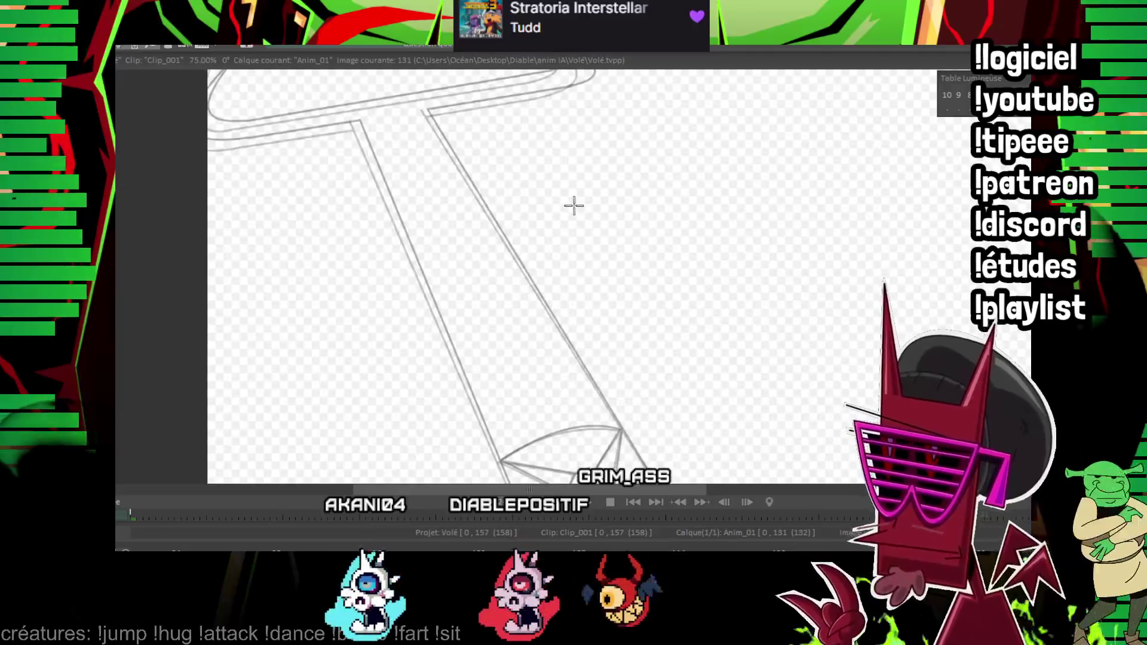
- Ink the shaft's left leg and the crossbar's top edge on drawing 131
{"action": "left_click_drag", "start_coordinate": [523, 379], "coordinate": [526, 323]}
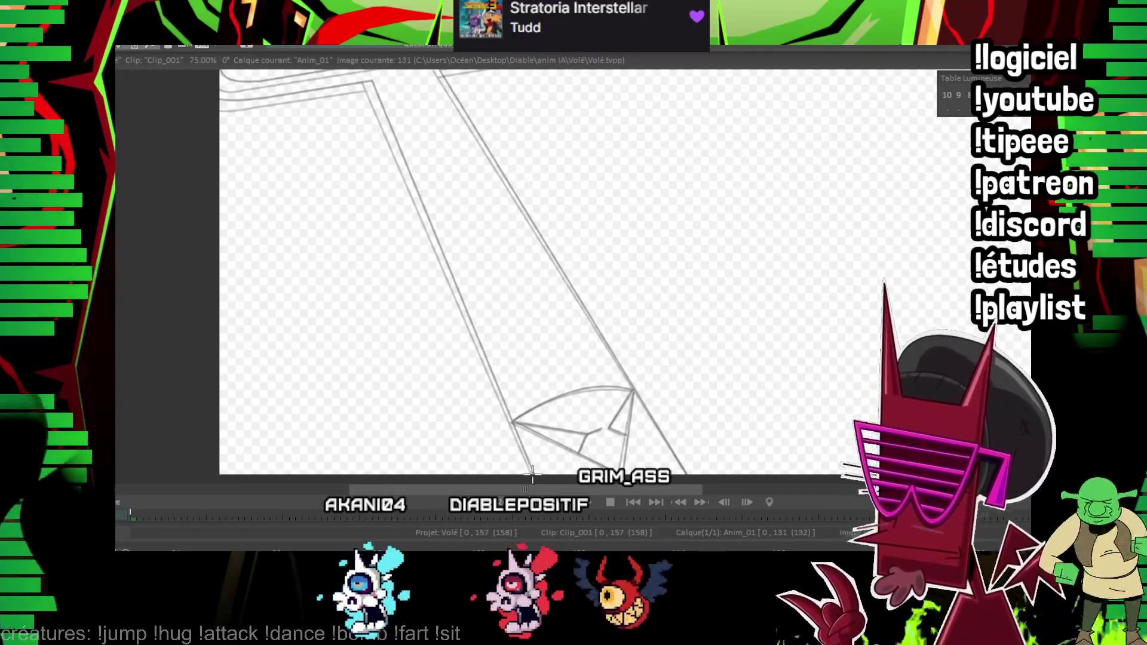
{"action": "left_click_drag", "start_coordinate": [381, 105], "coordinate": [536, 480]}
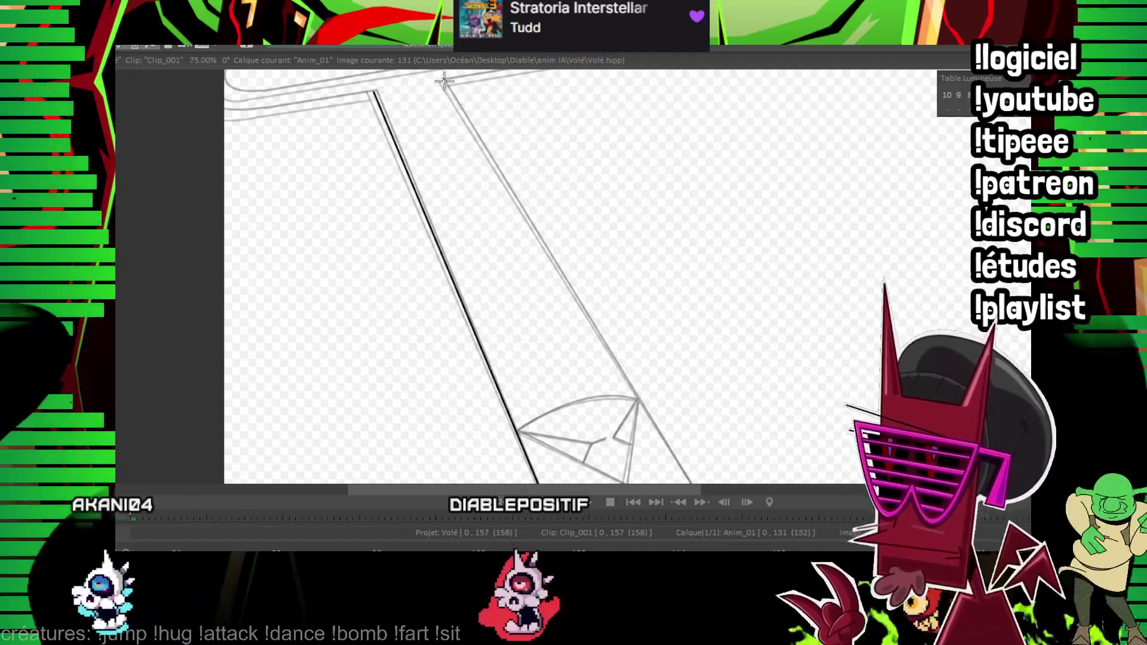
{"action": "scroll", "coordinate": [704, 410], "scroll_direction": "up", "scroll_amount": 2}
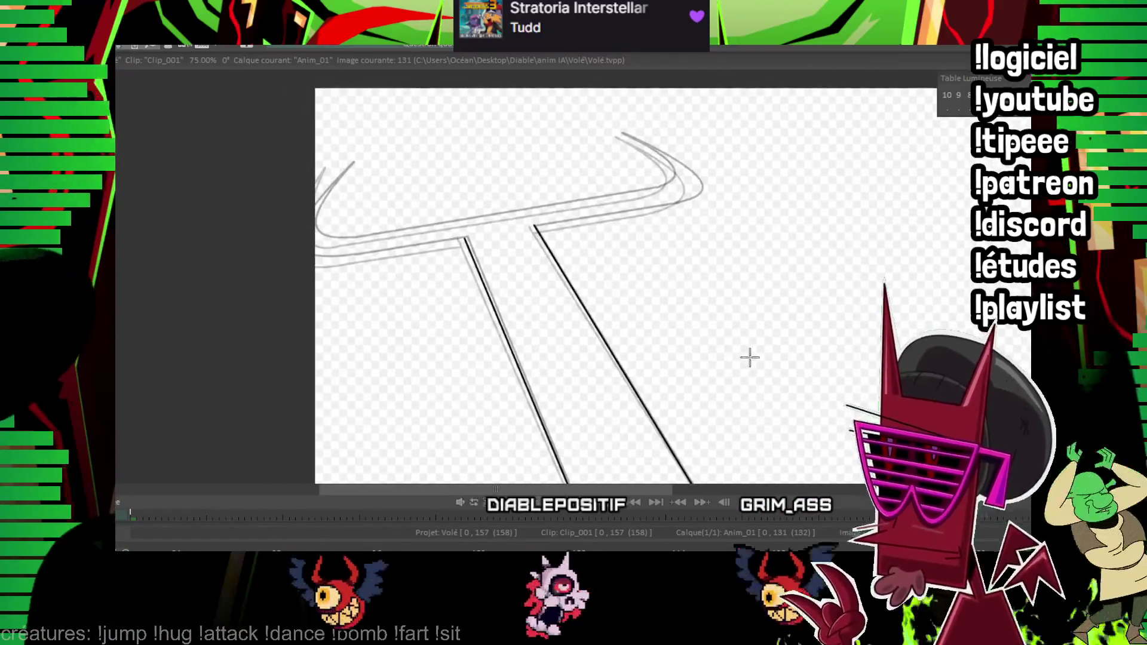
{"action": "scroll", "coordinate": [817, 161], "scroll_direction": "up", "scroll_amount": 2}
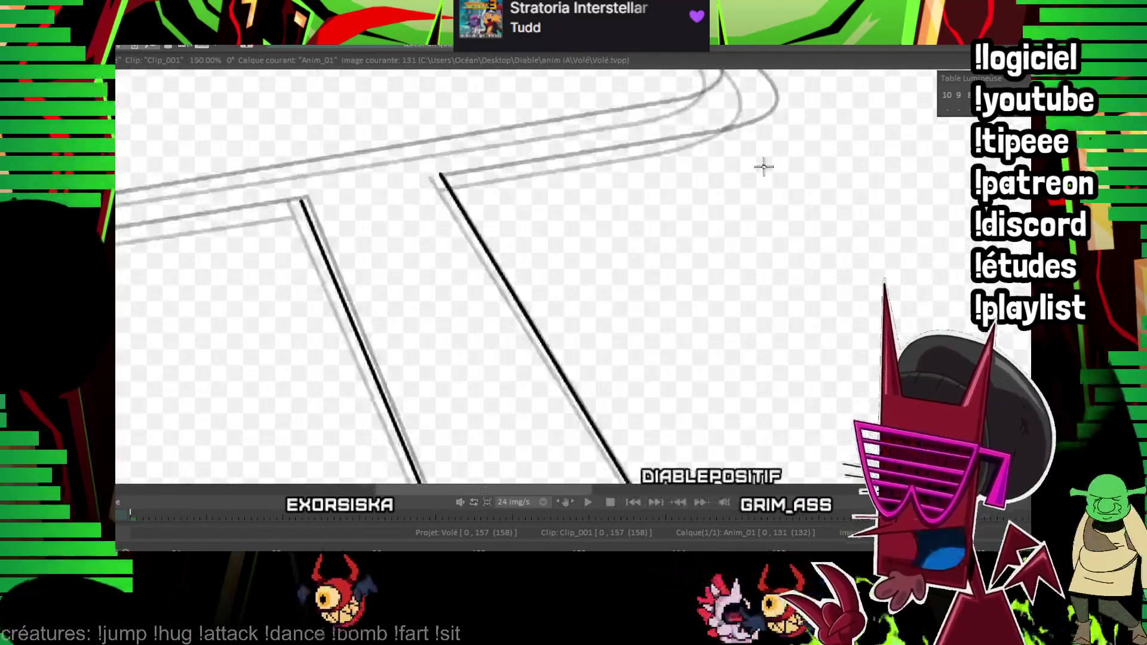
{"action": "scroll", "coordinate": [329, 265], "scroll_direction": "up", "scroll_amount": 2}
{"action": "left_click_drag", "start_coordinate": [241, 331], "coordinate": [880, 226]}
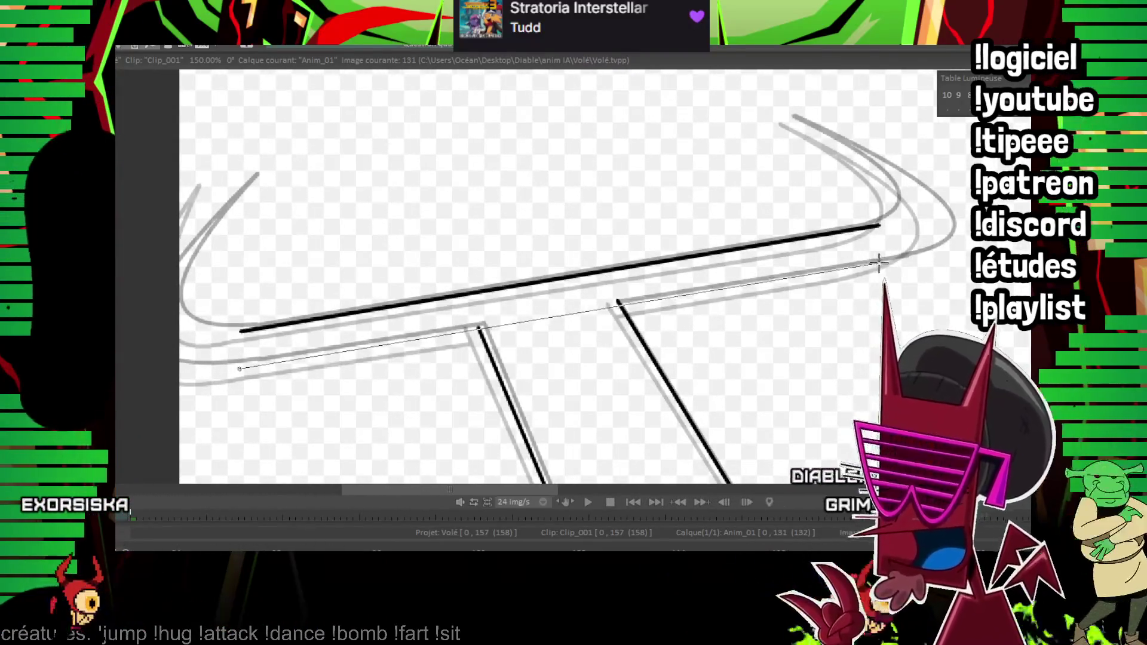
{"action": "scroll", "coordinate": [554, 347], "scroll_direction": "up", "scroll_amount": 1}
{"action": "left_click_drag", "start_coordinate": [819, 257], "coordinate": [554, 347]}
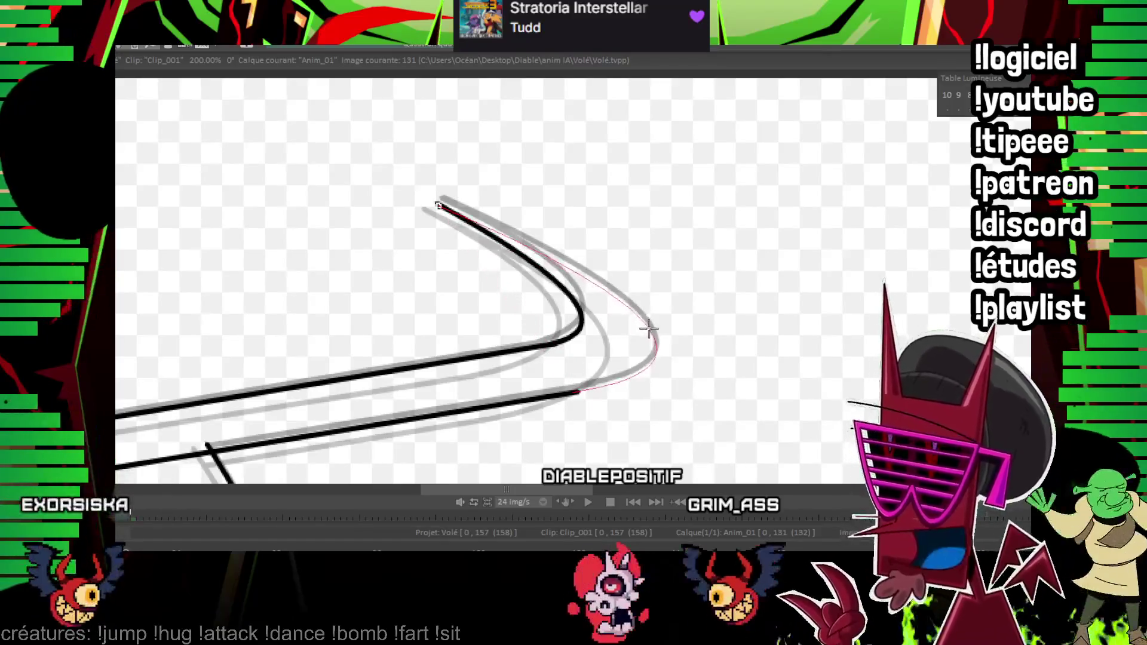
{"action": "mouse_move", "coordinate": [409, 328]}
{"action": "left_mouse_down"}
{"action": "mouse_move", "coordinate": [494, 215]}
{"action": "mouse_move", "coordinate": [601, 262]}
{"action": "left_mouse_up"}
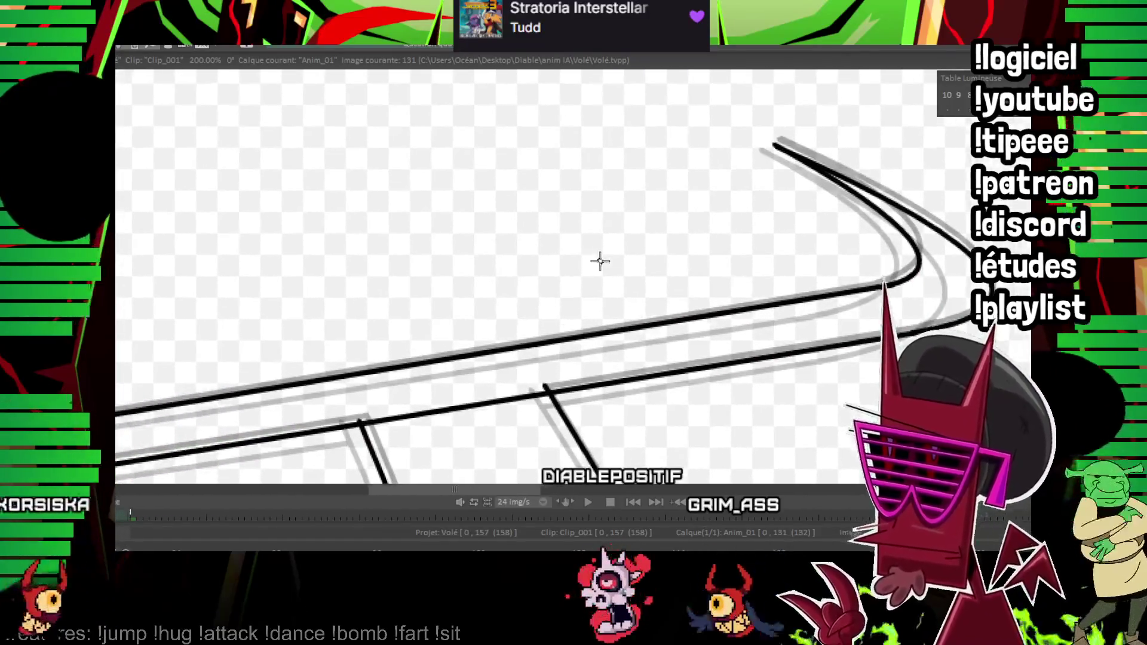
{"action": "mouse_move", "coordinate": [504, 187]}
{"action": "left_mouse_down"}
{"action": "mouse_move", "coordinate": [475, 254]}
{"action": "mouse_move", "coordinate": [504, 197]}
{"action": "left_mouse_up"}
{"action": "mouse_move", "coordinate": [418, 259]}
{"action": "left_mouse_down"}
{"action": "mouse_move", "coordinate": [464, 252]}
{"action": "mouse_move", "coordinate": [430, 246]}
{"action": "mouse_move", "coordinate": [470, 207]}
{"action": "left_mouse_up"}
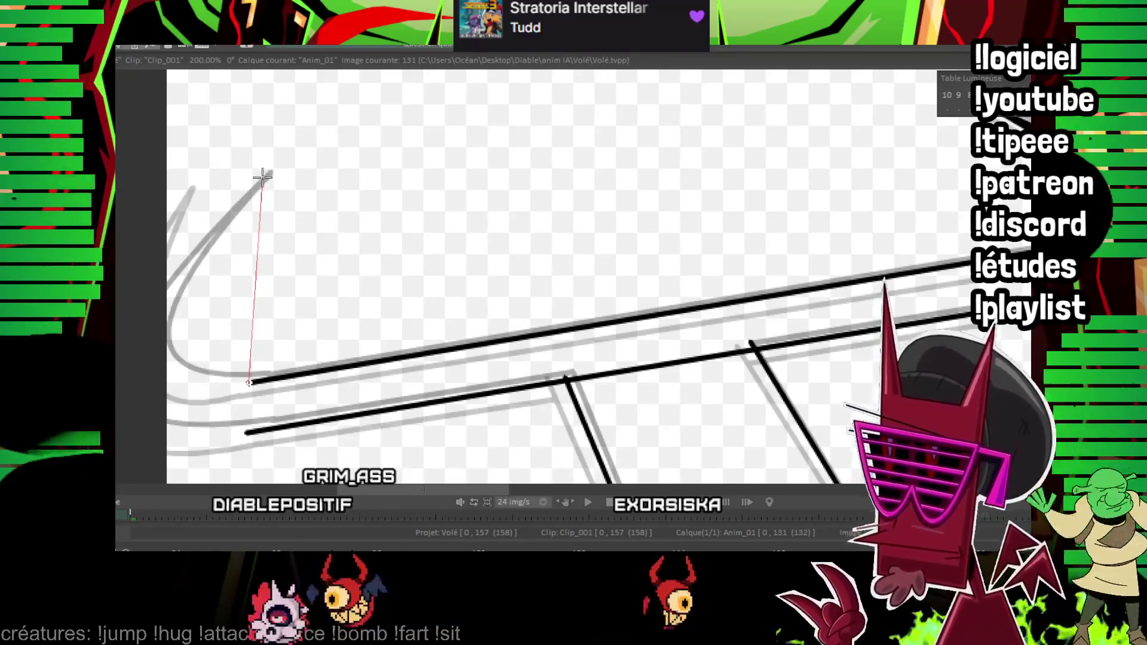
- Ink the curved left prong, undoing the stray extension and redrawing the curve to its tip
{"action": "left_click_drag", "start_coordinate": [251, 383], "coordinate": [258, 175]}
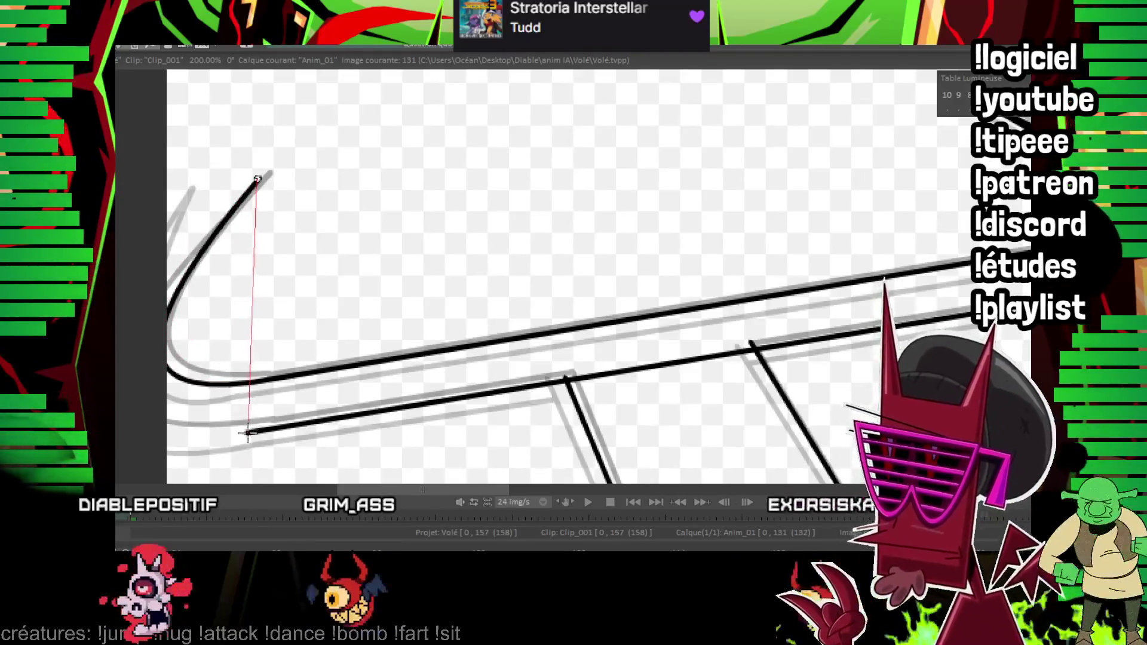
{"action": "left_click_drag", "start_coordinate": [249, 434], "coordinate": [167, 441]}
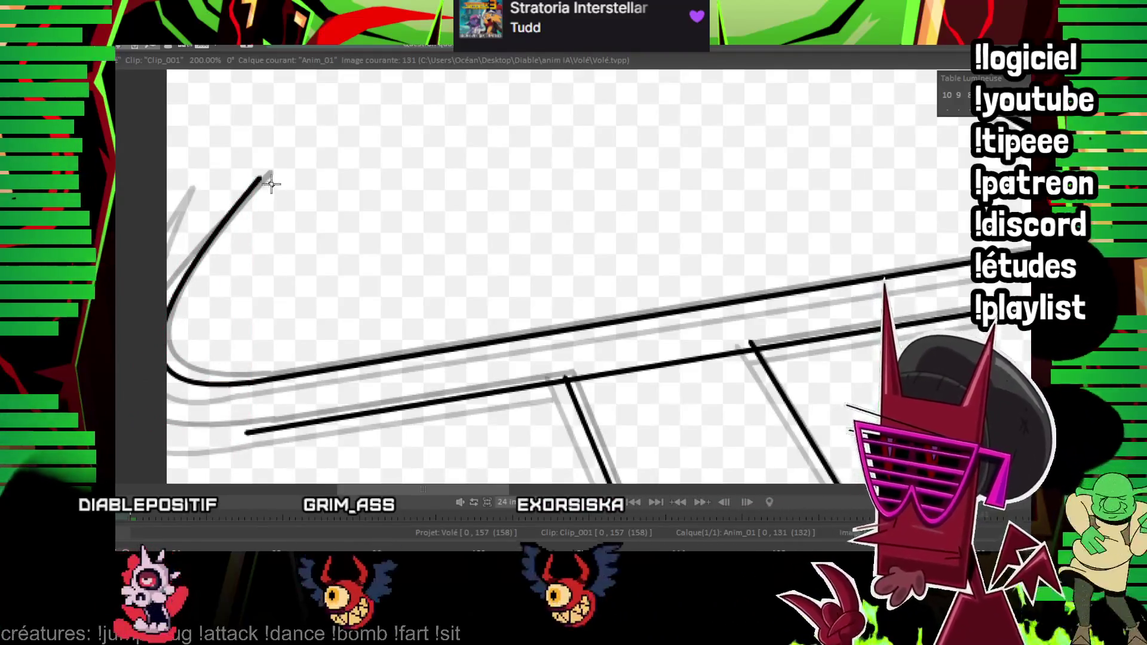
{"action": "left_click_drag", "start_coordinate": [178, 367], "coordinate": [118, 373]}
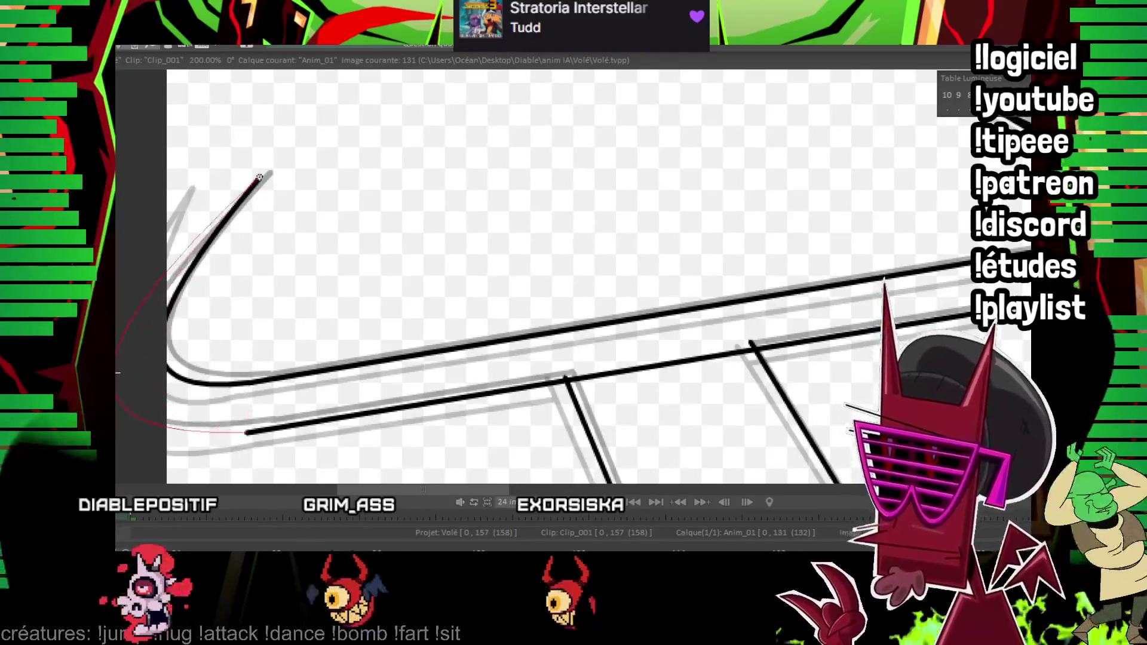
{"action": "key", "text": "ctrl+z"}
{"action": "left_click_drag", "start_coordinate": [259, 174], "coordinate": [246, 433]}
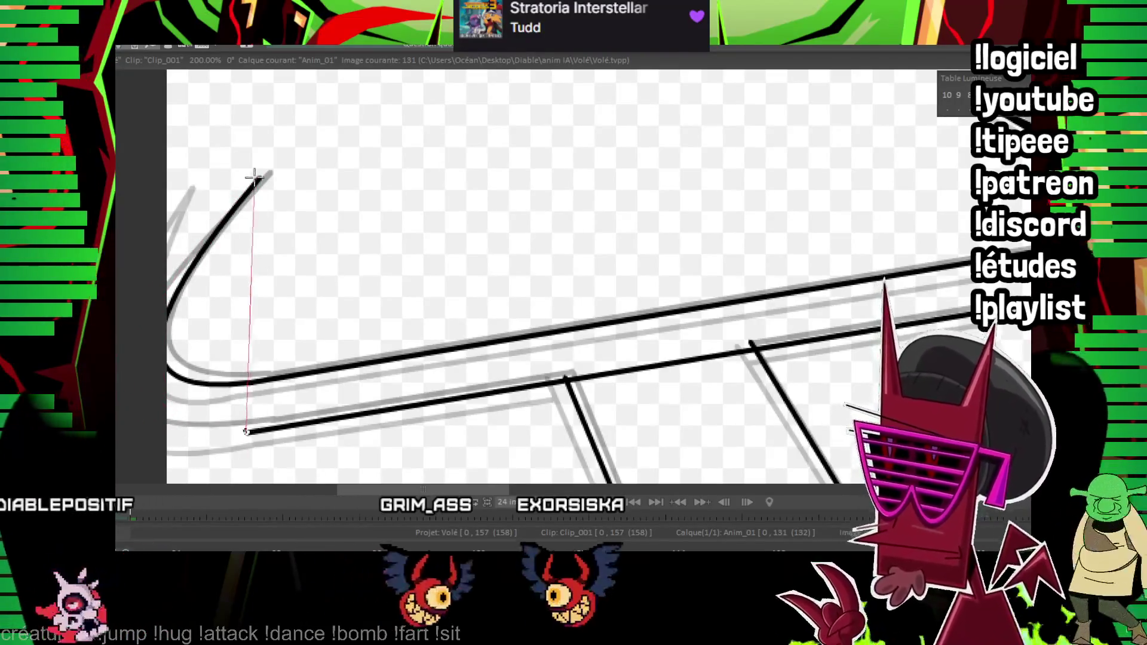
{"action": "left_click_drag", "start_coordinate": [224, 341], "coordinate": [120, 387]}
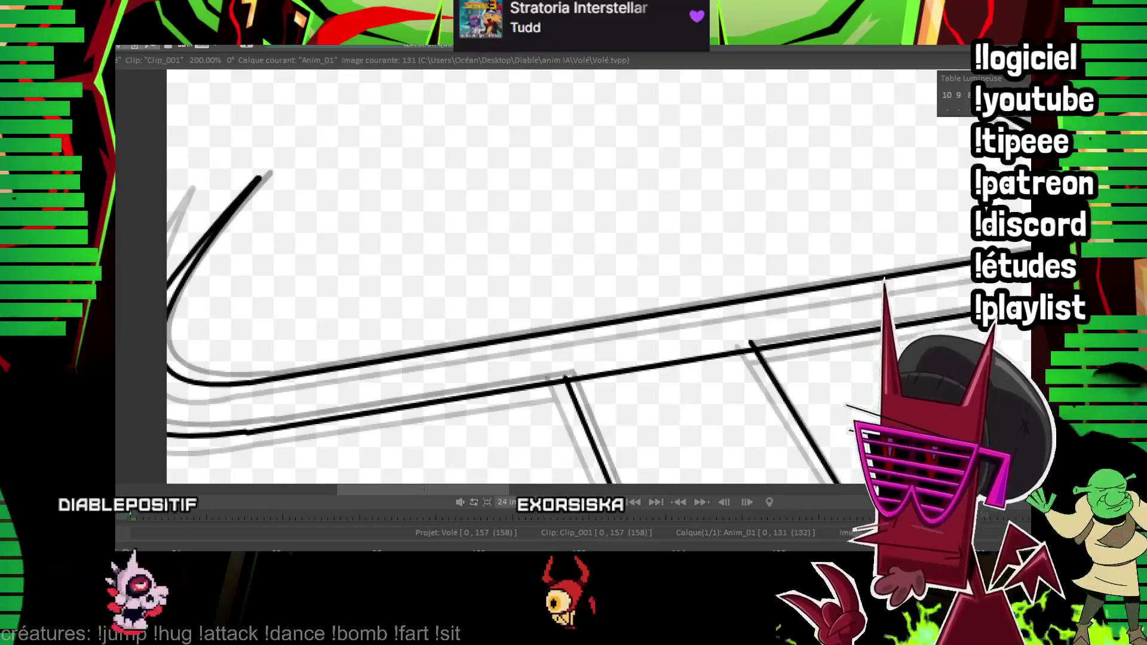
{"action": "scroll", "coordinate": [775, 273], "scroll_direction": "down", "scroll_amount": 3}
{"action": "scroll", "coordinate": [774, 273], "scroll_direction": "down", "scroll_amount": 1}
{"action": "scroll", "coordinate": [776, 273], "scroll_direction": "up", "scroll_amount": 1}
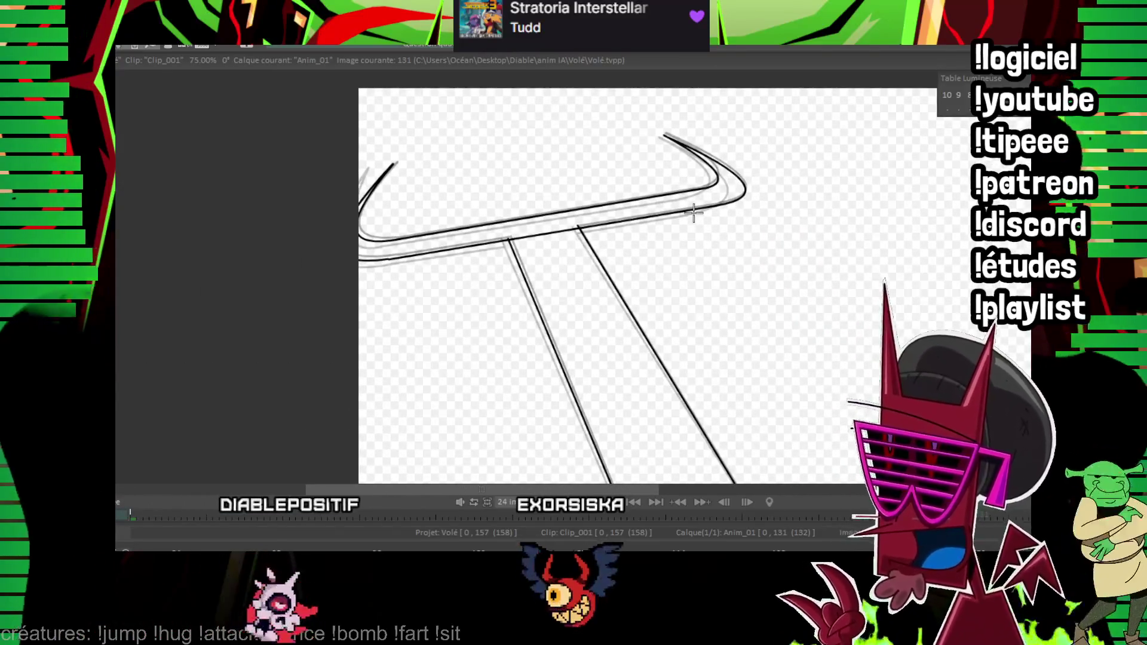
{"action": "scroll", "coordinate": [556, 212], "scroll_direction": "up", "scroll_amount": 2}
{"action": "left_click_drag", "start_coordinate": [376, 154], "coordinate": [425, 351]}
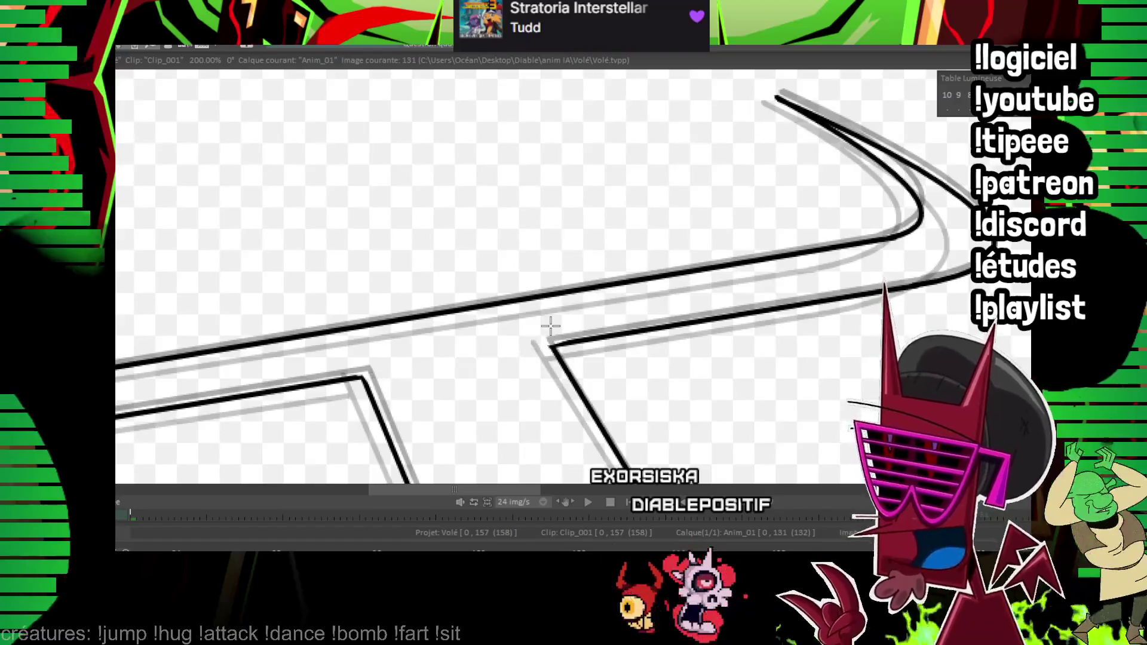
{"action": "scroll", "coordinate": [781, 329], "scroll_direction": "down", "scroll_amount": 2}
{"action": "scroll", "coordinate": [781, 328], "scroll_direction": "down", "scroll_amount": 1}
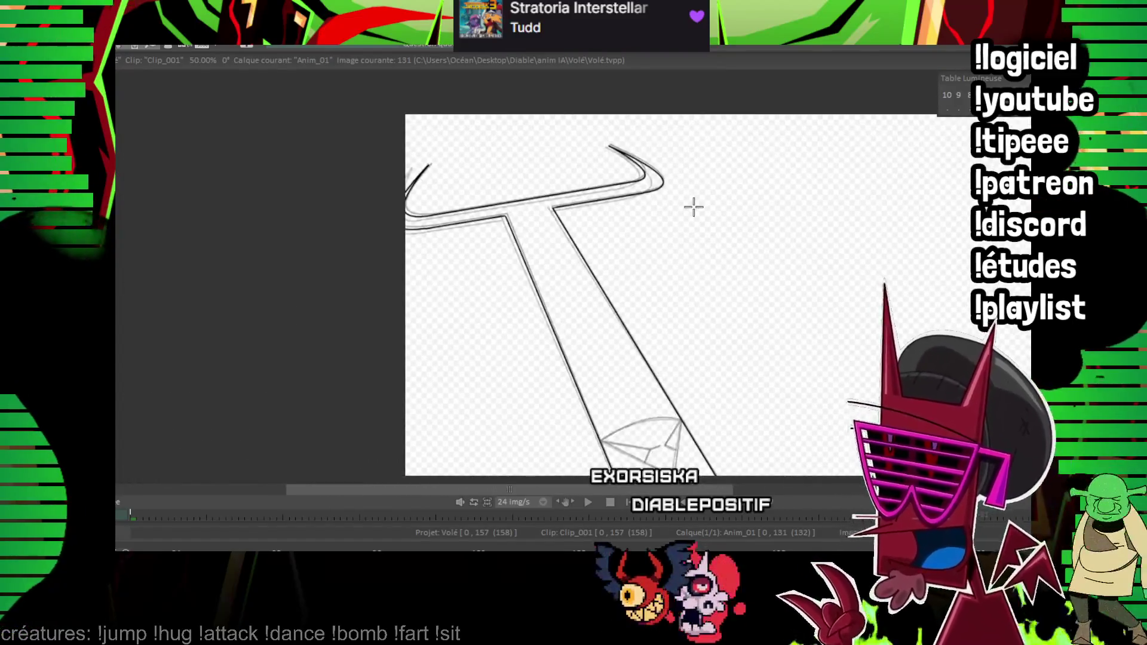
{"action": "scroll", "coordinate": [694, 207], "scroll_direction": "up", "scroll_amount": 2}
{"action": "scroll", "coordinate": [654, 210], "scroll_direction": "down", "scroll_amount": 3}
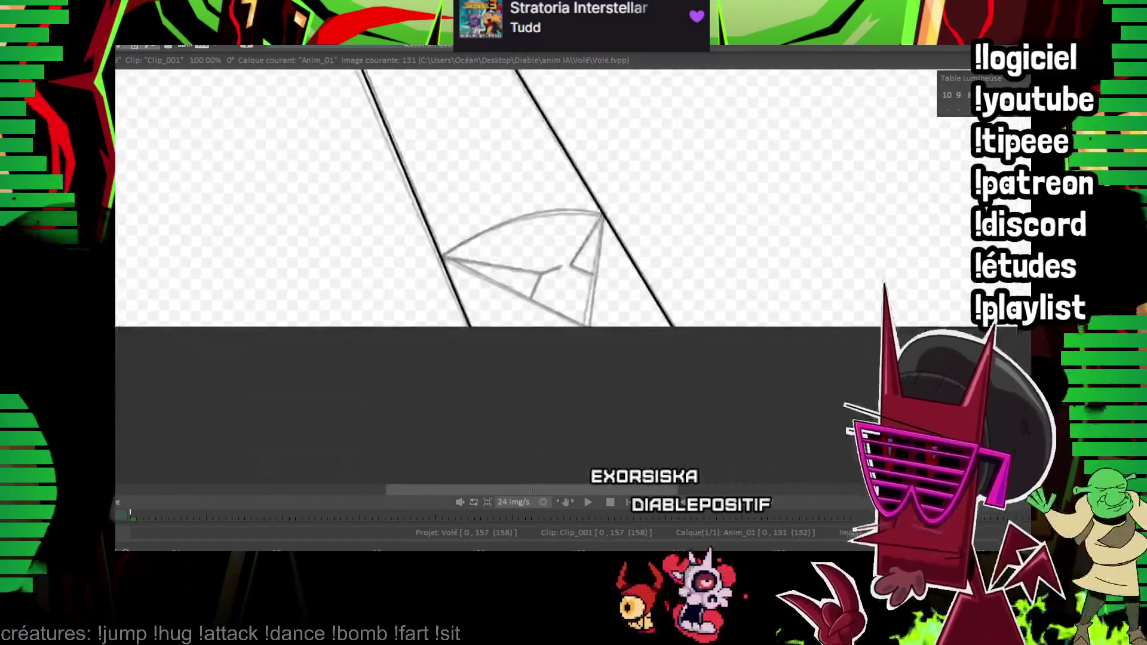
{"action": "scroll", "coordinate": [622, 285], "scroll_direction": "up", "scroll_amount": 1}
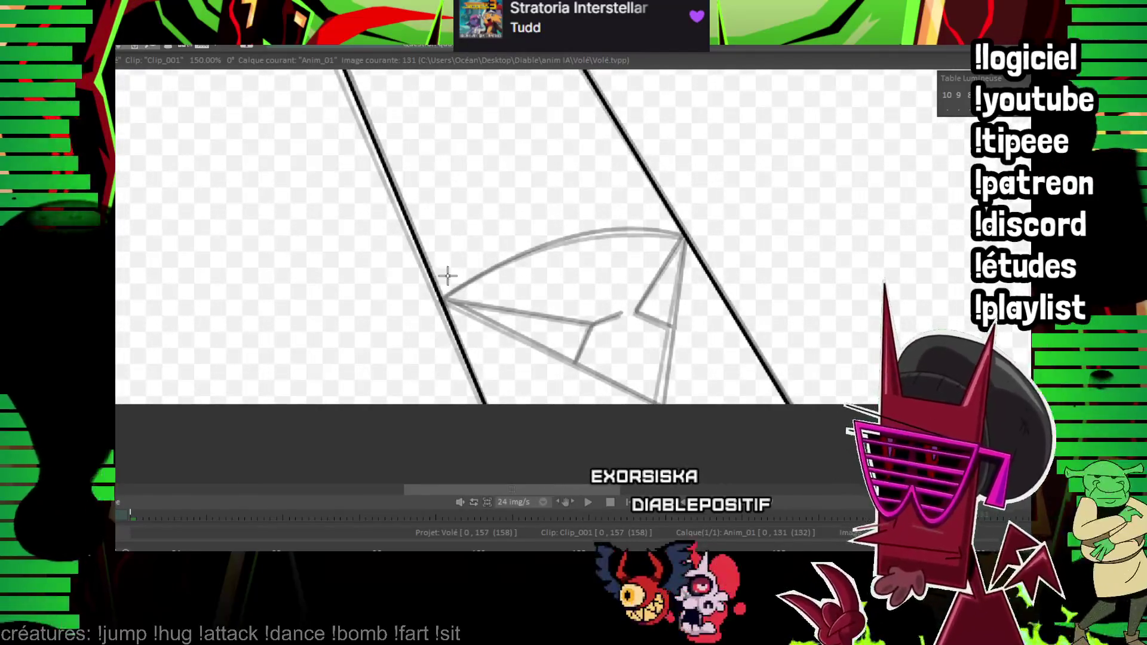
- Ink the triangular tip's top arc, lower edge and inner centre lines over the rough
{"action": "left_click", "coordinate": [686, 237]}
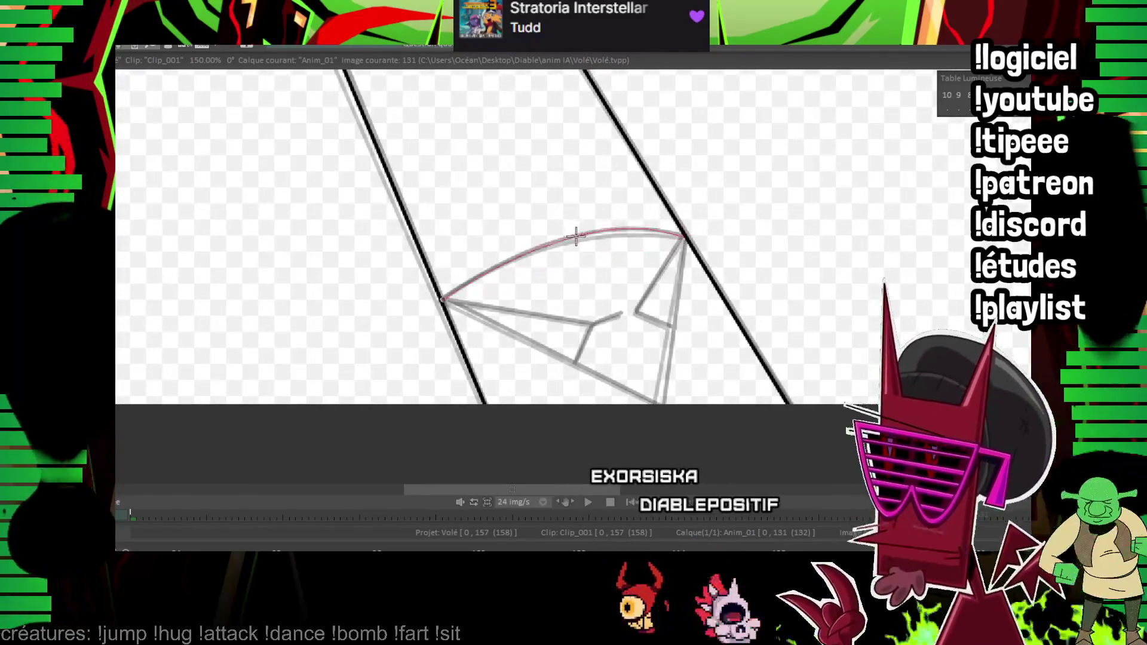
{"action": "left_click_drag", "start_coordinate": [562, 206], "coordinate": [499, 206]}
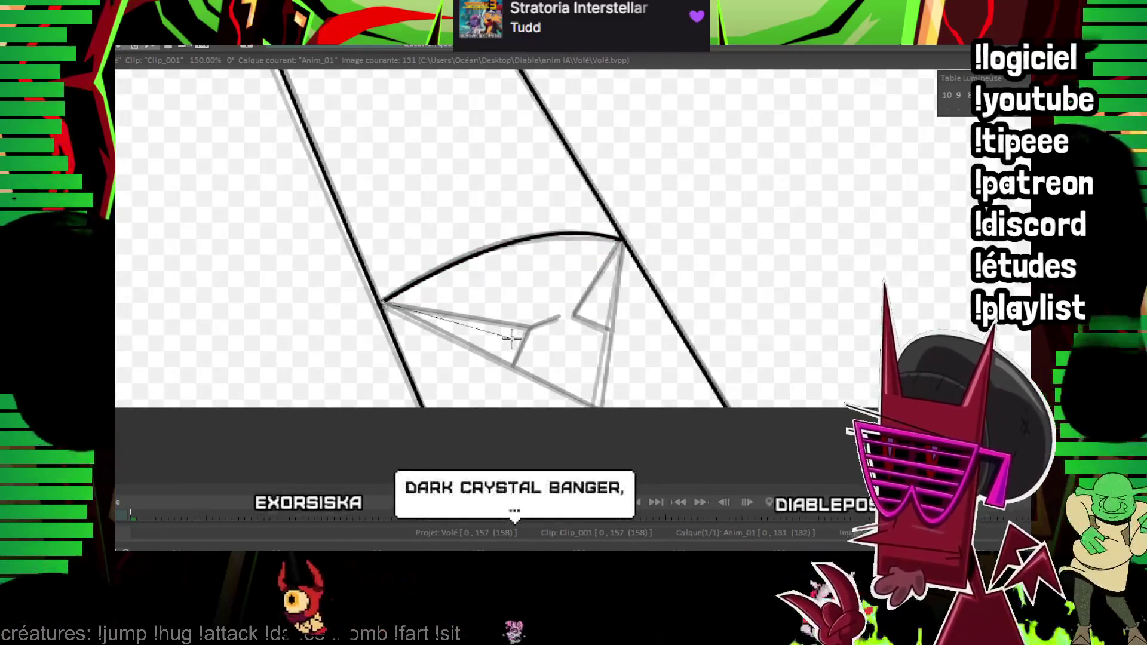
{"action": "mouse_move", "coordinate": [383, 303]}
{"action": "left_mouse_down"}
{"action": "mouse_move", "coordinate": [587, 405]}
{"action": "mouse_move", "coordinate": [599, 239]}
{"action": "left_mouse_up"}
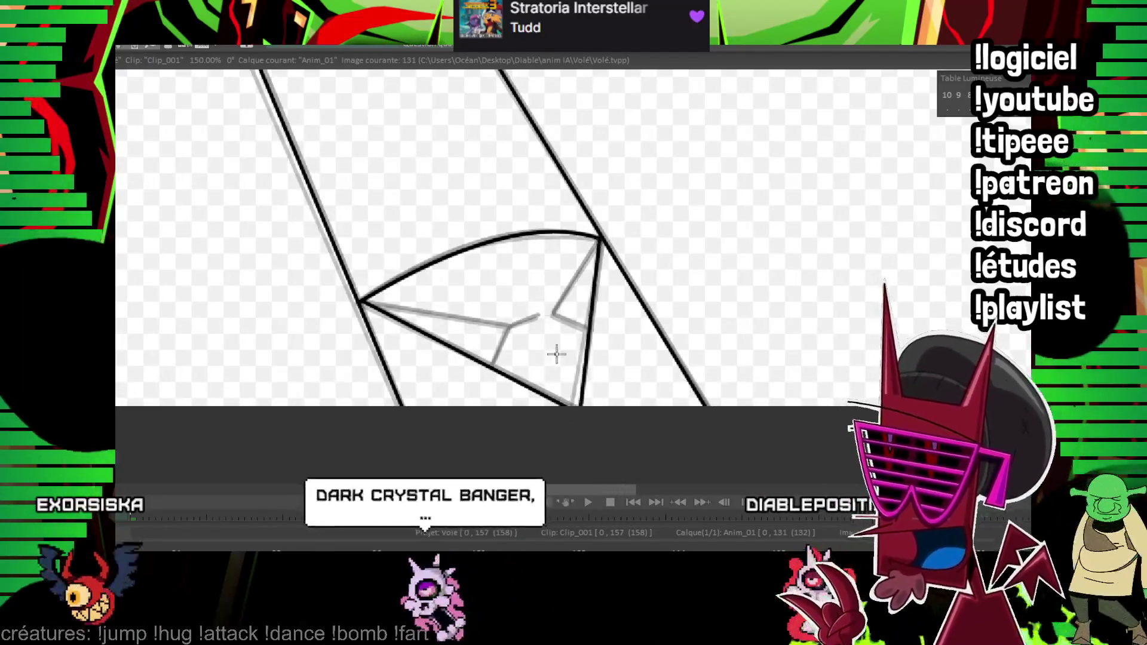
{"action": "left_click_drag", "start_coordinate": [507, 329], "coordinate": [362, 303]}
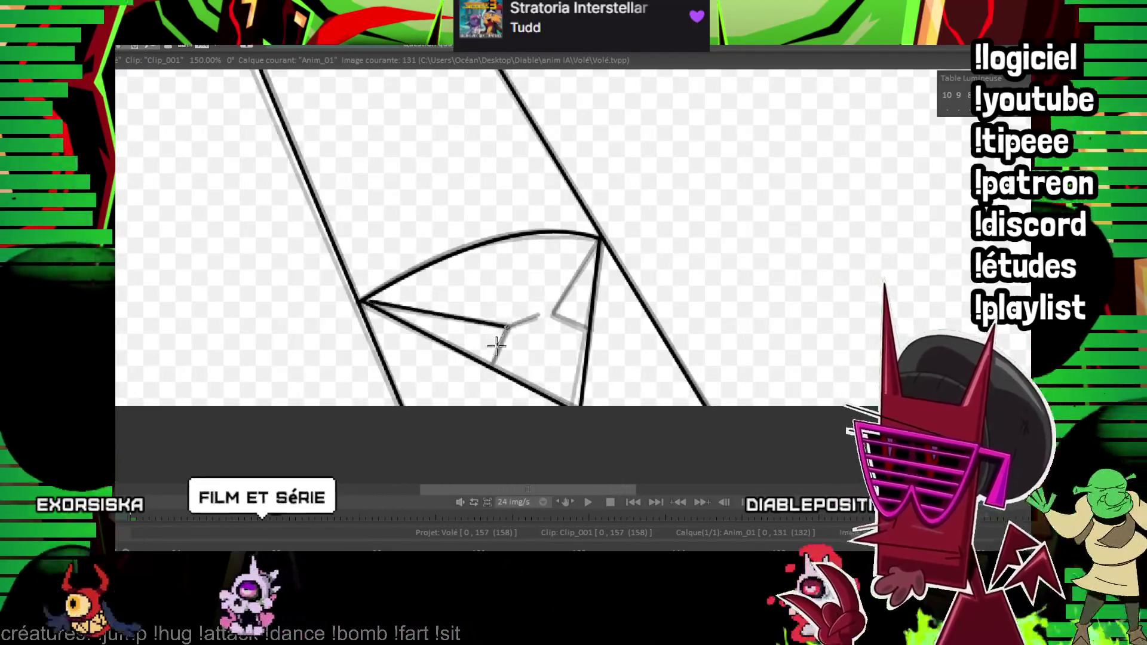
{"action": "left_click_drag", "start_coordinate": [493, 366], "coordinate": [507, 327]}
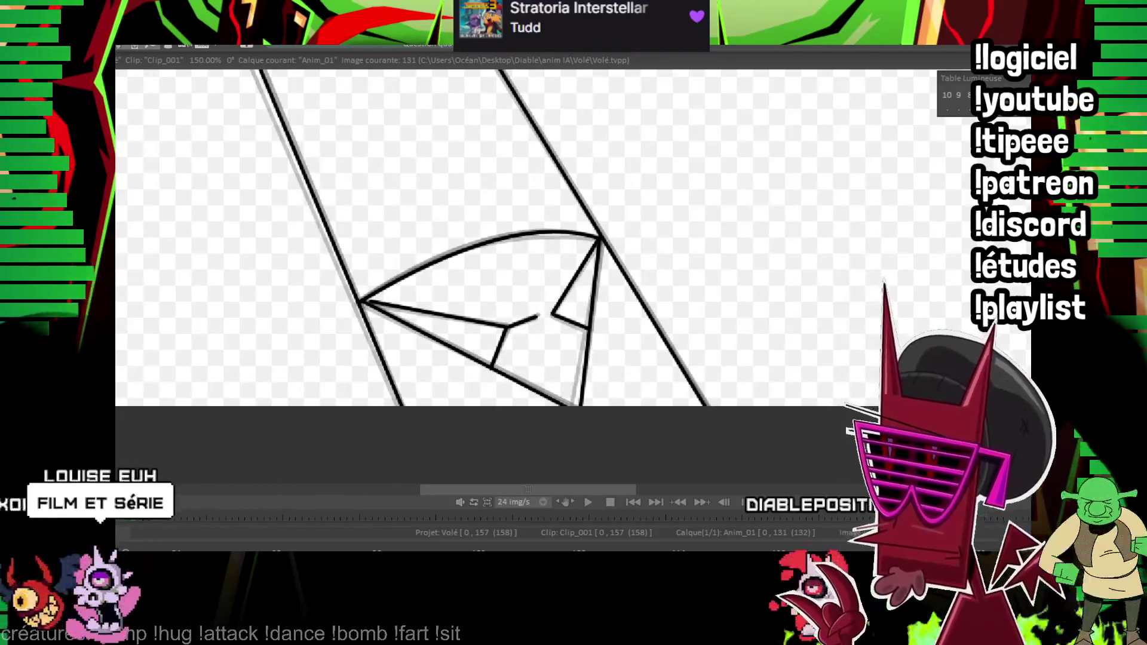
{"action": "scroll", "coordinate": [536, 315], "scroll_direction": "down", "scroll_amount": 1}
{"action": "scroll", "coordinate": [556, 359], "scroll_direction": "down", "scroll_amount": 2}
{"action": "scroll", "coordinate": [587, 429], "scroll_direction": "down", "scroll_amount": 2}
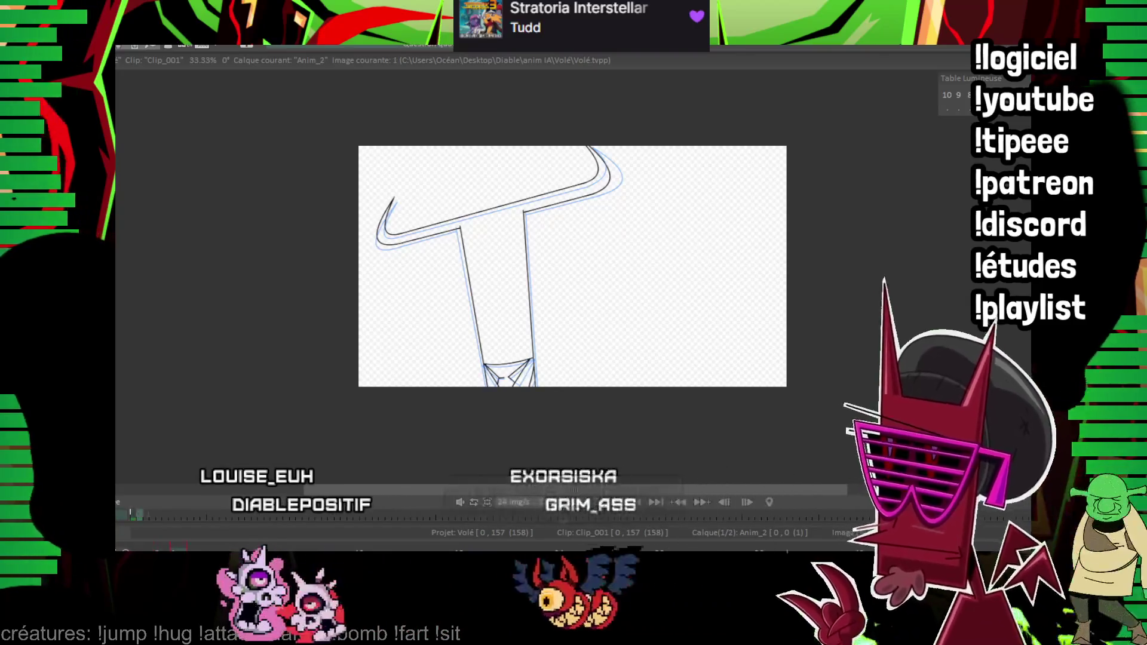
- Ink the eye's upper and lower eyelid arcs across the trident shaft
{"action": "key", "text": "Right"}
{"action": "key", "text": "Right"}
{"action": "key", "text": "Left"}
{"action": "key", "text": "Left"}
{"action": "scroll", "coordinate": [632, 269], "scroll_direction": "up", "scroll_amount": 3}
{"action": "scroll", "coordinate": [585, 325], "scroll_direction": "up", "scroll_amount": 3}
{"action": "scroll", "coordinate": [585, 326], "scroll_direction": "left", "scroll_amount": 3}
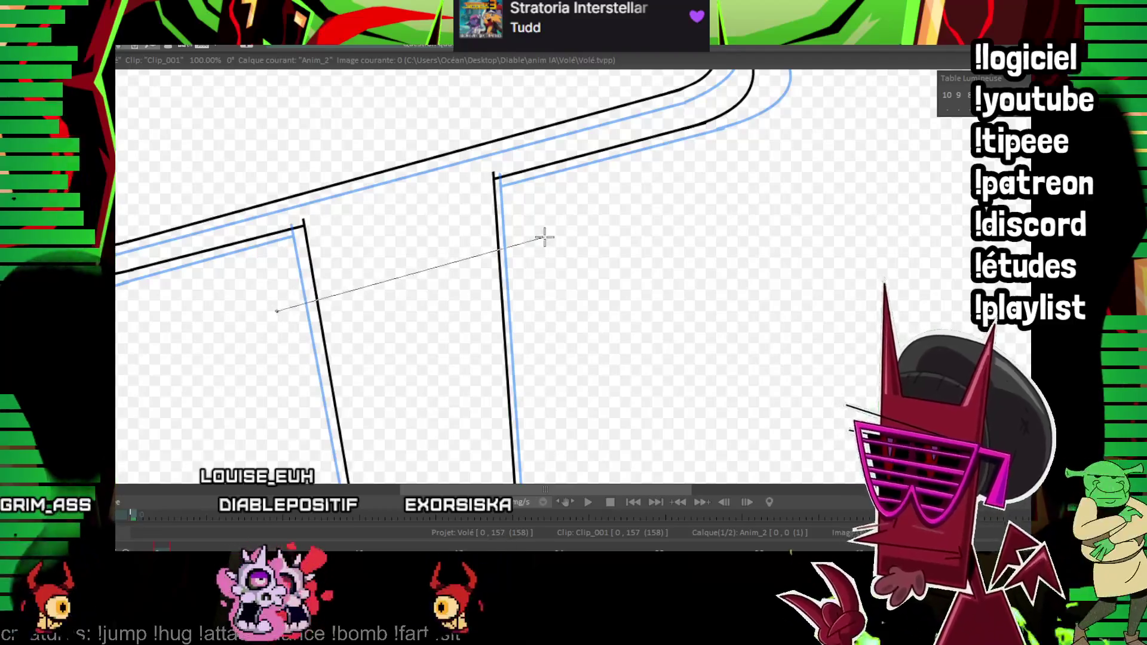
{"action": "left_click_drag", "start_coordinate": [288, 301], "coordinate": [519, 237]}
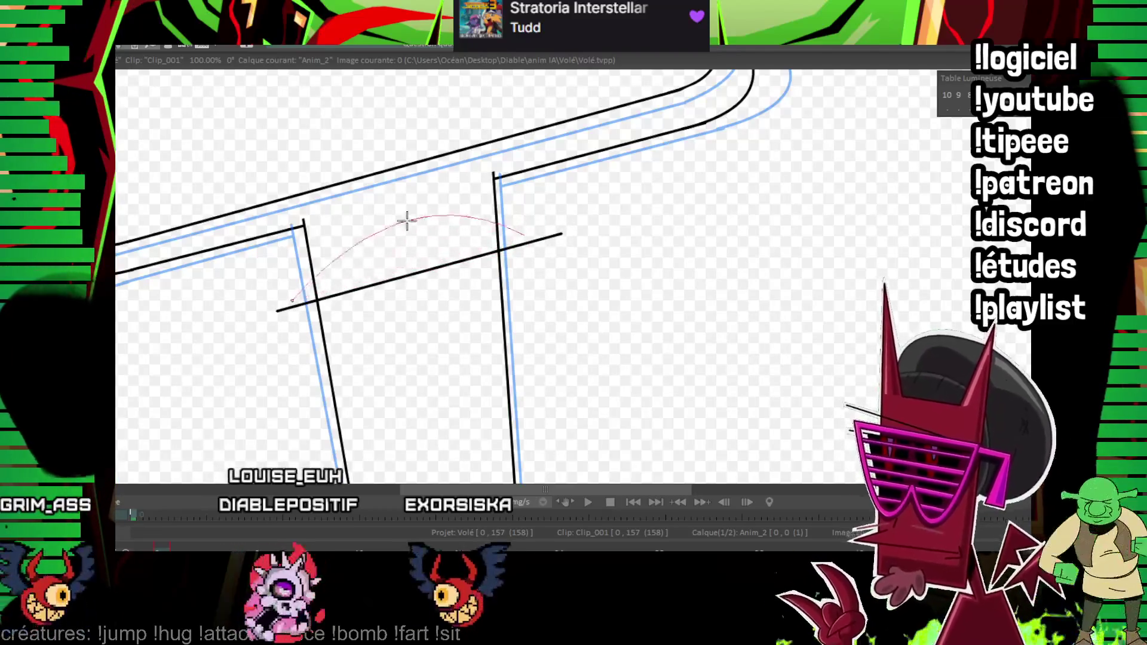
{"action": "left_click", "coordinate": [408, 223]}
{"action": "left_click", "coordinate": [182, 531]}
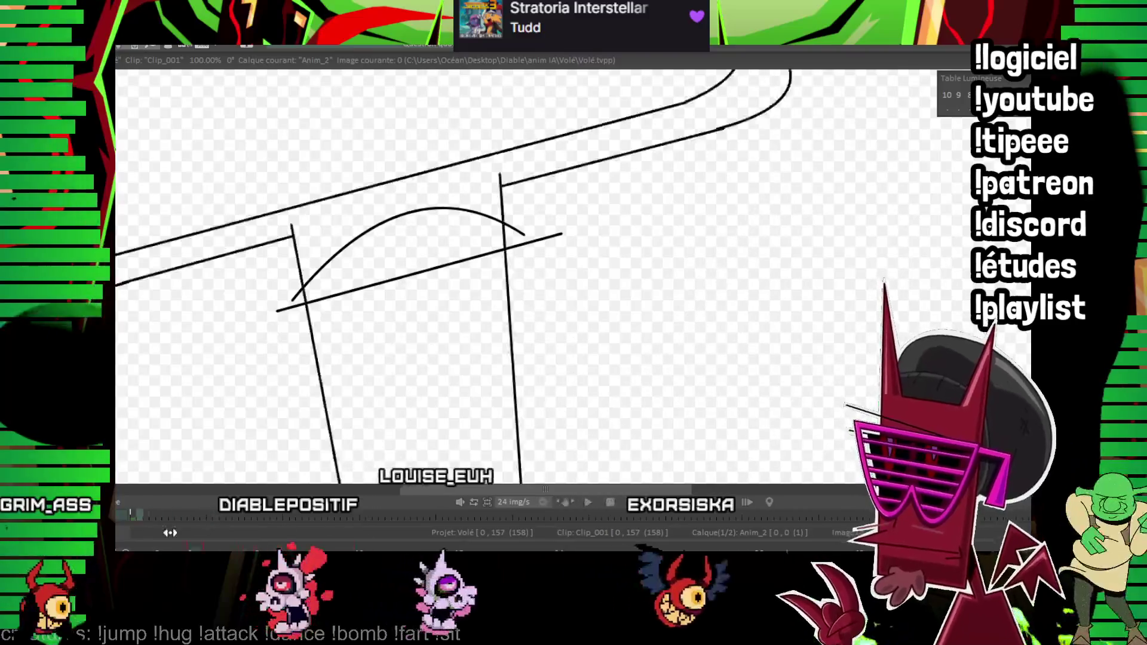
{"action": "left_click_drag", "start_coordinate": [182, 530], "coordinate": [144, 537]}
{"action": "left_click_drag", "start_coordinate": [293, 305], "coordinate": [535, 242]}
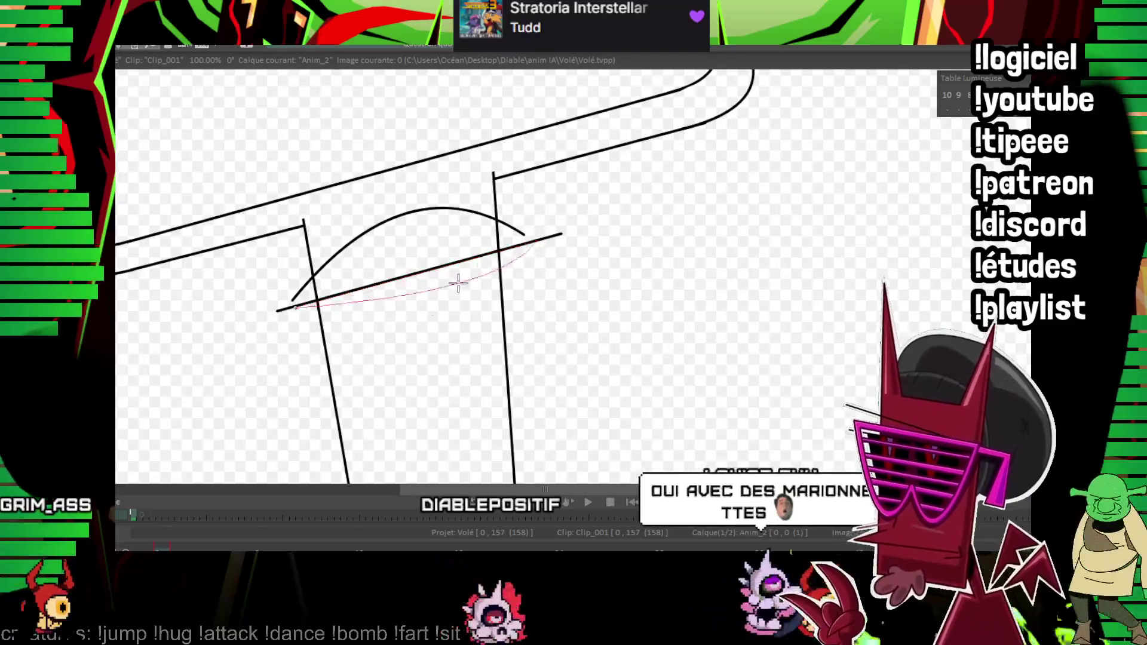
{"action": "left_click", "coordinate": [422, 349]}
{"action": "scroll", "coordinate": [631, 275], "scroll_direction": "up", "scroll_amount": 2}
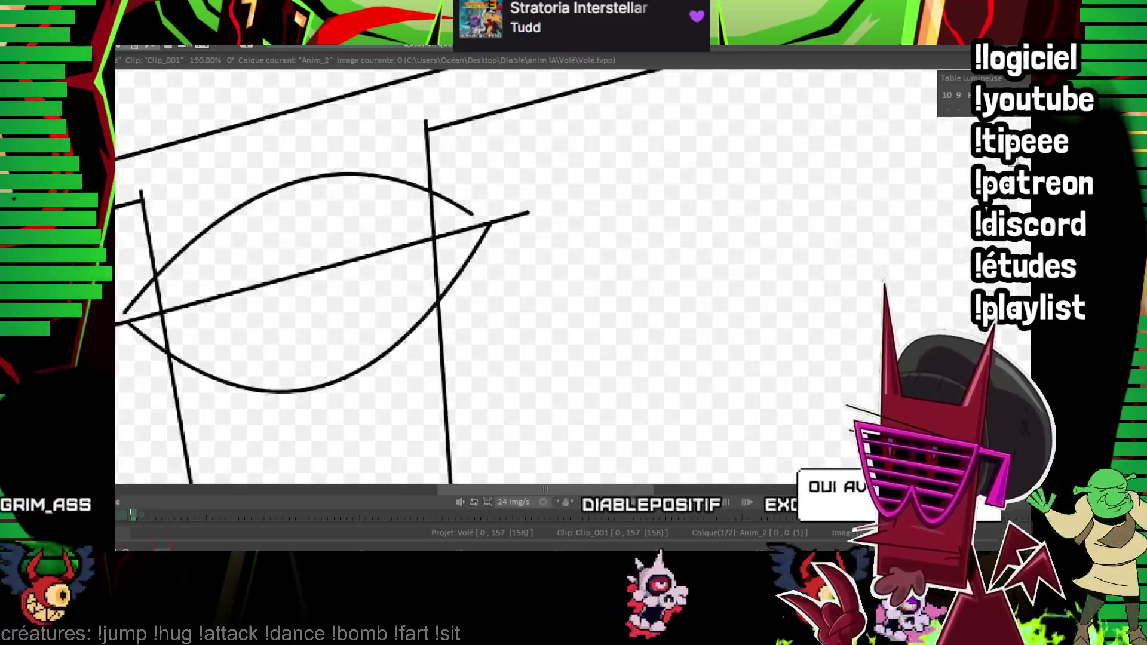
{"action": "left_click_drag", "start_coordinate": [498, 199], "coordinate": [650, 163]}
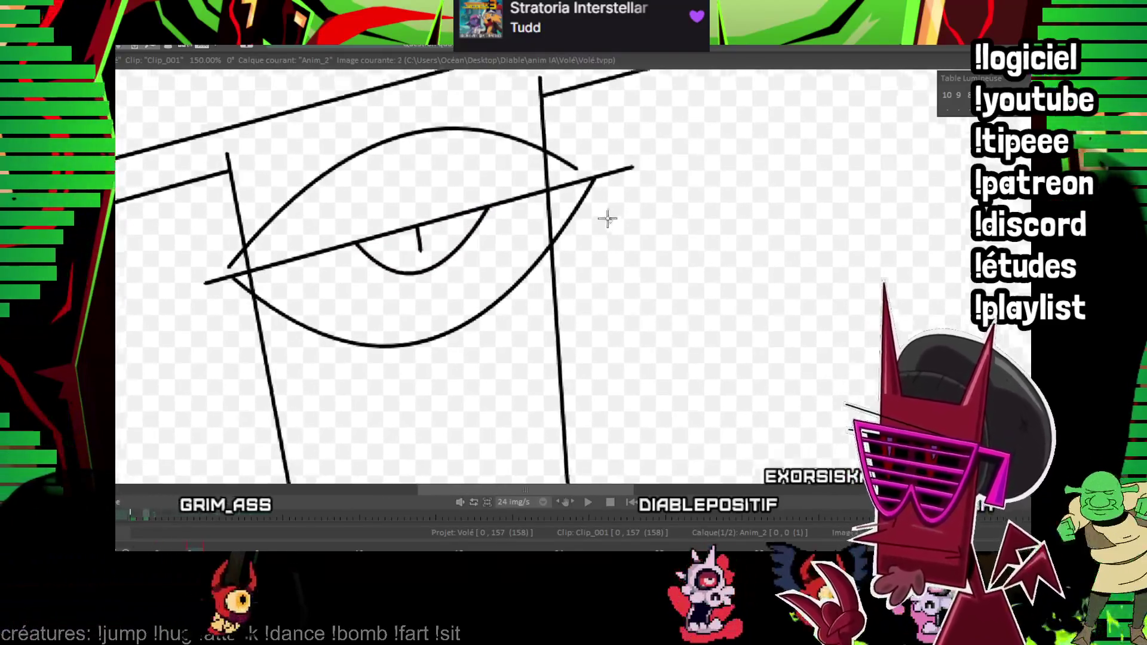
{"action": "left_click_drag", "start_coordinate": [522, 203], "coordinate": [458, 176]}
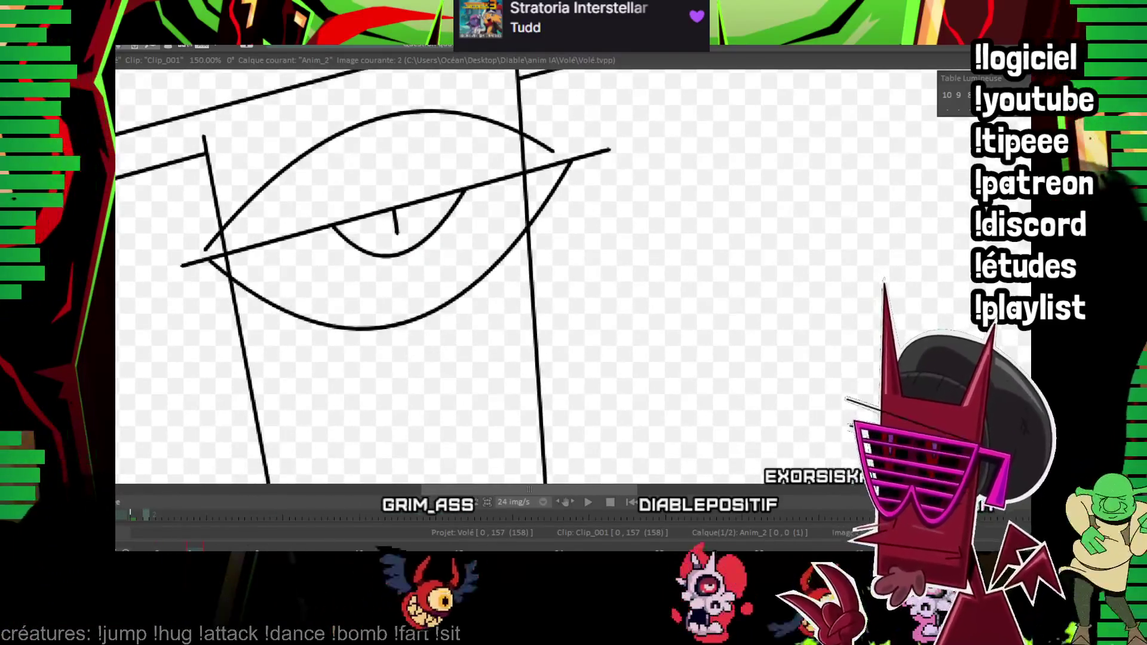
- Insert a new frame and ink the narrowed eyelid with its sagging under-curve, then advance
{"action": "key", "text": "Insert"}
{"action": "mouse_move", "coordinate": [190, 304]}
{"action": "left_mouse_down"}
{"action": "mouse_move", "coordinate": [604, 212]}
{"action": "mouse_move", "coordinate": [437, 202]}
{"action": "left_mouse_up"}
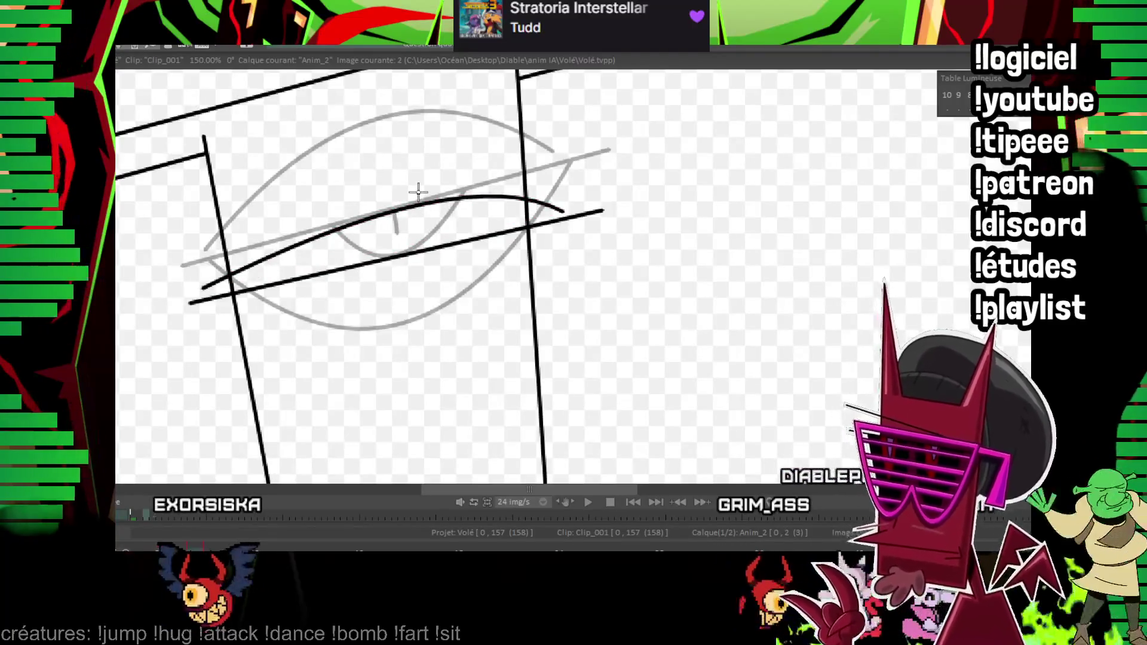
{"action": "left_click_drag", "start_coordinate": [192, 303], "coordinate": [592, 214]}
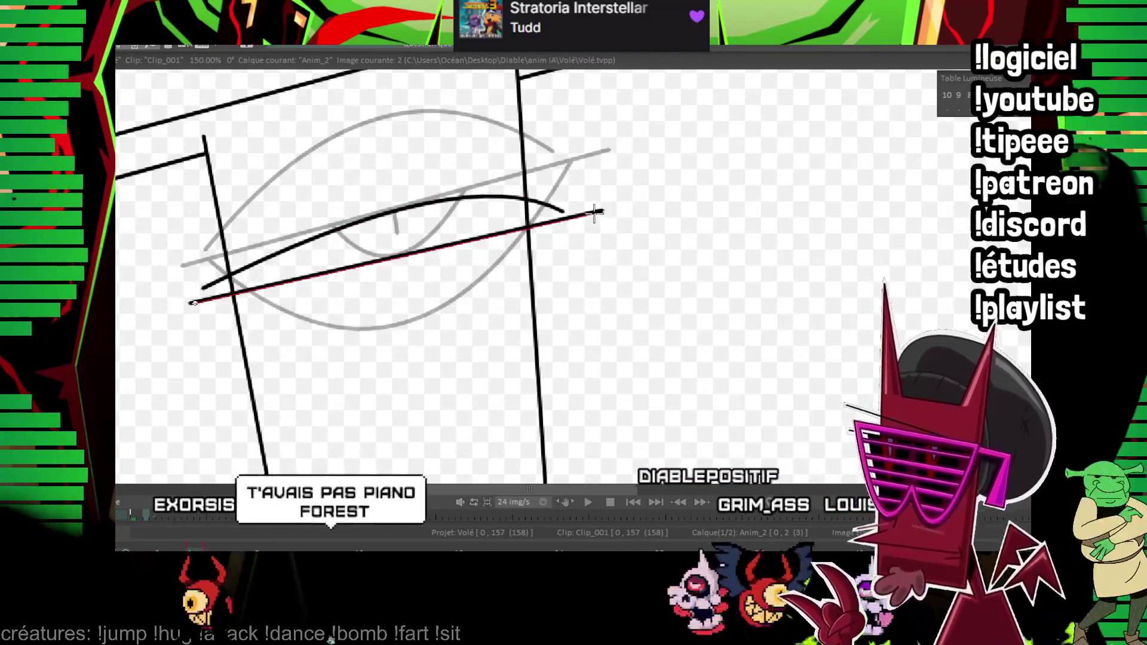
{"action": "left_click", "coordinate": [411, 316]}
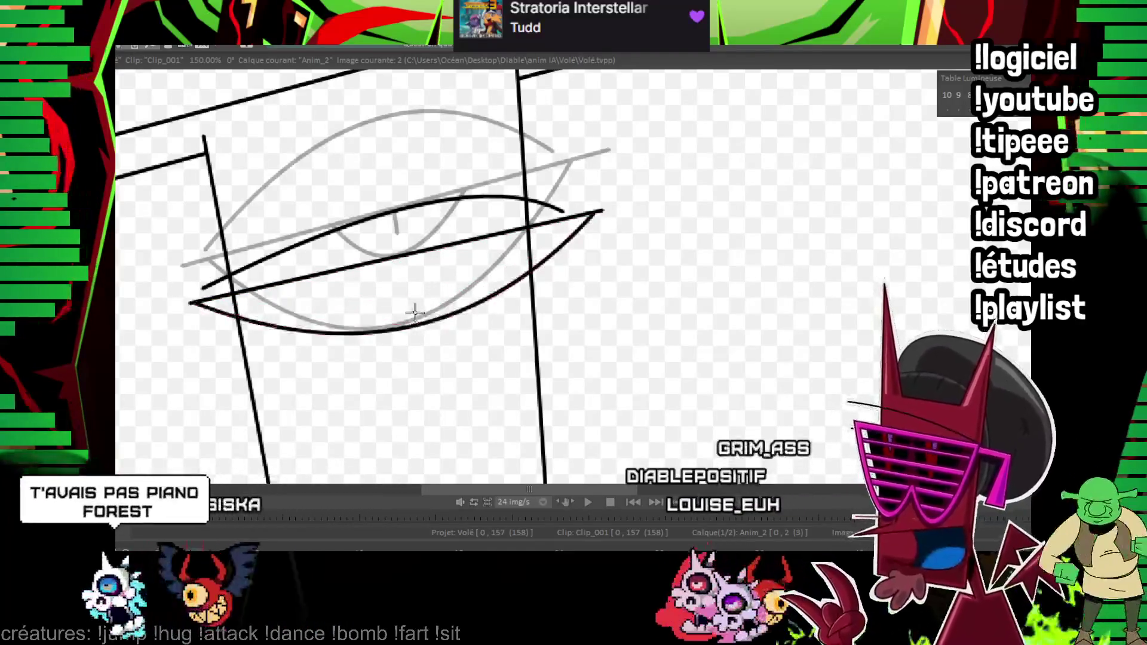
{"action": "key", "text": "Left"}
{"action": "key", "text": "Right"}
{"action": "left_click_drag", "start_coordinate": [342, 269], "coordinate": [476, 238]}
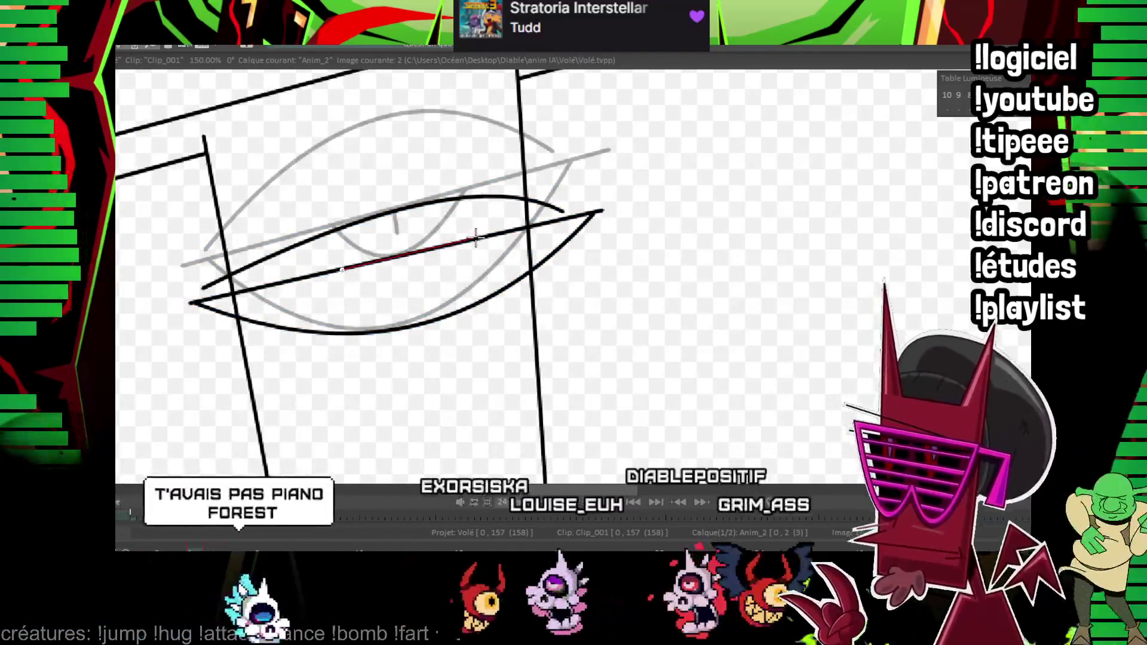
{"action": "left_click", "coordinate": [410, 271]}
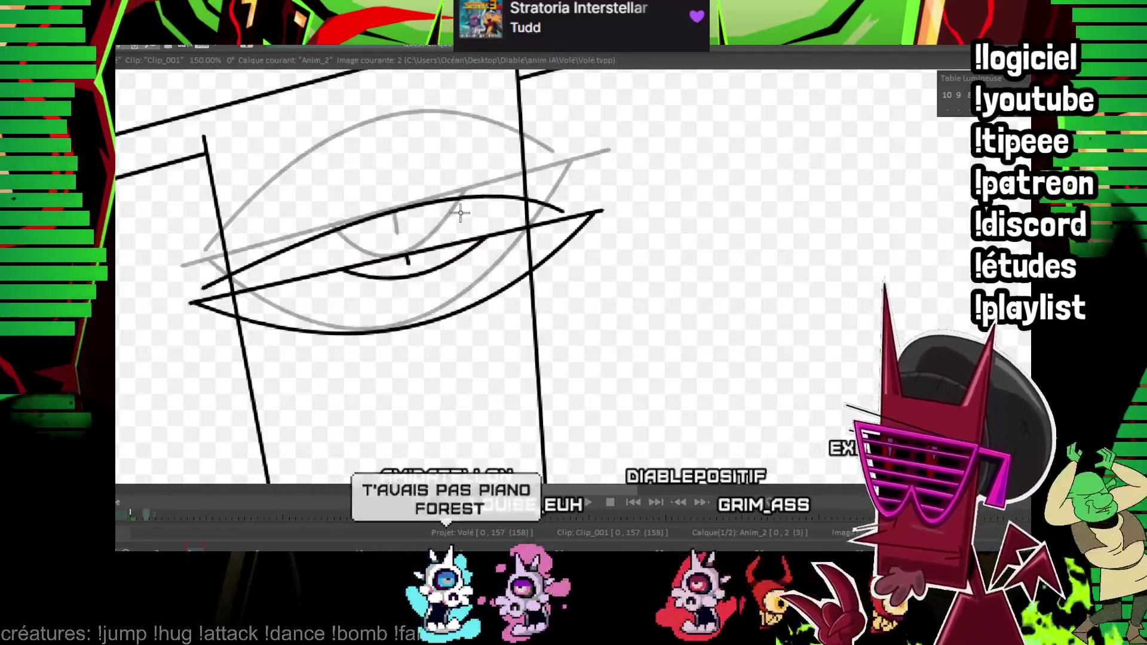
{"action": "key", "text": "Right"}
{"action": "key", "text": "Right"}
{"action": "scroll", "coordinate": [829, 162], "scroll_direction": "down", "scroll_amount": 2}
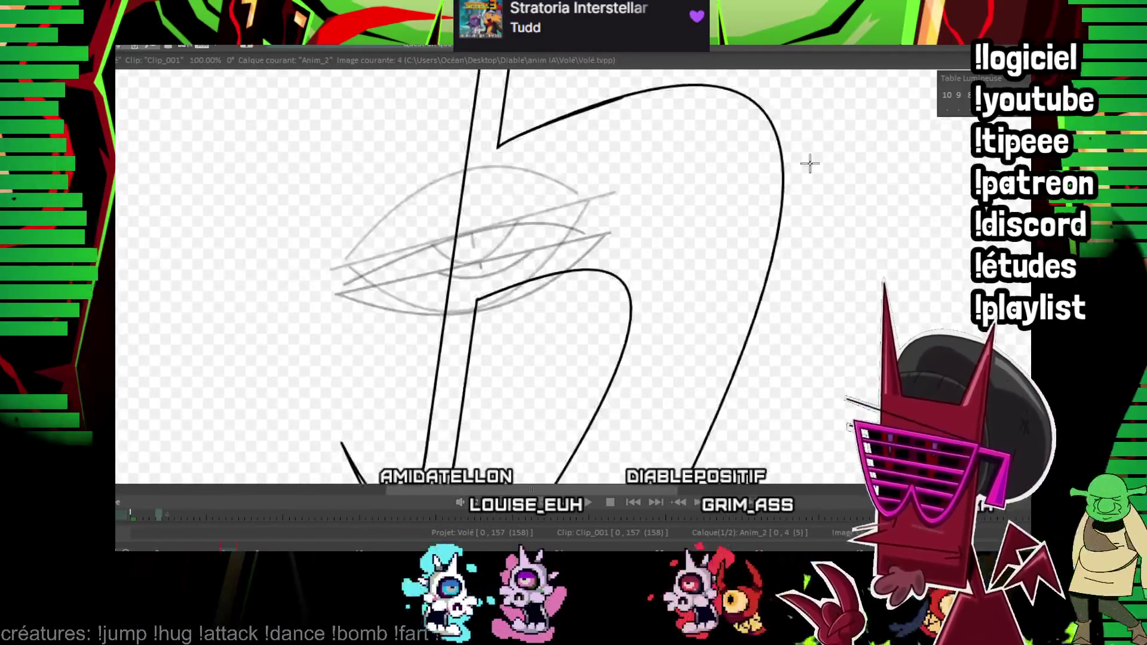
- Ink frame 4's eye with its lower, top and inner curves, then advance to frame 6
{"action": "left_click_drag", "start_coordinate": [570, 114], "coordinate": [485, 143]}
{"action": "left_click", "coordinate": [282, 338]}
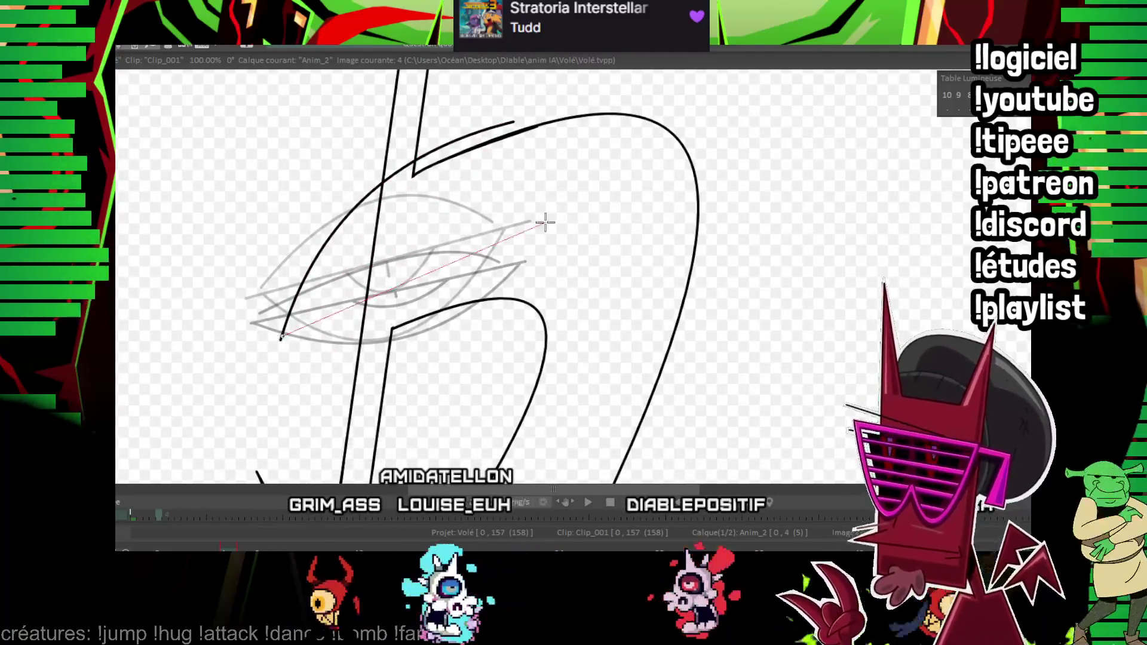
{"action": "left_click", "coordinate": [553, 260]}
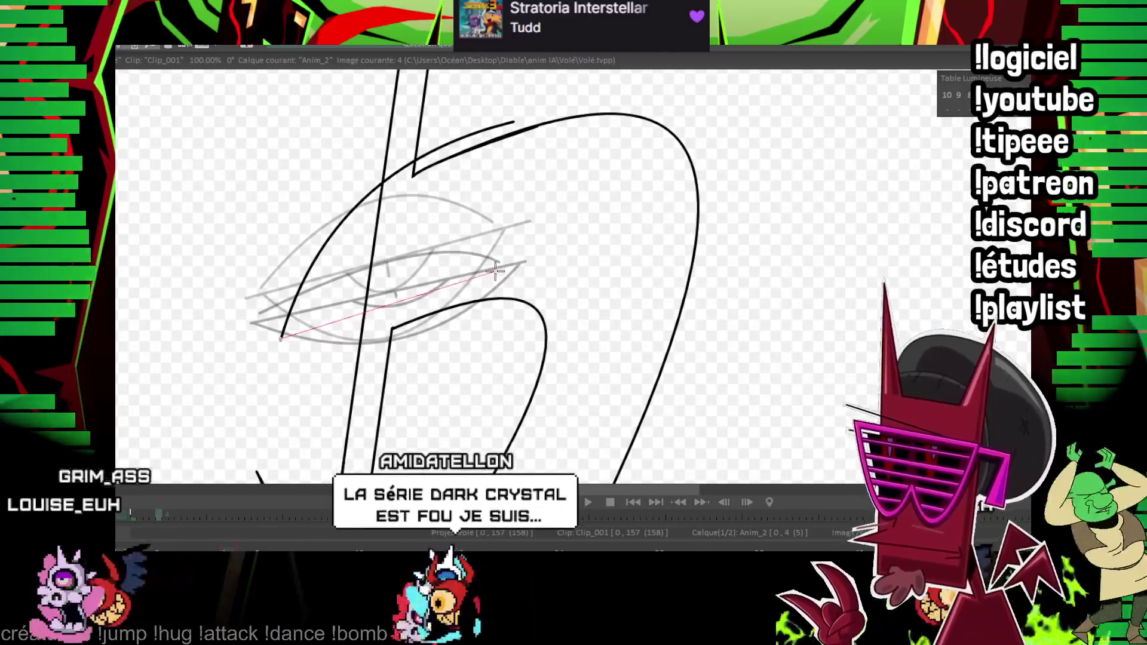
{"action": "left_click", "coordinate": [535, 247]}
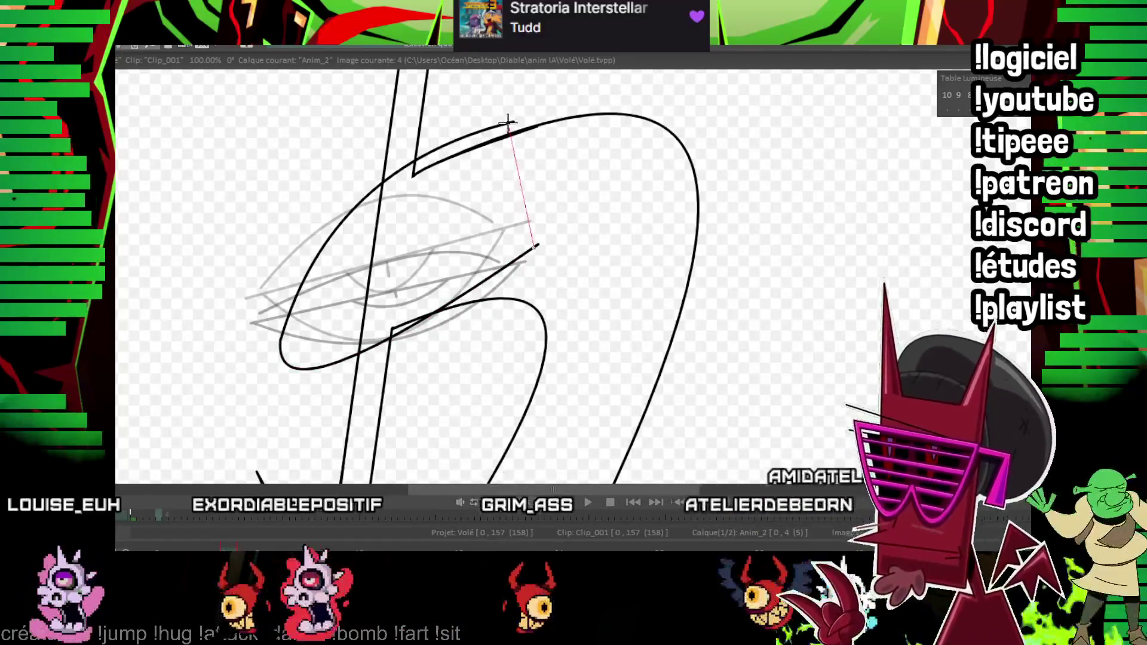
{"action": "left_click", "coordinate": [551, 137]}
{"action": "left_click", "coordinate": [498, 131]}
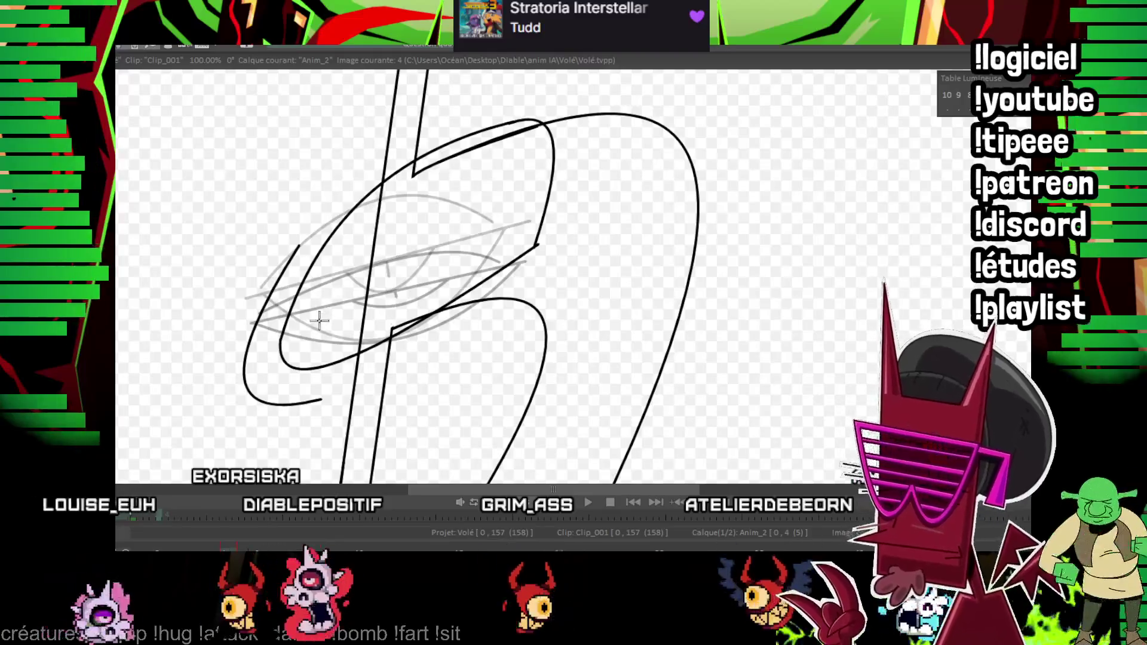
{"action": "left_click", "coordinate": [464, 200]}
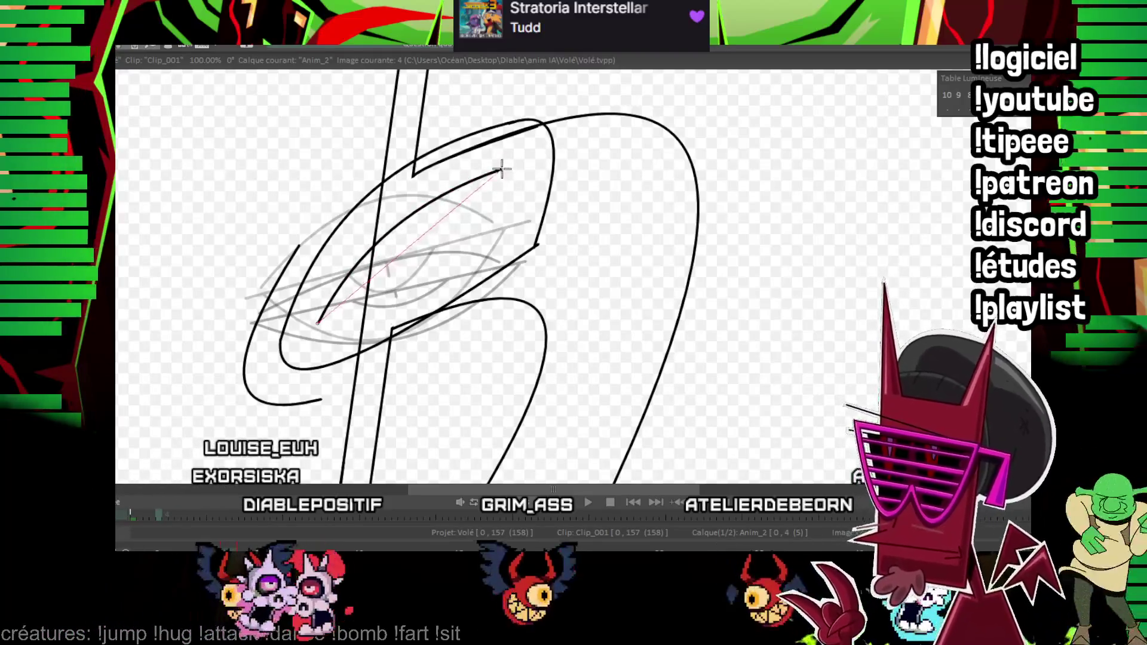
{"action": "key", "text": "Right"}
{"action": "key", "text": "Right"}
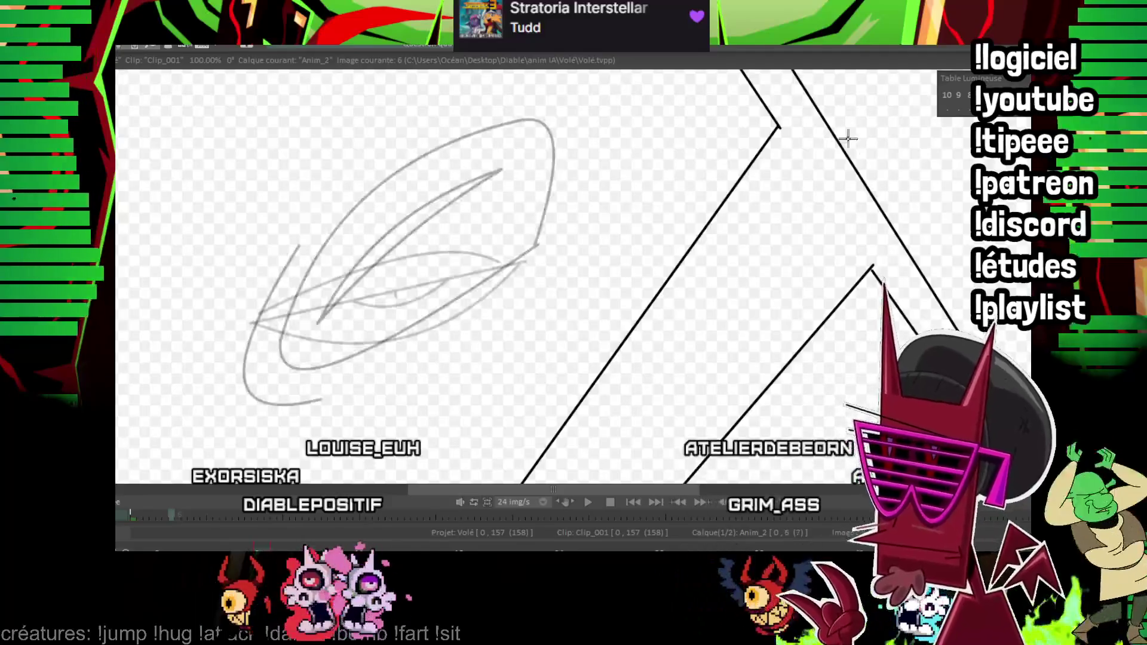
- Close frame 6's eye shape with a curved stroke, then step to frame 9
{"action": "mouse_move", "coordinate": [839, 166]}
{"action": "left_mouse_down"}
{"action": "mouse_move", "coordinate": [565, 150]}
{"action": "mouse_move", "coordinate": [670, 328]}
{"action": "left_mouse_up"}
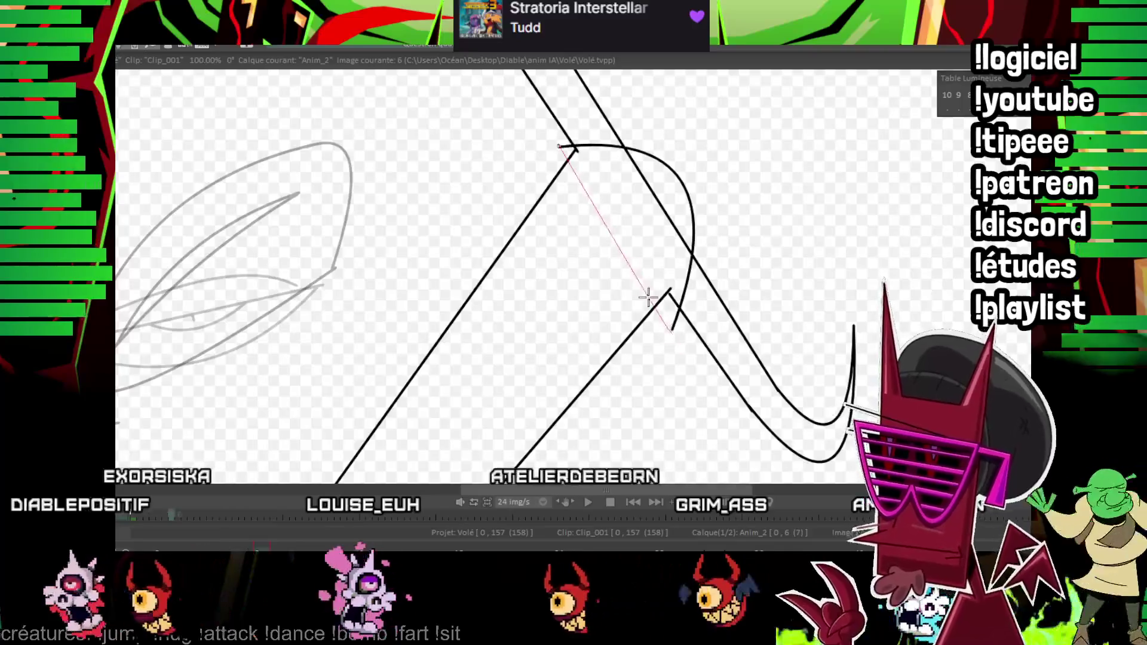
{"action": "left_click", "coordinate": [618, 240]}
{"action": "scroll", "coordinate": [888, 206], "scroll_direction": "up", "scroll_amount": 2}
{"action": "left_click_drag", "start_coordinate": [888, 205], "coordinate": [581, 250]}
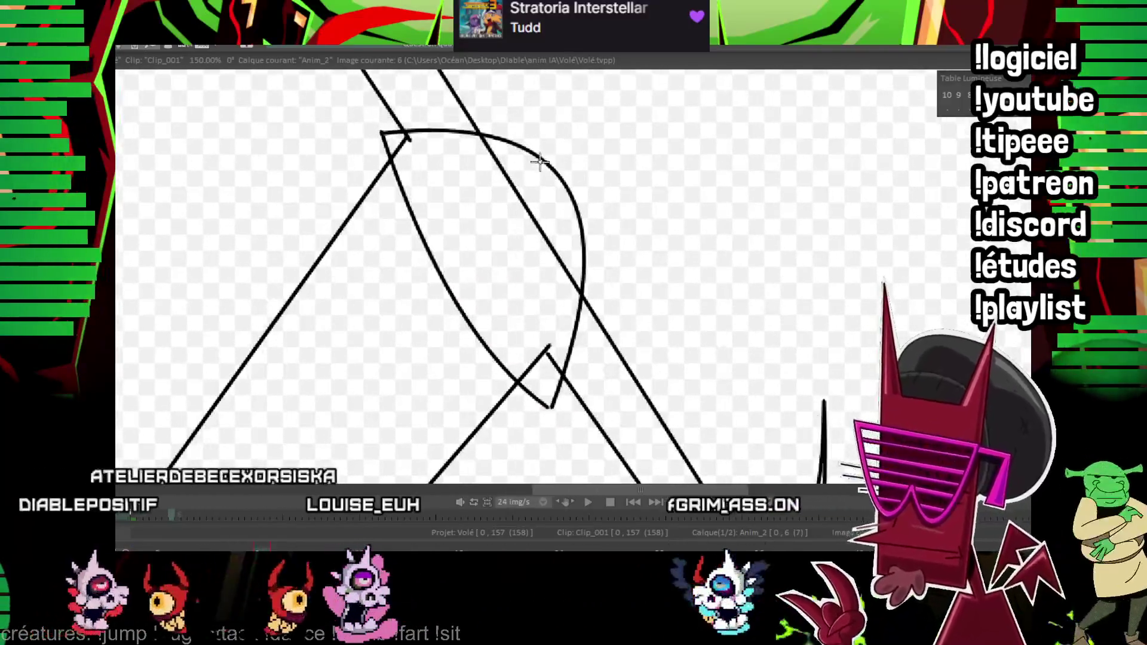
{"action": "mouse_move", "coordinate": [550, 212]}
{"action": "left_mouse_down"}
{"action": "mouse_move", "coordinate": [439, 248]}
{"action": "mouse_move", "coordinate": [430, 276]}
{"action": "left_mouse_up"}
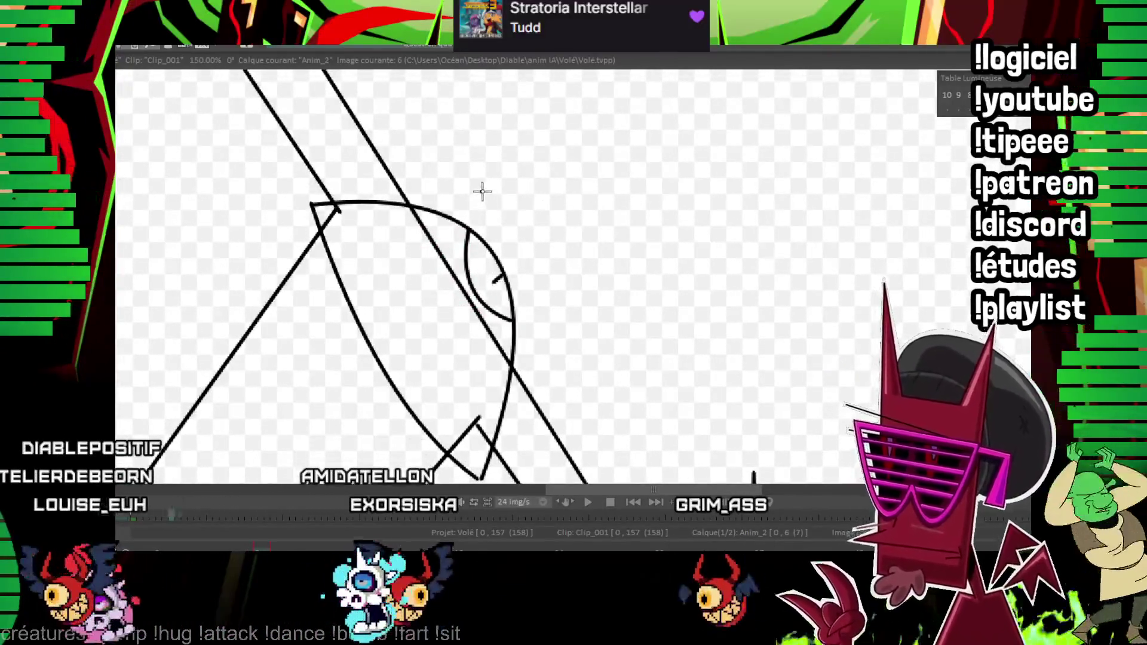
{"action": "key", "text": "Right"}
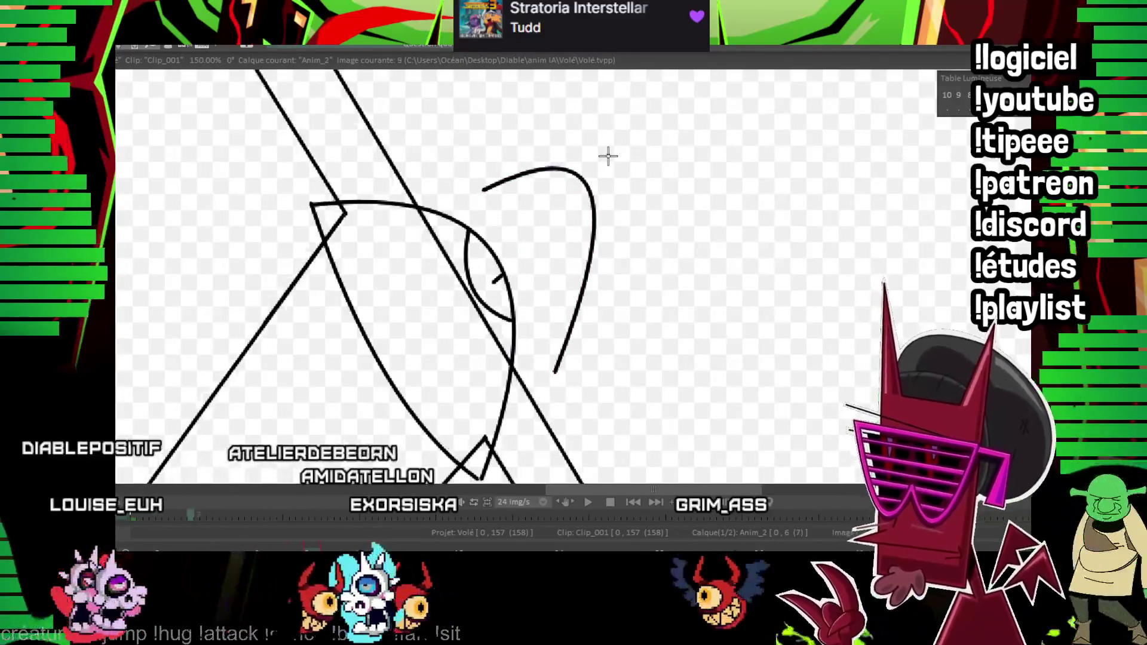
{"action": "key", "text": "Right"}
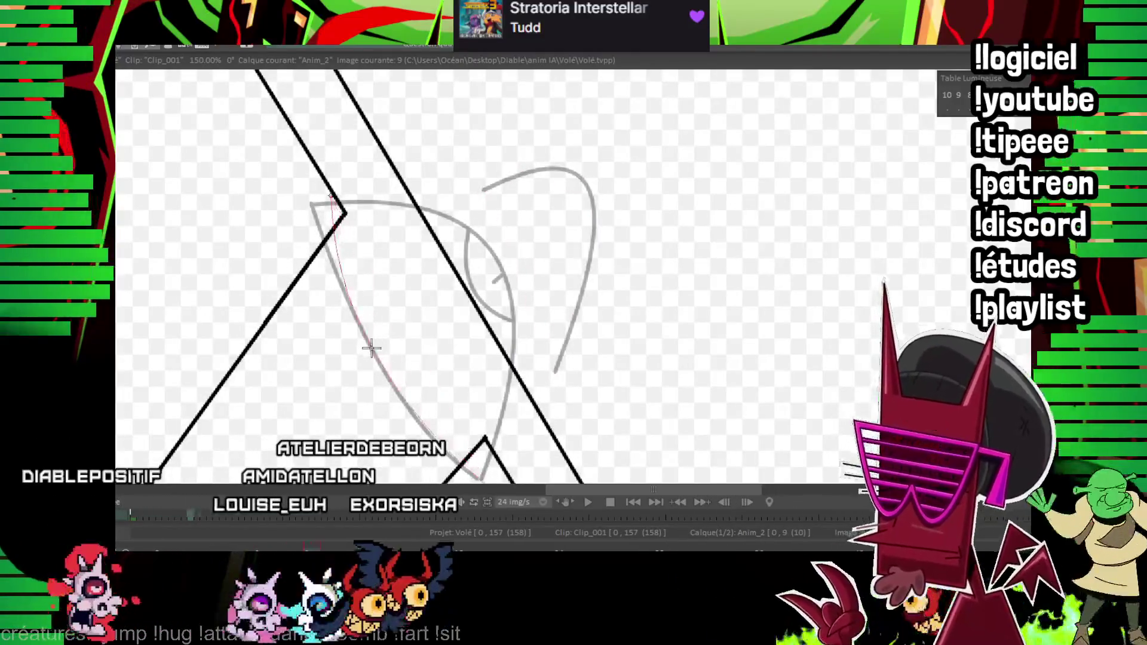
- Ink frame 9's eye curve, head outline, swoop and iris curve, then jump to frame 13
{"action": "left_click_drag", "start_coordinate": [371, 348], "coordinate": [337, 199]}
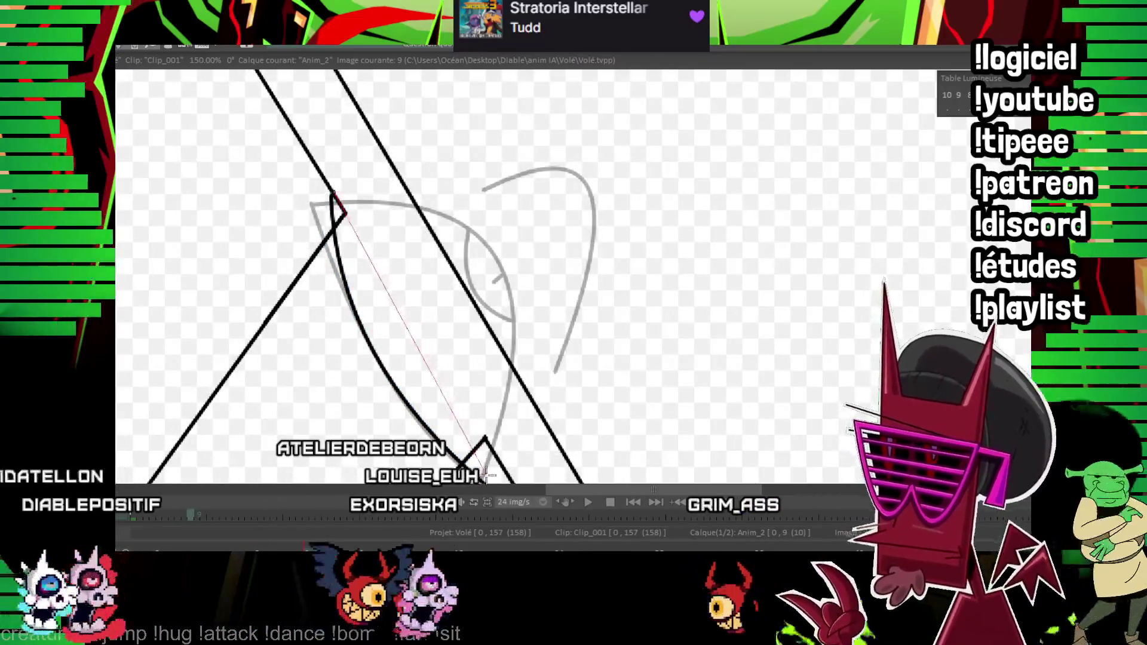
{"action": "scroll", "coordinate": [507, 253], "scroll_direction": "down", "scroll_amount": 2}
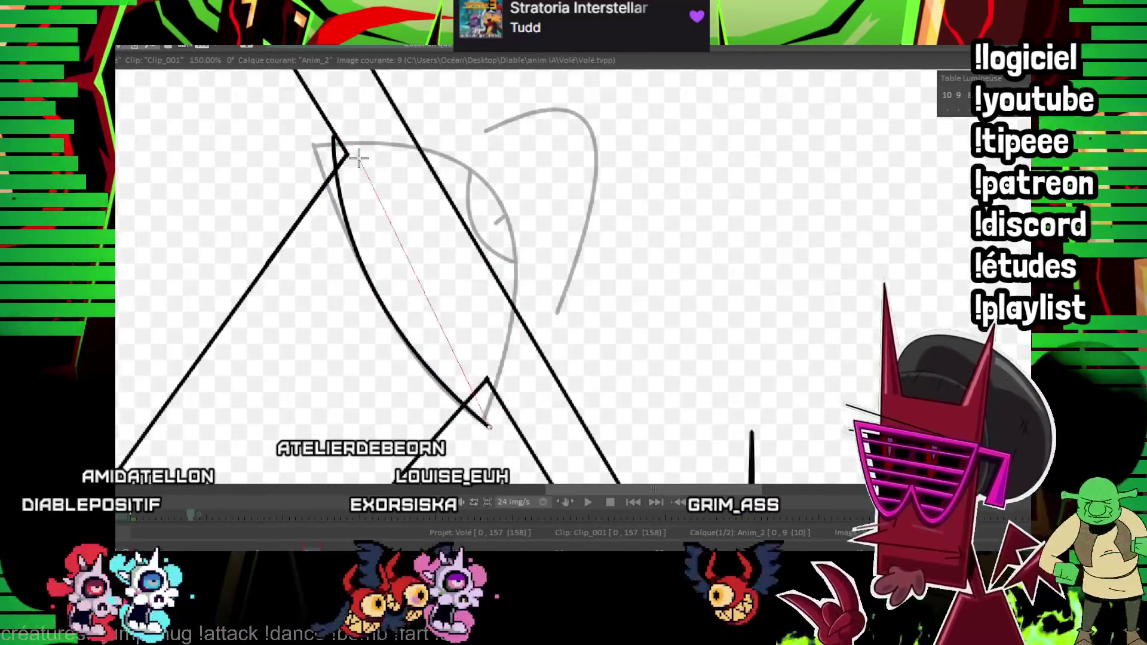
{"action": "left_click_drag", "start_coordinate": [509, 206], "coordinate": [597, 103]}
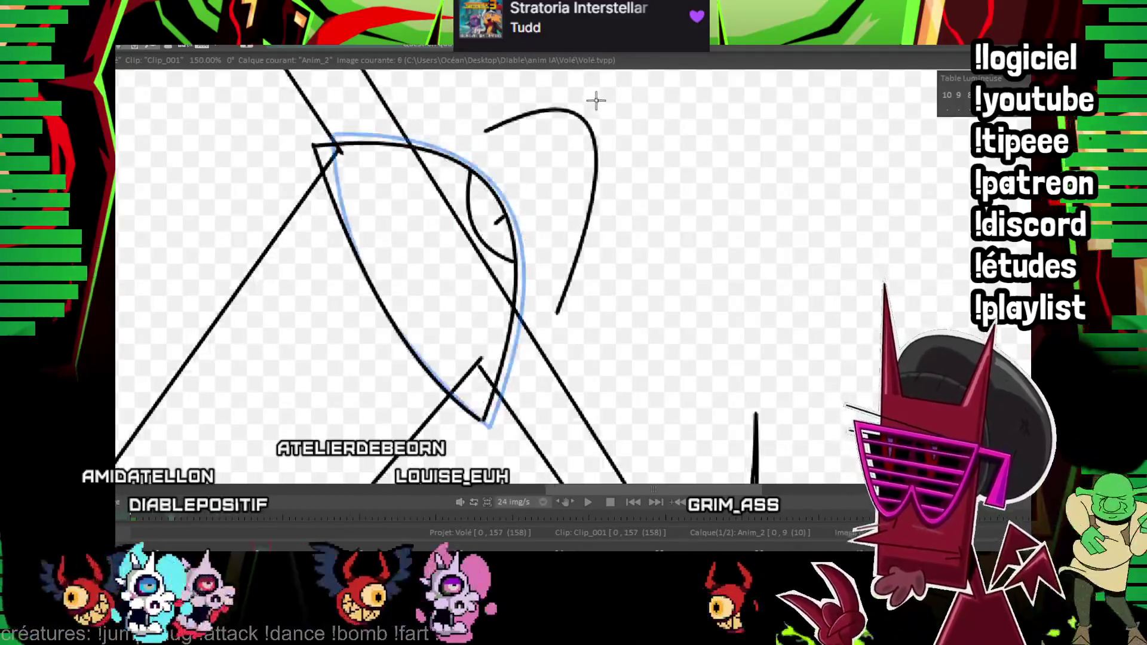
{"action": "left_click_drag", "start_coordinate": [500, 121], "coordinate": [561, 323]}
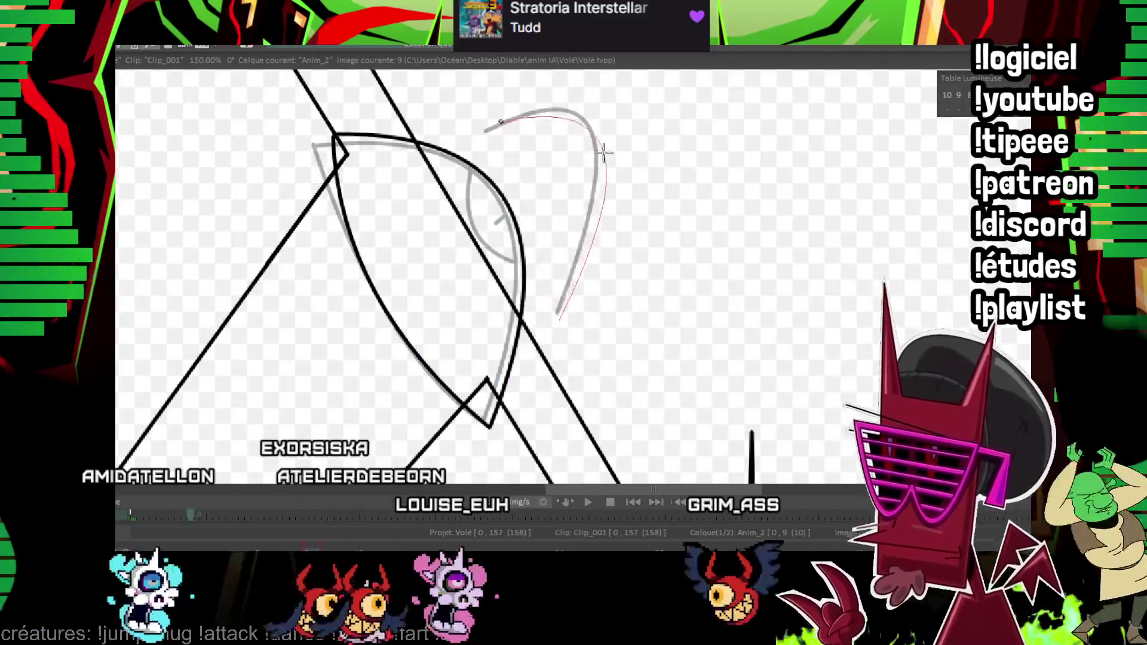
{"action": "left_click", "coordinate": [603, 146]}
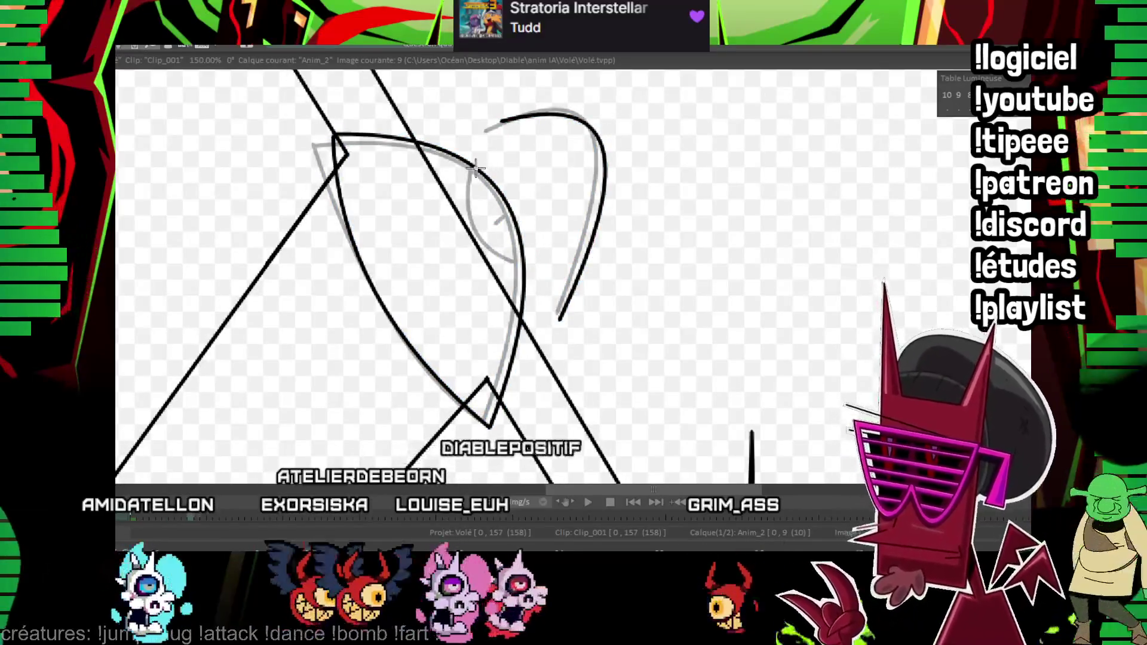
{"action": "left_click_drag", "start_coordinate": [499, 196], "coordinate": [521, 299]}
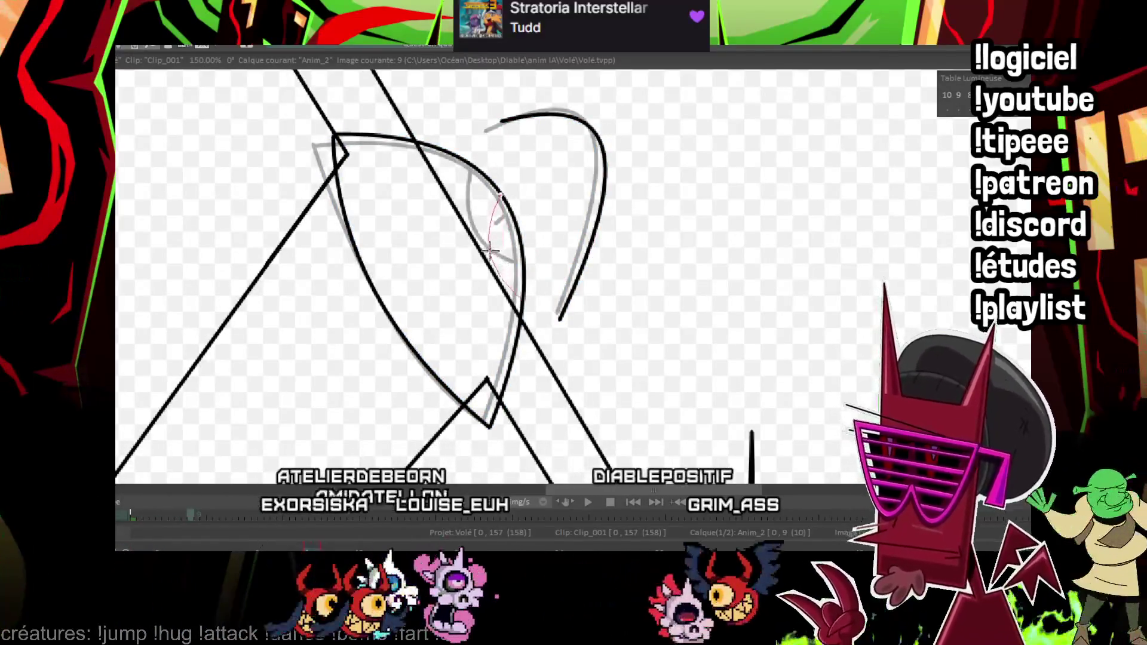
{"action": "left_click", "coordinate": [493, 251]}
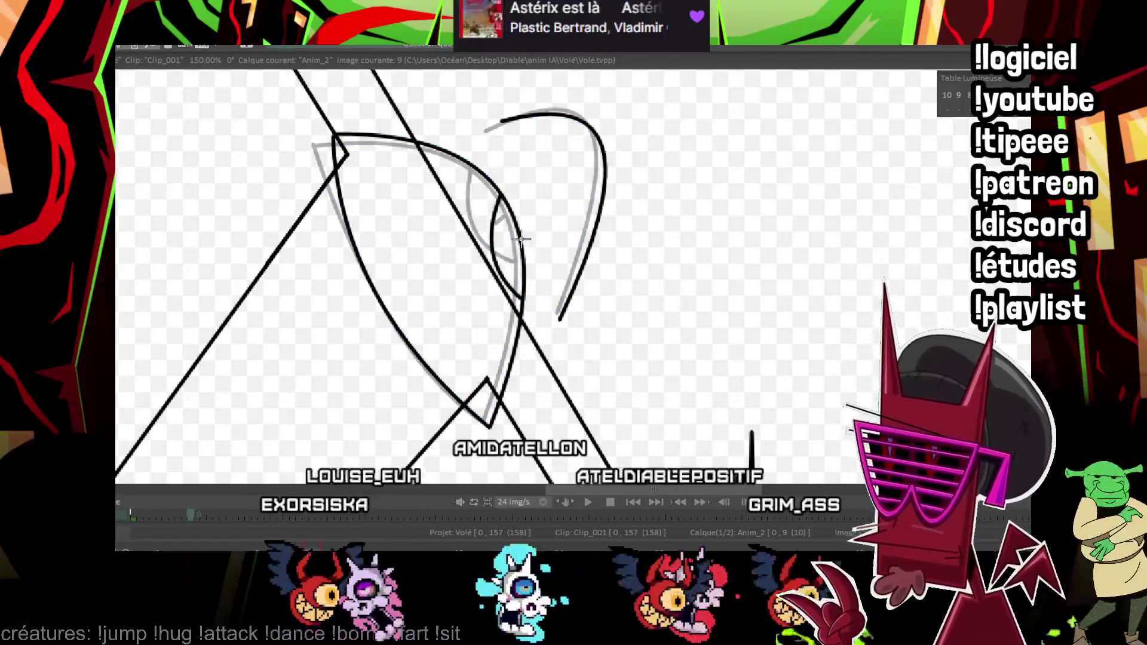
{"action": "key", "text": "Right"}
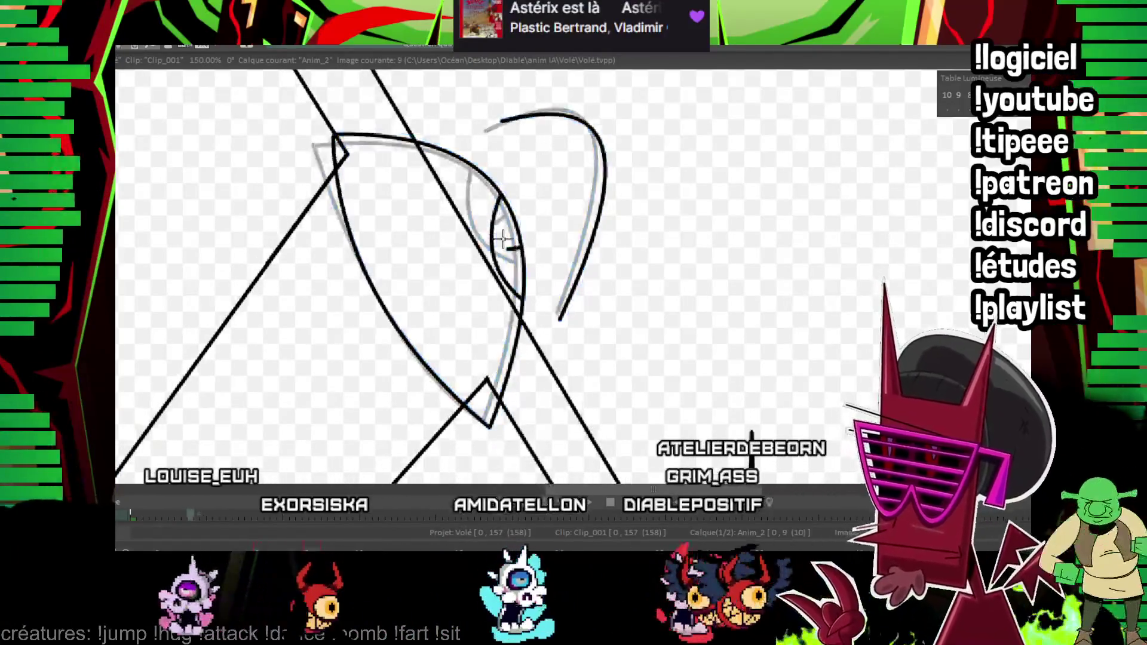
{"action": "key", "text": "Right"}
{"action": "key", "text": "Right"}
{"action": "key", "text": "Right"}
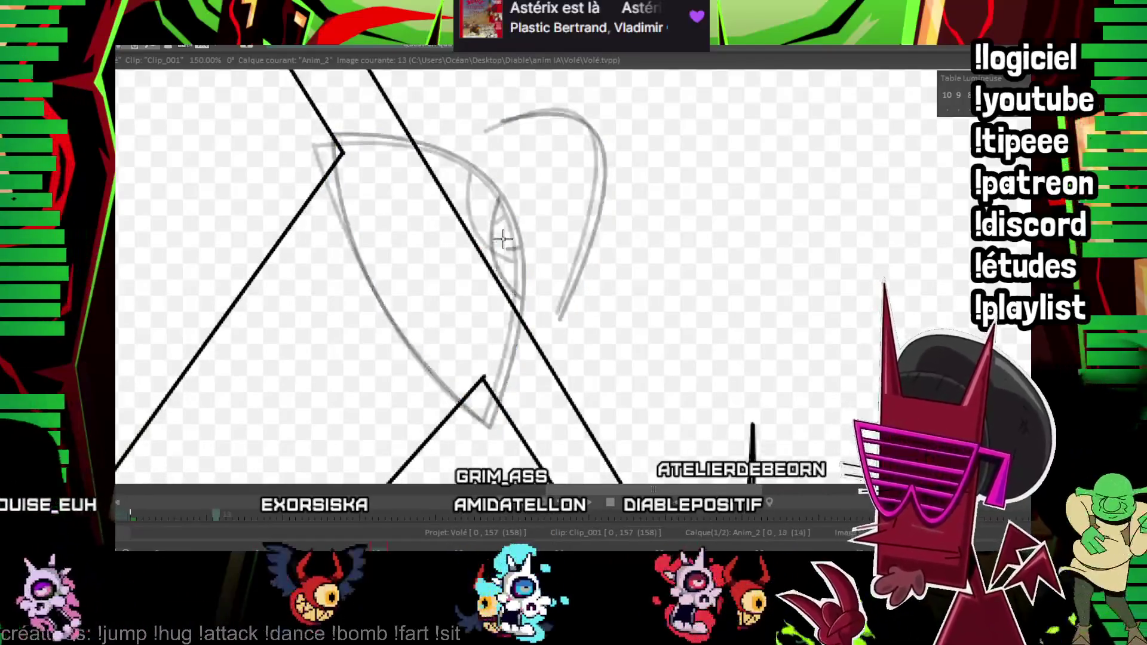
- Check frame 9 for reference, then ink frame 13's eye left curve and top arc
{"action": "key", "text": "Left"}
{"action": "key", "text": "Left"}
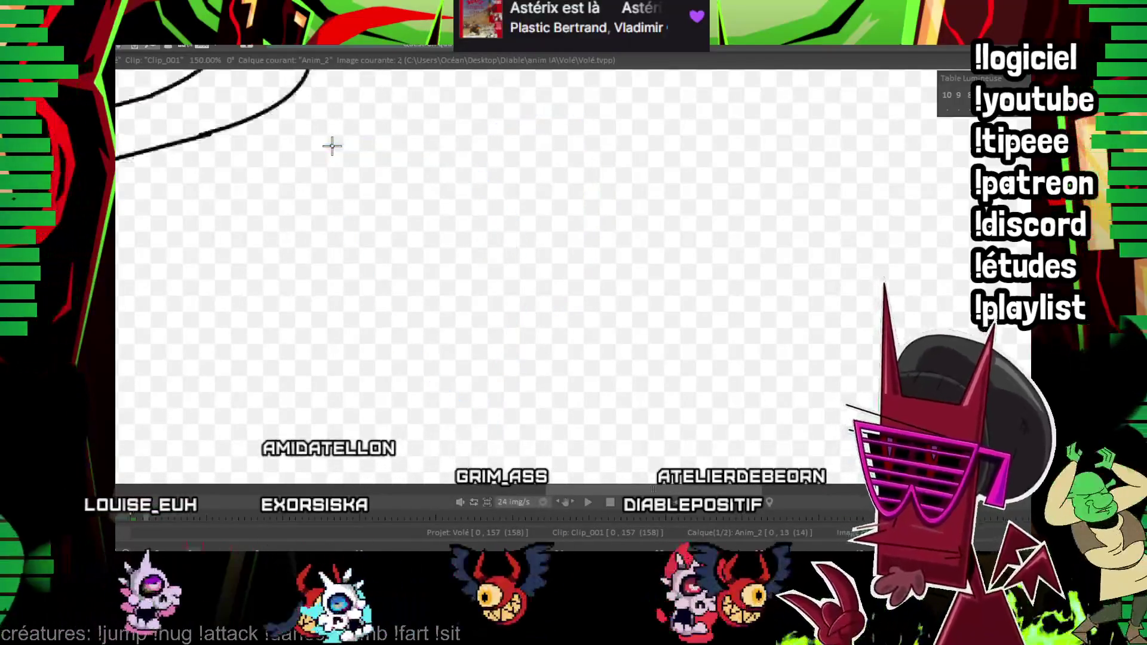
{"action": "key", "text": "Left"}
{"action": "key", "text": "Left"}
{"action": "key", "text": "Right"}
{"action": "key", "text": "Right"}
{"action": "key", "text": "Right"}
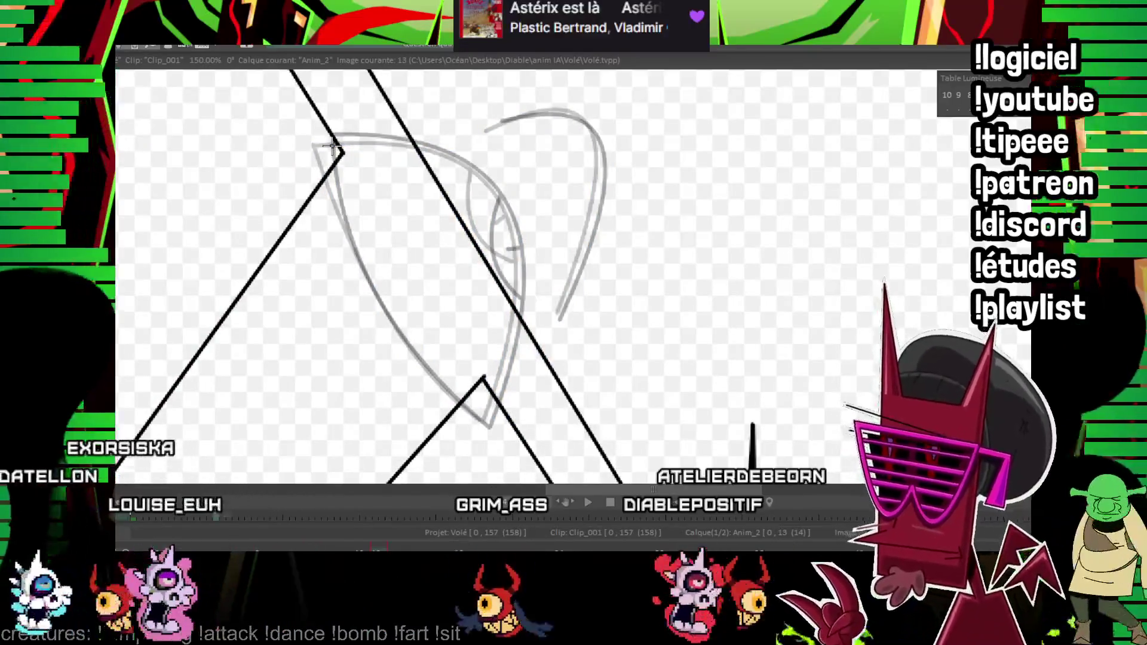
{"action": "left_click_drag", "start_coordinate": [338, 149], "coordinate": [478, 418]}
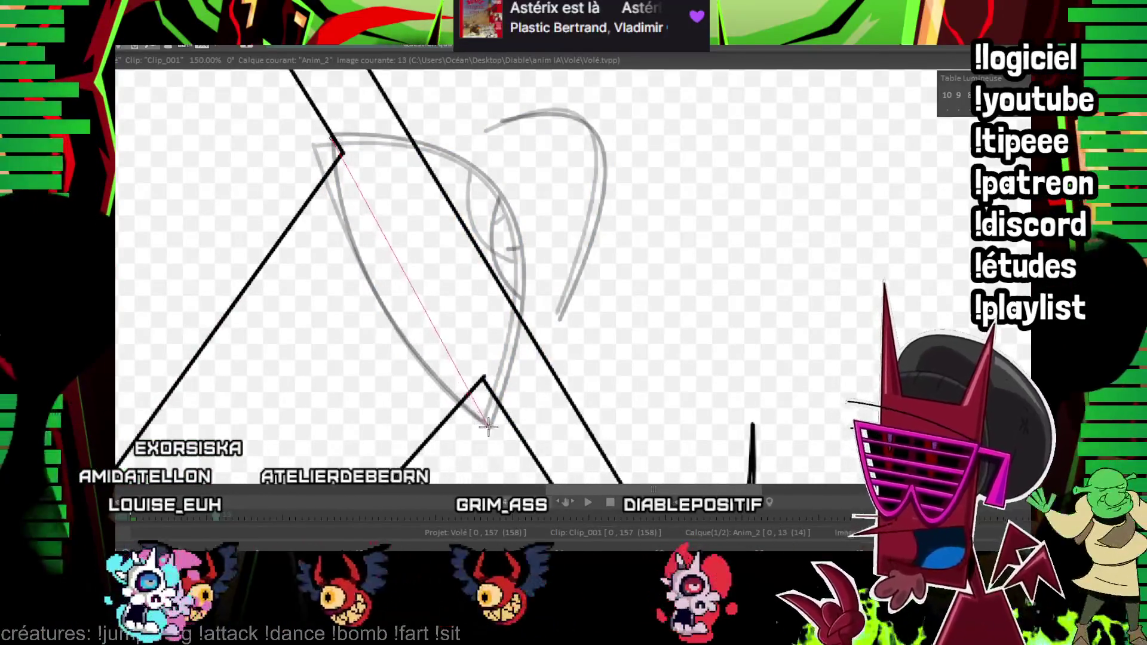
{"action": "left_click", "coordinate": [376, 281]}
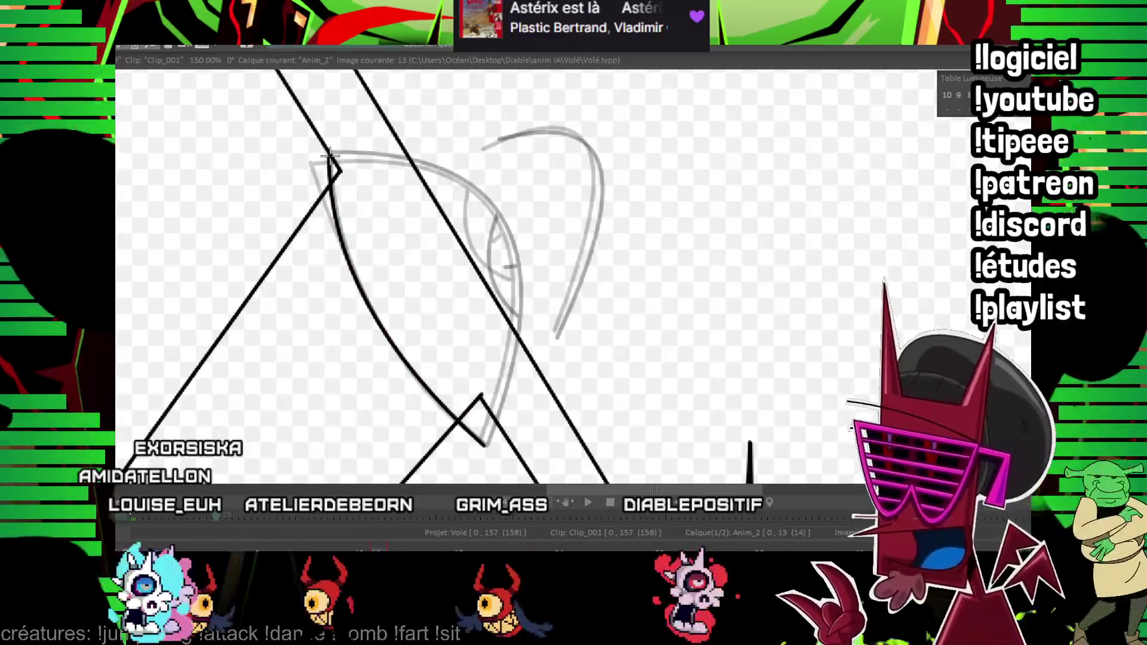
{"action": "left_click", "coordinate": [522, 175]}
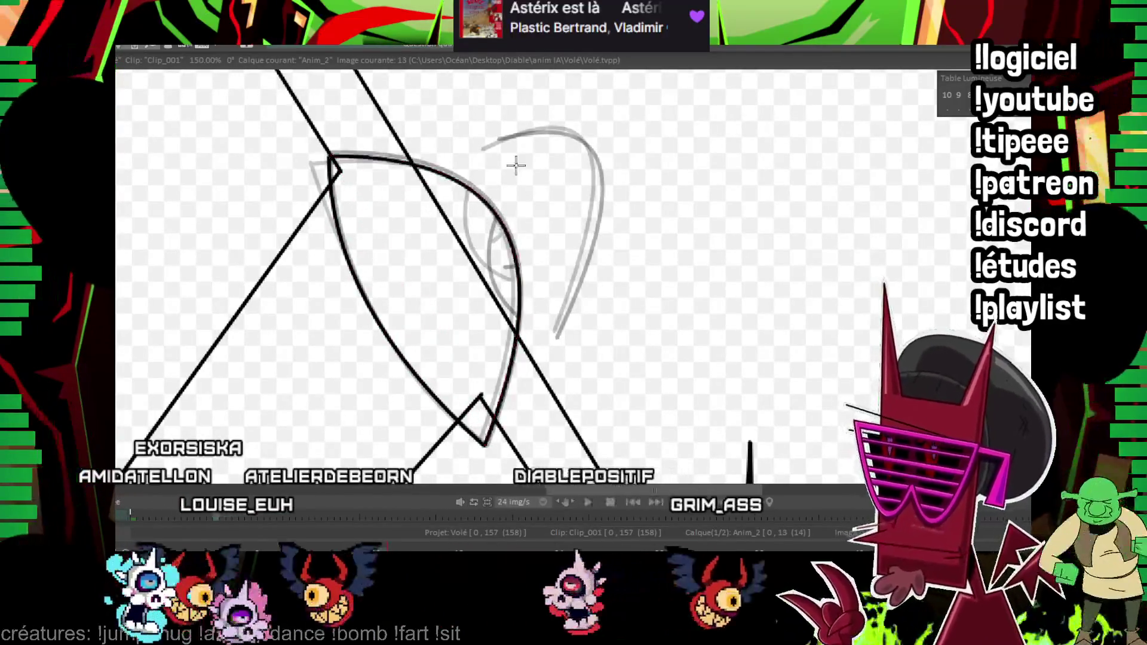
- Ink the swoop curve, redoing it after an undo, then ink the iris arc on frame 16
{"action": "left_click_drag", "start_coordinate": [496, 136], "coordinate": [558, 333]}
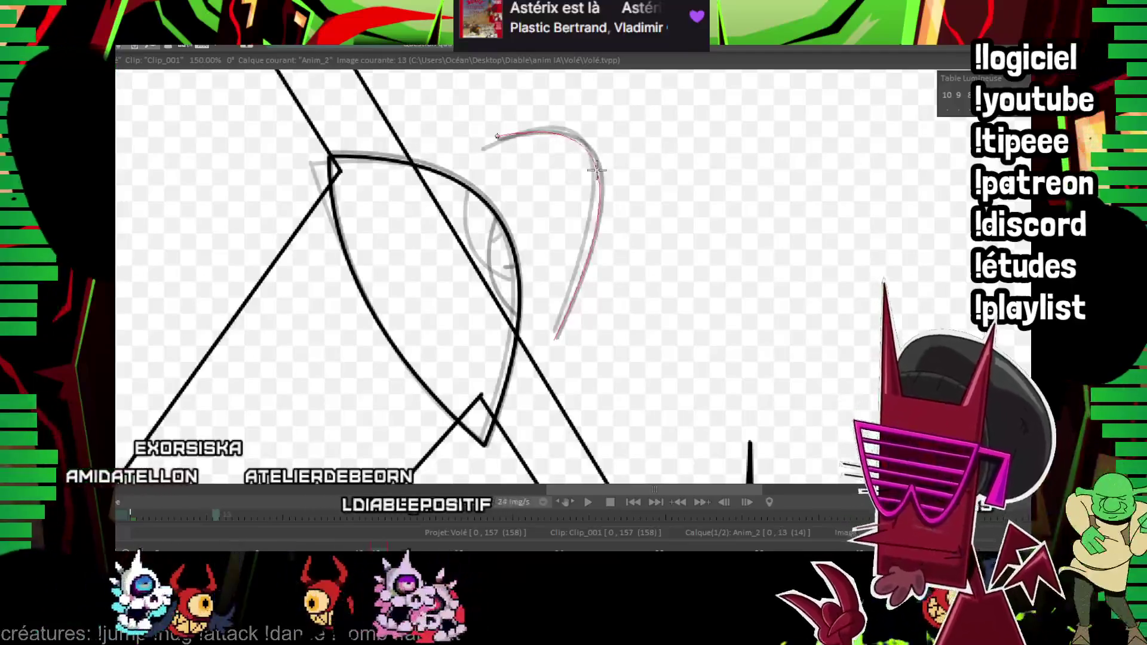
{"action": "left_click", "coordinate": [598, 171]}
{"action": "key", "text": "ctrl+z"}
{"action": "left_click_drag", "start_coordinate": [497, 136], "coordinate": [556, 335]}
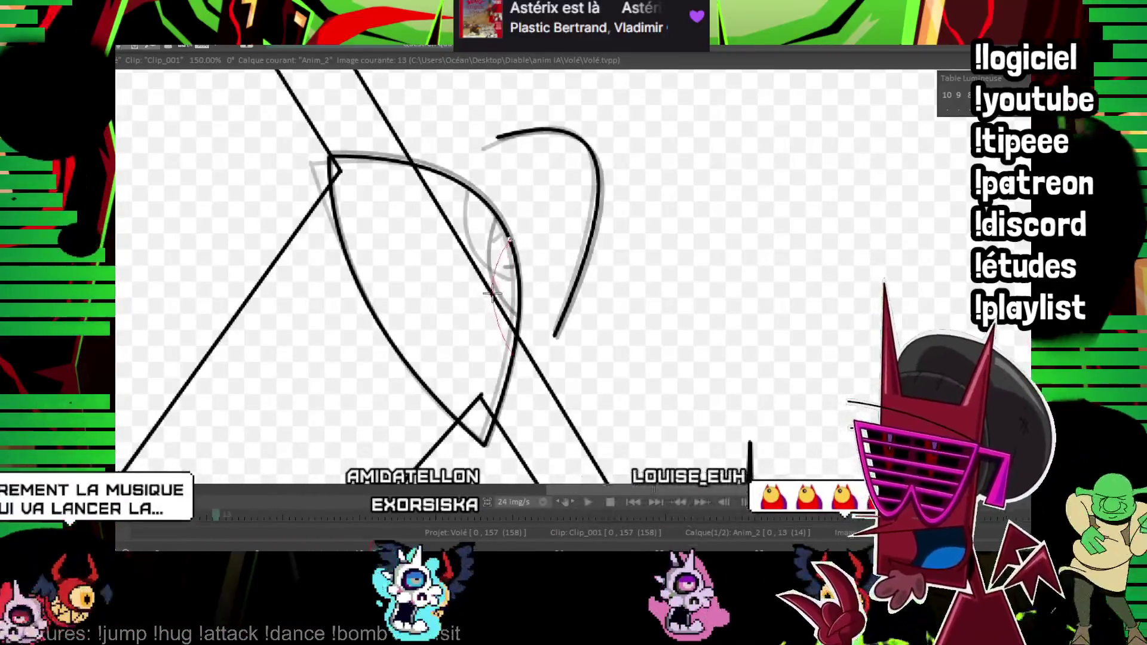
{"action": "key", "text": "Left"}
{"action": "key", "text": "Right"}
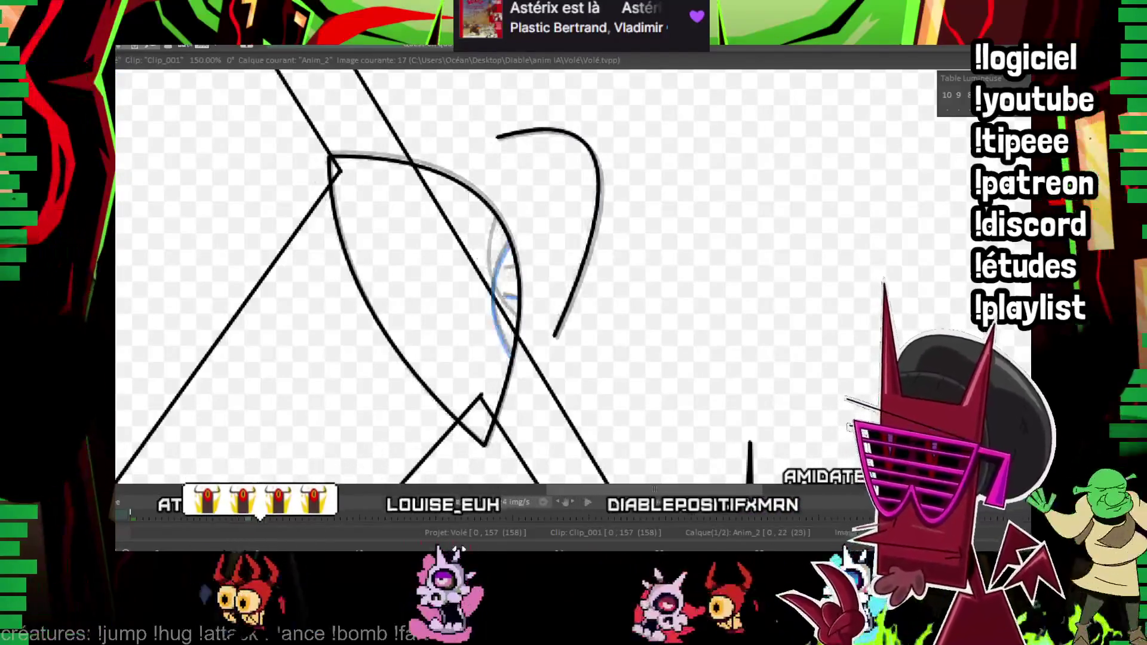
{"action": "key", "text": "Left"}
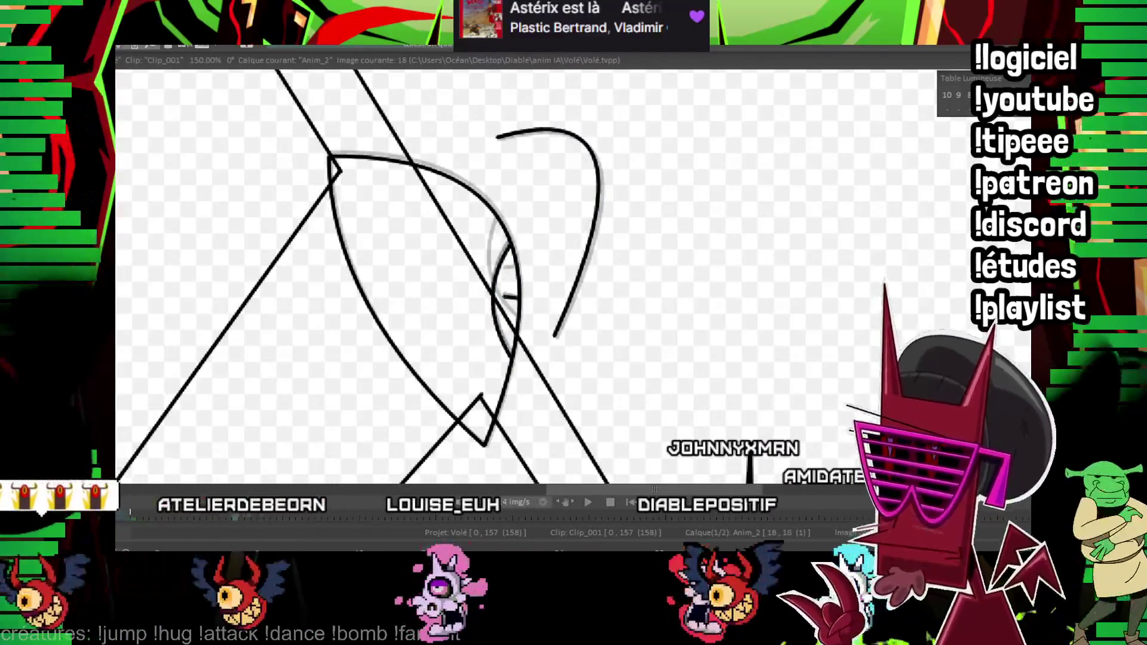
{"action": "scroll", "coordinate": [470, 232], "scroll_direction": "up", "scroll_amount": 2}
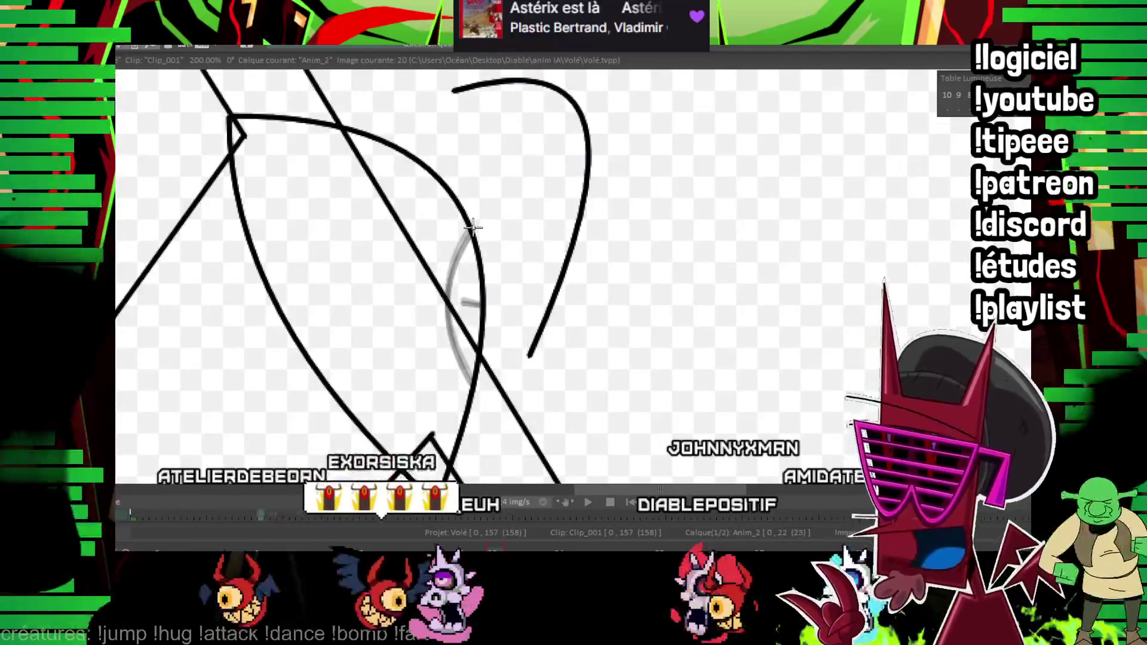
{"action": "mouse_move", "coordinate": [470, 231]}
{"action": "left_mouse_down"}
{"action": "mouse_move", "coordinate": [457, 336]}
{"action": "mouse_move", "coordinate": [465, 296]}
{"action": "left_mouse_up"}
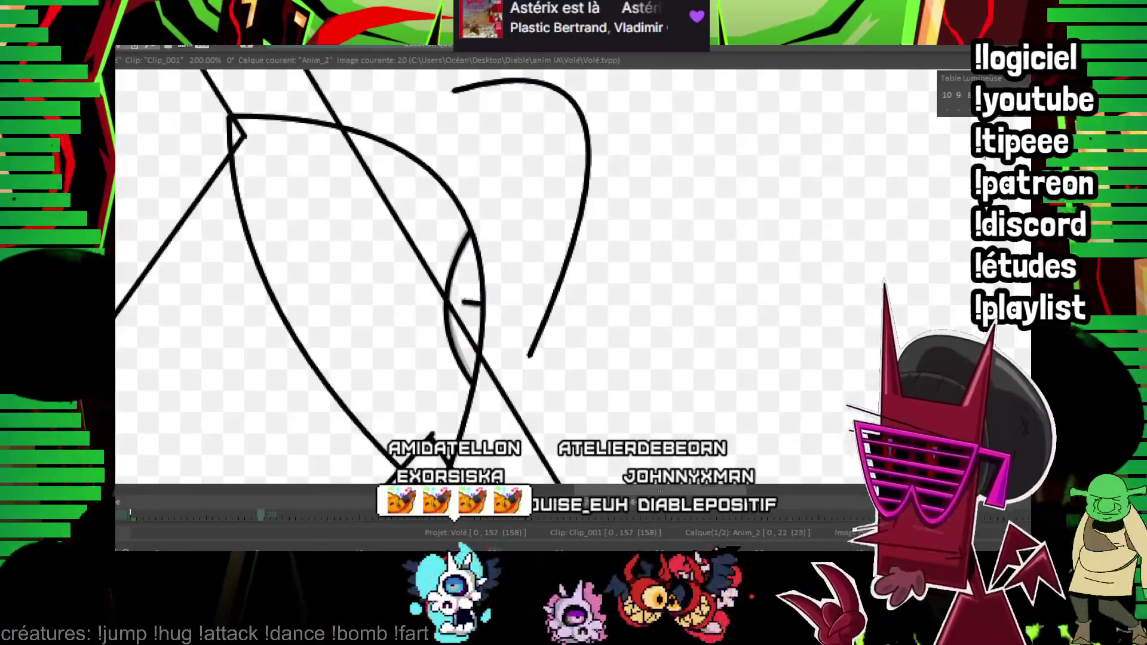
{"action": "scroll", "coordinate": [507, 297], "scroll_direction": "down", "scroll_amount": 1}
{"action": "scroll", "coordinate": [507, 296], "scroll_direction": "down", "scroll_amount": 1}
{"action": "scroll", "coordinate": [550, 244], "scroll_direction": "down", "scroll_amount": 1}
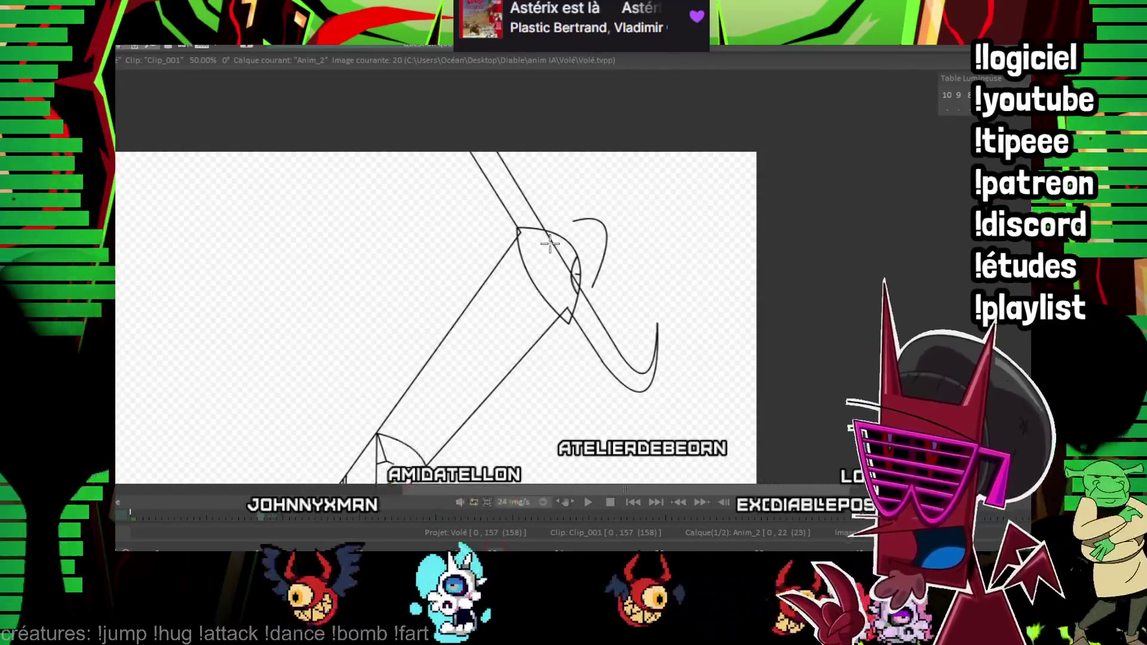
- Recentre the zoomed-out drawing, scrub through the frames and go back to frame 31
{"action": "left_click_drag", "start_coordinate": [549, 244], "coordinate": [508, 223]}
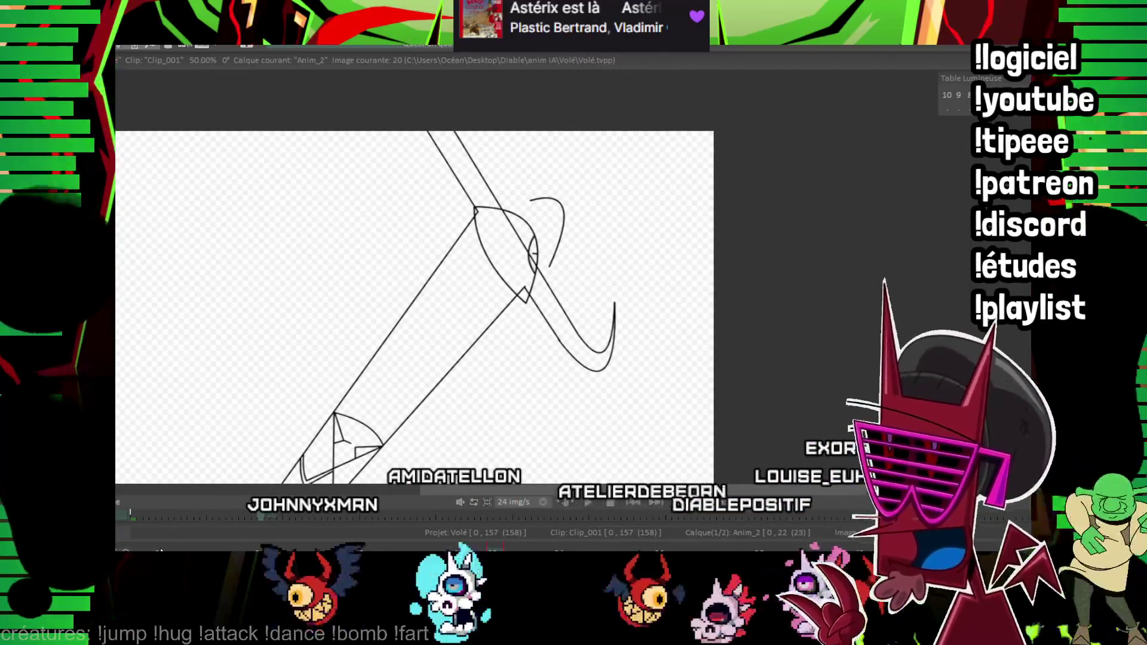
{"action": "left_click_drag", "start_coordinate": [497, 252], "coordinate": [452, 266]}
{"action": "mouse_move", "coordinate": [353, 516]}
{"action": "left_mouse_down"}
{"action": "mouse_move", "coordinate": [395, 539]}
{"action": "mouse_move", "coordinate": [738, 538]}
{"action": "left_mouse_up"}
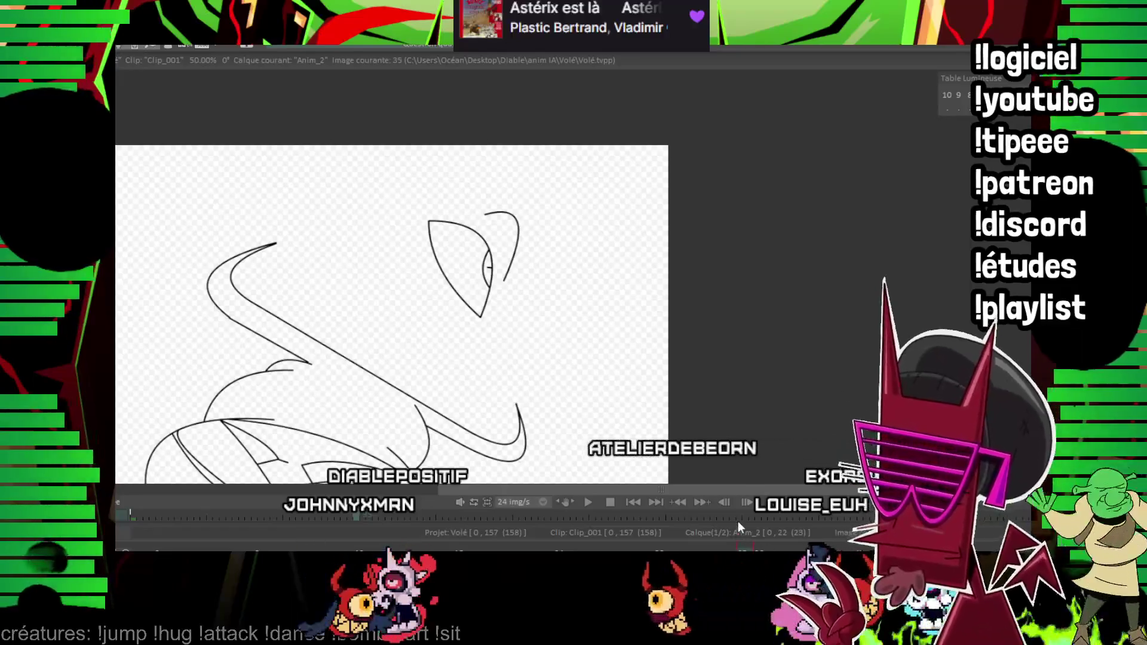
{"action": "key", "text": "Left"}
{"action": "key", "text": "Left"}
{"action": "key", "text": "Left"}
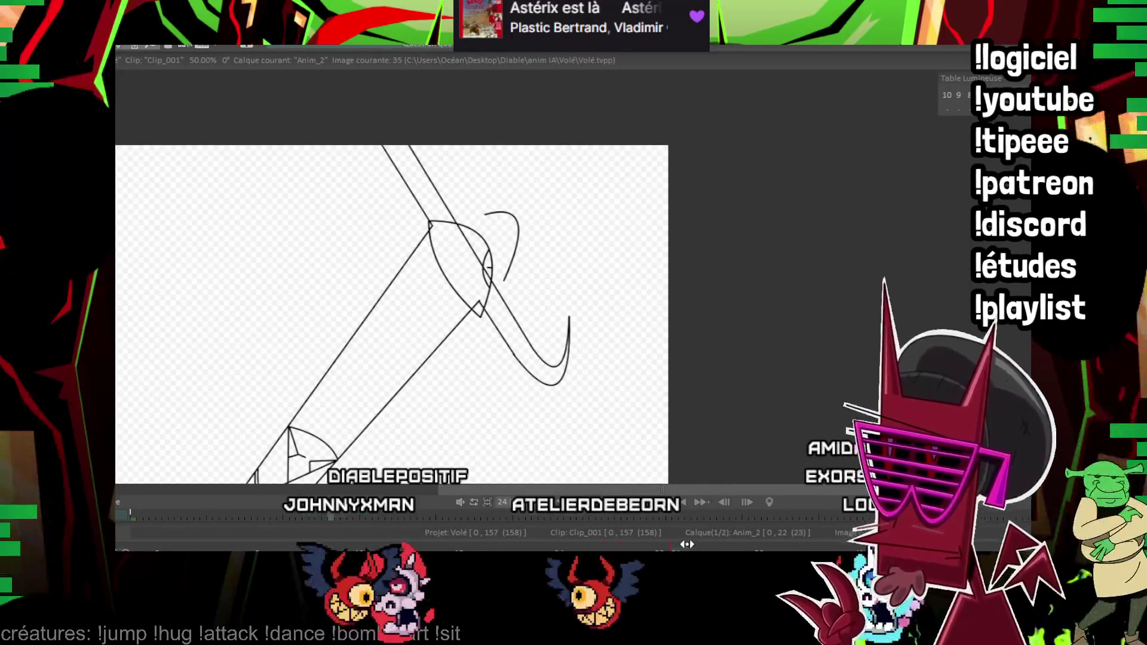
{"action": "scroll", "coordinate": [556, 206], "scroll_direction": "up", "scroll_amount": 1}
{"action": "scroll", "coordinate": [301, 231], "scroll_direction": "up", "scroll_amount": 1}
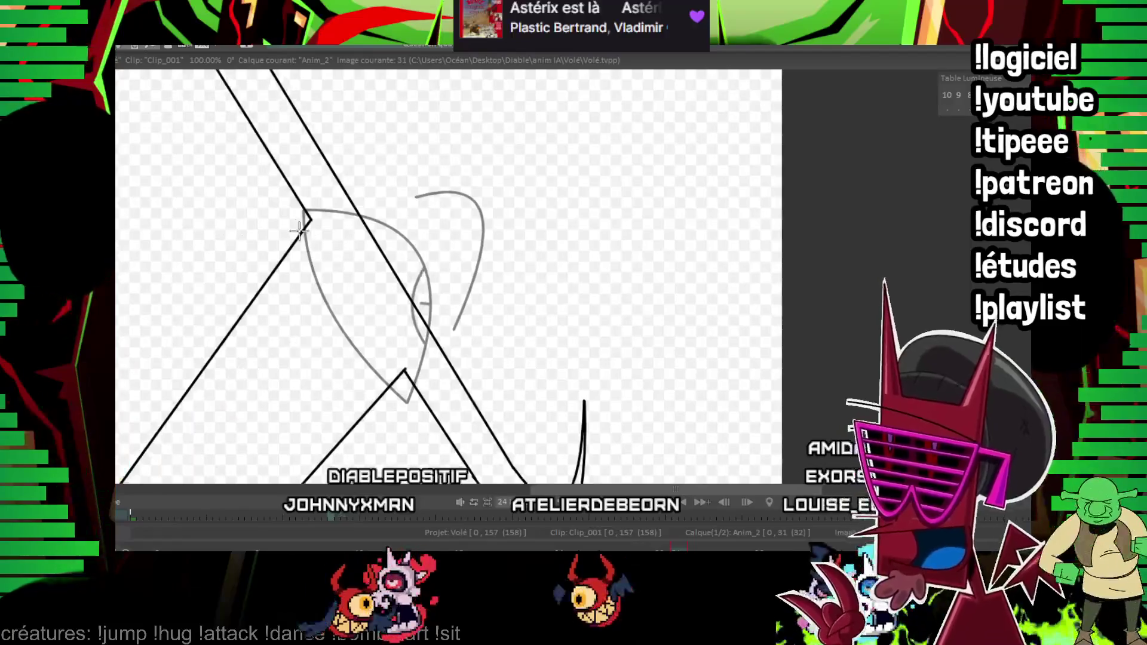
- Ink the left side of the almond eye outline on frame 31, flipping frames to check it
{"action": "left_click_drag", "start_coordinate": [287, 221], "coordinate": [406, 397]}
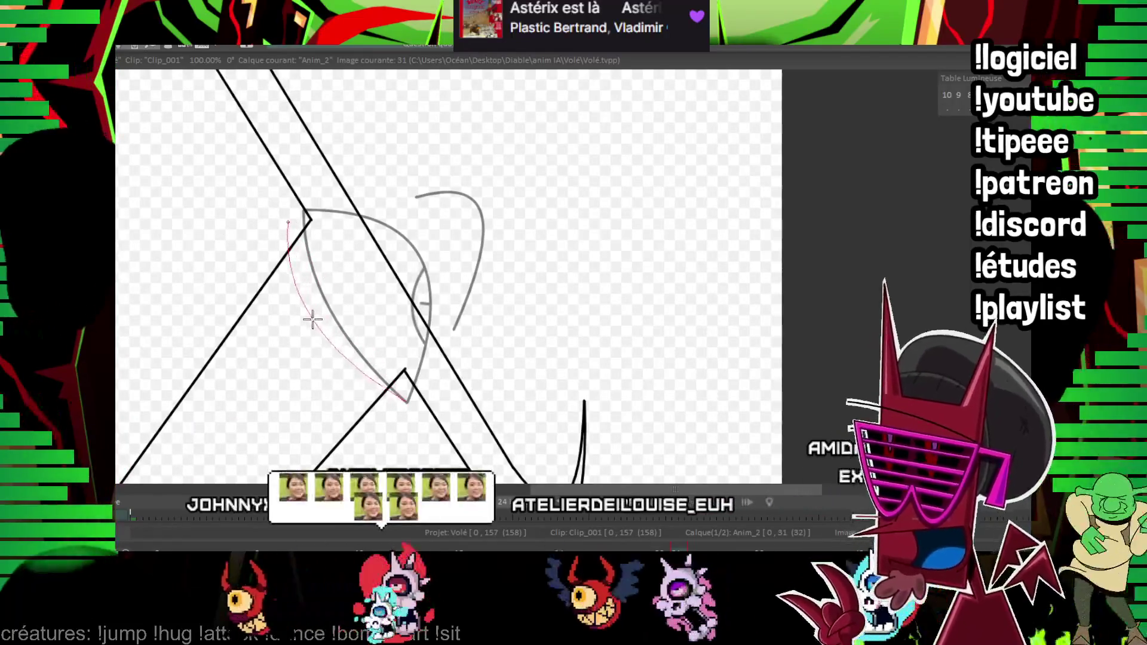
{"action": "left_click_drag", "start_coordinate": [308, 328], "coordinate": [461, 312]}
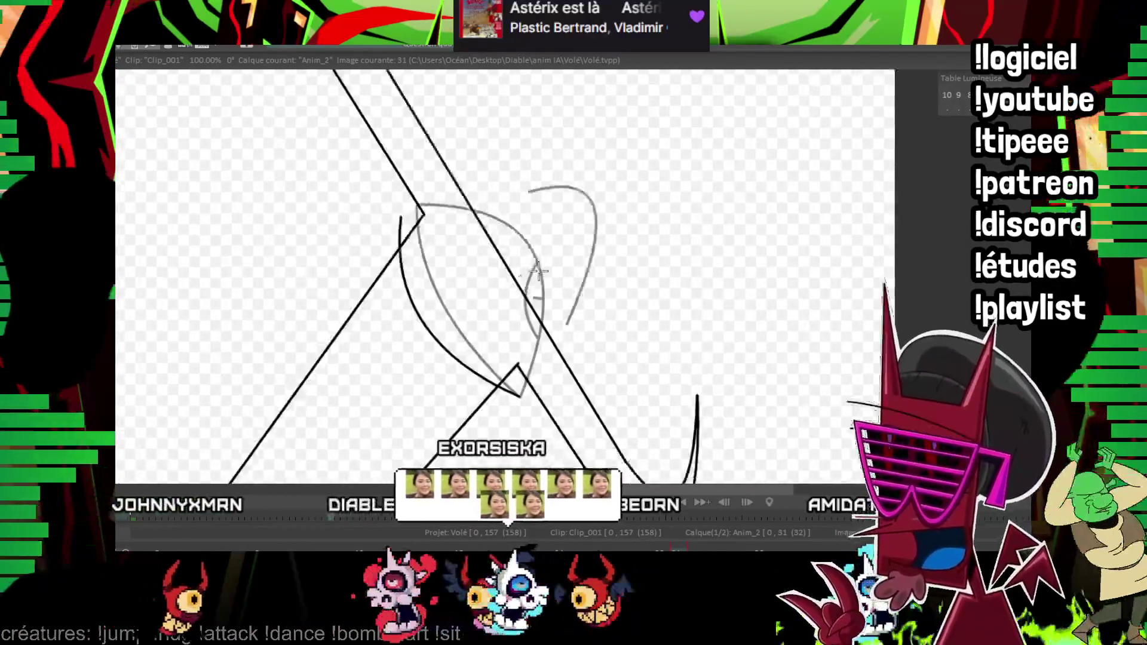
{"action": "scroll", "coordinate": [305, 134], "scroll_direction": "up", "scroll_amount": 2}
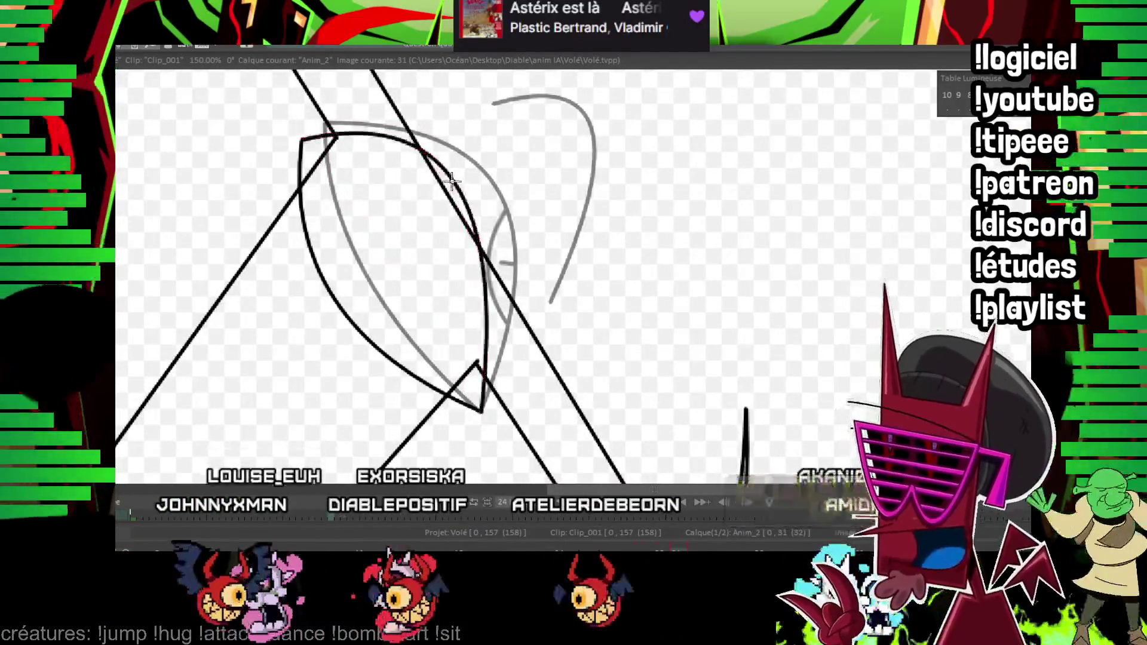
{"action": "left_click_drag", "start_coordinate": [437, 98], "coordinate": [436, 144]}
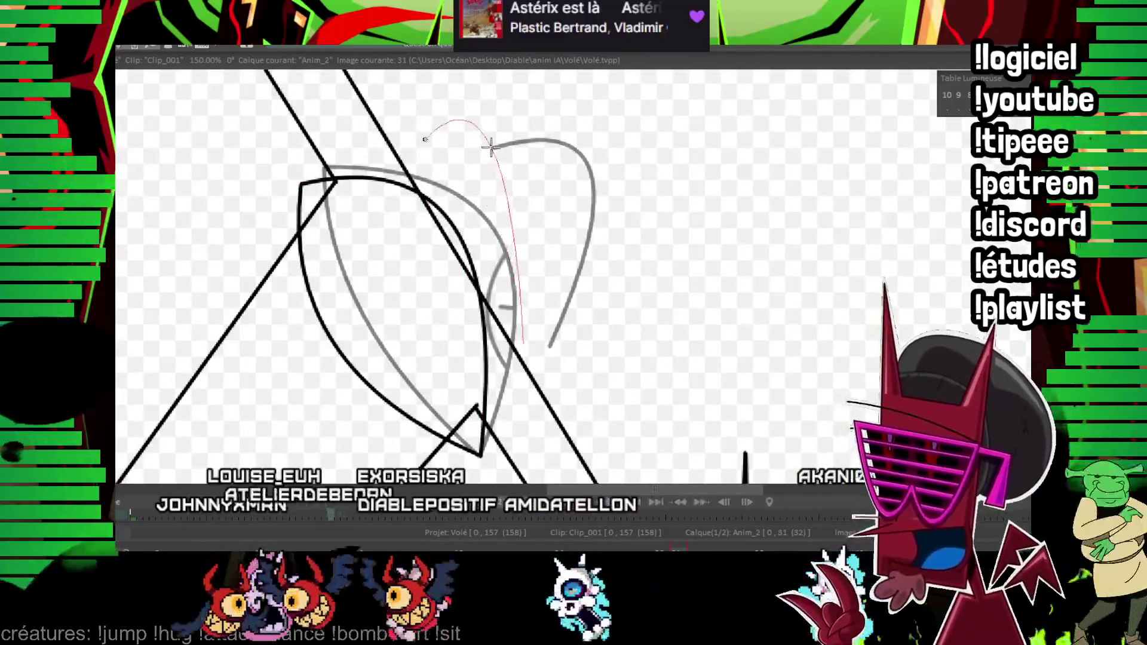
{"action": "key", "text": "Left"}
{"action": "key", "text": "Right"}
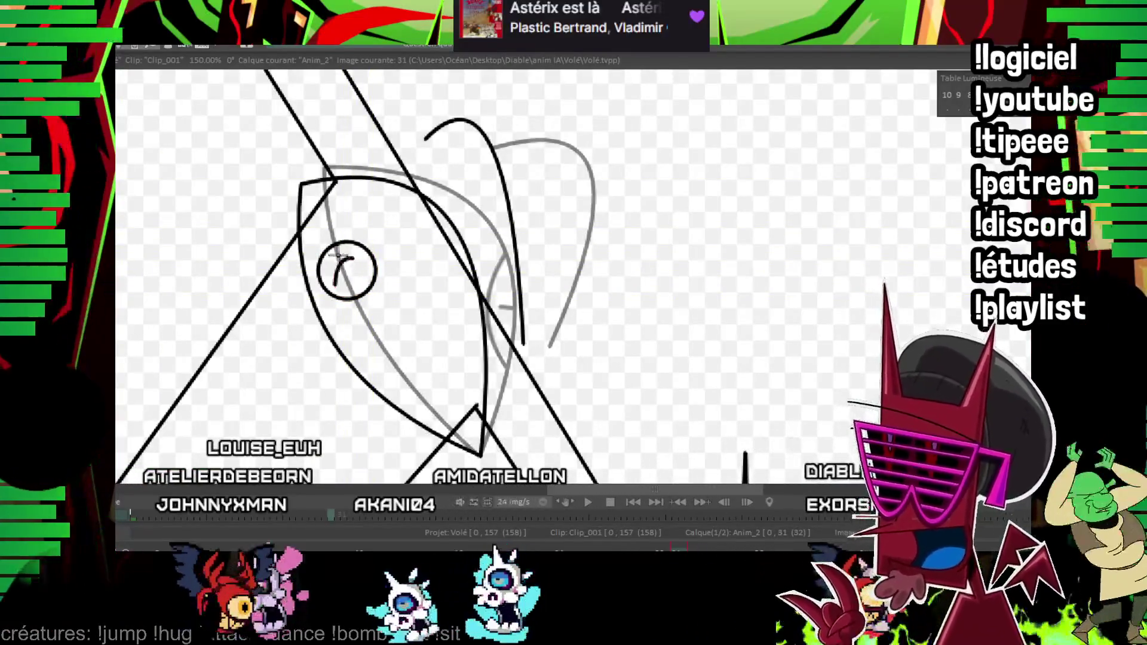
{"action": "key", "text": "Right"}
{"action": "key", "text": "Left"}
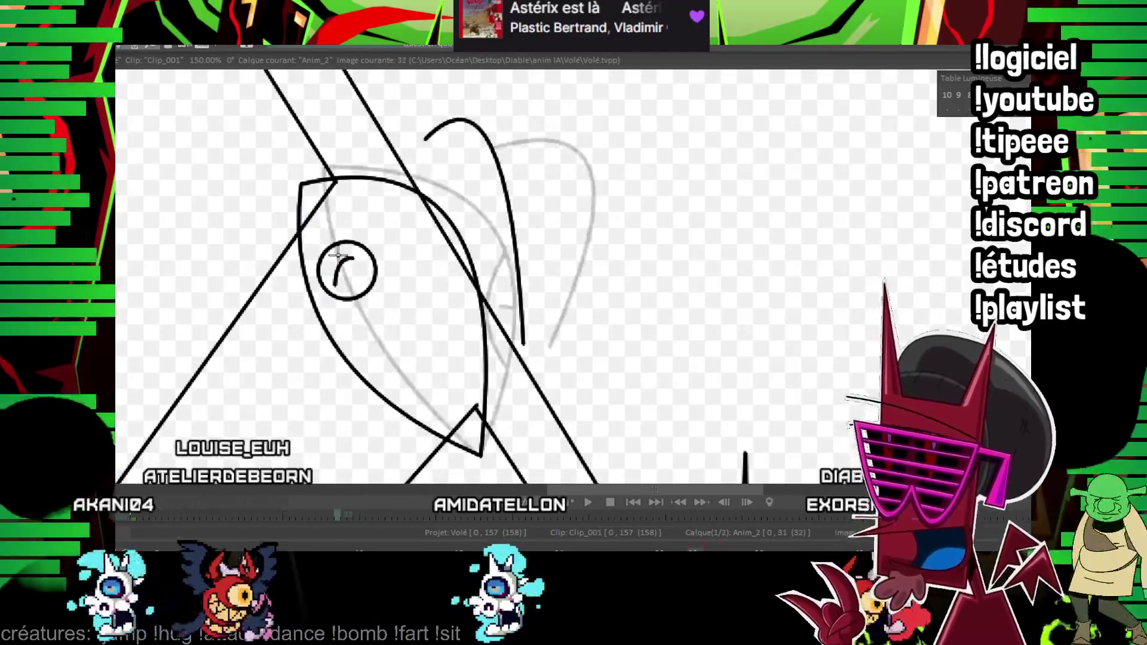
- Ink the eye's outer curve, the swoop above it, the iris circle and slit pupil on frame 32
{"action": "left_click_drag", "start_coordinate": [305, 175], "coordinate": [484, 458]}
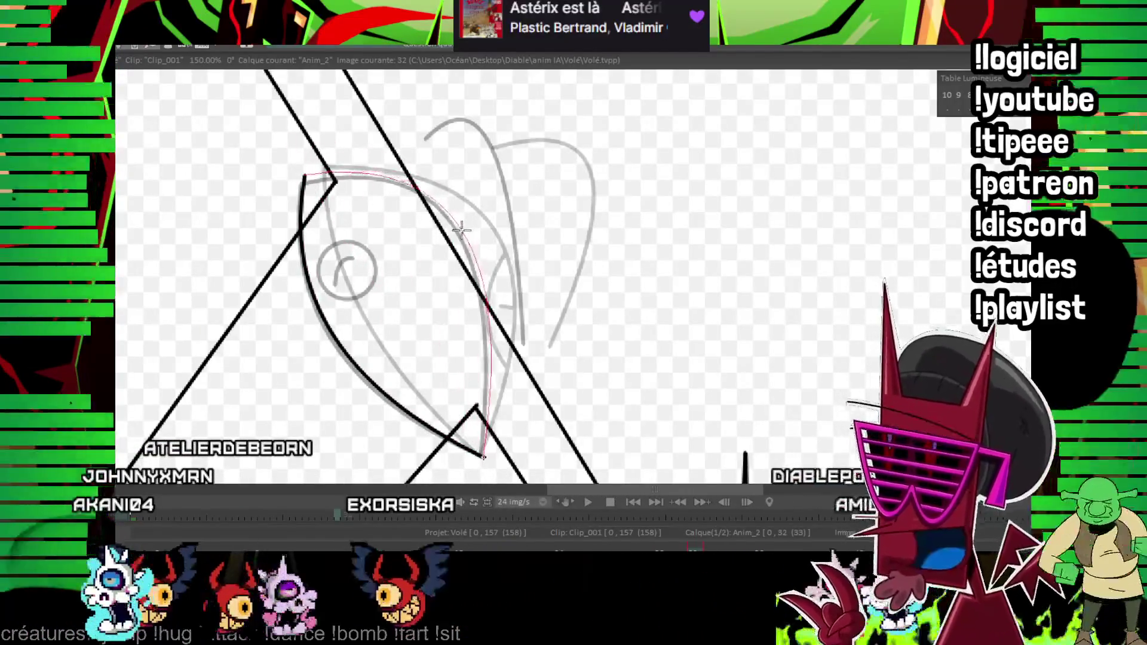
{"action": "left_click_drag", "start_coordinate": [429, 135], "coordinate": [527, 341]}
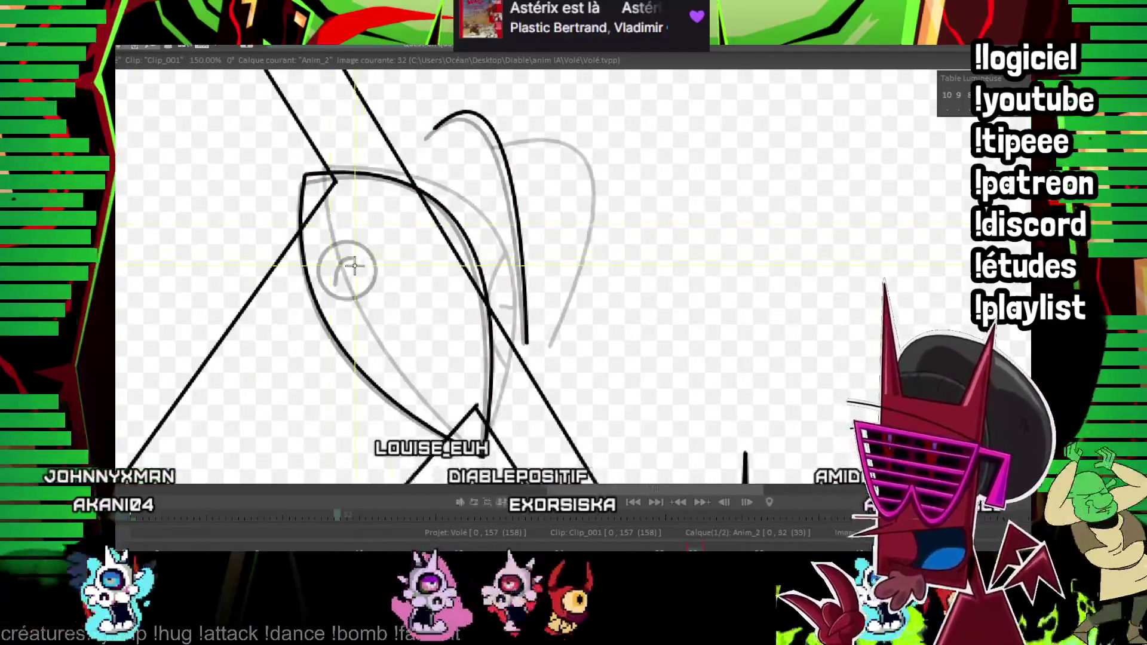
{"action": "left_click_drag", "start_coordinate": [354, 265], "coordinate": [381, 285]}
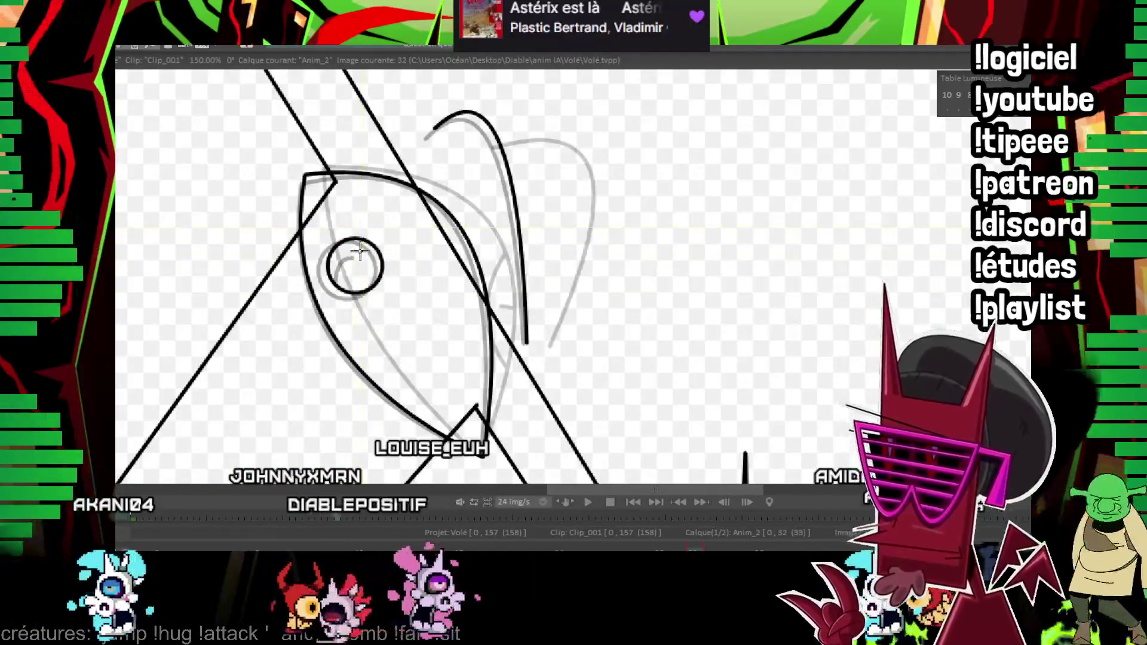
{"action": "left_click_drag", "start_coordinate": [338, 277], "coordinate": [357, 253]}
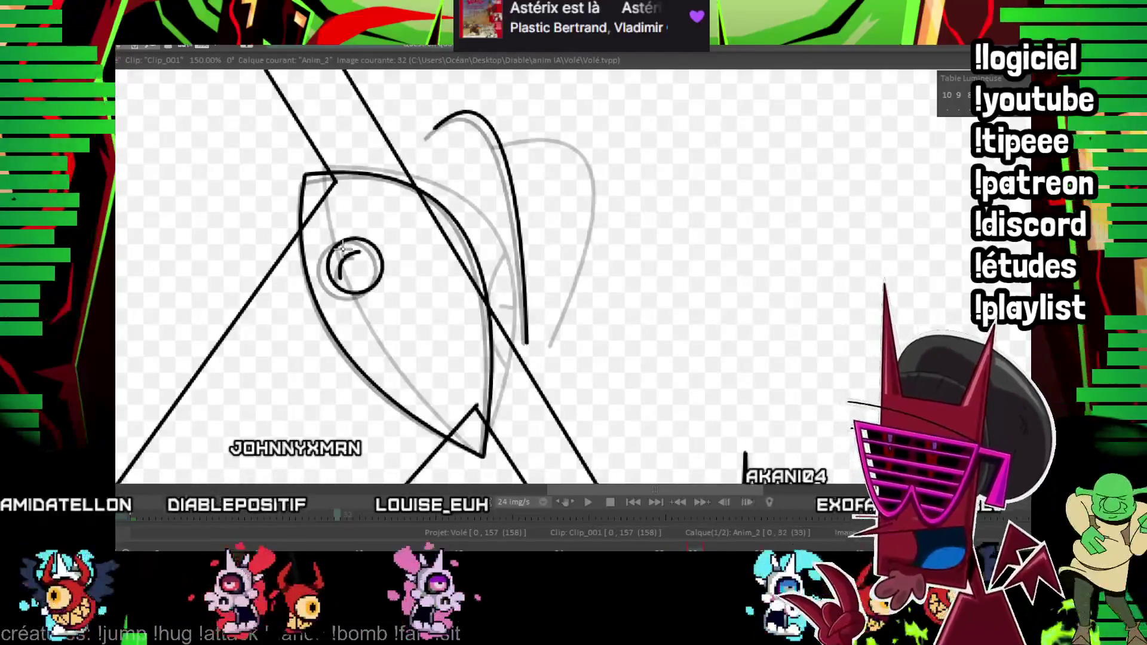
{"action": "key", "text": "Right"}
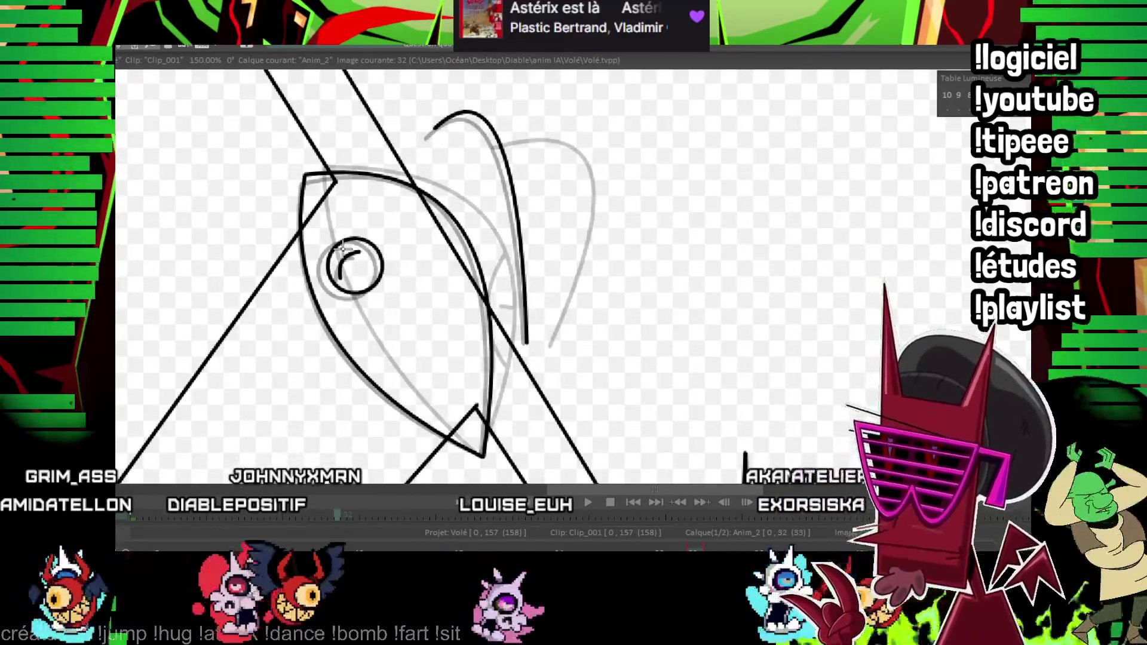
{"action": "key", "text": "Right"}
{"action": "key", "text": "Right"}
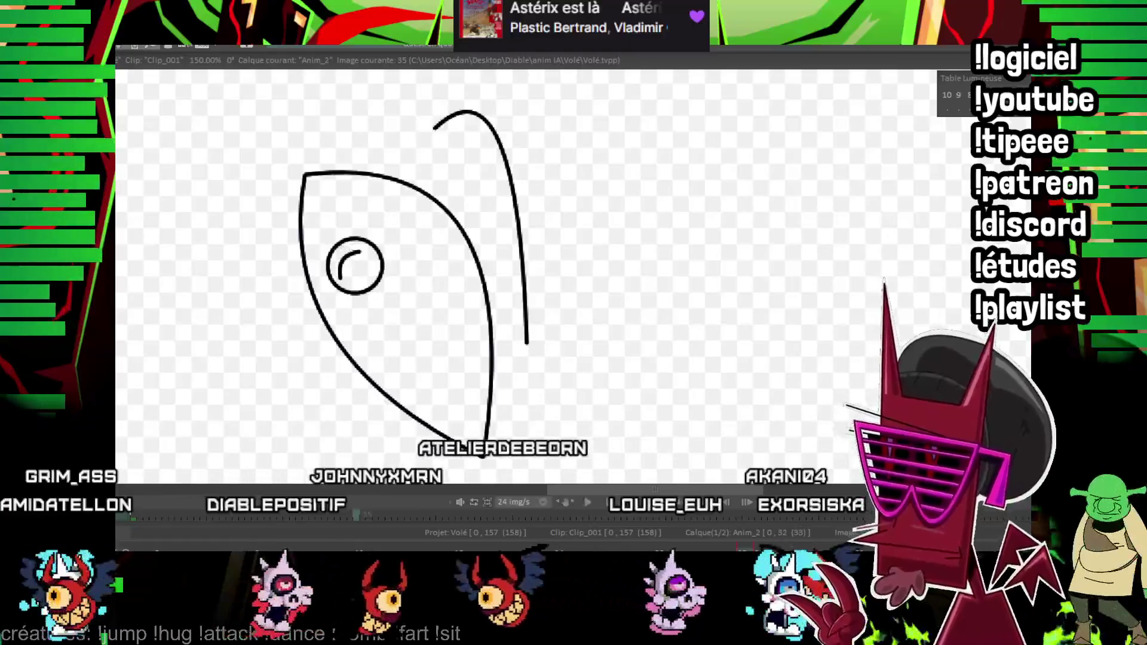
{"action": "scroll", "coordinate": [624, 272], "scroll_direction": "down", "scroll_amount": 2}
- Ink the doubled long inner curves of the swooping body on frame 35
{"action": "key", "text": "Right"}
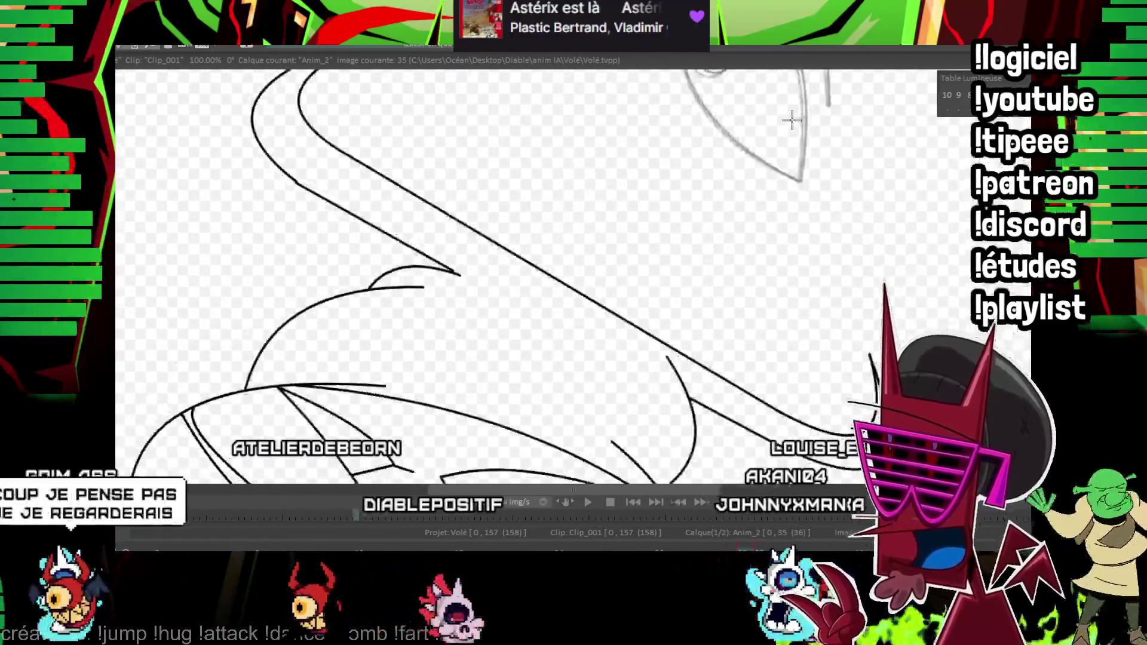
{"action": "scroll", "coordinate": [738, 238], "scroll_direction": "up", "scroll_amount": 1}
{"action": "scroll", "coordinate": [948, 147], "scroll_direction": "up", "scroll_amount": 1}
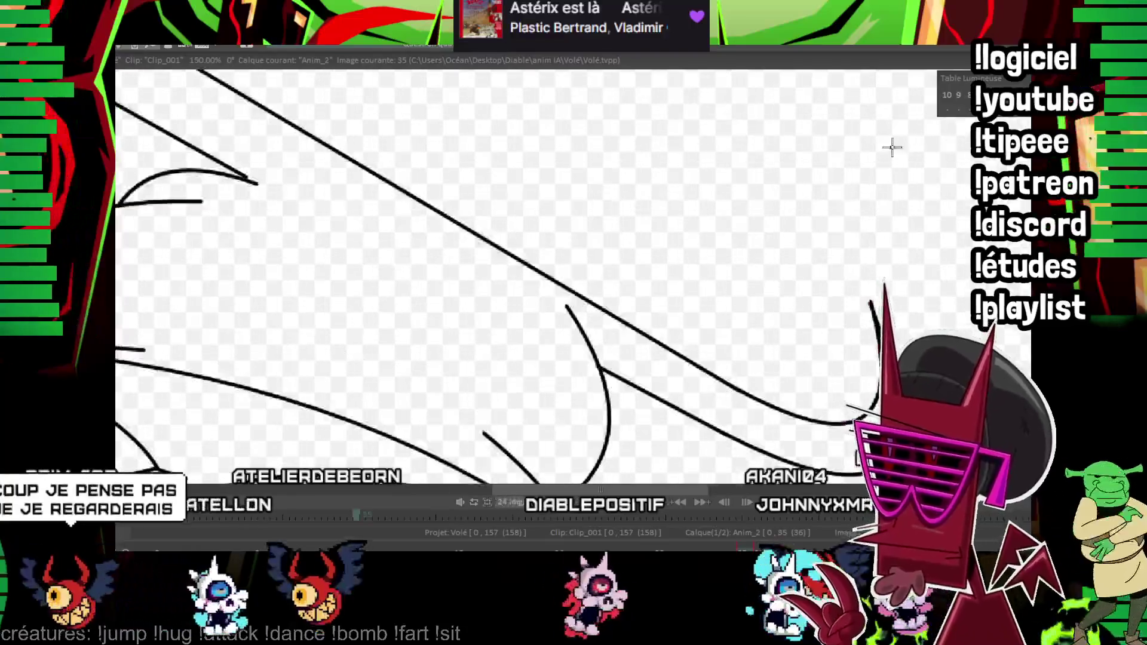
{"action": "left_click_drag", "start_coordinate": [397, 287], "coordinate": [560, 408]}
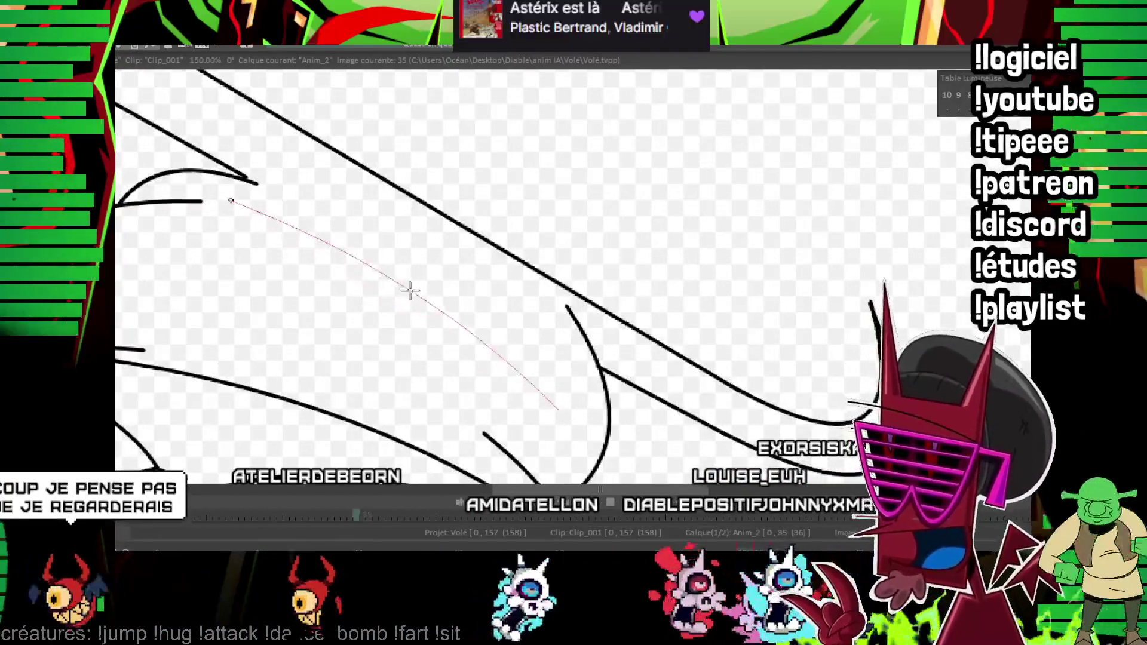
{"action": "left_click", "coordinate": [405, 282]}
{"action": "left_click_drag", "start_coordinate": [533, 369], "coordinate": [549, 395]}
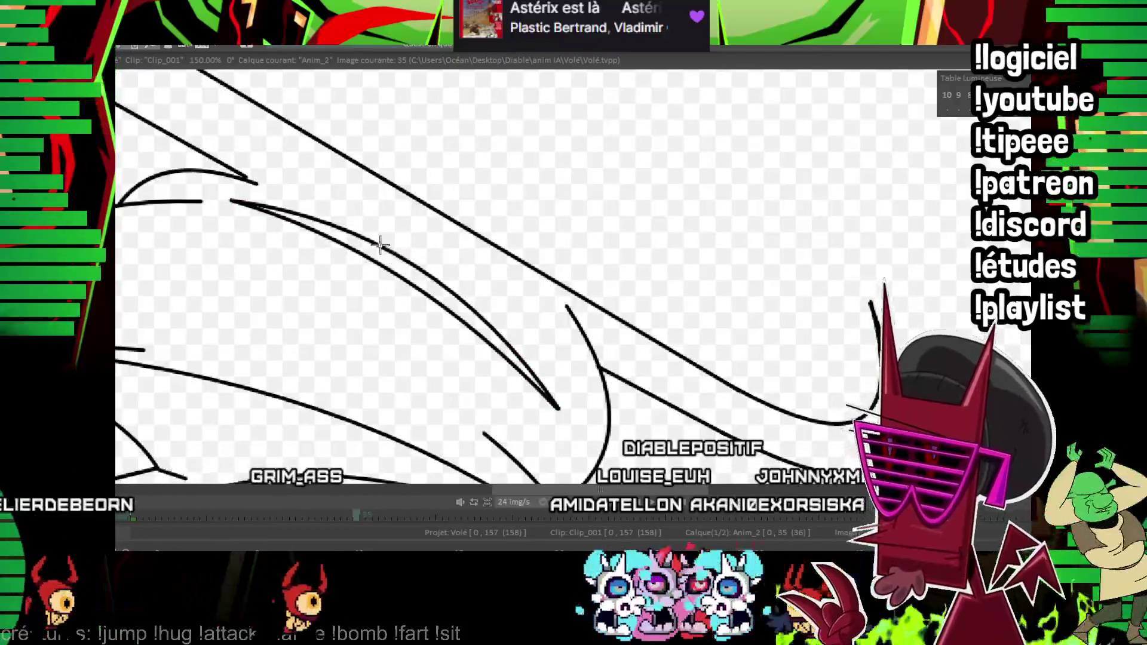
{"action": "left_click_drag", "start_coordinate": [381, 245], "coordinate": [429, 282]}
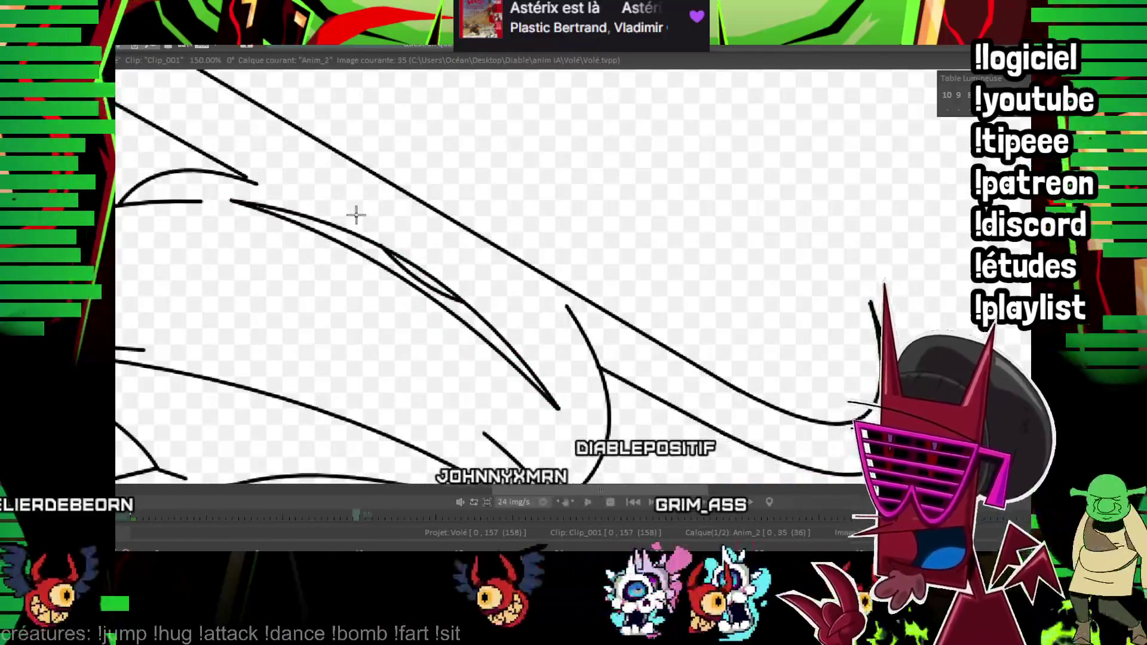
{"action": "left_click_drag", "start_coordinate": [473, 185], "coordinate": [676, 248]}
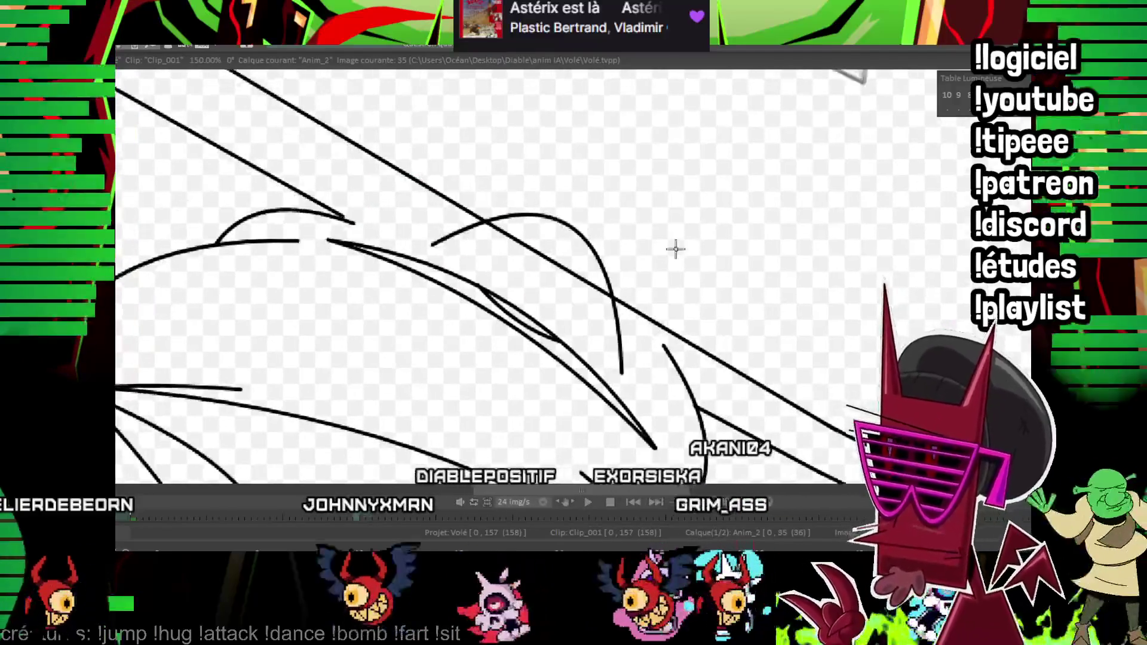
- Ink the lower edge and arched curve of the swoop on frame 37, then advance to frame 39
{"action": "key", "text": "Right"}
{"action": "key", "text": "Right"}
{"action": "key", "text": "Right"}
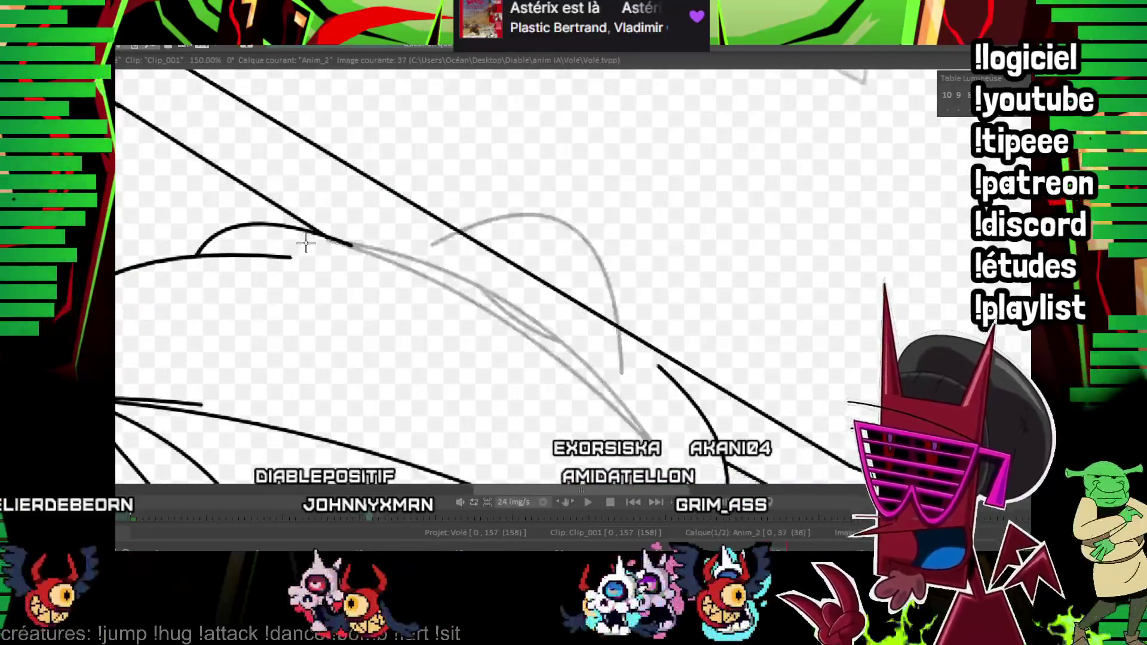
{"action": "left_click_drag", "start_coordinate": [296, 244], "coordinate": [627, 438]}
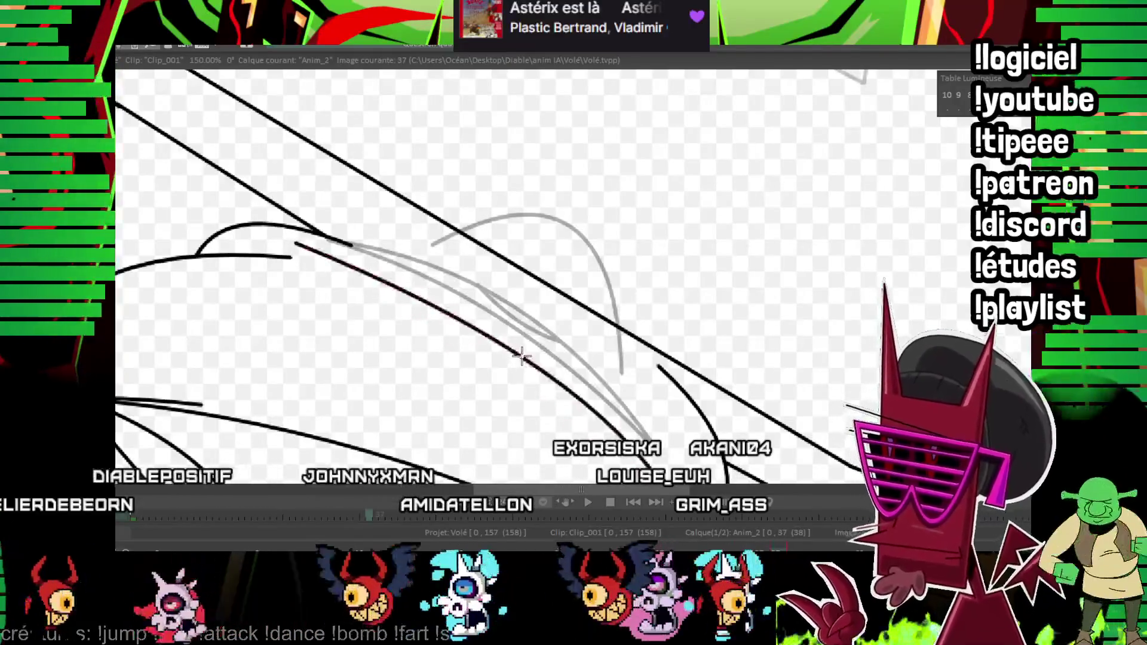
{"action": "left_click_drag", "start_coordinate": [507, 343], "coordinate": [357, 247]}
{"action": "left_click", "coordinate": [617, 409]}
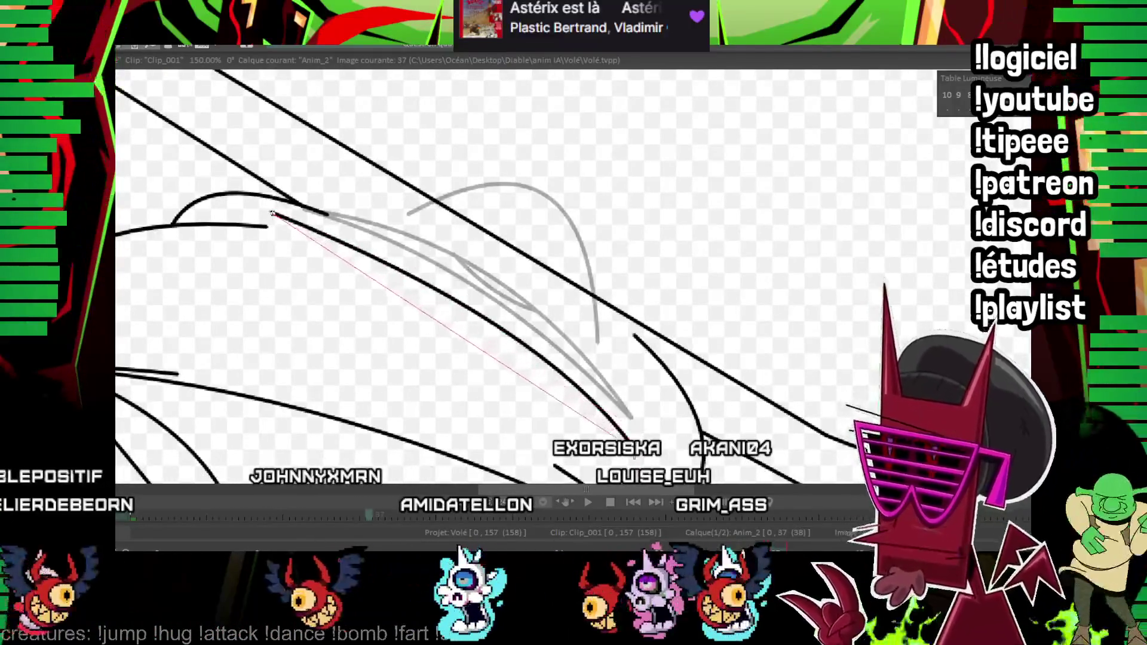
{"action": "left_click_drag", "start_coordinate": [372, 224], "coordinate": [614, 374]}
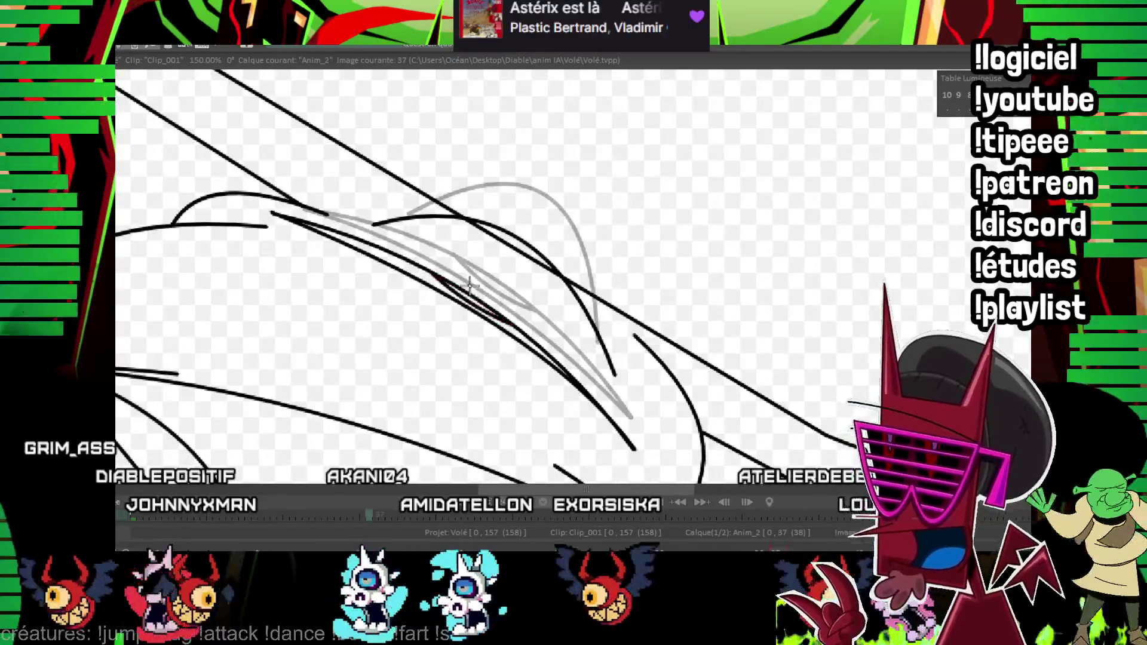
{"action": "key", "text": "Right"}
{"action": "key", "text": "Right"}
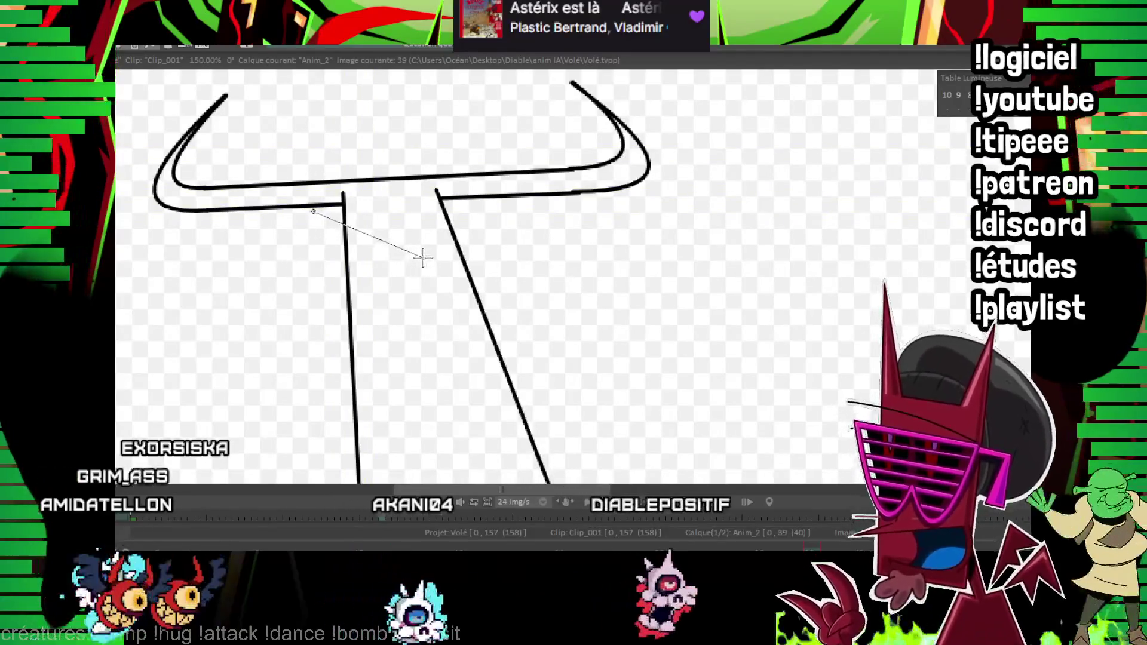
- Ink the V-shaped line across the trident shaft on image 39
{"action": "left_click", "coordinate": [424, 258]}
{"action": "left_click", "coordinate": [485, 238]}
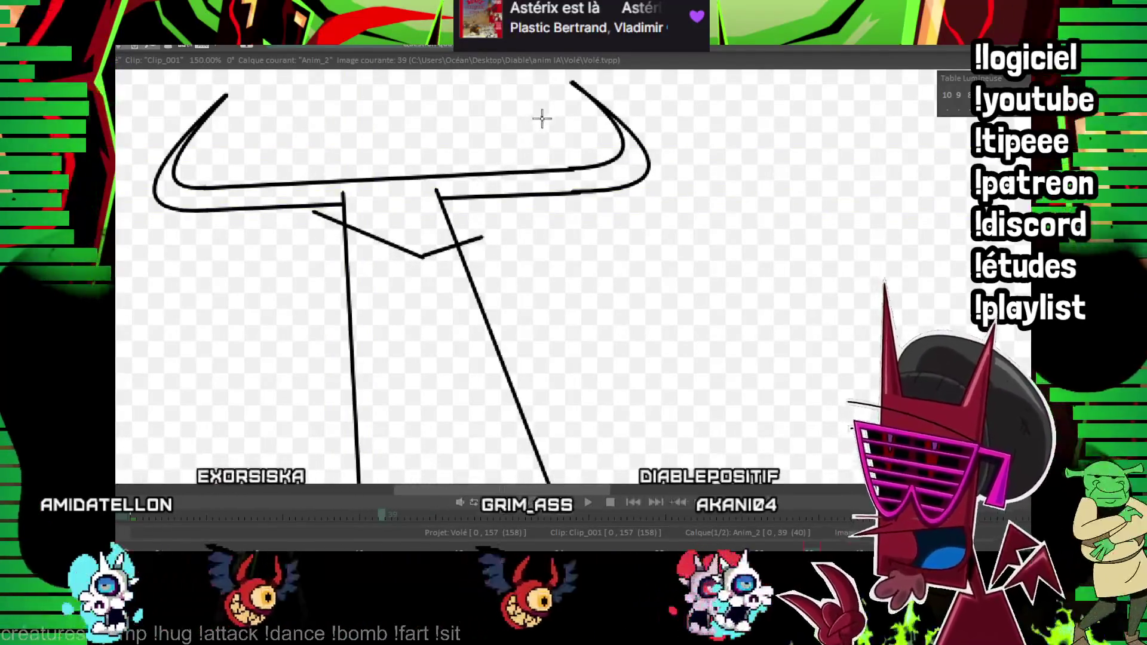
{"action": "key", "text": "Left"}
{"action": "key", "text": "Up"}
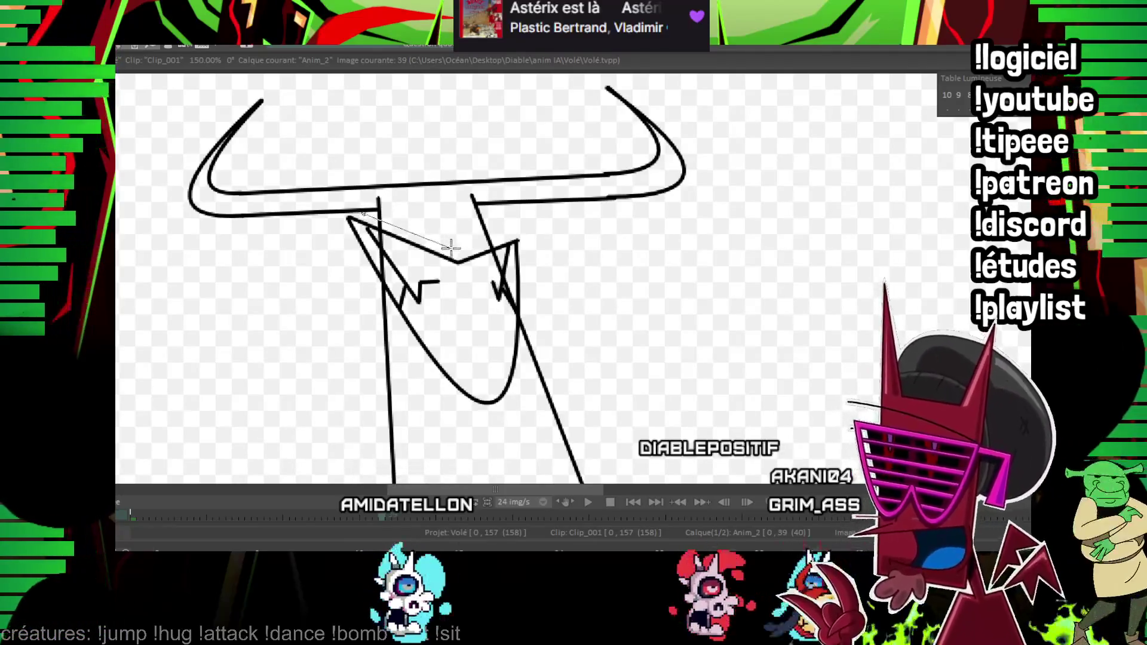
- Ink the straight and curved horn strokes and the small eye circle on the trident head
{"action": "left_click", "coordinate": [460, 251], "text": "shift"}
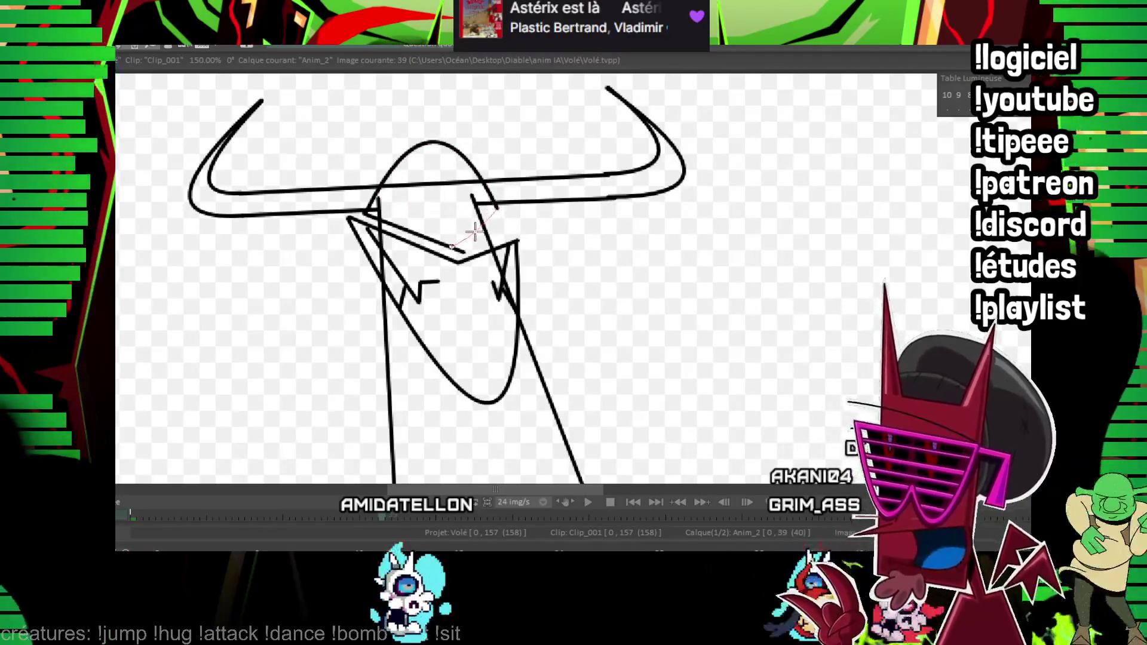
{"action": "left_click", "coordinate": [498, 209], "text": "shift"}
{"action": "left_click", "coordinate": [392, 179]}
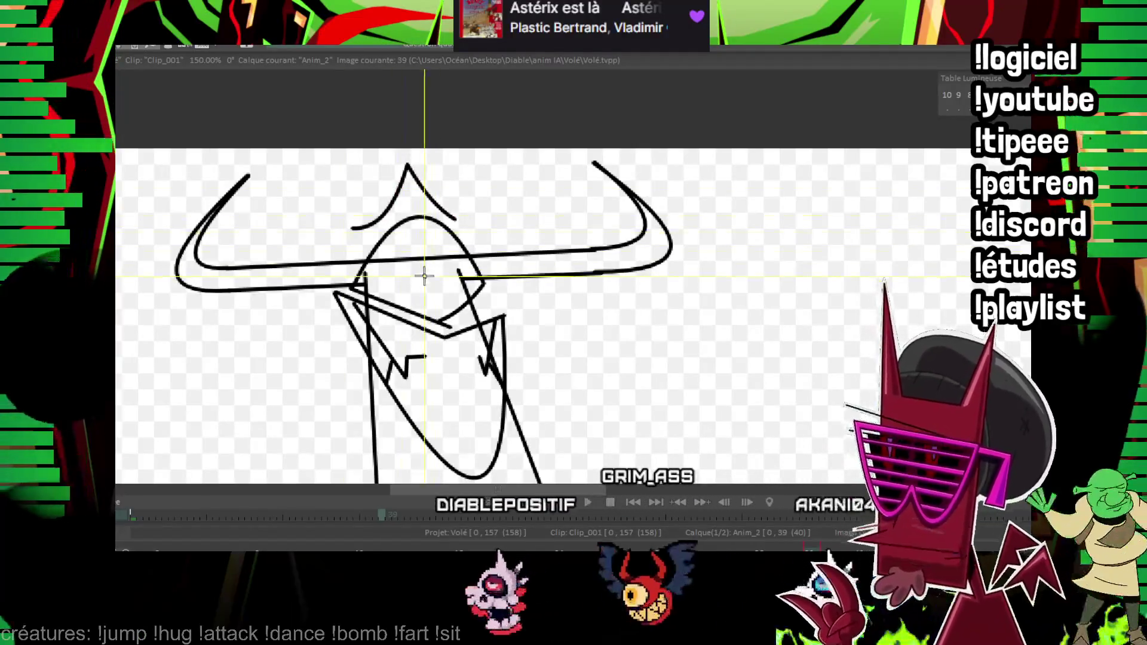
{"action": "left_click_drag", "start_coordinate": [417, 255], "coordinate": [419, 255]}
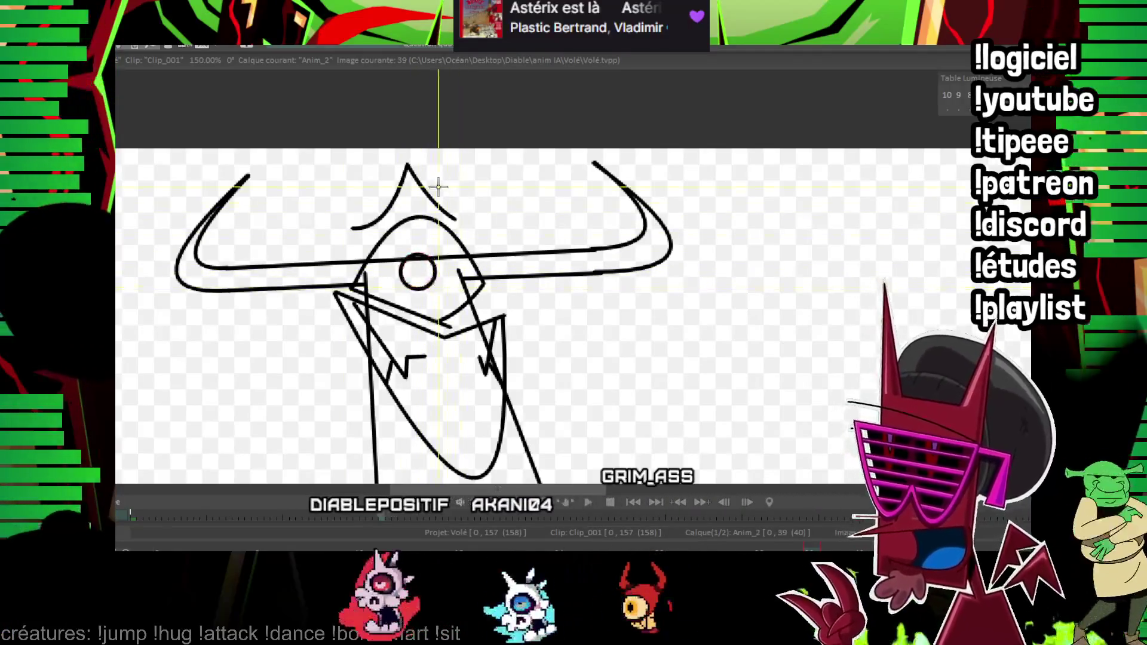
{"action": "scroll", "coordinate": [418, 251], "scroll_direction": "down", "scroll_amount": 1}
{"action": "scroll", "coordinate": [418, 251], "scroll_direction": "down", "scroll_amount": 1}
{"action": "scroll", "coordinate": [417, 251], "scroll_direction": "down", "scroll_amount": 2}
{"action": "scroll", "coordinate": [417, 252], "scroll_direction": "down", "scroll_amount": 2}
{"action": "key", "text": "space"}
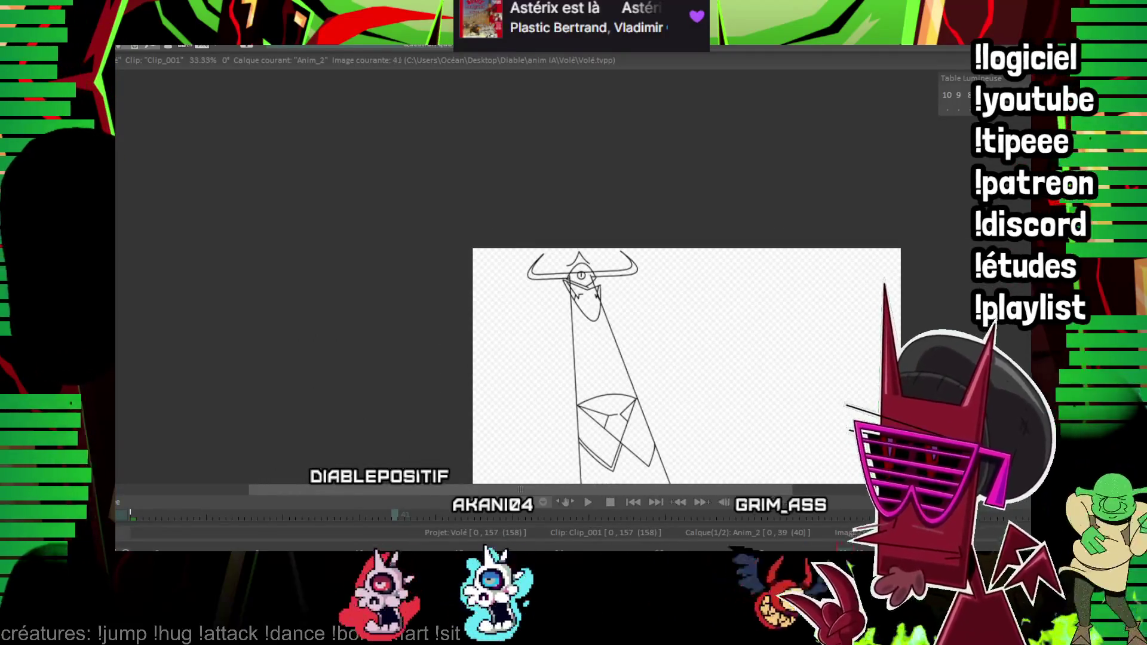
{"action": "scroll", "coordinate": [841, 213], "scroll_direction": "up", "scroll_amount": 3}
{"action": "scroll", "coordinate": [841, 212], "scroll_direction": "up", "scroll_amount": 1}
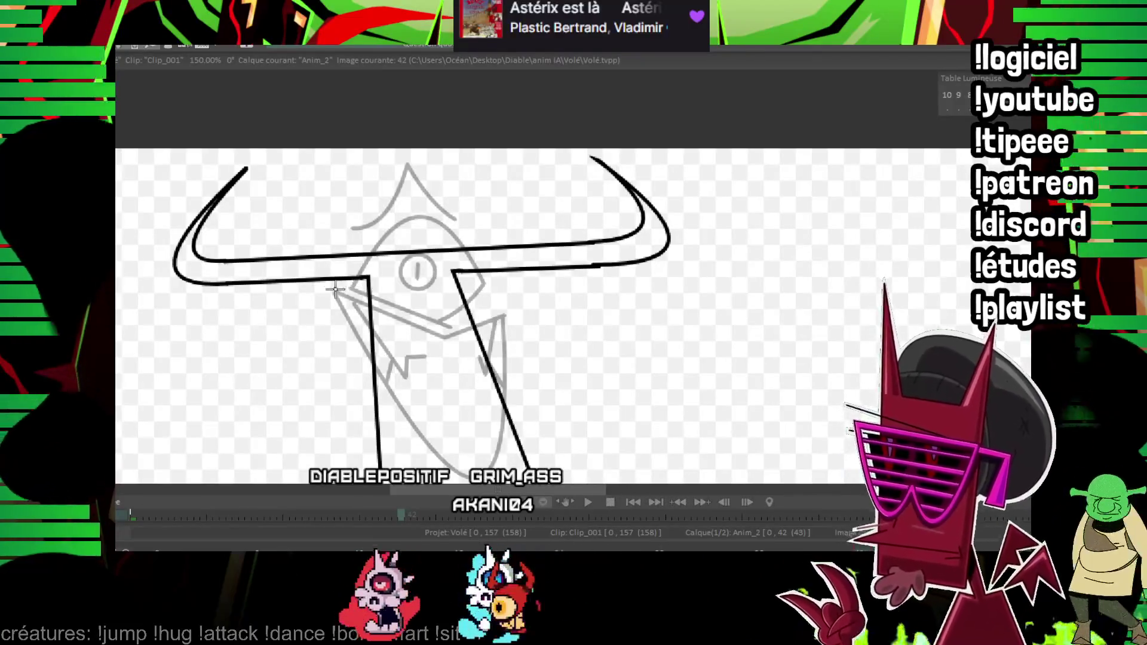
- Ink the grinning mouth with its tooth, the lines around the eye and the slit pupil on image 42
{"action": "left_click_drag", "start_coordinate": [336, 287], "coordinate": [437, 311]}
{"action": "mouse_move", "coordinate": [382, 282]}
{"action": "left_mouse_down"}
{"action": "mouse_move", "coordinate": [472, 387]}
{"action": "mouse_move", "coordinate": [331, 288]}
{"action": "left_mouse_up"}
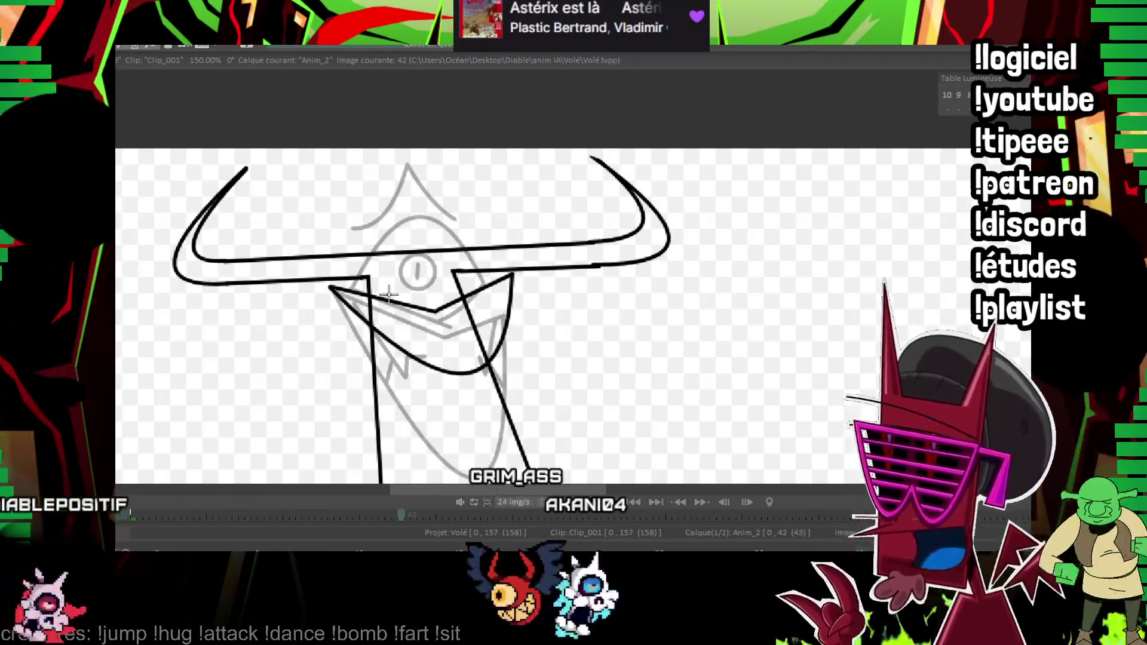
{"action": "left_click_drag", "start_coordinate": [395, 318], "coordinate": [415, 315]}
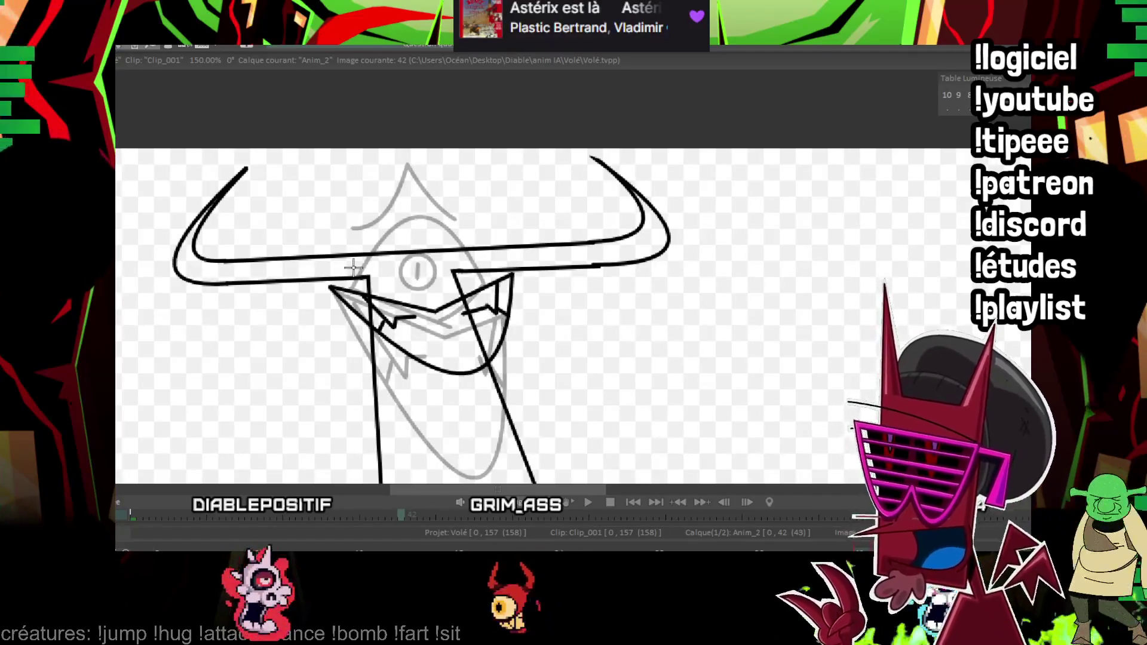
{"action": "left_click_drag", "start_coordinate": [432, 298], "coordinate": [434, 298]}
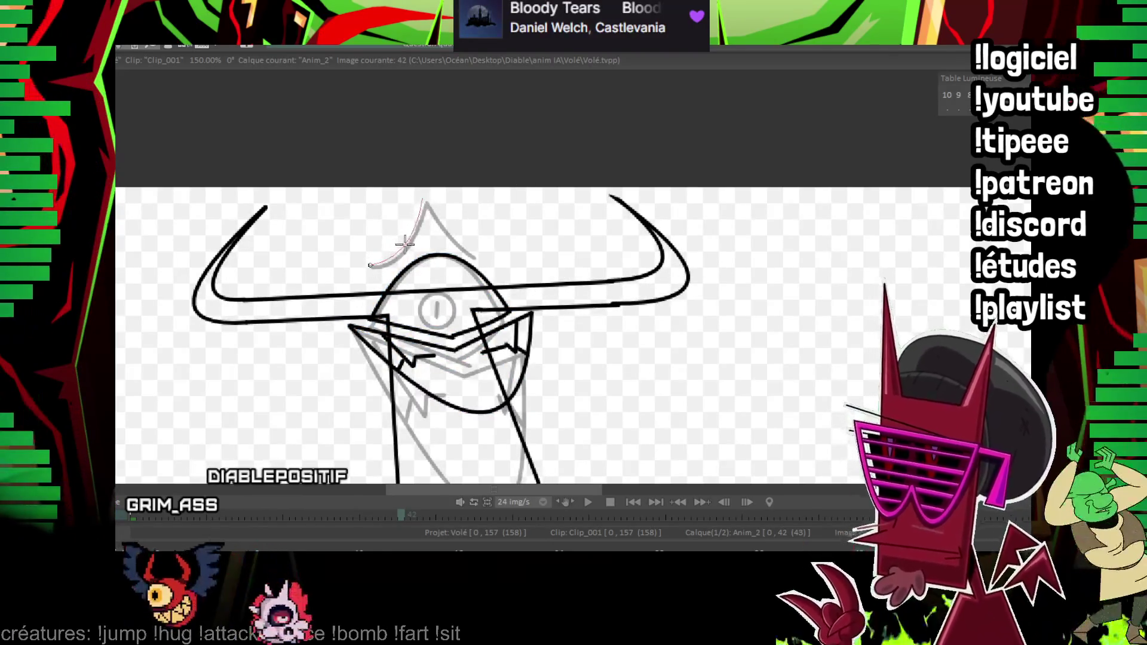
{"action": "left_click_drag", "start_coordinate": [423, 199], "coordinate": [481, 255]}
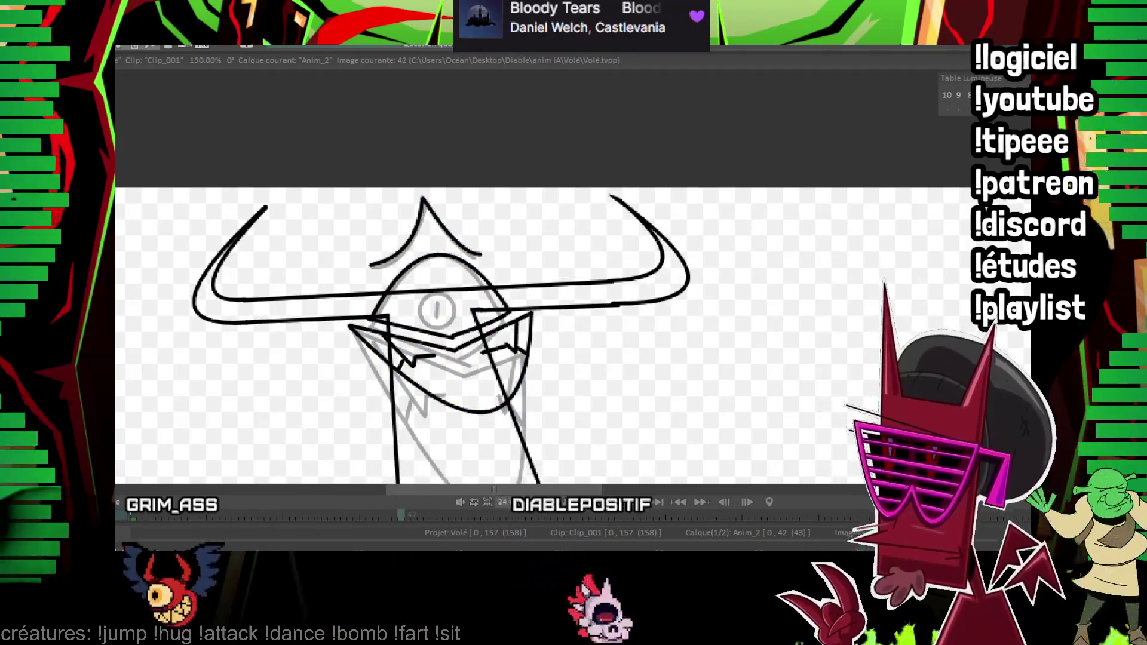
{"action": "left_click_drag", "start_coordinate": [439, 290], "coordinate": [441, 292]}
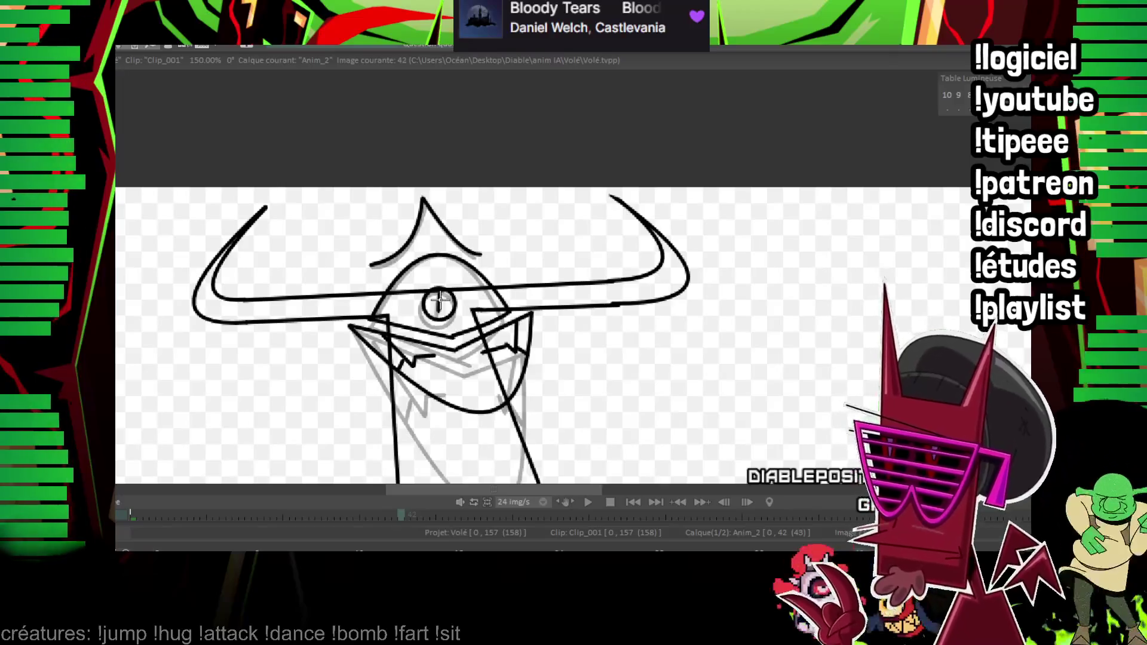
- Ink the chin curve on image 45, comparing against the neighbouring image
{"action": "key", "text": "Right"}
{"action": "key", "text": "Right"}
{"action": "key", "text": "Right"}
{"action": "key", "text": "Right"}
{"action": "key", "text": "Right"}
{"action": "key", "text": "Right"}
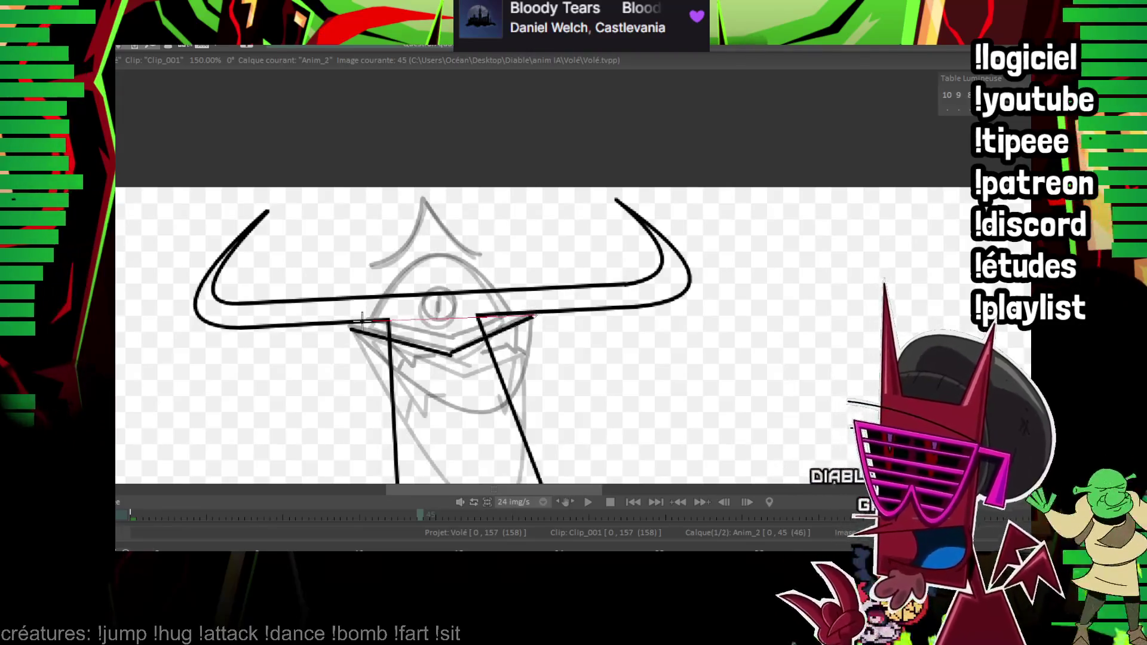
{"action": "left_click_drag", "start_coordinate": [476, 419], "coordinate": [469, 392]}
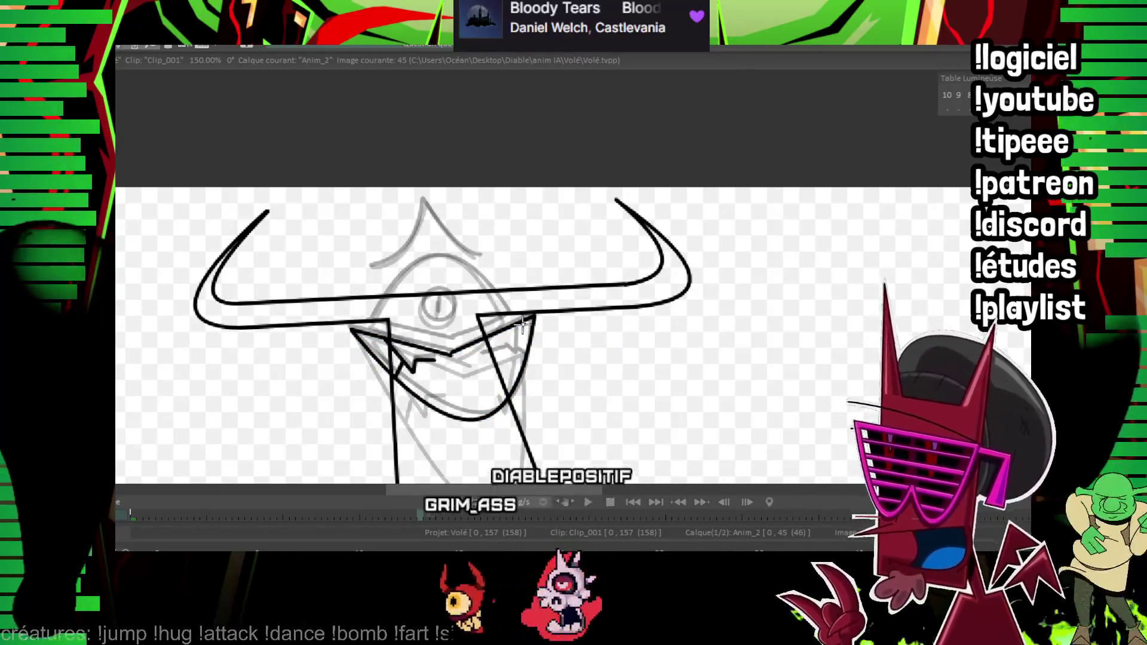
{"action": "key", "text": "Left"}
{"action": "key", "text": "Right"}
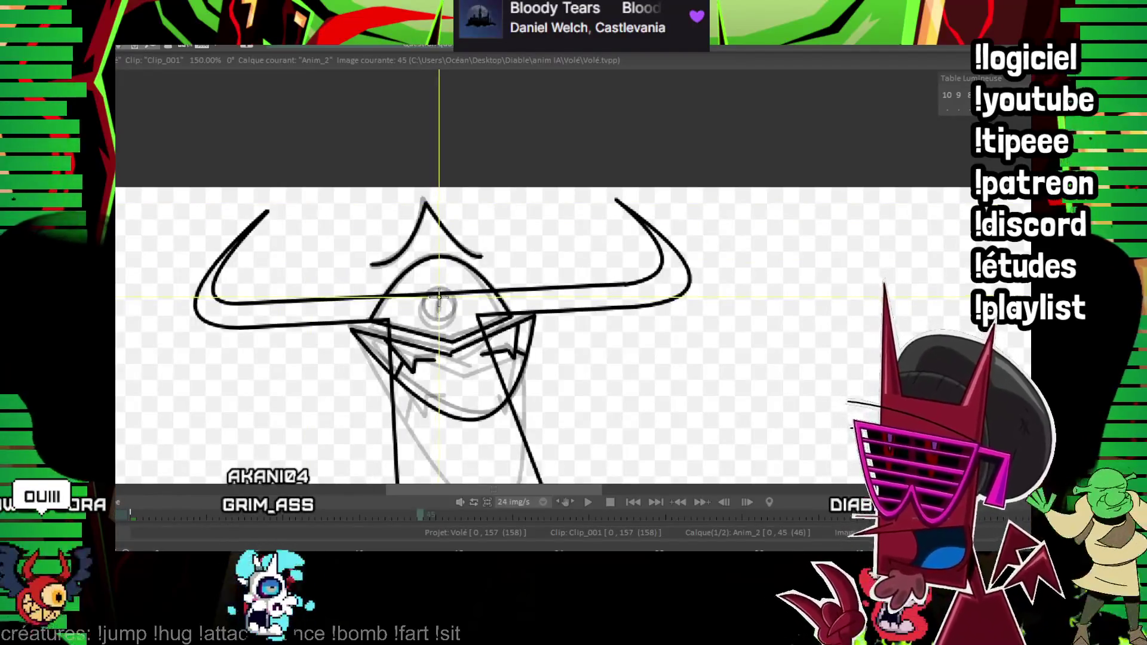
{"action": "mouse_move", "coordinate": [441, 289]}
{"action": "left_mouse_down"}
{"action": "mouse_move", "coordinate": [436, 328]}
{"action": "mouse_move", "coordinate": [423, 316]}
{"action": "left_mouse_up"}
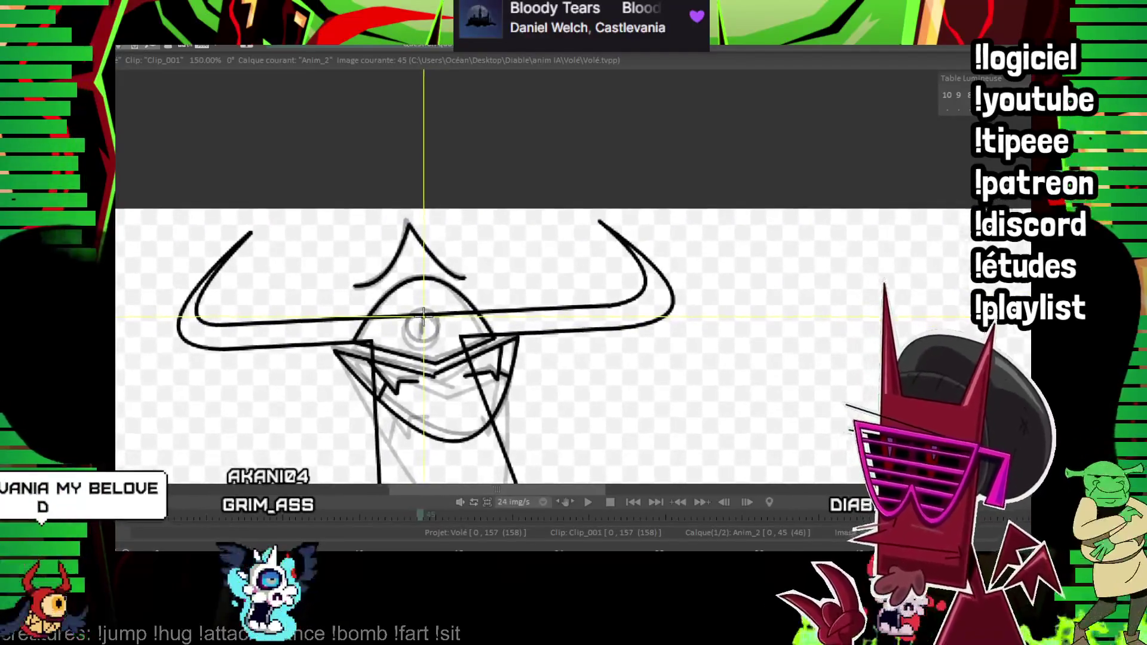
{"action": "scroll", "coordinate": [423, 316], "scroll_direction": "down", "scroll_amount": 3}
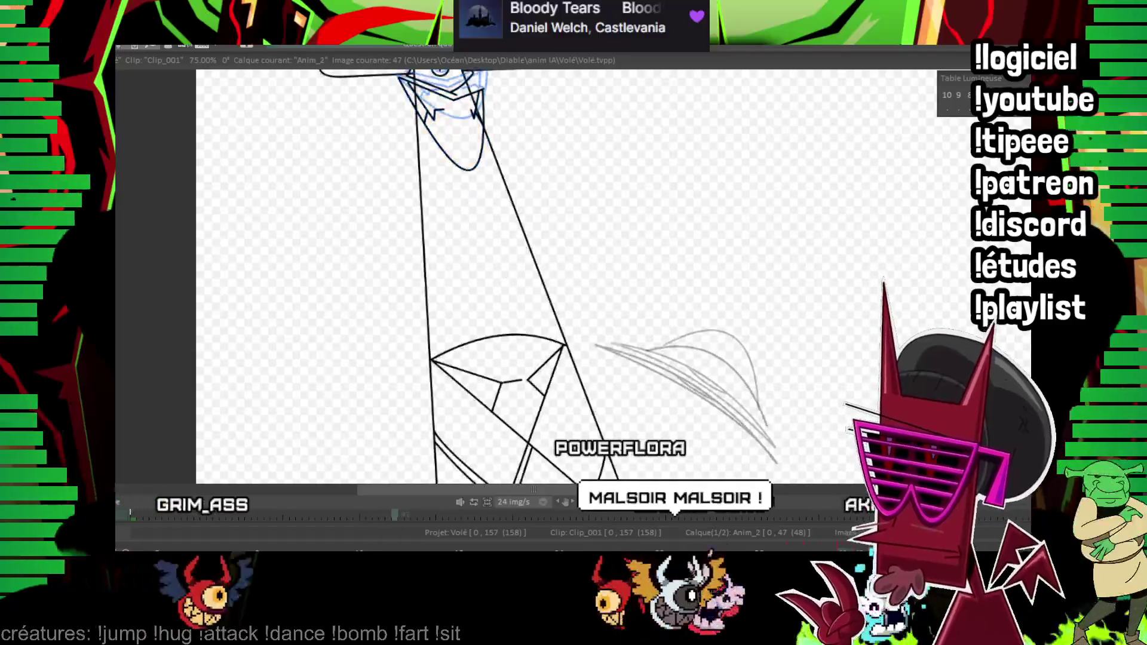
{"action": "scroll", "coordinate": [491, 254], "scroll_direction": "up", "scroll_amount": 1}
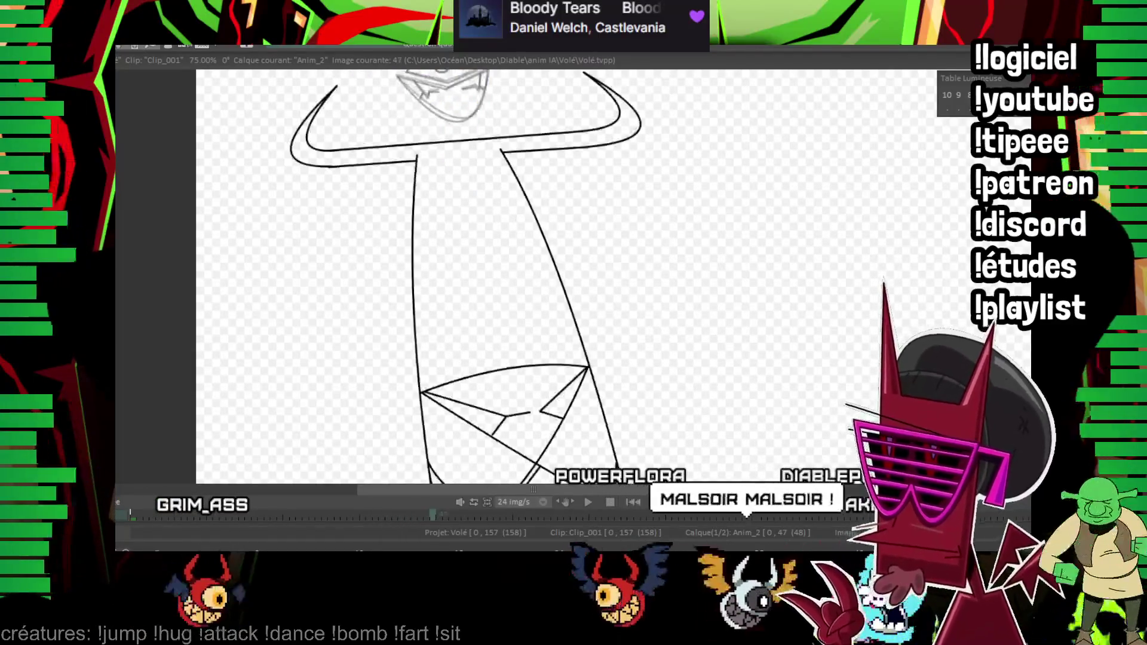
{"action": "scroll", "coordinate": [491, 253], "scroll_direction": "up", "scroll_amount": 2}
{"action": "scroll", "coordinate": [491, 253], "scroll_direction": "down", "scroll_amount": 1}
{"action": "scroll", "coordinate": [637, 297], "scroll_direction": "up", "scroll_amount": 1}
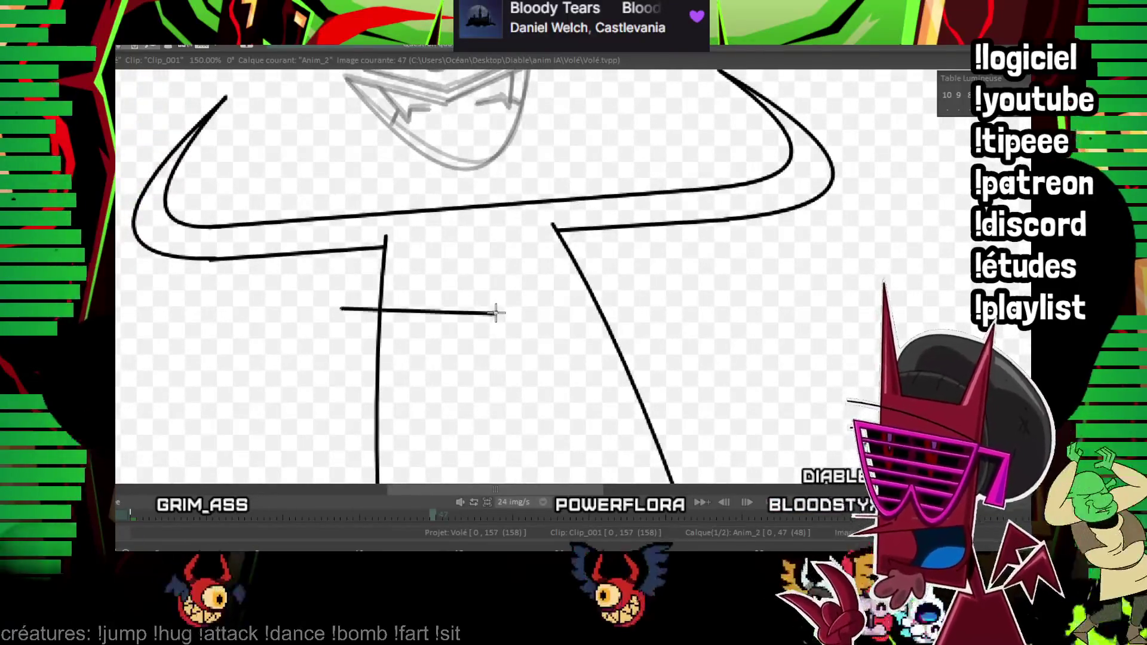
- Ink the straight arm lines across the shaft on image 47, checking against image 45
{"action": "left_click", "coordinate": [637, 269]}
{"action": "key", "text": "Left"}
{"action": "key", "text": "Left"}
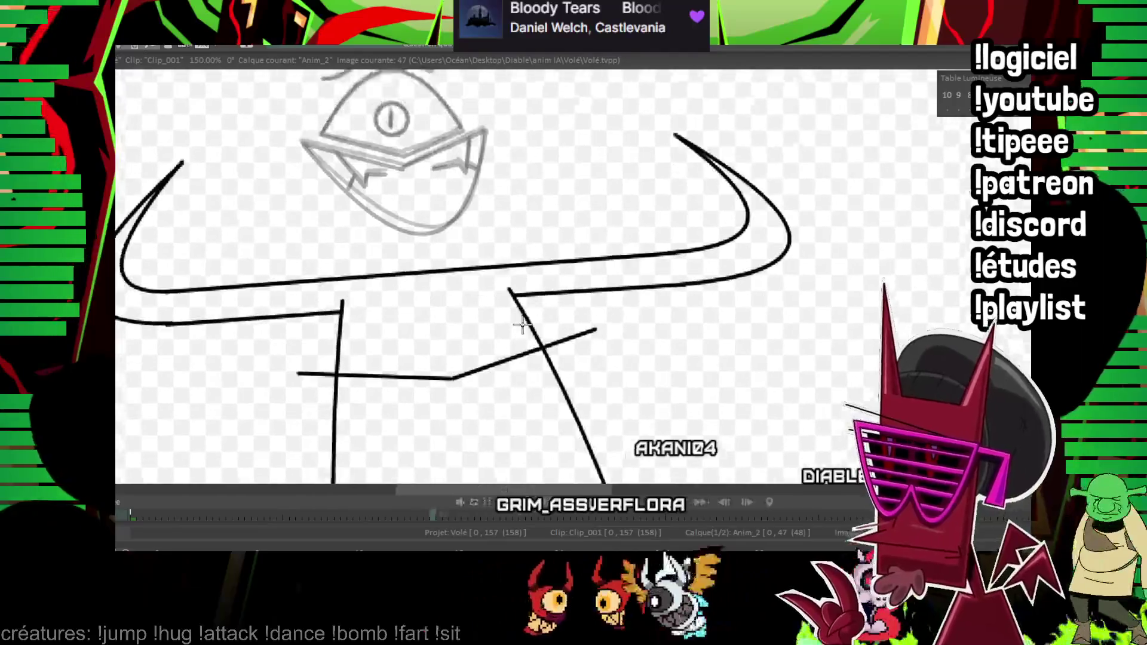
{"action": "key", "text": "Right"}
{"action": "key", "text": "Right"}
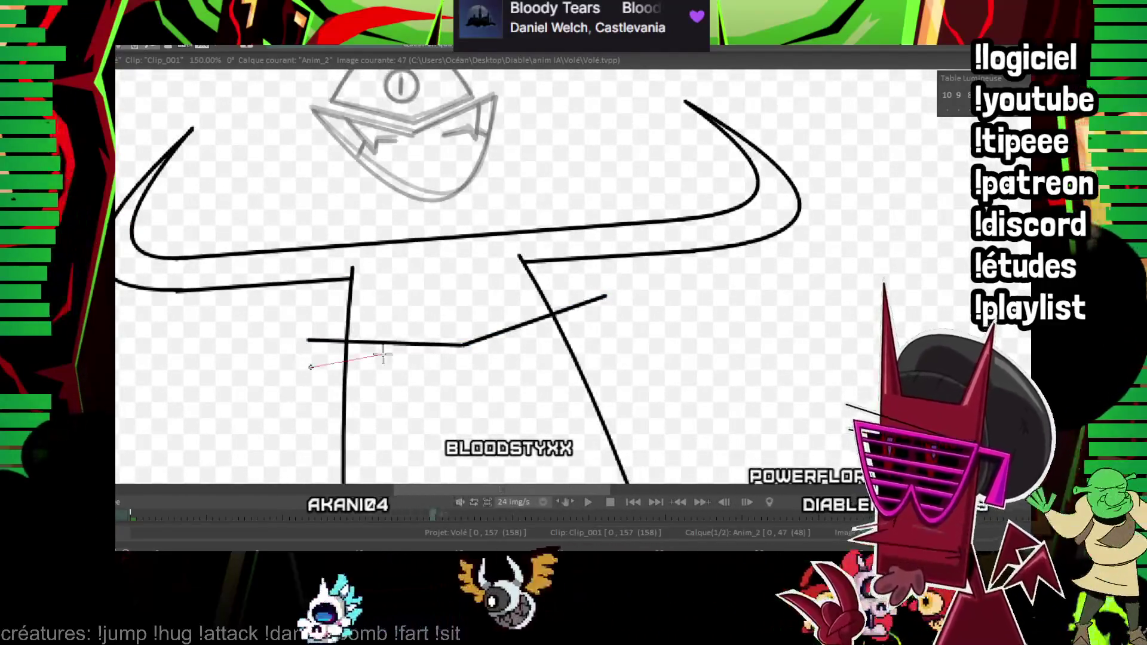
{"action": "left_click_drag", "start_coordinate": [311, 367], "coordinate": [565, 327]}
{"action": "key", "text": "Right"}
{"action": "key", "text": "Right"}
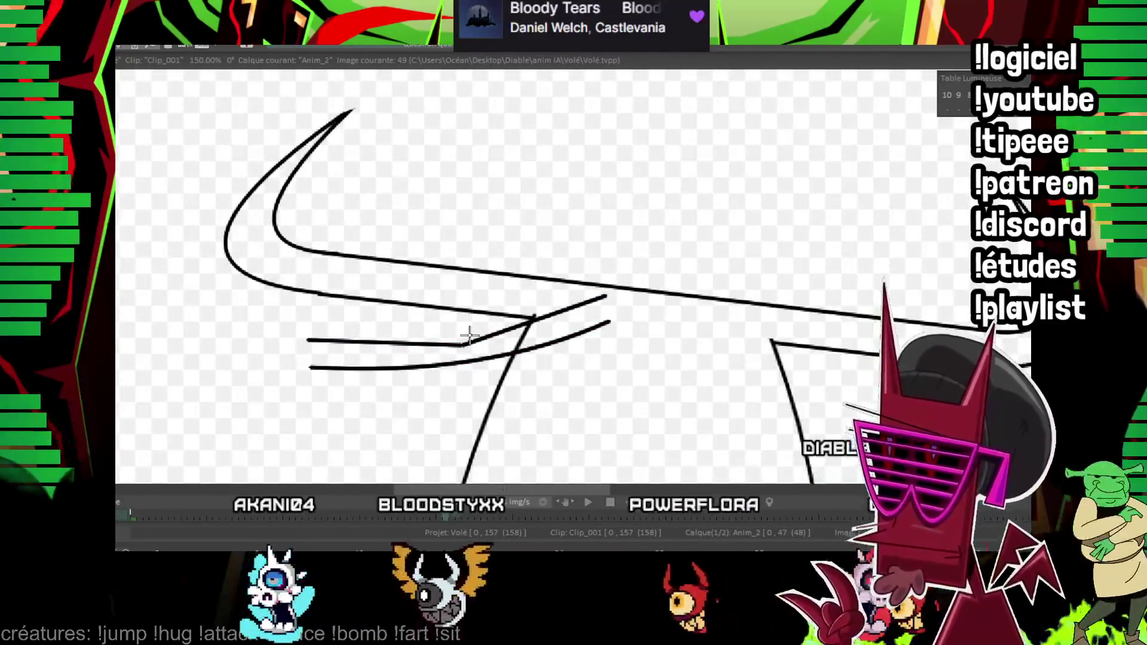
{"action": "left_click_drag", "start_coordinate": [469, 336], "coordinate": [361, 183]}
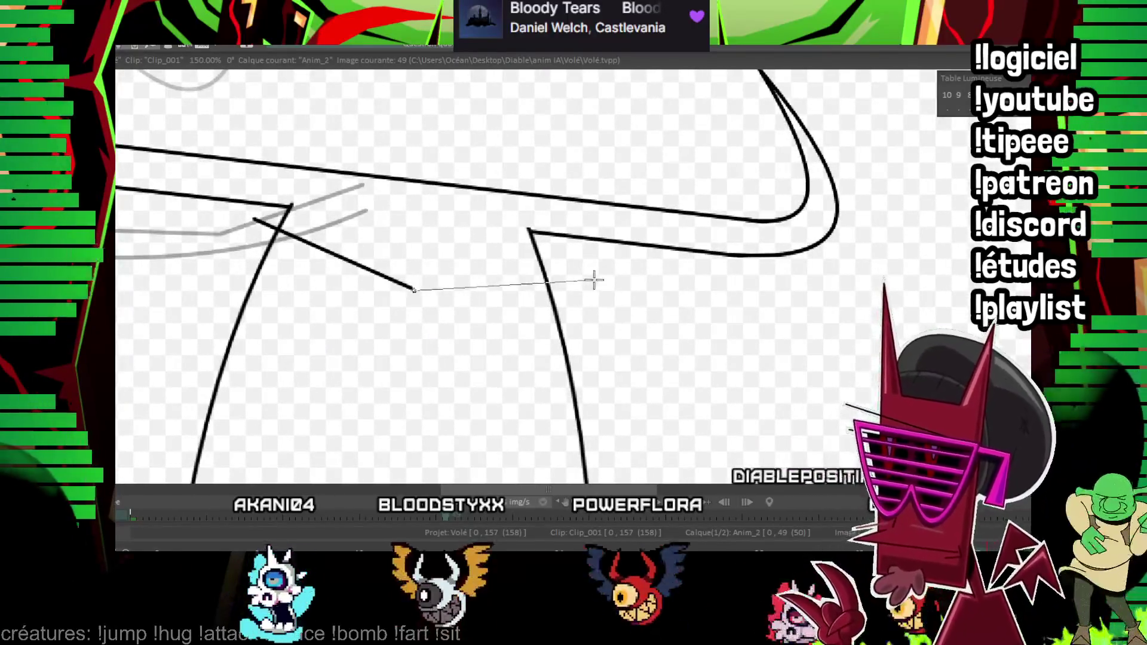
- Ink the angled arm segments on image 49, then advance to image 51
{"action": "key", "text": "Left"}
{"action": "key", "text": "Right"}
{"action": "left_click_drag", "start_coordinate": [242, 250], "coordinate": [587, 307]}
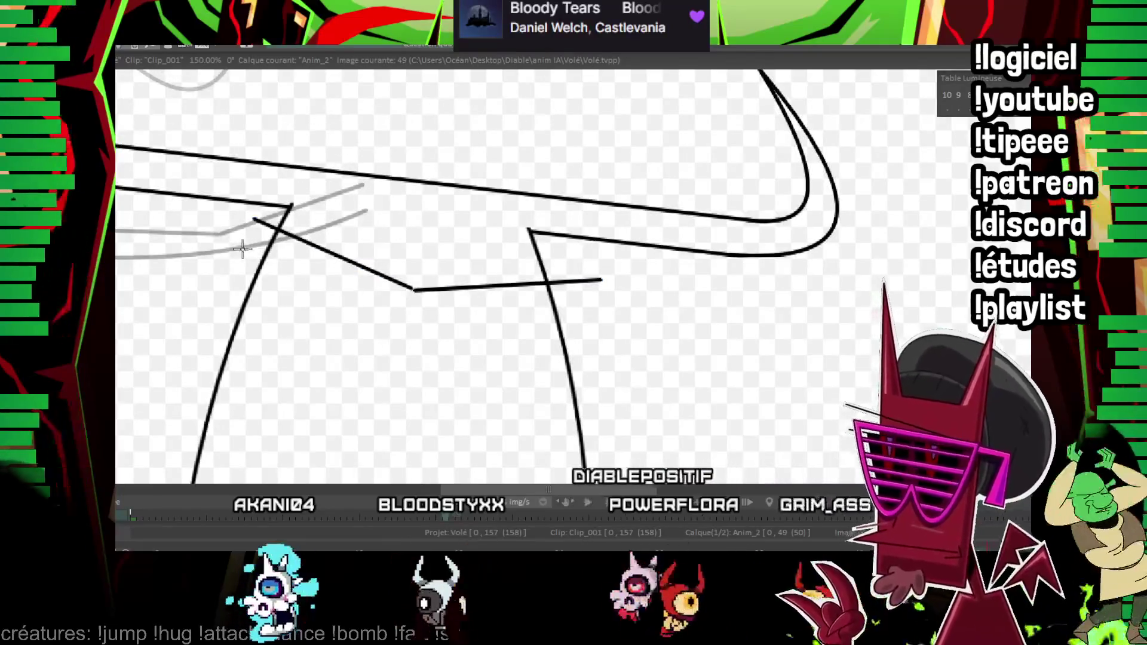
{"action": "left_click", "coordinate": [410, 302]}
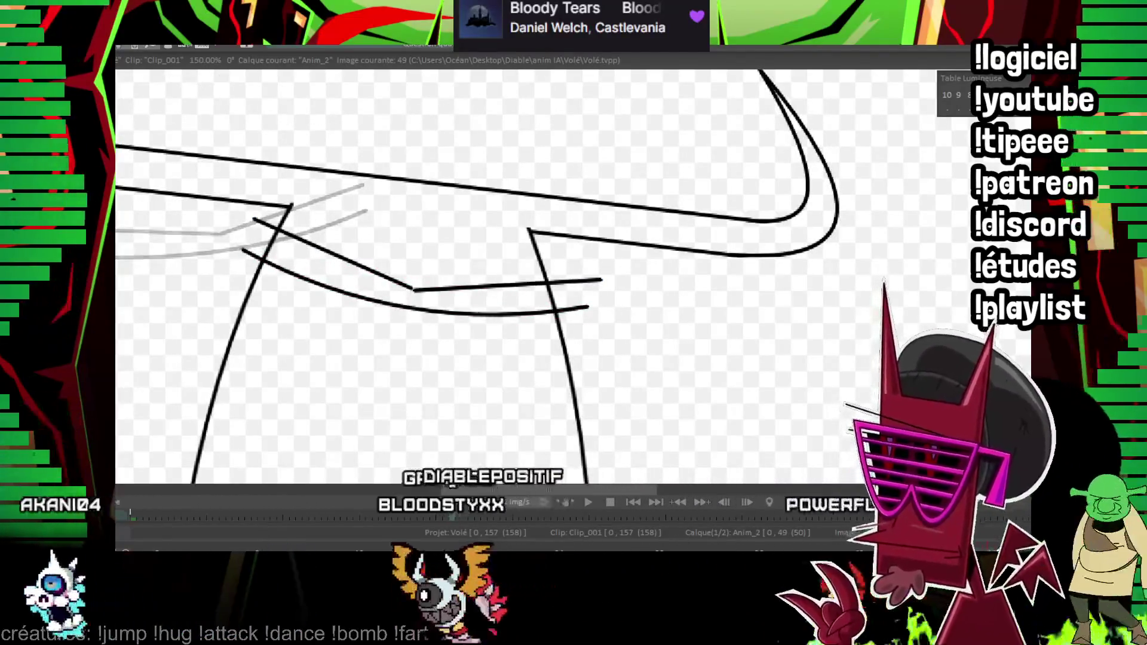
{"action": "key", "text": "Right"}
{"action": "key", "text": "Right"}
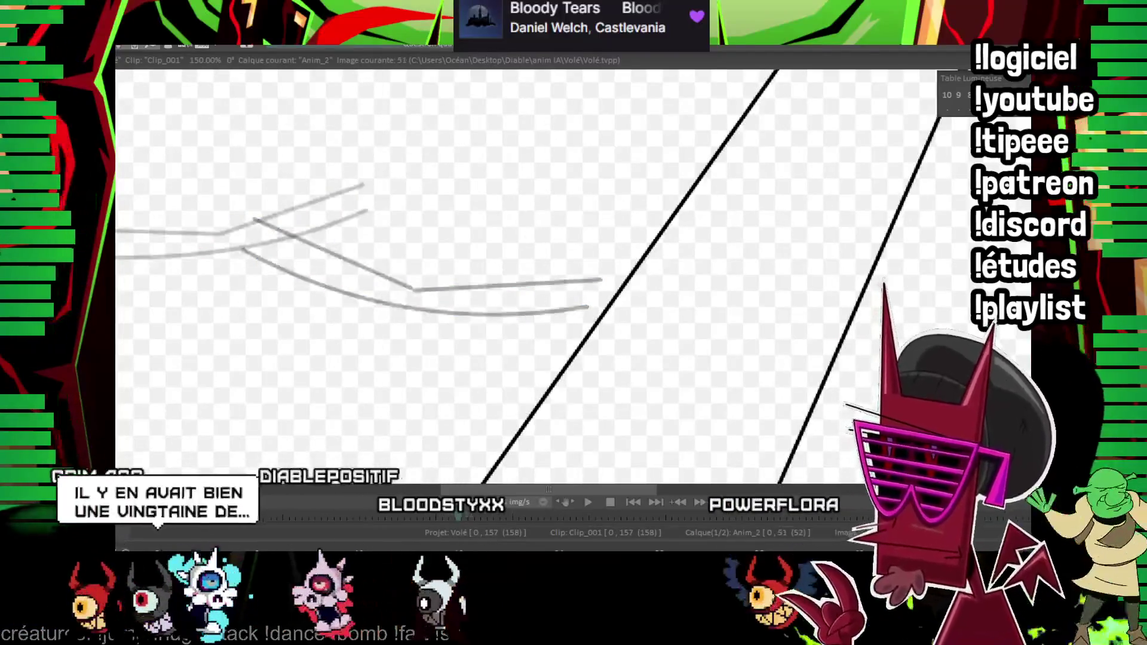
{"action": "key", "text": "Right"}
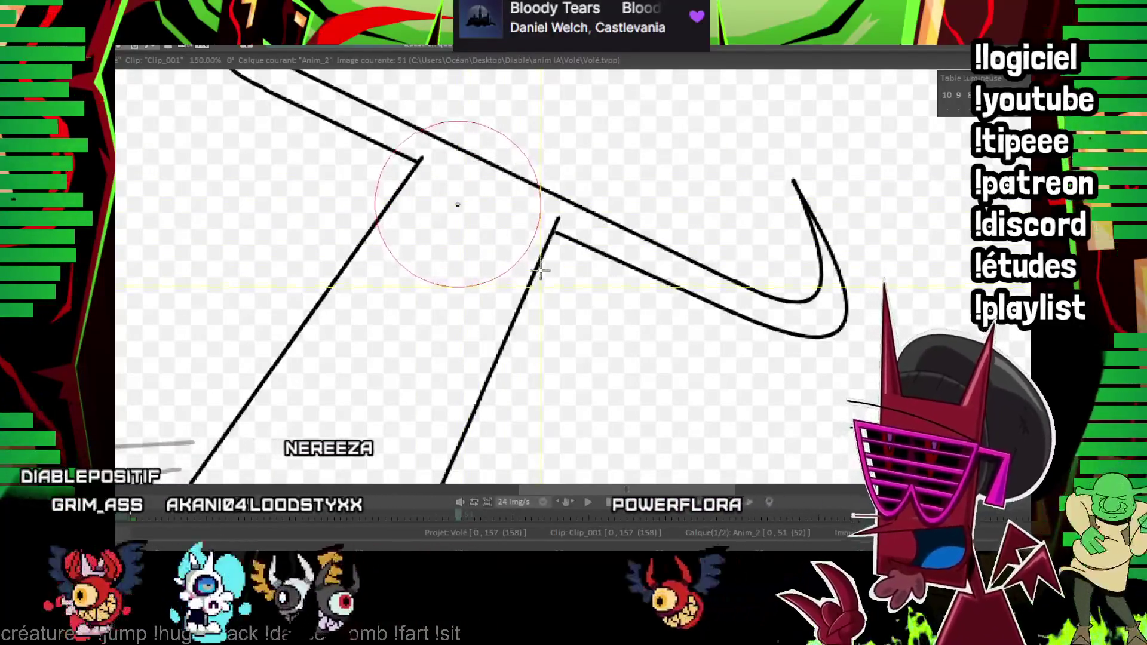
- Ink the round ringed eye circle on image 51 and step forward through the eye images
{"action": "left_click_drag", "start_coordinate": [544, 267], "coordinate": [542, 289]}
{"action": "left_click_drag", "start_coordinate": [498, 105], "coordinate": [459, 240]}
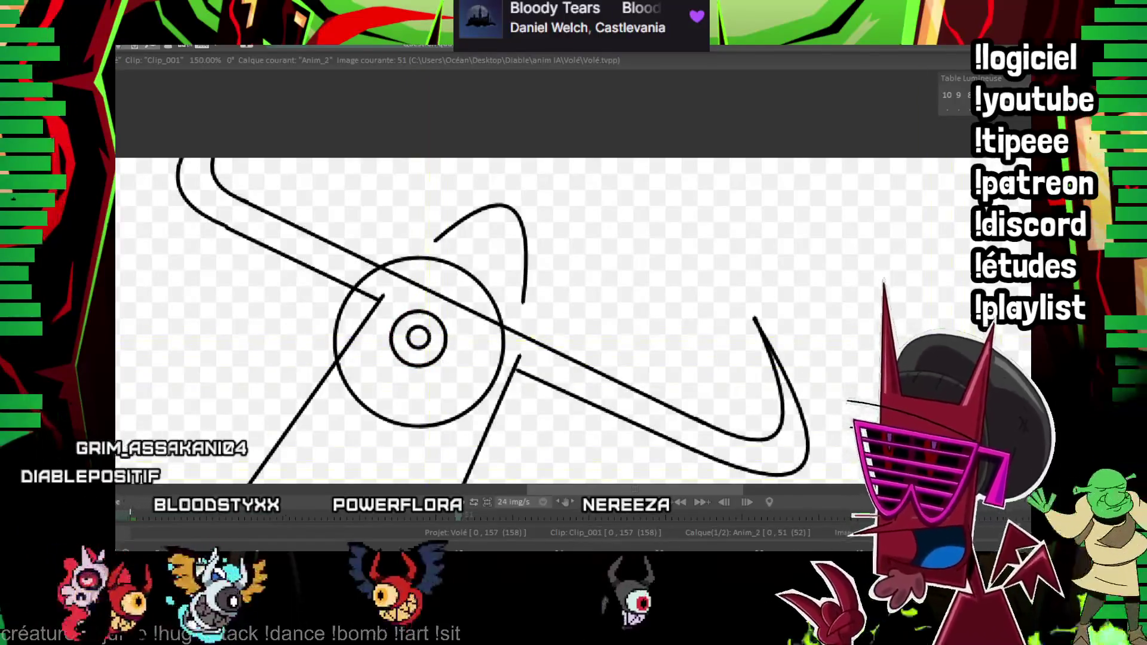
{"action": "key", "text": "Right"}
{"action": "key", "text": "Right"}
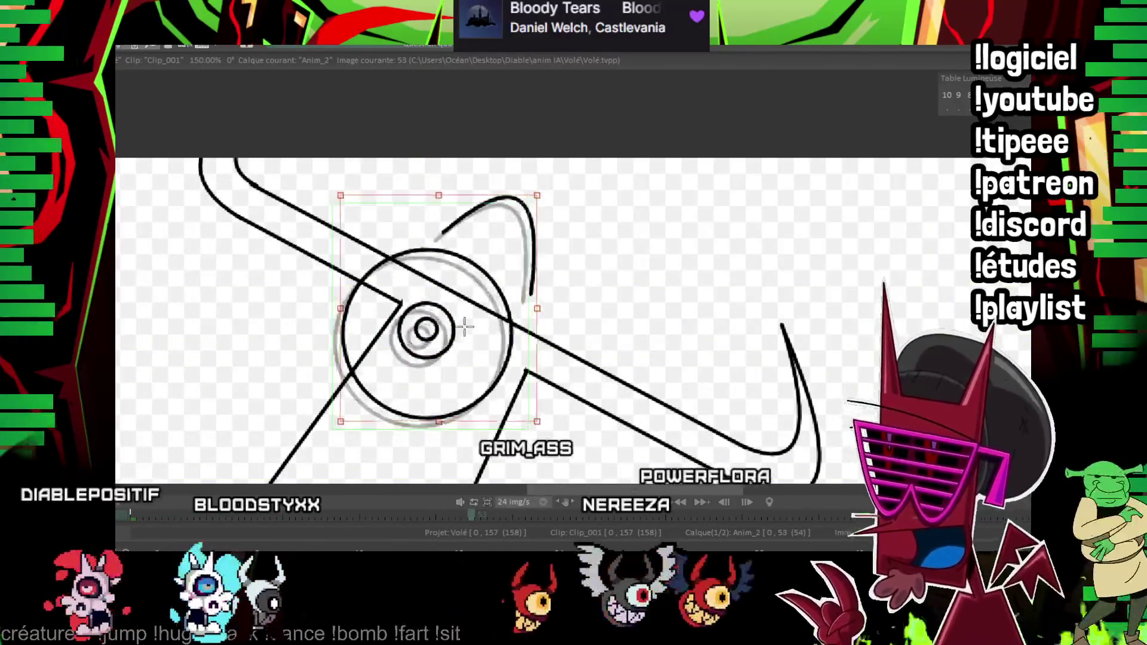
{"action": "key", "text": "Right"}
{"action": "key", "text": "Right"}
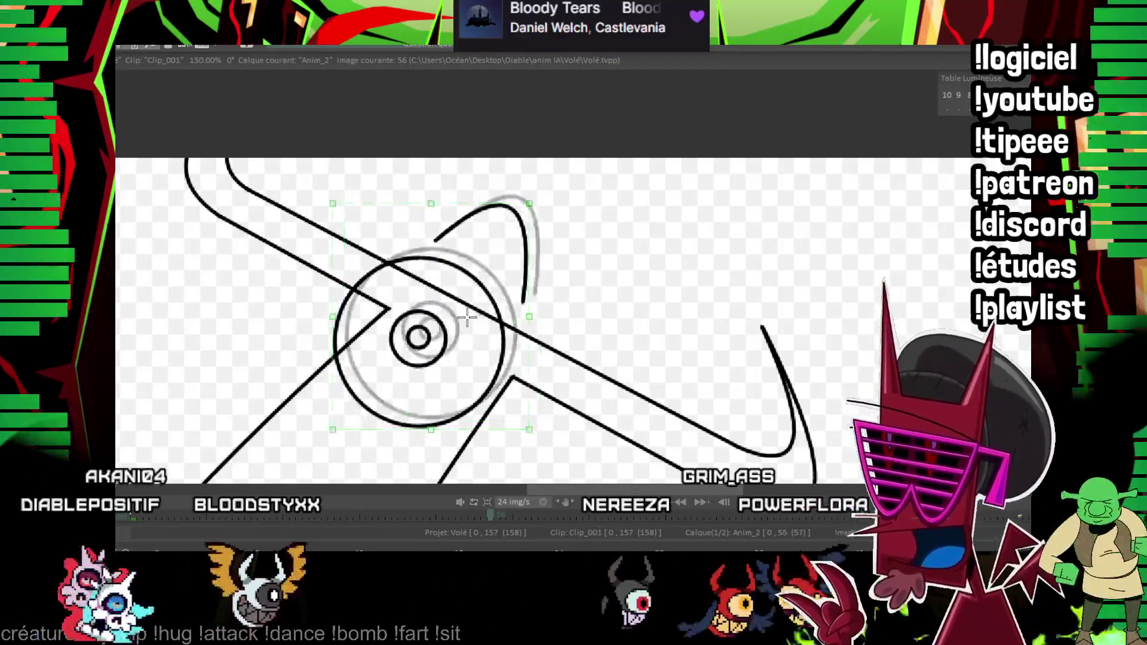
{"action": "key", "text": "Right"}
- Nudge the eye circle into place across images 53–56 and move to the next empty image
{"action": "key", "text": "Right"}
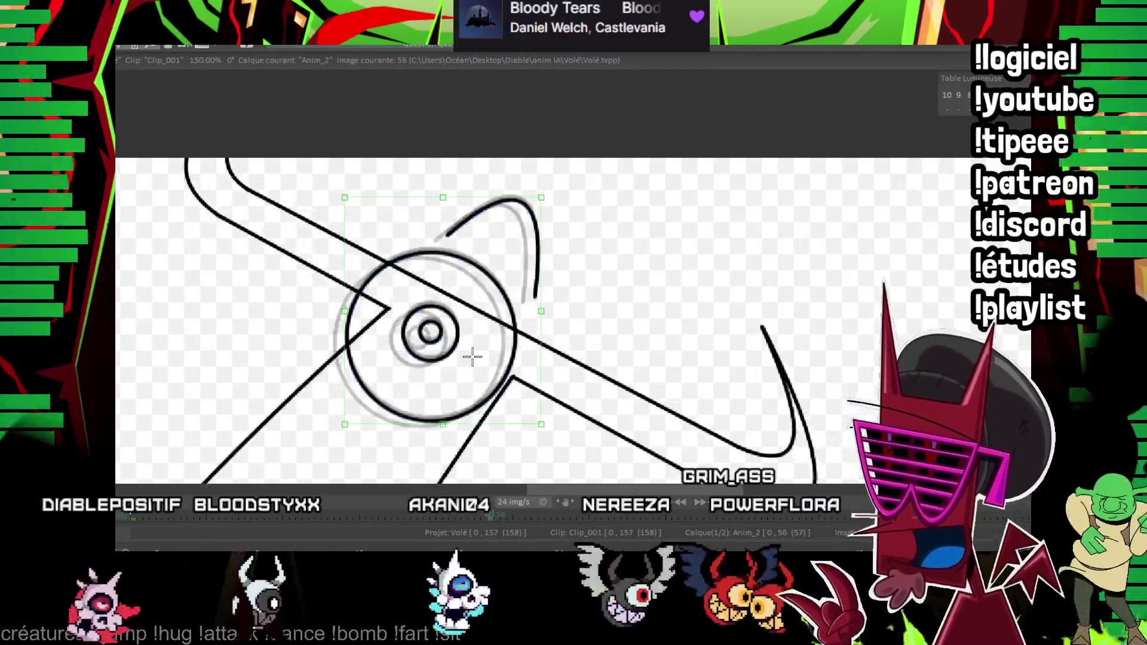
{"action": "key", "text": "Right"}
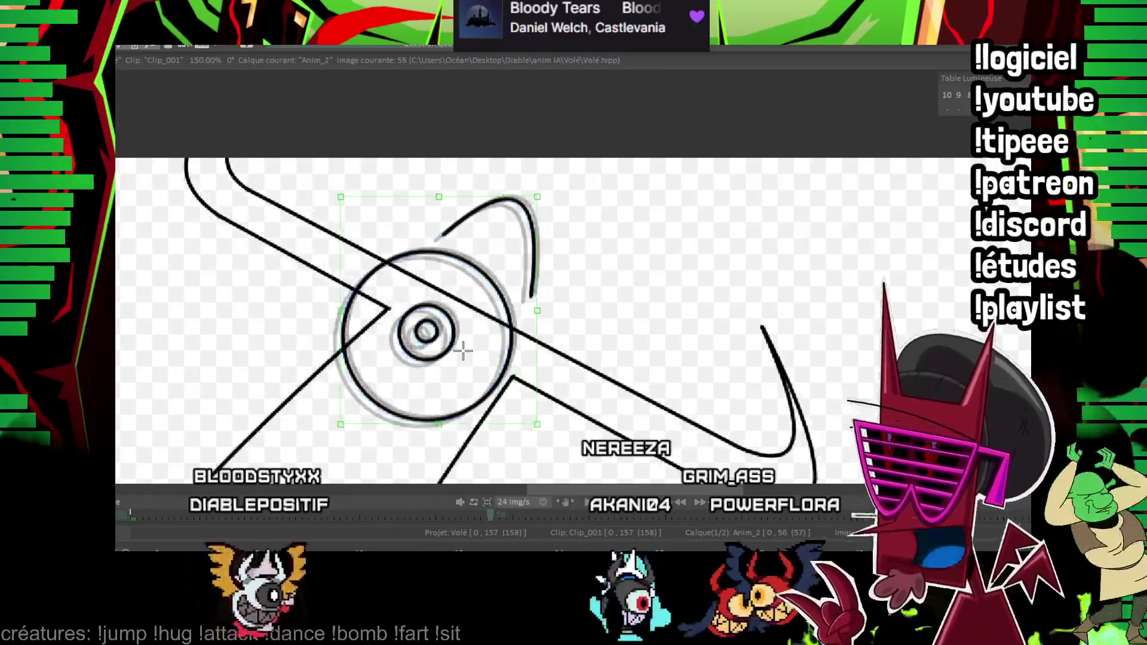
{"action": "key", "text": "Right"}
{"action": "key", "text": "Right"}
{"action": "left_click_drag", "start_coordinate": [264, 263], "coordinate": [581, 205]}
{"action": "left_click_drag", "start_coordinate": [318, 234], "coordinate": [659, 294]}
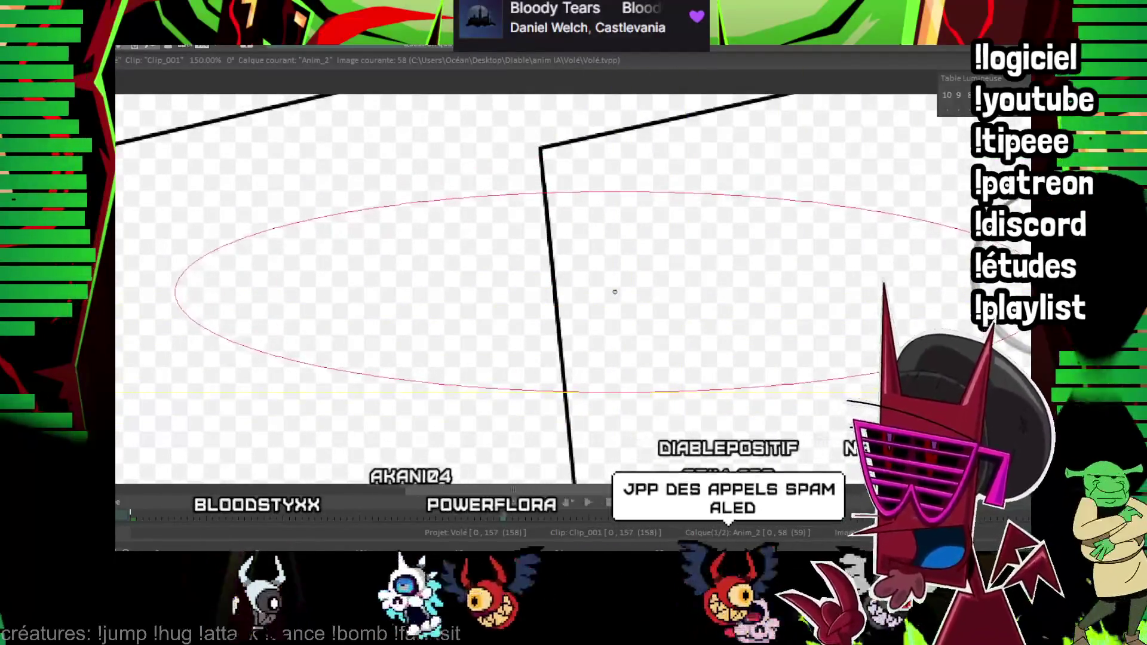
- Ink the large ellipse with its cross stroke and the two flattened ellipses at right on frame 58
{"action": "left_click", "coordinate": [615, 291]}
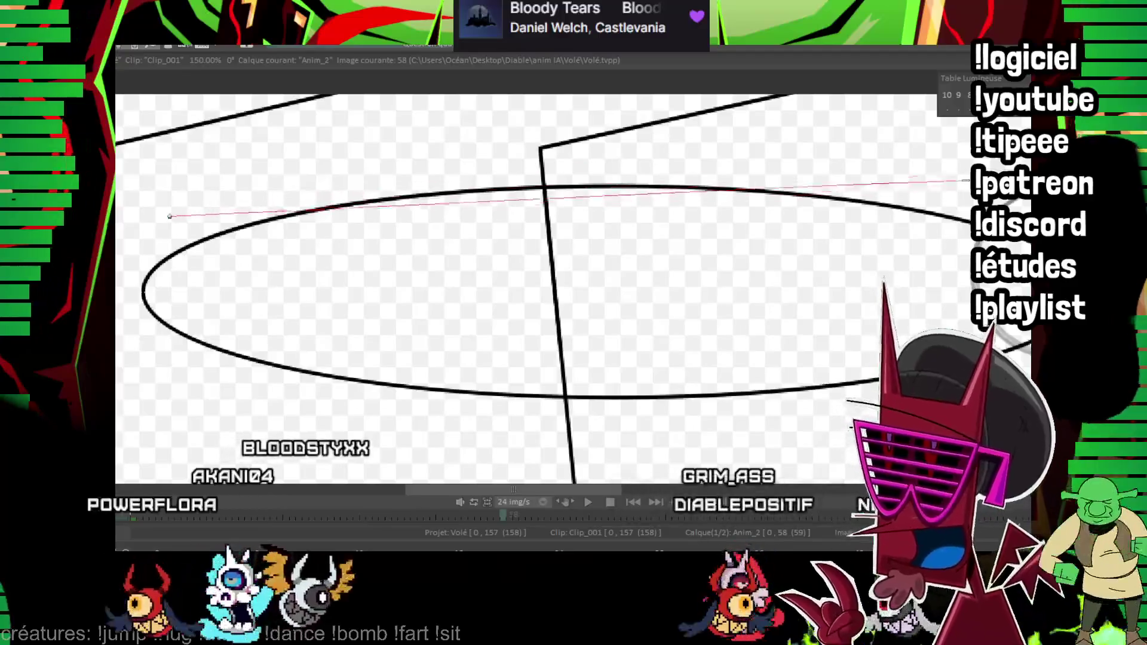
{"action": "left_click", "coordinate": [619, 166]}
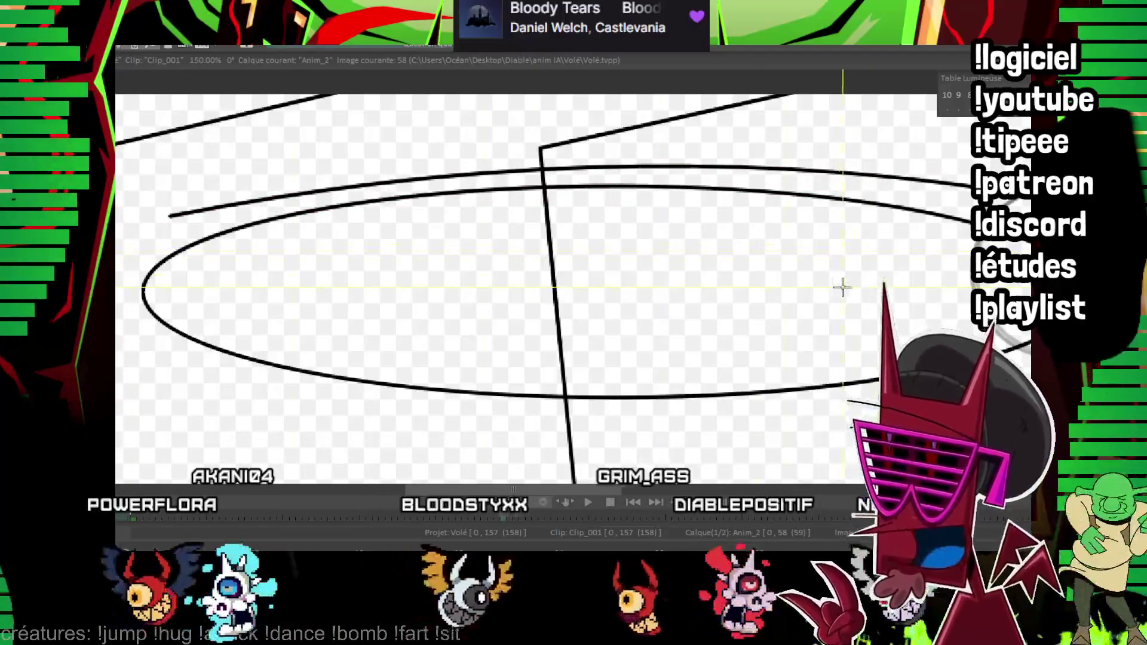
{"action": "left_click_drag", "start_coordinate": [806, 290], "coordinate": [960, 287]}
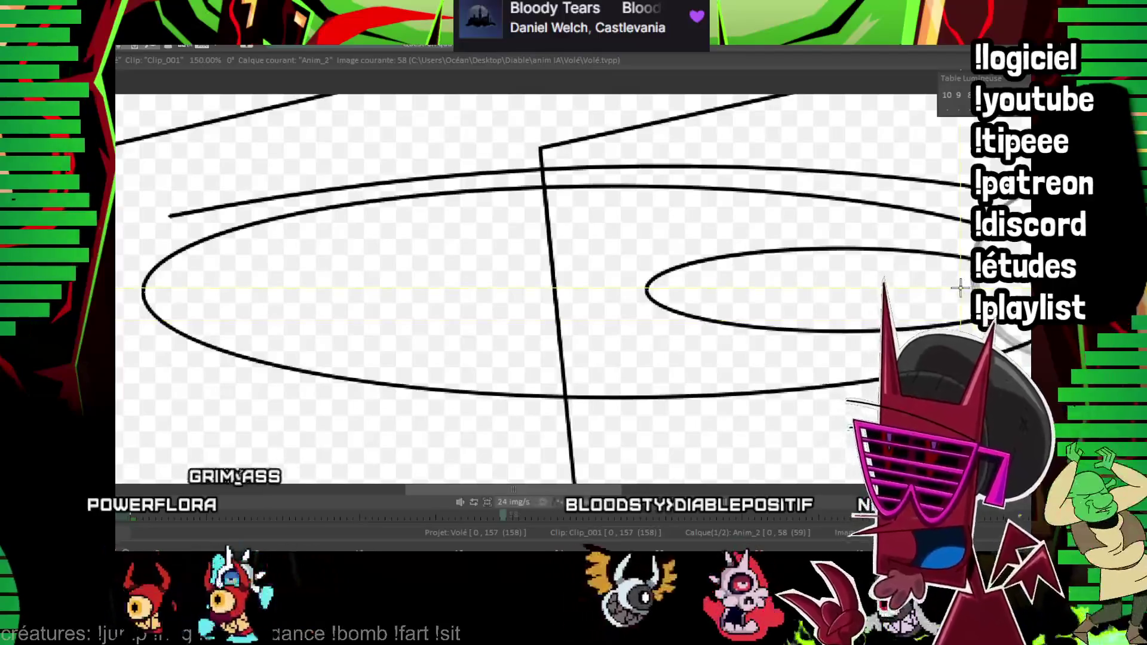
{"action": "left_click_drag", "start_coordinate": [887, 289], "coordinate": [947, 291]}
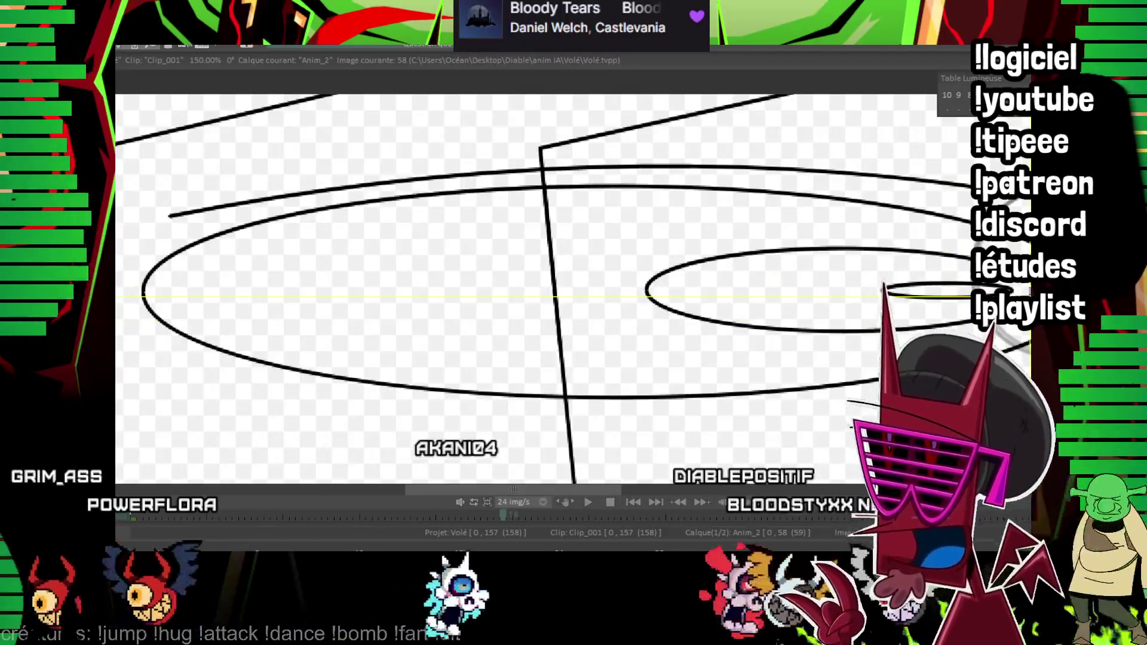
- Step ahead and flip between frames 59 and 60 to compare them
{"action": "key", "text": "Right"}
{"action": "key", "text": "Right"}
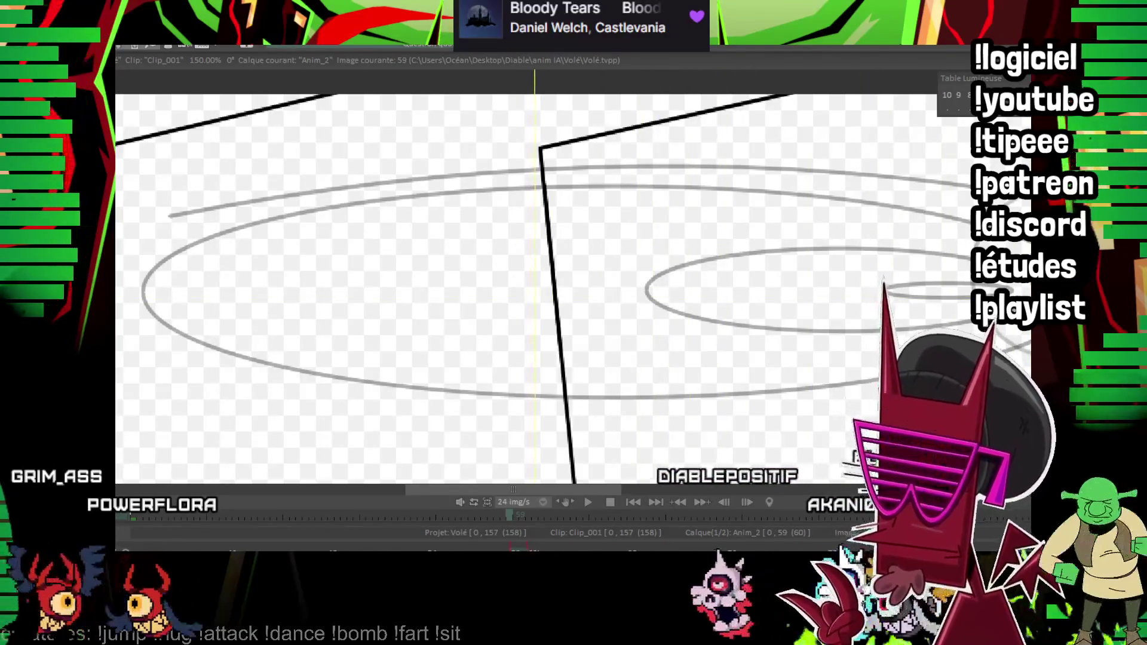
{"action": "key", "text": "Right"}
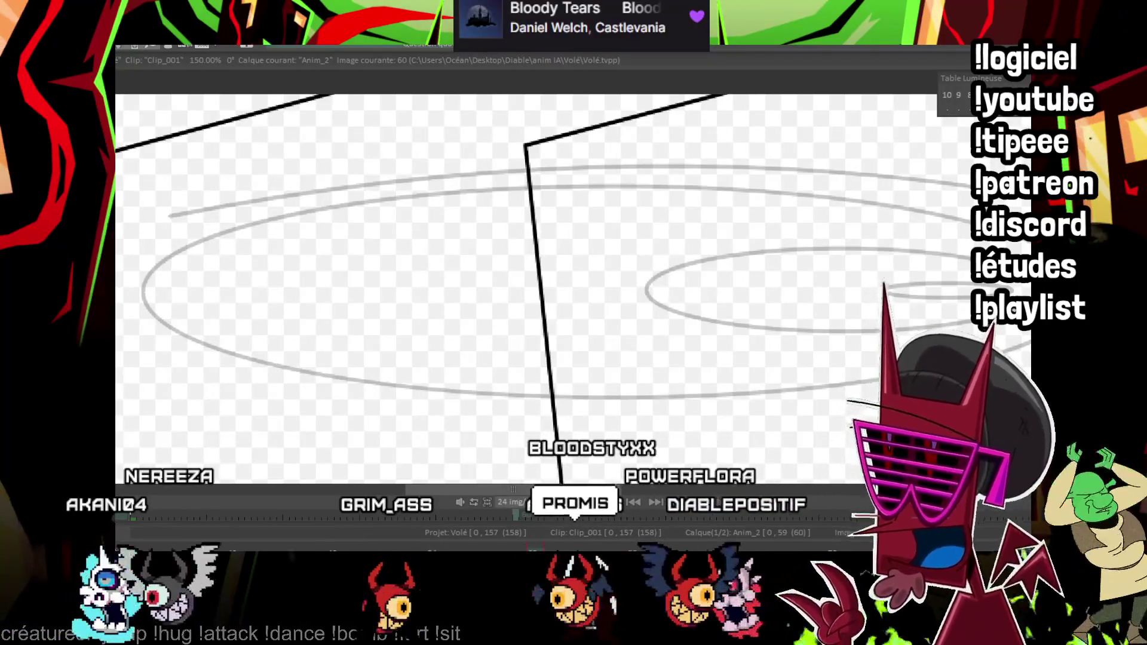
{"action": "key", "text": "Left"}
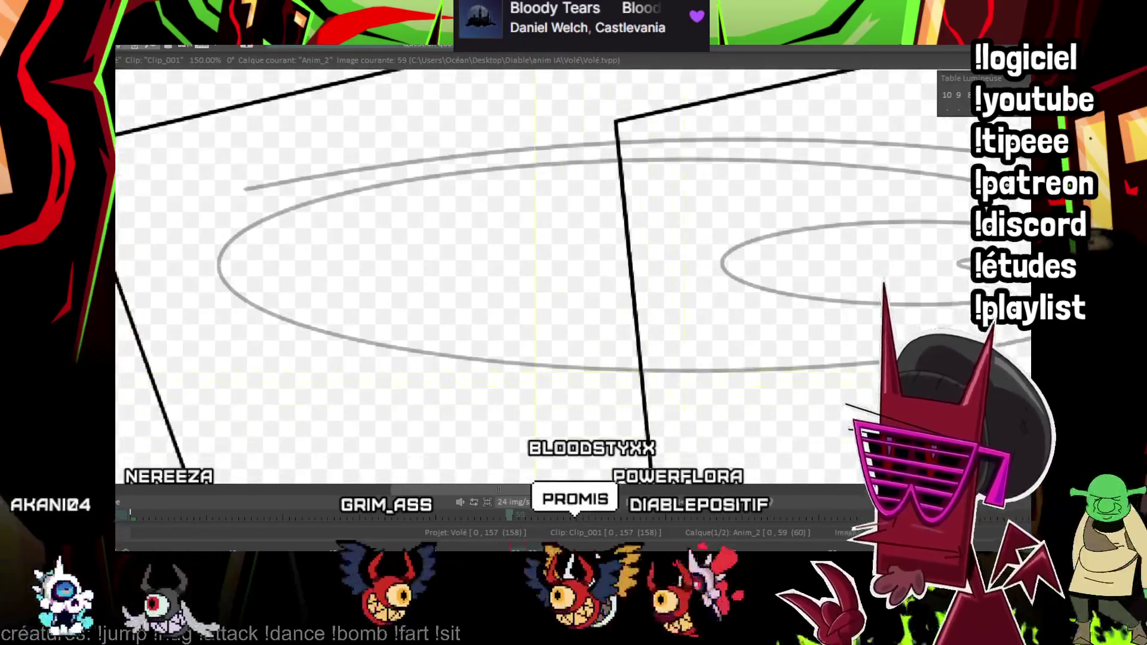
{"action": "key", "text": "Right"}
{"action": "key", "text": "Left"}
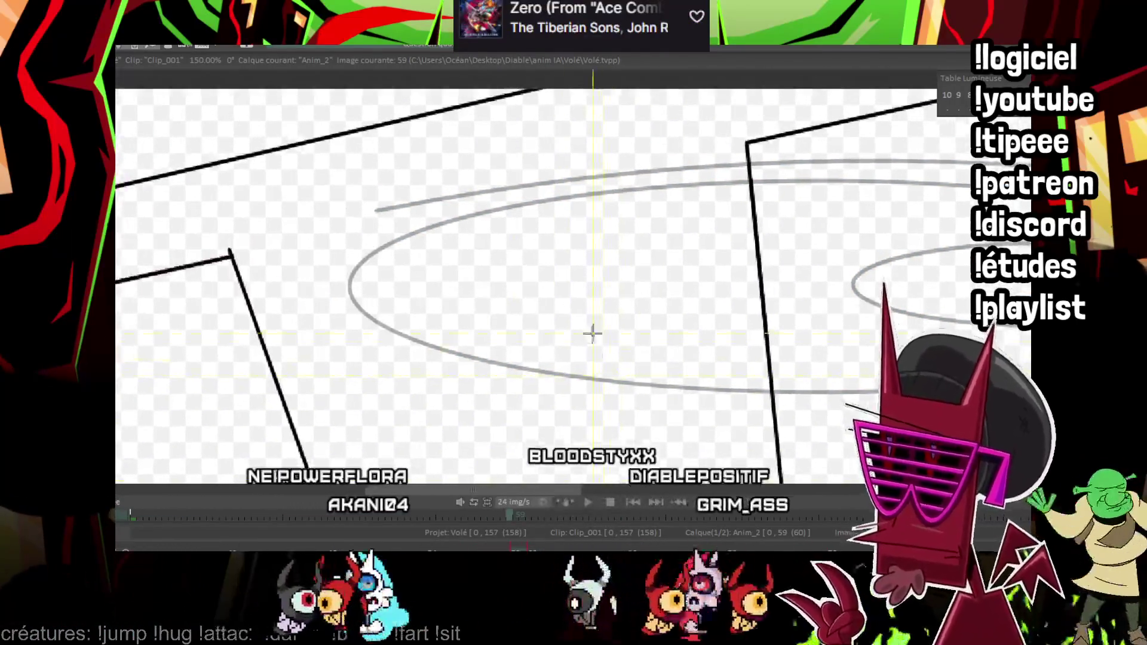
- Ink the upper curve of the almond eye outline on frame 59
{"action": "key", "text": "Left"}
{"action": "left_click_drag", "start_coordinate": [221, 317], "coordinate": [802, 190]}
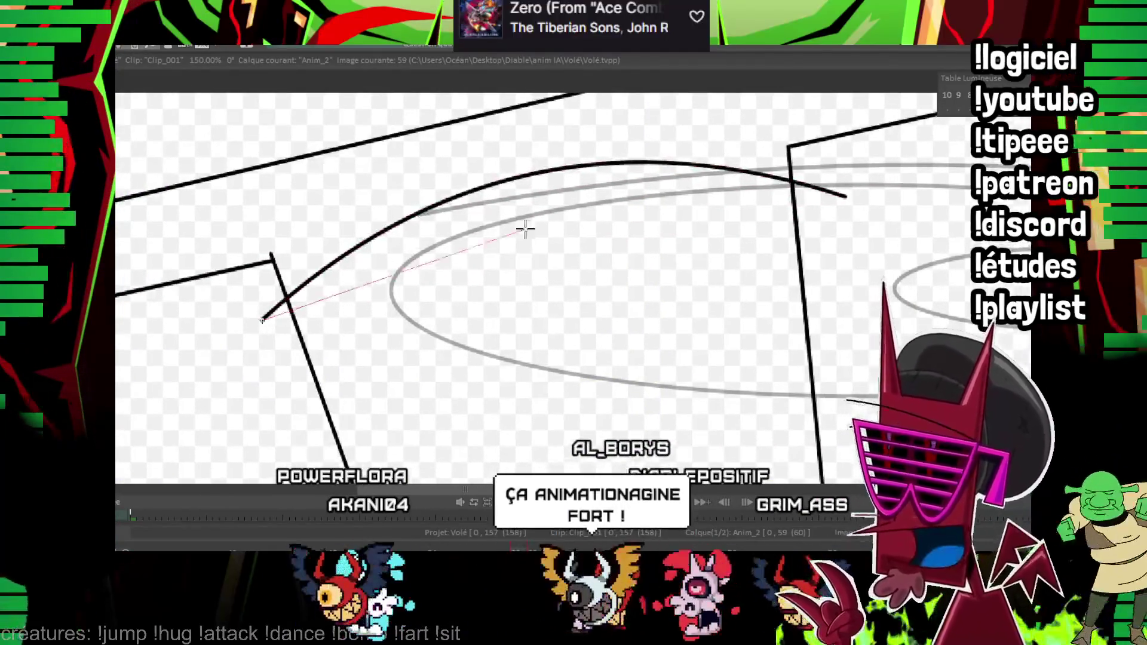
{"action": "left_click_drag", "start_coordinate": [526, 229], "coordinate": [845, 196]}
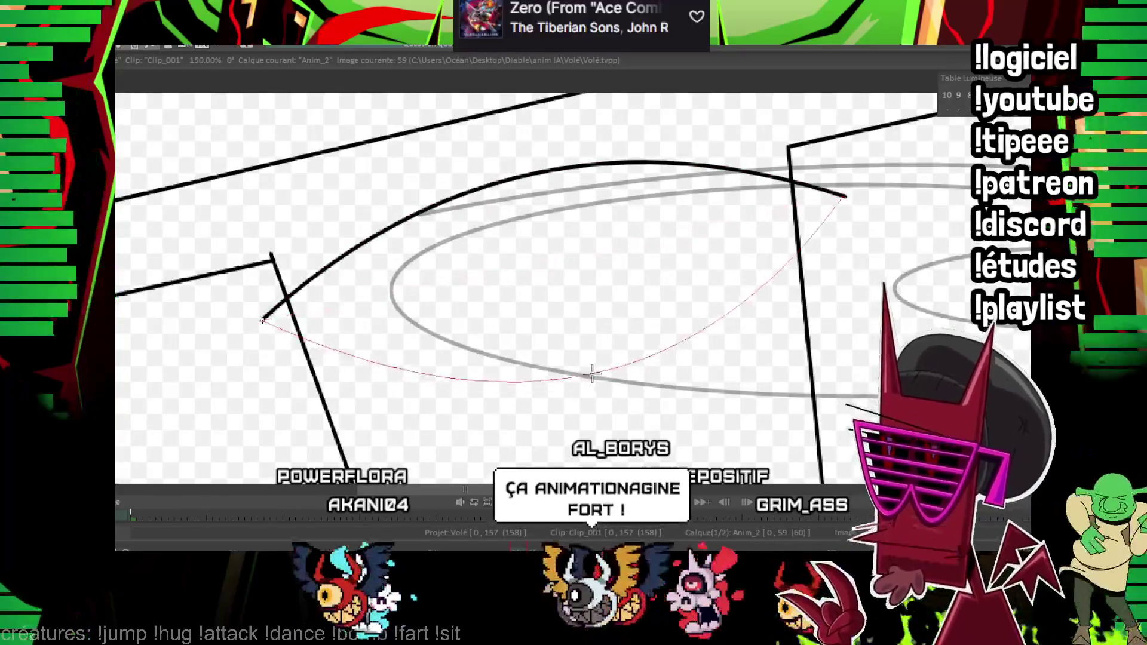
{"action": "left_click", "coordinate": [605, 380]}
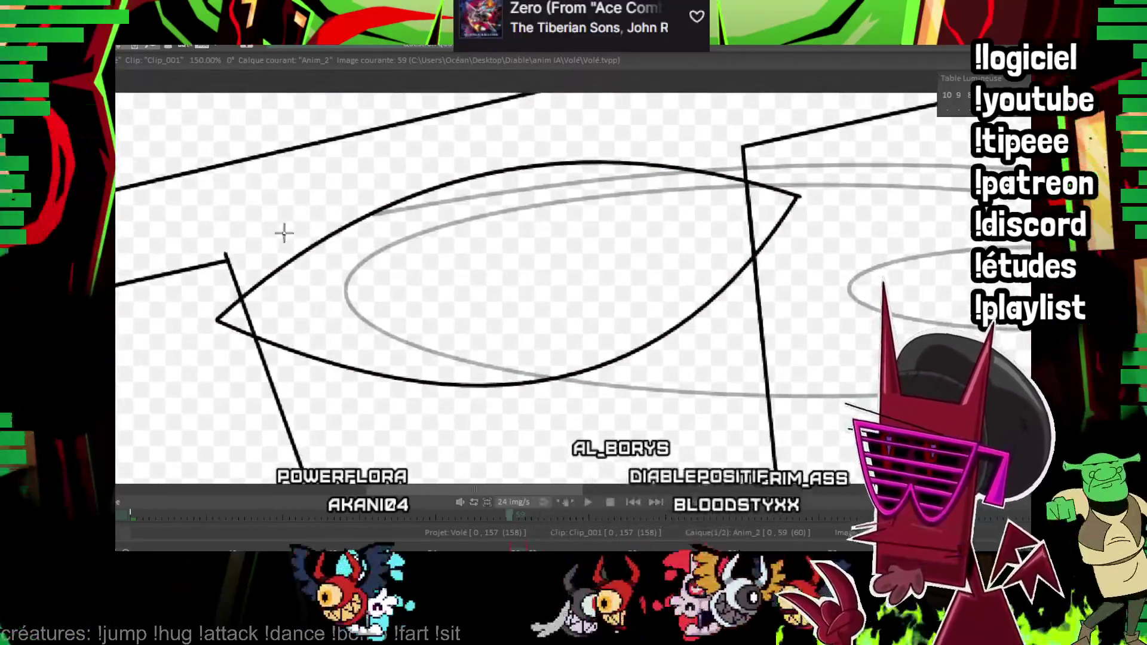
{"action": "left_click_drag", "start_coordinate": [248, 251], "coordinate": [764, 160]}
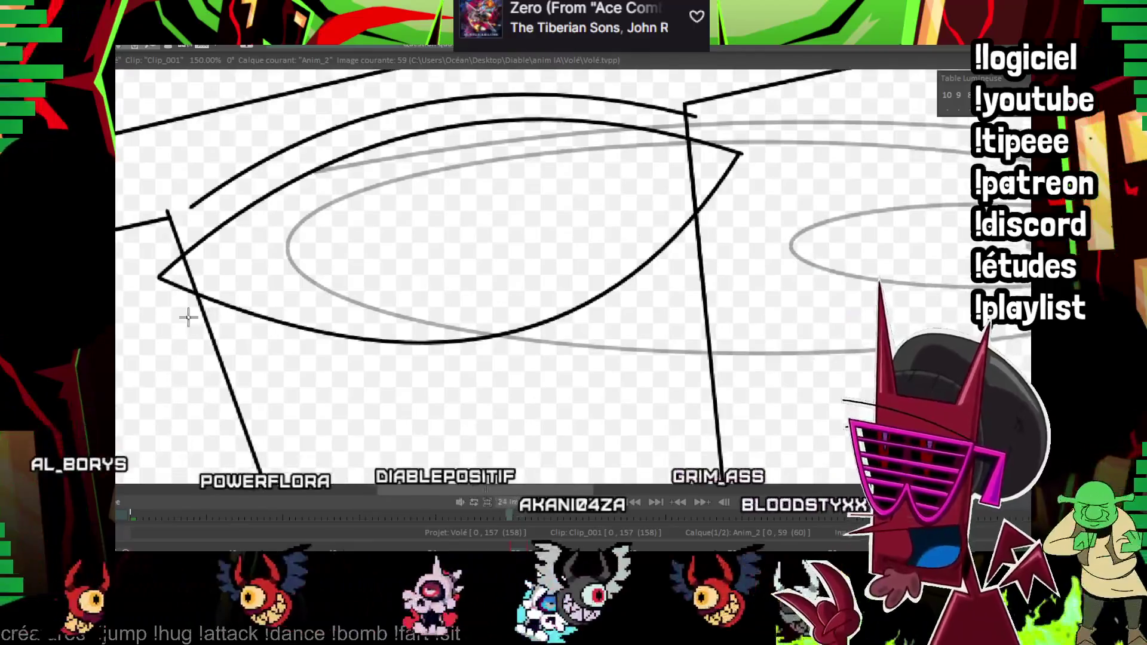
- Ink the lower eyelid line, the curve beneath it and the jagged grin segment under the eye
{"action": "left_click_drag", "start_coordinate": [145, 312], "coordinate": [465, 357]}
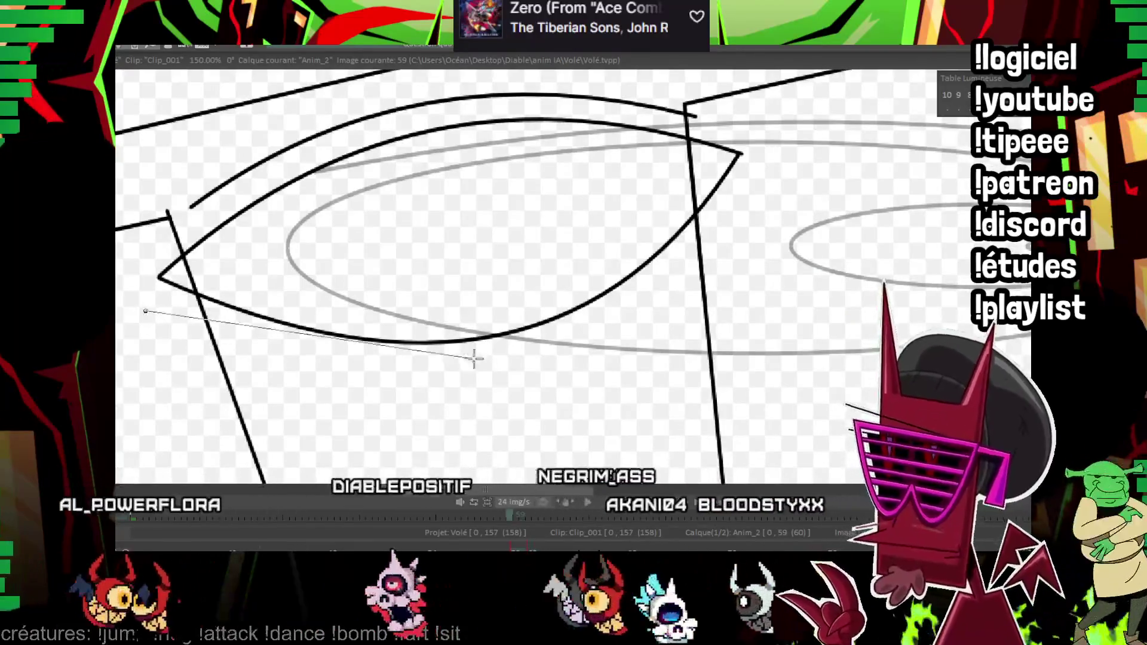
{"action": "left_click", "coordinate": [511, 370]}
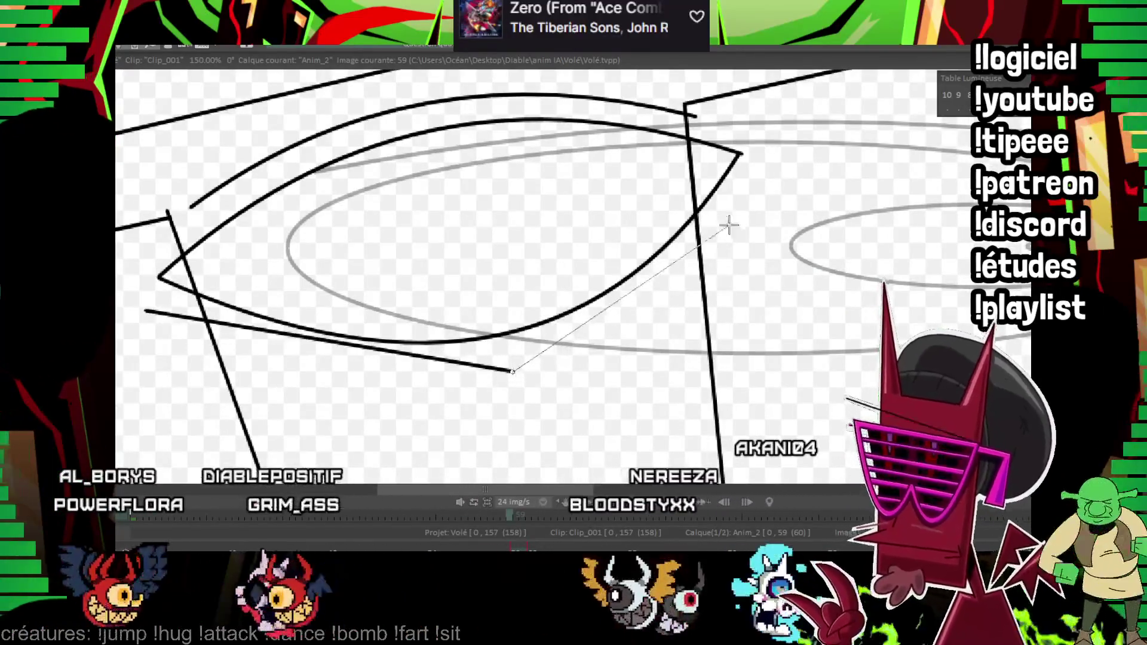
{"action": "left_click", "coordinate": [776, 161]}
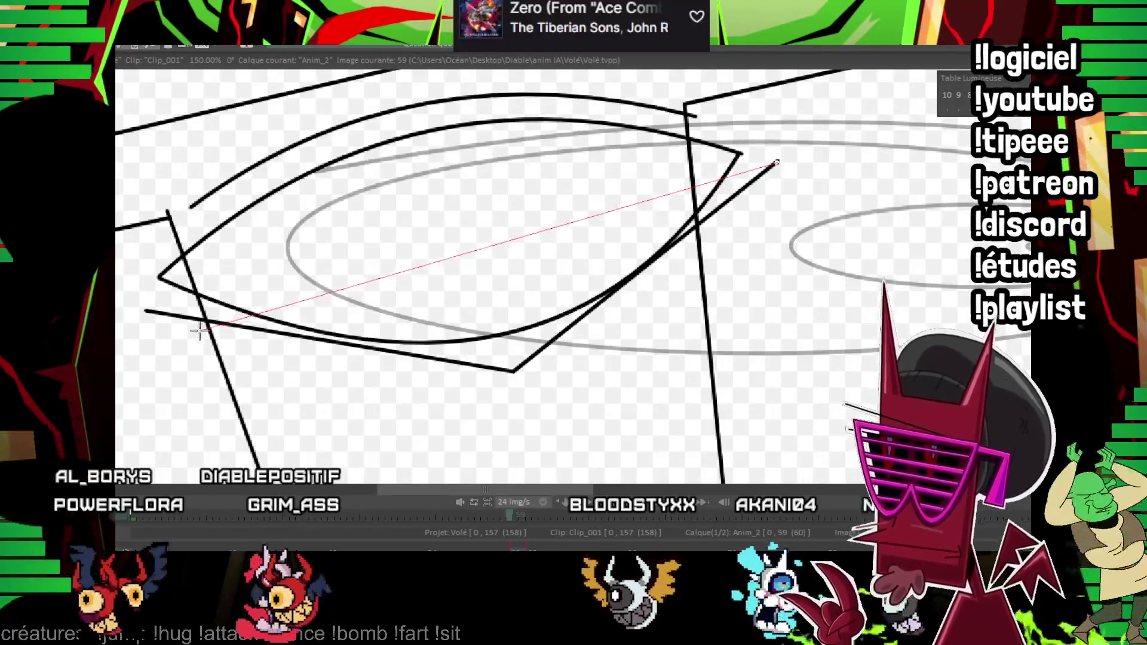
{"action": "left_click", "coordinate": [143, 310]}
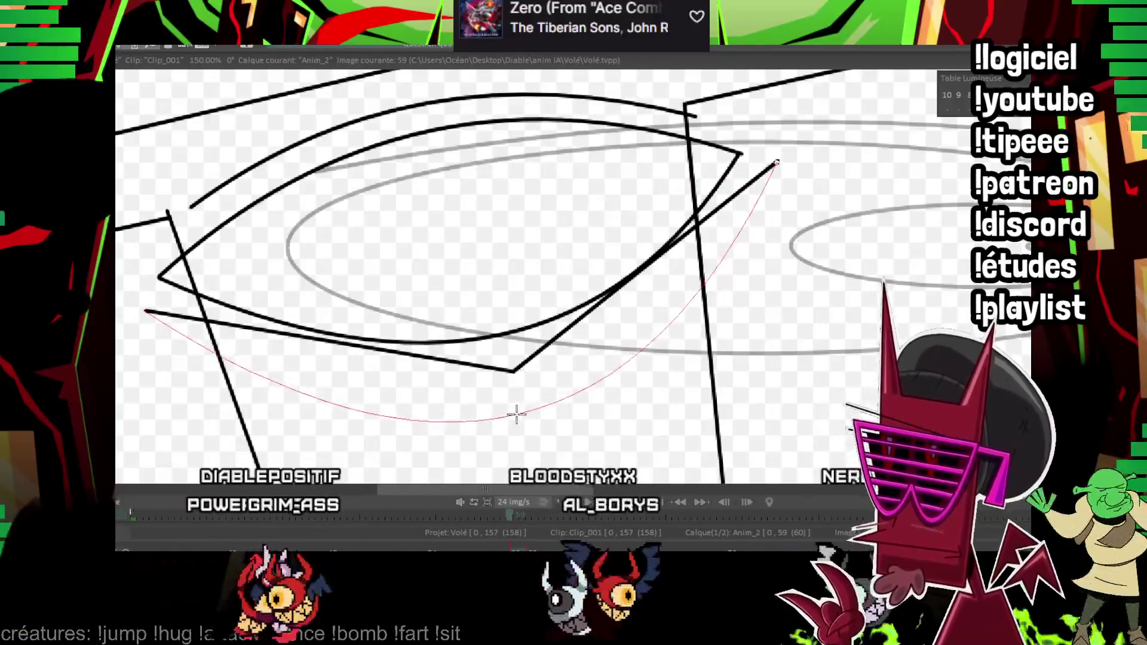
{"action": "left_click", "coordinate": [515, 414]}
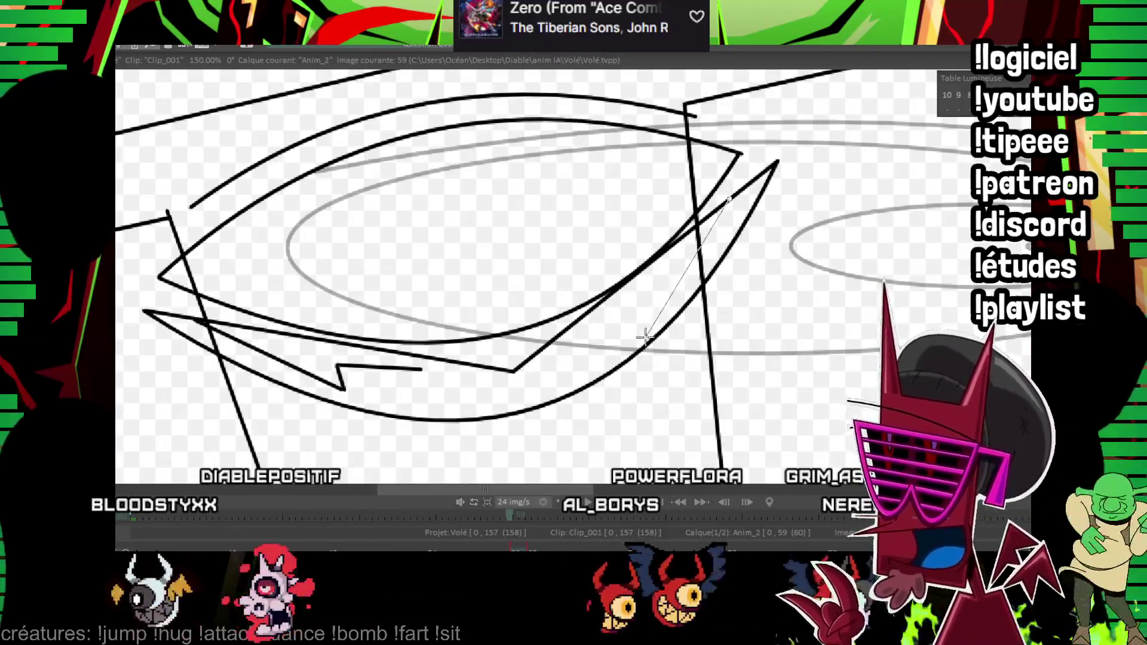
{"action": "left_click", "coordinate": [641, 313]}
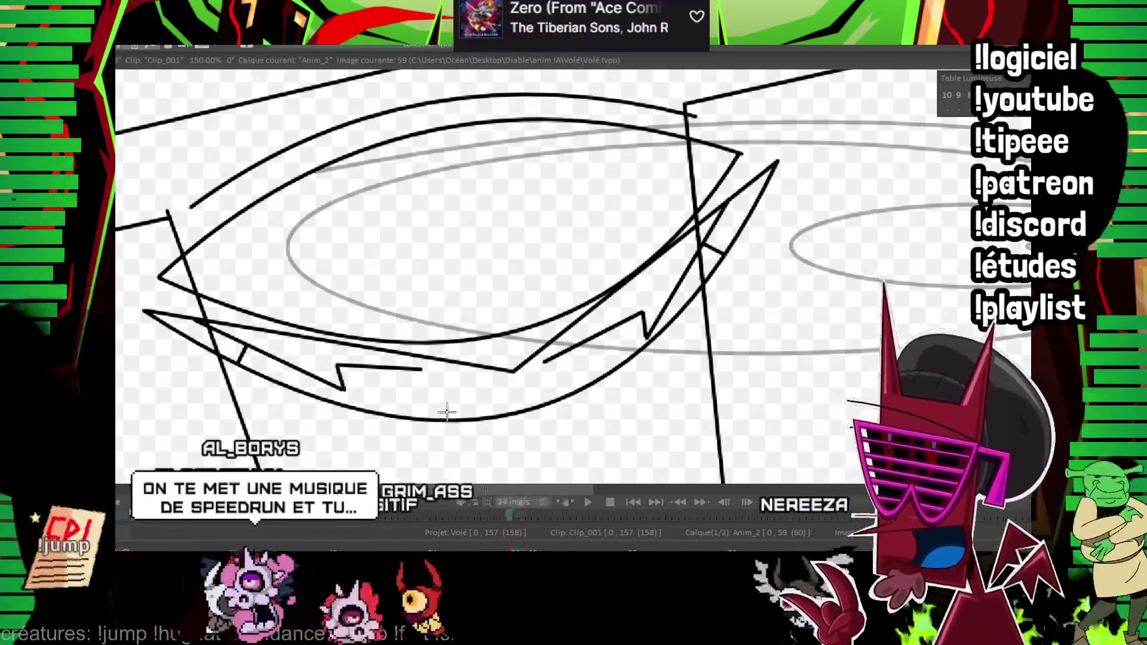
{"action": "left_click_drag", "start_coordinate": [395, 436], "coordinate": [633, 377]}
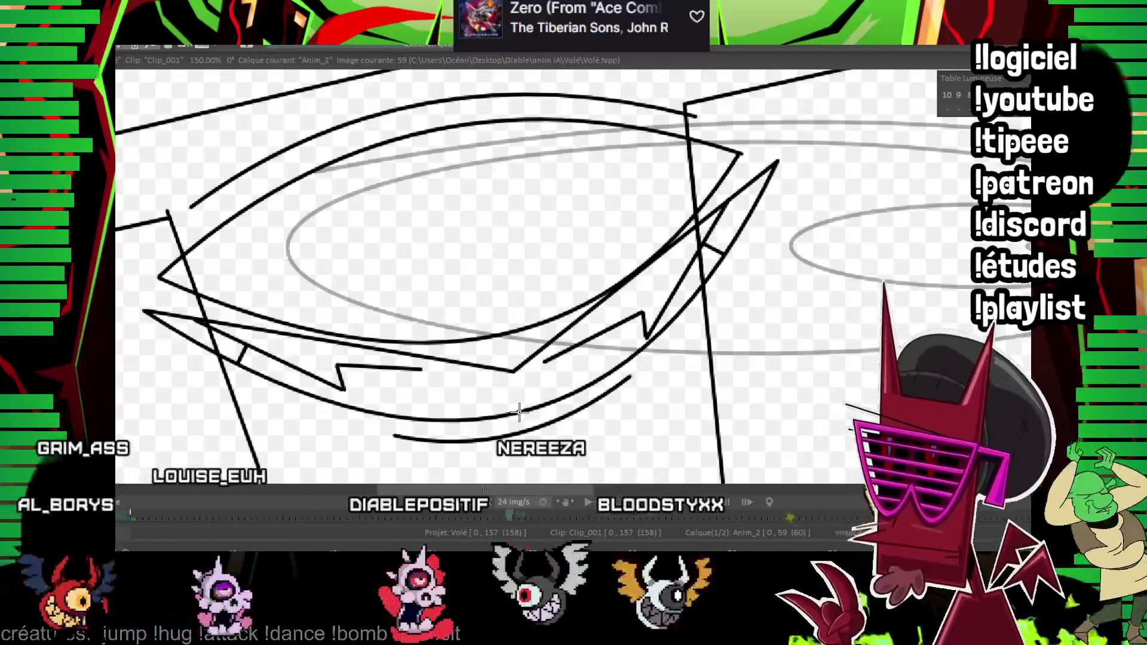
- Ink the round iris and the two-curve almond slit pupil inside the eye
{"action": "key", "text": "Right"}
{"action": "key", "text": "Right"}
{"action": "key", "text": "Left"}
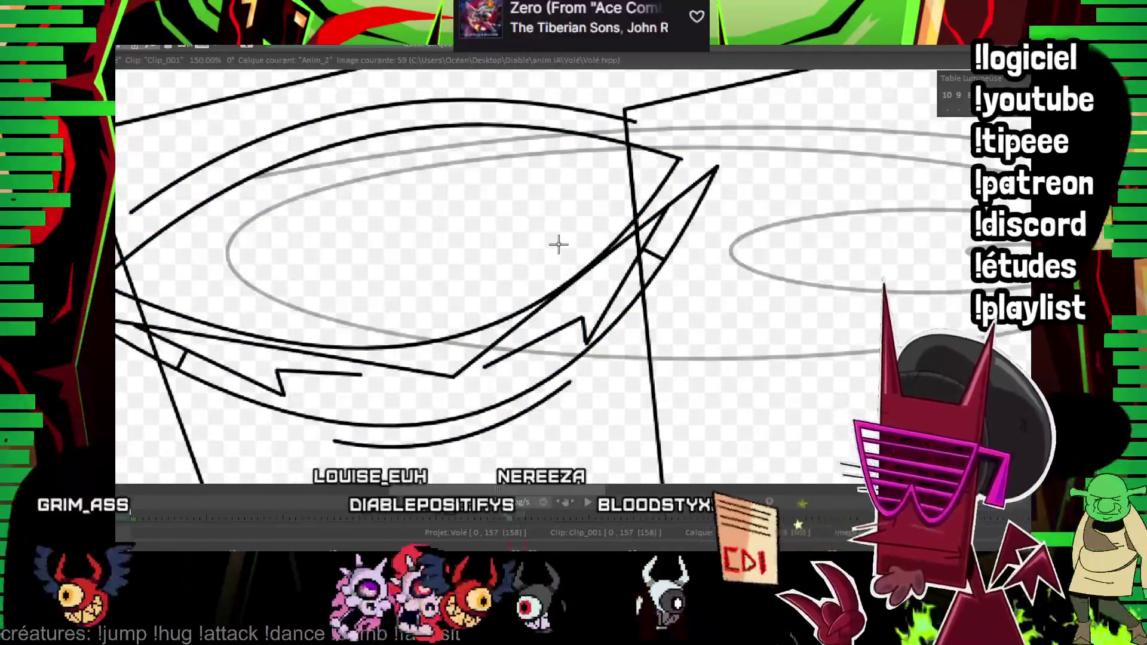
{"action": "key", "text": "Right"}
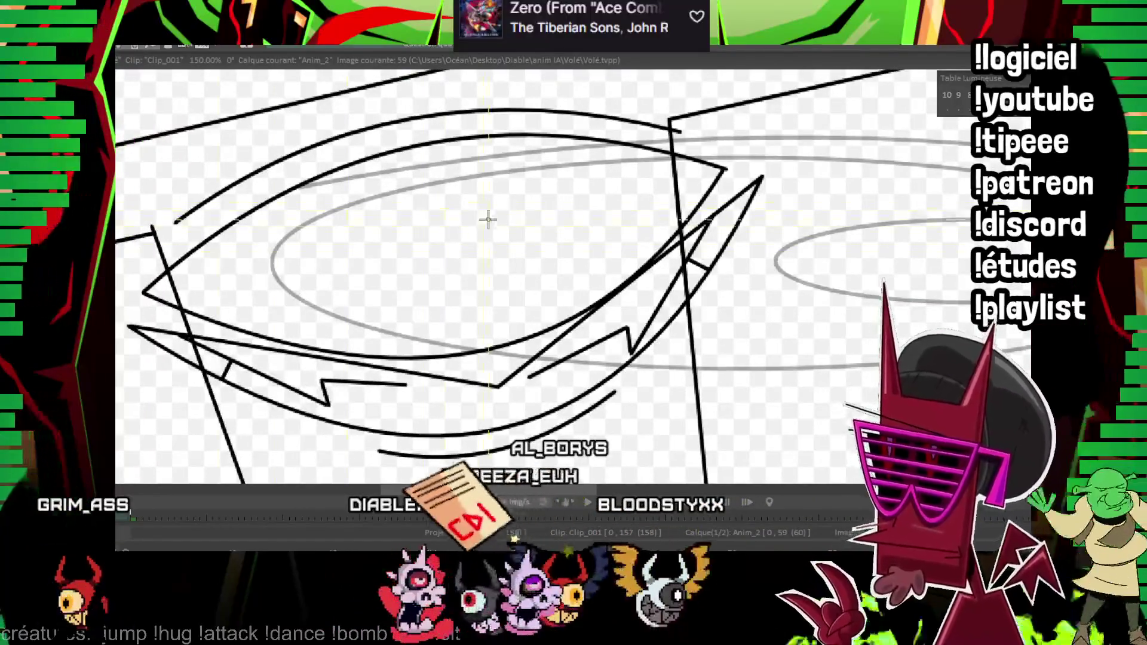
{"action": "left_click_drag", "start_coordinate": [455, 249], "coordinate": [518, 307]}
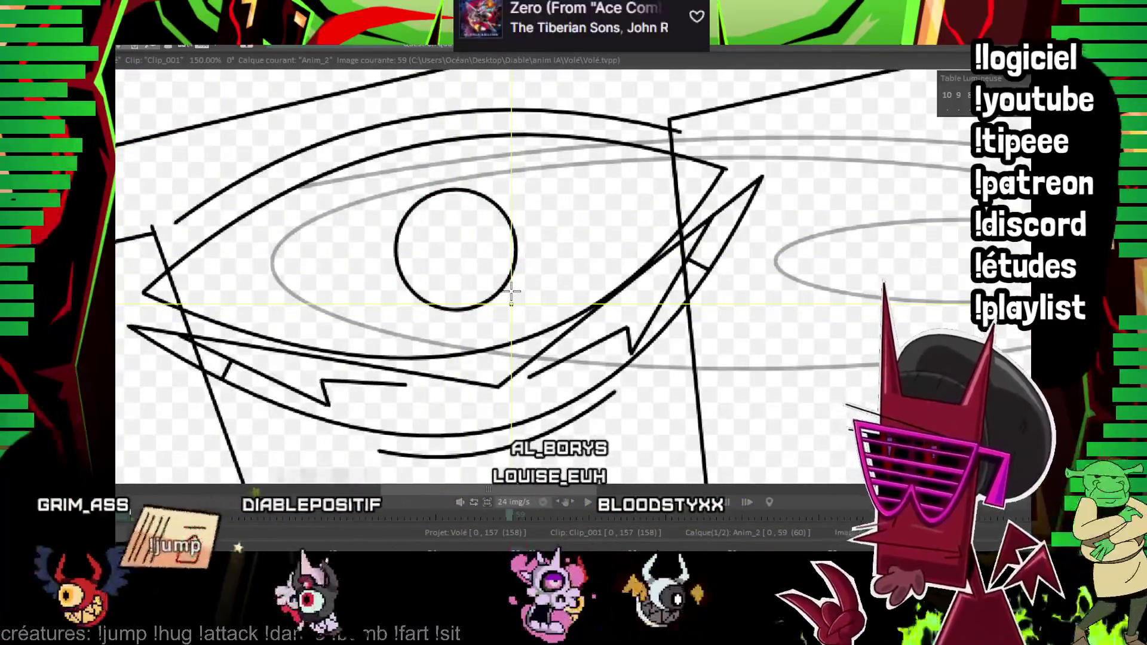
{"action": "scroll", "coordinate": [511, 293], "scroll_direction": "up", "scroll_amount": 2}
{"action": "left_click_drag", "start_coordinate": [436, 253], "coordinate": [455, 334]}
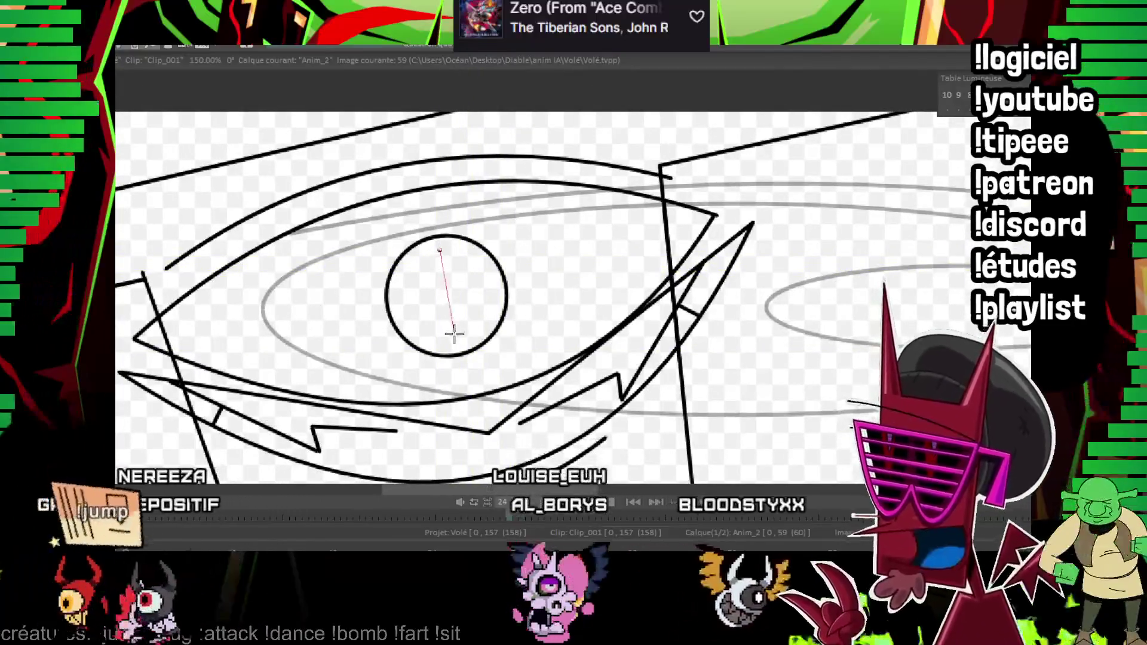
{"action": "left_click_drag", "start_coordinate": [440, 253], "coordinate": [454, 332]}
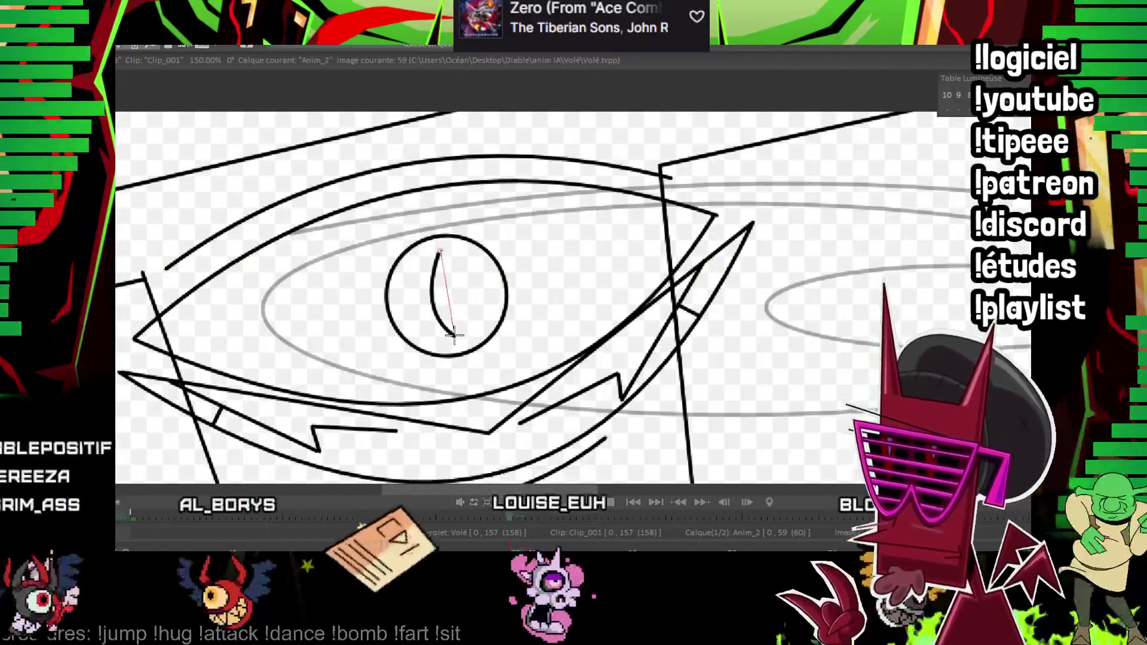
{"action": "left_click", "coordinate": [457, 294]}
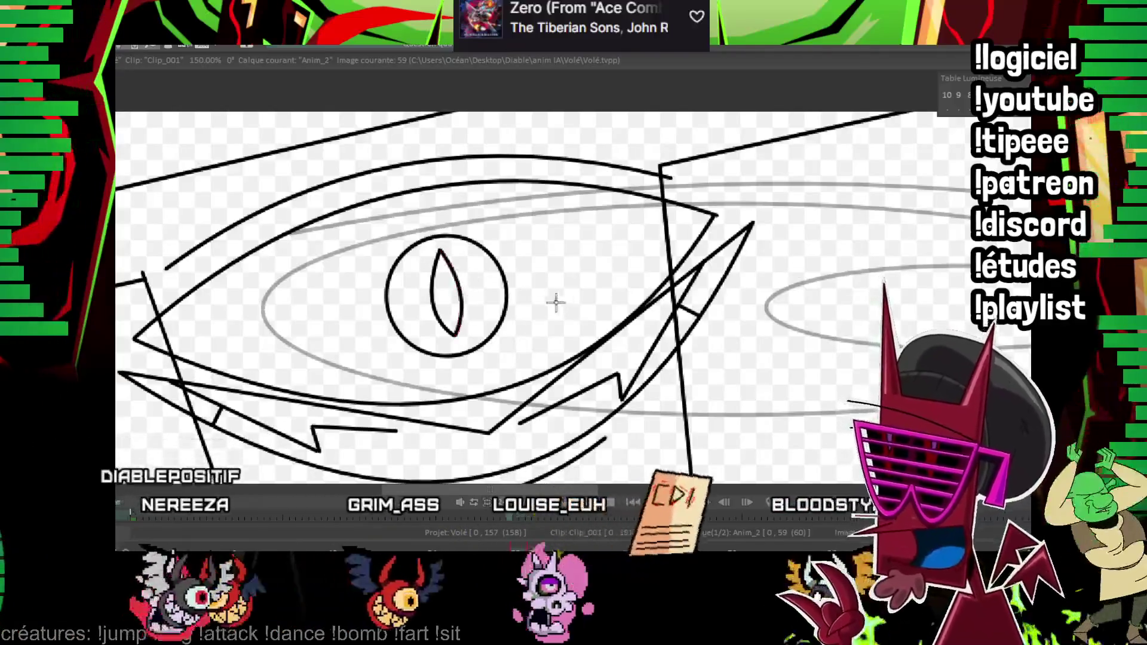
{"action": "left_click_drag", "start_coordinate": [548, 302], "coordinate": [634, 279]}
{"action": "scroll", "coordinate": [629, 275], "scroll_direction": "down", "scroll_amount": 2}
{"action": "scroll", "coordinate": [628, 275], "scroll_direction": "down", "scroll_amount": 3}
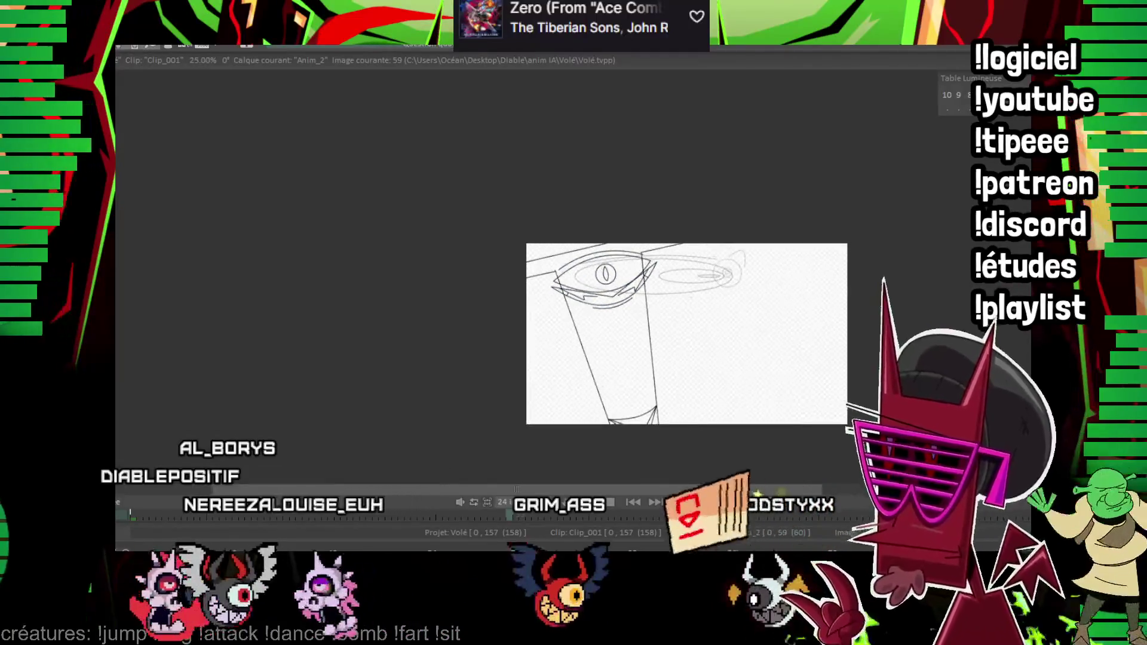
{"action": "scroll", "coordinate": [628, 277], "scroll_direction": "up", "scroll_amount": 3}
- Flip between frames 59 and 60 to compare the eye drawings, then jump to frame 63
{"action": "key", "text": "Right"}
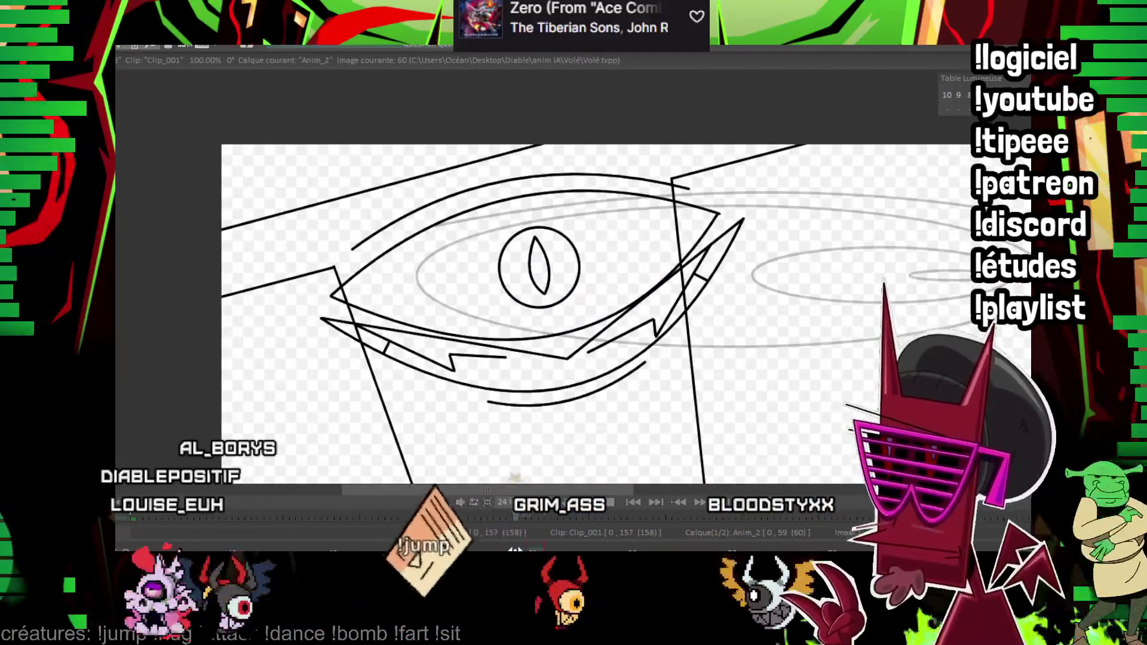
{"action": "key", "text": "Left"}
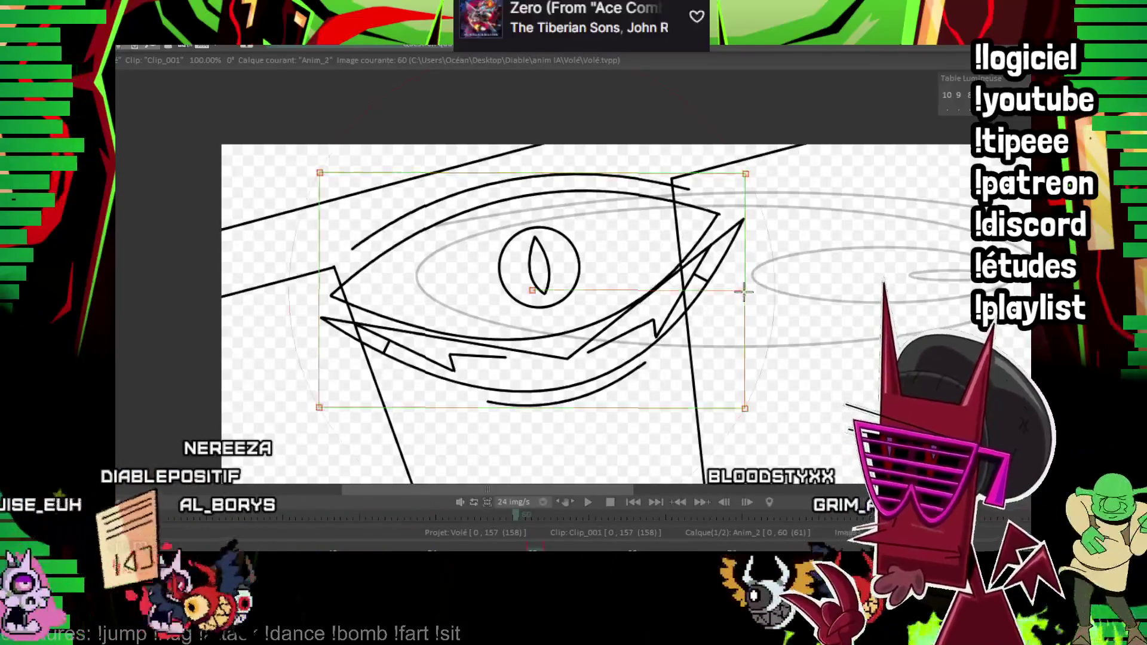
{"action": "key", "text": "Left"}
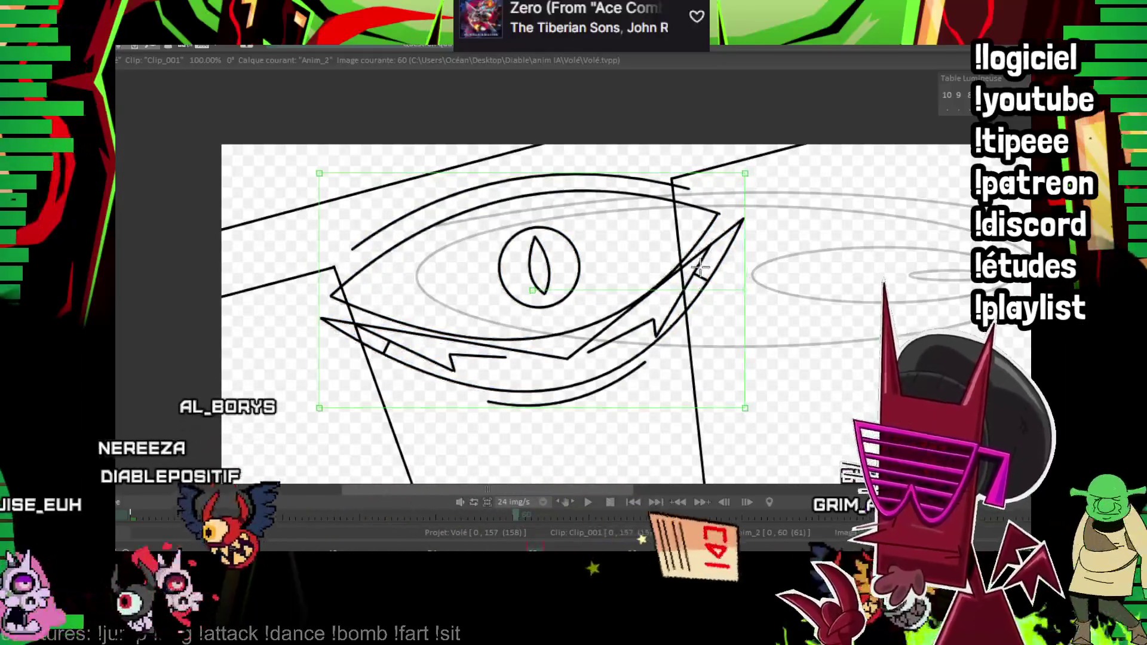
{"action": "key", "text": "Left"}
{"action": "key", "text": "Right"}
{"action": "key", "text": "Right"}
{"action": "key", "text": "Right"}
{"action": "key", "text": "Right"}
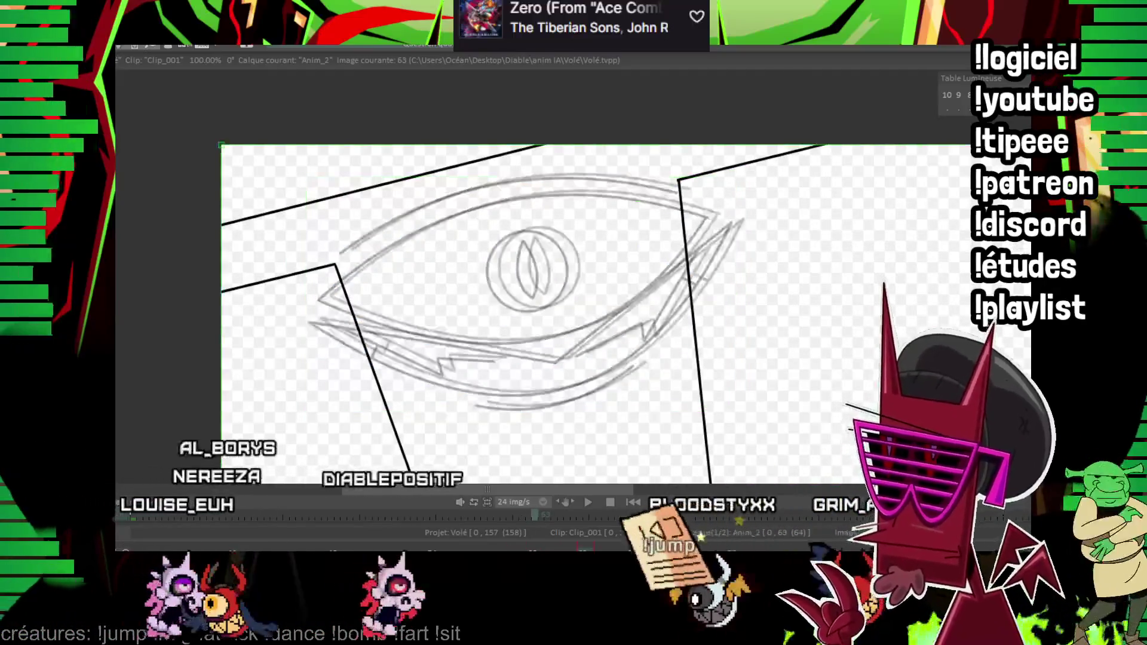
{"action": "scroll", "coordinate": [299, 266], "scroll_direction": "up", "scroll_amount": 2}
- Ink the eye's upper outline and eyelid curves on frame 63, checking against the earlier frame
{"action": "mouse_move", "coordinate": [178, 313]}
{"action": "left_mouse_down"}
{"action": "mouse_move", "coordinate": [362, 284]}
{"action": "mouse_move", "coordinate": [751, 185]}
{"action": "left_mouse_up"}
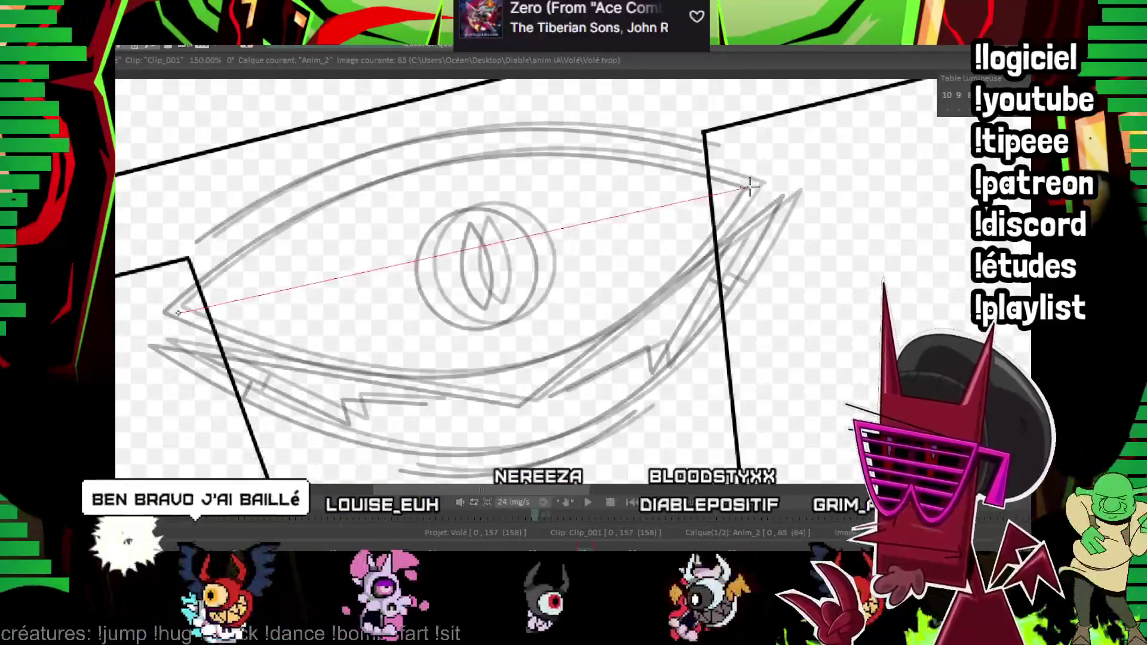
{"action": "left_click", "coordinate": [510, 317]}
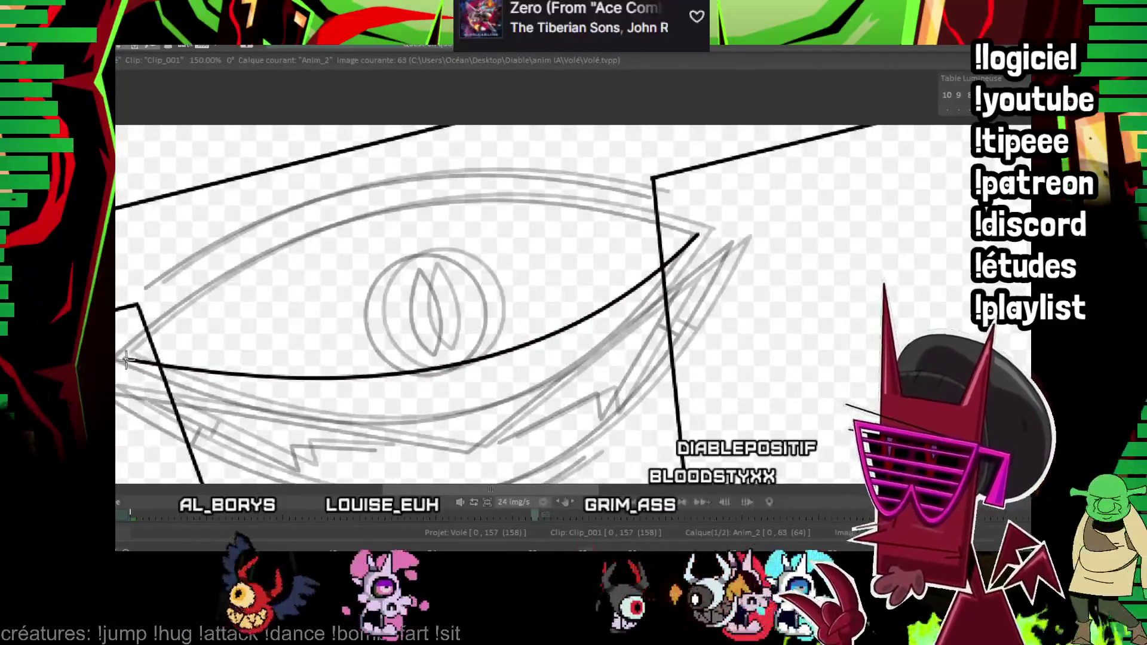
{"action": "left_click_drag", "start_coordinate": [130, 360], "coordinate": [698, 235]}
{"action": "left_click", "coordinate": [405, 246]}
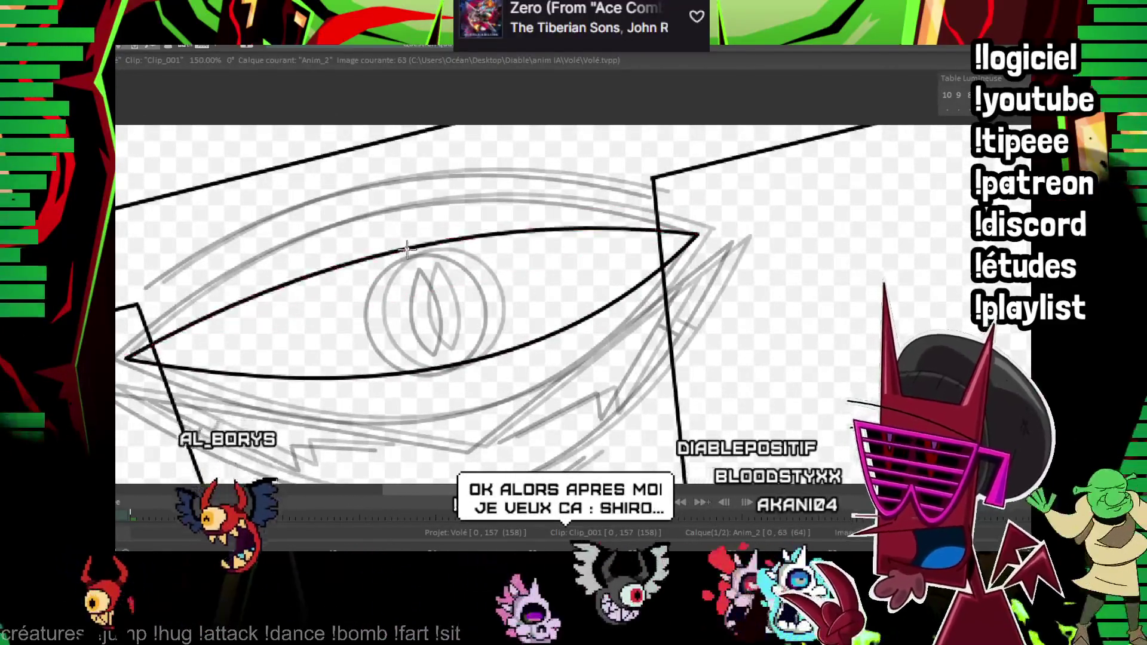
{"action": "left_click_drag", "start_coordinate": [405, 246], "coordinate": [458, 251]}
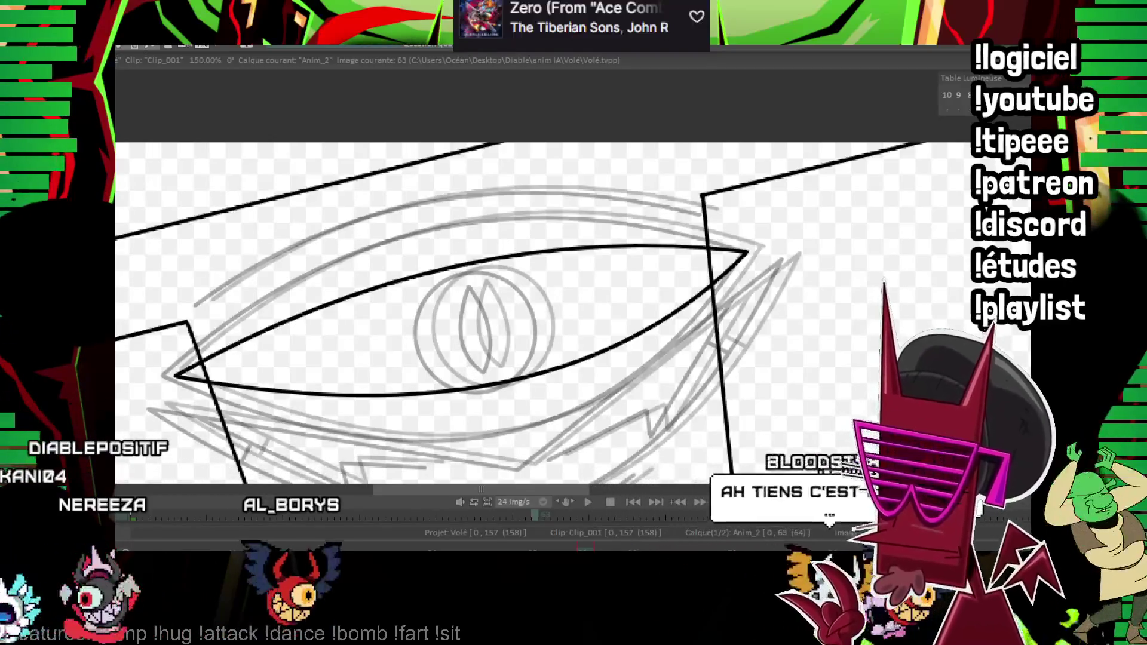
{"action": "key", "text": "Left"}
{"action": "key", "text": "Left"}
{"action": "key", "text": "Left"}
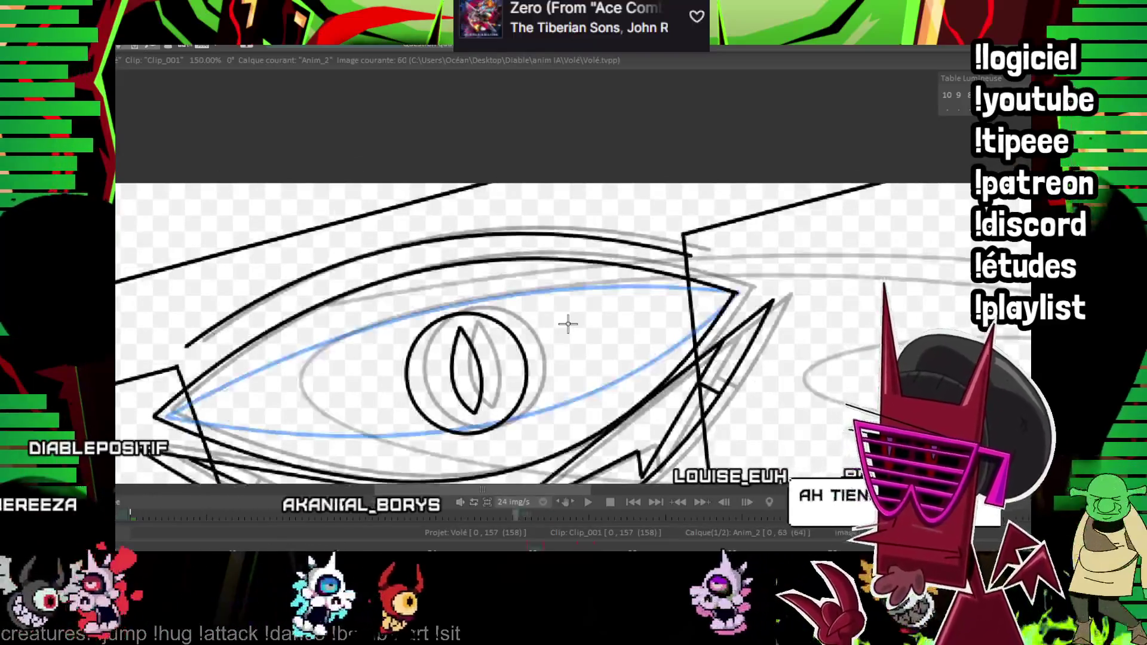
{"action": "key", "text": "Right"}
{"action": "key", "text": "Right"}
{"action": "key", "text": "Right"}
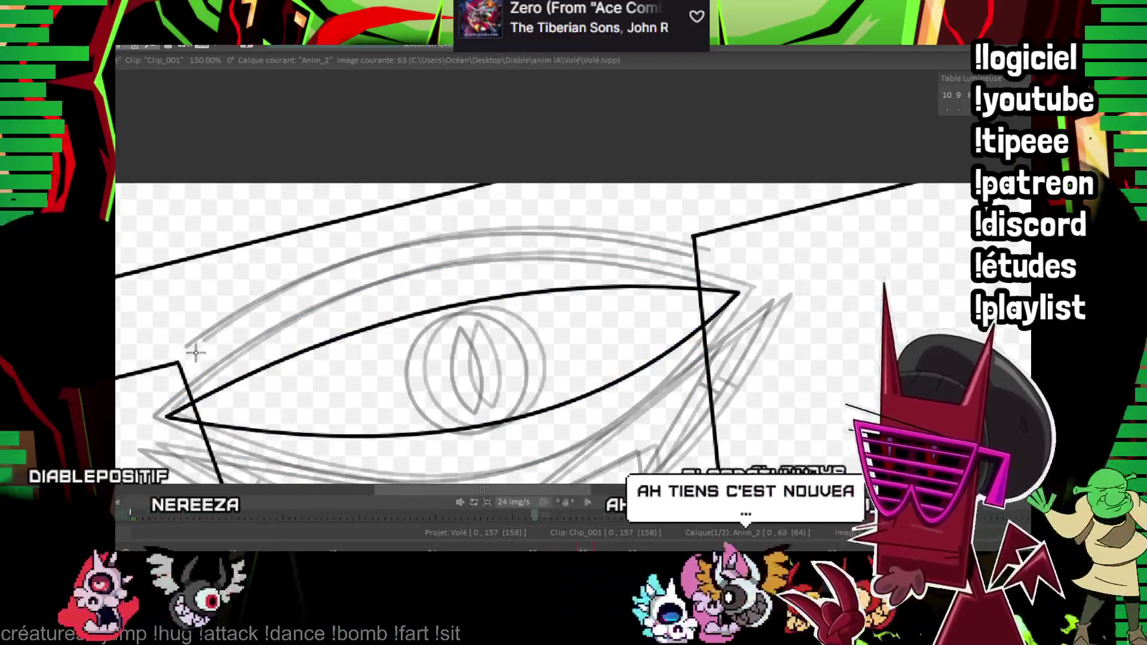
{"action": "left_click_drag", "start_coordinate": [195, 347], "coordinate": [709, 258]}
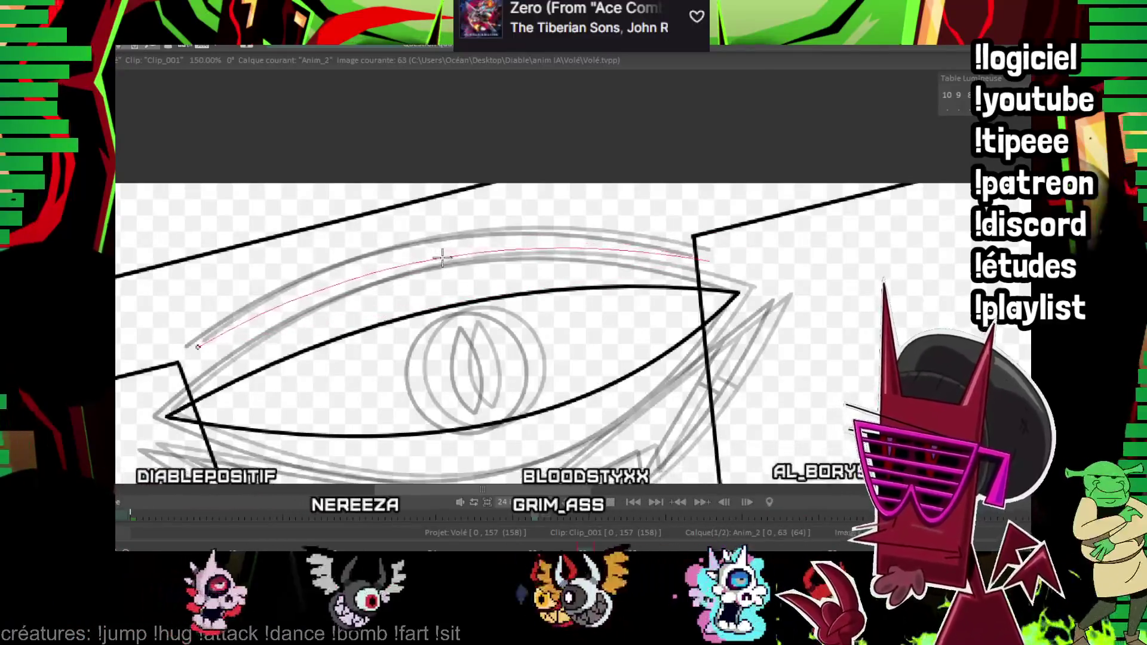
- Ink the lower lid line and the curve under the eye, flipping frames for reference
{"action": "key", "text": "Left"}
{"action": "key", "text": "Left"}
{"action": "key", "text": "Left"}
{"action": "key", "text": "Right"}
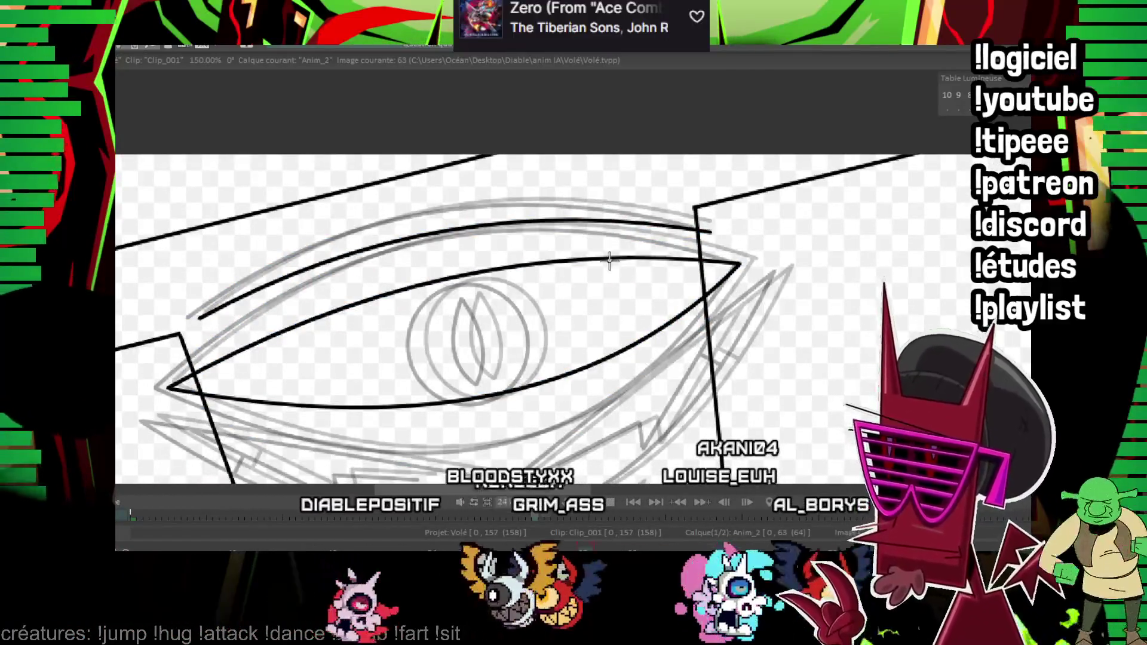
{"action": "key", "text": "Right"}
{"action": "key", "text": "Right"}
{"action": "key", "text": "Left"}
{"action": "key", "text": "Left"}
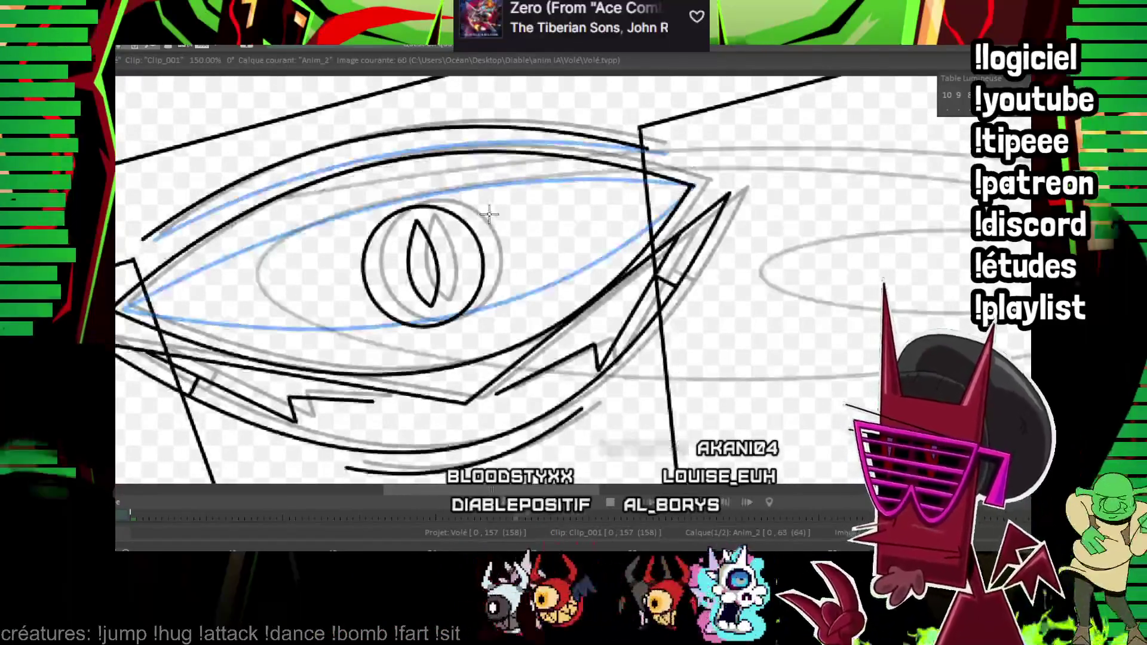
{"action": "key", "text": "Left"}
{"action": "key", "text": "Left"}
{"action": "key", "text": "Right"}
{"action": "key", "text": "Right"}
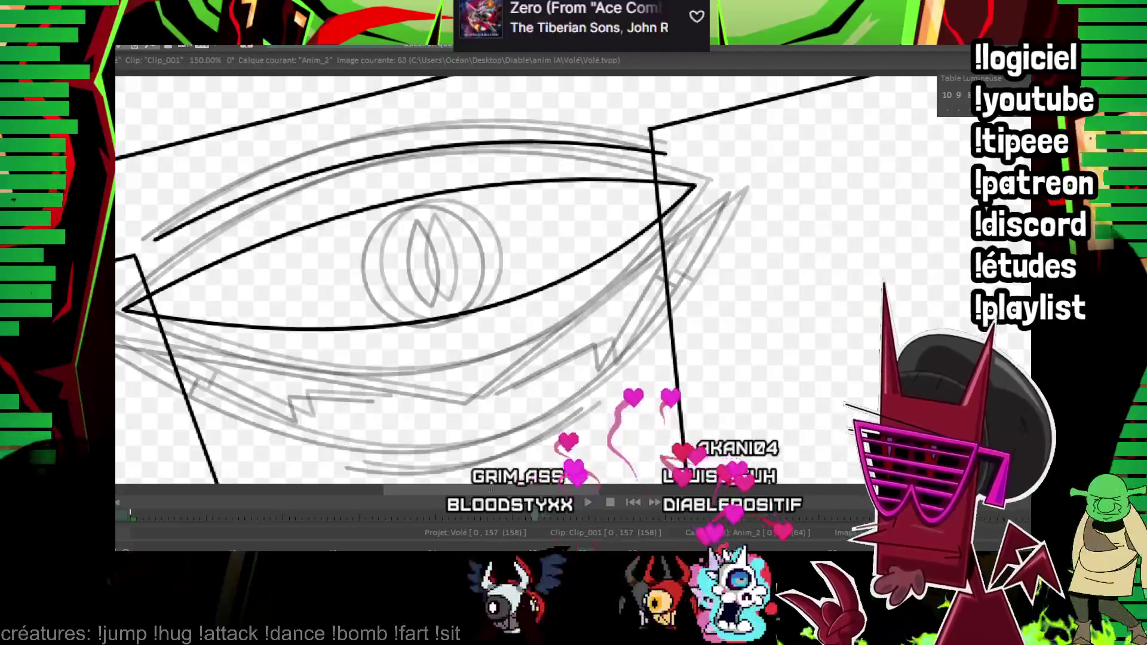
{"action": "left_click", "coordinate": [441, 354]}
{"action": "left_click", "coordinate": [720, 189]}
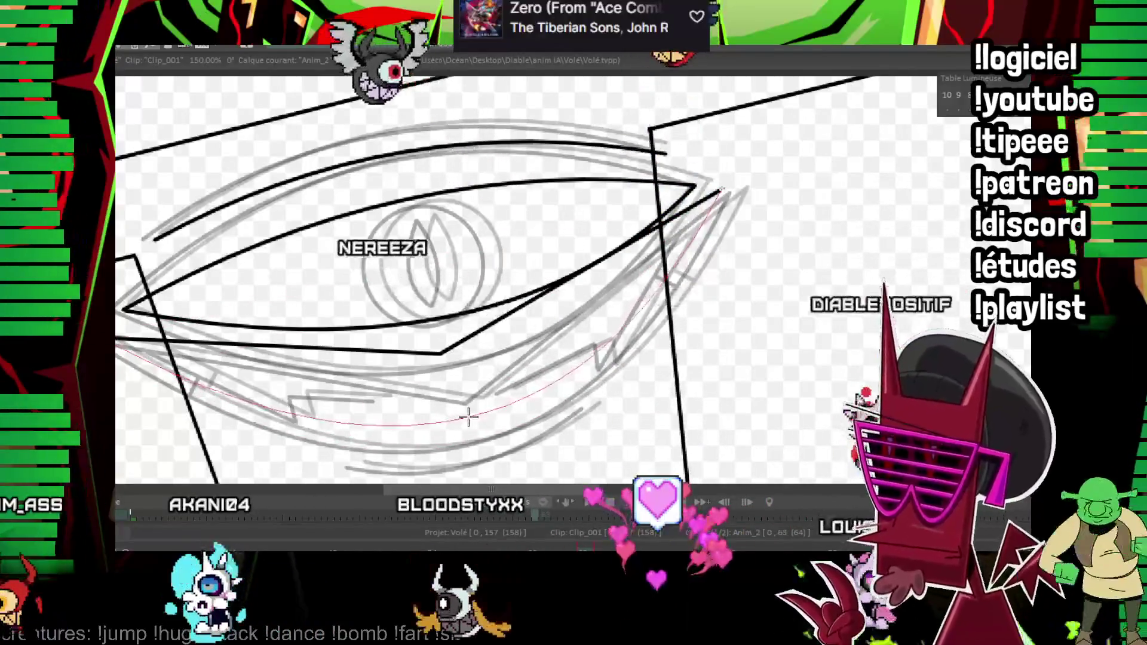
{"action": "key", "text": "Left"}
{"action": "key", "text": "Left"}
{"action": "key", "text": "Left"}
{"action": "key", "text": "Right"}
{"action": "key", "text": "Right"}
{"action": "key", "text": "Right"}
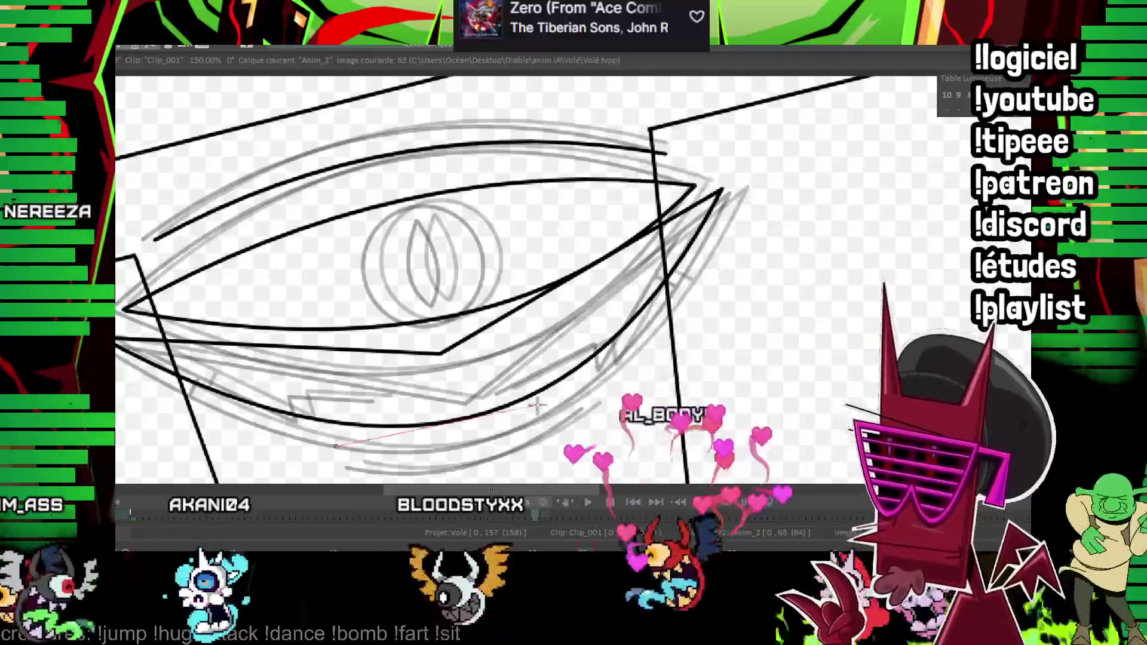
{"action": "left_click", "coordinate": [581, 389]}
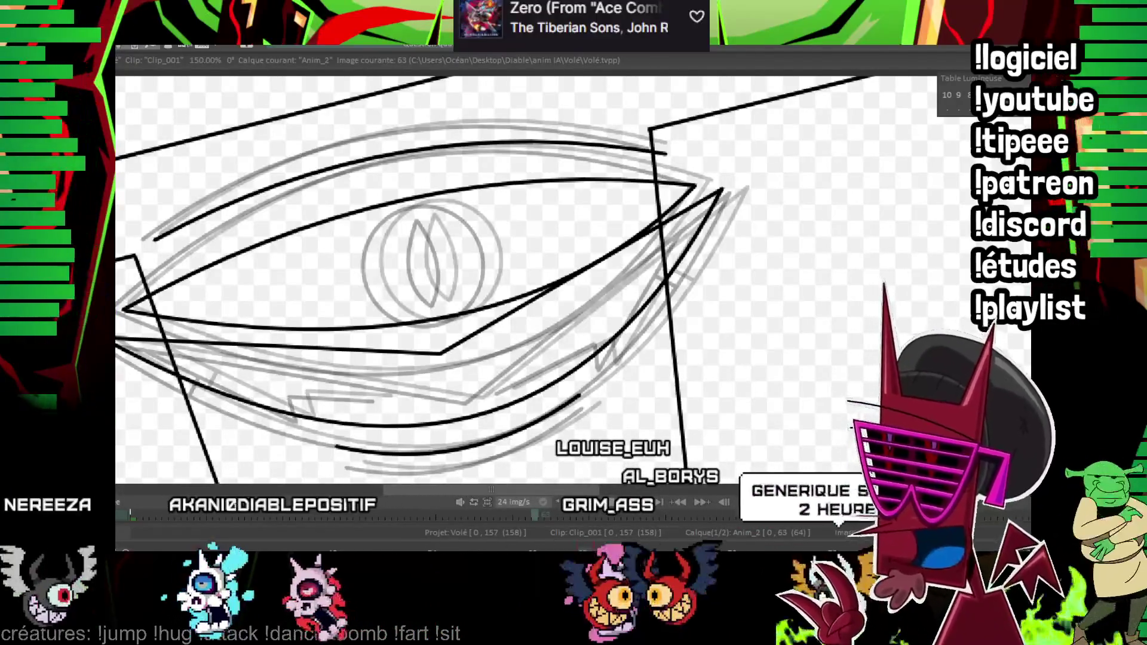
- Draw the iris circle at the eye centre and begin the first curve of the slit pupil
{"action": "key", "text": "Right"}
{"action": "key", "text": "Right"}
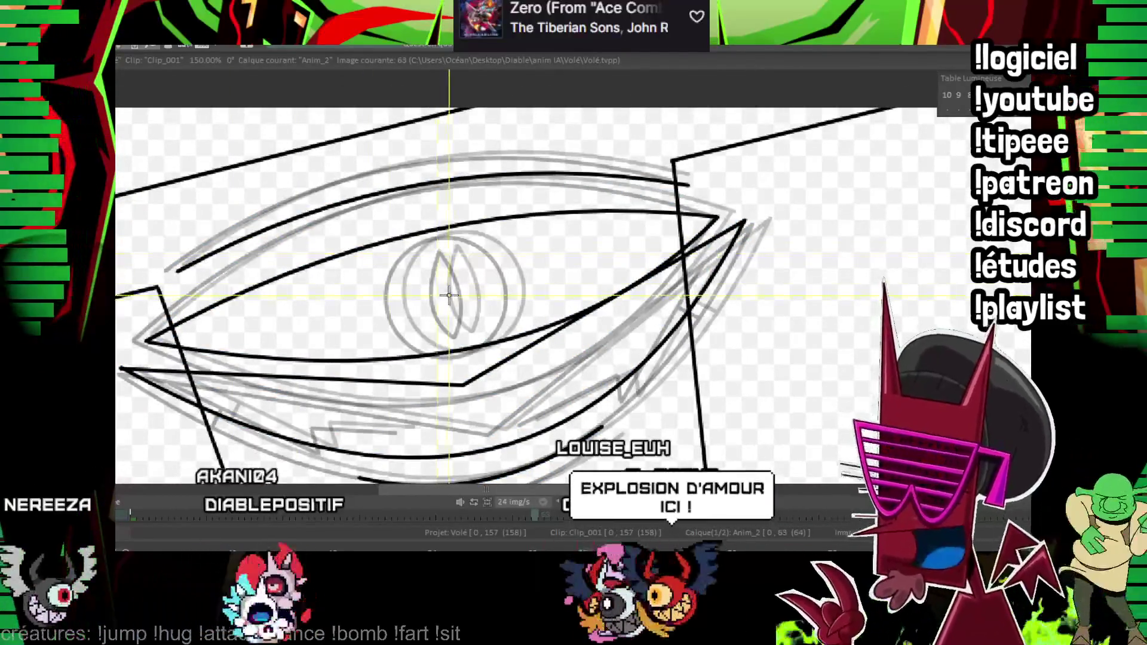
{"action": "left_click_drag", "start_coordinate": [449, 294], "coordinate": [500, 316]}
{"action": "key", "text": "Right"}
{"action": "key", "text": "Left"}
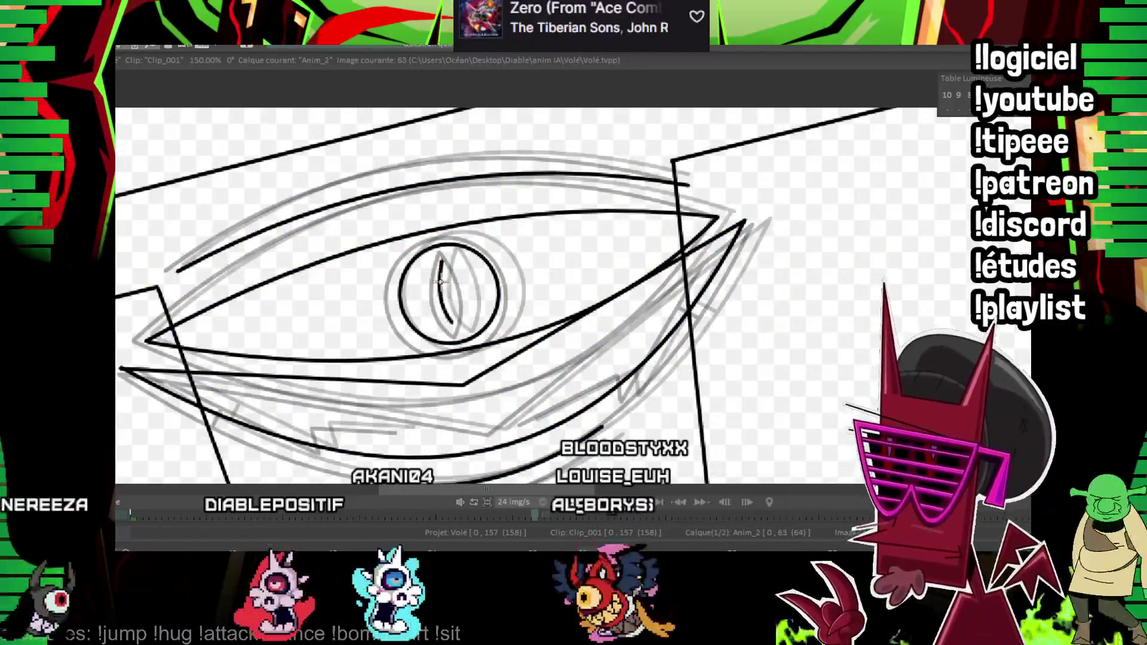
{"action": "left_click", "coordinate": [441, 261]}
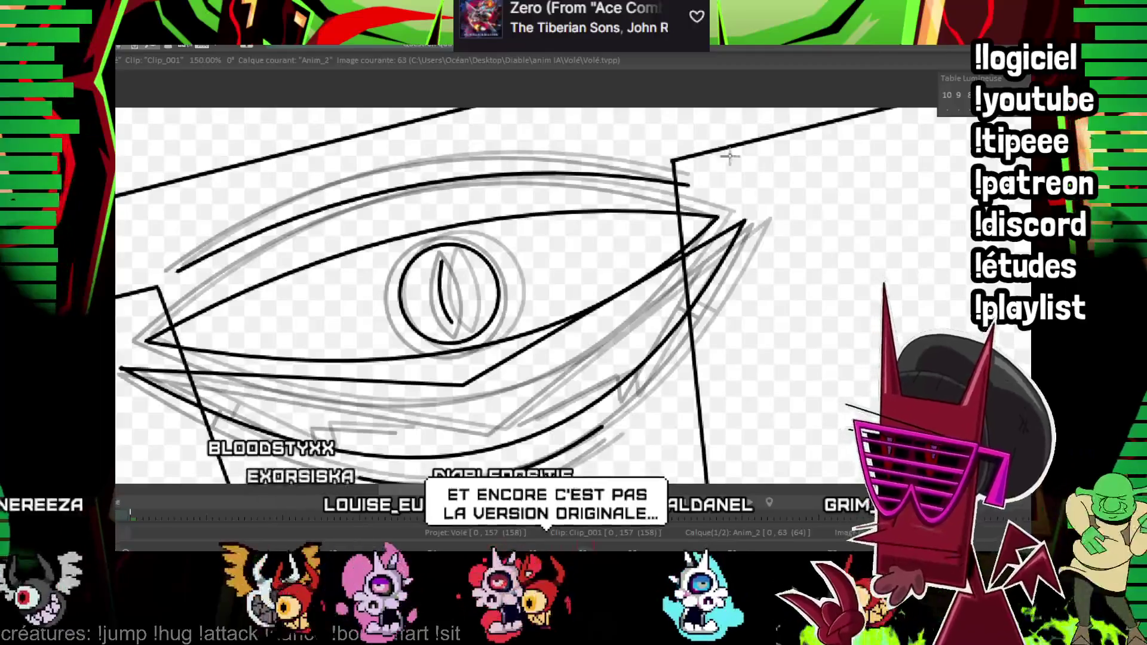
- Add the short lower-lid strokes while flipping frames to compare, then advance to frame 67
{"action": "key", "text": "Right"}
{"action": "key", "text": "Right"}
{"action": "key", "text": "Right"}
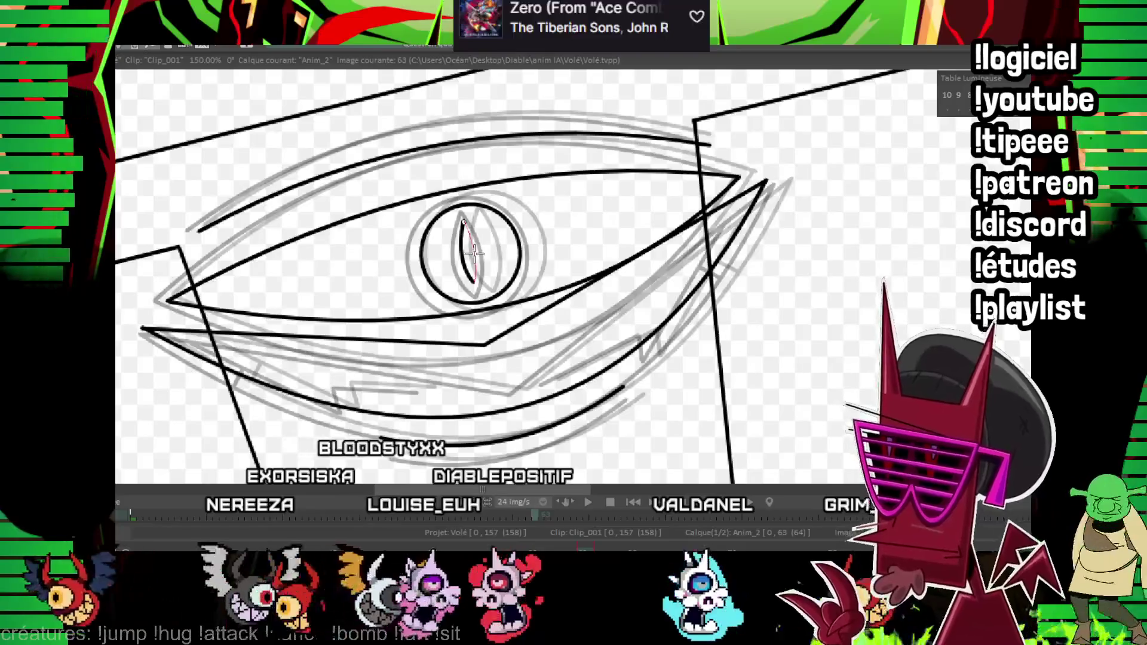
{"action": "key", "text": "Left"}
{"action": "key", "text": "Left"}
{"action": "key", "text": "Left"}
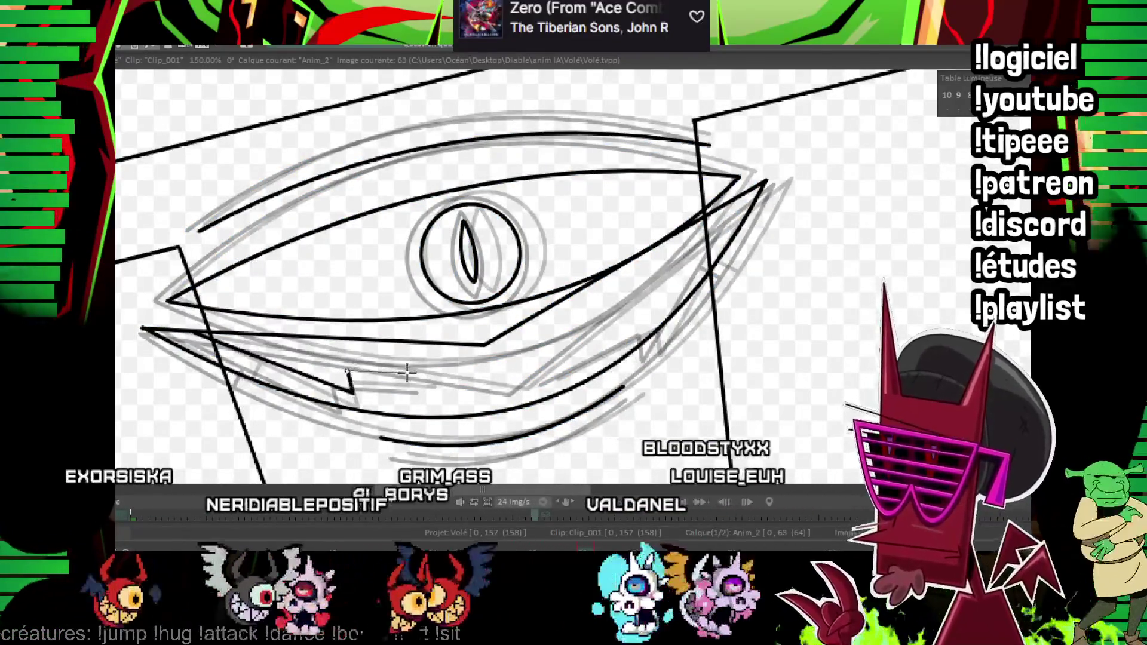
{"action": "key", "text": "Right"}
{"action": "key", "text": "Right"}
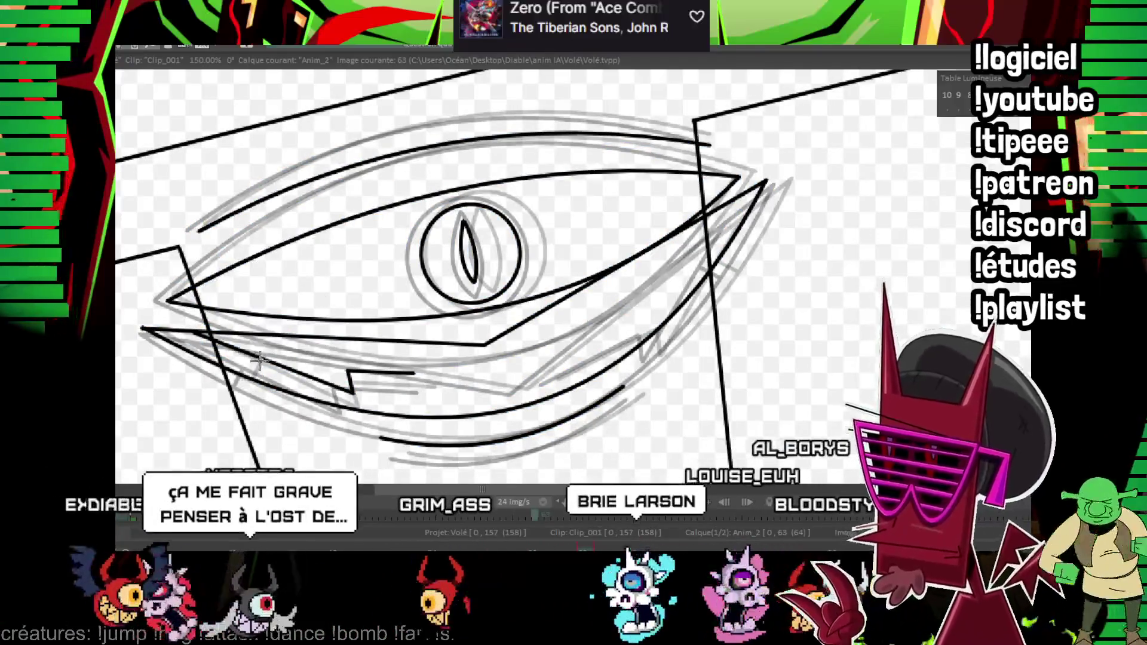
{"action": "key", "text": "Left"}
{"action": "key", "text": "Right"}
{"action": "mouse_move", "coordinate": [724, 221]}
{"action": "left_mouse_down"}
{"action": "mouse_move", "coordinate": [630, 318]}
{"action": "mouse_move", "coordinate": [721, 224]}
{"action": "left_mouse_up"}
{"action": "key", "text": "Right"}
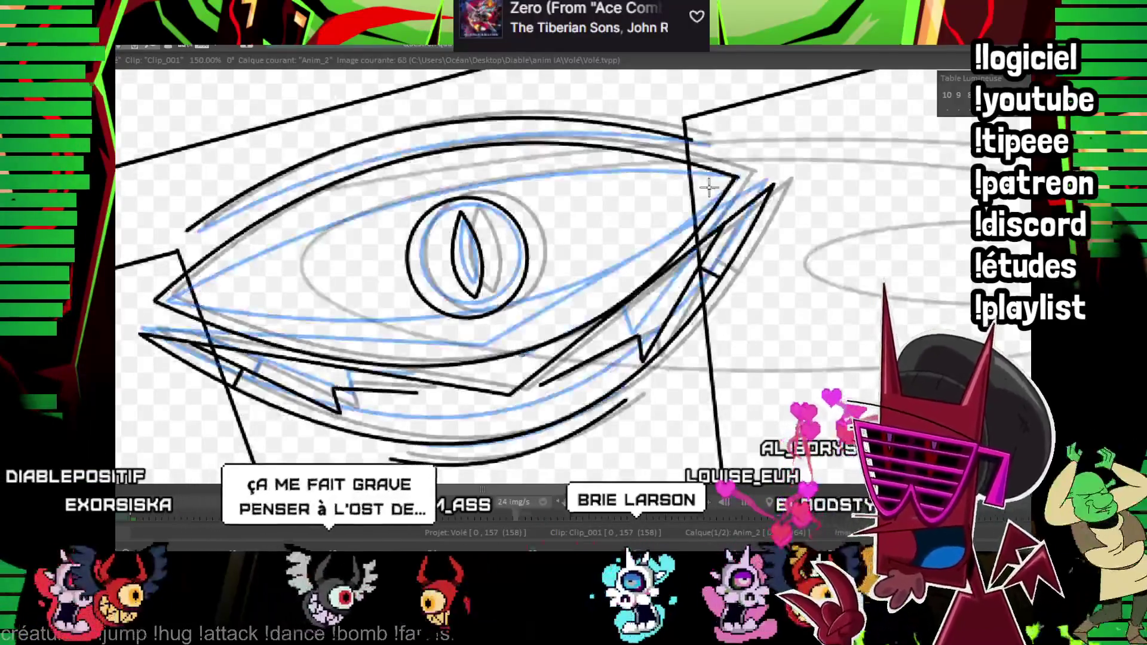
{"action": "key", "text": "Right"}
{"action": "key", "text": "Right"}
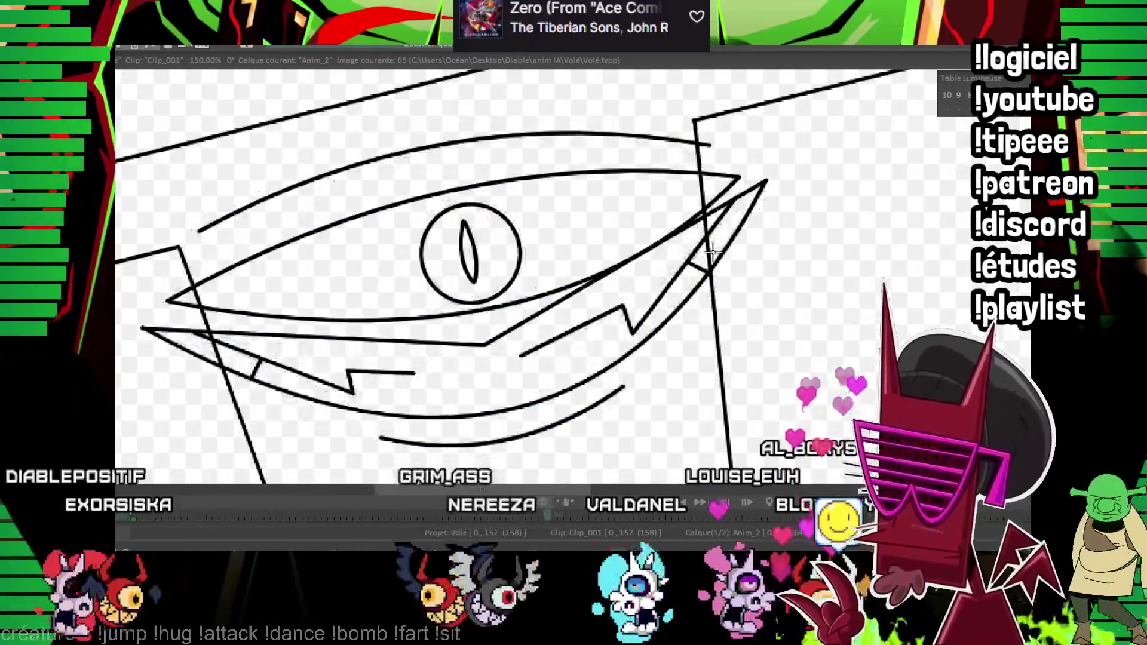
{"action": "key", "text": "Right"}
{"action": "key", "text": "Right"}
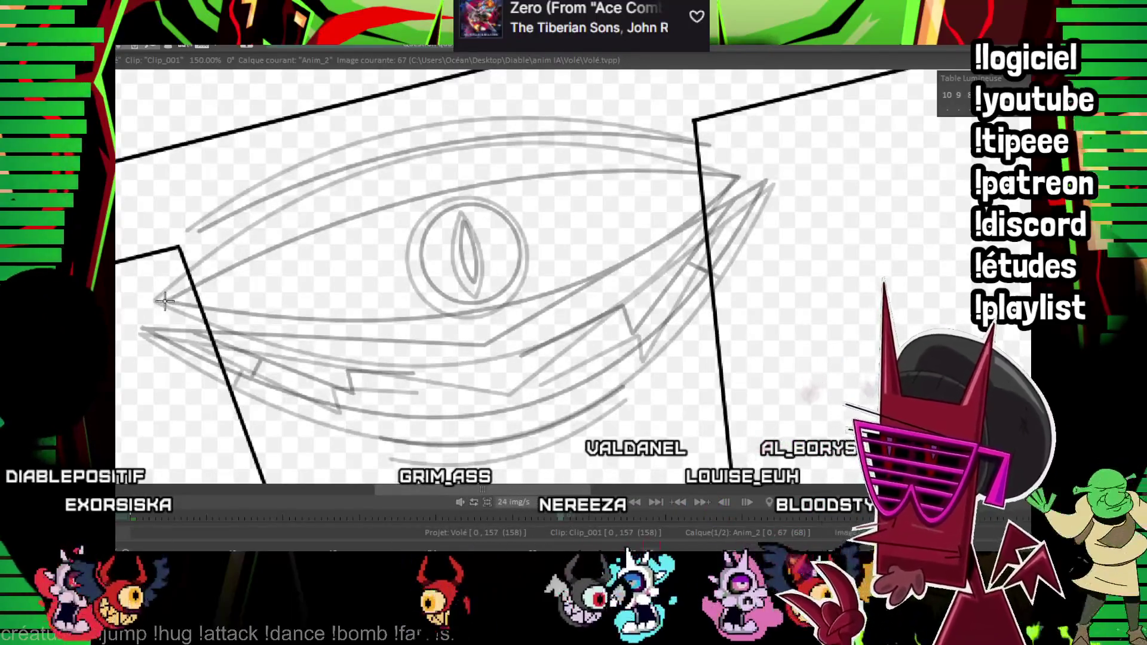
- Commit the upper eyelid stroke and trace the bold lower eyelid from the right corner on frame 67
{"action": "left_click", "coordinate": [453, 135]}
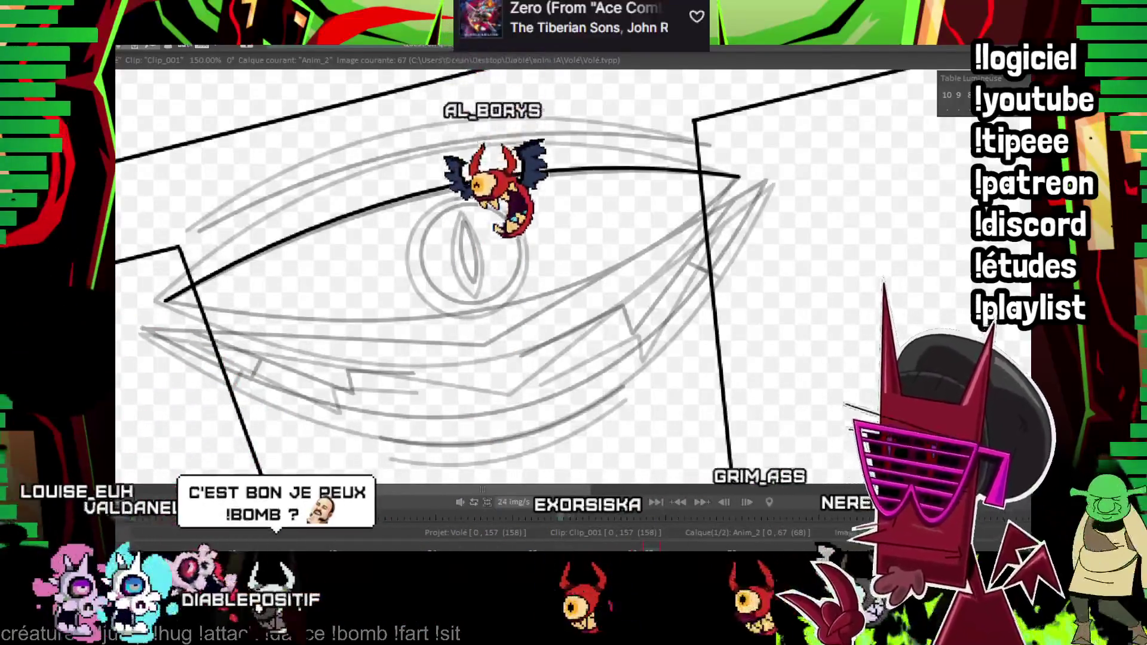
{"action": "left_click_drag", "start_coordinate": [678, 330], "coordinate": [741, 392]}
{"action": "key", "text": "Left"}
{"action": "key", "text": "Right"}
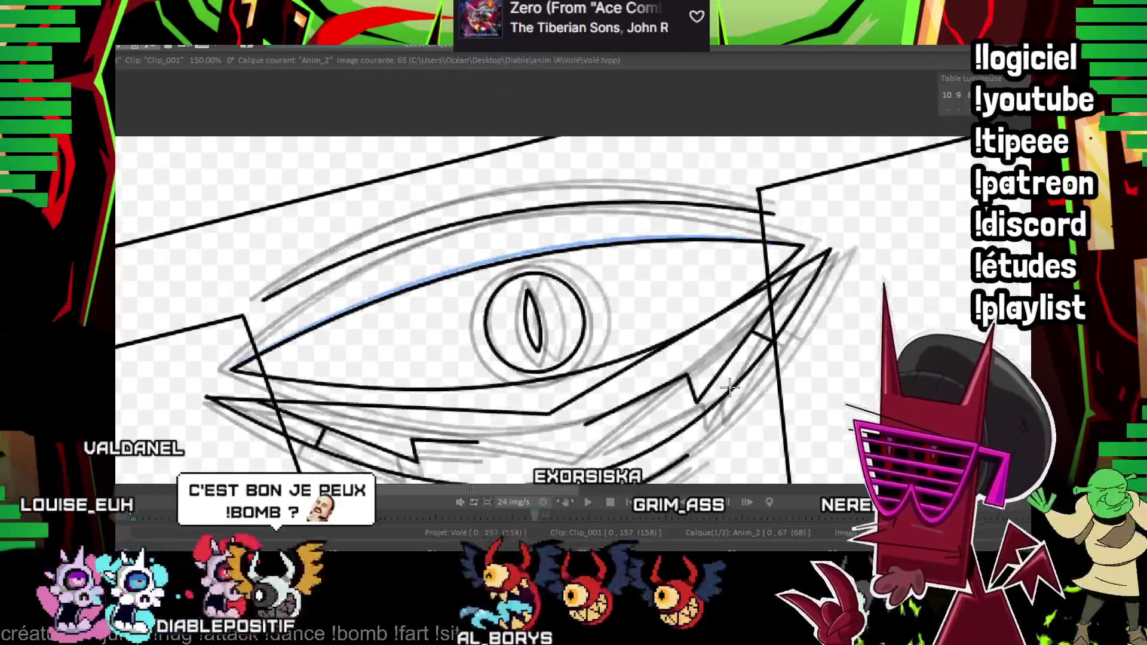
{"action": "key", "text": "Left"}
{"action": "key", "text": "Right"}
{"action": "mouse_move", "coordinate": [801, 242]}
{"action": "left_mouse_down"}
{"action": "mouse_move", "coordinate": [557, 381]}
{"action": "mouse_move", "coordinate": [229, 368]}
{"action": "left_mouse_up"}
{"action": "key", "text": "Left"}
{"action": "key", "text": "Left"}
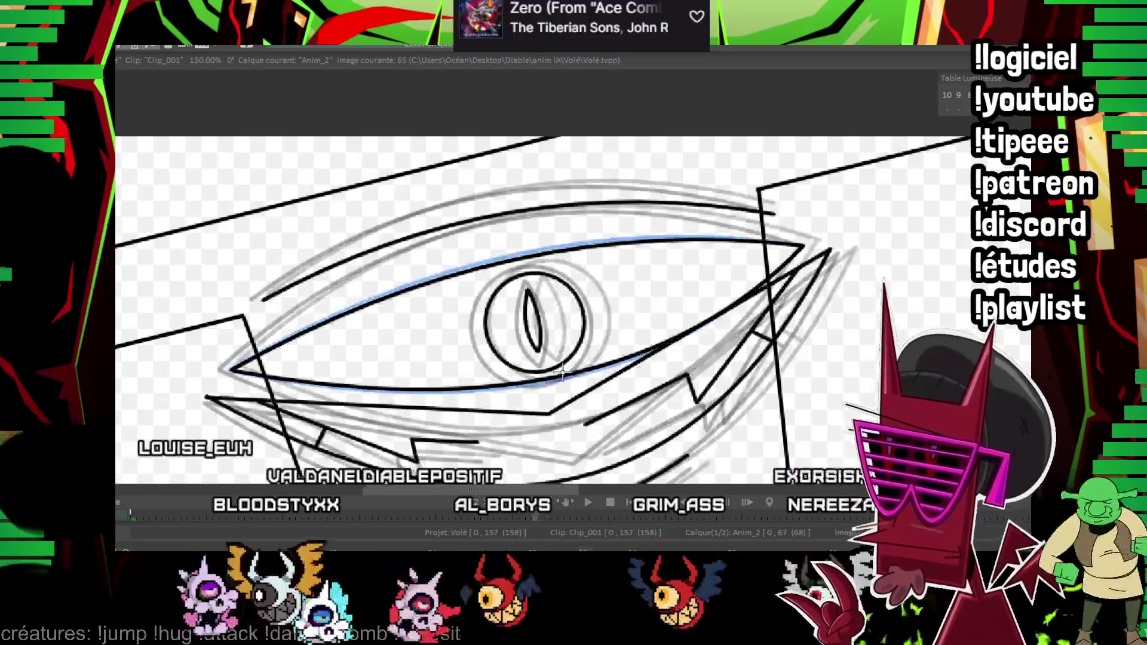
{"action": "key", "text": "Right"}
{"action": "key", "text": "Right"}
- Trace the upper eyelid rough as a bold line, checking it against the two previous frames
{"action": "key", "text": "Right"}
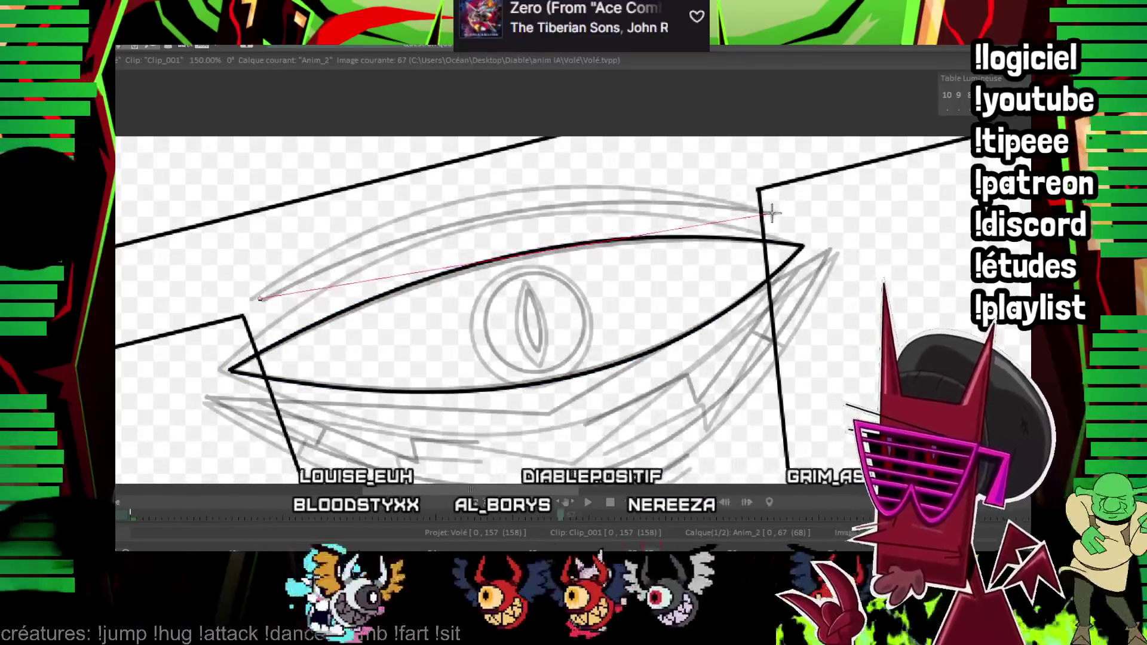
{"action": "key", "text": "Left"}
{"action": "left_click_drag", "start_coordinate": [260, 291], "coordinate": [529, 206]}
{"action": "key", "text": "Left"}
{"action": "key", "text": "Right"}
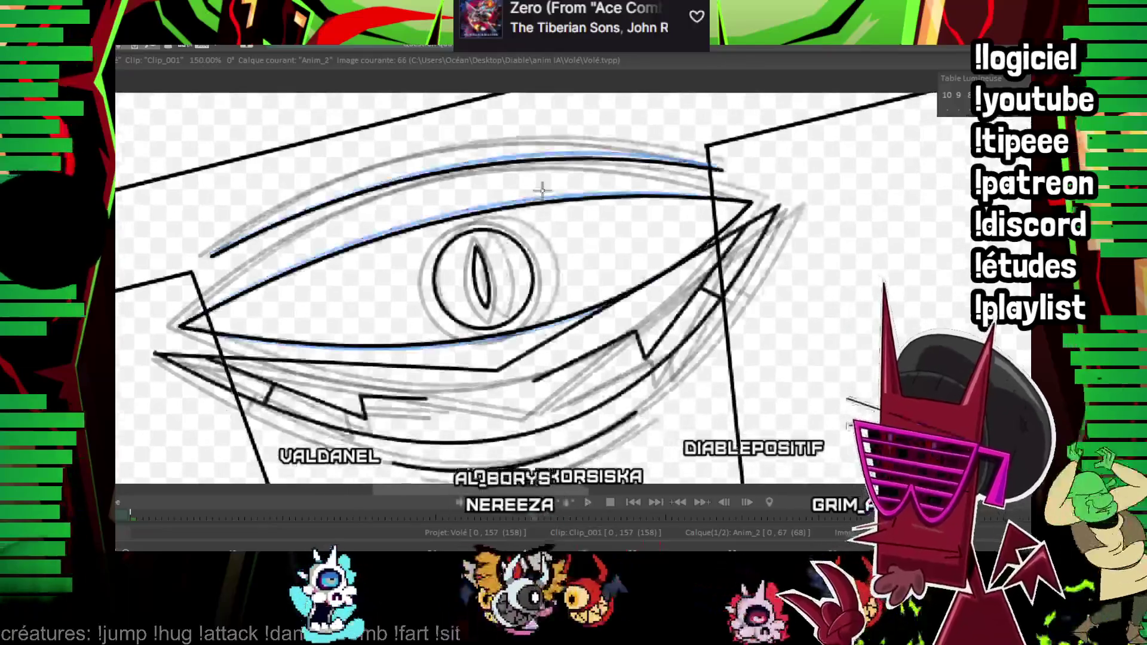
{"action": "key", "text": "Left"}
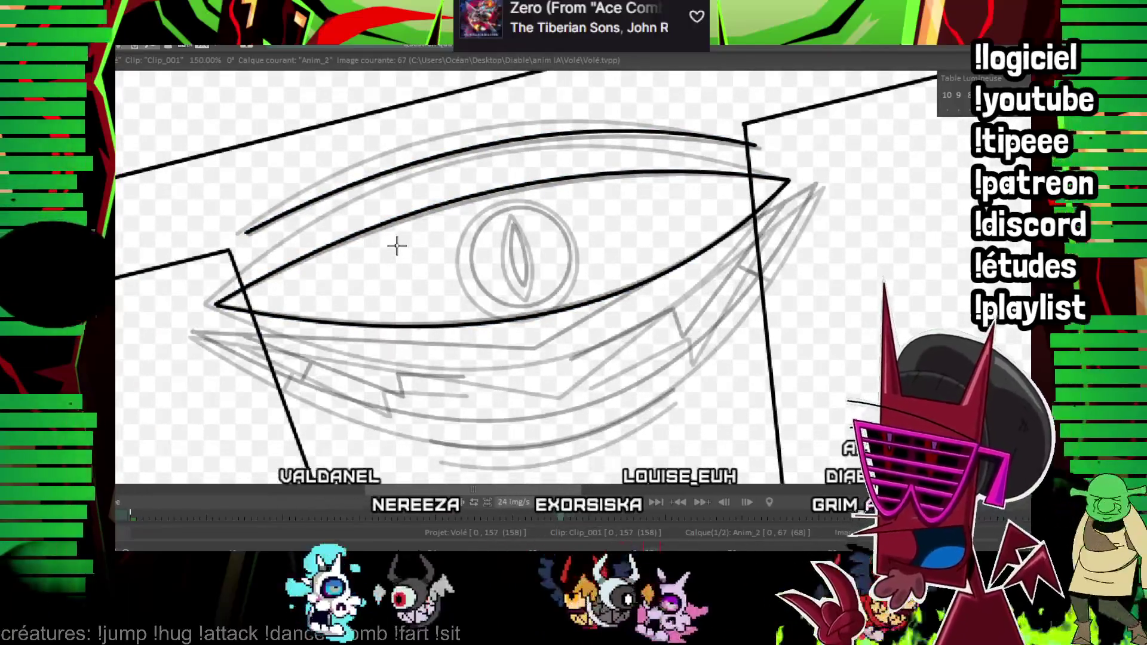
{"action": "key", "text": "Left"}
{"action": "key", "text": "Left"}
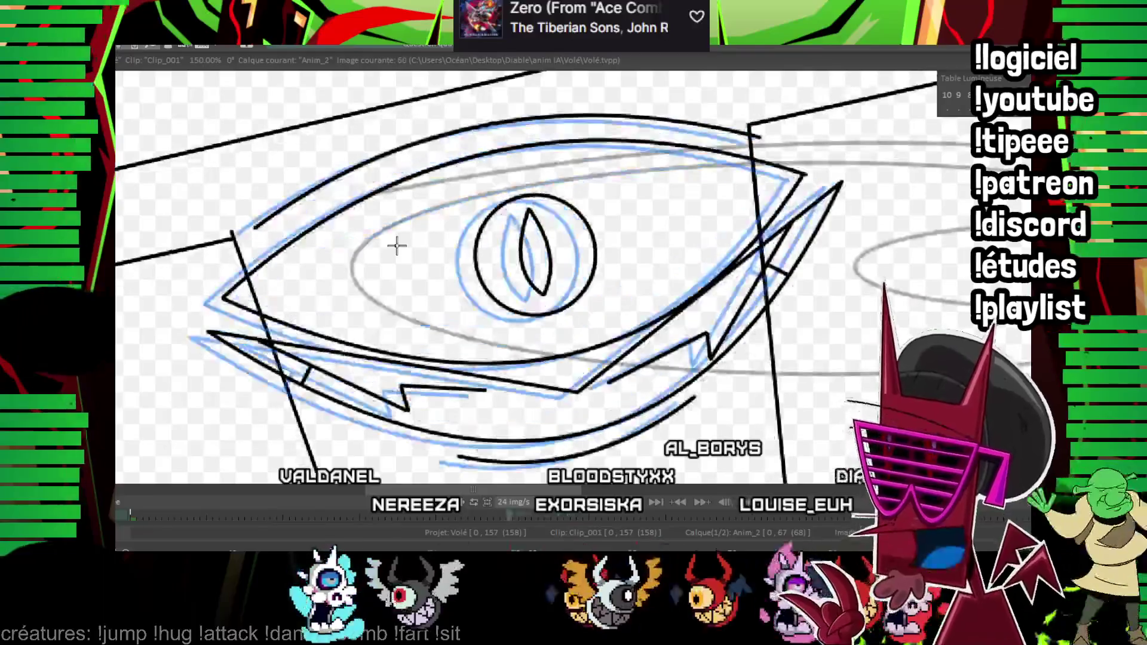
{"action": "key", "text": "Left"}
{"action": "key", "text": "Right"}
{"action": "key", "text": "Right"}
{"action": "key", "text": "Right"}
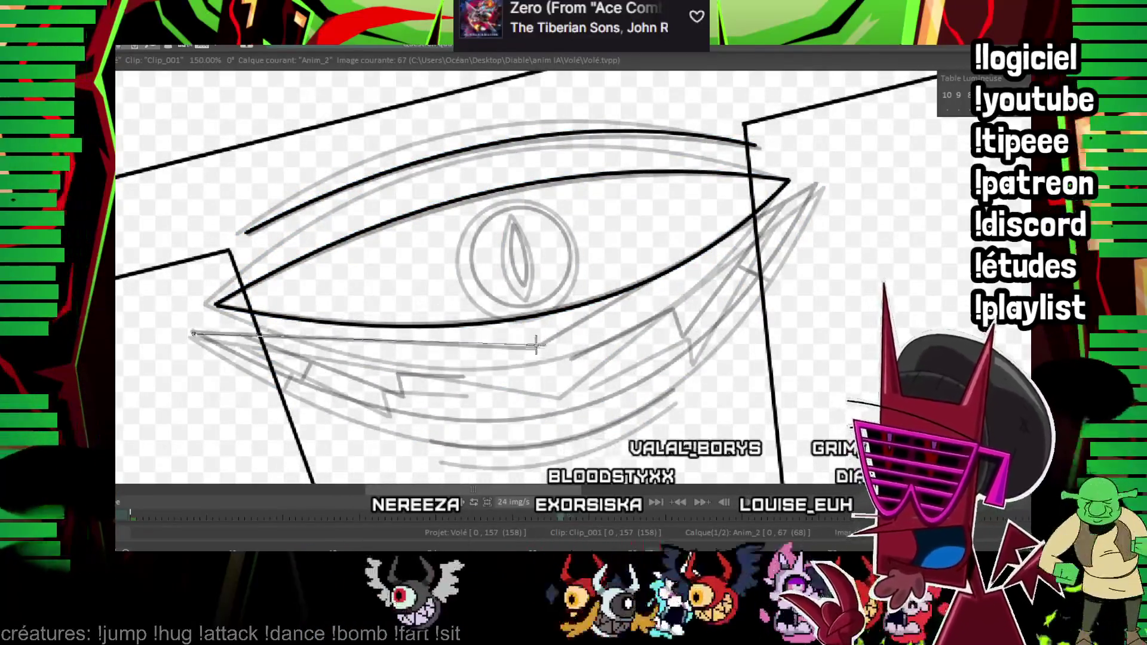
- Fix a straight lower-lid line and the long curve across the eye, peeking at neighbouring frames
{"action": "left_click", "coordinate": [819, 185]}
{"action": "key", "text": "Left"}
{"action": "key", "text": "Right"}
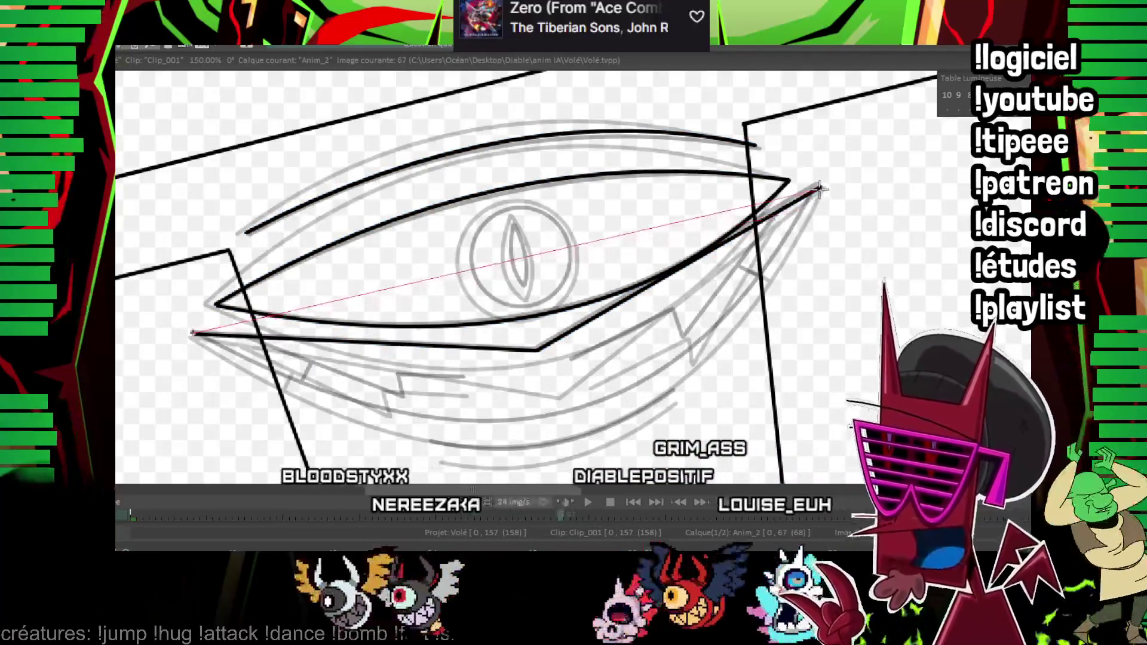
{"action": "left_click", "coordinate": [562, 415]}
{"action": "key", "text": "Left"}
{"action": "key", "text": "Right"}
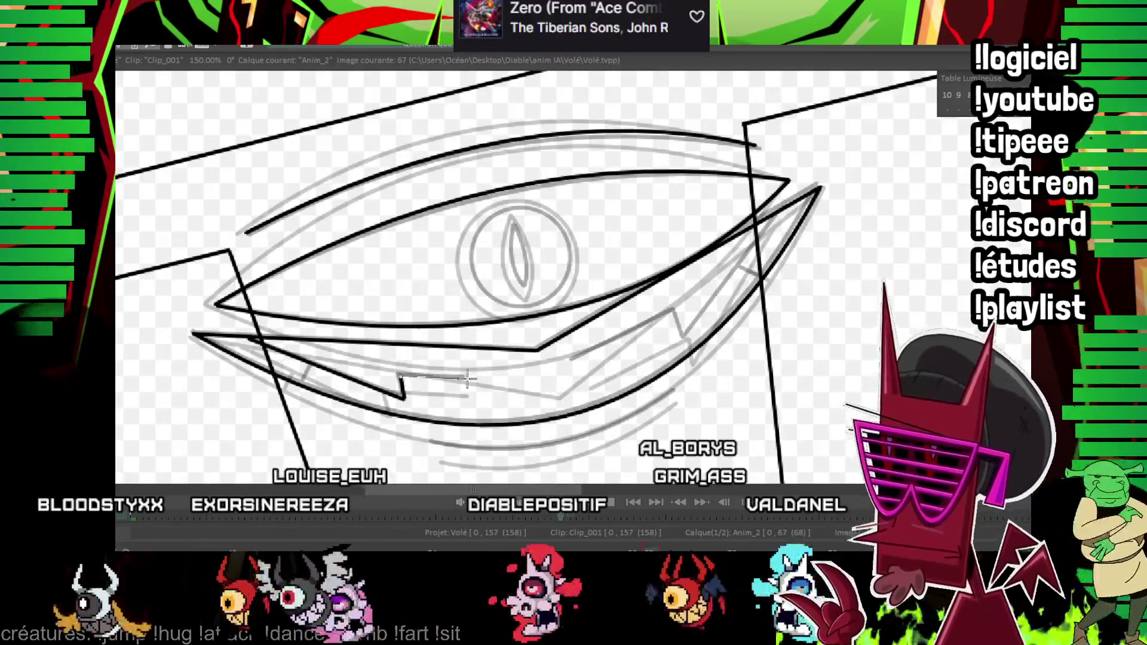
{"action": "key", "text": "Left"}
{"action": "key", "text": "Left"}
{"action": "key", "text": "Right"}
{"action": "key", "text": "Right"}
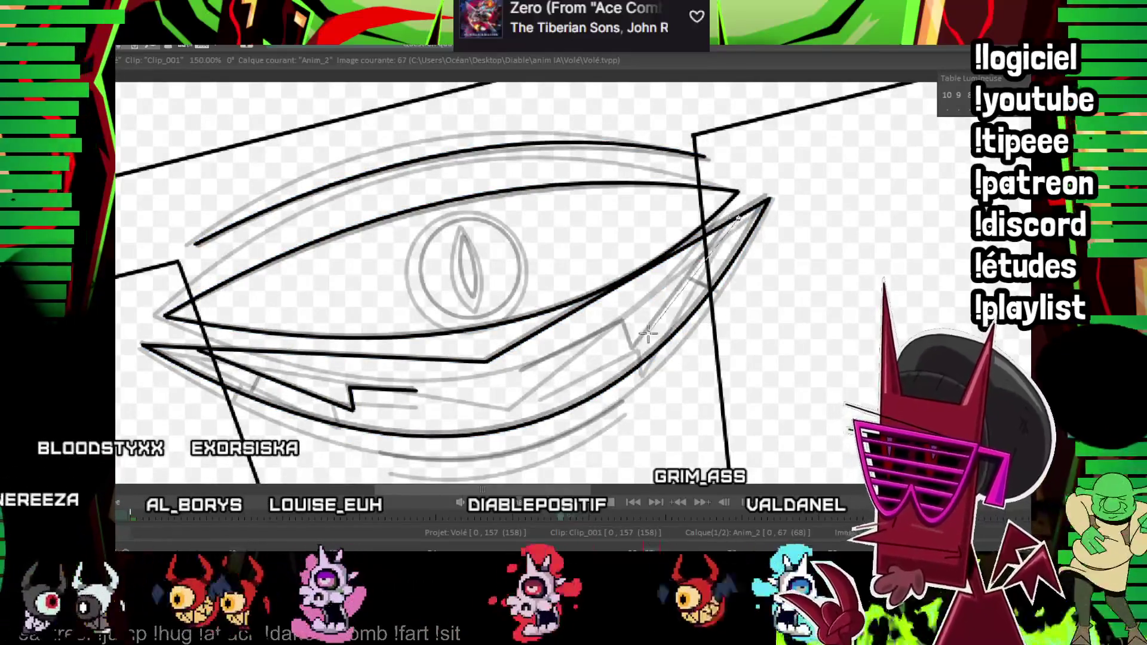
- Ink a stroke along the grinning mouth and flip frames to check its motion
{"action": "mouse_move", "coordinate": [527, 367]}
{"action": "left_mouse_down"}
{"action": "mouse_move", "coordinate": [699, 284]}
{"action": "mouse_move", "coordinate": [574, 260]}
{"action": "left_mouse_up"}
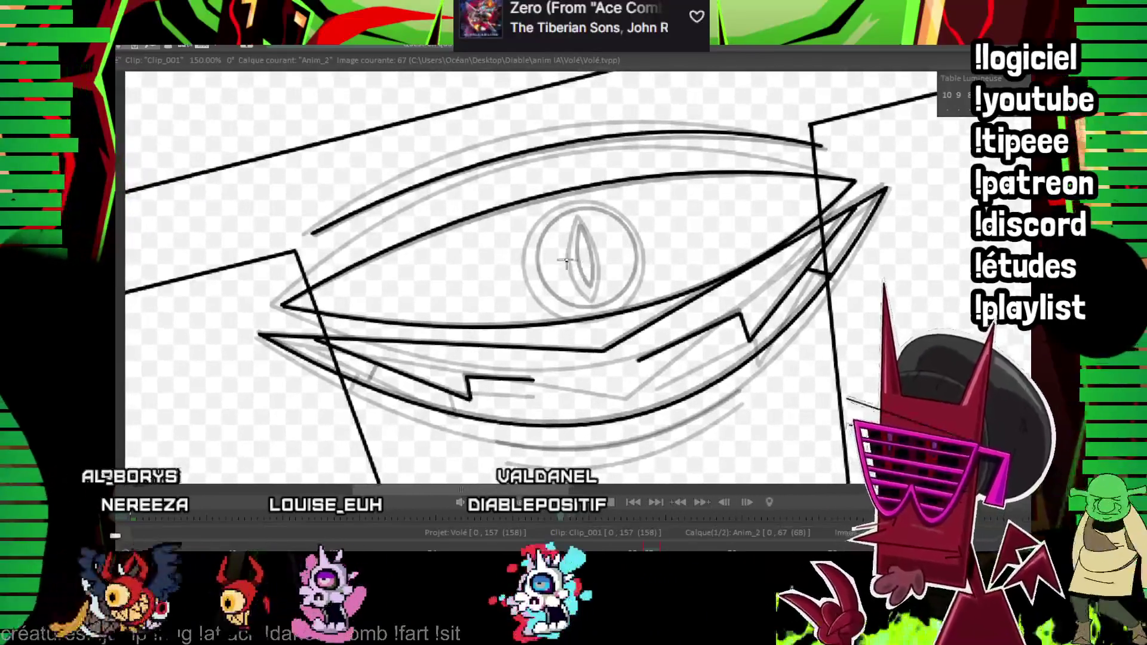
{"action": "left_click_drag", "start_coordinate": [368, 382], "coordinate": [282, 345]}
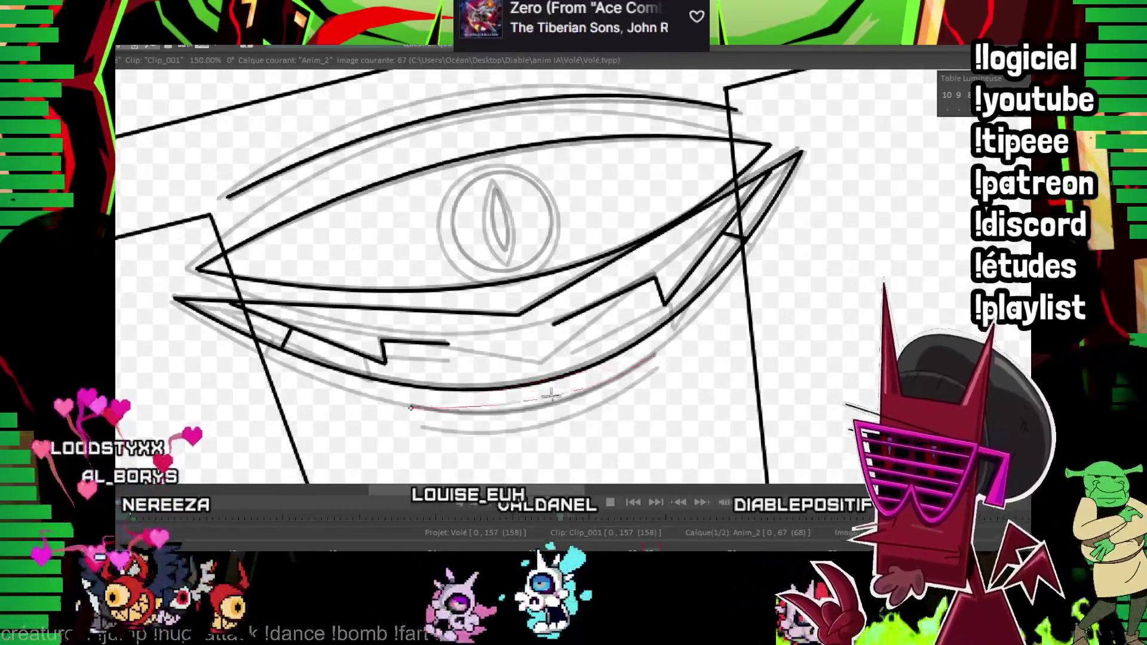
{"action": "key", "text": "Right"}
{"action": "key", "text": "Right"}
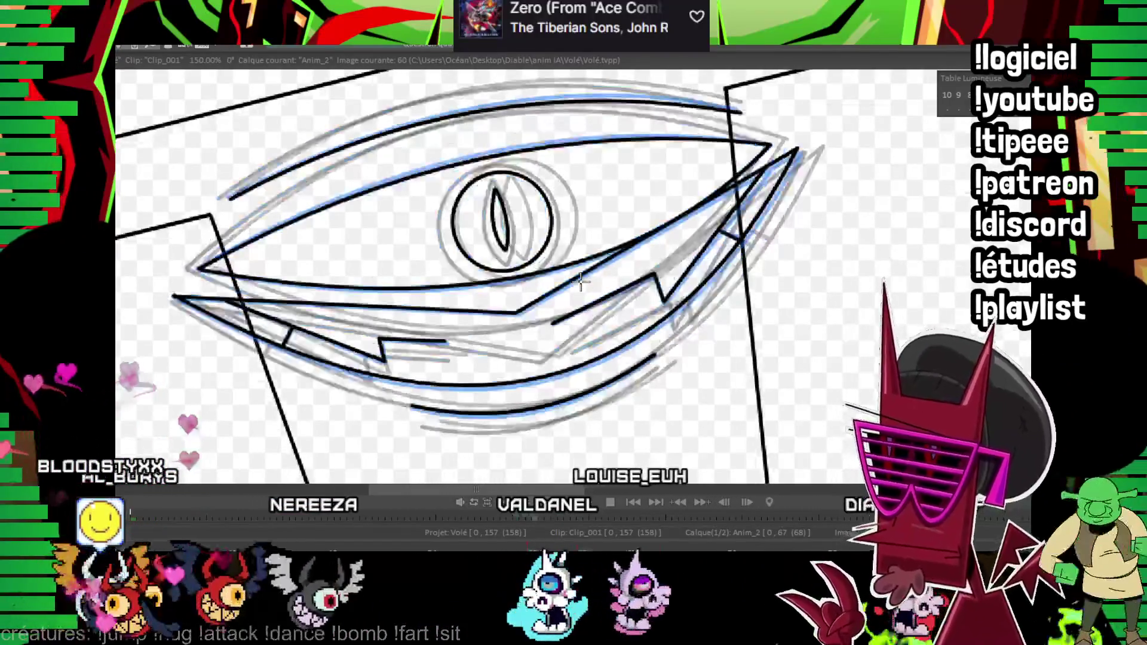
{"action": "key", "text": "Left"}
{"action": "key", "text": "Left"}
{"action": "mouse_move", "coordinate": [521, 197]}
{"action": "left_mouse_down"}
{"action": "mouse_move", "coordinate": [485, 229]}
{"action": "mouse_move", "coordinate": [514, 288]}
{"action": "left_mouse_up"}
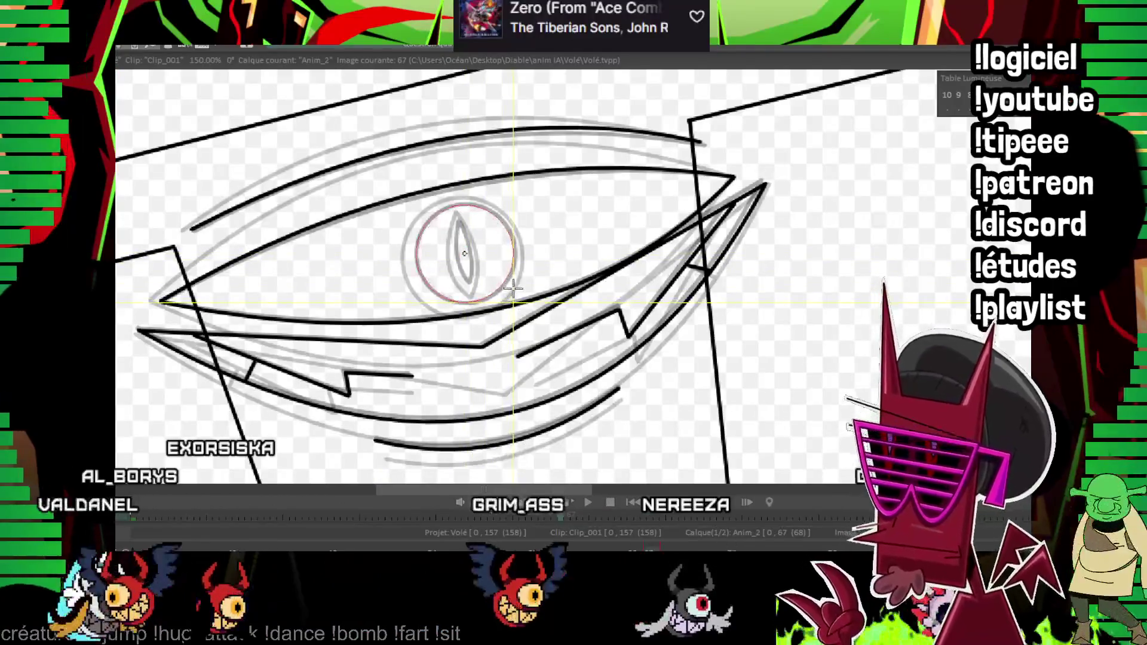
{"action": "left_click_drag", "start_coordinate": [515, 220], "coordinate": [413, 231]}
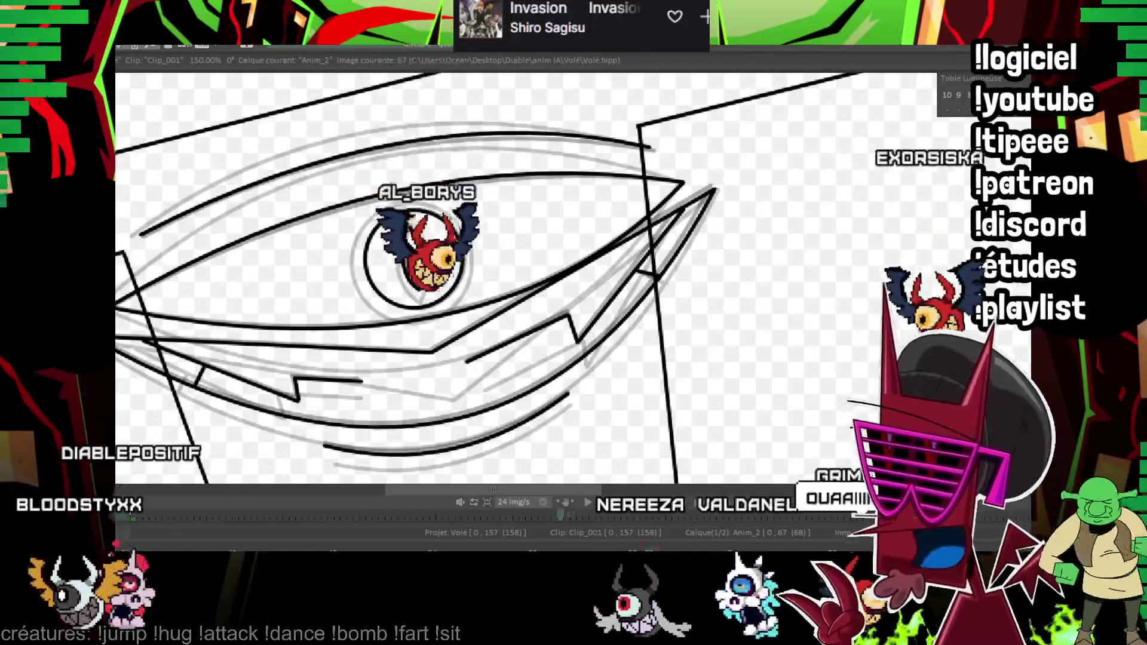
{"action": "scroll", "coordinate": [628, 276], "scroll_direction": "down", "scroll_amount": 2}
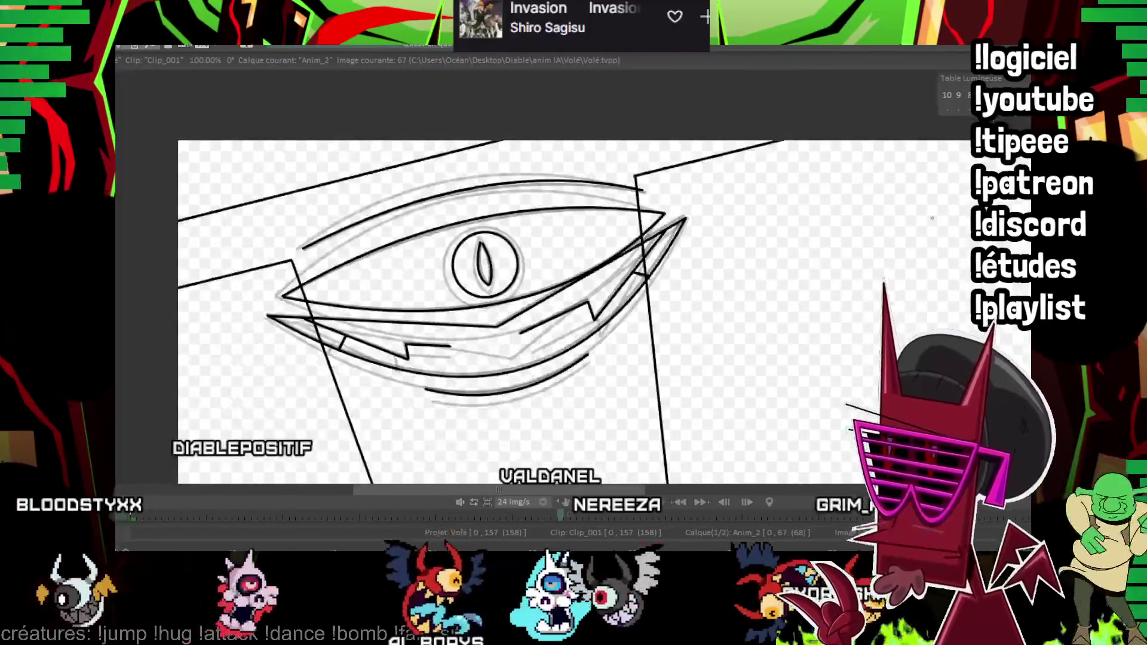
{"action": "scroll", "coordinate": [628, 277], "scroll_direction": "down", "scroll_amount": 2}
{"action": "mouse_move", "coordinate": [480, 514]}
{"action": "left_mouse_down"}
{"action": "mouse_move", "coordinate": [459, 541]}
{"action": "mouse_move", "coordinate": [664, 541]}
{"action": "left_mouse_up"}
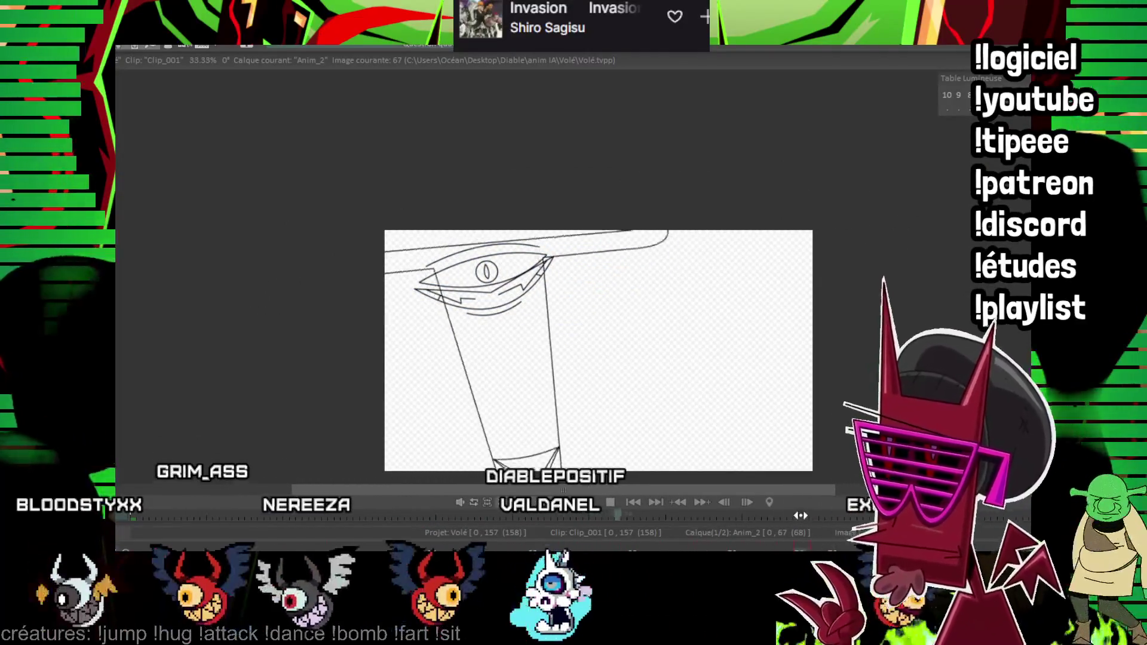
- On frame 72, ink the straight upper eye line and the curved upper eyelid from the left corner
{"action": "key", "text": "Left"}
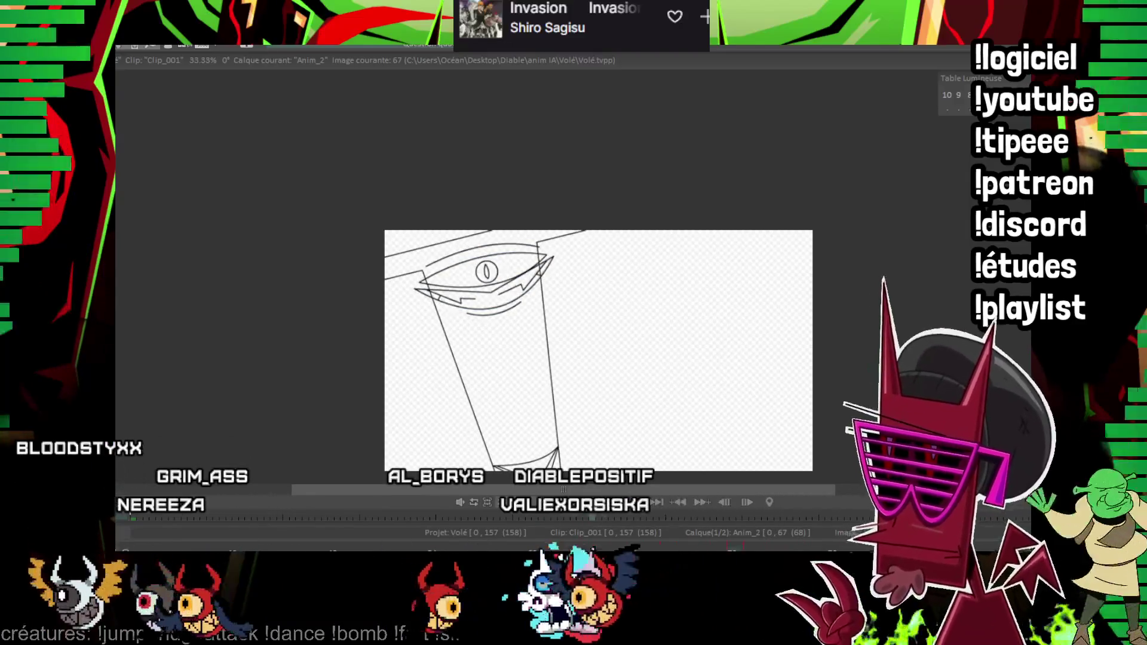
{"action": "key", "text": "Right"}
{"action": "key", "text": "Right"}
{"action": "key", "text": "Right"}
{"action": "scroll", "coordinate": [797, 153], "scroll_direction": "up", "scroll_amount": 5}
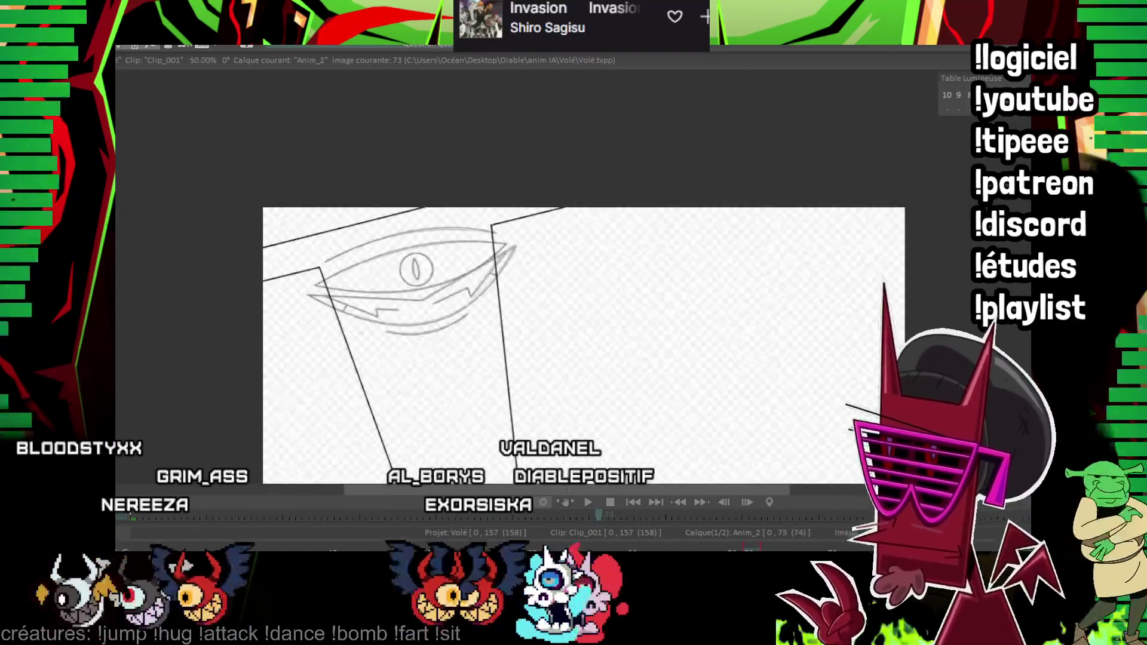
{"action": "key", "text": "Left"}
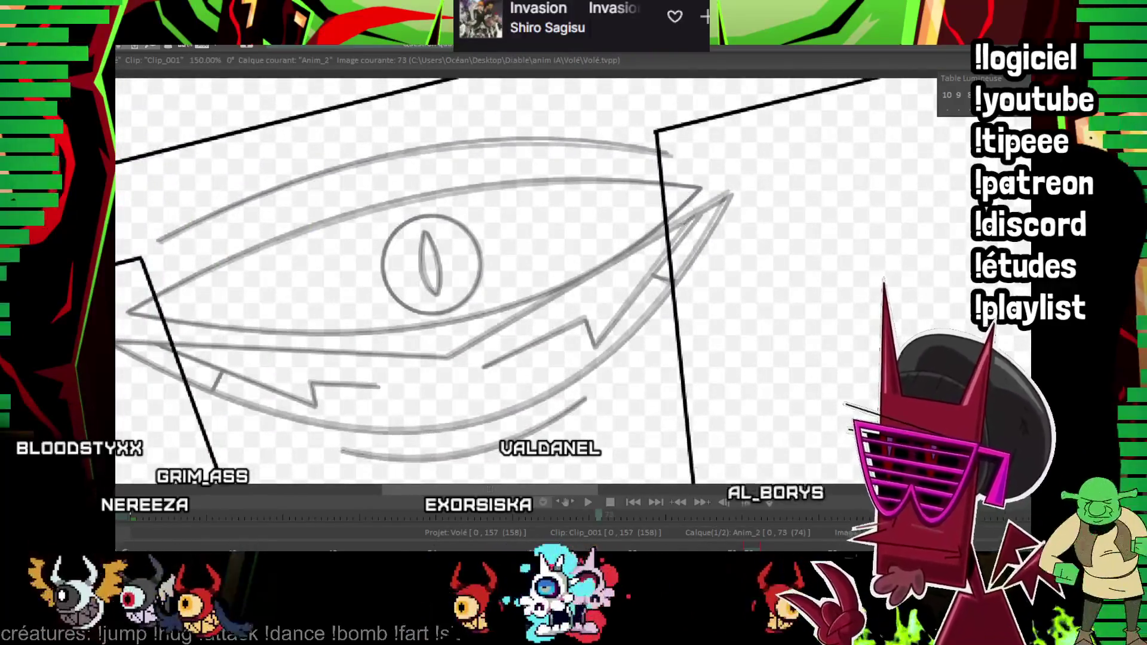
{"action": "key", "text": "Left"}
{"action": "left_click_drag", "start_coordinate": [126, 310], "coordinate": [699, 188]}
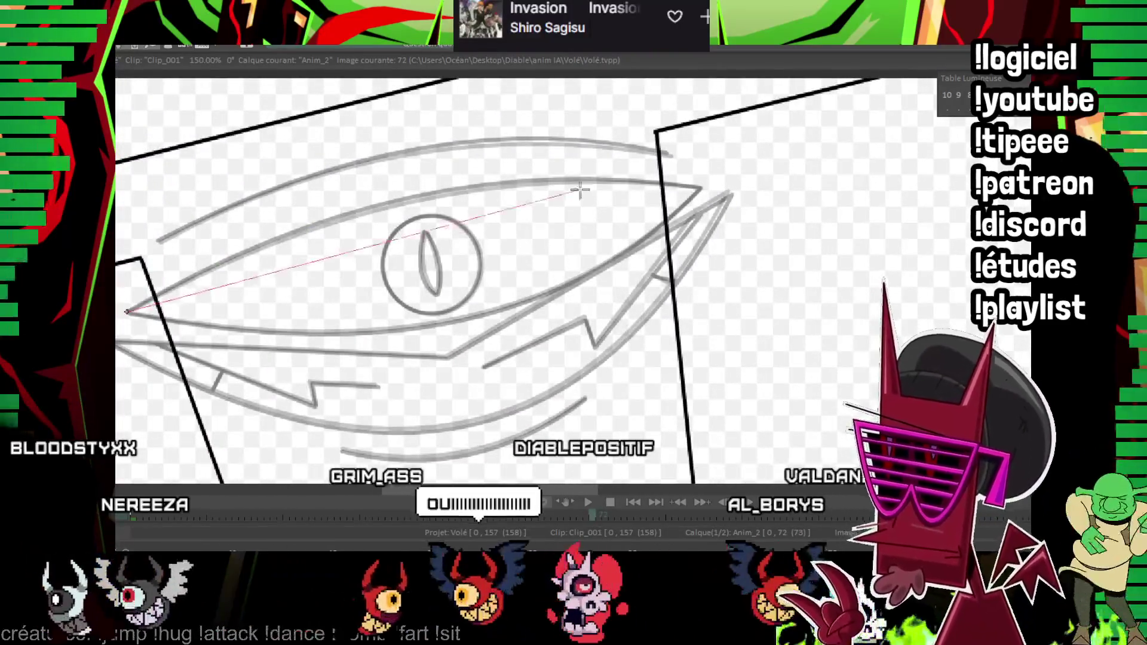
{"action": "left_click", "coordinate": [699, 189], "text": "shift"}
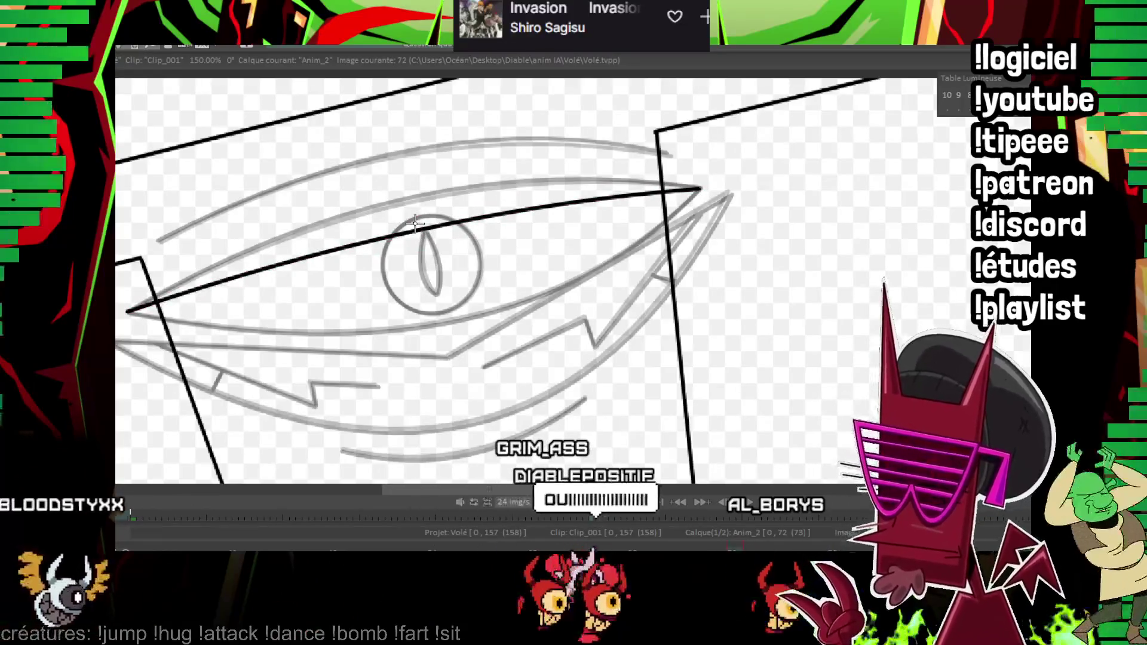
{"action": "mouse_move", "coordinate": [130, 309]}
{"action": "left_mouse_down"}
{"action": "mouse_move", "coordinate": [756, 177]}
{"action": "mouse_move", "coordinate": [453, 276]}
{"action": "left_mouse_up"}
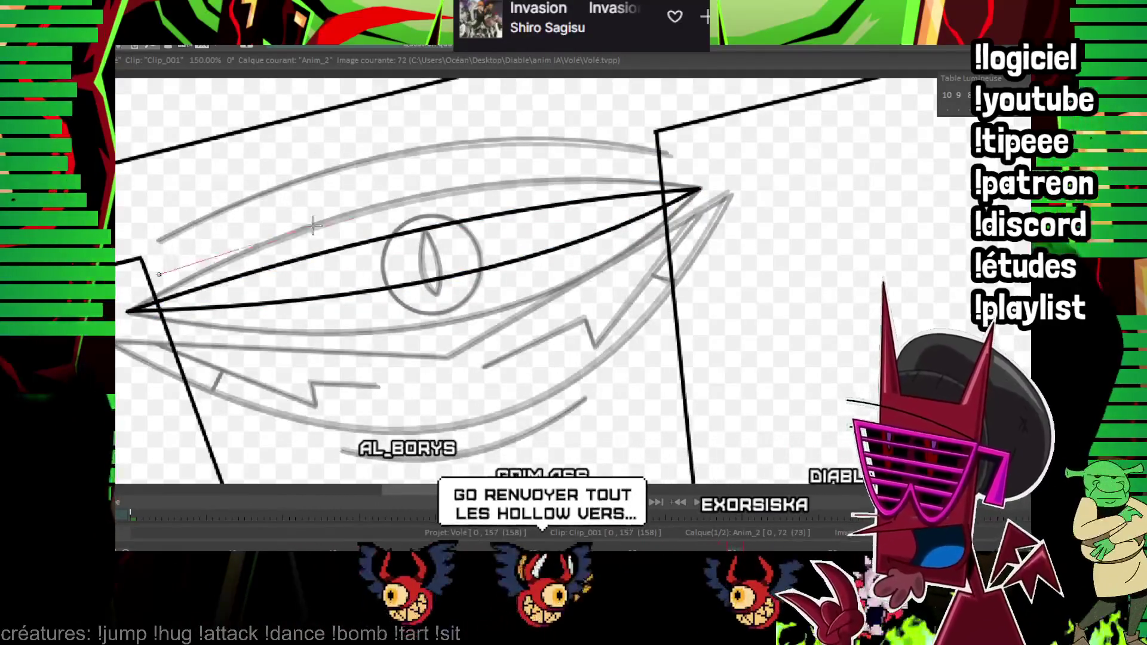
{"action": "left_click_drag", "start_coordinate": [159, 273], "coordinate": [678, 173]}
{"action": "left_click_drag", "start_coordinate": [402, 198], "coordinate": [400, 195]}
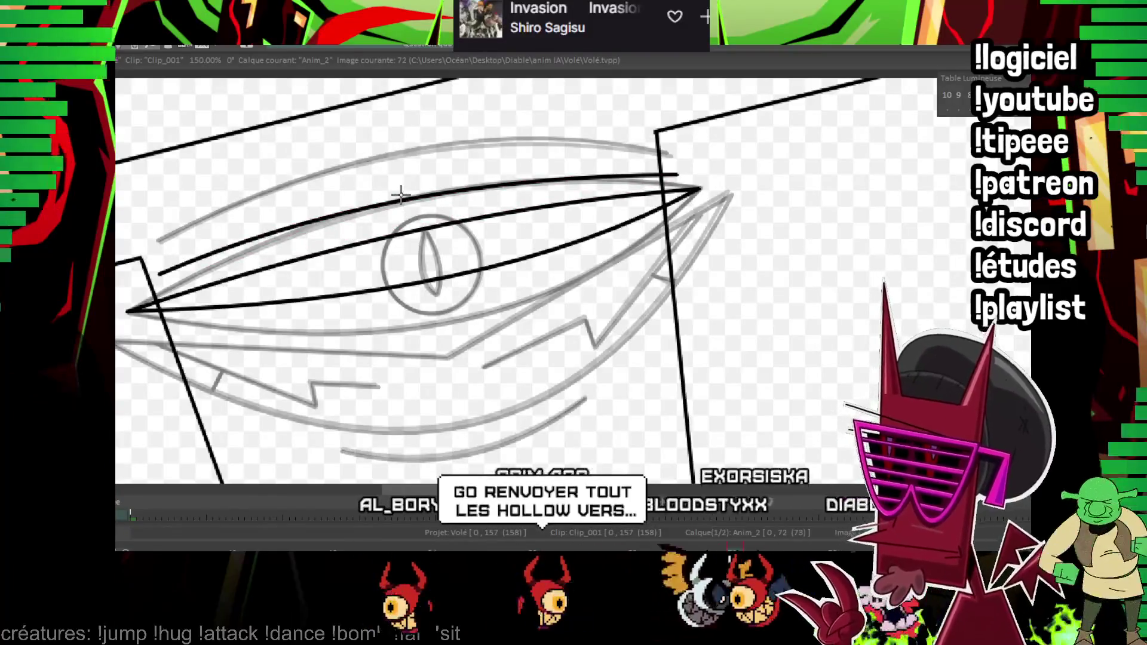
- Ink the curved lower eye line back to the left corner and a long upper line, comparing frames
{"action": "key", "text": "Left"}
{"action": "key", "text": "Right"}
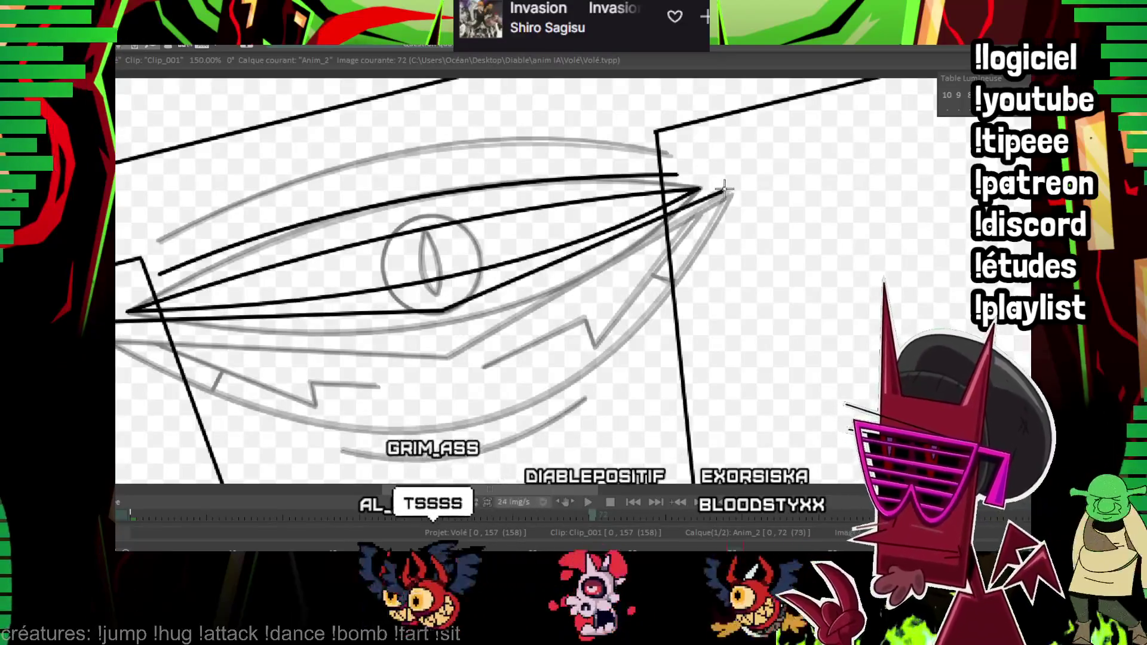
{"action": "left_click_drag", "start_coordinate": [721, 190], "coordinate": [118, 330]}
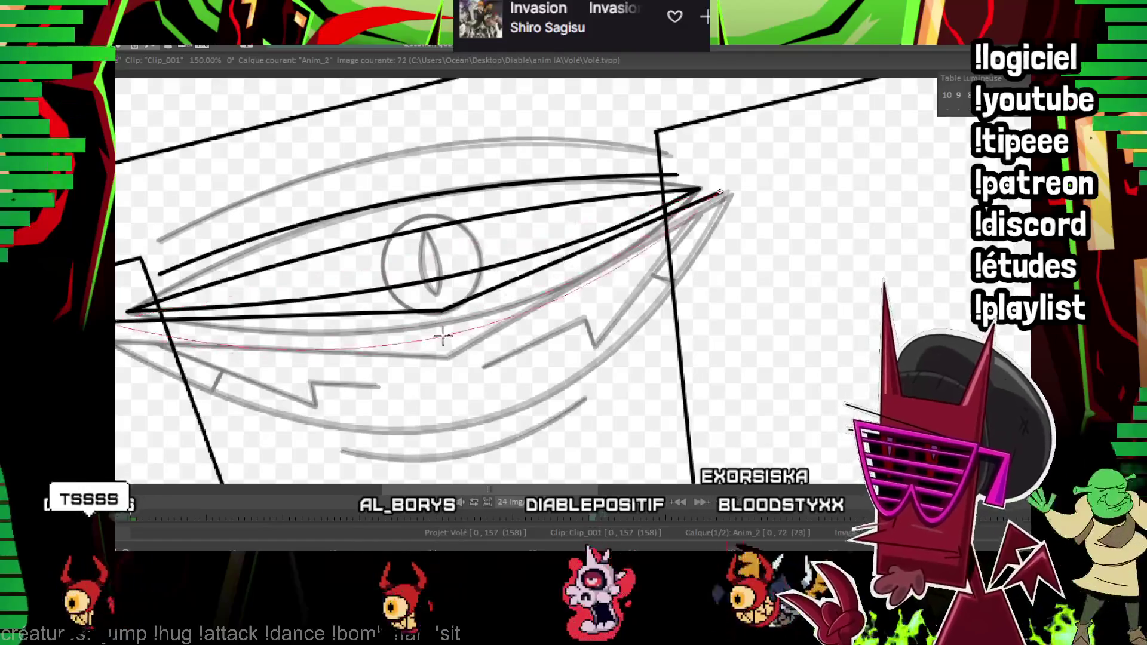
{"action": "left_click", "coordinate": [478, 328]}
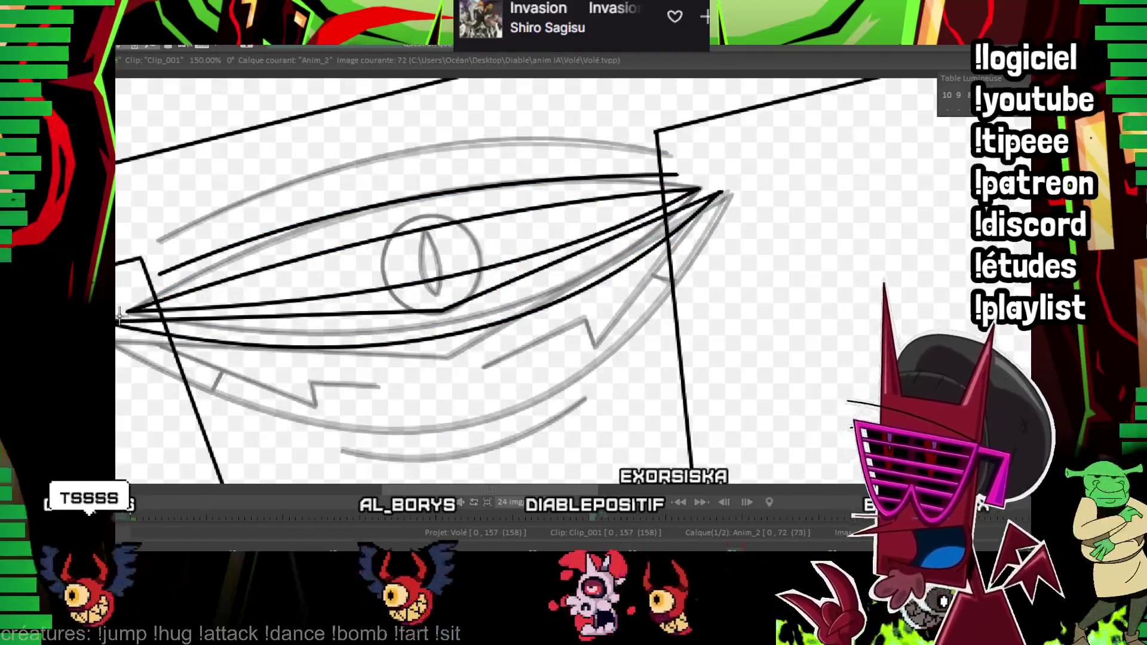
{"action": "left_click_drag", "start_coordinate": [120, 312], "coordinate": [792, 171]}
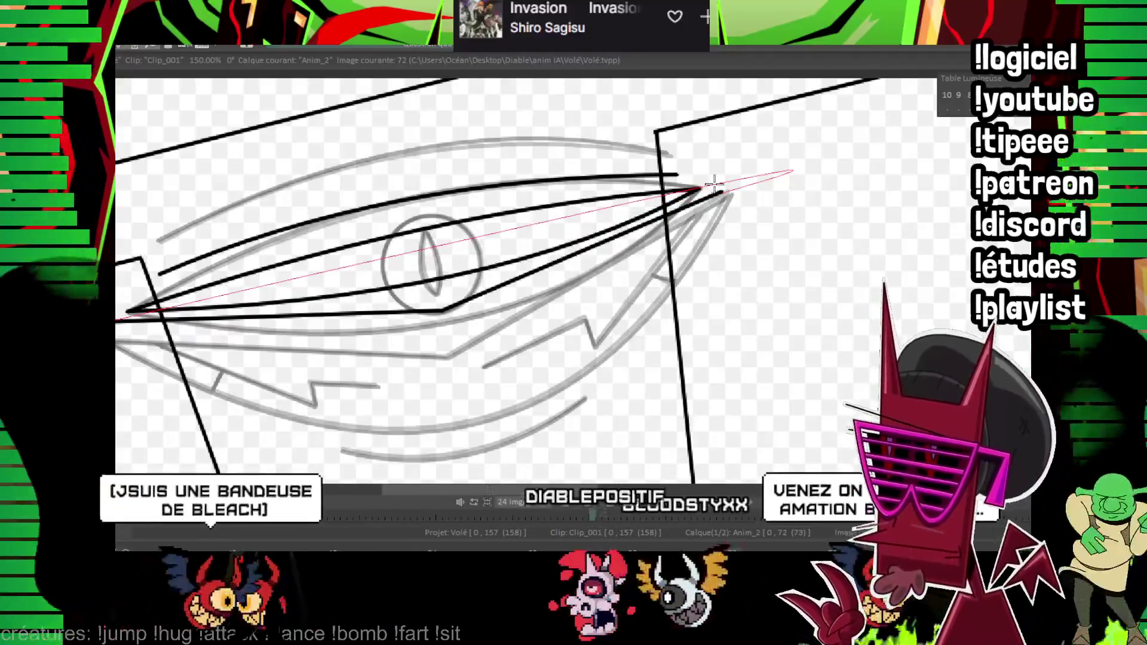
{"action": "key", "text": "Left"}
{"action": "key", "text": "Left"}
{"action": "key", "text": "Left"}
{"action": "key", "text": "Right"}
{"action": "key", "text": "Right"}
{"action": "key", "text": "Right"}
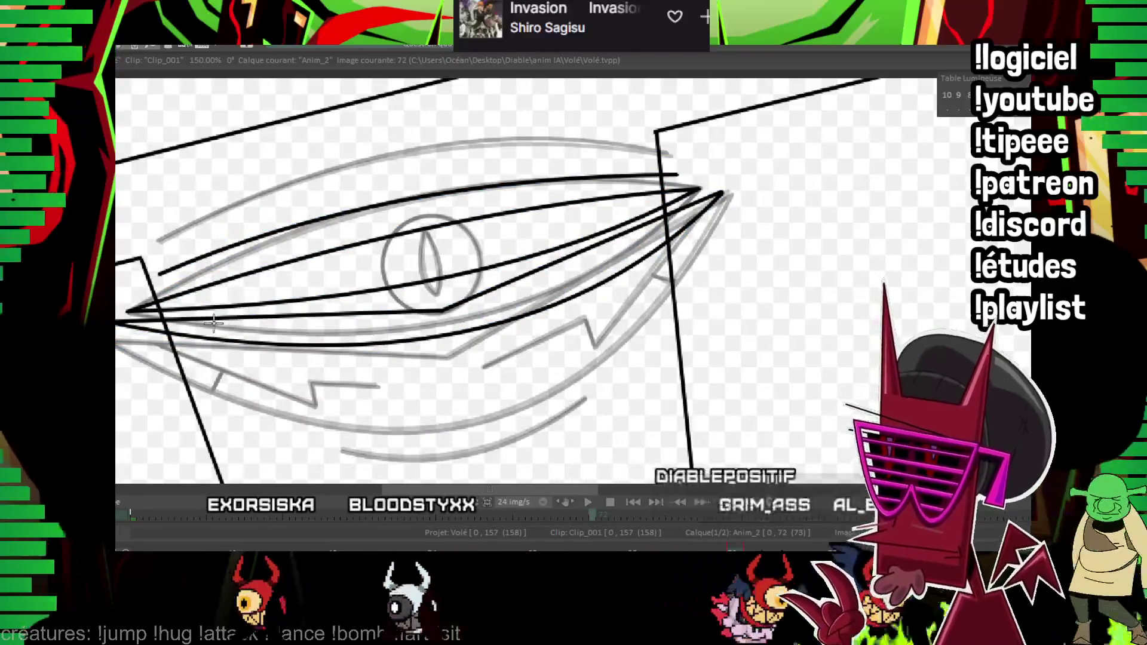
- Flip frames to check the inked eye's motion, then advance to frame 73
{"action": "key", "text": "Left"}
{"action": "key", "text": "Left"}
{"action": "key", "text": "Left"}
{"action": "key", "text": "Right"}
{"action": "key", "text": "Right"}
{"action": "key", "text": "Right"}
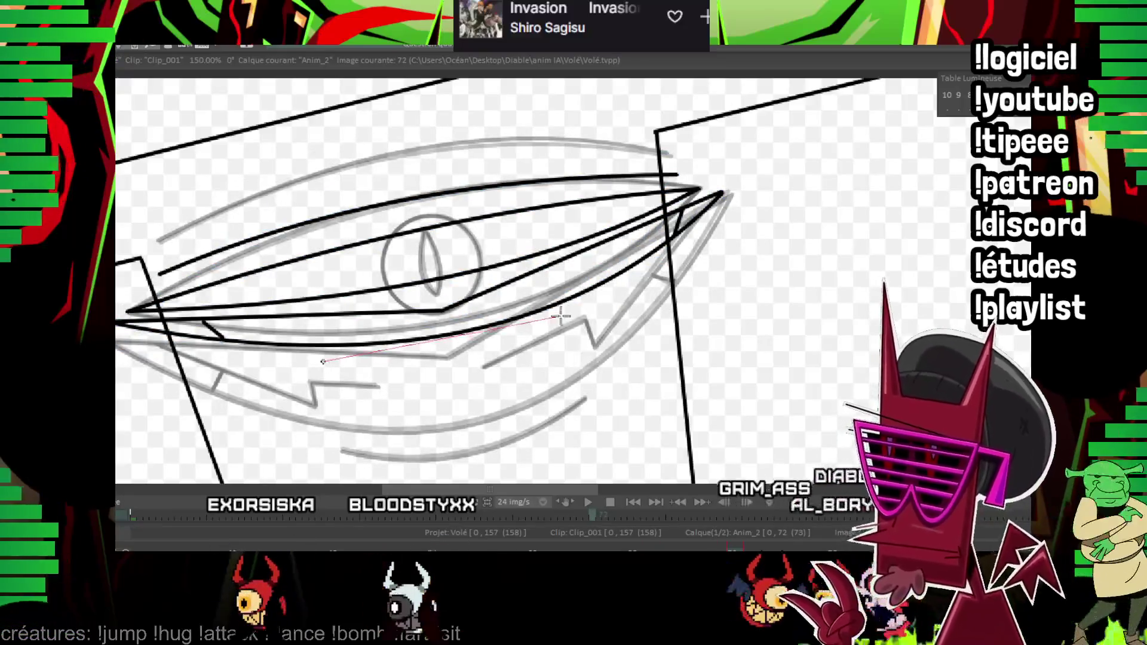
{"action": "key", "text": "Left"}
{"action": "key", "text": "Right"}
{"action": "key", "text": "Right"}
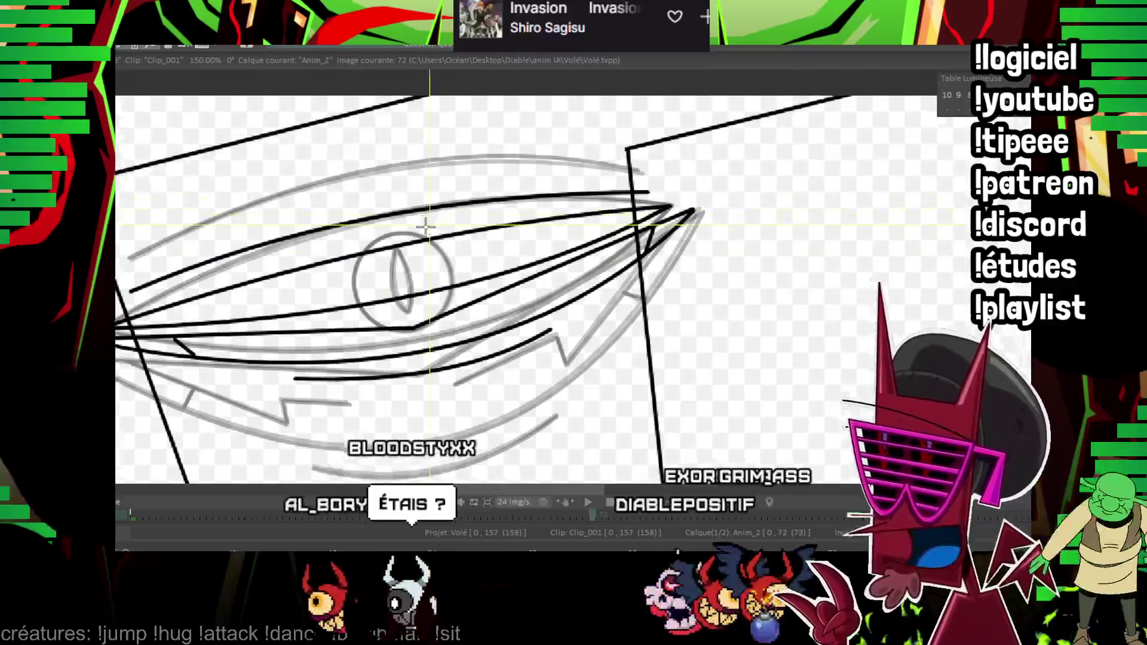
{"action": "left_click_drag", "start_coordinate": [428, 226], "coordinate": [383, 239]}
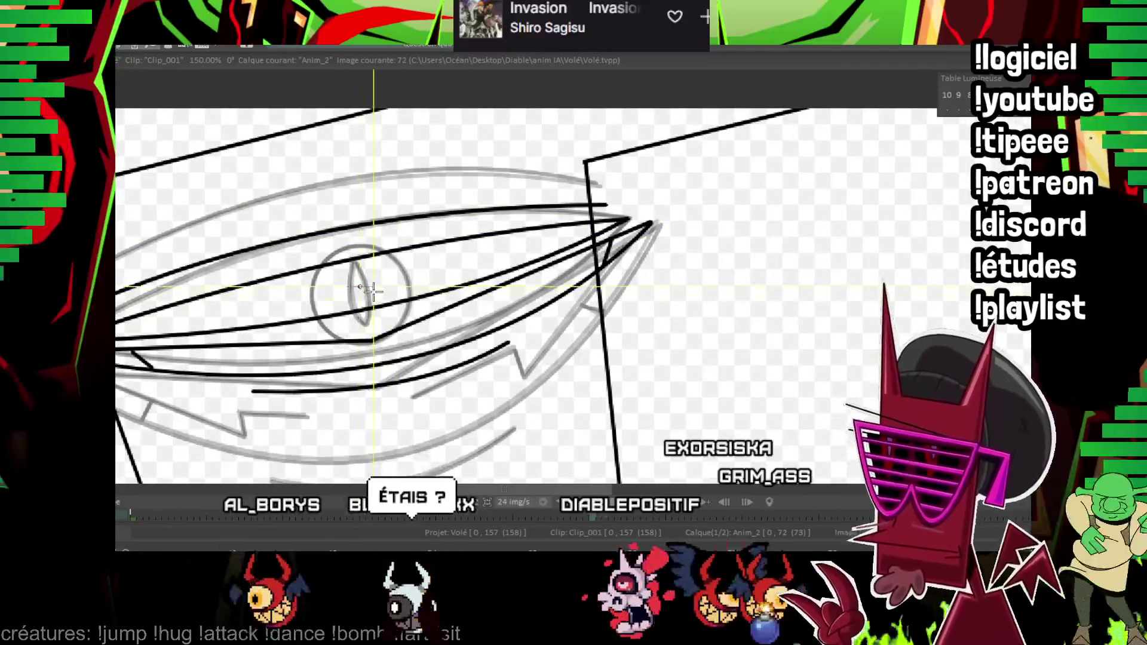
{"action": "key", "text": "Left"}
{"action": "key", "text": "Right"}
{"action": "left_click_drag", "start_coordinate": [368, 291], "coordinate": [467, 247]}
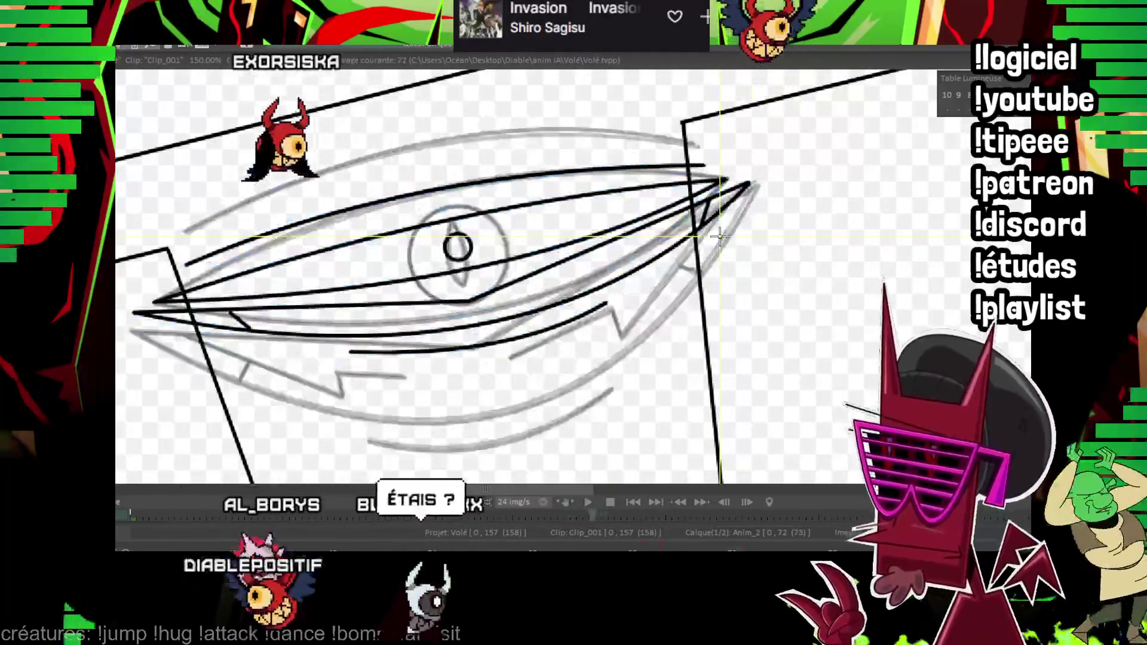
{"action": "key", "text": "Right"}
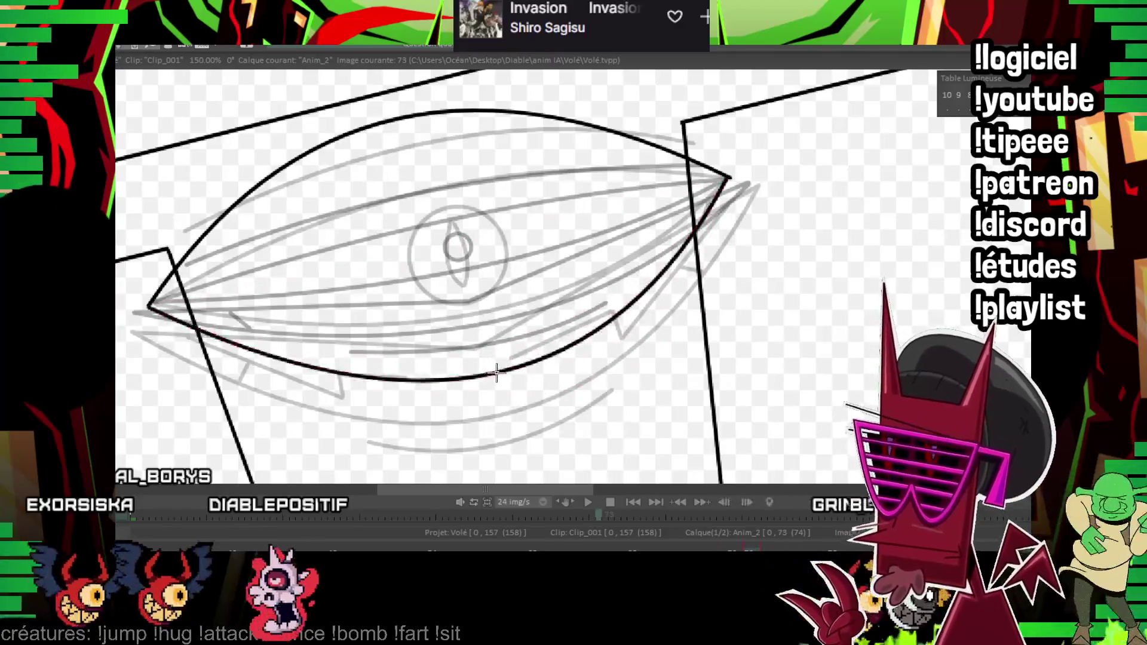
- Draw the inner and outer iris circles around the slit pupil on frame 73, then step to frame 74
{"action": "key", "text": "Left"}
{"action": "key", "text": "Right"}
{"action": "left_click_drag", "start_coordinate": [239, 317], "coordinate": [652, 236]}
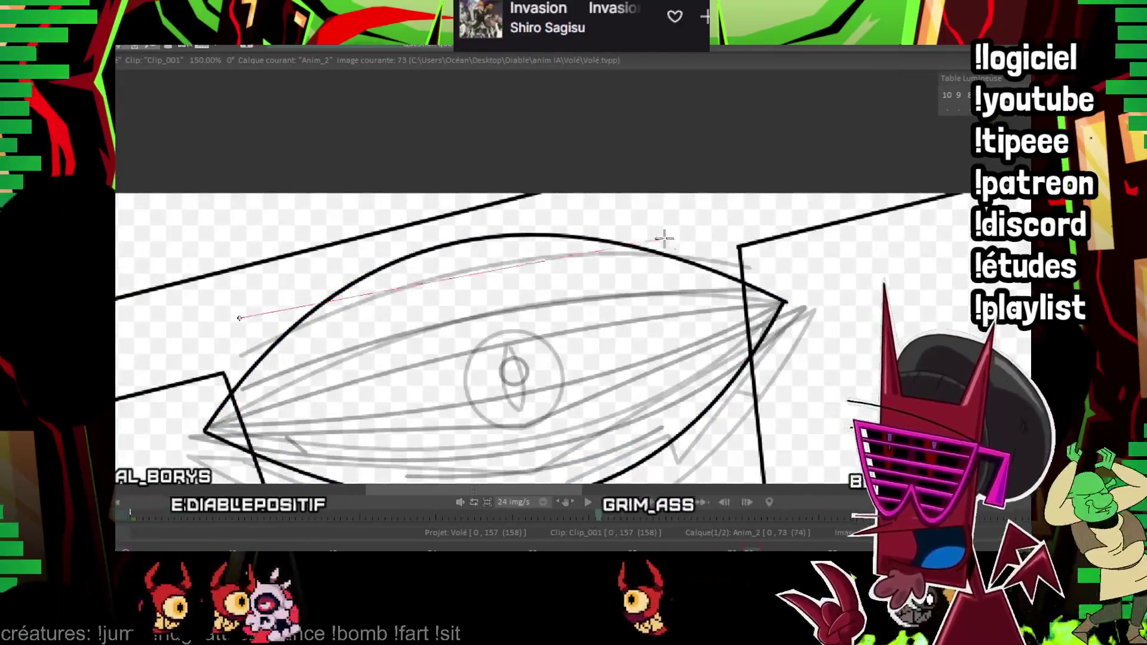
{"action": "left_click_drag", "start_coordinate": [433, 147], "coordinate": [372, 18]}
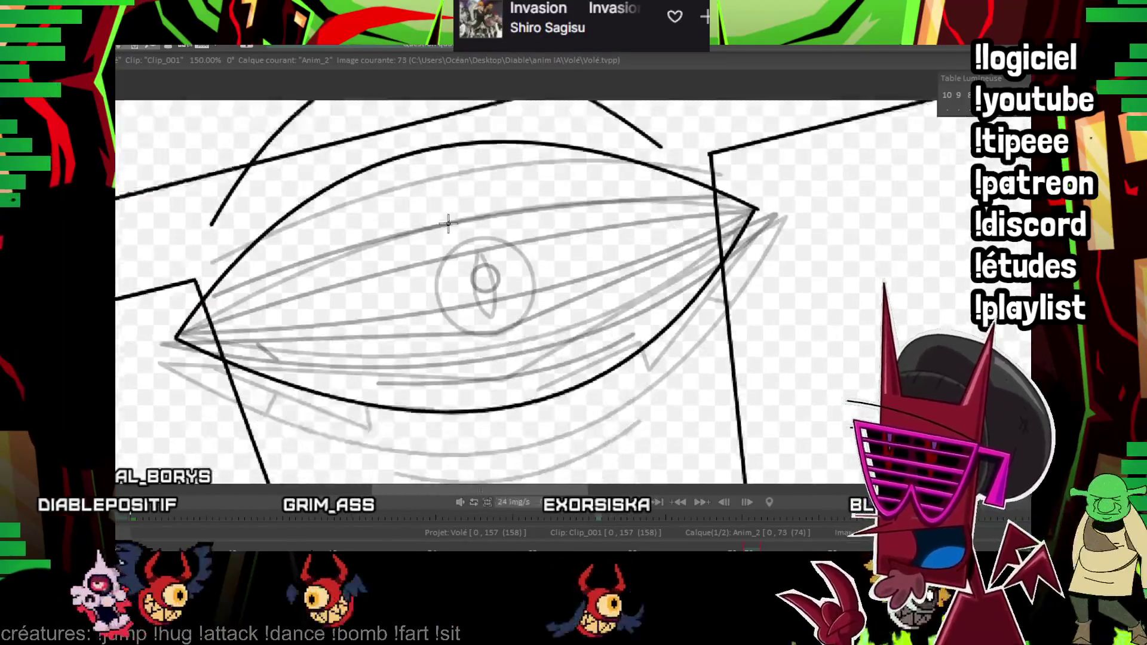
{"action": "mouse_move", "coordinate": [398, 185]}
{"action": "left_mouse_down"}
{"action": "mouse_move", "coordinate": [397, 243]}
{"action": "mouse_move", "coordinate": [405, 213]}
{"action": "left_mouse_up"}
{"action": "mouse_move", "coordinate": [386, 255]}
{"action": "left_mouse_down"}
{"action": "mouse_move", "coordinate": [456, 301]}
{"action": "mouse_move", "coordinate": [439, 287]}
{"action": "left_mouse_up"}
{"action": "left_click_drag", "start_coordinate": [630, 226], "coordinate": [731, 172]}
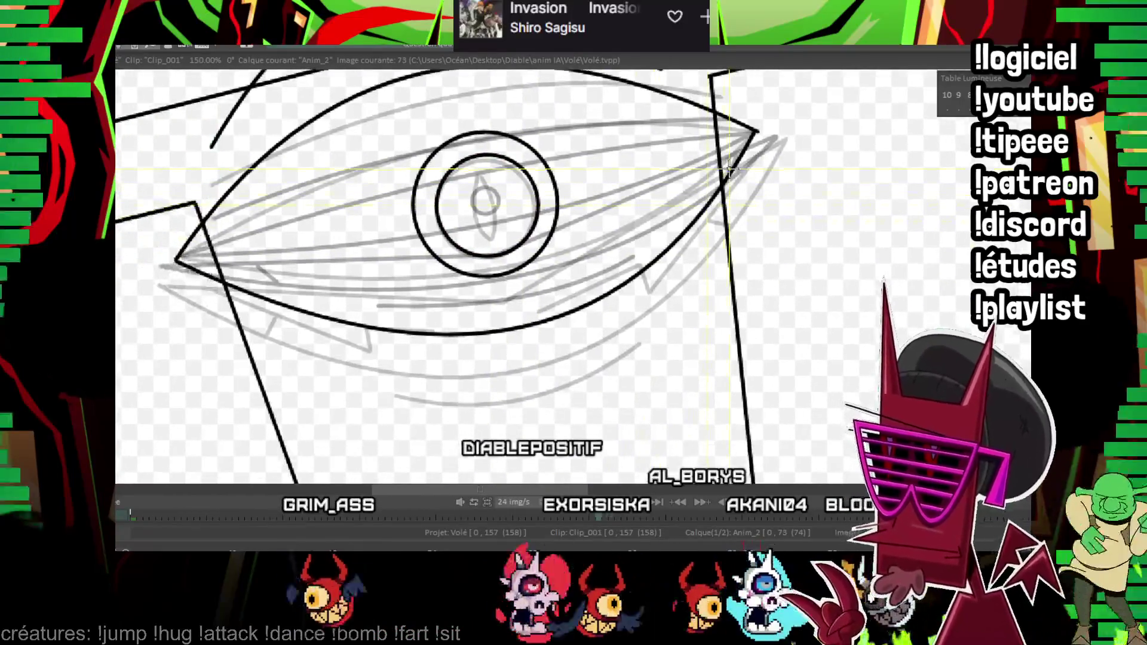
{"action": "key", "text": "Left"}
{"action": "key", "text": "Left"}
{"action": "key", "text": "Left"}
{"action": "key", "text": "Right"}
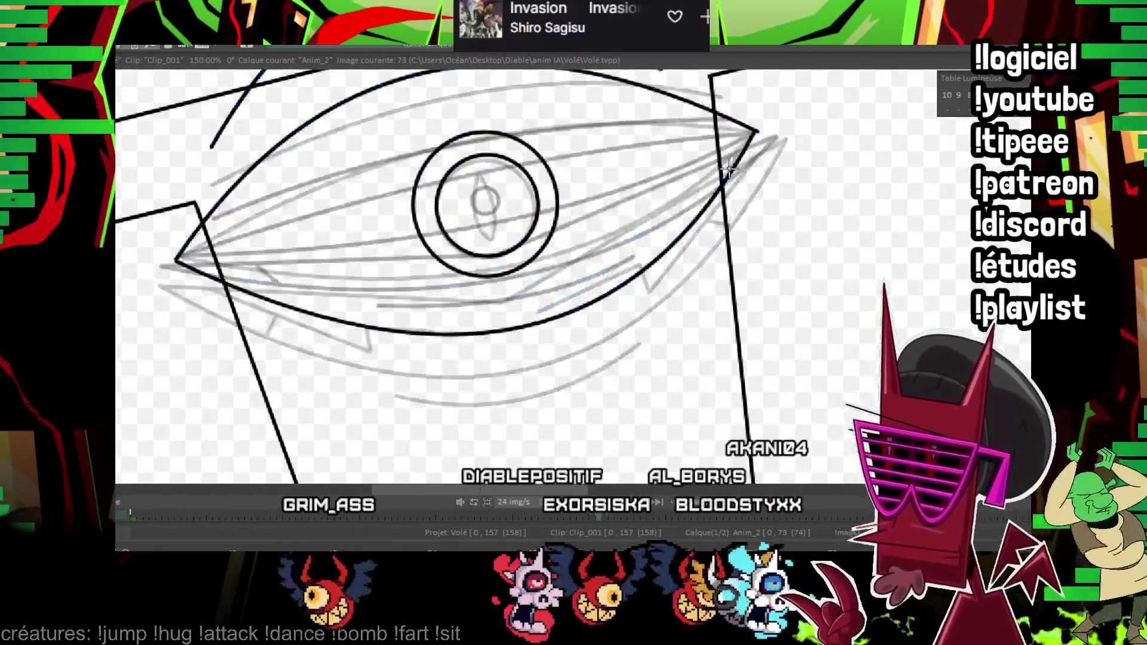
{"action": "key", "text": "Right"}
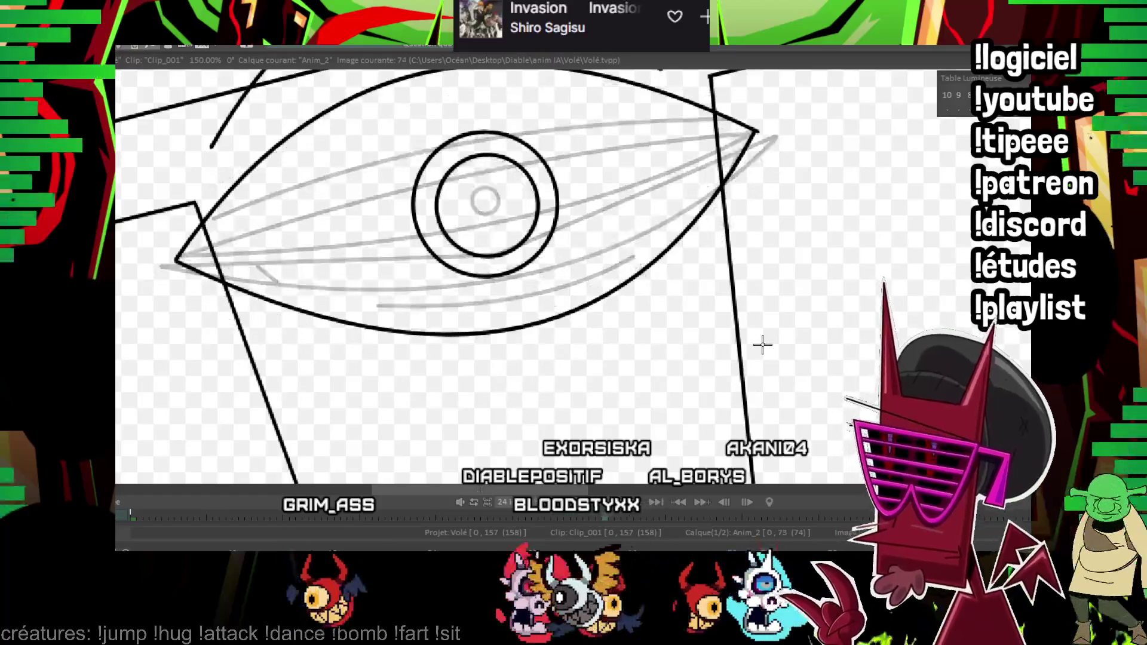
- On frame 74, ink the upper and lower eyelid curves and a circle around the iris
{"action": "key", "text": "Right"}
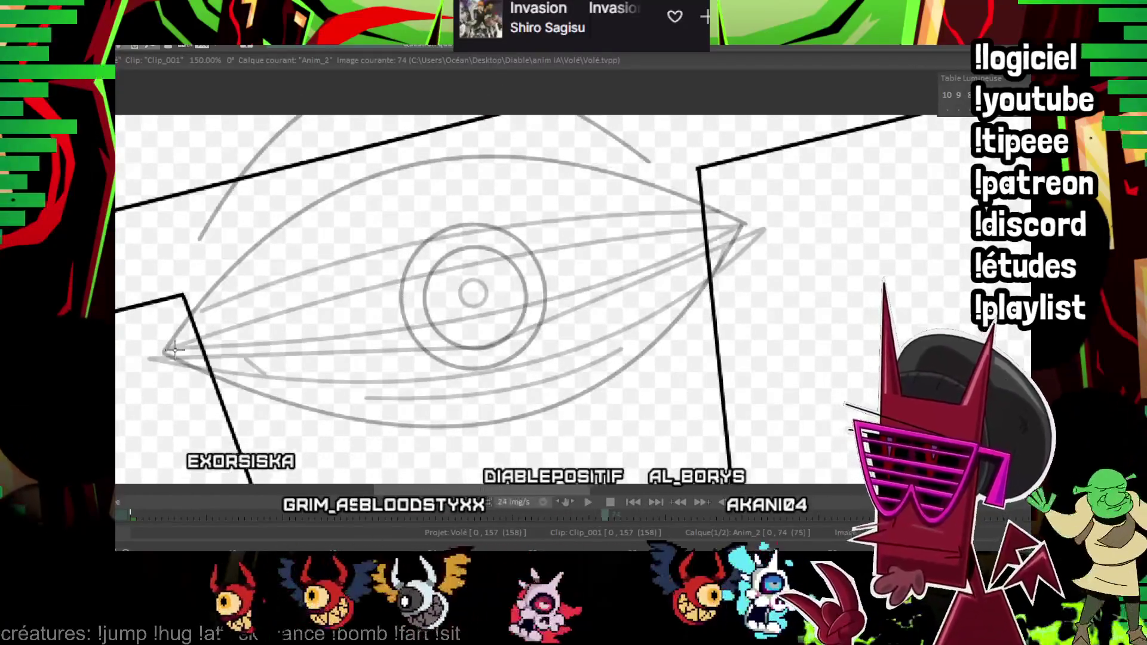
{"action": "left_click_drag", "start_coordinate": [167, 353], "coordinate": [741, 225]}
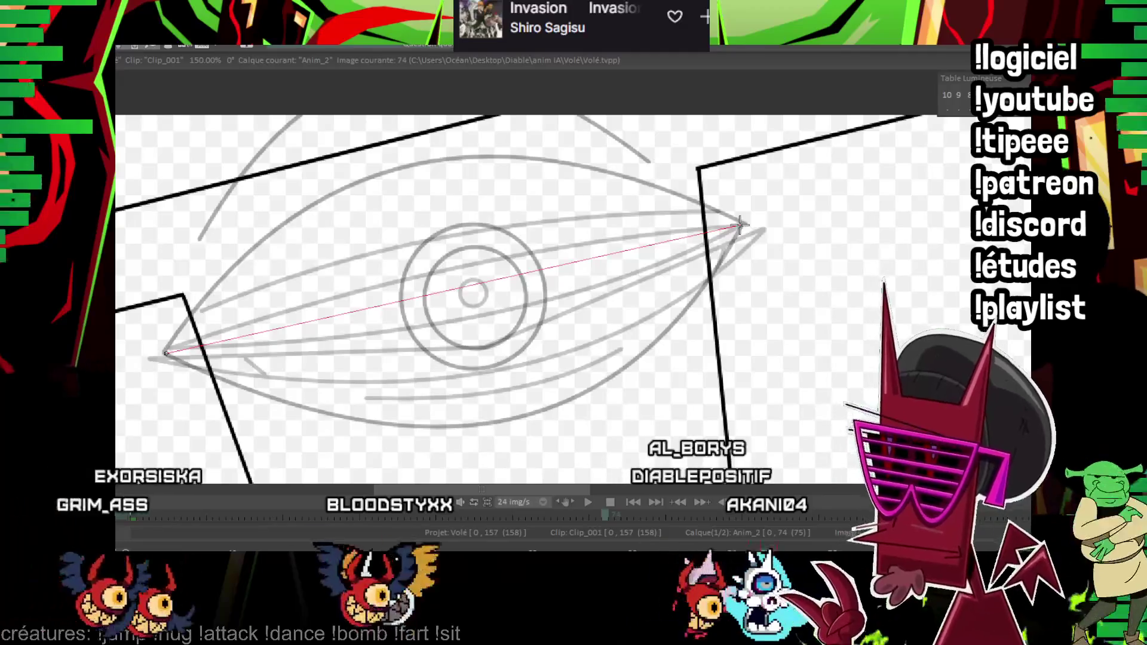
{"action": "left_click", "coordinate": [414, 169]}
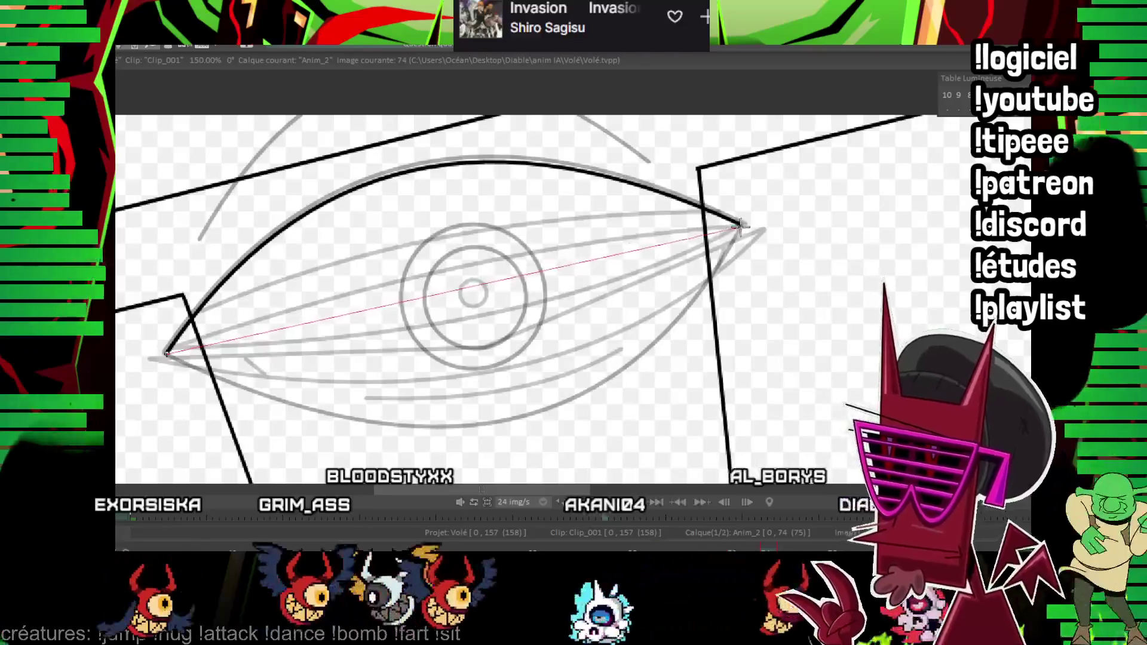
{"action": "scroll", "coordinate": [513, 414], "scroll_direction": "up", "scroll_amount": 1}
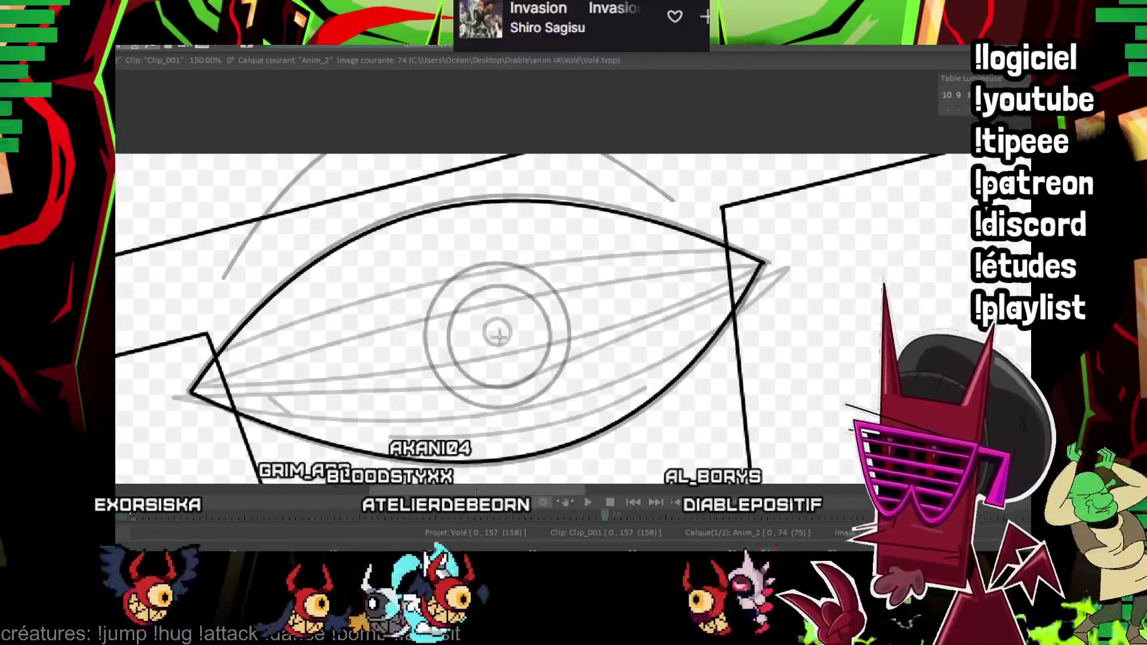
{"action": "scroll", "coordinate": [345, 245], "scroll_direction": "up", "scroll_amount": 1}
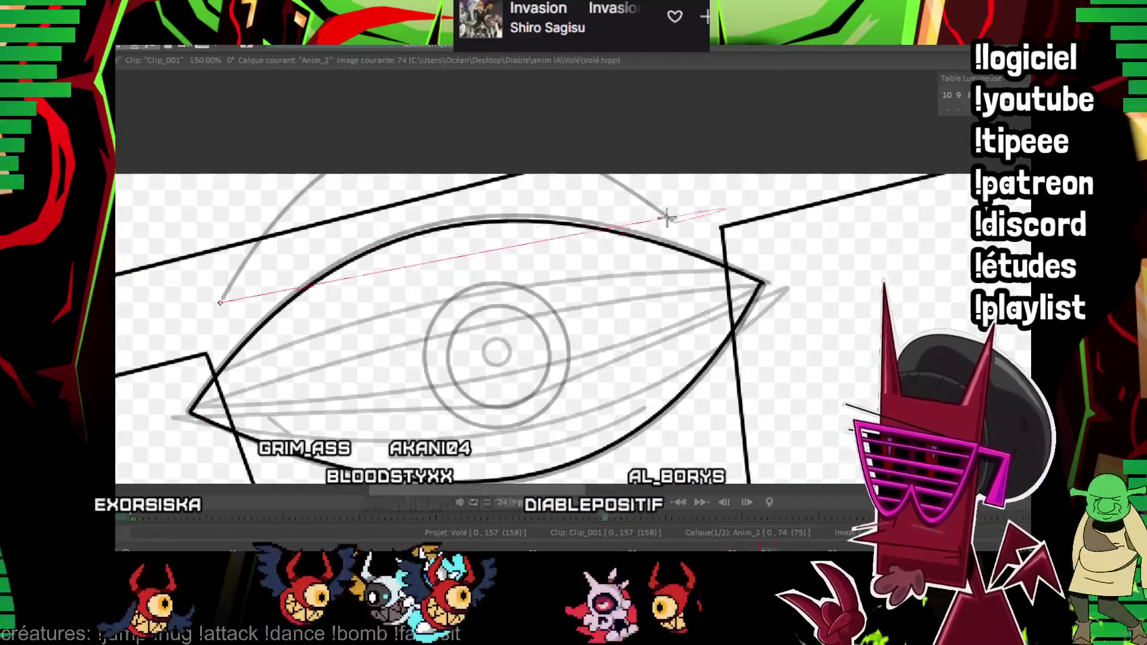
{"action": "left_click", "coordinate": [407, 146]}
{"action": "left_click_drag", "start_coordinate": [516, 300], "coordinate": [439, 217]}
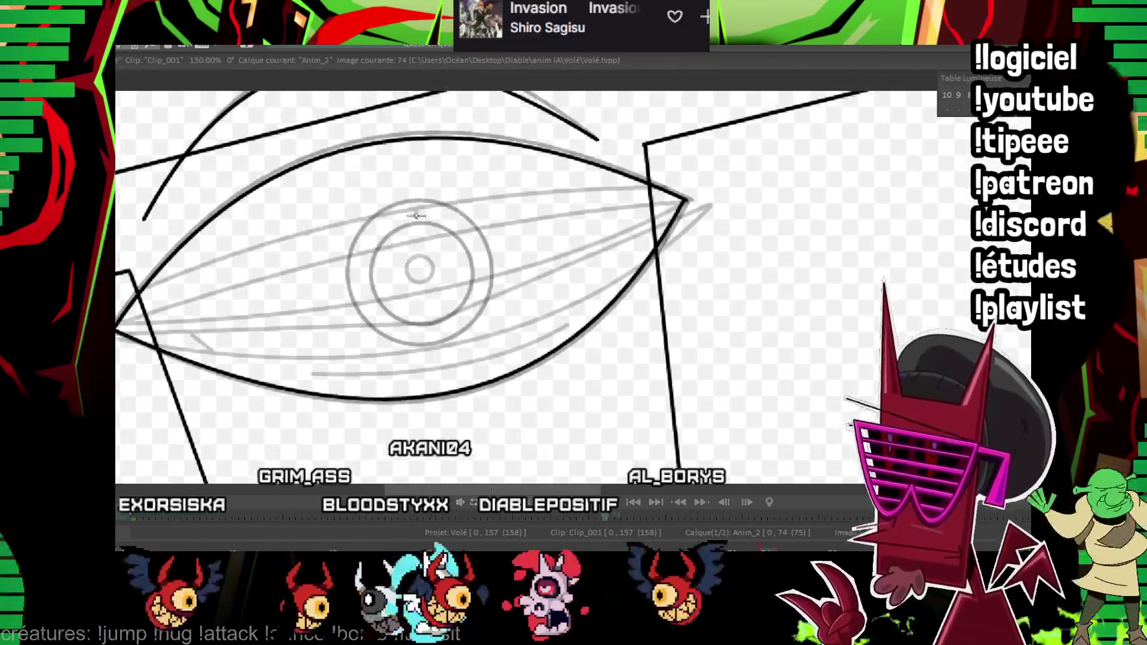
{"action": "mouse_move", "coordinate": [420, 272]}
{"action": "left_mouse_down"}
{"action": "mouse_move", "coordinate": [489, 322]}
{"action": "mouse_move", "coordinate": [459, 301]}
{"action": "left_mouse_up"}
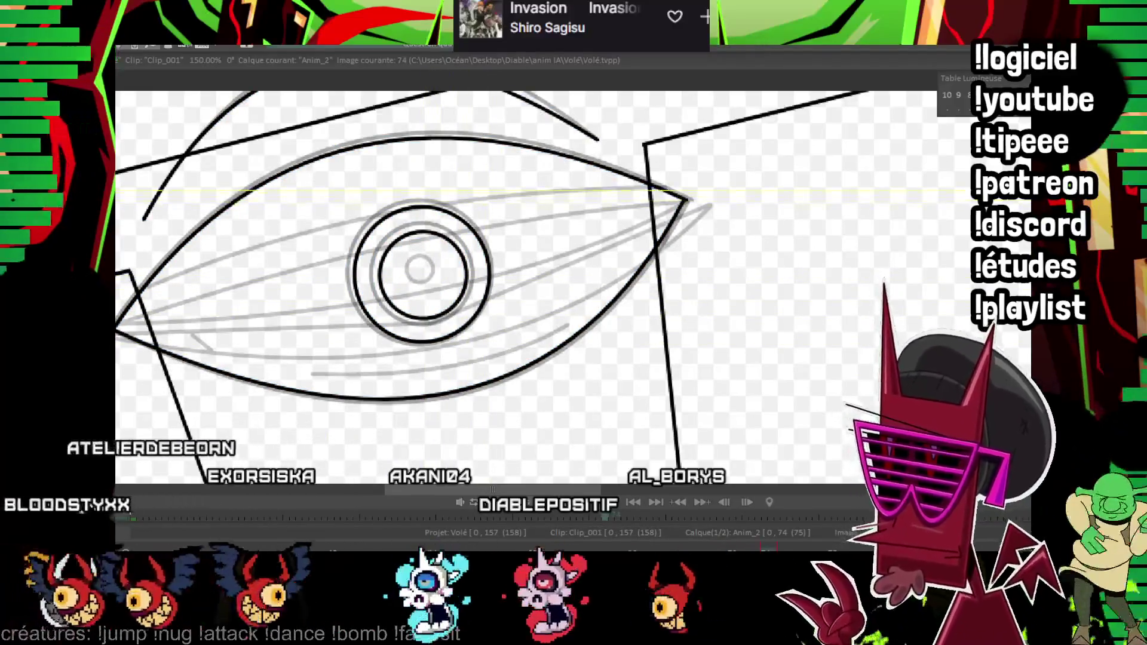
{"action": "scroll", "coordinate": [717, 299], "scroll_direction": "down", "scroll_amount": 3}
{"action": "scroll", "coordinate": [717, 299], "scroll_direction": "down", "scroll_amount": 2}
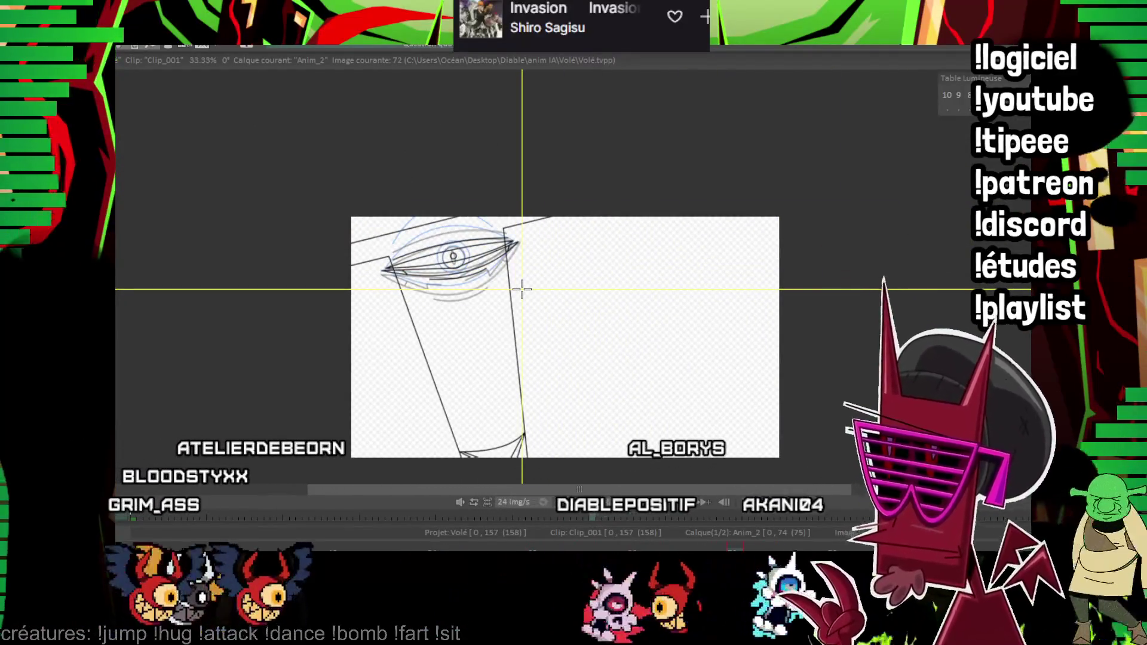
- Flip between frames 75 and 76, undoing a stray stroke, to check the inked eye's motion
{"action": "key", "text": "Right"}
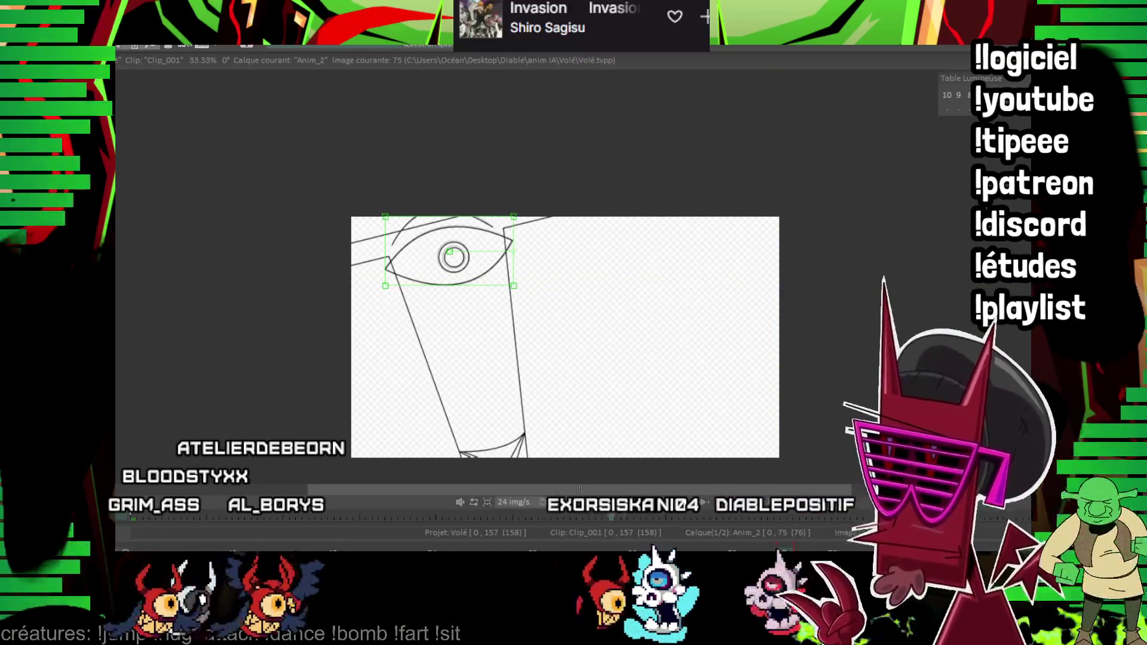
{"action": "key", "text": "ctrl+z"}
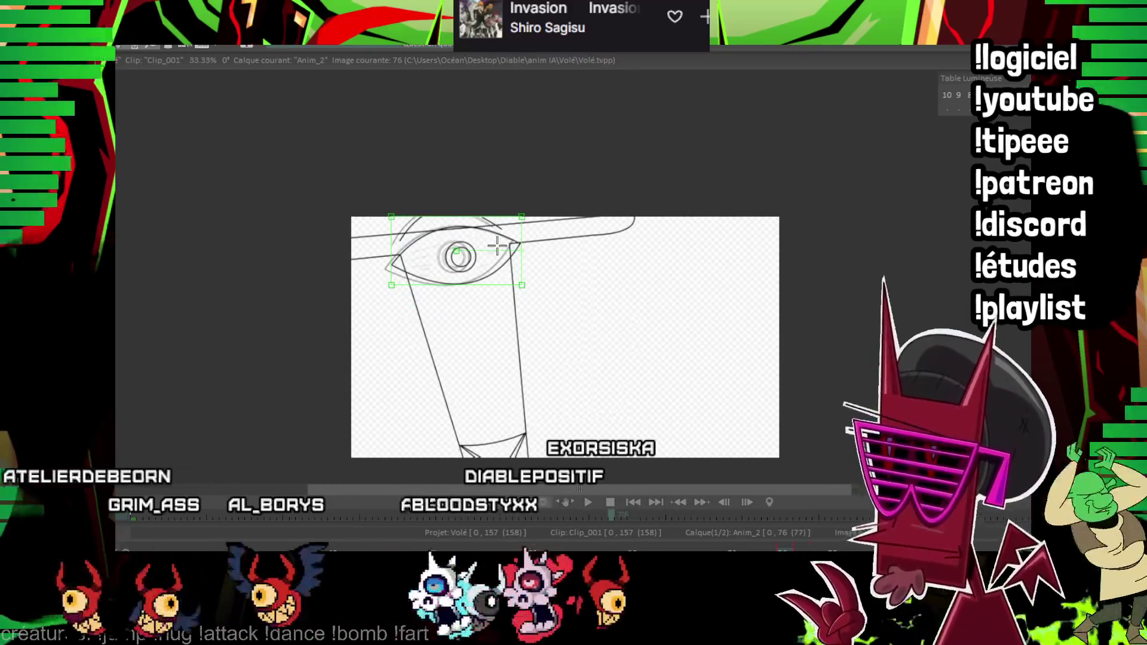
{"action": "key", "text": "Left"}
{"action": "key", "text": "Right"}
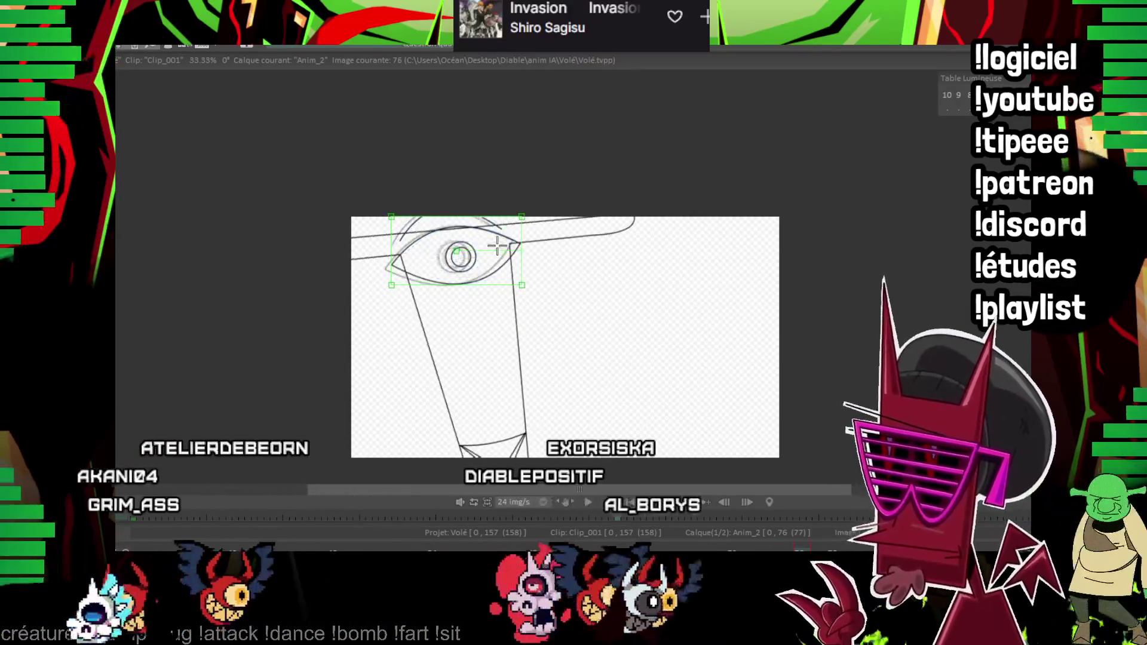
{"action": "key", "text": "Left"}
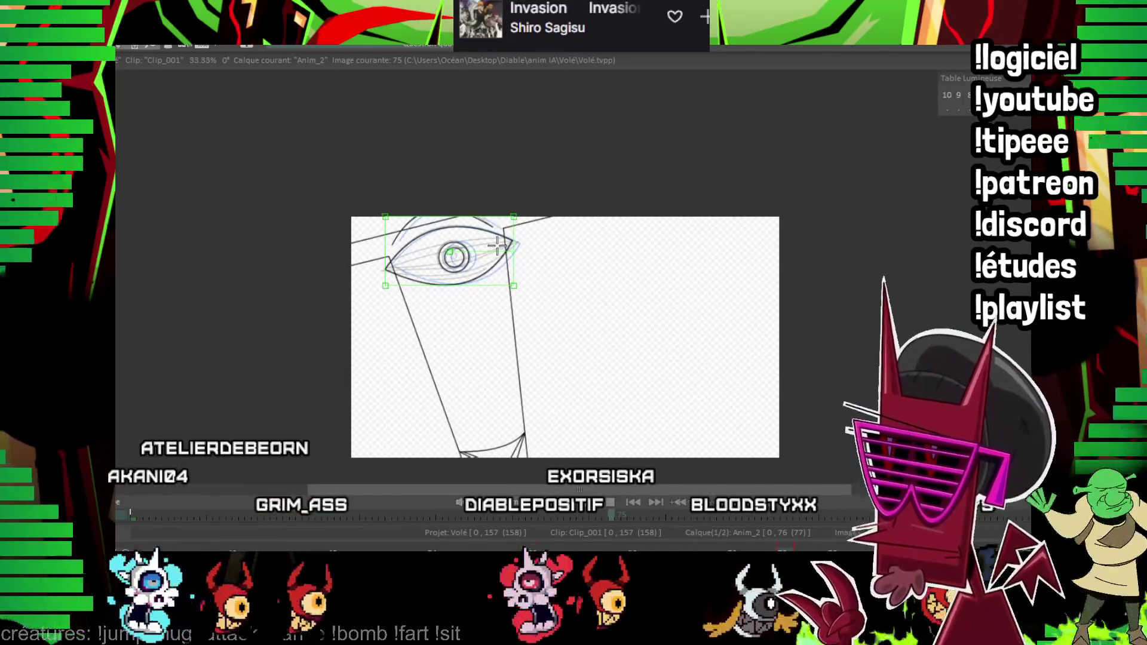
- On frame 78, ink two curved strokes near the trident top and the swooping eye's outer curve
{"action": "key", "text": "Right"}
{"action": "key", "text": "Right"}
{"action": "key", "text": "Right"}
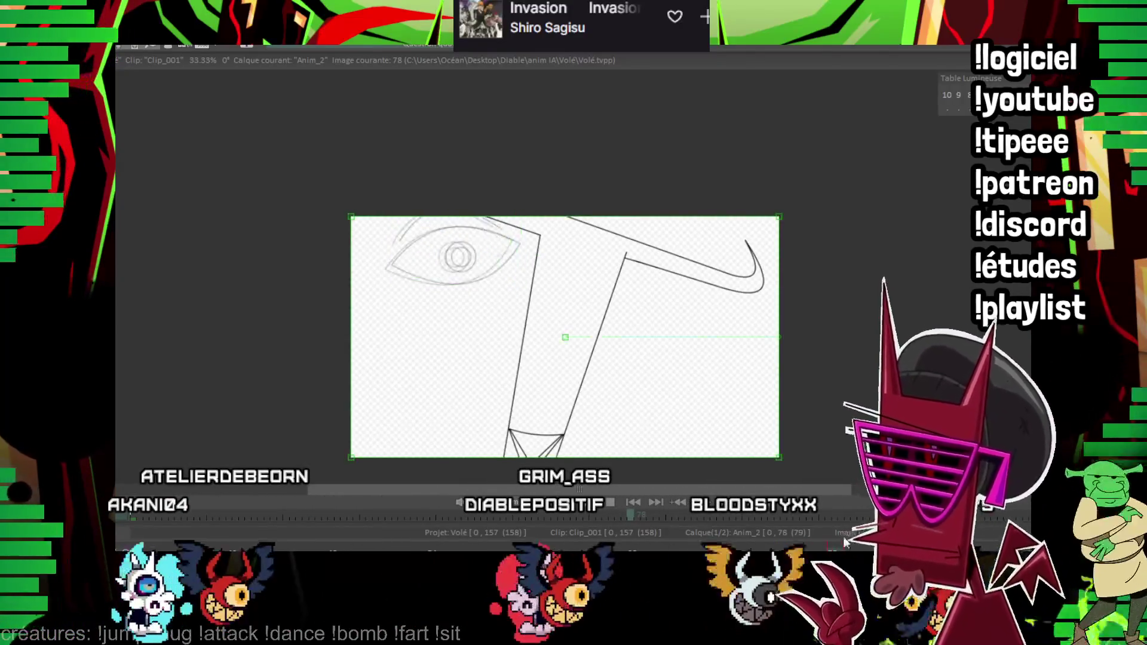
{"action": "key", "text": "Left"}
{"action": "key", "text": "Left"}
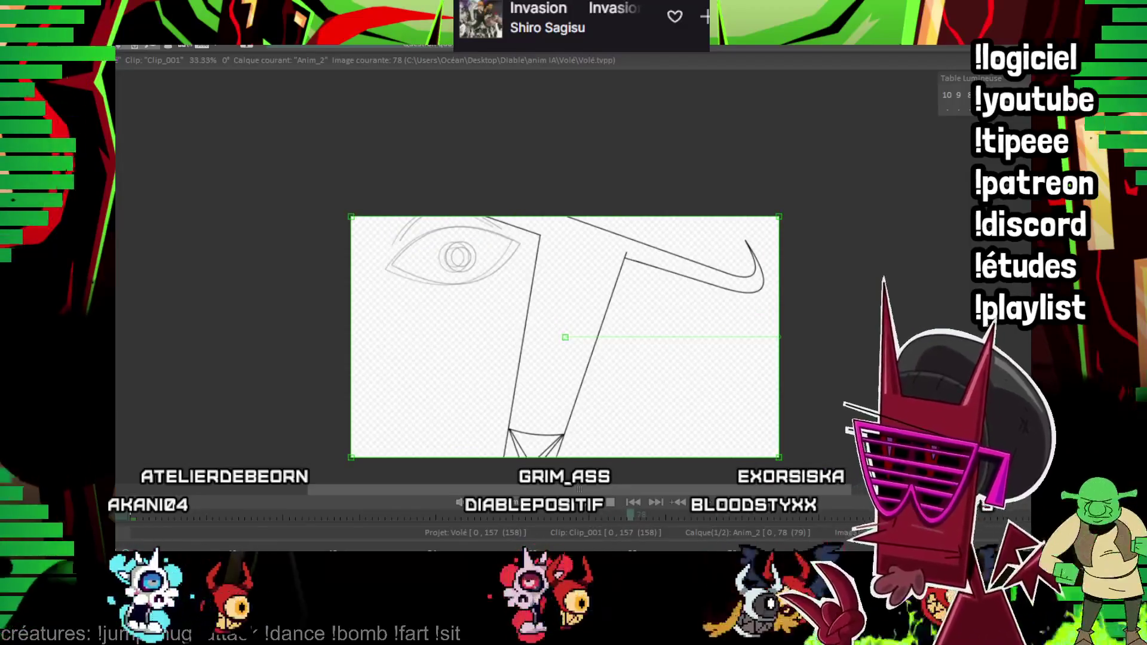
{"action": "scroll", "coordinate": [660, 256], "scroll_direction": "up", "scroll_amount": 3}
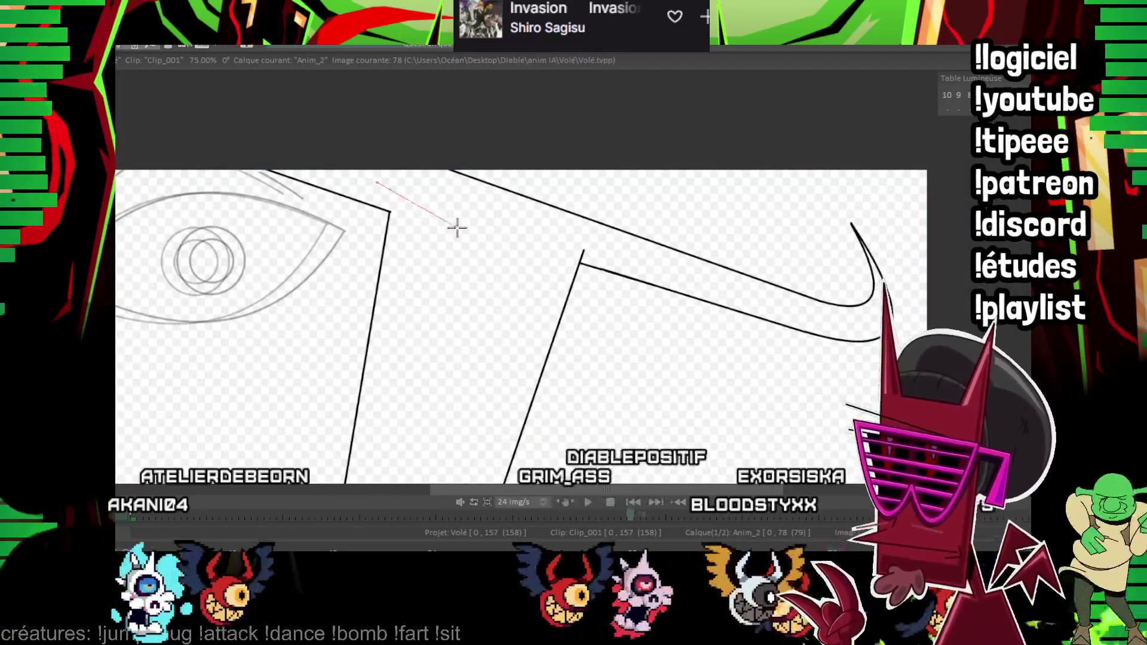
{"action": "scroll", "coordinate": [377, 148], "scroll_direction": "up", "scroll_amount": 1}
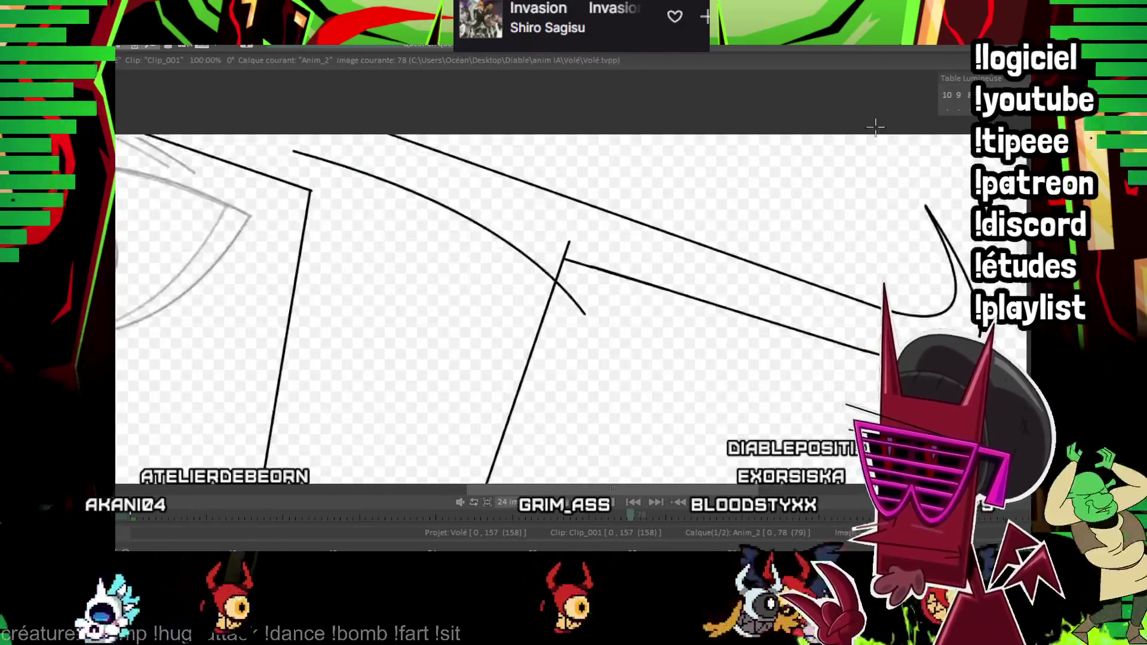
{"action": "left_click_drag", "start_coordinate": [455, 157], "coordinate": [468, 205]}
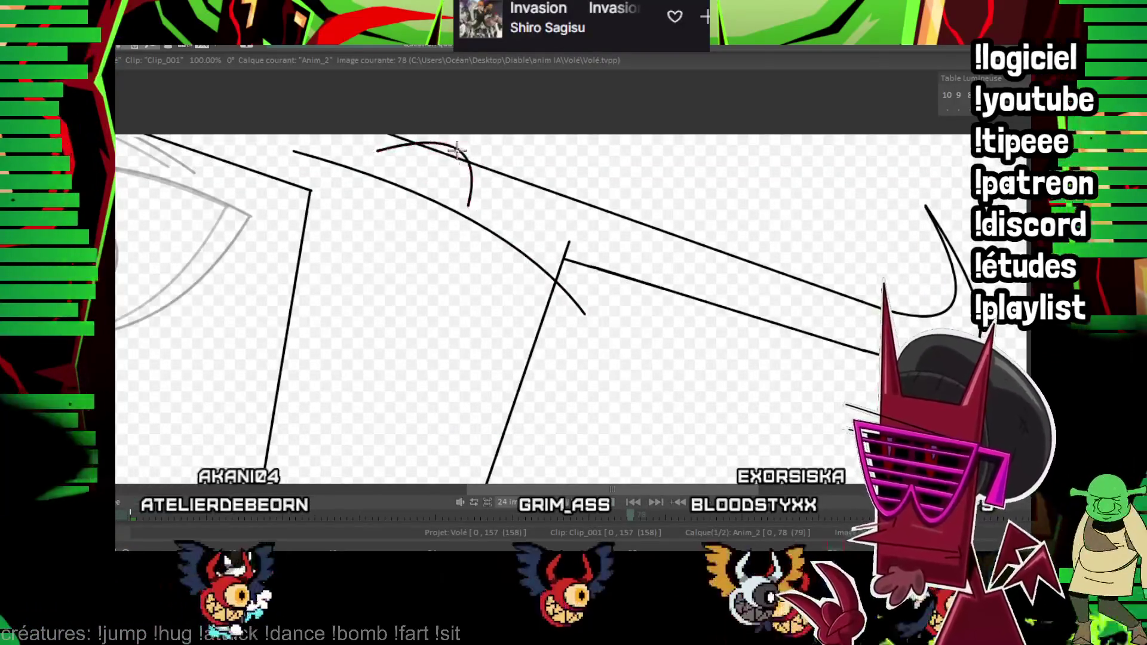
{"action": "left_click_drag", "start_coordinate": [625, 261], "coordinate": [623, 259]}
{"action": "scroll", "coordinate": [590, 267], "scroll_direction": "up", "scroll_amount": 2}
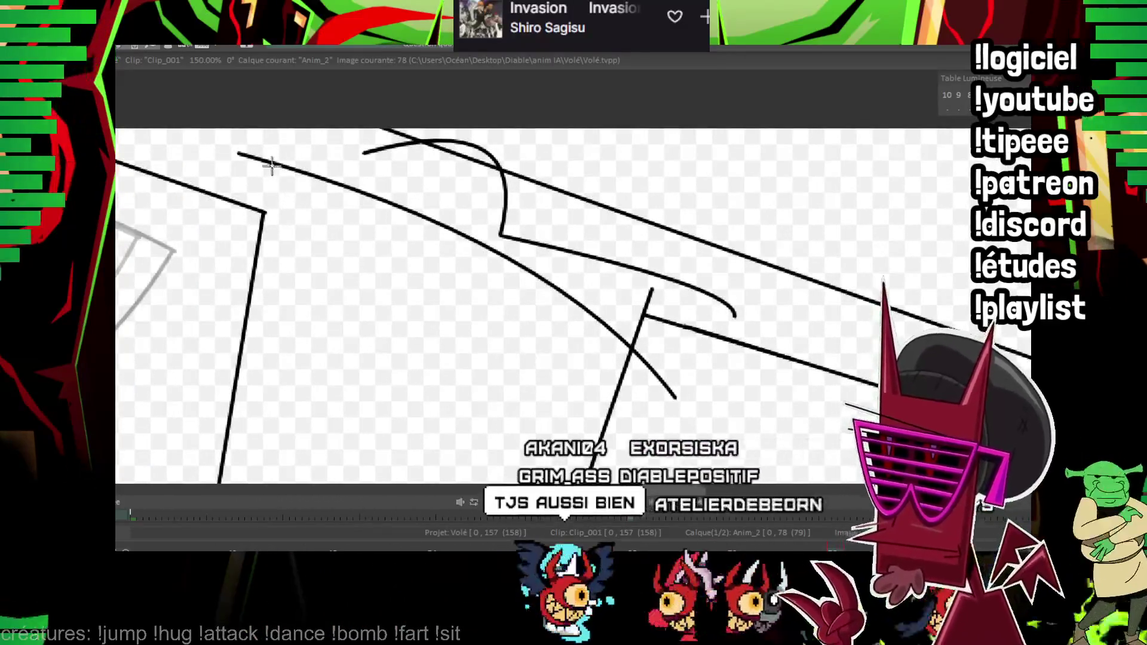
{"action": "mouse_move", "coordinate": [266, 162]}
{"action": "left_mouse_down"}
{"action": "mouse_move", "coordinate": [390, 455]}
{"action": "mouse_move", "coordinate": [498, 404]}
{"action": "left_mouse_up"}
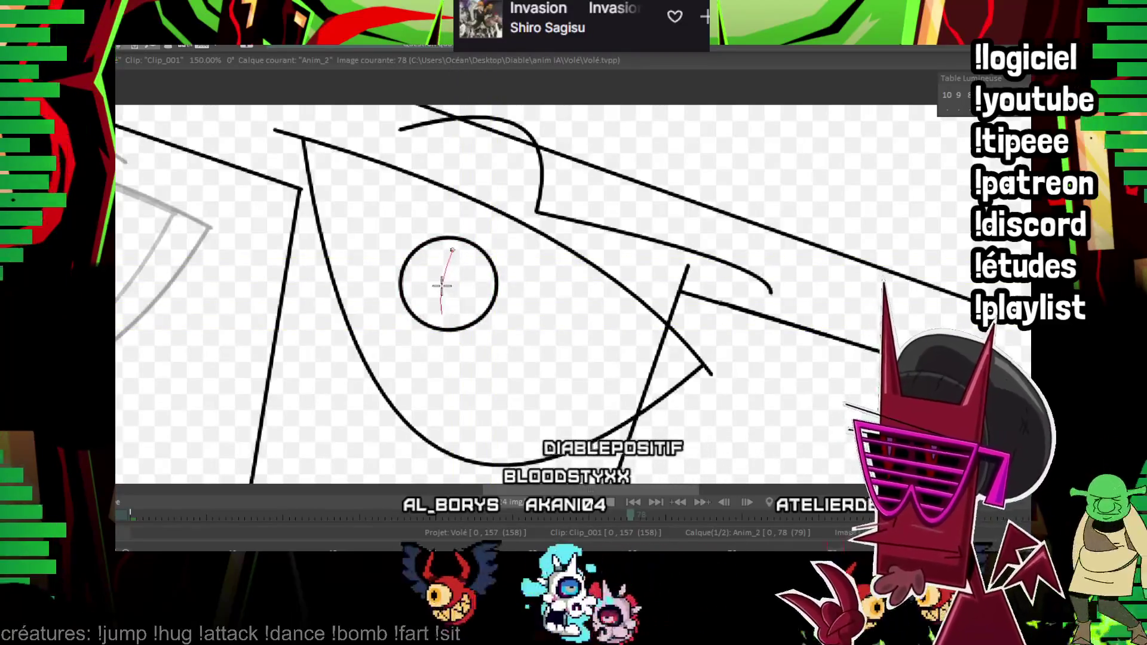
- Ink the slit pupil inside the iris, then move to frame 80 with the inked eye as onion skin
{"action": "left_click_drag", "start_coordinate": [441, 285], "coordinate": [633, 282]}
{"action": "key", "text": "Right"}
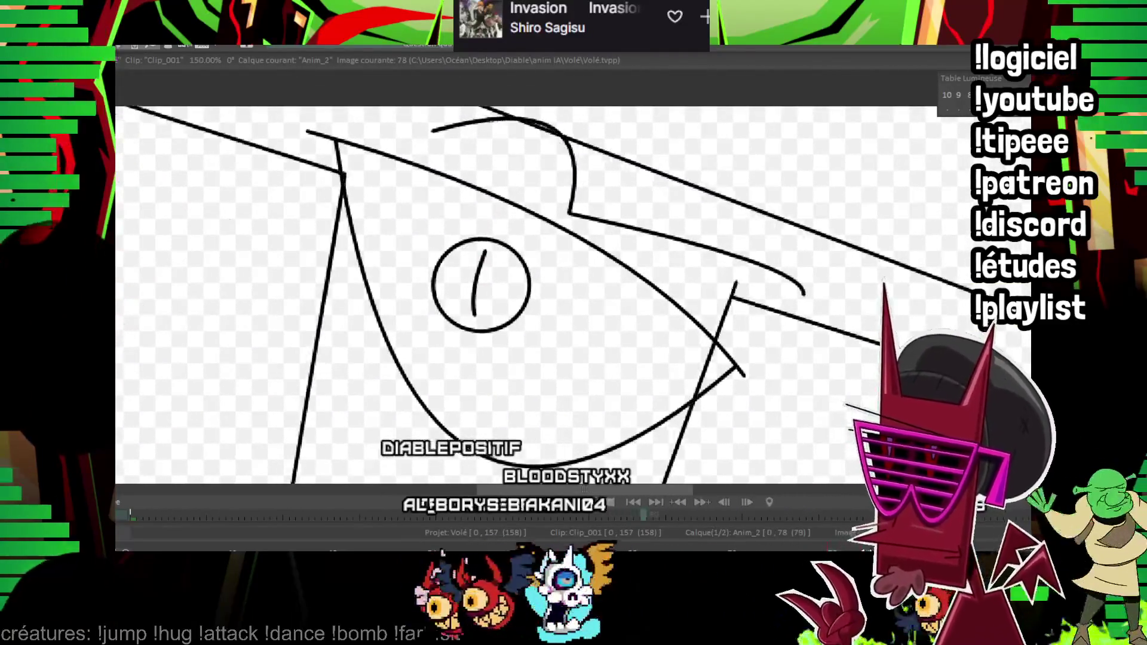
{"action": "key", "text": "Right"}
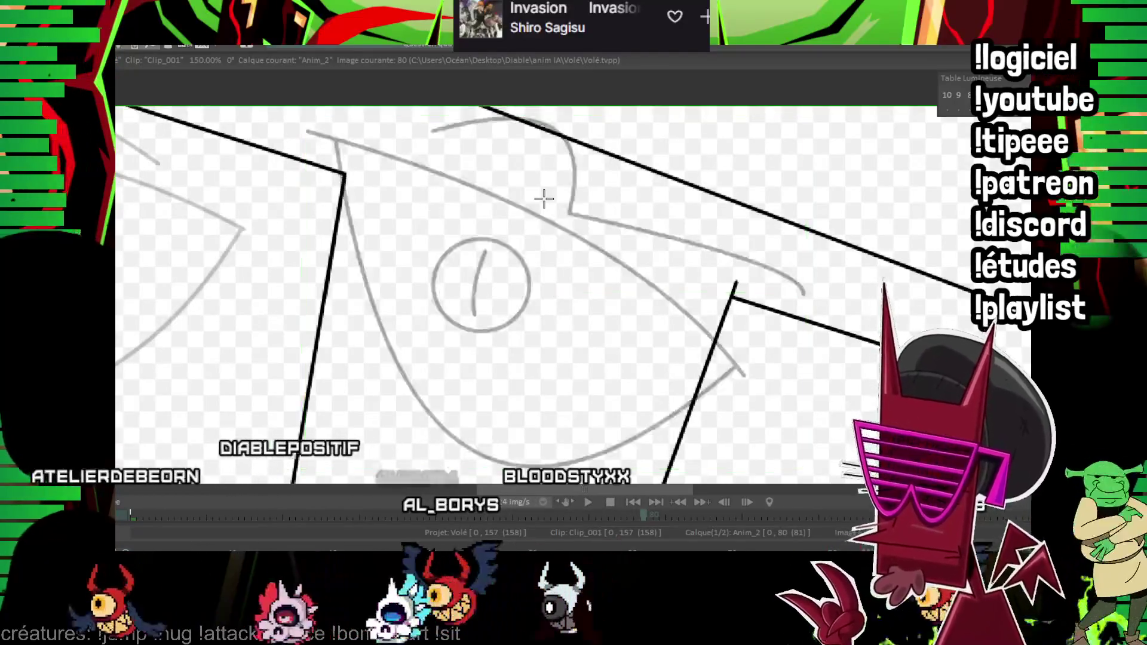
{"action": "left_click_drag", "start_coordinate": [544, 198], "coordinate": [566, 289]}
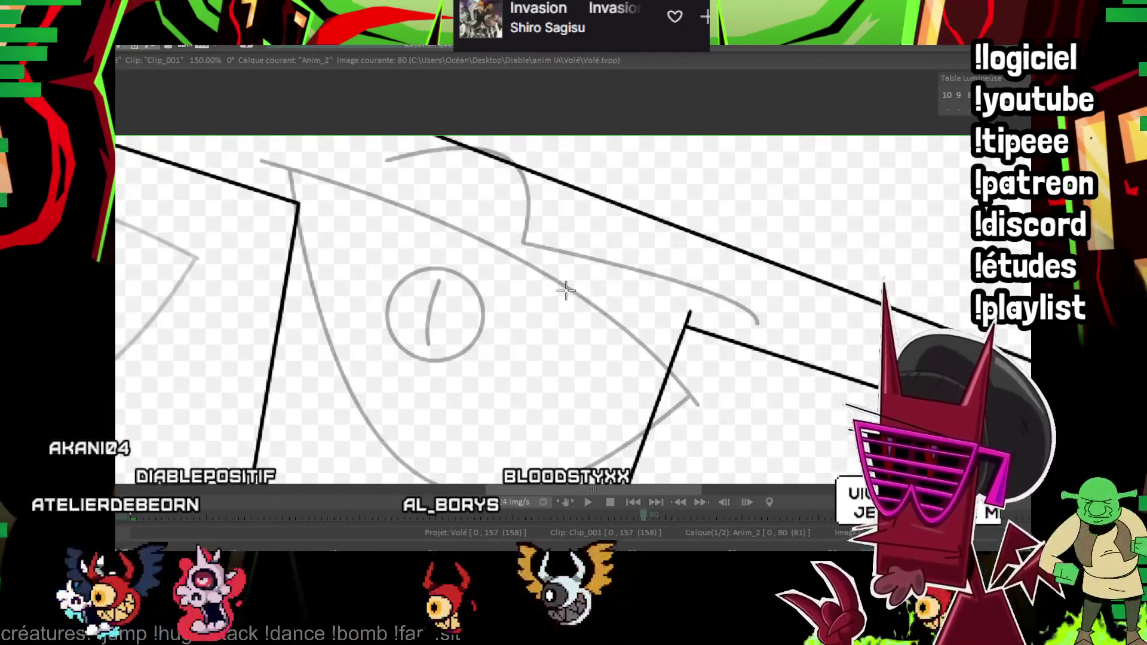
{"action": "key", "text": "Right"}
{"action": "key", "text": "Left"}
- Ink the swooping eye's long curve and round iris on frame 80, comparing with neighbouring frames
{"action": "left_click_drag", "start_coordinate": [324, 142], "coordinate": [629, 297]}
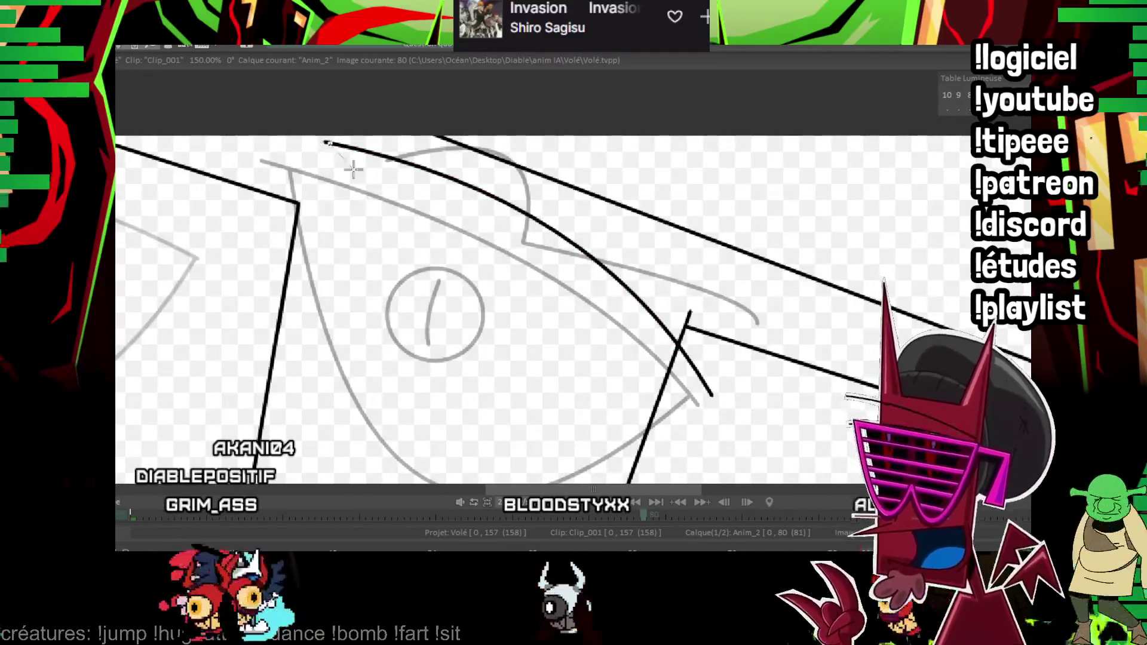
{"action": "scroll", "coordinate": [440, 413], "scroll_direction": "down", "scroll_amount": 2}
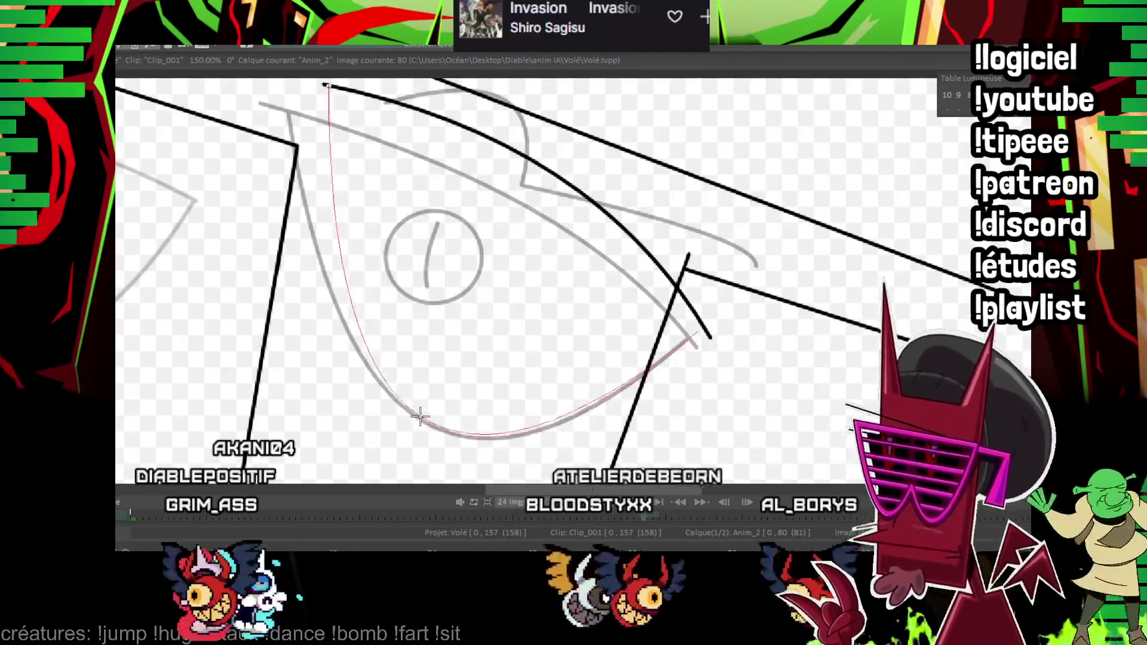
{"action": "left_click", "coordinate": [419, 417]}
{"action": "scroll", "coordinate": [523, 212], "scroll_direction": "up", "scroll_amount": 2}
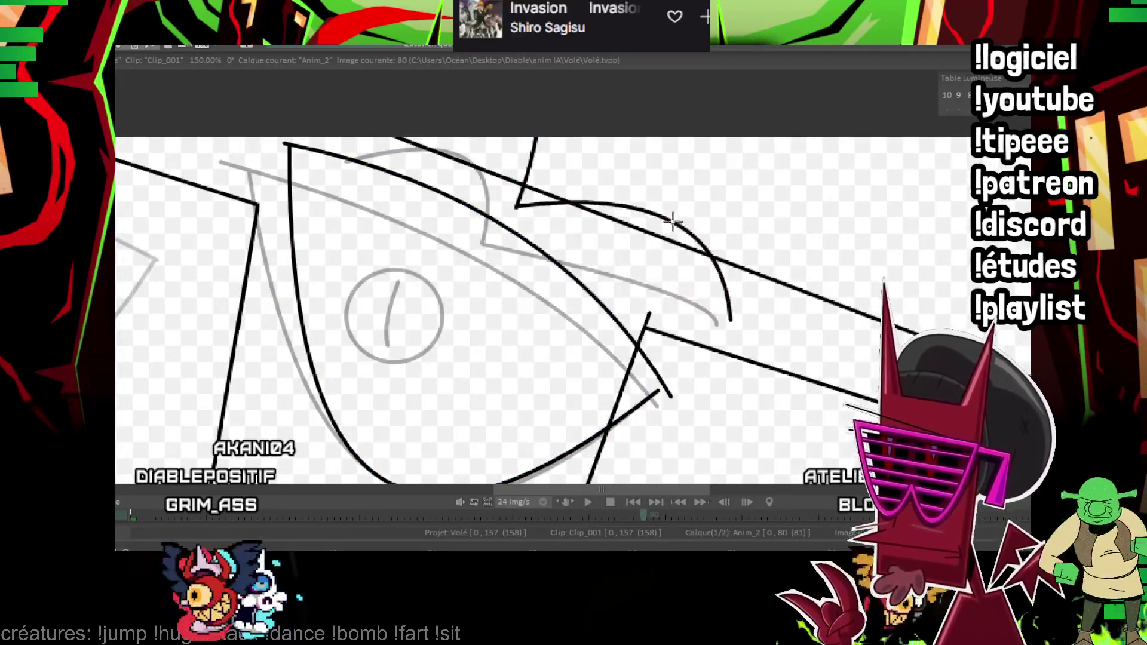
{"action": "key", "text": "Left"}
{"action": "key", "text": "Right"}
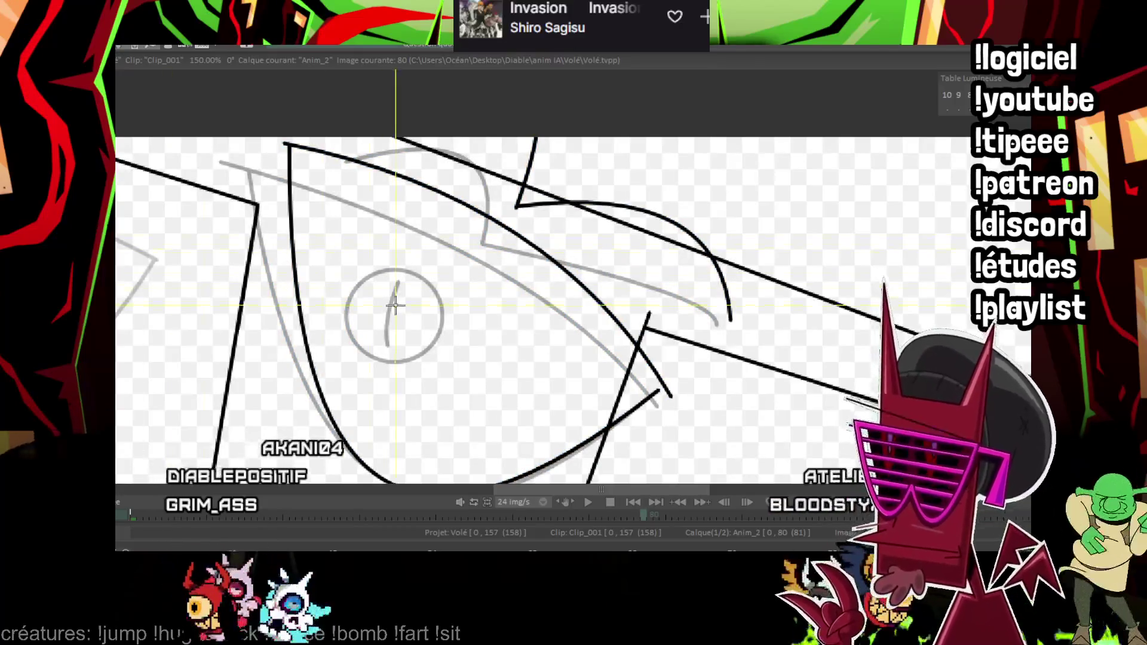
{"action": "left_click_drag", "start_coordinate": [405, 302], "coordinate": [408, 286]}
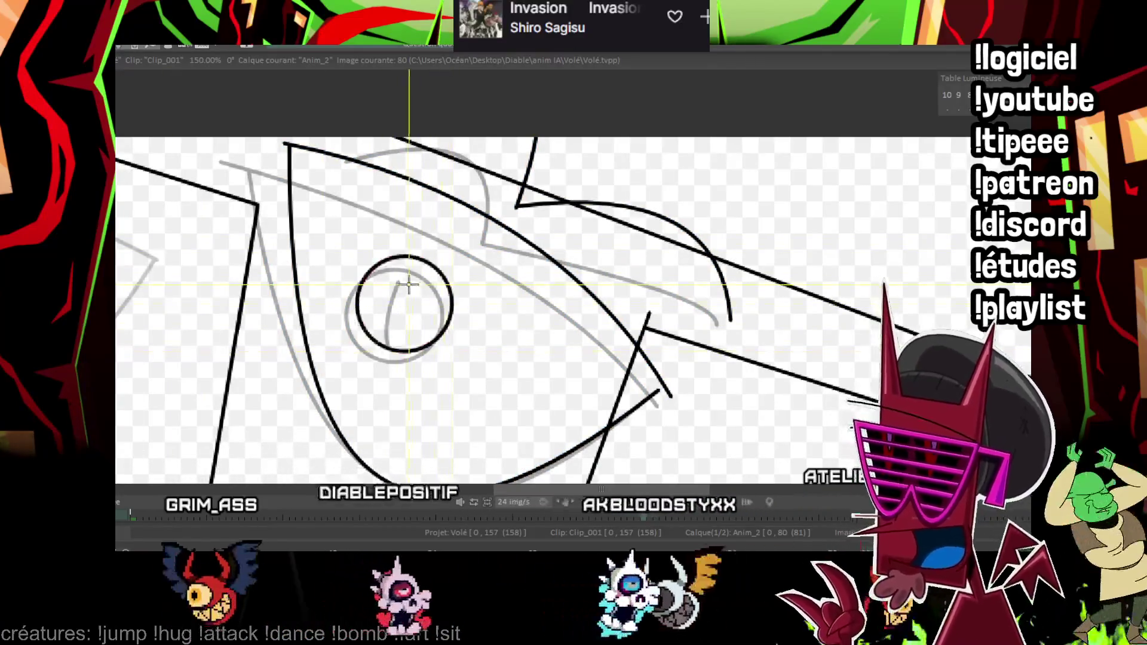
{"action": "key", "text": "Left"}
{"action": "key", "text": "Left"}
{"action": "key", "text": "Right"}
{"action": "key", "text": "Right"}
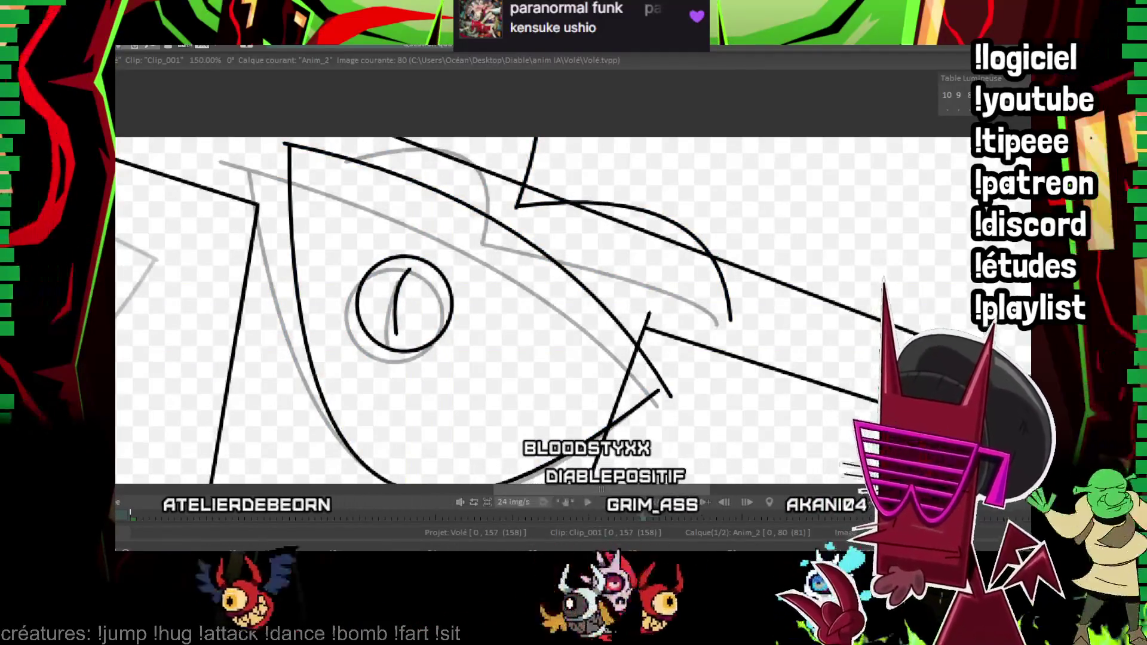
{"action": "scroll", "coordinate": [628, 279], "scroll_direction": "down", "scroll_amount": 3}
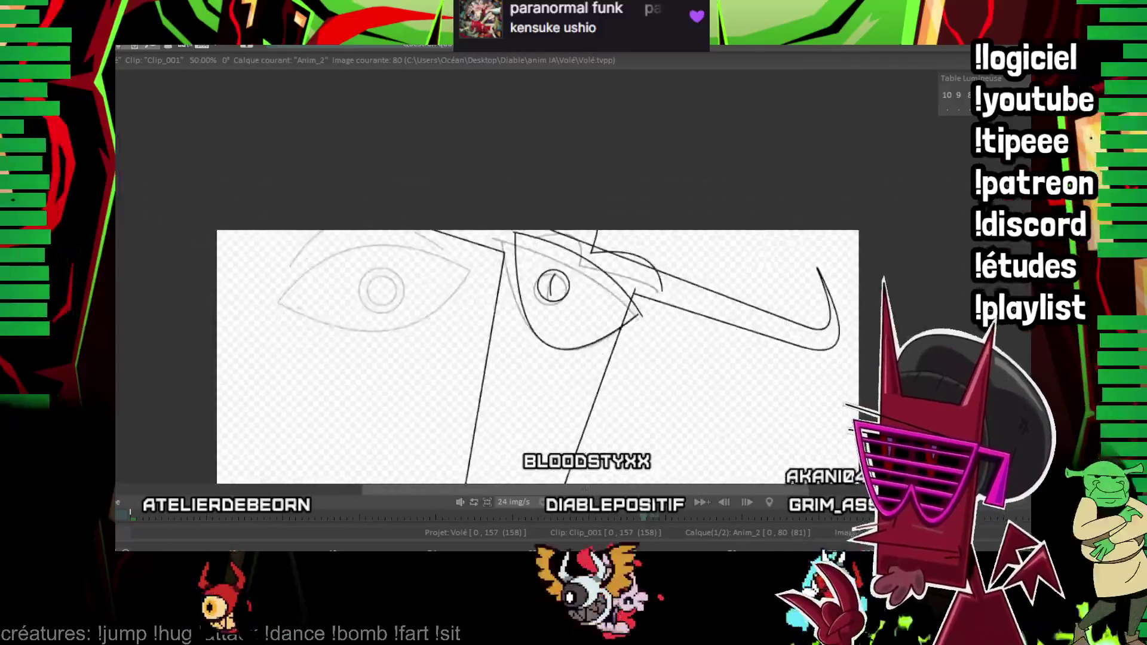
{"action": "scroll", "coordinate": [537, 359], "scroll_direction": "down", "scroll_amount": 1}
- Step through frames and recentre the view to reach frame 82 with its grey-rough eye
{"action": "key", "text": "Right"}
{"action": "key", "text": "Right"}
{"action": "key", "text": "Right"}
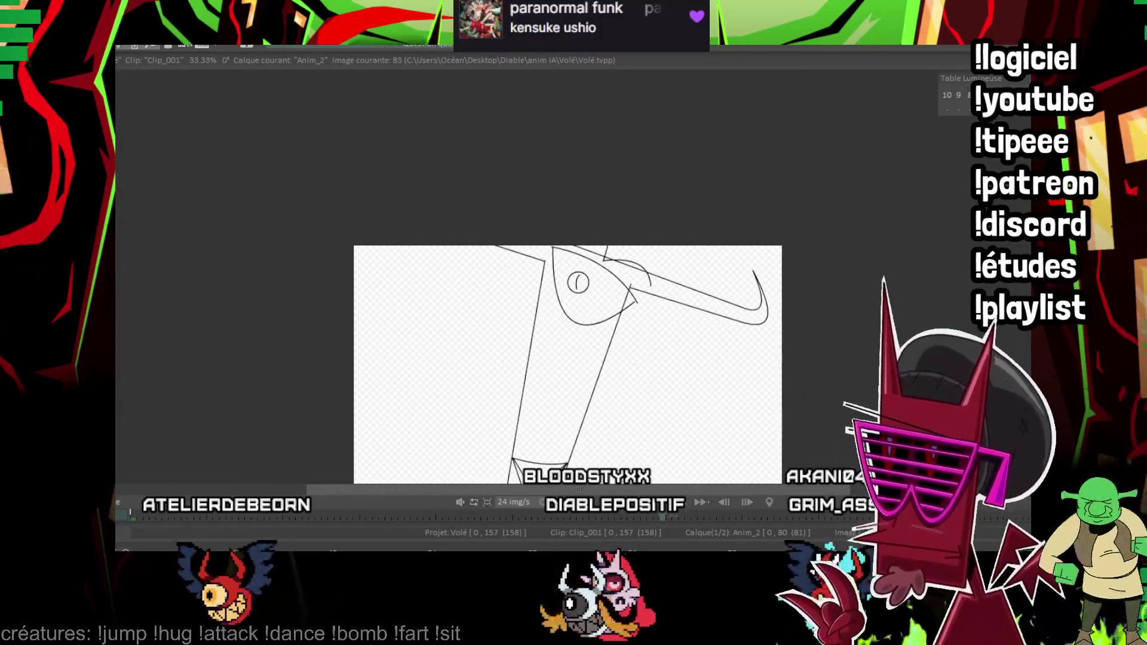
{"action": "scroll", "coordinate": [628, 278], "scroll_direction": "up", "scroll_amount": 2}
{"action": "scroll", "coordinate": [627, 278], "scroll_direction": "up", "scroll_amount": 1}
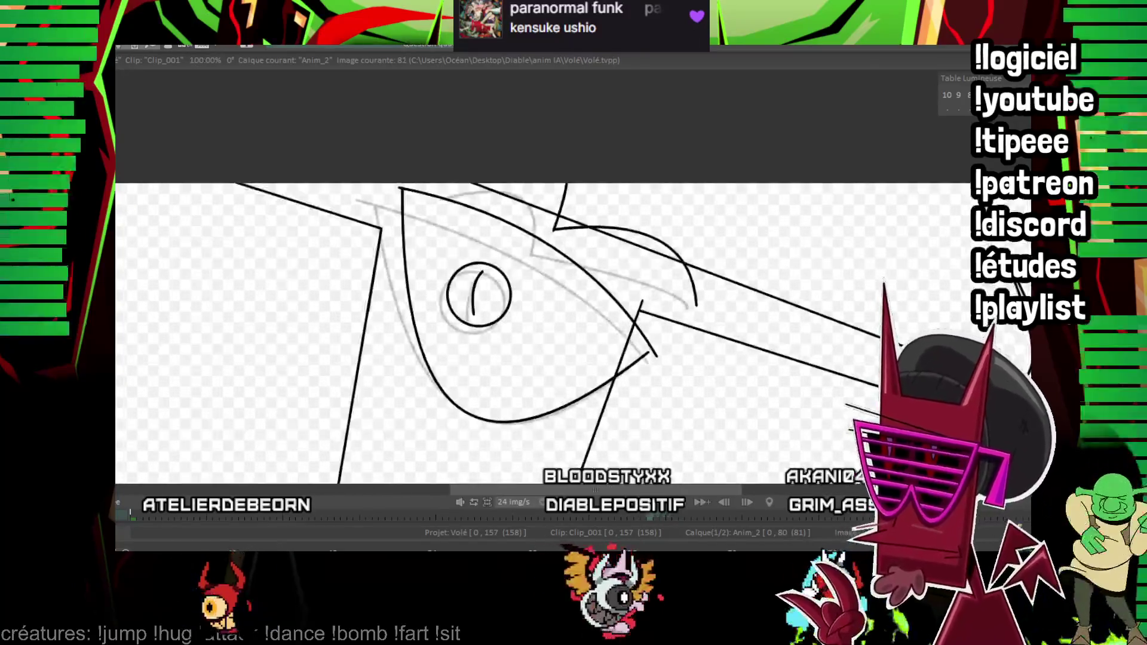
{"action": "scroll", "coordinate": [627, 278], "scroll_direction": "up", "scroll_amount": 1}
{"action": "key", "text": "Left"}
{"action": "key", "text": "Left"}
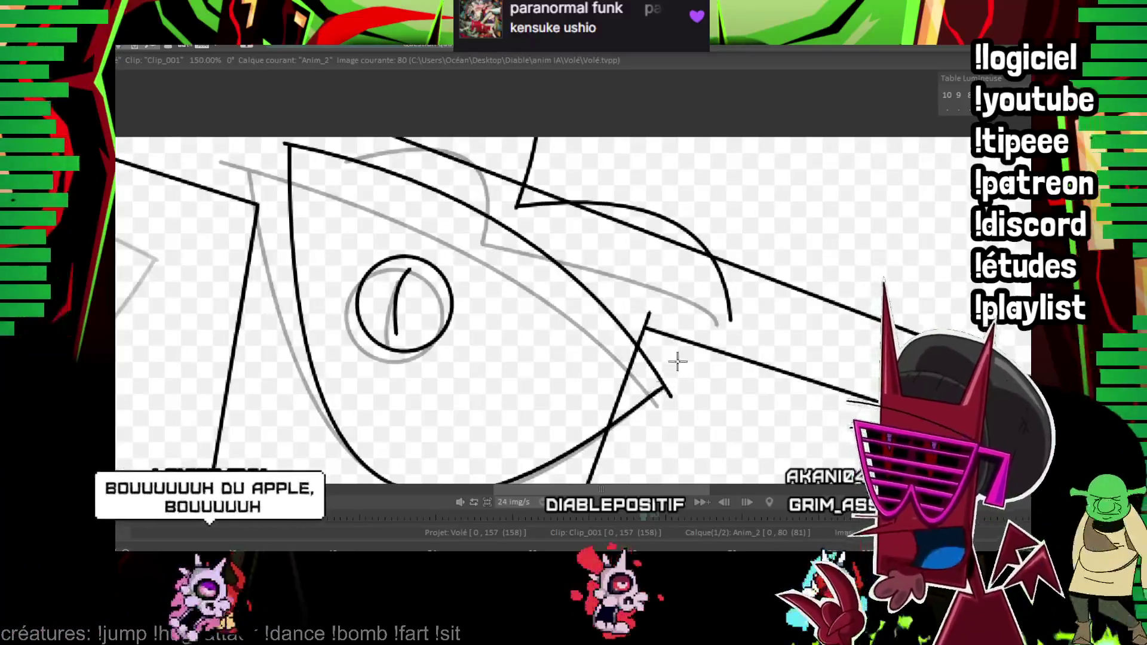
{"action": "left_click_drag", "start_coordinate": [670, 293], "coordinate": [606, 223]}
{"action": "scroll", "coordinate": [606, 222], "scroll_direction": "down", "scroll_amount": 1}
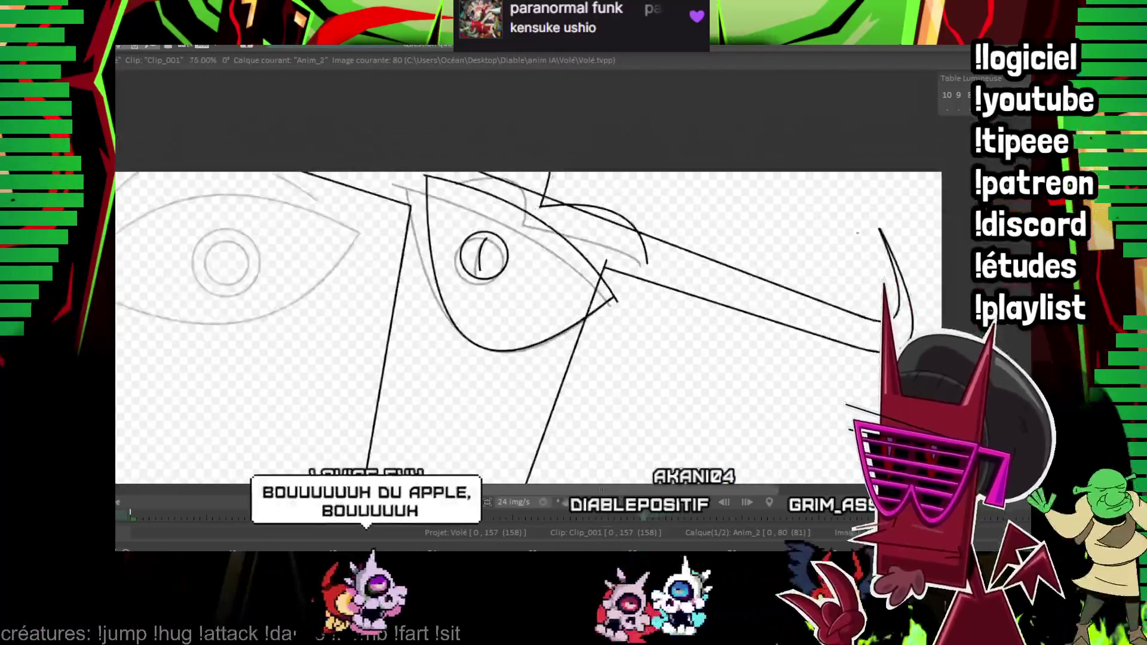
{"action": "scroll", "coordinate": [606, 223], "scroll_direction": "down", "scroll_amount": 1}
{"action": "scroll", "coordinate": [607, 223], "scroll_direction": "down", "scroll_amount": 1}
{"action": "key", "text": "Right"}
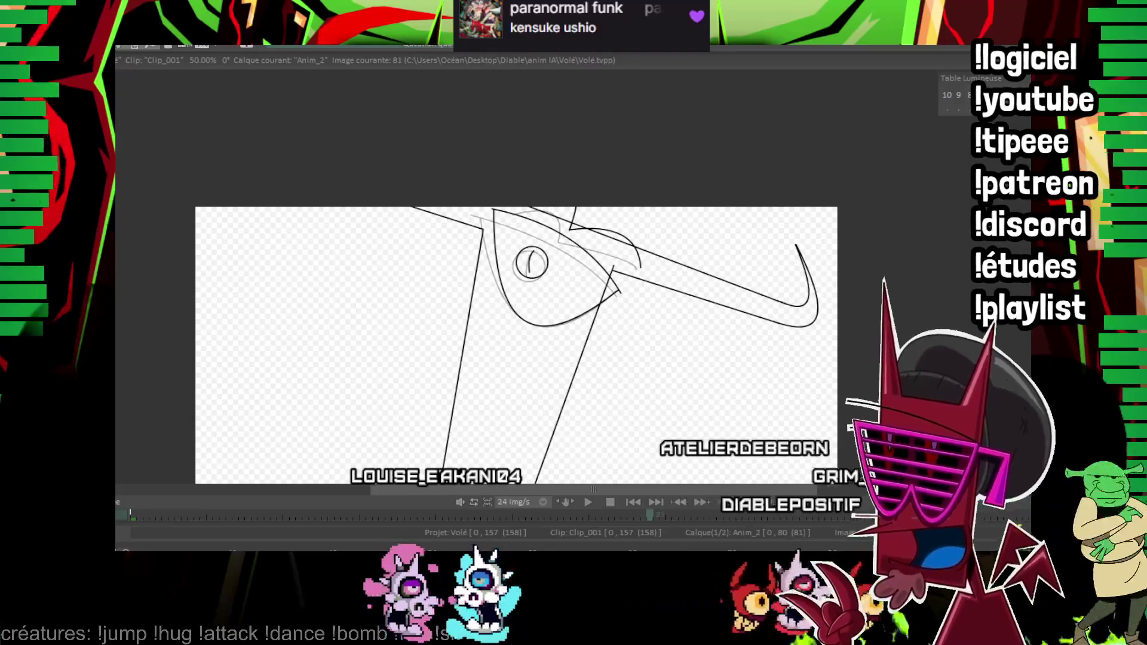
{"action": "scroll", "coordinate": [630, 277], "scroll_direction": "up", "scroll_amount": 2}
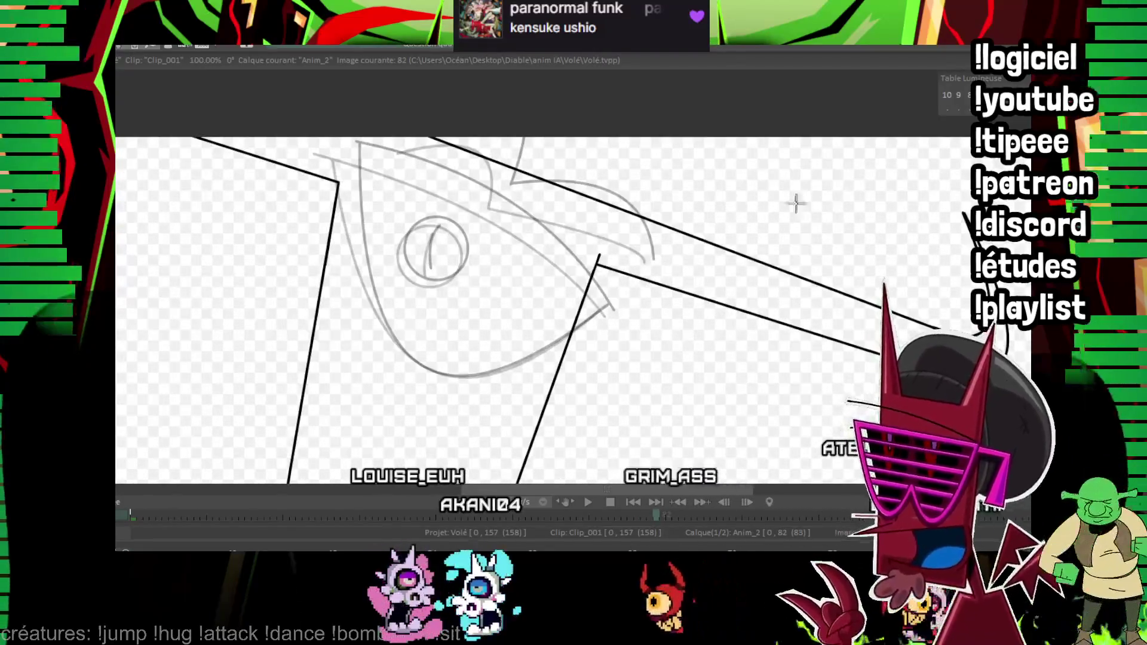
{"action": "scroll", "coordinate": [816, 197], "scroll_direction": "up", "scroll_amount": 1}
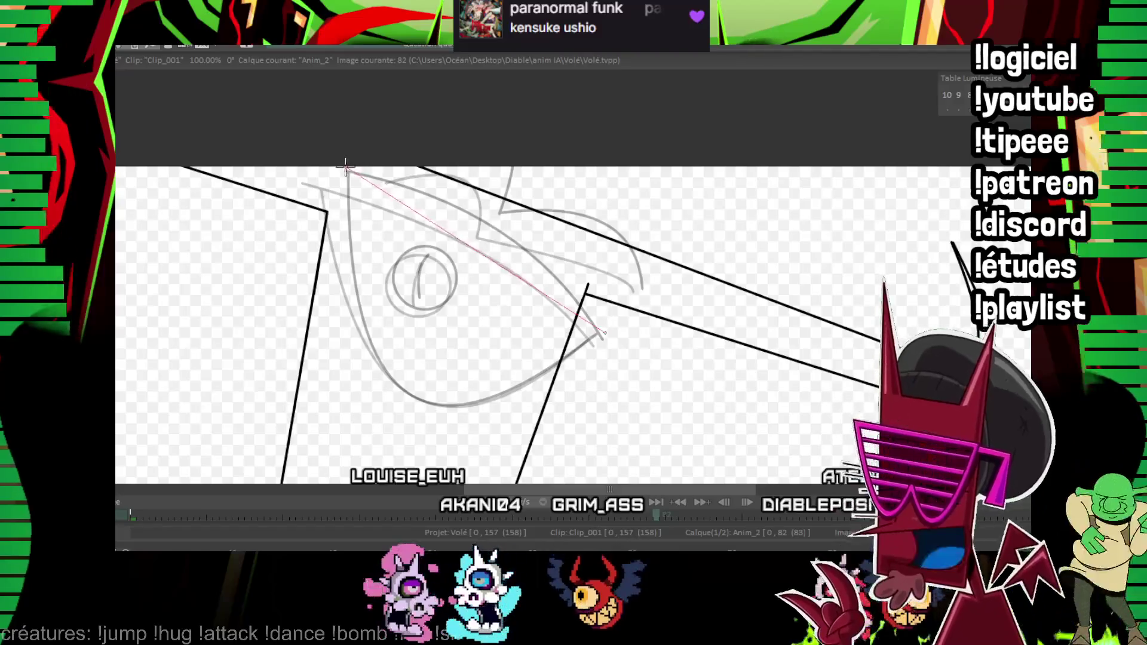
- Ink frame 82's upper eye edge, iris circle and pupil arc, comparing with frame 80, then move to frame 85
{"action": "left_click", "coordinate": [502, 226]}
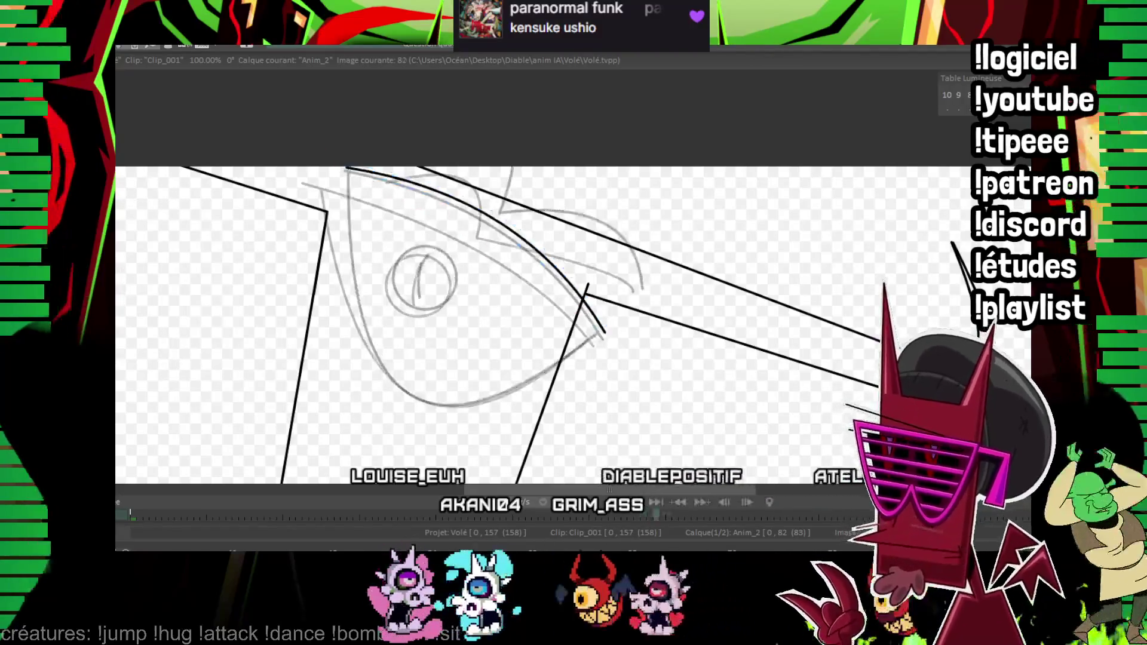
{"action": "scroll", "coordinate": [628, 274], "scroll_direction": "up", "scroll_amount": 1}
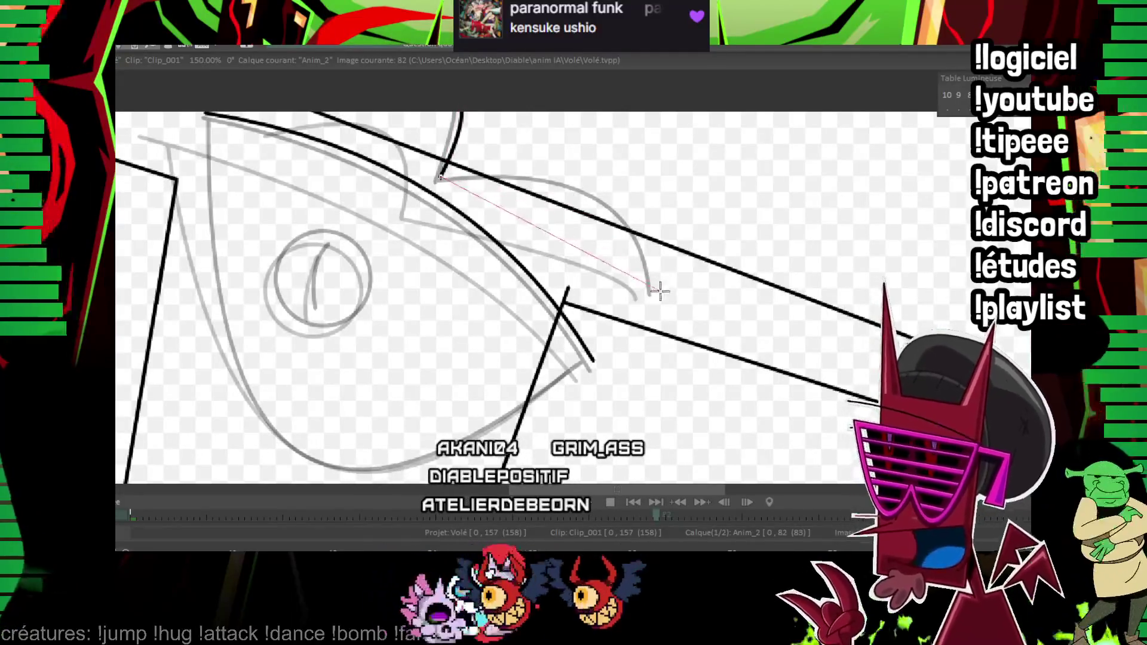
{"action": "key", "text": "Left"}
{"action": "key", "text": "Left"}
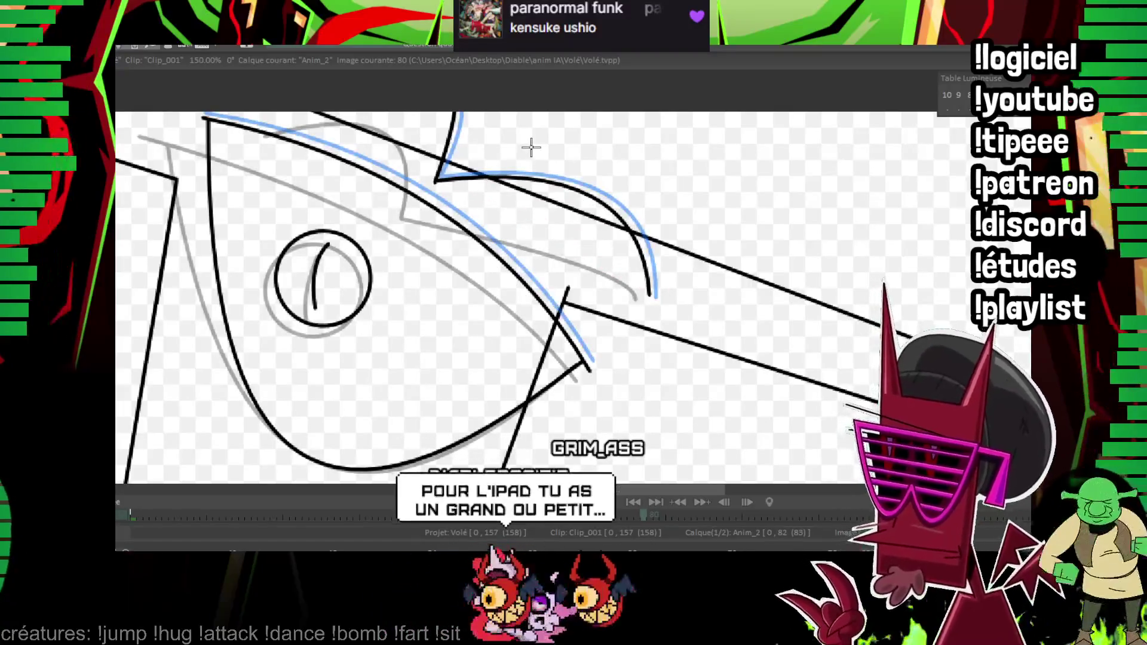
{"action": "key", "text": "Right"}
{"action": "key", "text": "Right"}
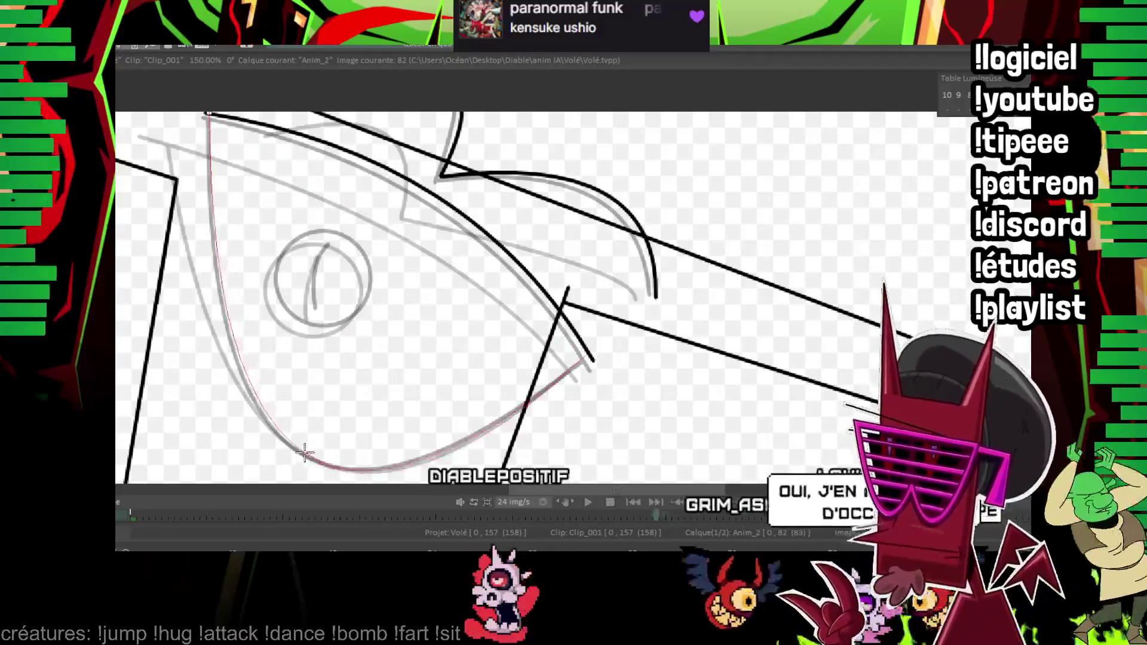
{"action": "key", "text": "Left"}
{"action": "key", "text": "Left"}
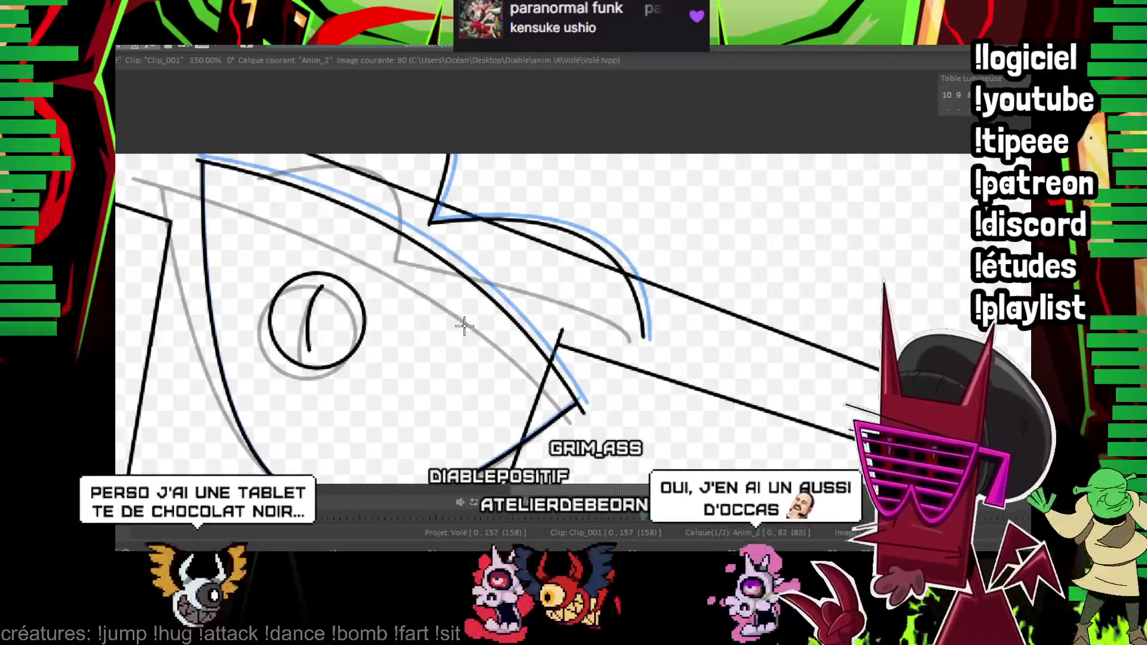
{"action": "key", "text": "Right"}
{"action": "key", "text": "Right"}
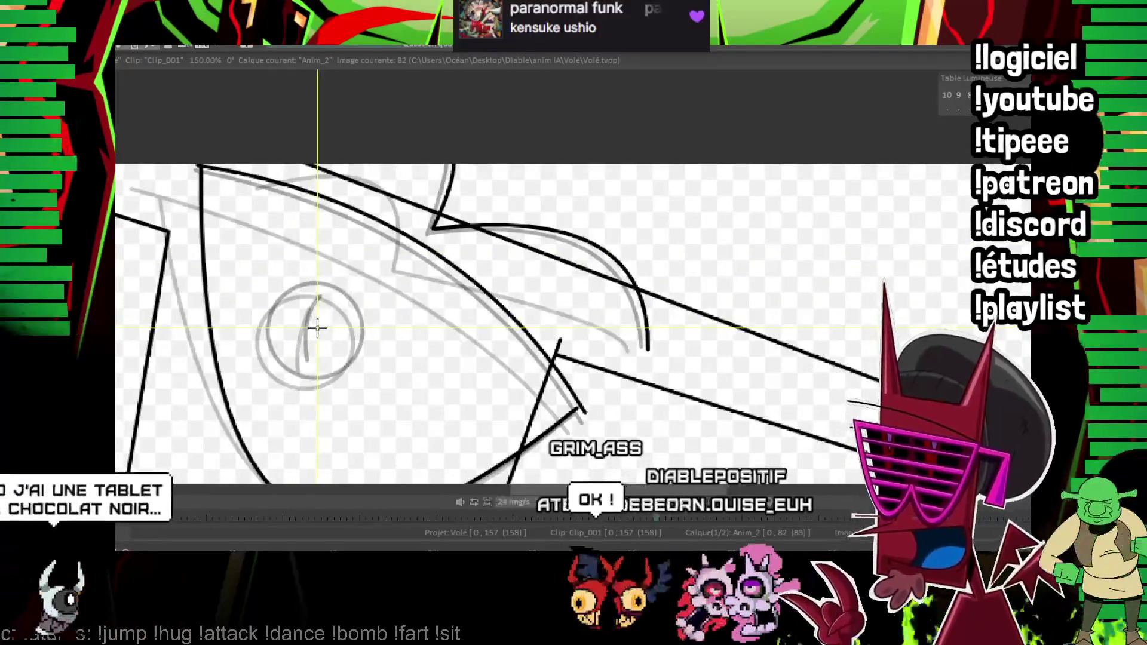
{"action": "left_click_drag", "start_coordinate": [316, 326], "coordinate": [358, 366]}
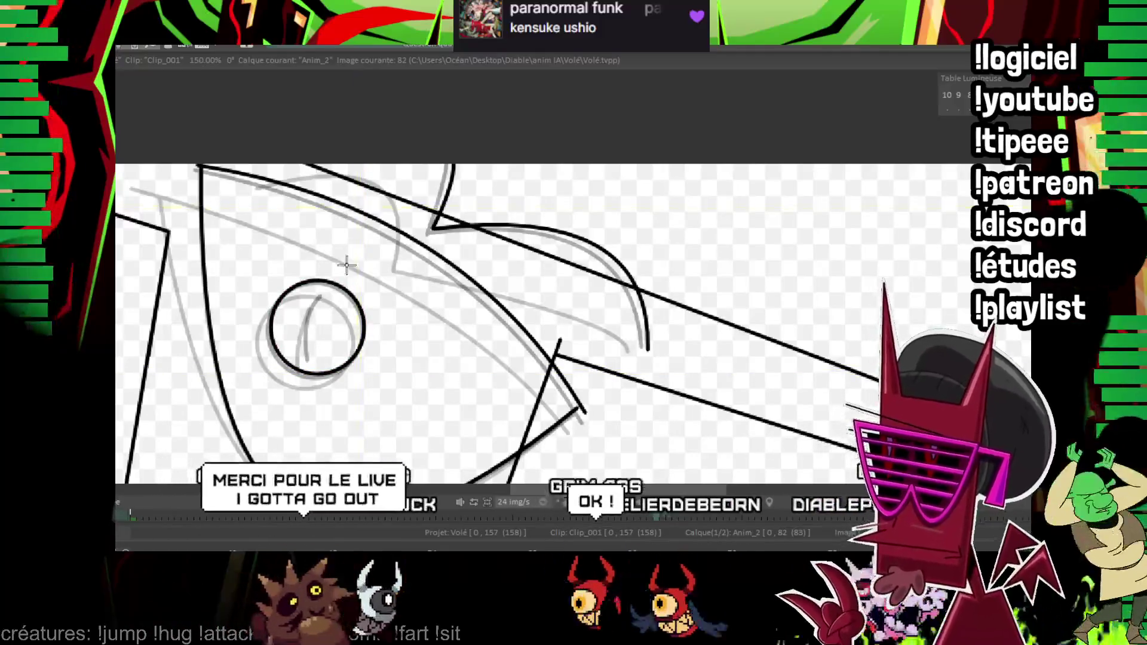
{"action": "left_click_drag", "start_coordinate": [325, 294], "coordinate": [310, 359]}
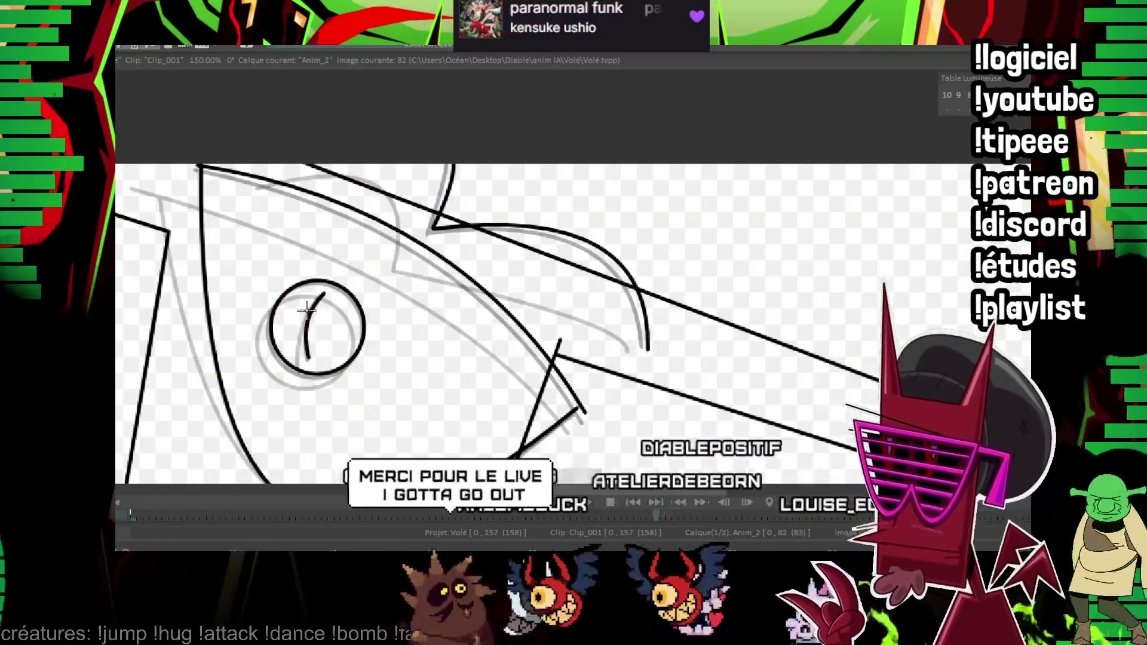
{"action": "key", "text": "Right"}
{"action": "key", "text": "Right"}
{"action": "key", "text": "Right"}
{"action": "key", "text": "Right"}
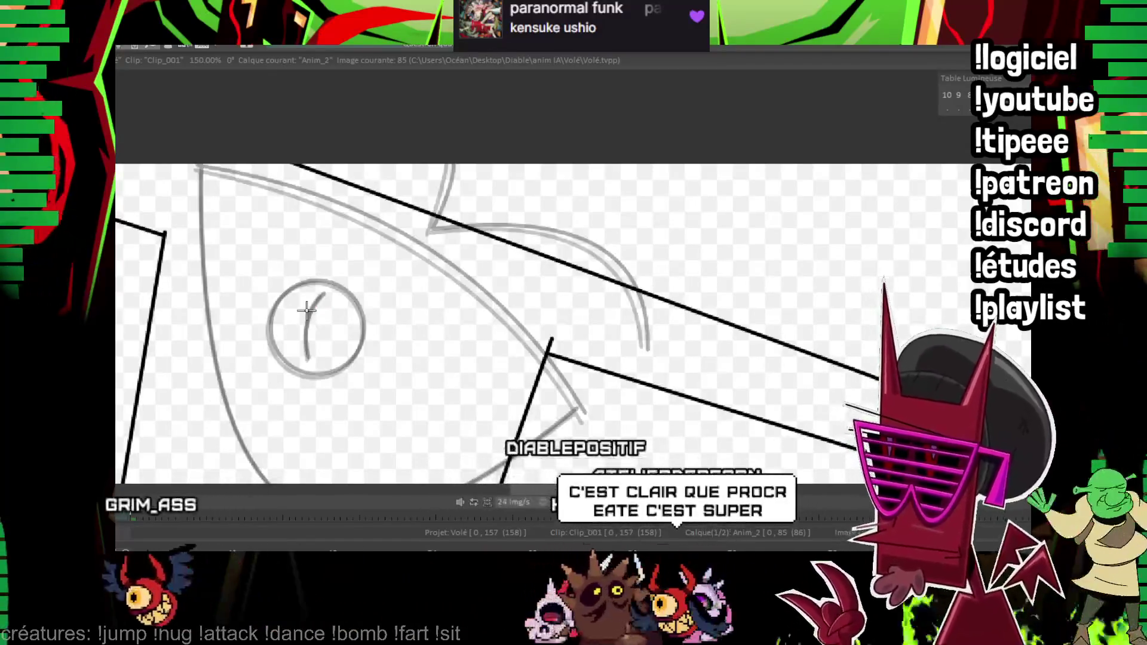
- On frame 85, ink the eye's upper edge, lower outline and upper-corner curve, flipping to frame 82 for reference
{"action": "left_click_drag", "start_coordinate": [188, 186], "coordinate": [356, 276]}
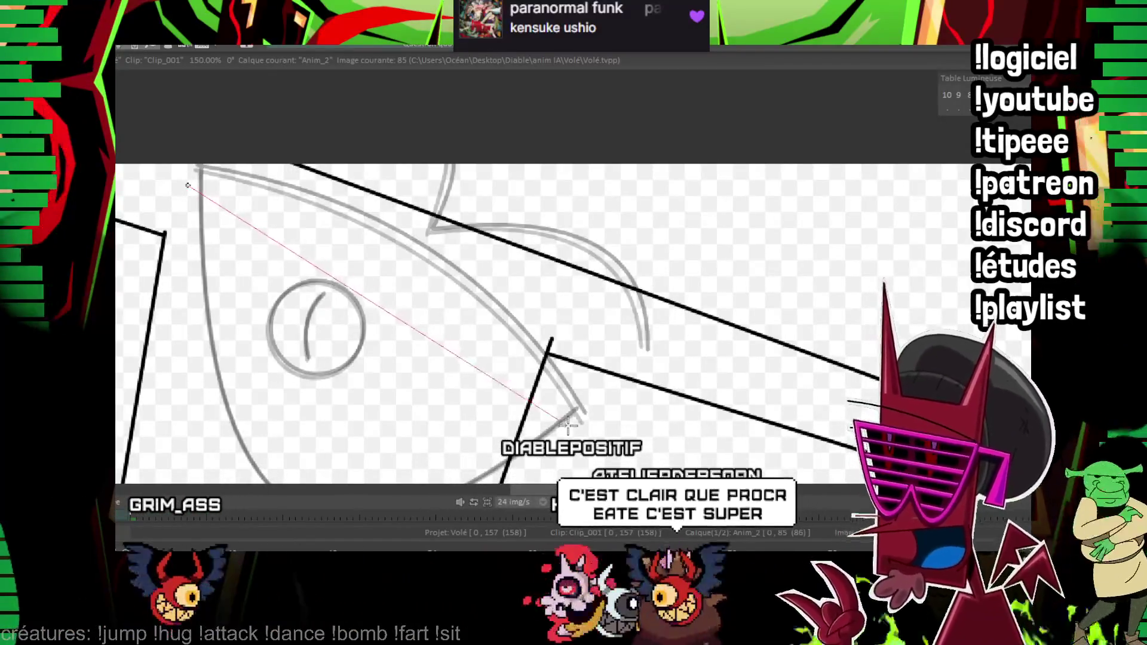
{"action": "key", "text": "Left"}
{"action": "key", "text": "Left"}
{"action": "key", "text": "Left"}
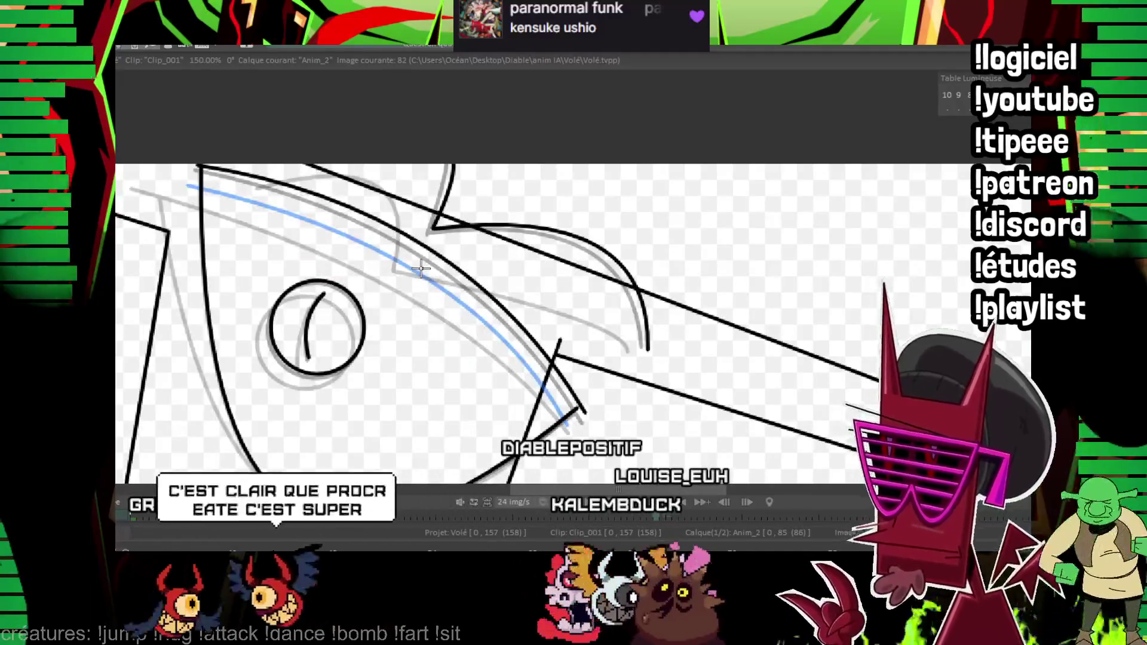
{"action": "key", "text": "Right"}
{"action": "key", "text": "Right"}
{"action": "key", "text": "Right"}
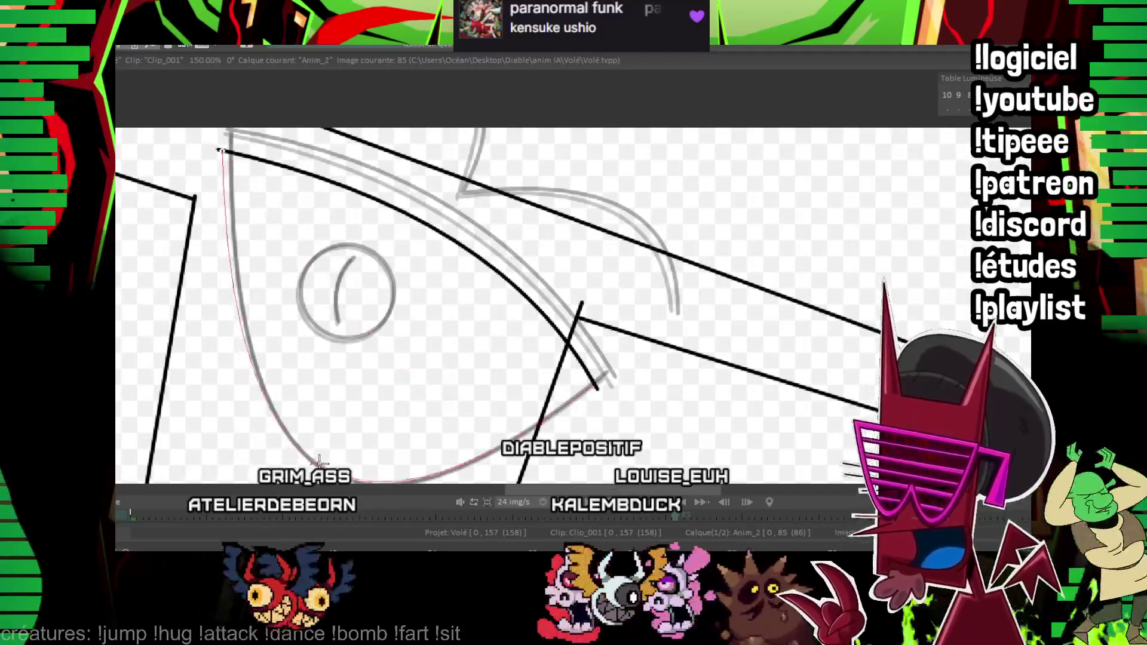
{"action": "key", "text": "Left"}
{"action": "key", "text": "Right"}
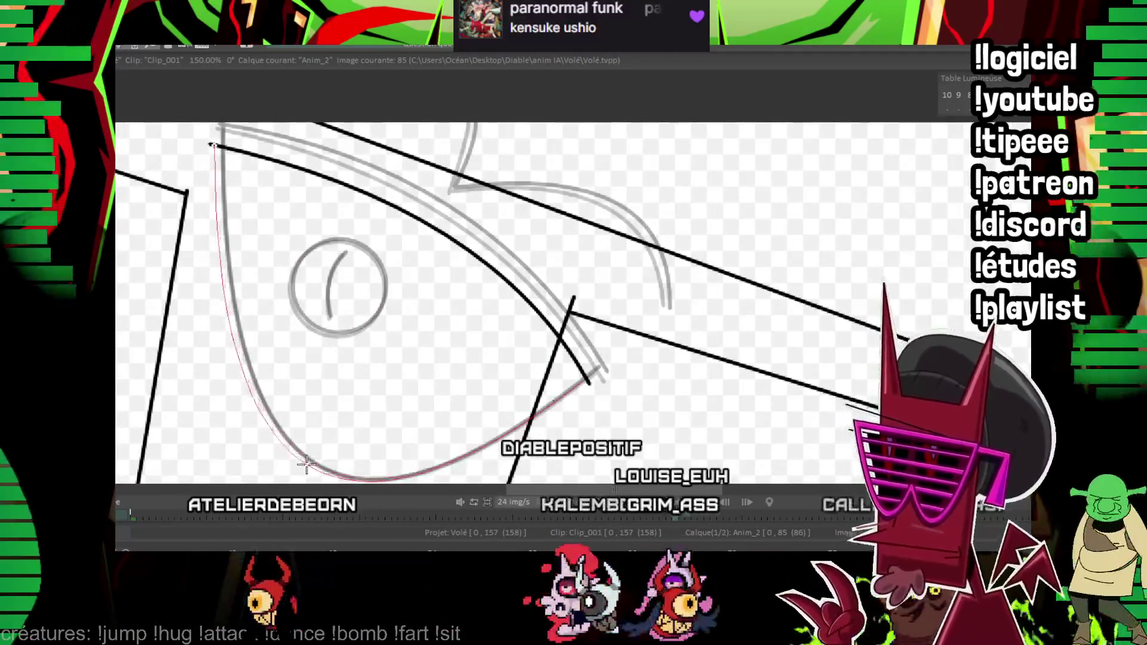
{"action": "left_click_drag", "start_coordinate": [306, 463], "coordinate": [306, 466]}
{"action": "mouse_move", "coordinate": [418, 206]}
{"action": "left_mouse_down"}
{"action": "mouse_move", "coordinate": [417, 233]}
{"action": "mouse_move", "coordinate": [601, 278]}
{"action": "mouse_move", "coordinate": [654, 254]}
{"action": "left_mouse_up"}
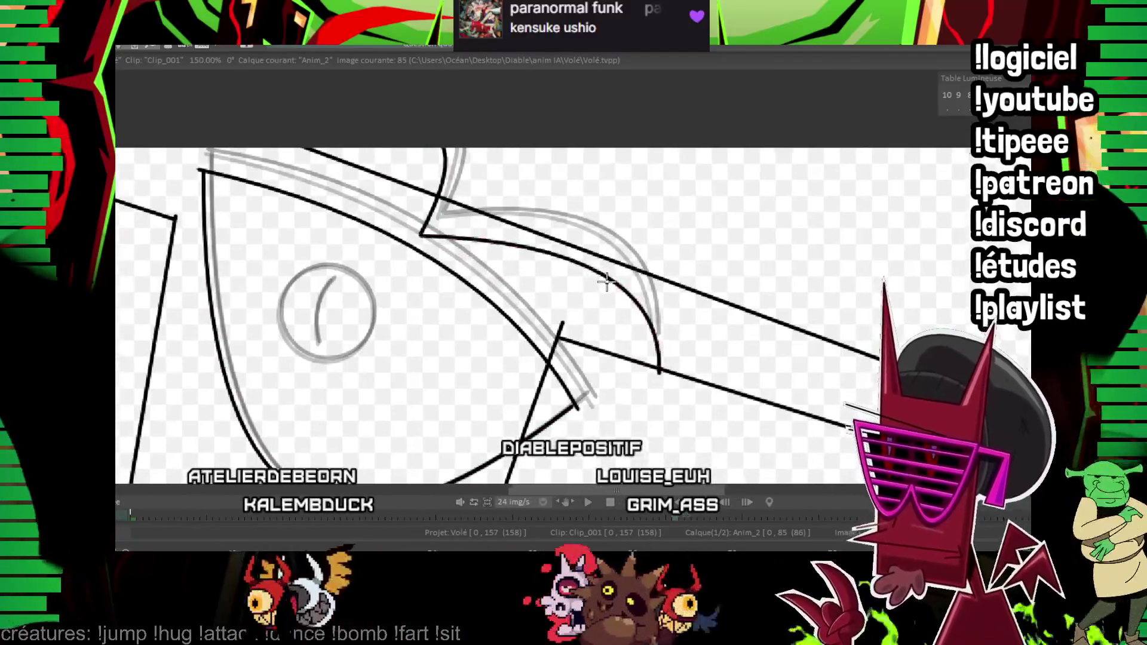
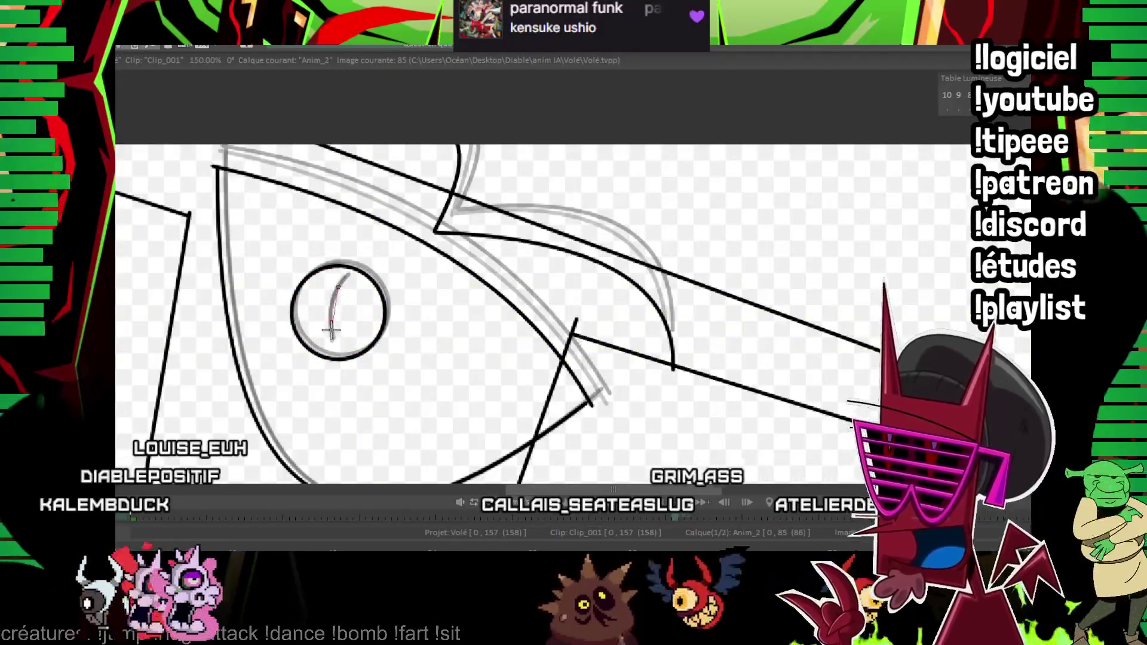
- Flip between frames 82, 85 and 88 to compare poses and settle on frame 88 for inking
{"action": "key", "text": "Left"}
{"action": "key", "text": "Left"}
{"action": "key", "text": "Left"}
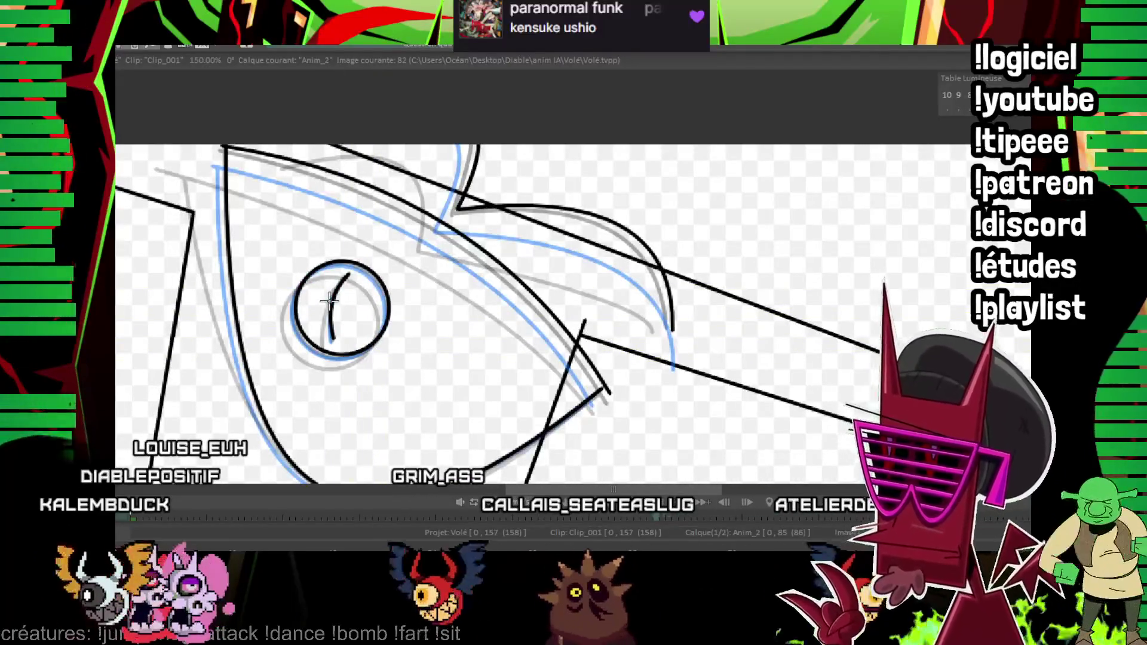
{"action": "scroll", "coordinate": [627, 277], "scroll_direction": "down", "scroll_amount": 3}
{"action": "scroll", "coordinate": [626, 277], "scroll_direction": "down", "scroll_amount": 2}
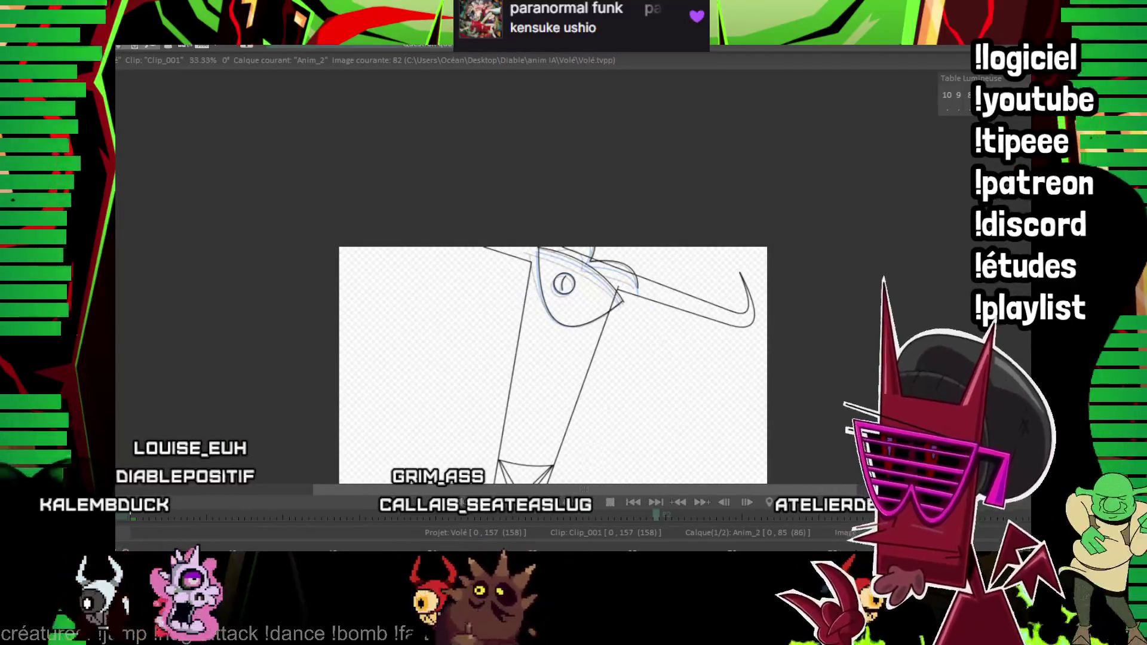
{"action": "key", "text": "Left"}
{"action": "key", "text": "Left"}
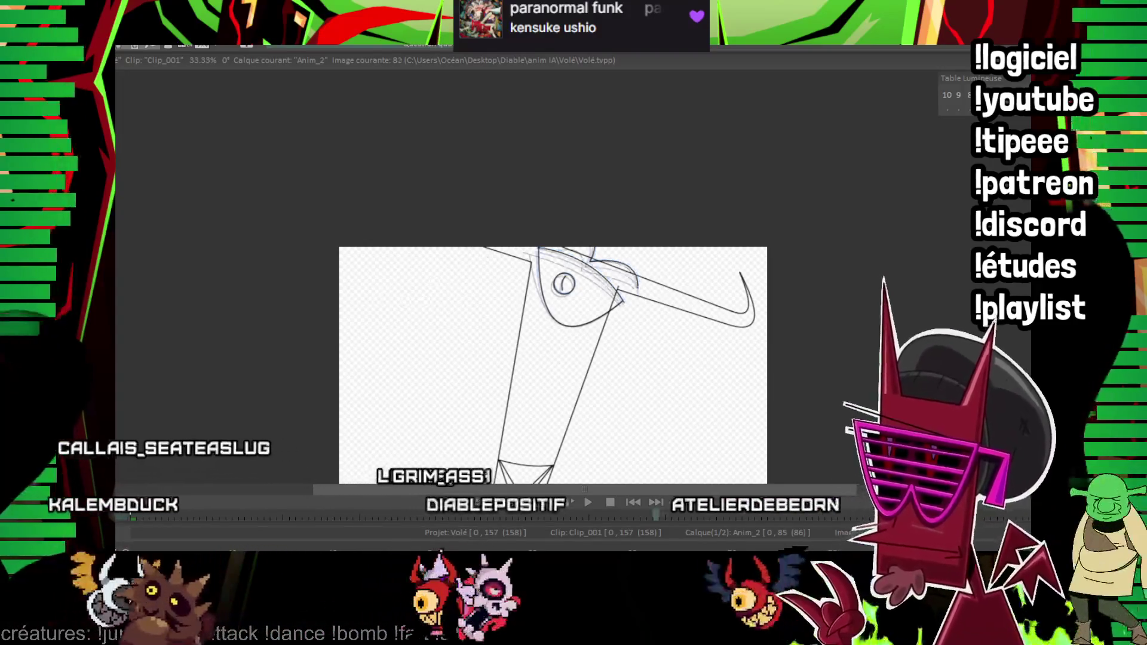
{"action": "key", "text": "Right"}
{"action": "key", "text": "Right"}
{"action": "key", "text": "Right"}
{"action": "key", "text": "Left"}
{"action": "key", "text": "Left"}
{"action": "key", "text": "Left"}
{"action": "key", "text": "Right"}
{"action": "key", "text": "Right"}
{"action": "key", "text": "Right"}
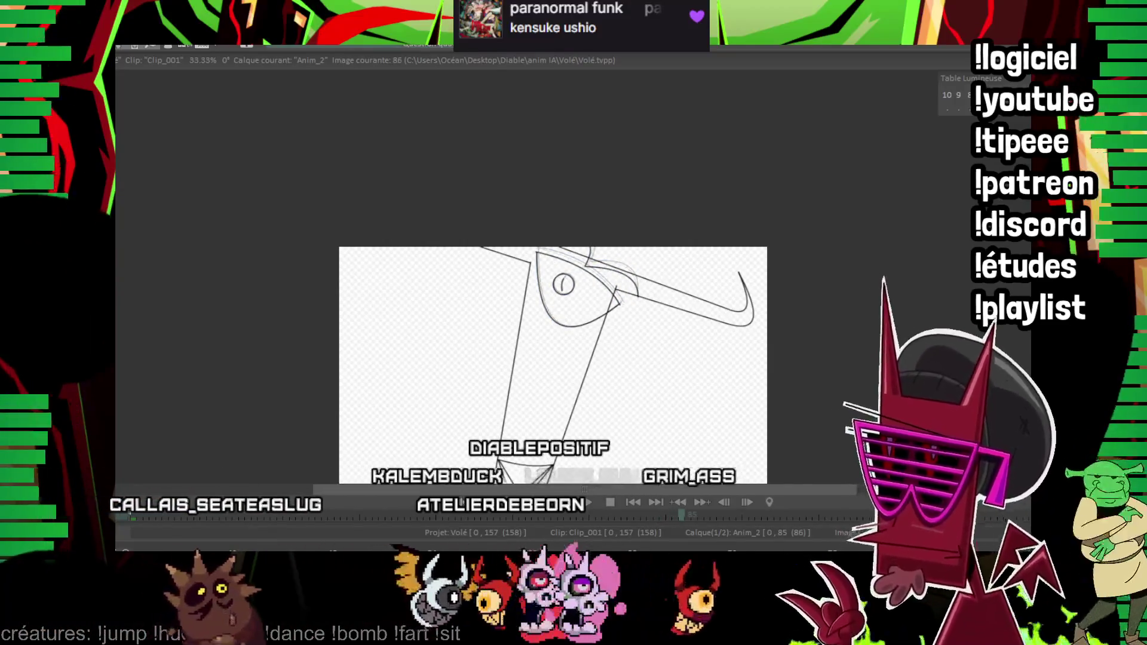
{"action": "key", "text": "Left"}
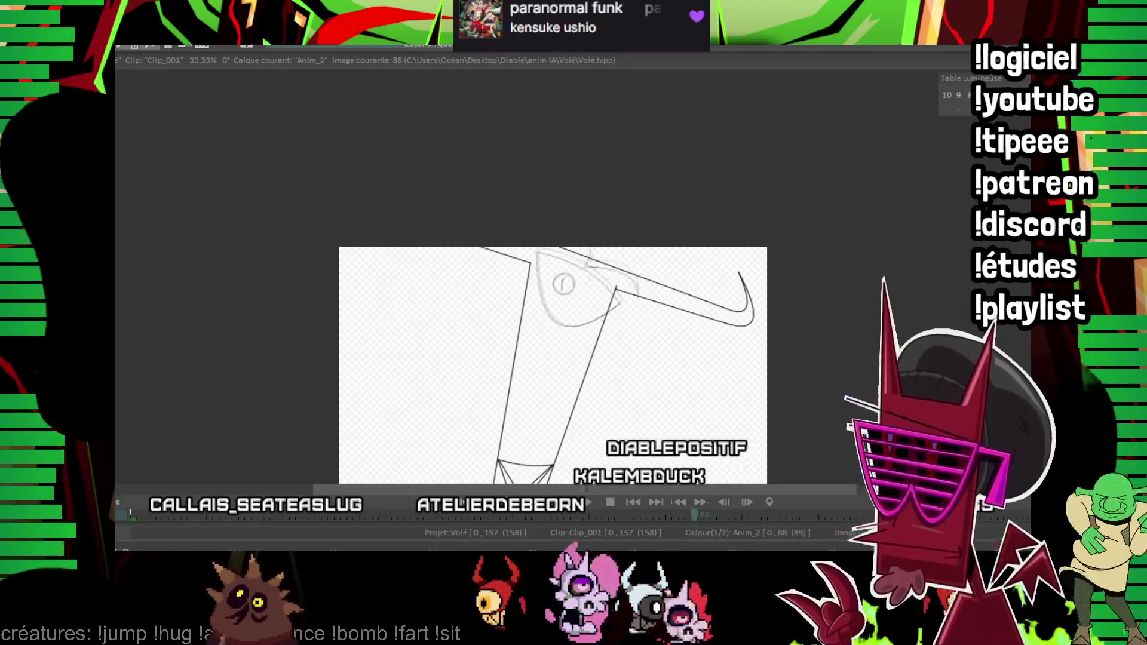
{"action": "scroll", "coordinate": [629, 279], "scroll_direction": "up", "scroll_amount": 1}
{"action": "scroll", "coordinate": [630, 279], "scroll_direction": "up", "scroll_amount": 2}
{"action": "scroll", "coordinate": [630, 279], "scroll_direction": "up", "scroll_amount": 1}
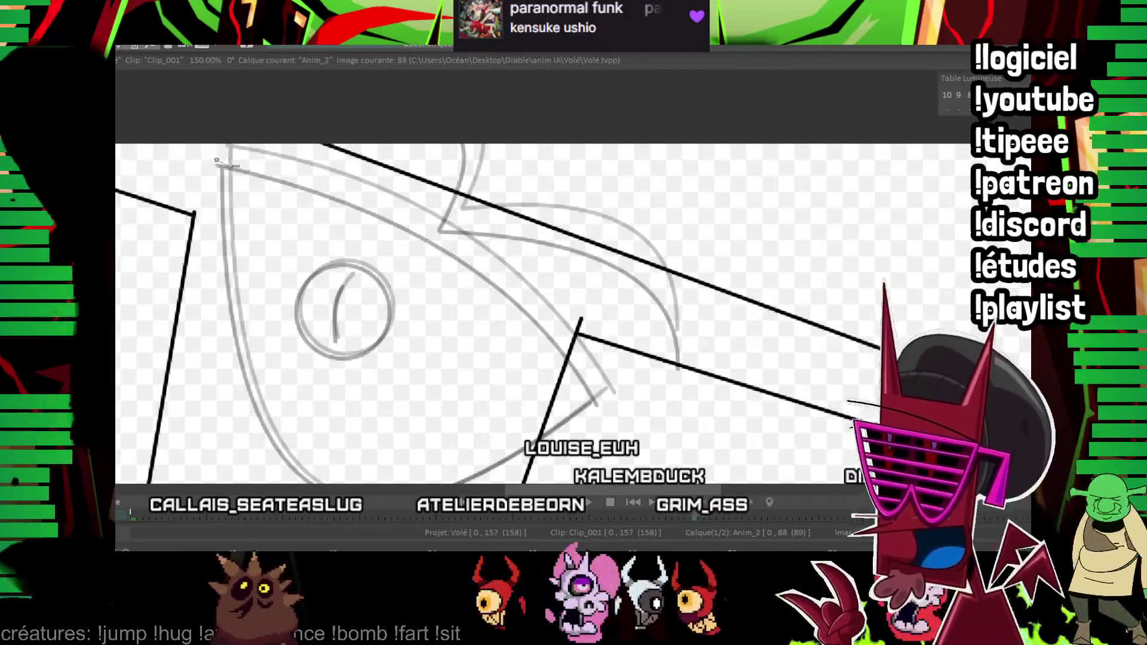
- Ink the top and lower eye curves with Bézier lines and draw the round pupil outline on frame 88
{"action": "left_click", "coordinate": [590, 401]}
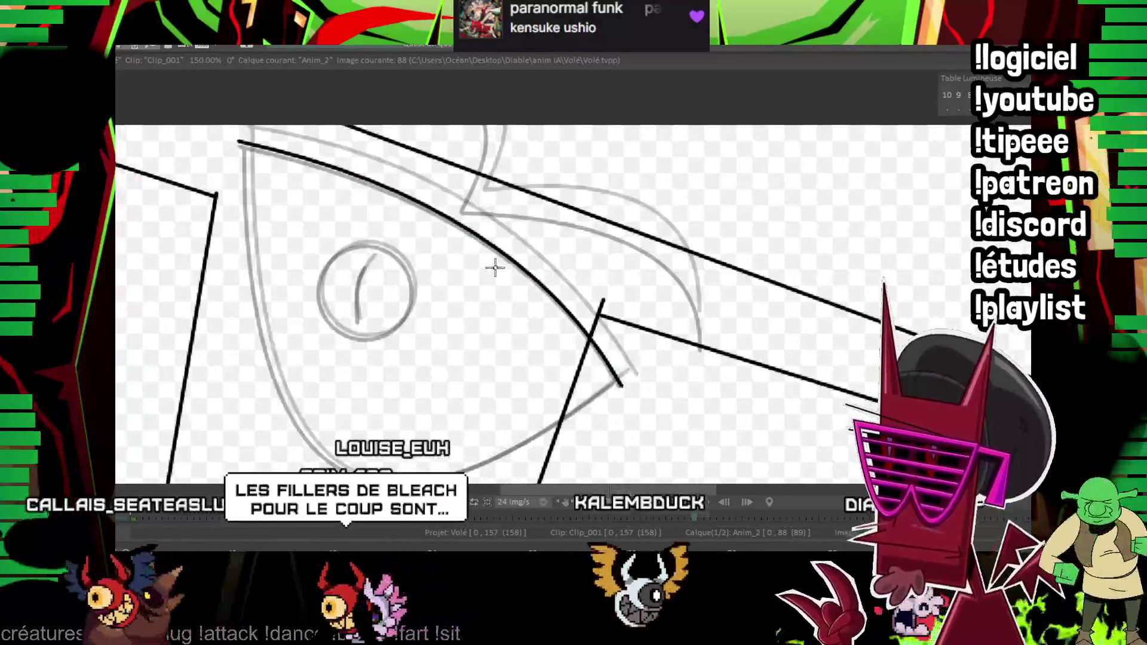
{"action": "left_click_drag", "start_coordinate": [240, 142], "coordinate": [617, 384]}
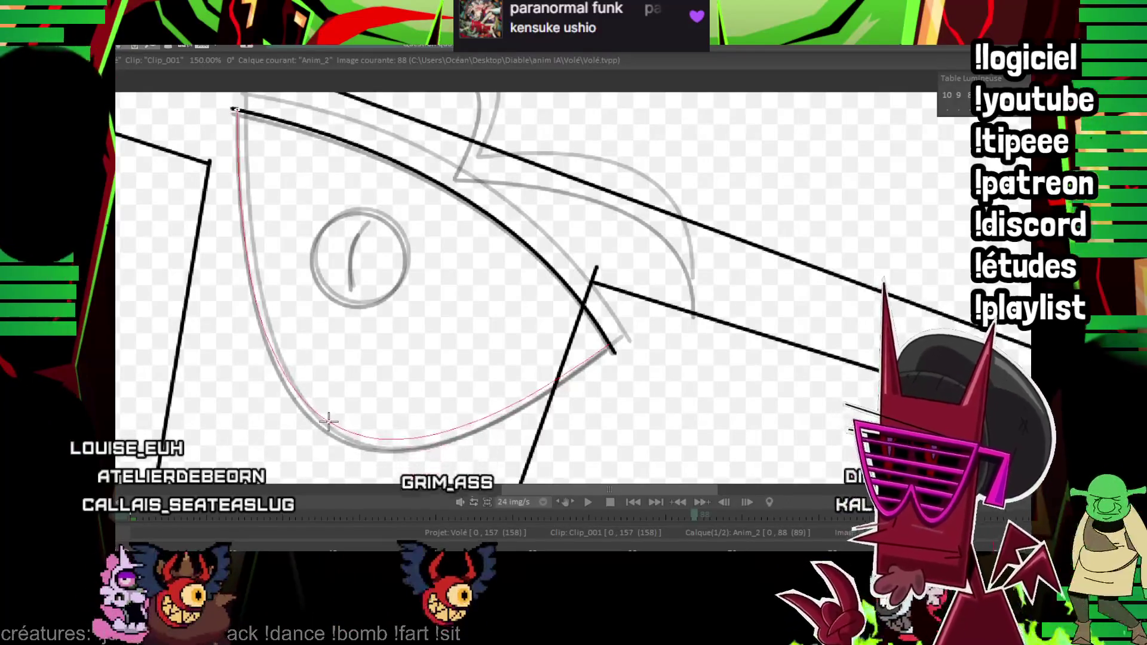
{"action": "left_click", "coordinate": [332, 435]}
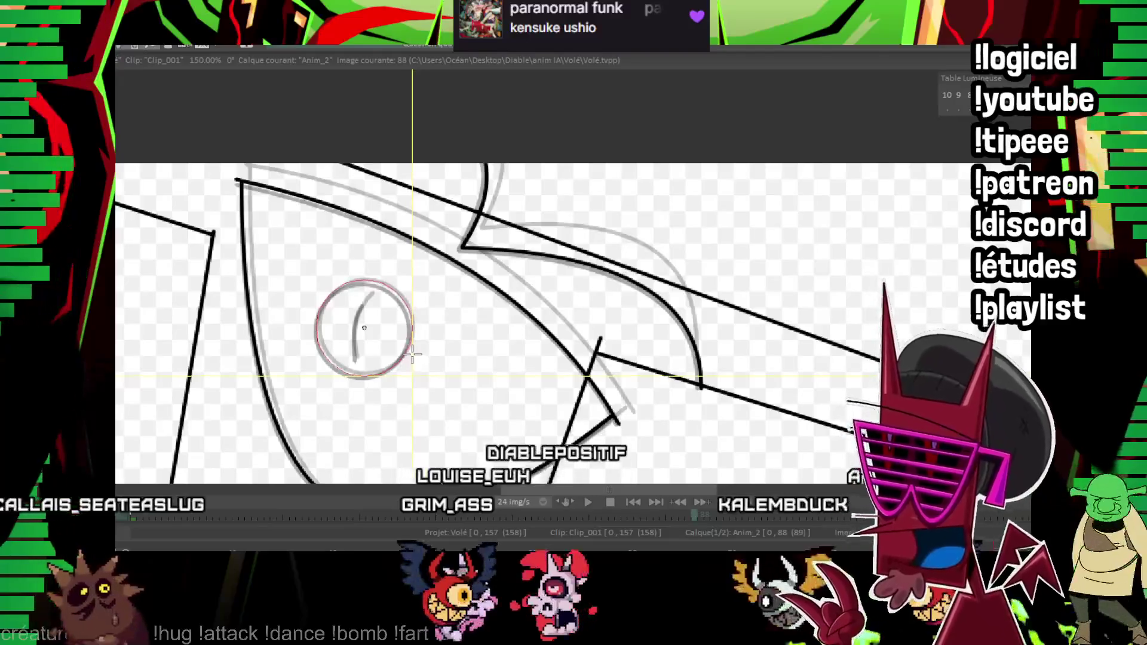
{"action": "left_click_drag", "start_coordinate": [410, 356], "coordinate": [359, 310]}
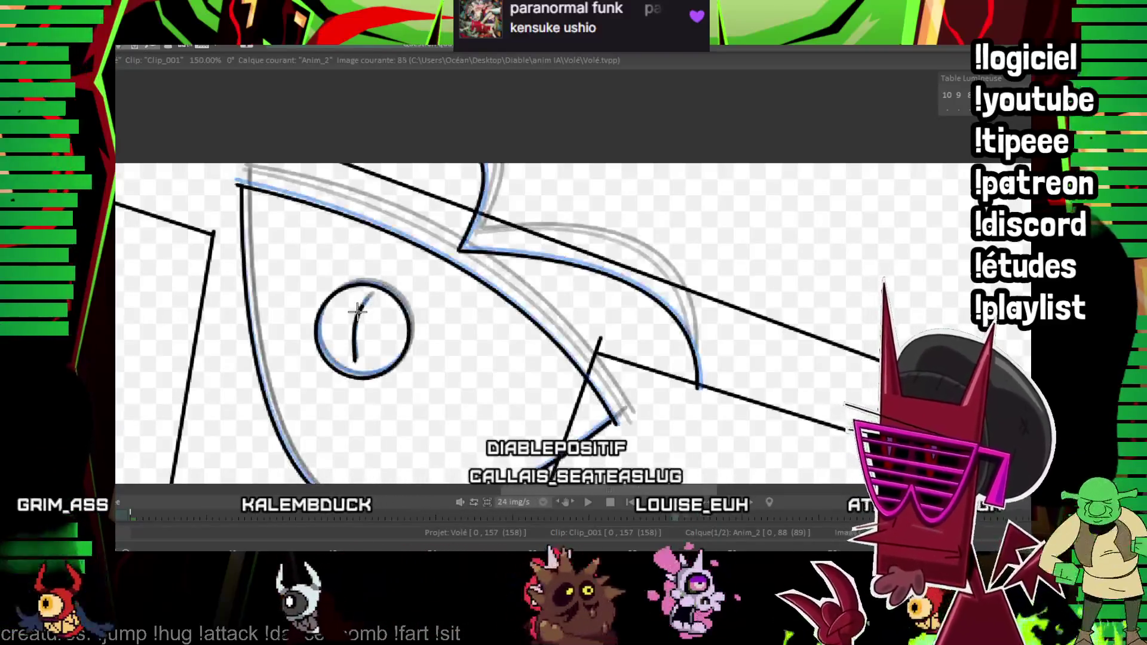
{"action": "scroll", "coordinate": [600, 354], "scroll_direction": "down", "scroll_amount": 2}
{"action": "scroll", "coordinate": [600, 354], "scroll_direction": "down", "scroll_amount": 1}
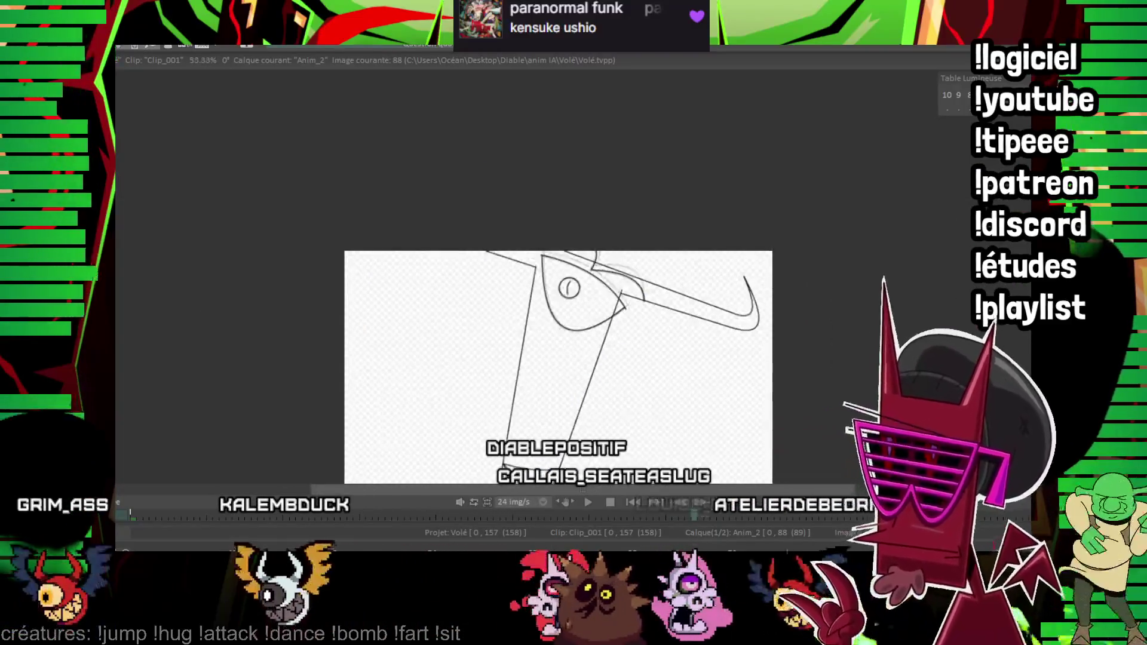
{"action": "scroll", "coordinate": [600, 353], "scroll_direction": "down", "scroll_amount": 1}
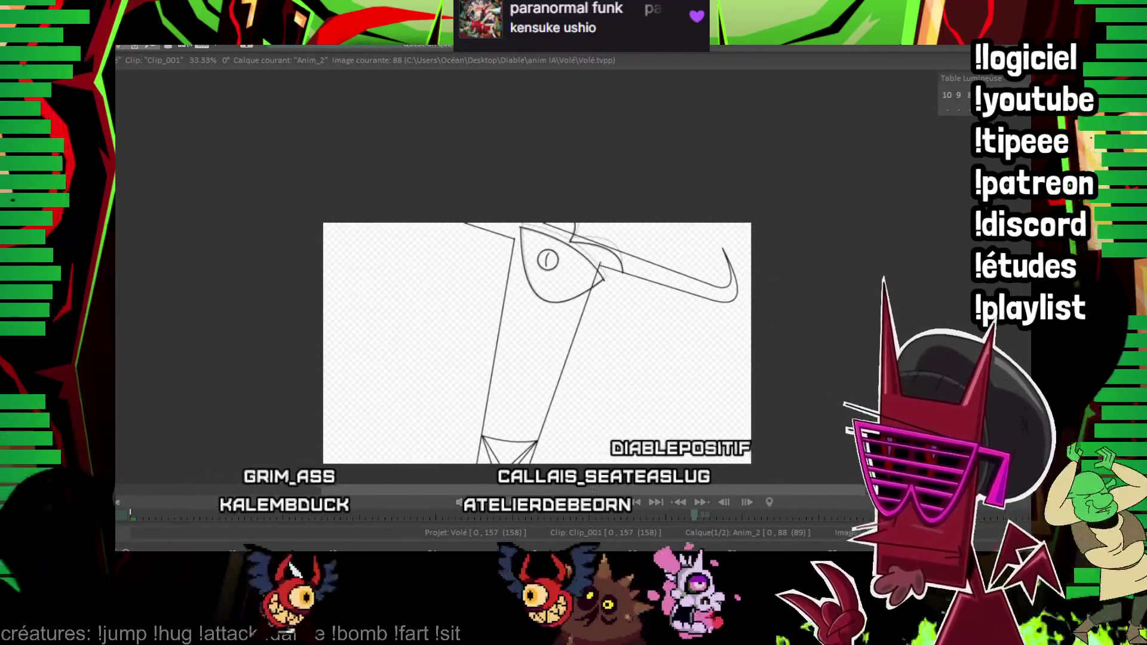
- Flip between frames 78 and 91 to preview the motion, then land on frame 99
{"action": "key", "text": "Left"}
{"action": "key", "text": "Left"}
{"action": "key", "text": "Left"}
{"action": "key", "text": "Left"}
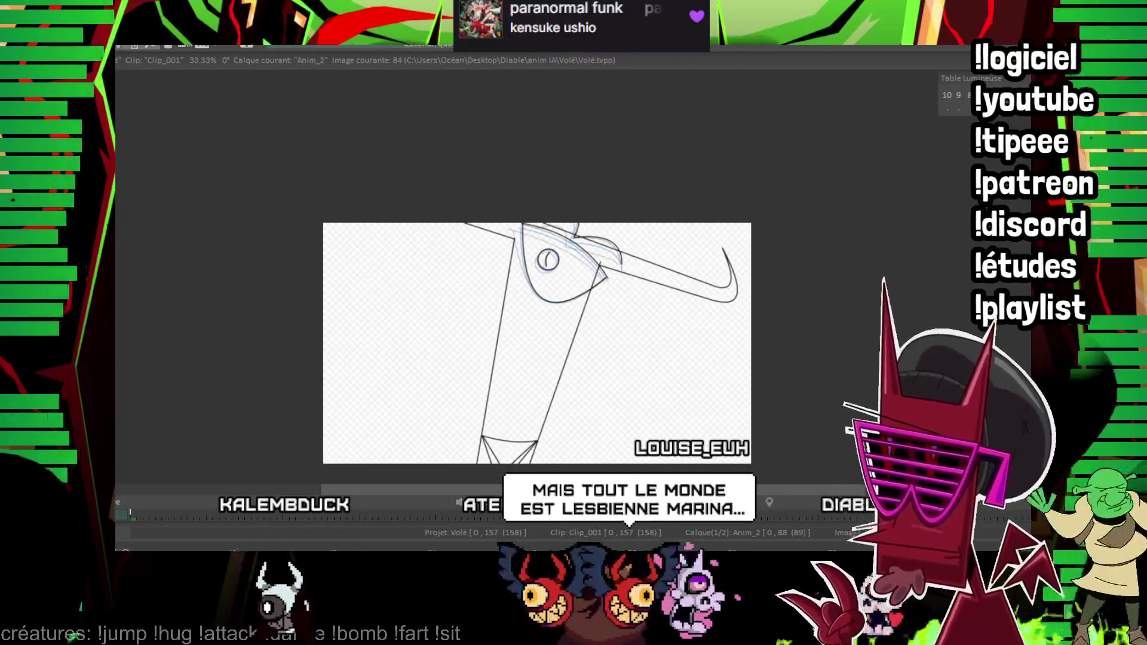
{"action": "key", "text": "Left"}
{"action": "key", "text": "Left"}
{"action": "key", "text": "Left"}
{"action": "key", "text": "Left"}
{"action": "key", "text": "Left"}
{"action": "key", "text": "Left"}
{"action": "key", "text": "Right"}
{"action": "key", "text": "Right"}
{"action": "key", "text": "Right"}
{"action": "key", "text": "Right"}
{"action": "key", "text": "Right"}
{"action": "key", "text": "Right"}
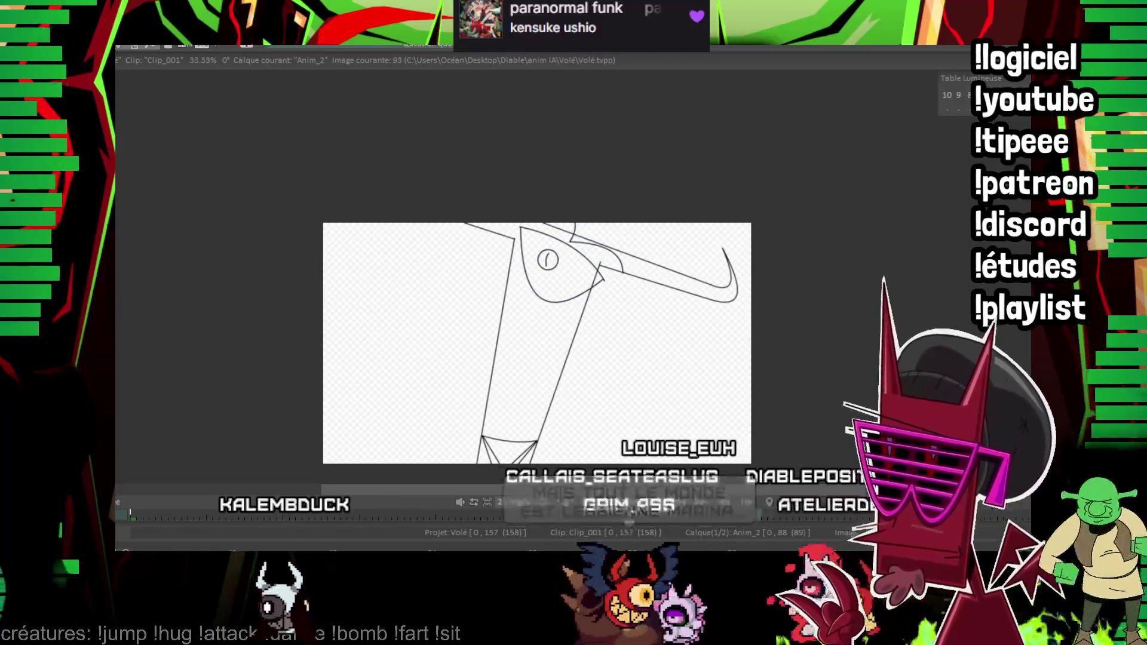
{"action": "key", "text": "Left"}
{"action": "key", "text": "Right"}
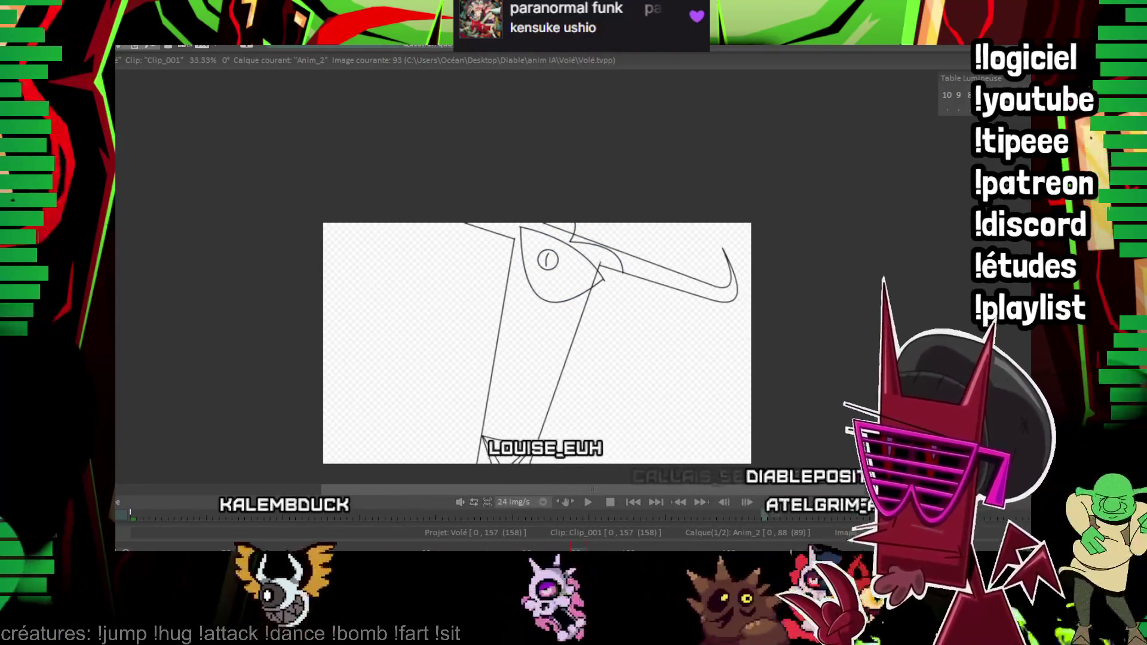
{"action": "key", "text": "Right"}
{"action": "key", "text": "Right"}
{"action": "key", "text": "Right"}
{"action": "scroll", "coordinate": [626, 258], "scroll_direction": "up", "scroll_amount": 3}
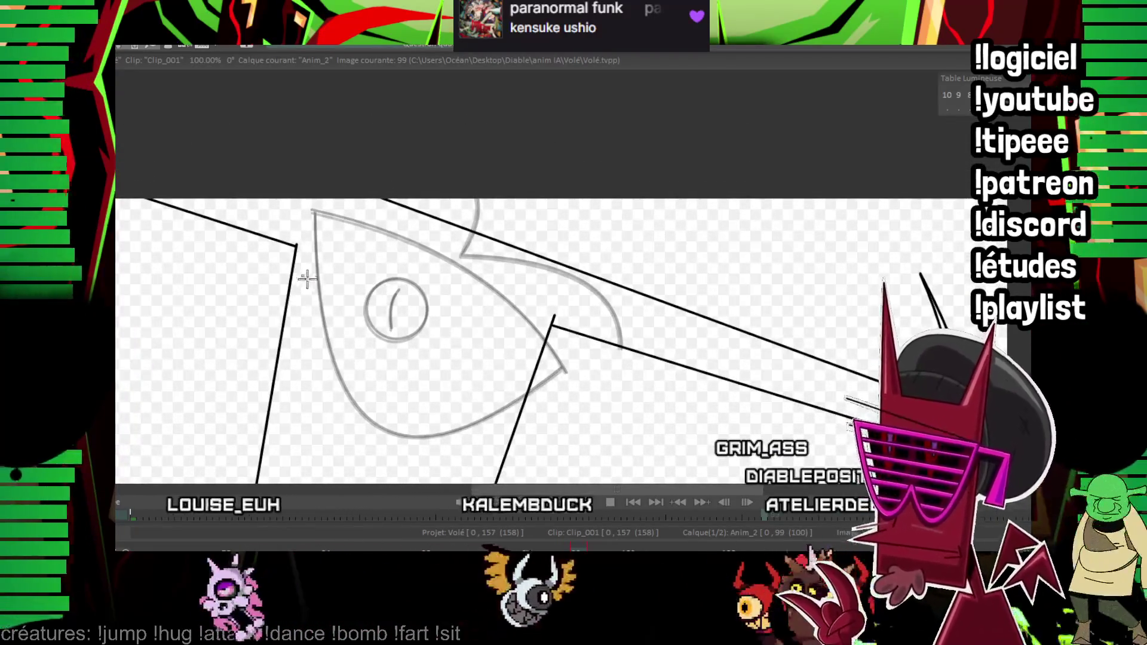
- Ink the eye's upper curve, straight lid lines, bottom lid and curved left edge on frame 99
{"action": "left_click_drag", "start_coordinate": [304, 277], "coordinate": [549, 411]}
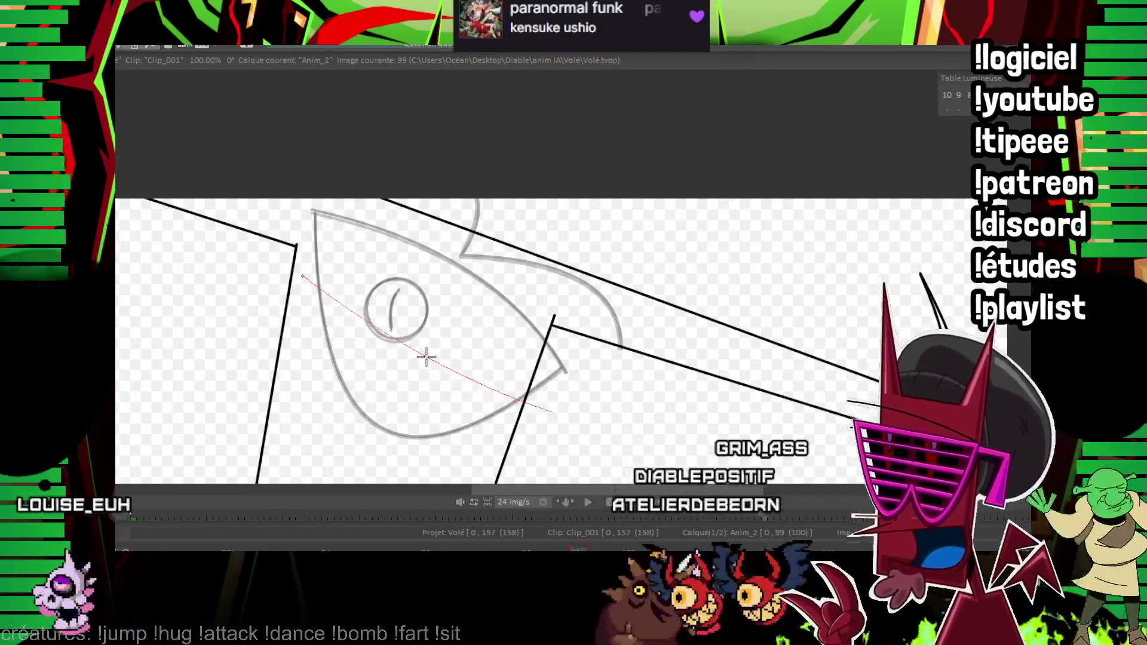
{"action": "scroll", "coordinate": [454, 148], "scroll_direction": "up", "scroll_amount": 1}
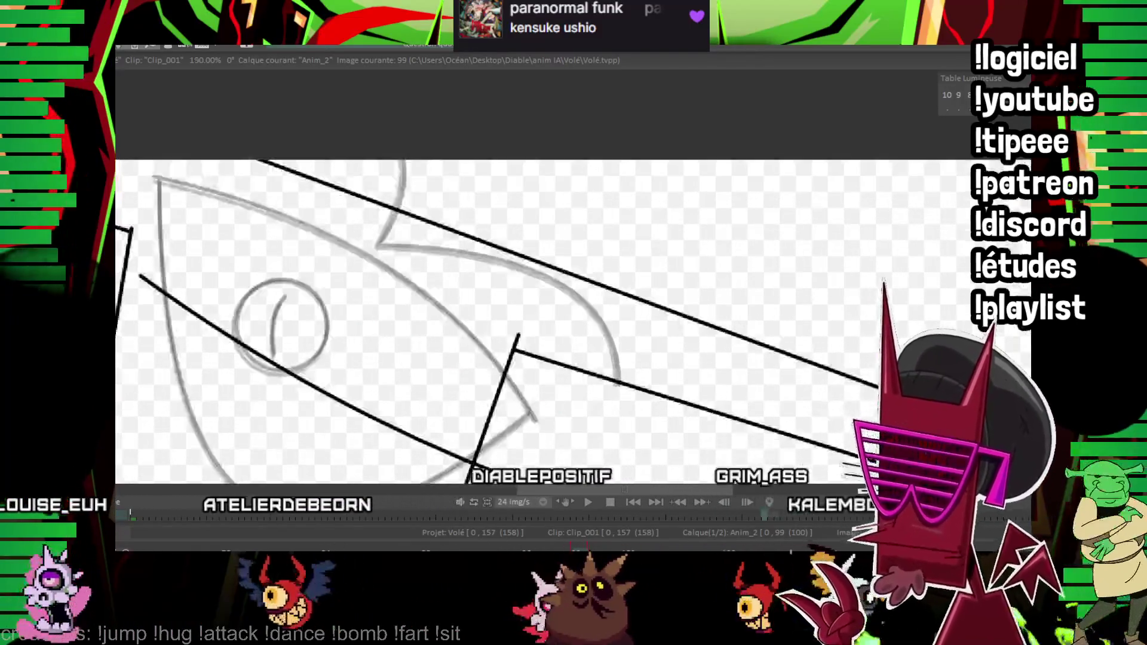
{"action": "scroll", "coordinate": [454, 147], "scroll_direction": "up", "scroll_amount": 1}
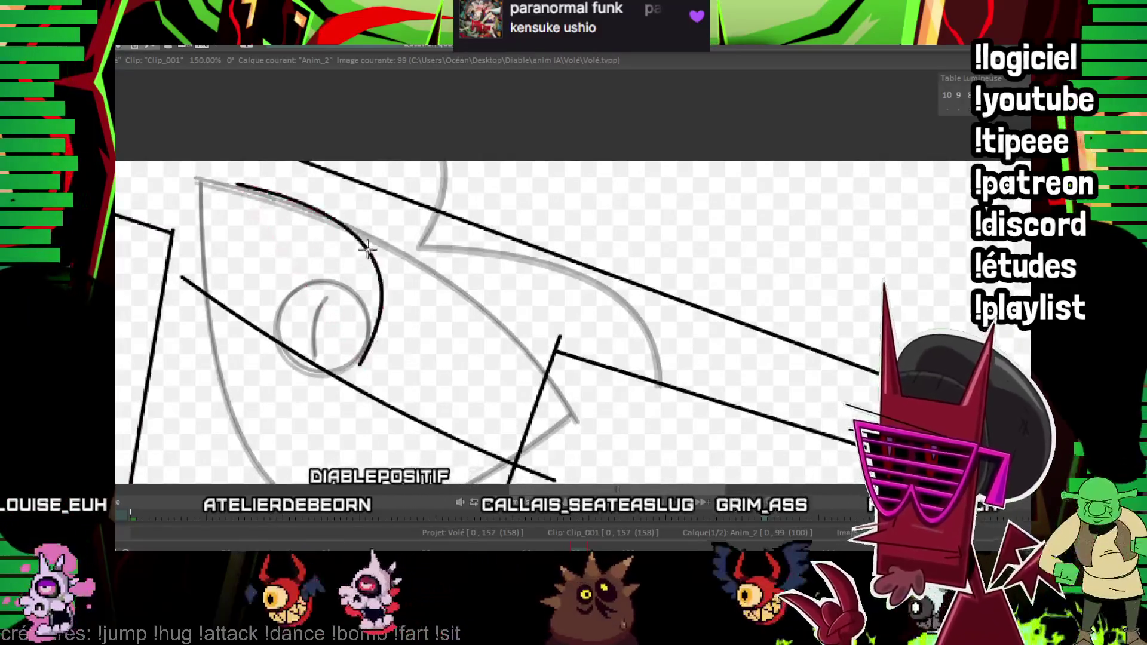
{"action": "left_click_drag", "start_coordinate": [236, 184], "coordinate": [364, 337]}
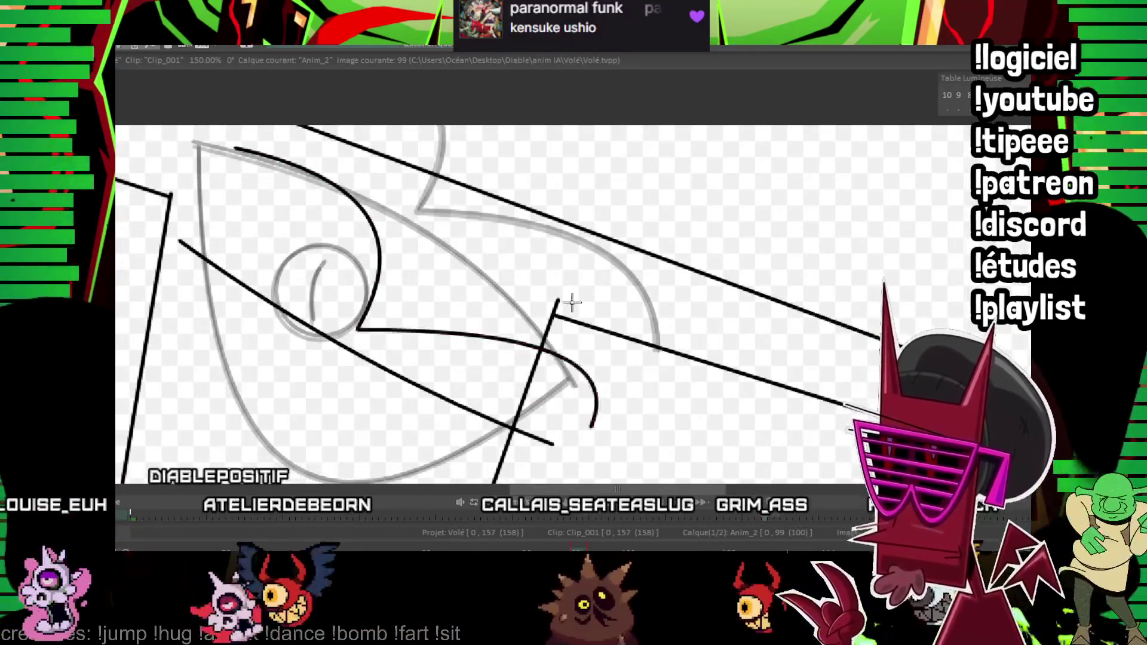
{"action": "left_click_drag", "start_coordinate": [567, 307], "coordinate": [643, 271]}
{"action": "mouse_move", "coordinate": [262, 318]}
{"action": "left_mouse_down"}
{"action": "mouse_move", "coordinate": [435, 417]}
{"action": "mouse_move", "coordinate": [465, 453]}
{"action": "left_mouse_up"}
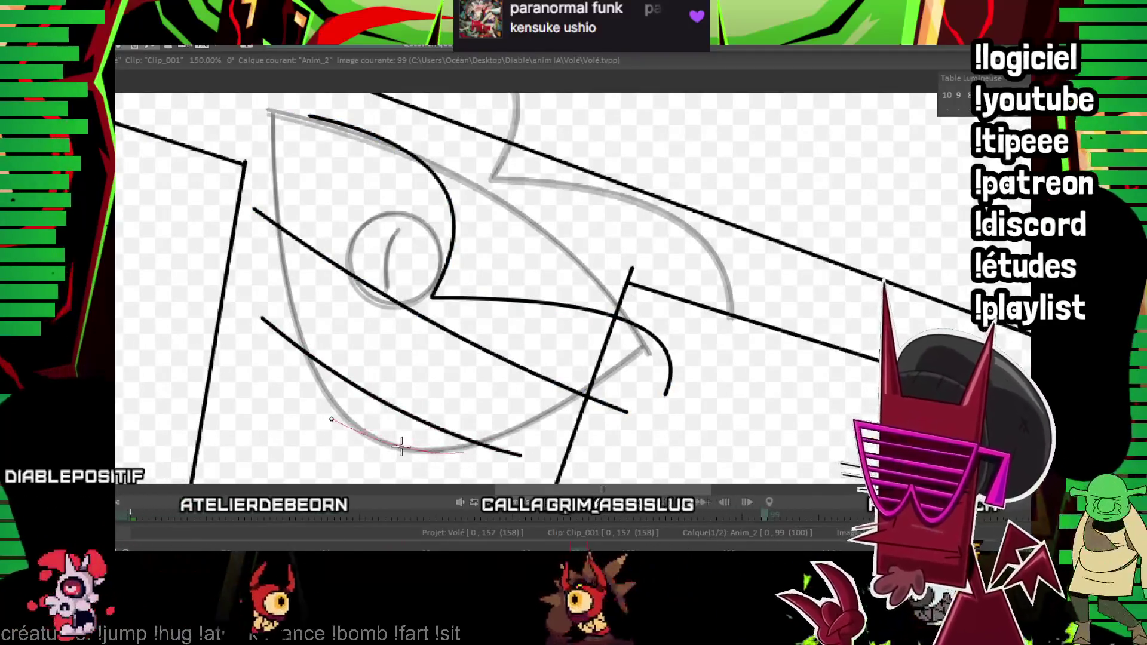
{"action": "left_click_drag", "start_coordinate": [282, 332], "coordinate": [259, 212]}
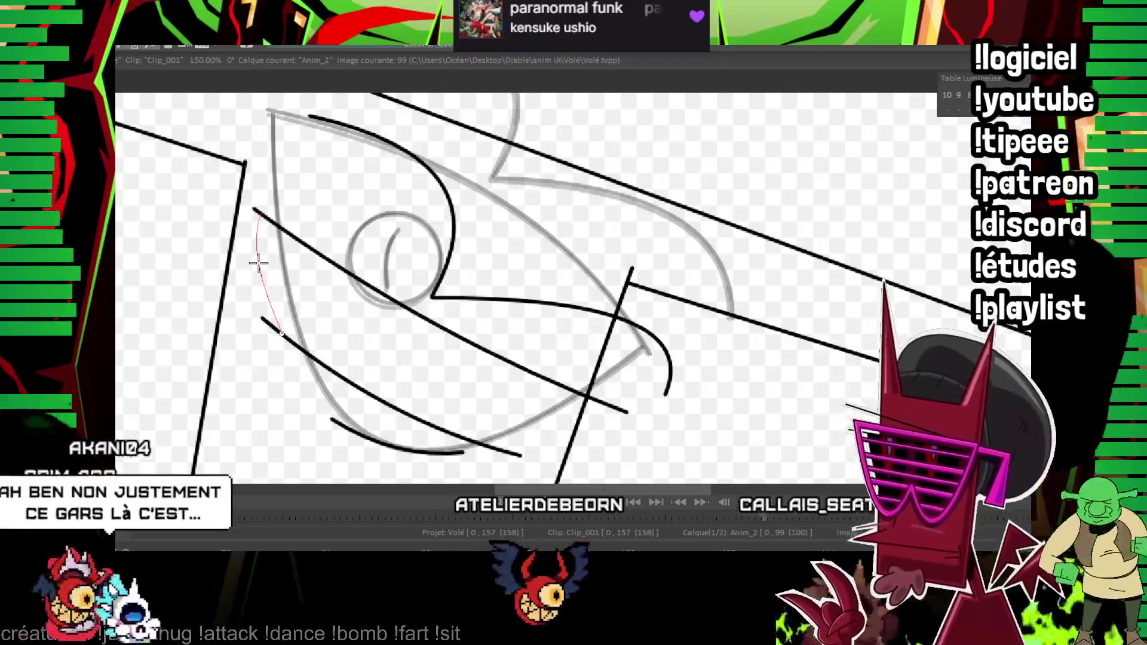
{"action": "left_click_drag", "start_coordinate": [259, 262], "coordinate": [282, 332]}
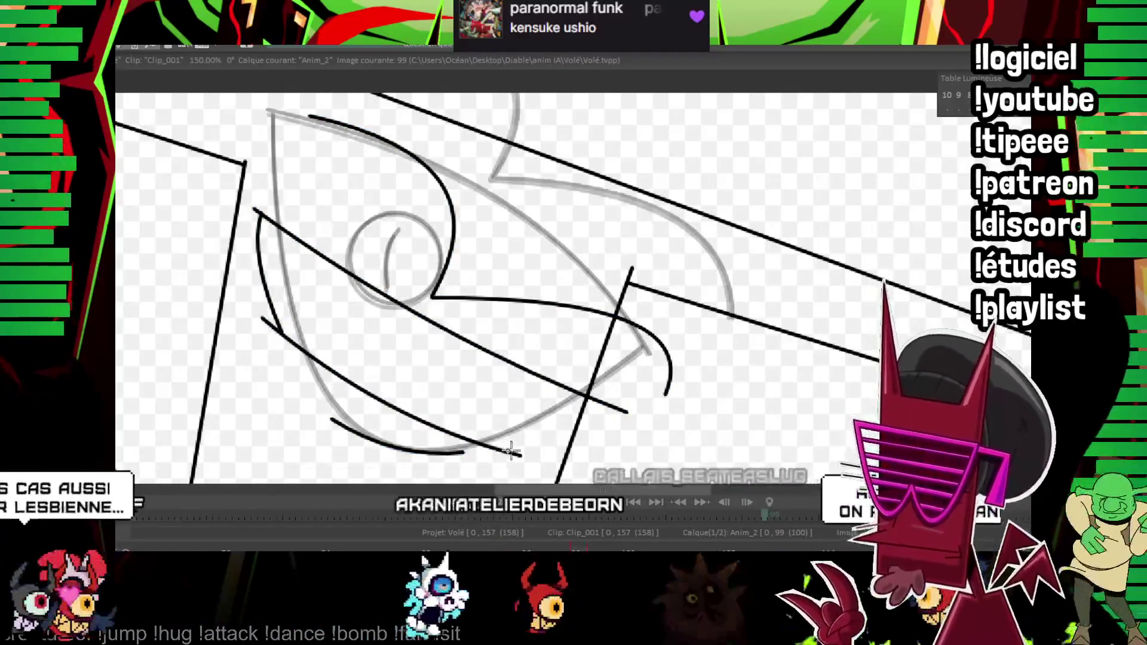
- Add the lower-right eye stroke, compare against neighbouring frames and advance to frame 101
{"action": "left_click_drag", "start_coordinate": [509, 453], "coordinate": [628, 410]}
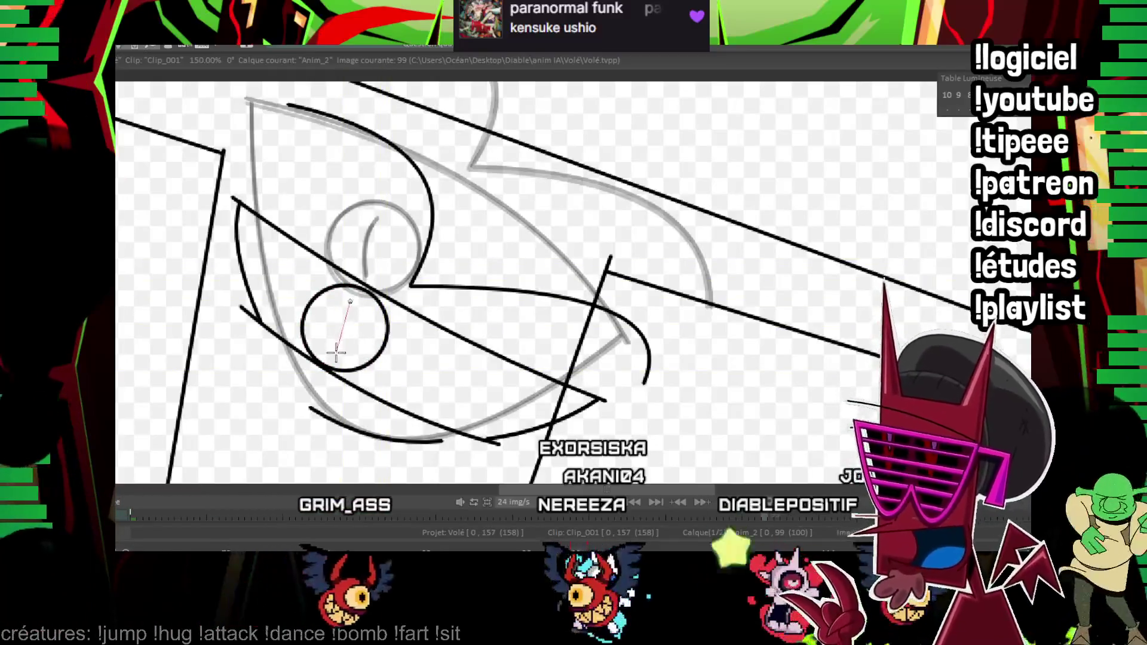
{"action": "key", "text": "Right"}
{"action": "key", "text": "Right"}
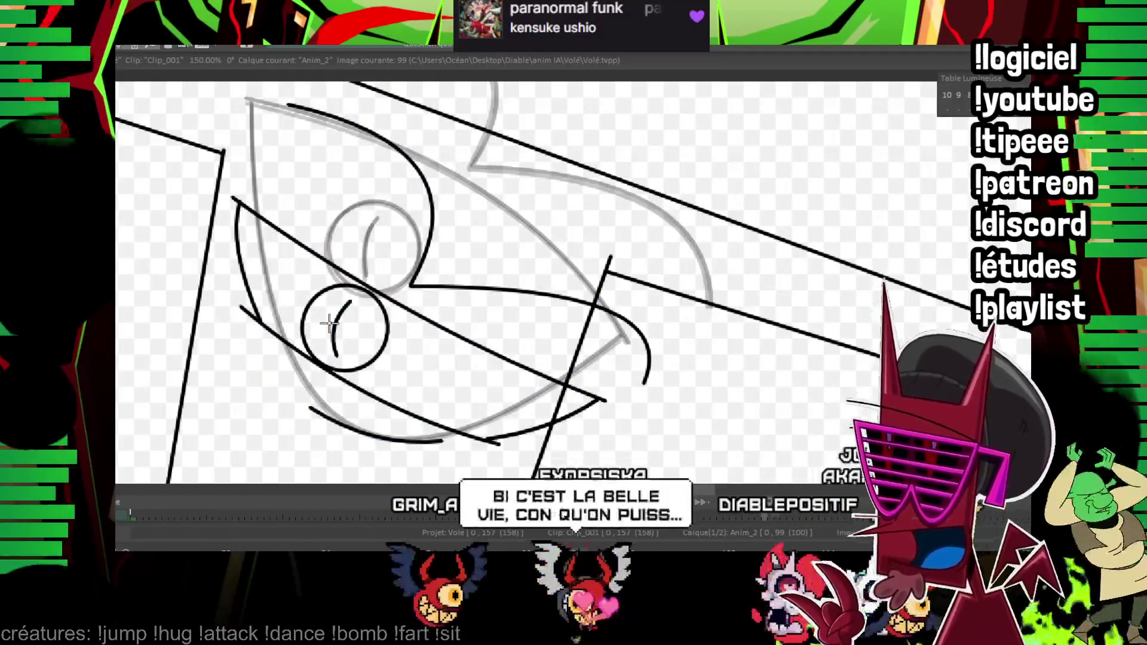
{"action": "key", "text": "Right"}
{"action": "key", "text": "Right"}
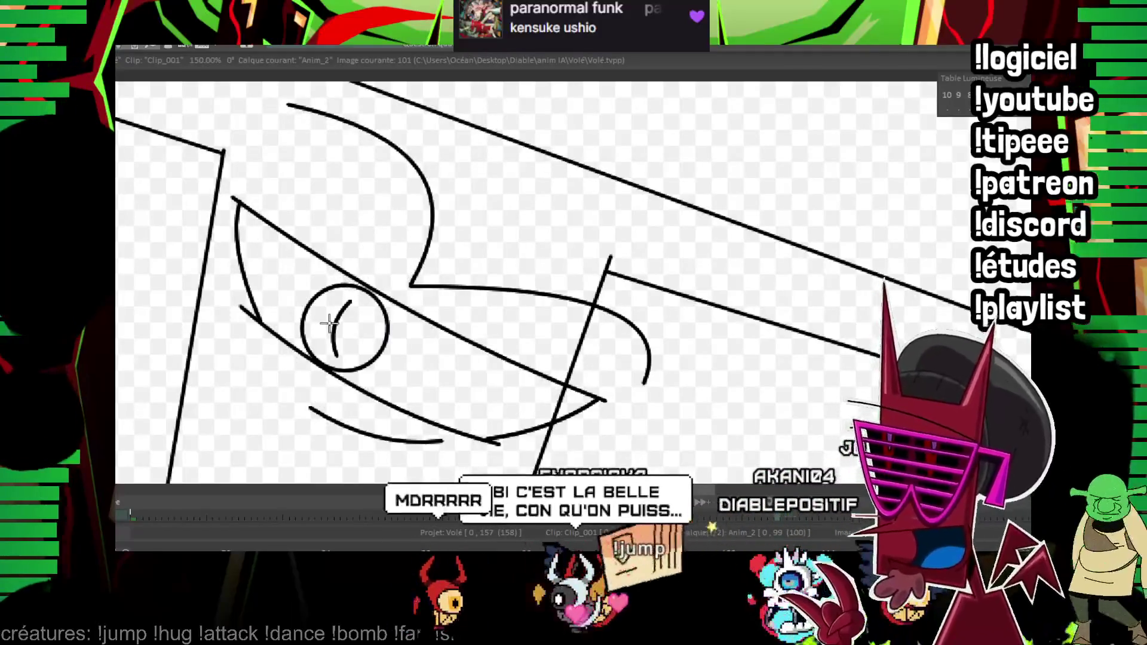
{"action": "key", "text": "Right"}
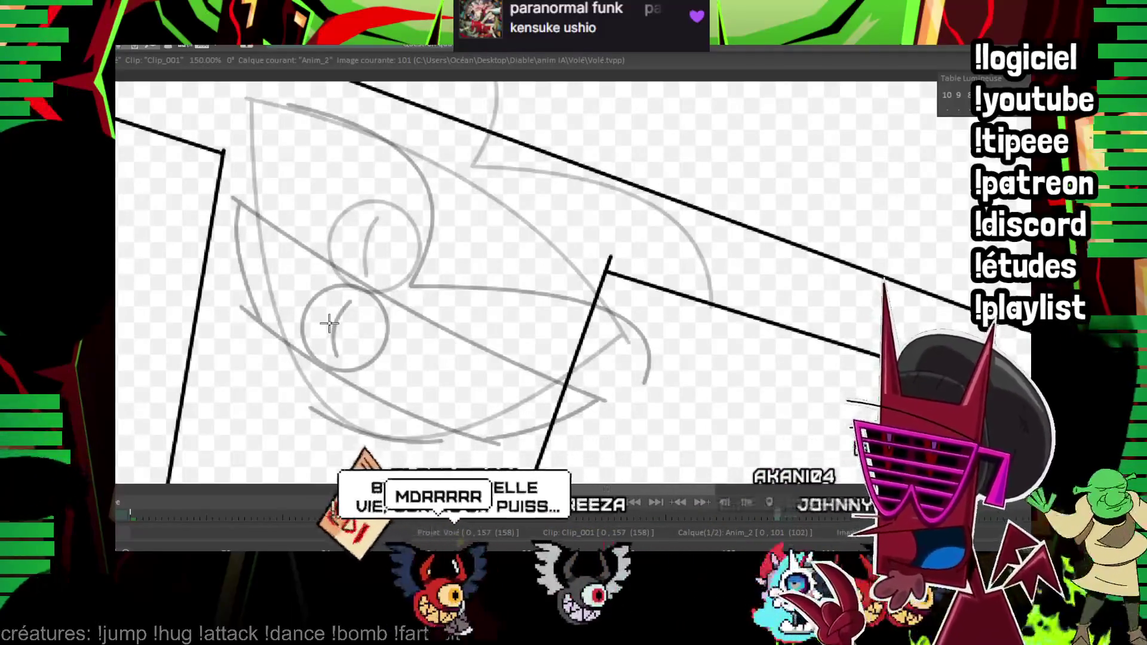